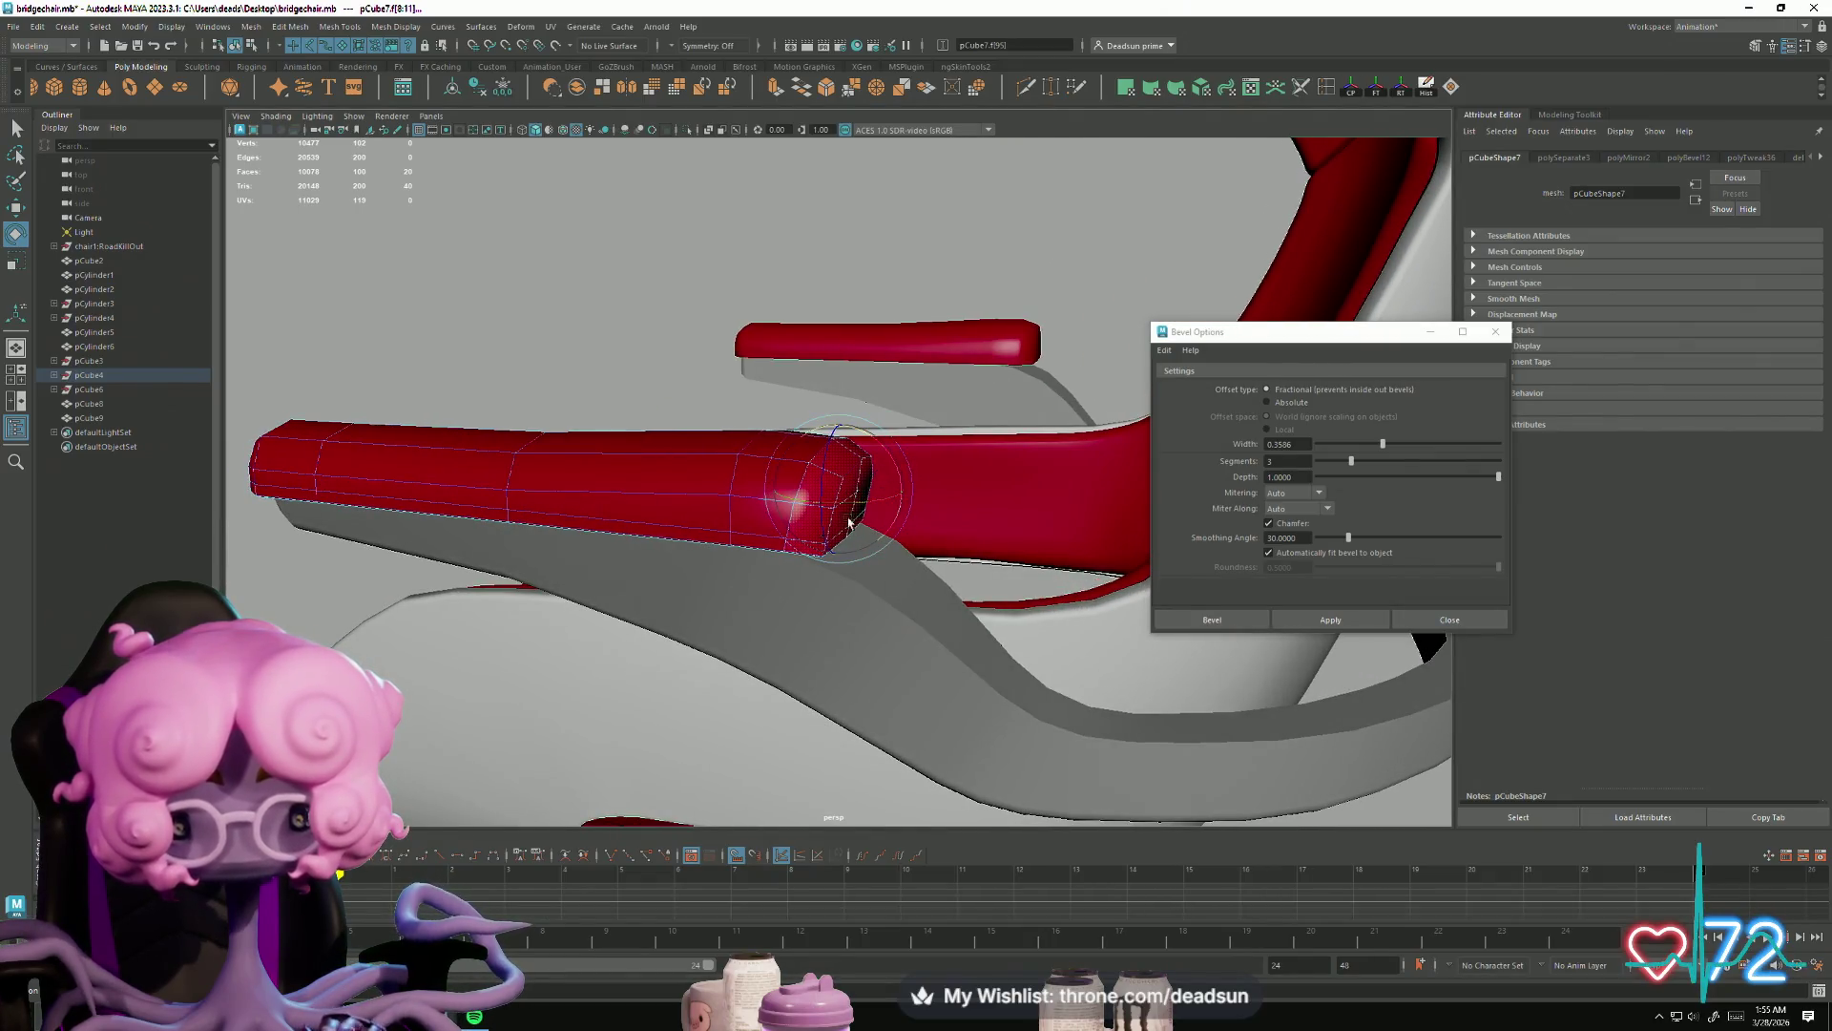
# Step: Clear the end-cap selection and turn on Wireframe on Shaded in the viewport
pyautogui.press('w')
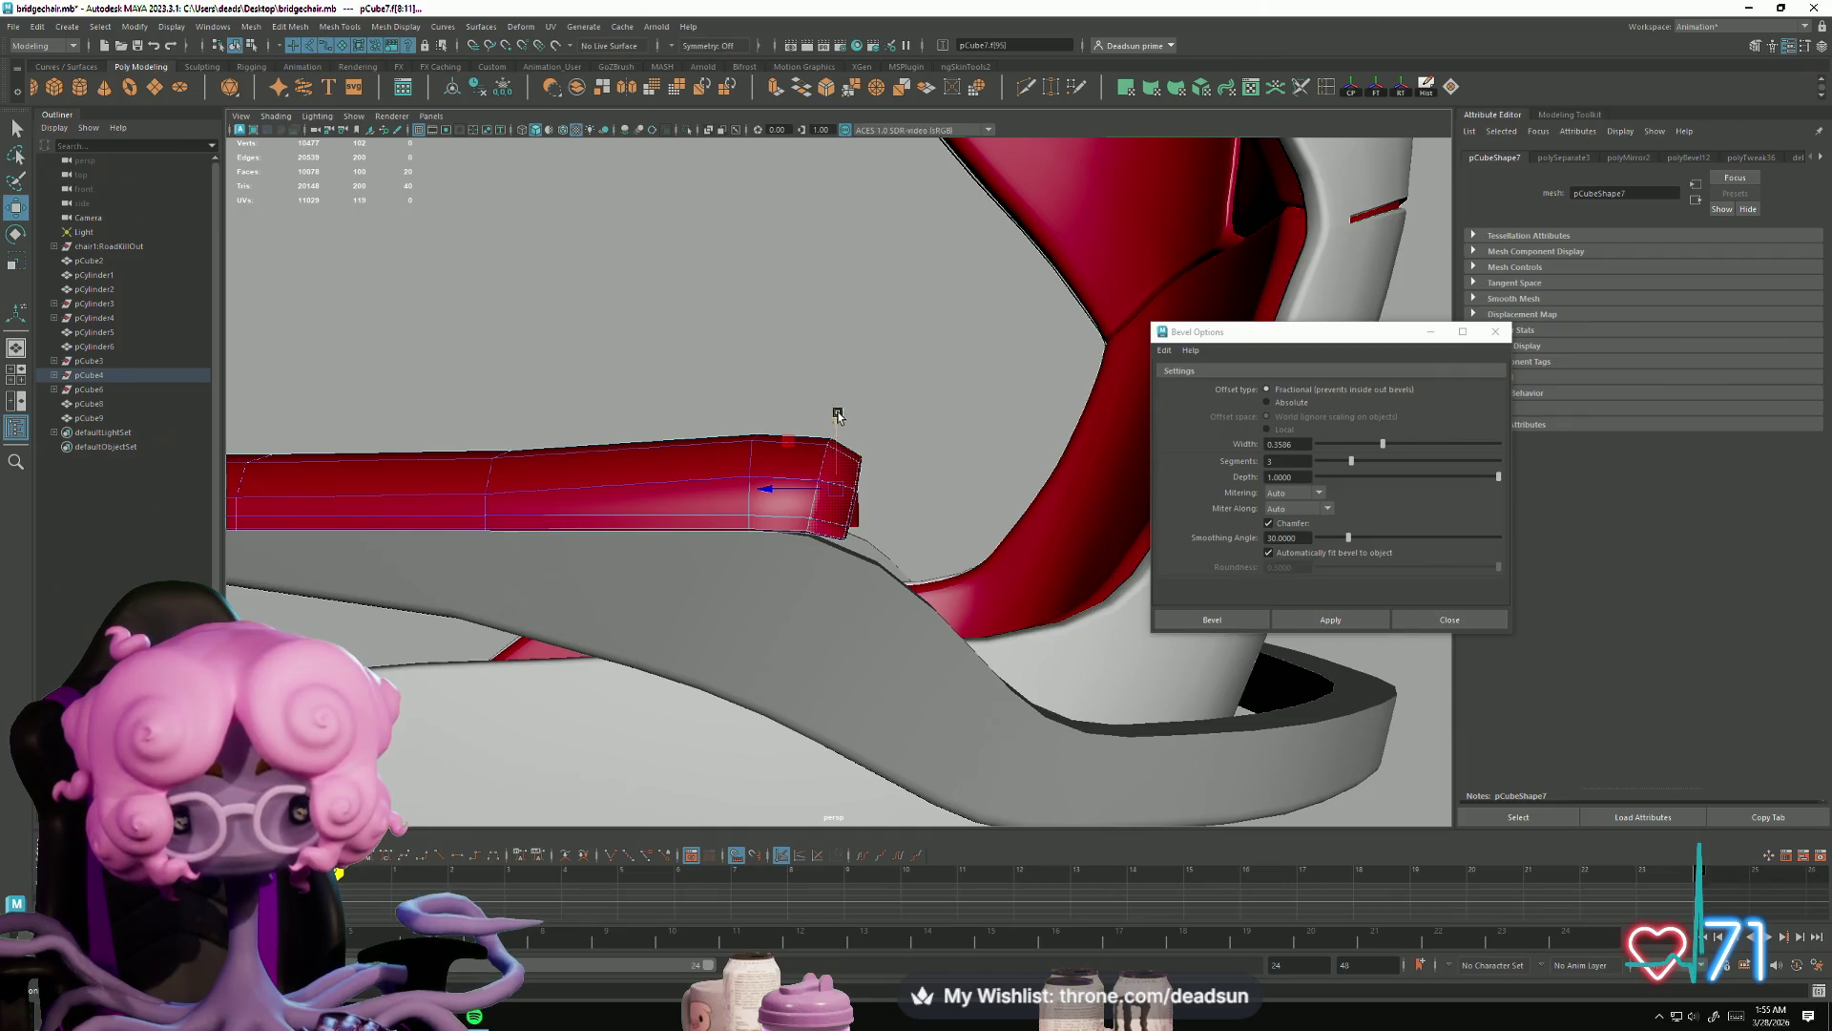
pyautogui.click(837, 418)
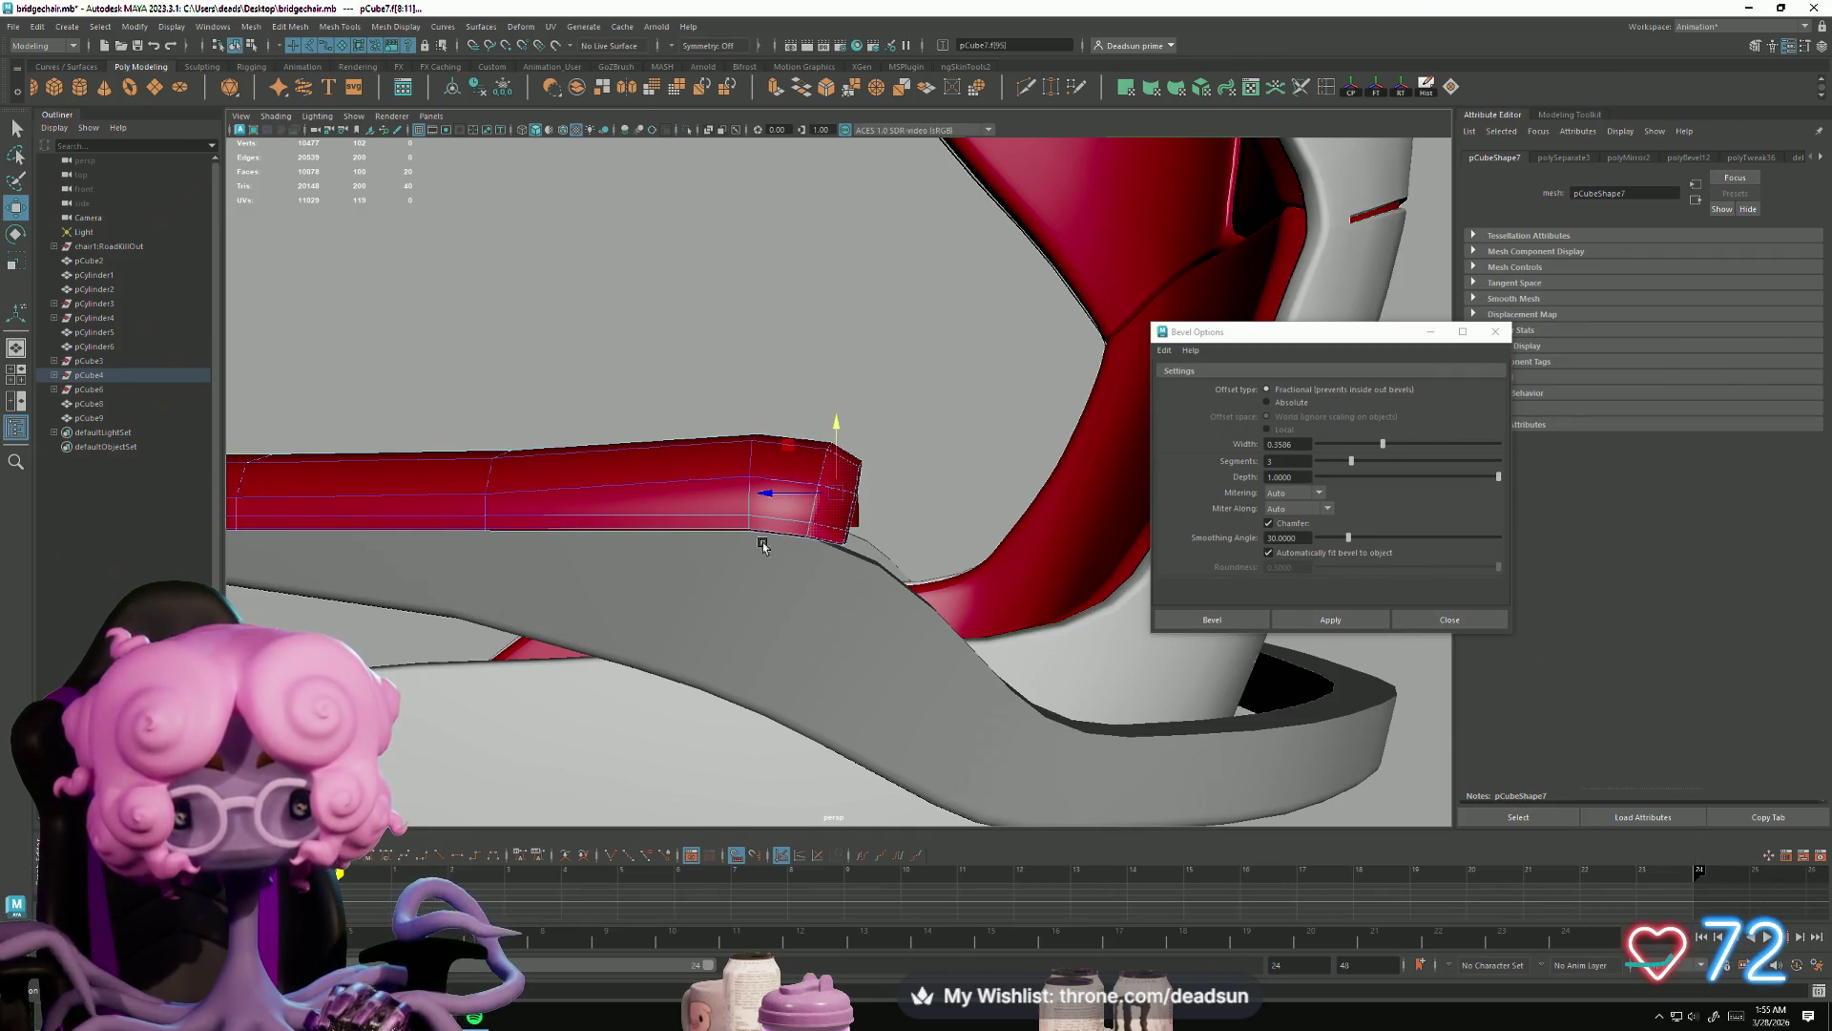
pyautogui.click(247, 119)
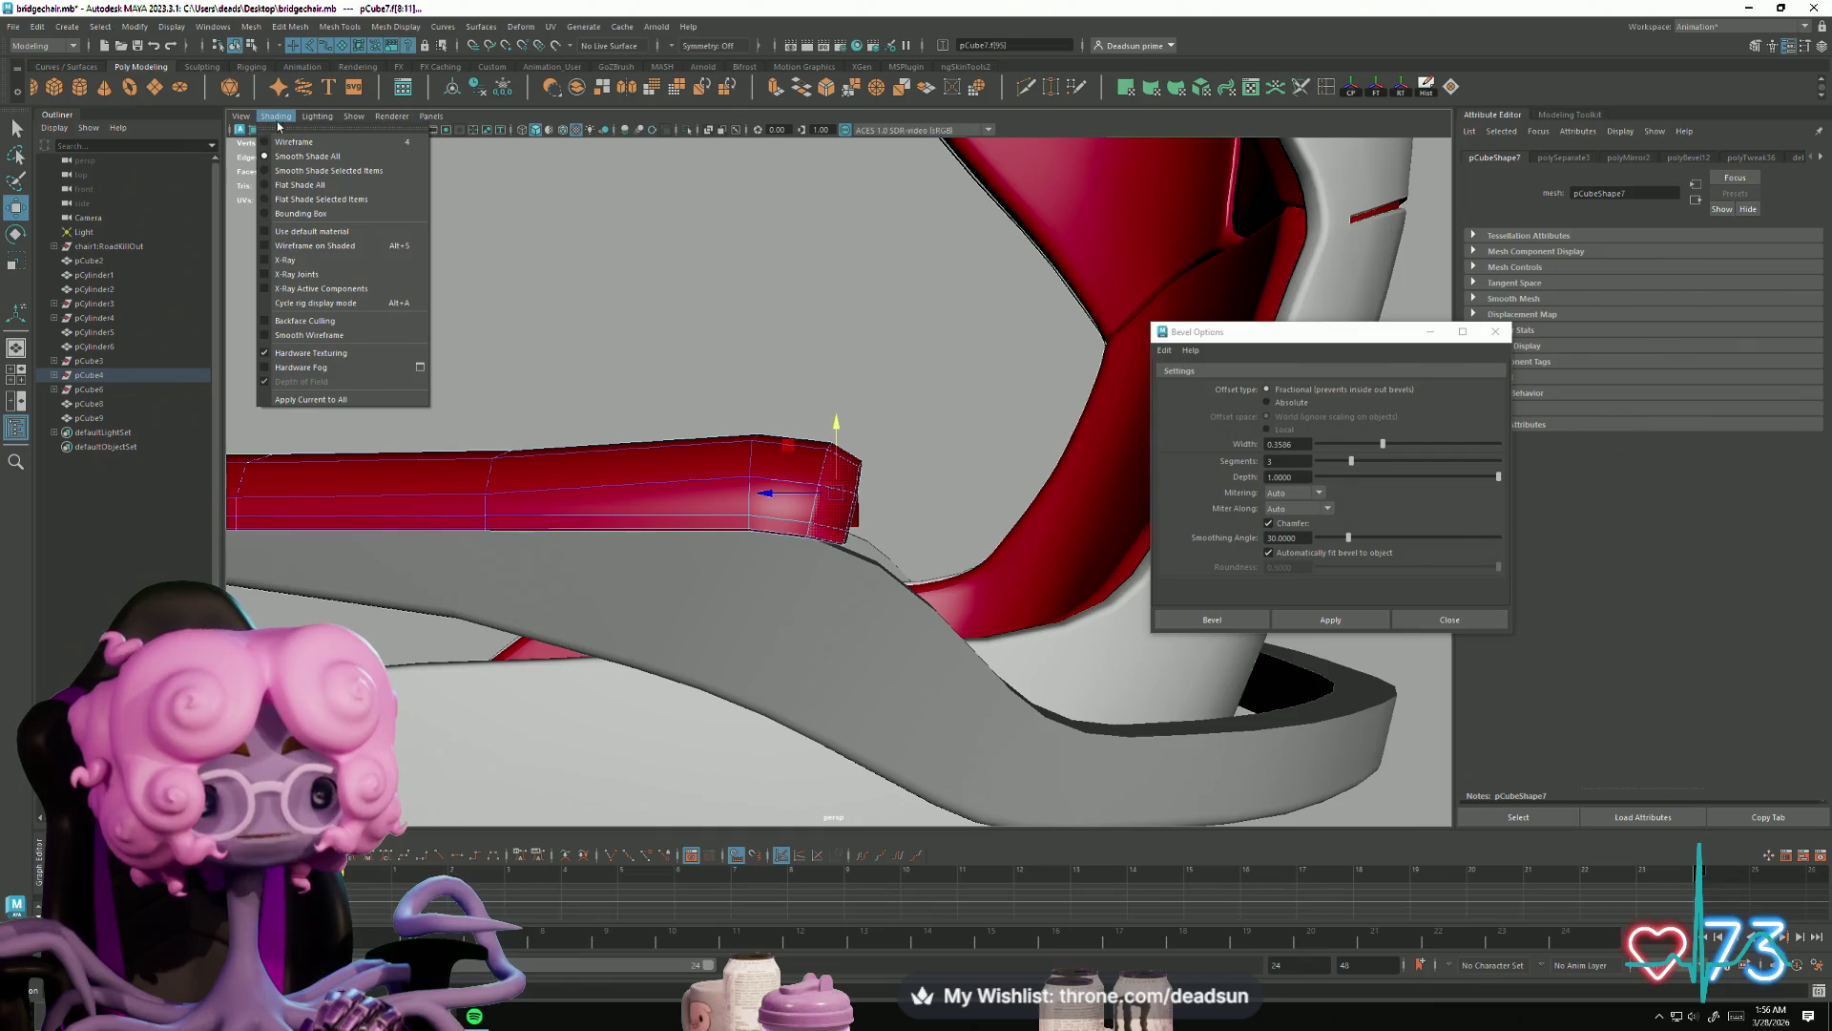
pyautogui.click(315, 246)
# Step: Nudge the red armrest's end cap slightly outward, then extrude its end faces
pyautogui.moveTo(726, 506)
pyautogui.keyDown('alt'); pyautogui.mouseDown()
pyautogui.moveTo(676, 484)
pyautogui.moveTo(939, 563)
pyautogui.moveTo(859, 448)
pyautogui.moveTo(803, 414)
pyautogui.moveTo(826, 501)
pyautogui.moveTo(859, 477)
pyautogui.mouseUp(); pyautogui.keyUp('alt')
pyautogui.press('e')
pyautogui.keyDown('alt'); pyautogui.moveTo(924, 395); pyautogui.dragTo(827, 523); pyautogui.keyUp('alt')
pyautogui.press('w')
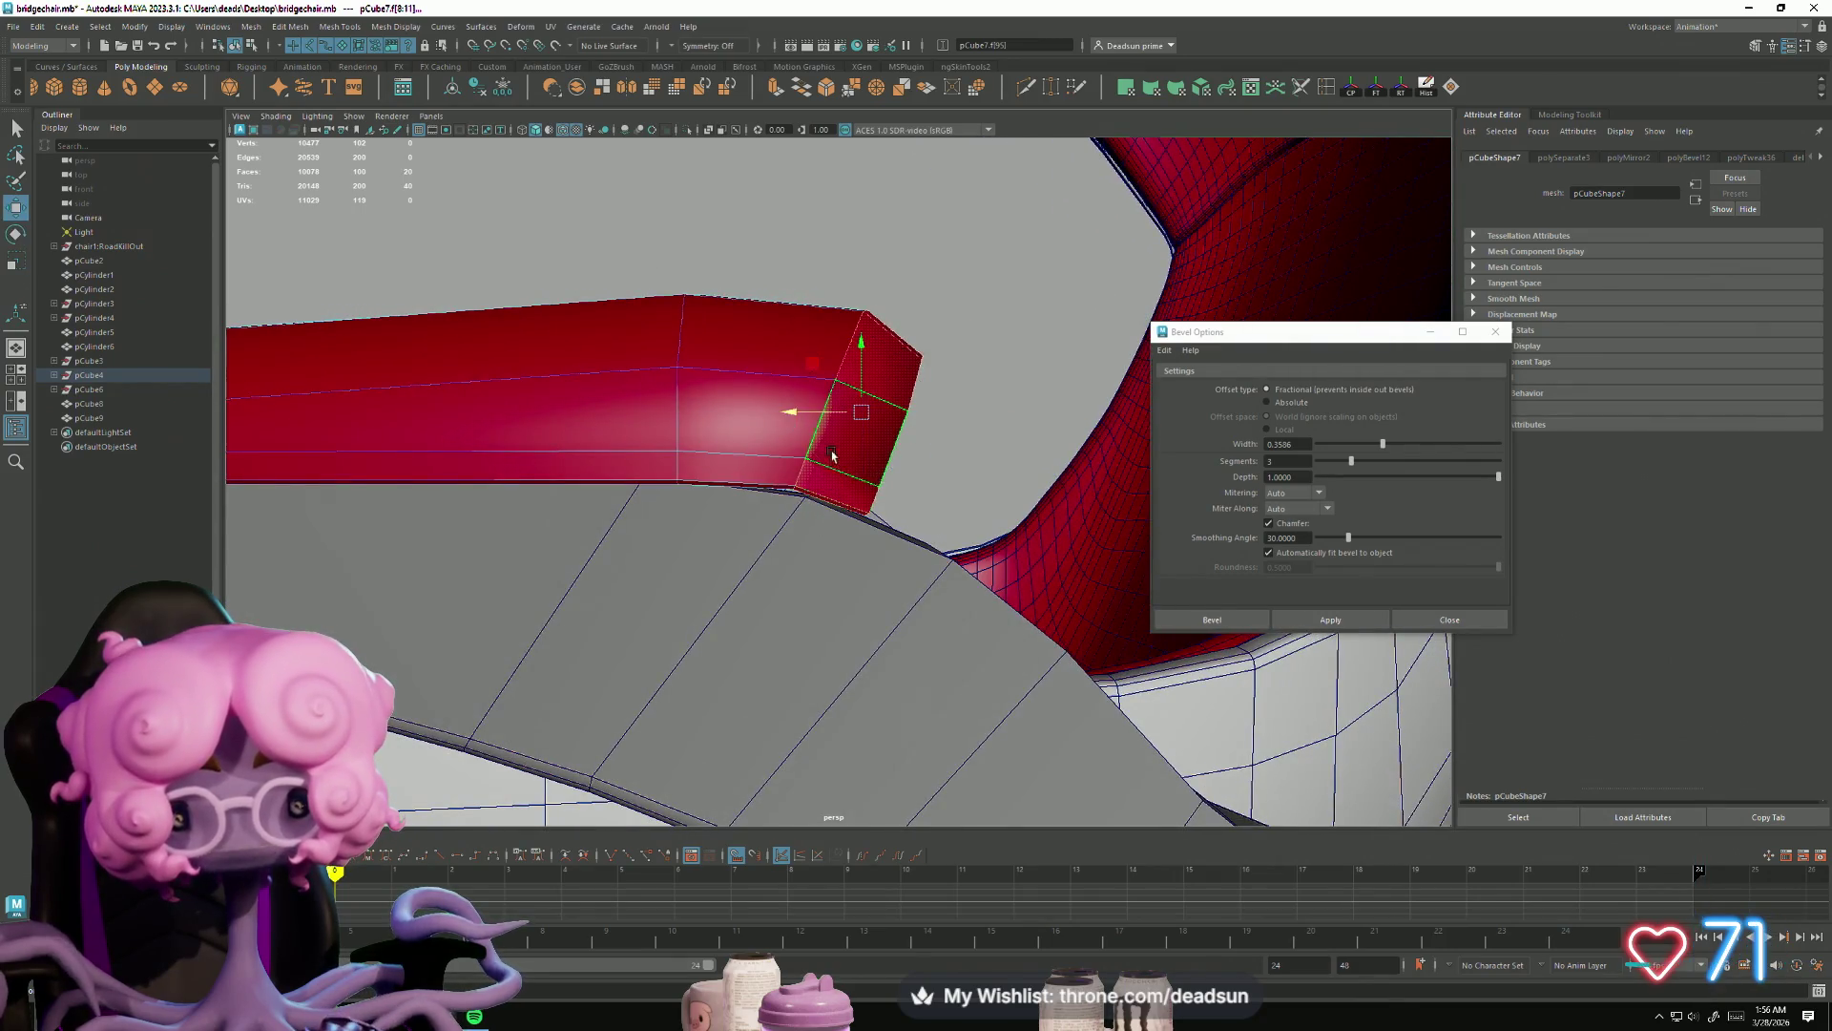
pyautogui.moveTo(790, 411); pyautogui.dragTo(801, 417)
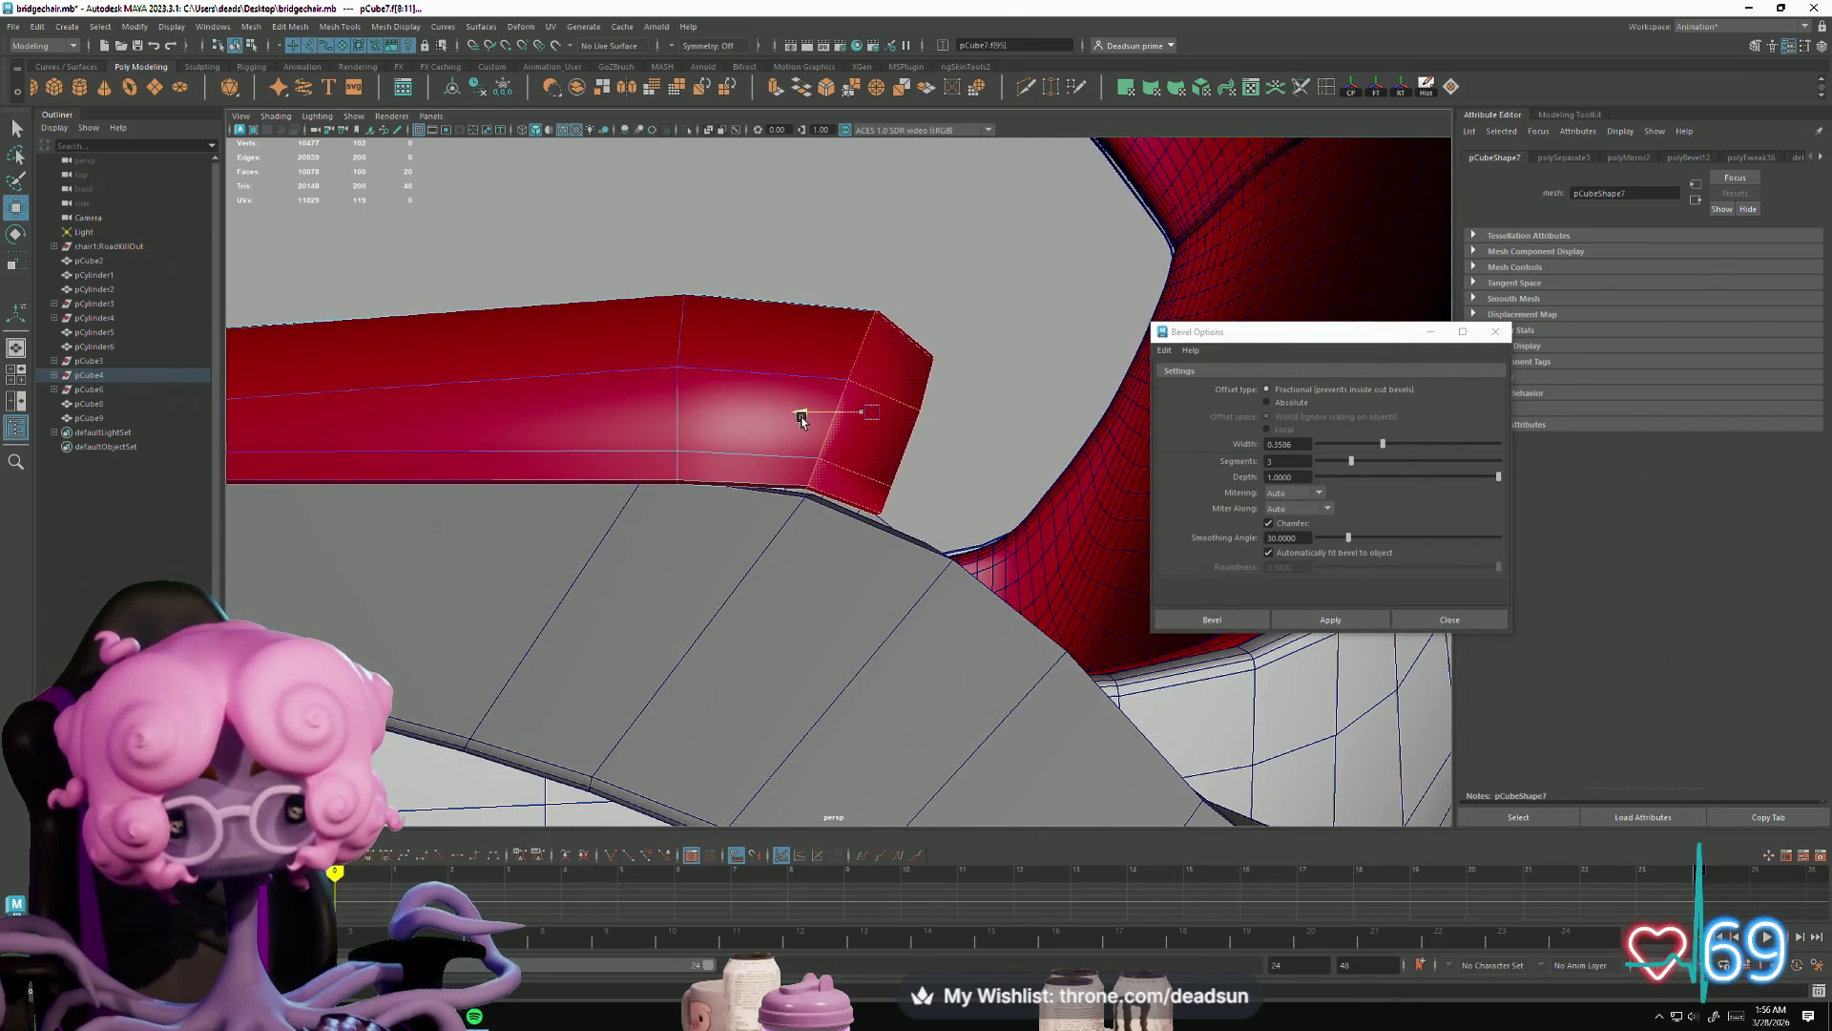
pyautogui.moveTo(871, 356)
pyautogui.keyDown('alt'); pyautogui.mouseDown()
pyautogui.moveTo(618, 574)
pyautogui.moveTo(491, 598)
pyautogui.moveTo(560, 581)
pyautogui.moveTo(535, 619)
pyautogui.moveTo(487, 634)
pyautogui.moveTo(590, 568)
pyautogui.moveTo(490, 626)
pyautogui.moveTo(530, 631)
pyautogui.mouseUp(); pyautogui.keyUp('alt')
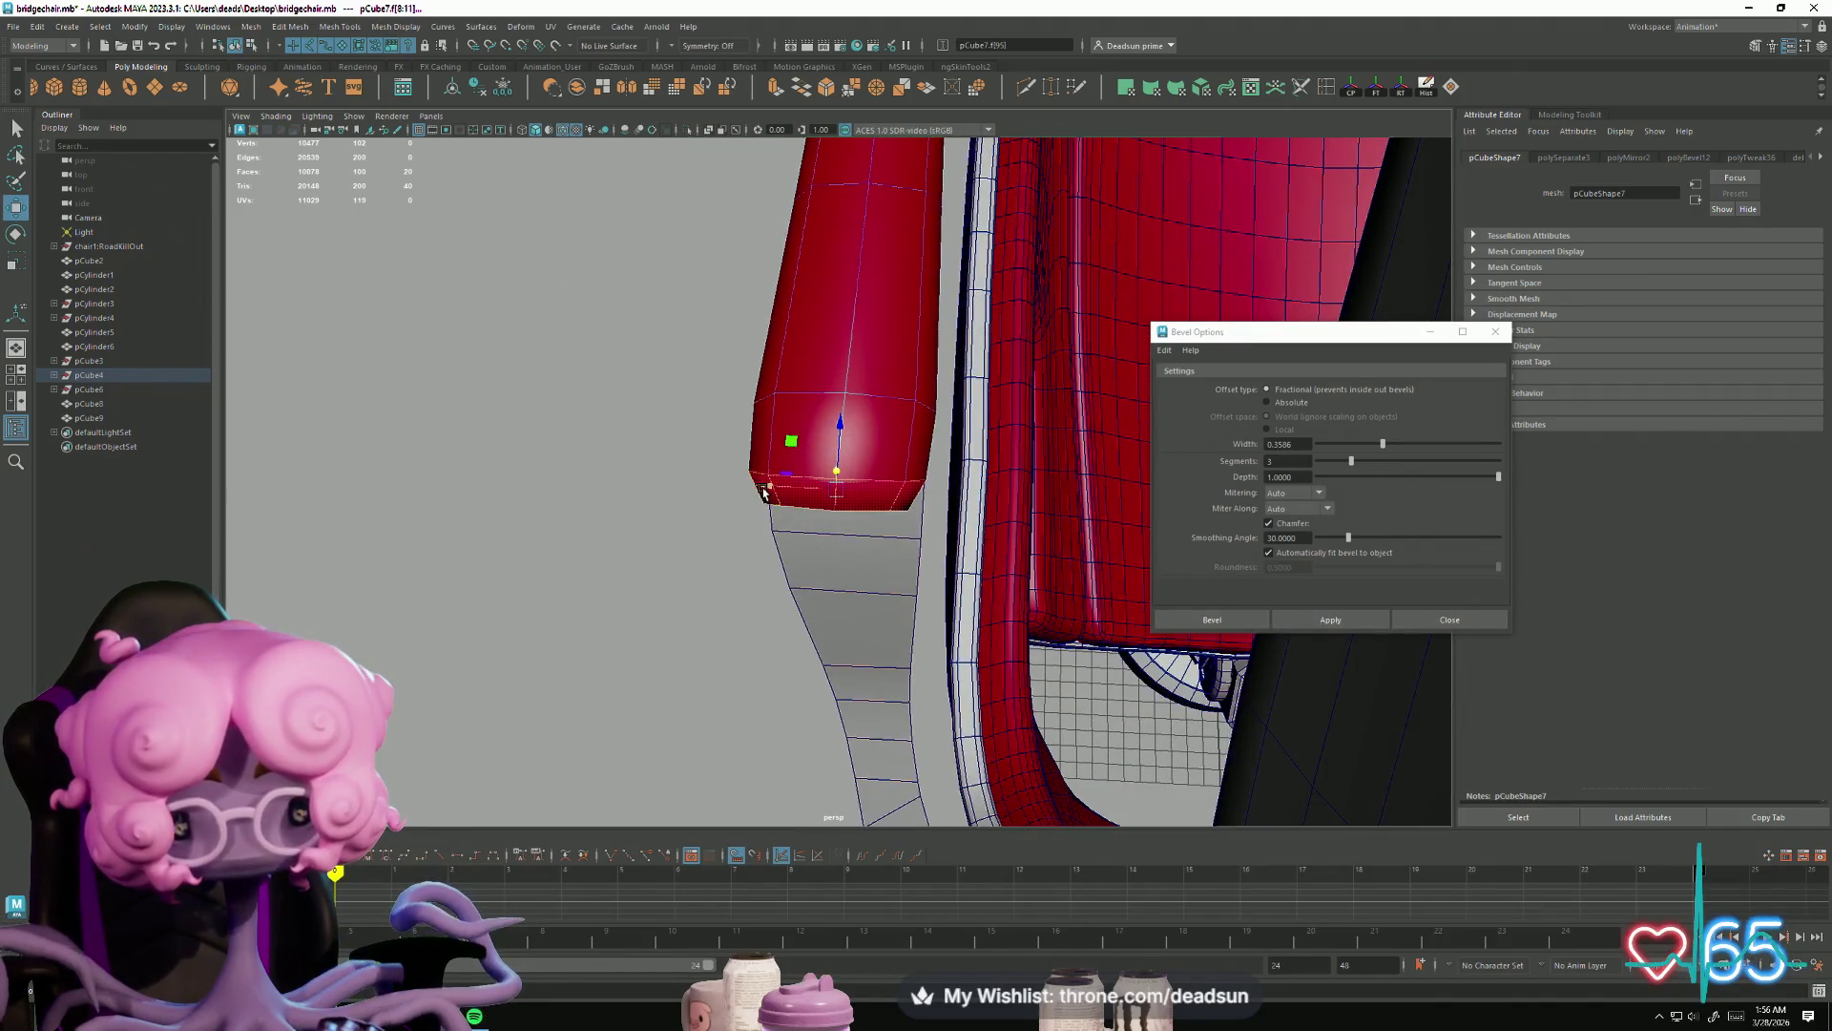
pyautogui.moveTo(766, 490); pyautogui.dragTo(771, 495, button='middle')
pyautogui.moveTo(771, 496)
pyautogui.keyDown('alt'); pyautogui.mouseDown()
pyautogui.moveTo(696, 560)
pyautogui.moveTo(820, 400)
pyautogui.moveTo(806, 425)
pyautogui.moveTo(814, 386)
pyautogui.moveTo(783, 449)
pyautogui.moveTo(664, 566)
pyautogui.moveTo(593, 564)
pyautogui.moveTo(667, 531)
pyautogui.moveTo(786, 156)
pyautogui.mouseUp(); pyautogui.keyUp('alt')
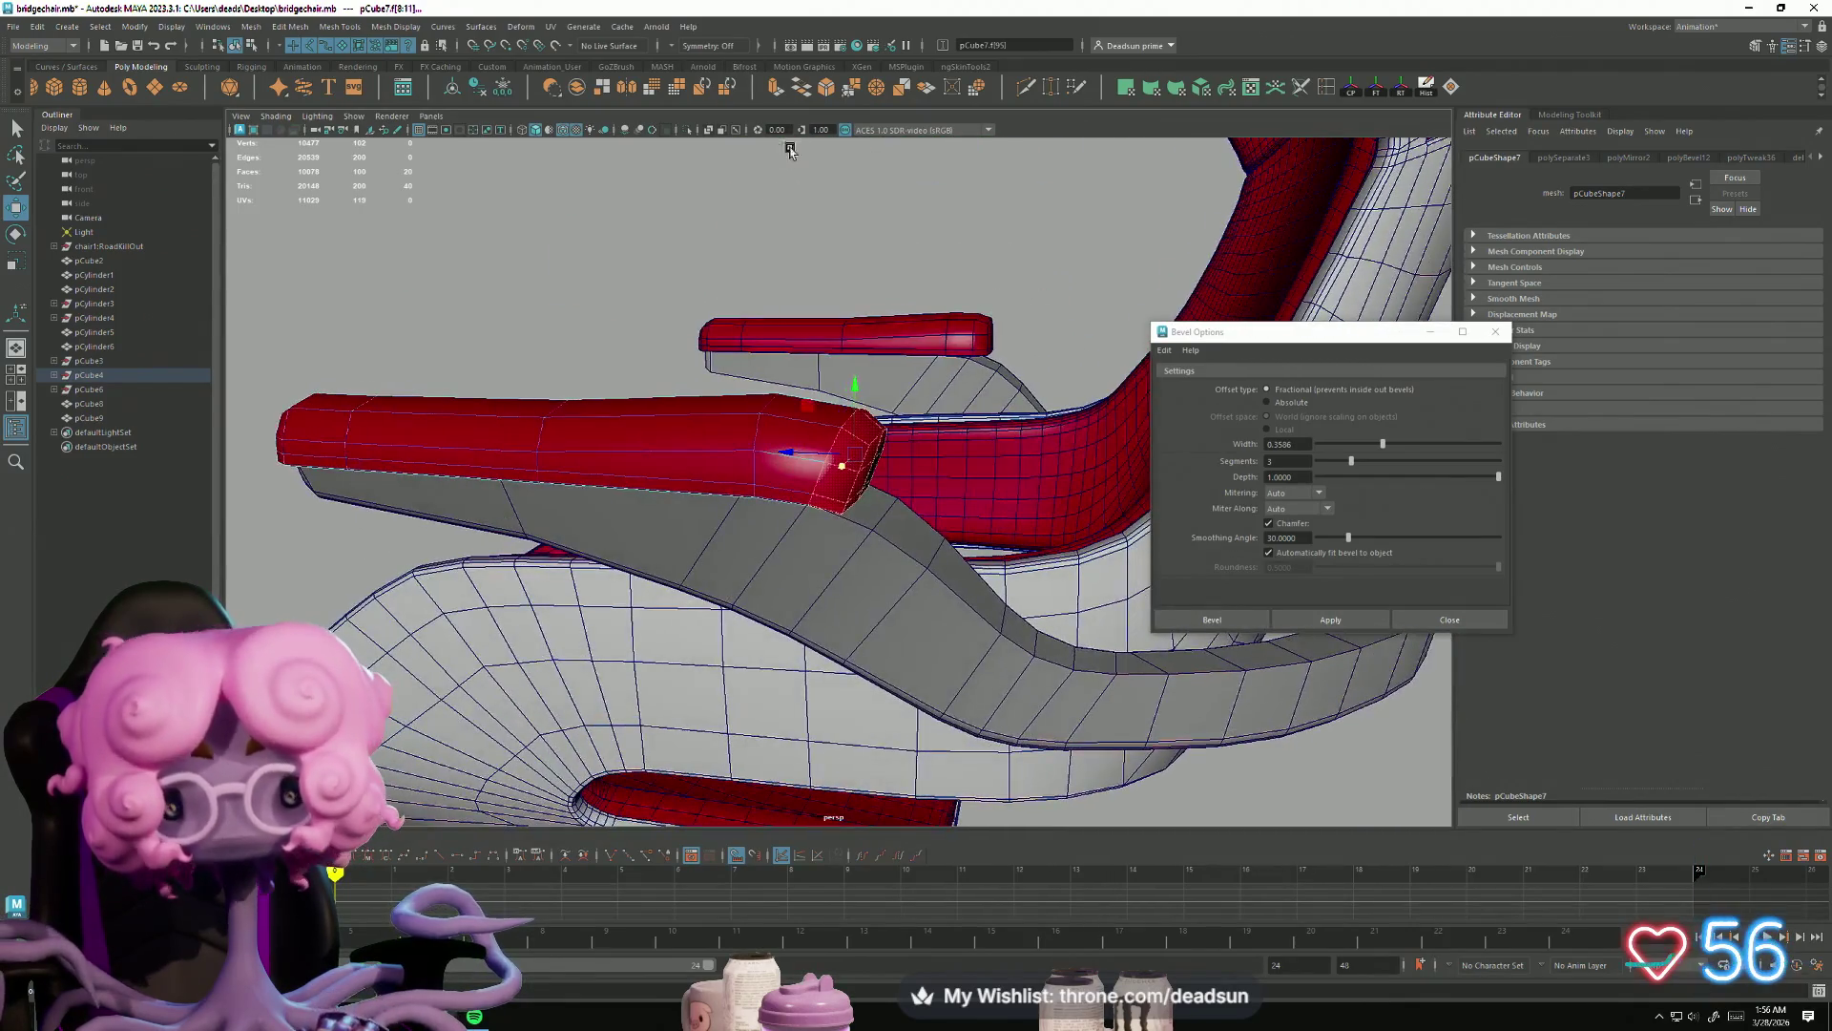
pyautogui.hotkey('ctrl', 'e')
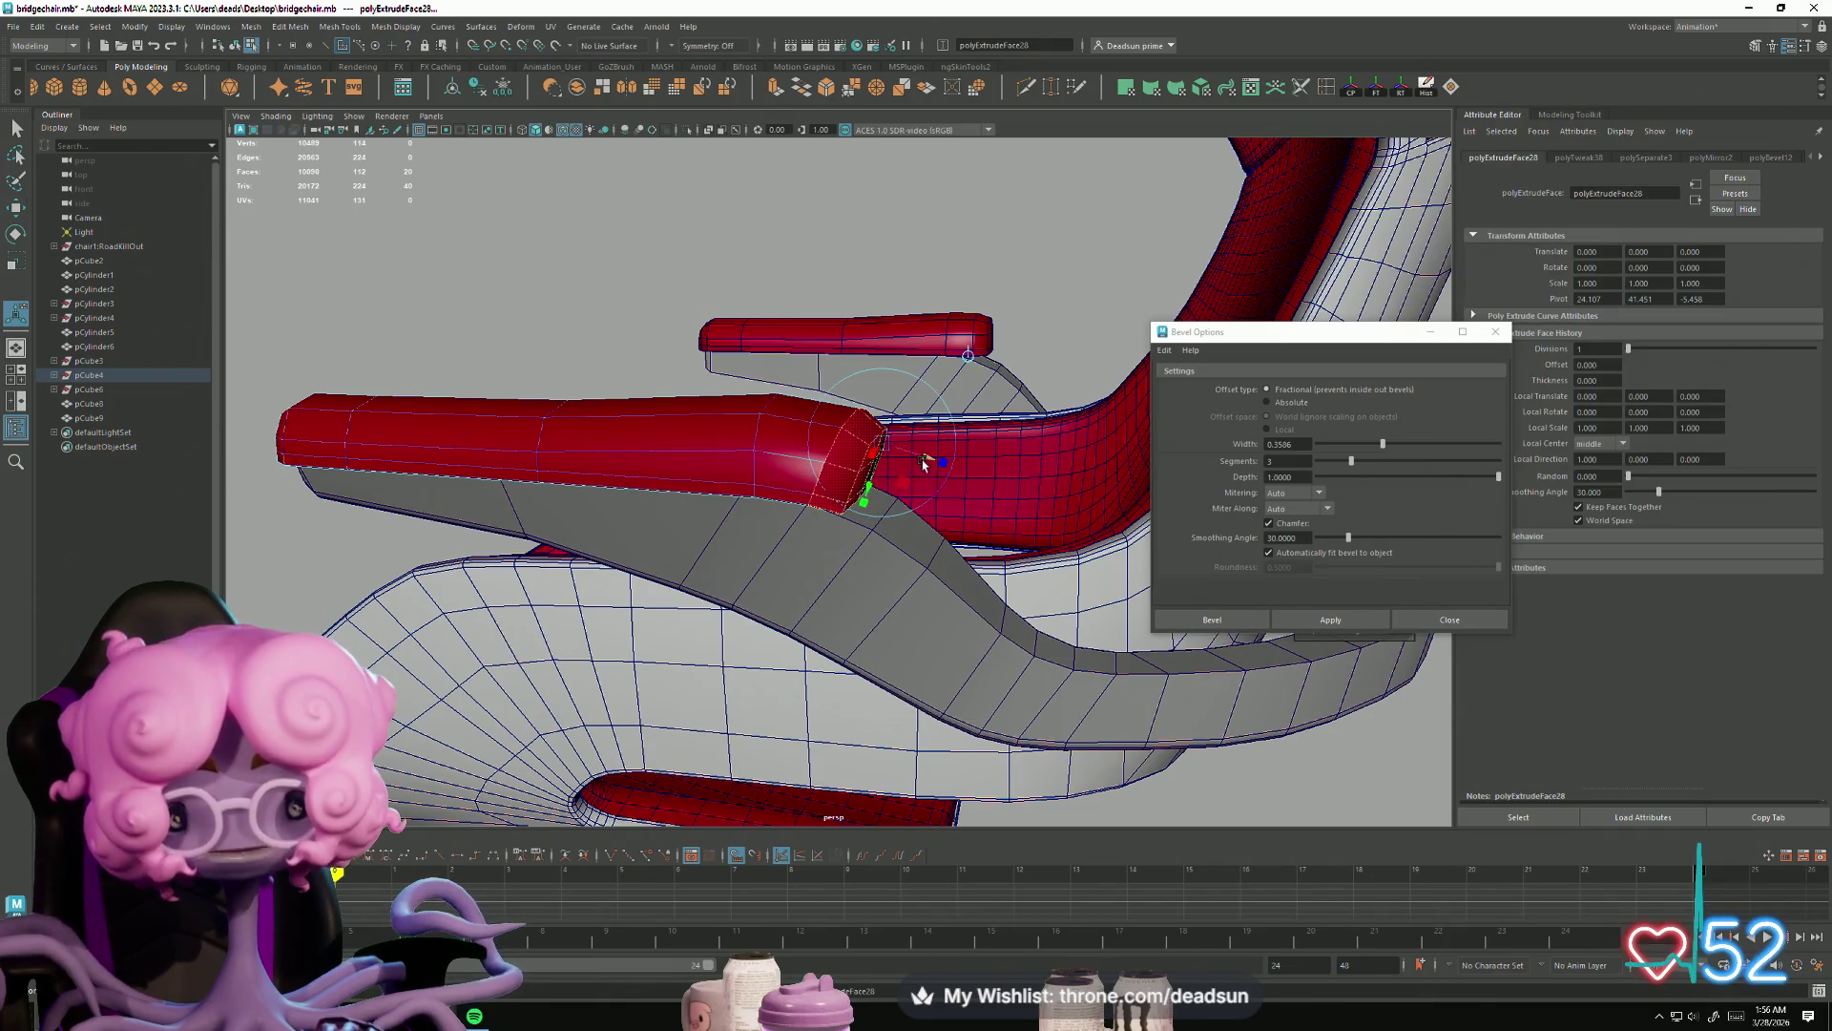
# Step: Pull the extruded armrest cap outward and lower its end face
pyautogui.press('w')
pyautogui.moveTo(815, 461)
pyautogui.mouseDown()
pyautogui.moveTo(847, 429)
pyautogui.moveTo(863, 468)
pyautogui.mouseUp()
pyautogui.moveTo(916, 386)
pyautogui.mouseDown()
pyautogui.moveTo(913, 404)
pyautogui.moveTo(839, 409)
pyautogui.moveTo(738, 531)
pyautogui.moveTo(821, 448)
pyautogui.moveTo(859, 458)
pyautogui.mouseUp()
pyautogui.scroll(5, 858, 424)
pyautogui.press('e')
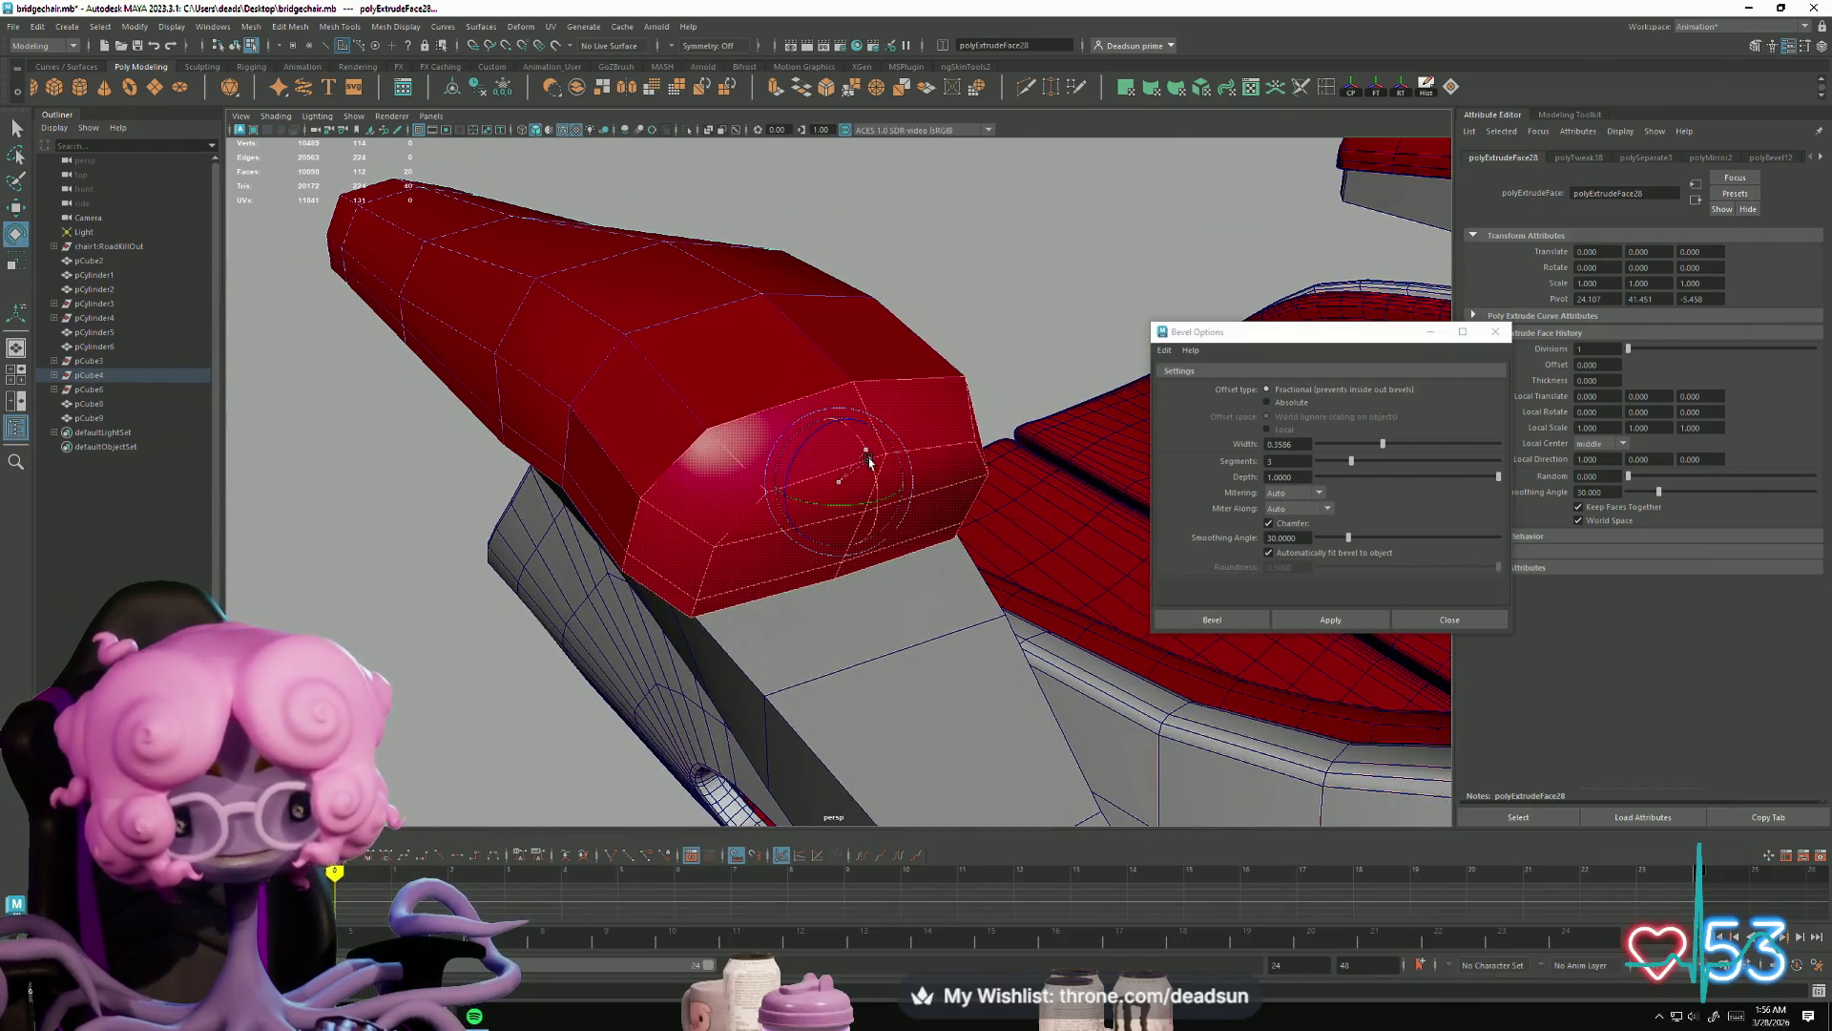
pyautogui.moveTo(789, 614)
pyautogui.keyDown('alt'); pyautogui.mouseDown()
pyautogui.moveTo(846, 561)
pyautogui.moveTo(893, 567)
pyautogui.moveTo(859, 544)
pyautogui.mouseUp(); pyautogui.keyUp('alt')
pyautogui.press('w')
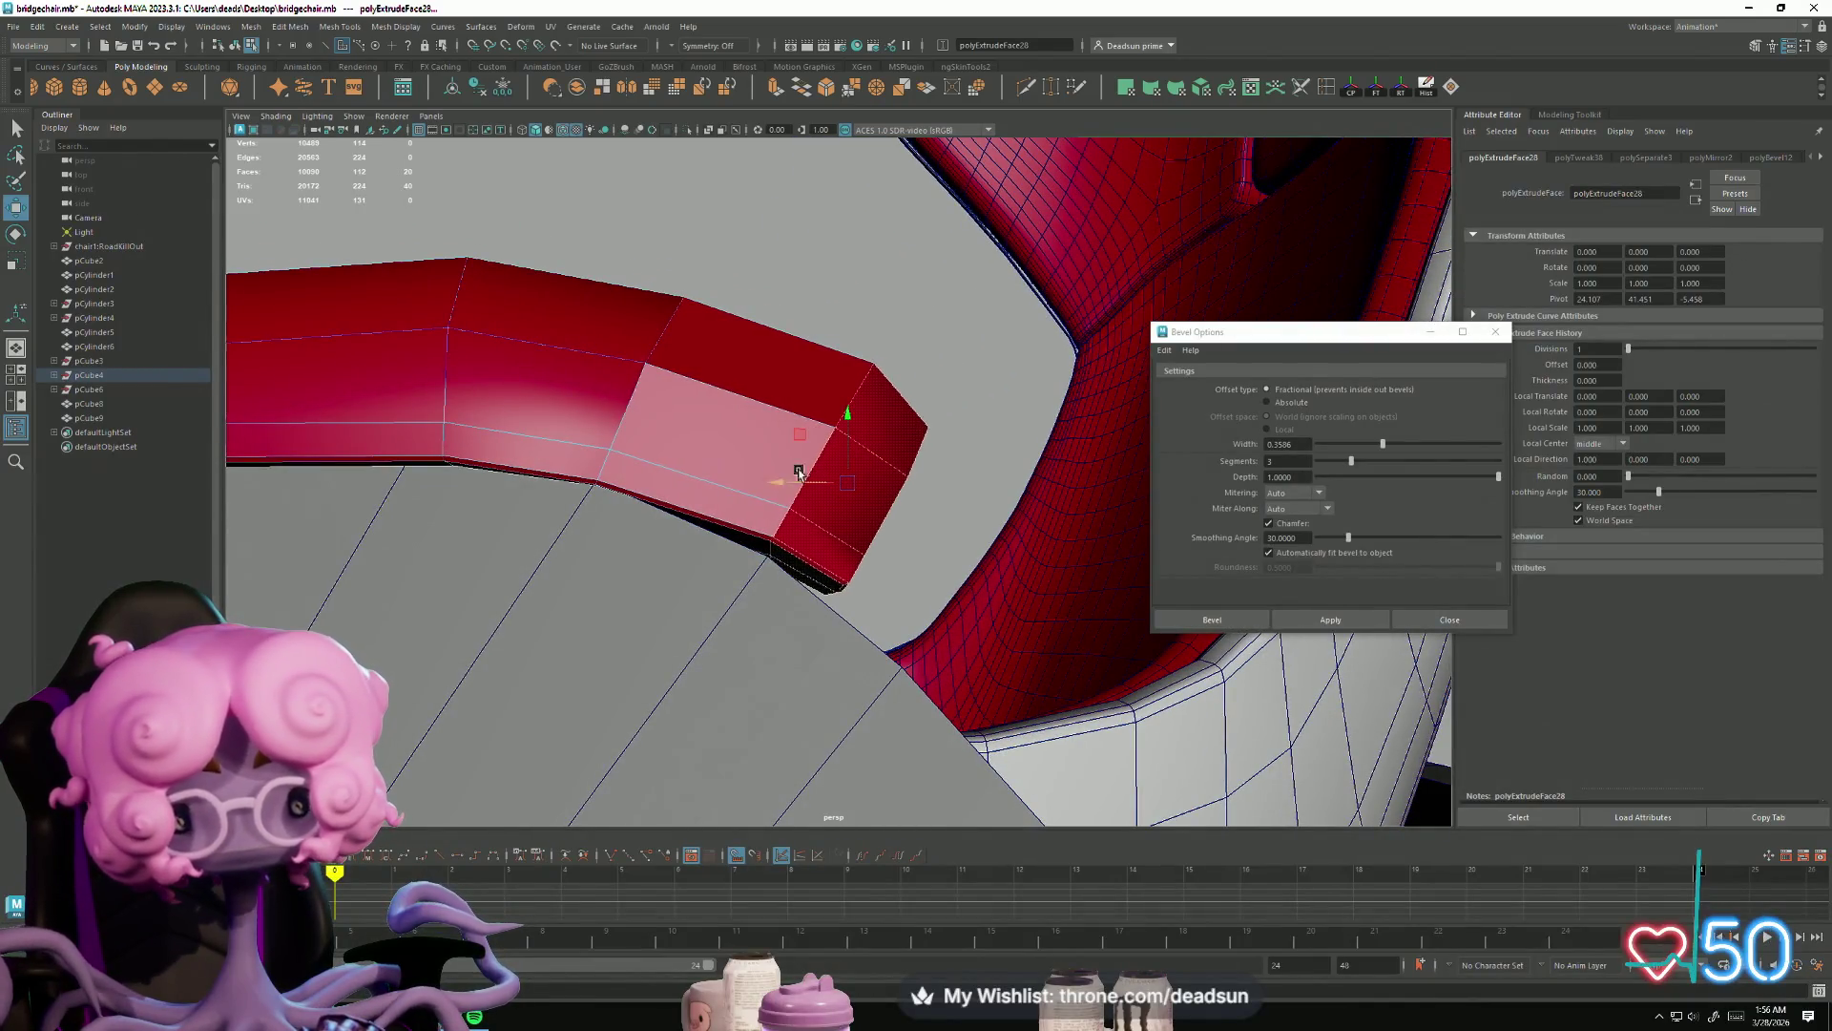
pyautogui.moveTo(847, 412); pyautogui.dragTo(845, 425)
pyautogui.moveTo(892, 485); pyautogui.dragTo(816, 554)
pyautogui.press('w')
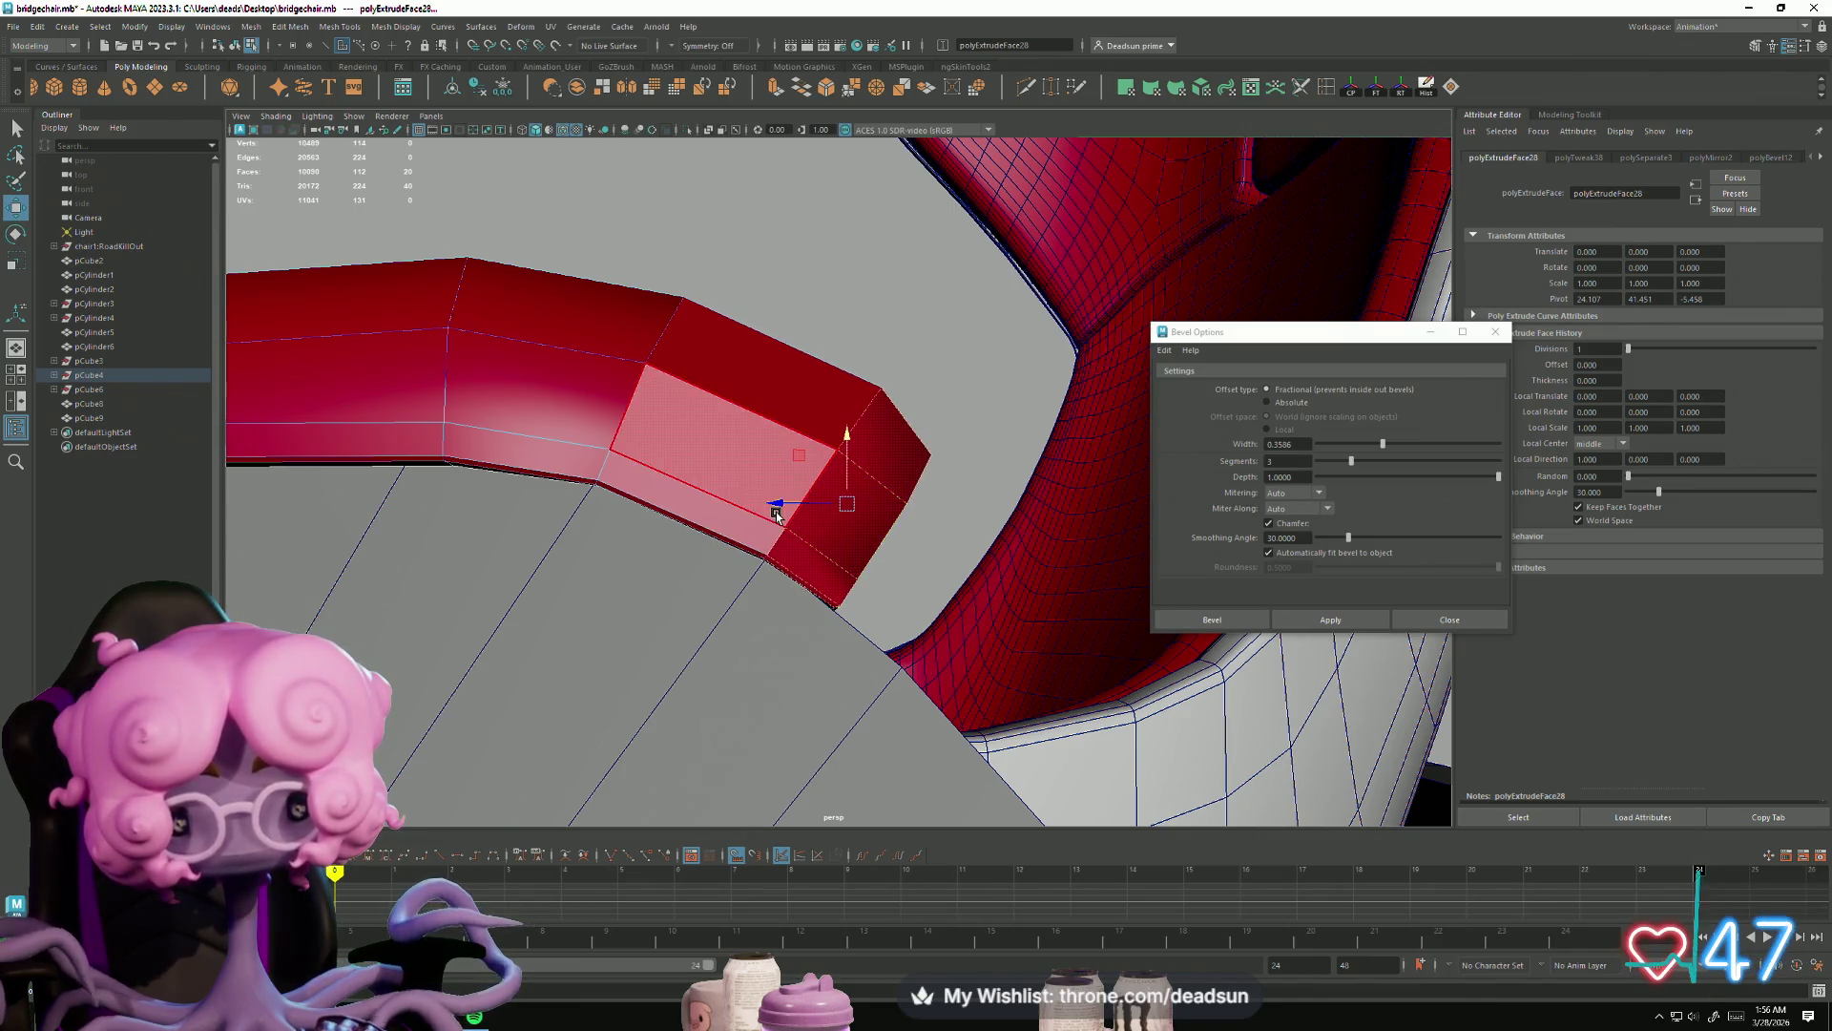
pyautogui.moveTo(776, 505); pyautogui.dragTo(782, 511)
pyautogui.moveTo(920, 607)
pyautogui.keyDown('alt'); pyautogui.mouseDown()
pyautogui.moveTo(573, 667)
pyautogui.moveTo(531, 687)
pyautogui.moveTo(546, 742)
pyautogui.mouseUp(); pyautogui.keyUp('alt')
pyautogui.moveTo(718, 547)
pyautogui.keyDown('alt'); pyautogui.mouseDown()
pyautogui.moveTo(703, 569)
pyautogui.moveTo(957, 643)
pyautogui.moveTo(916, 596)
pyautogui.moveTo(964, 496)
pyautogui.moveTo(936, 449)
pyautogui.moveTo(964, 523)
pyautogui.moveTo(1000, 527)
pyautogui.moveTo(983, 501)
pyautogui.mouseUp(); pyautogui.keyUp('alt')
# Step: Extrude the end face again, bend the tip downward, and select its four corner vertices
pyautogui.click(775, 89)
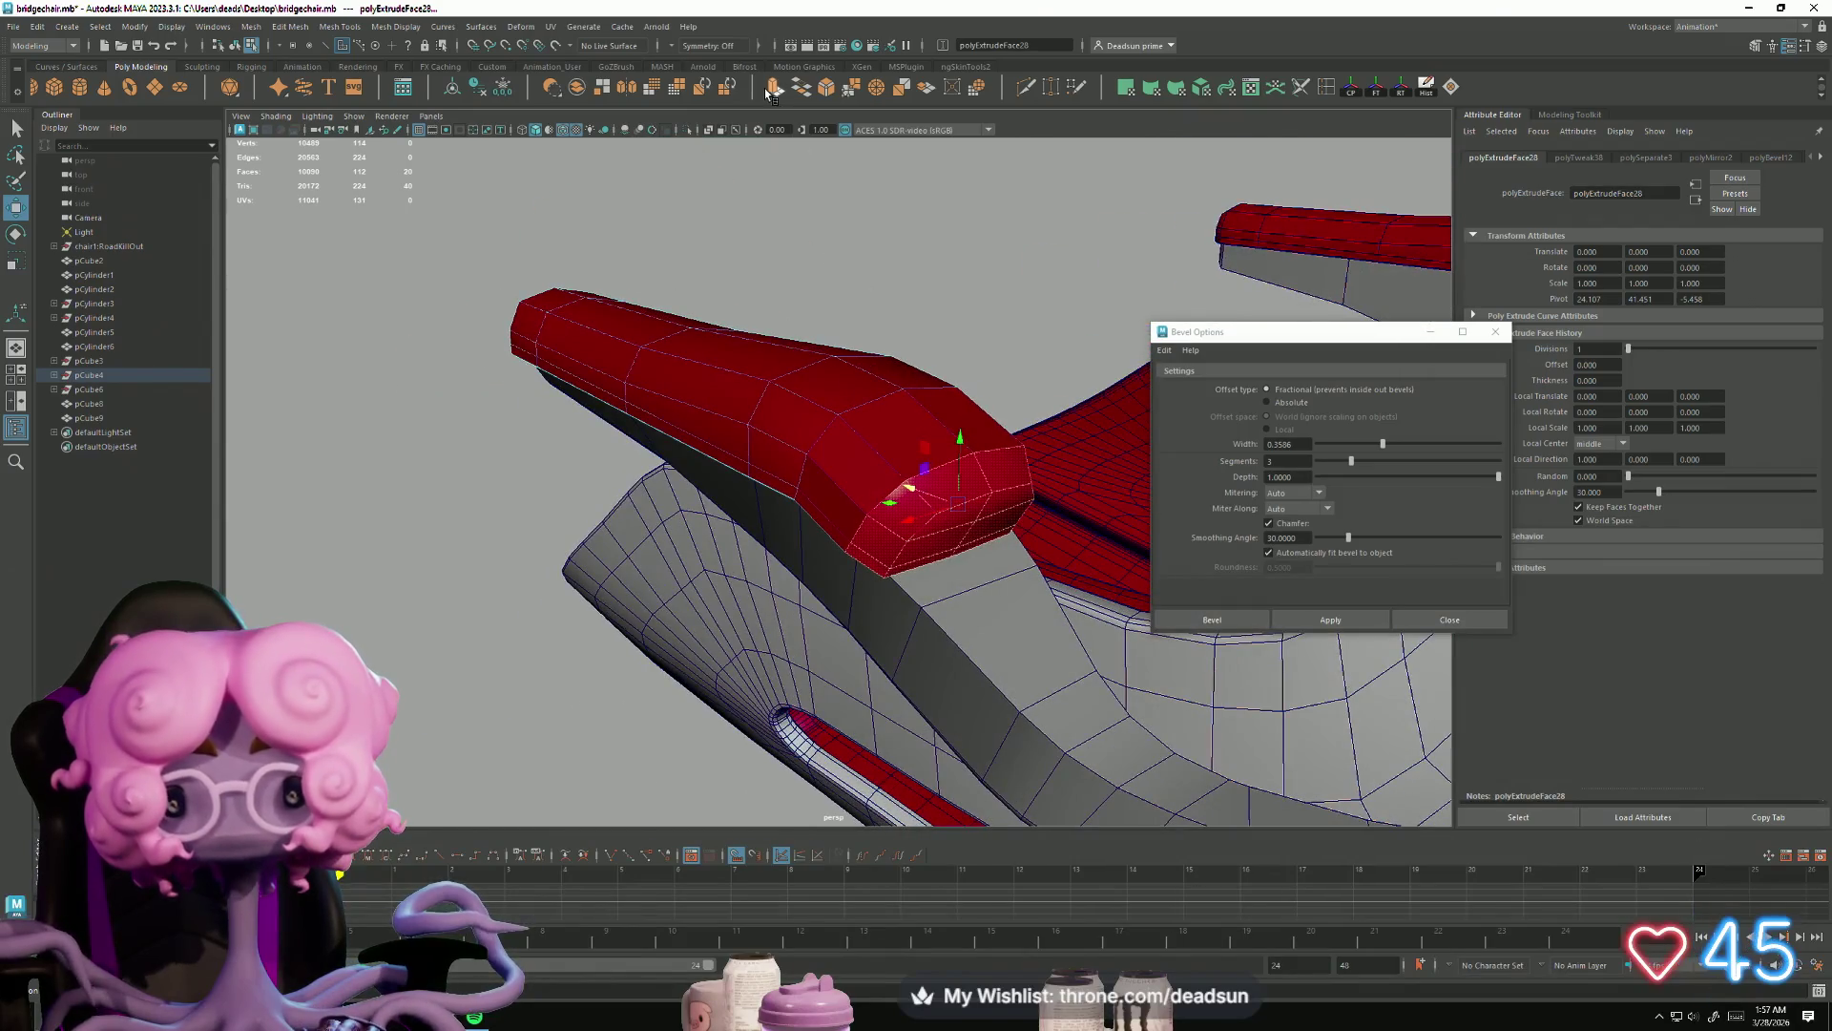
pyautogui.keyDown('alt'); pyautogui.moveTo(897, 492); pyautogui.dragTo(897, 585); pyautogui.keyUp('alt')
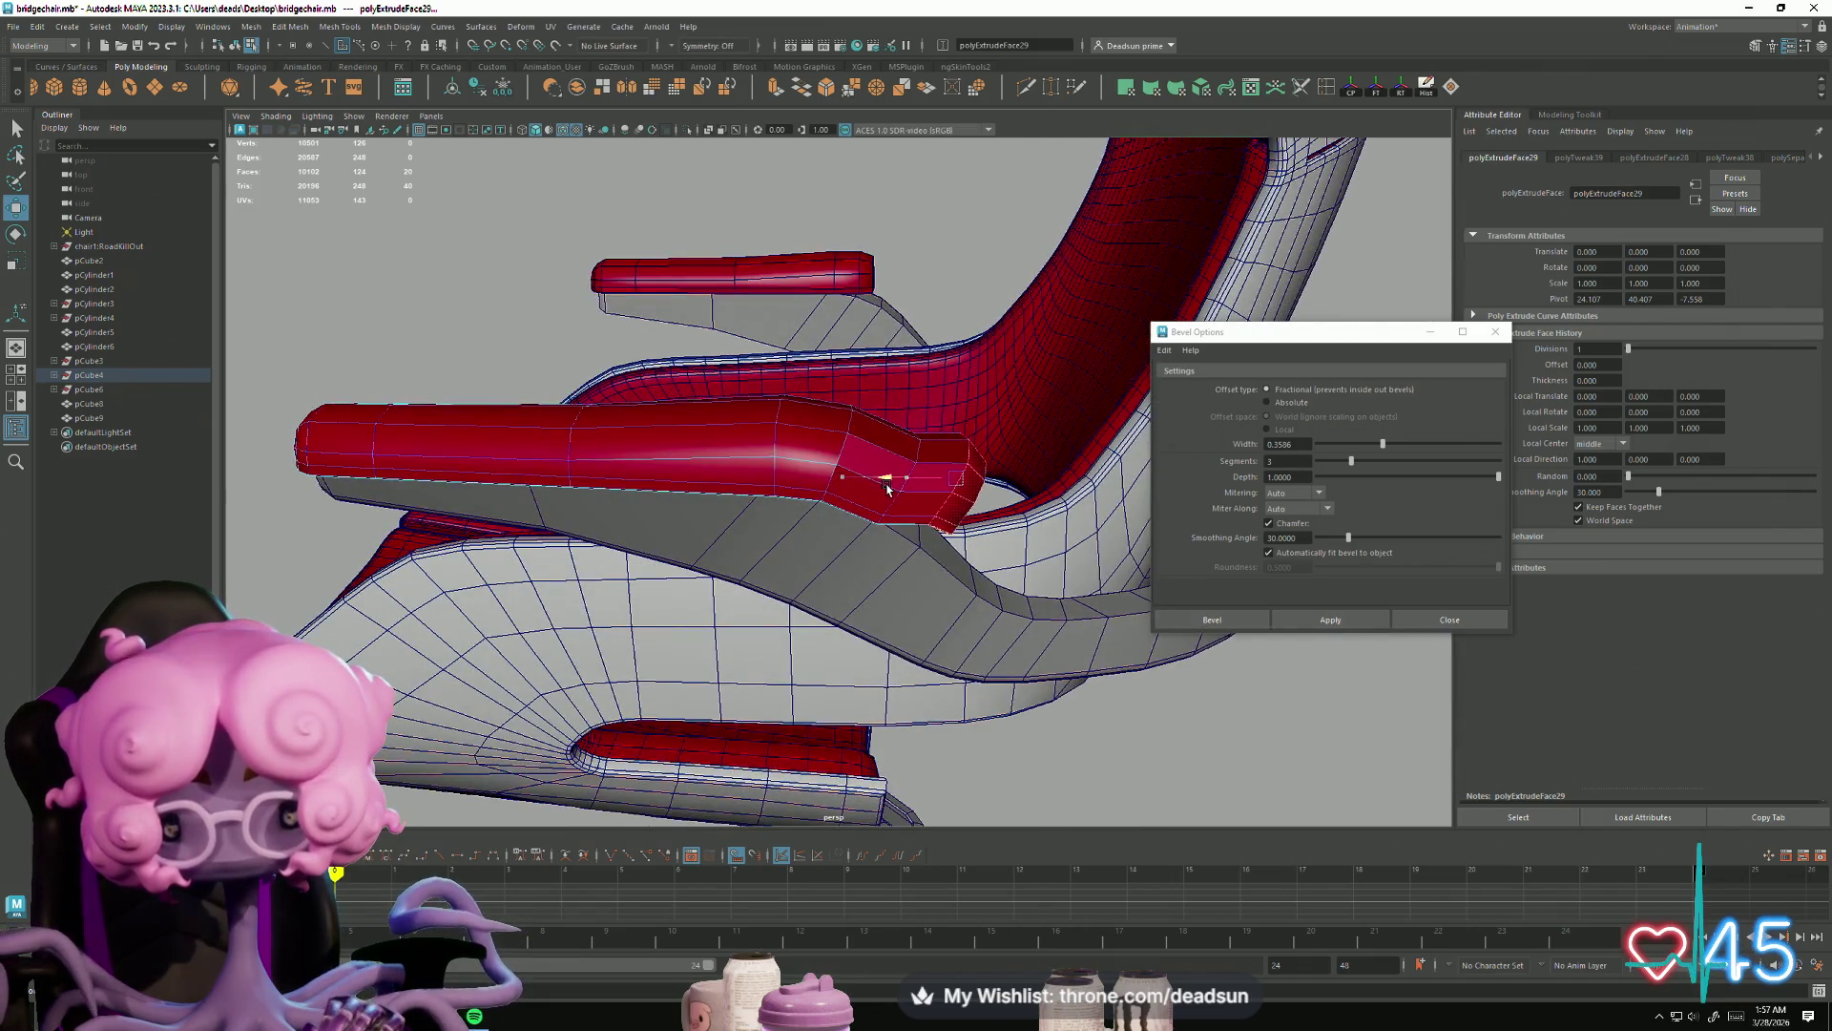
pyautogui.keyDown('alt'); pyautogui.moveTo(882, 482); pyautogui.dragTo(916, 491); pyautogui.keyUp('alt')
pyautogui.moveTo(979, 421)
pyautogui.mouseDown()
pyautogui.moveTo(964, 544)
pyautogui.moveTo(911, 587)
pyautogui.moveTo(978, 580)
pyautogui.moveTo(1022, 535)
pyautogui.mouseUp()
pyautogui.press('e')
pyautogui.press('w')
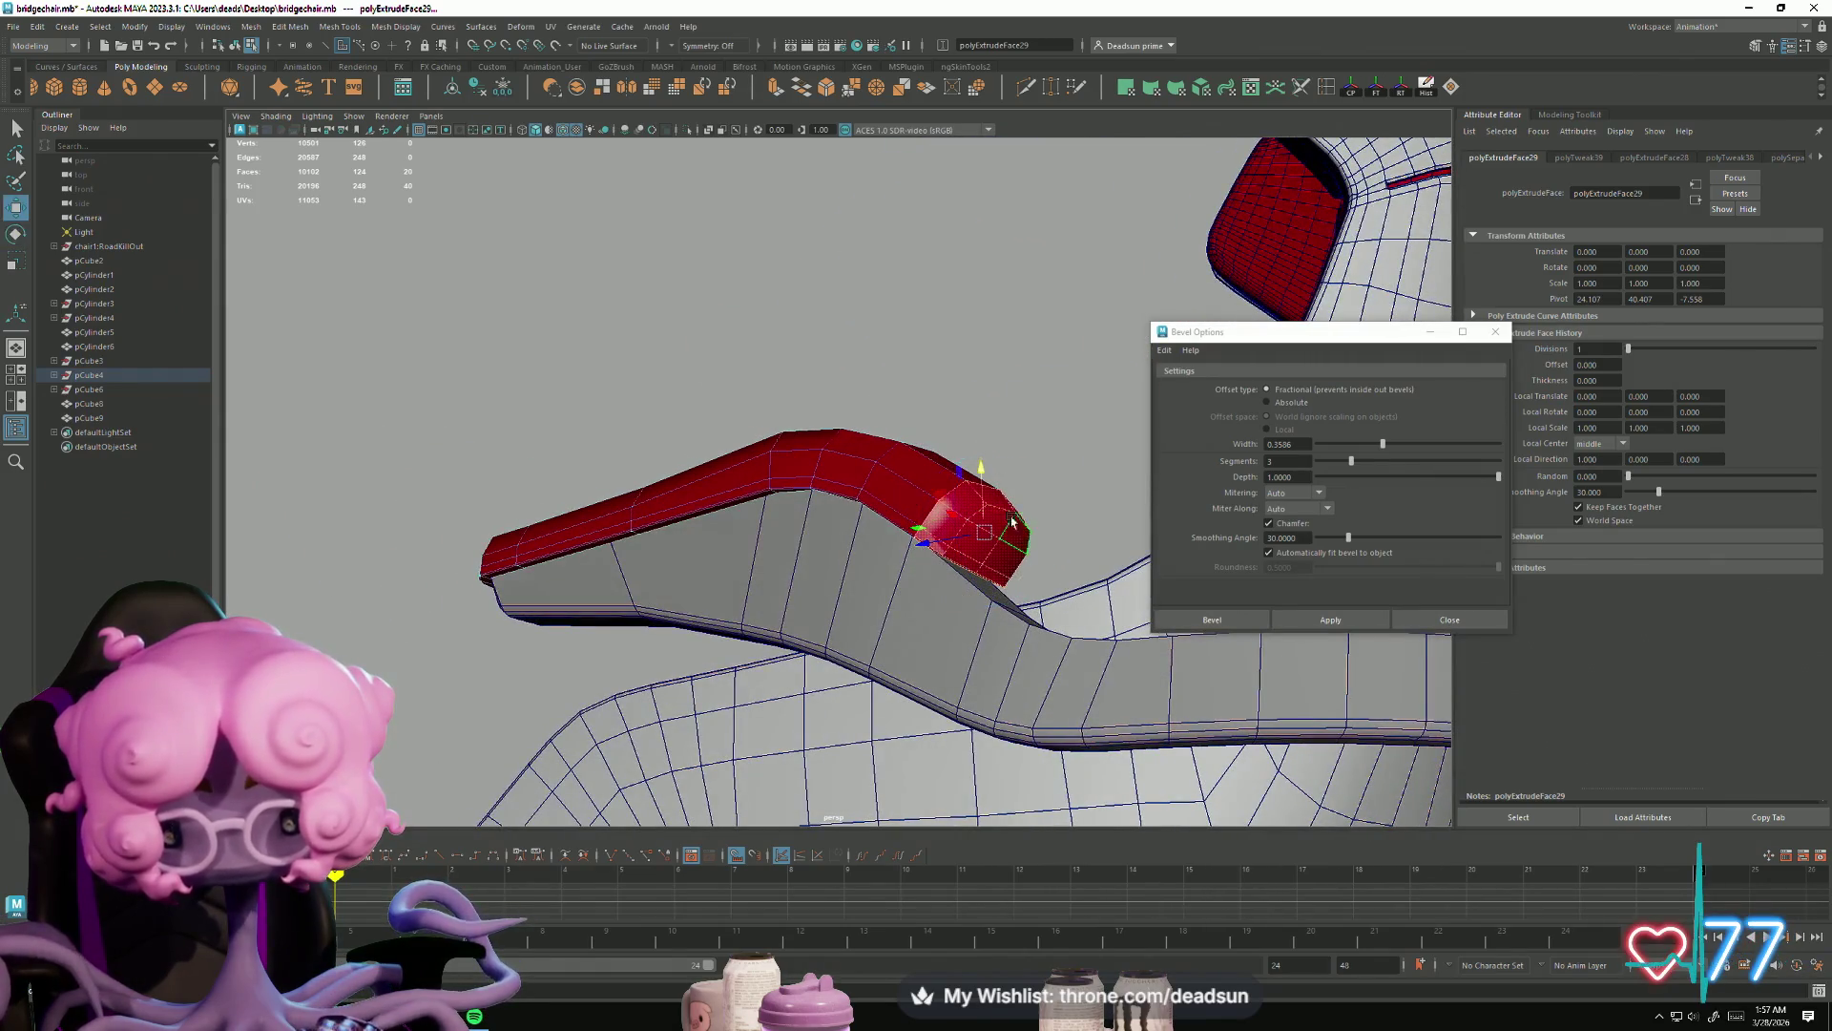
pyautogui.keyDown('alt'); pyautogui.moveTo(978, 477); pyautogui.dragTo(843, 655); pyautogui.keyUp('alt')
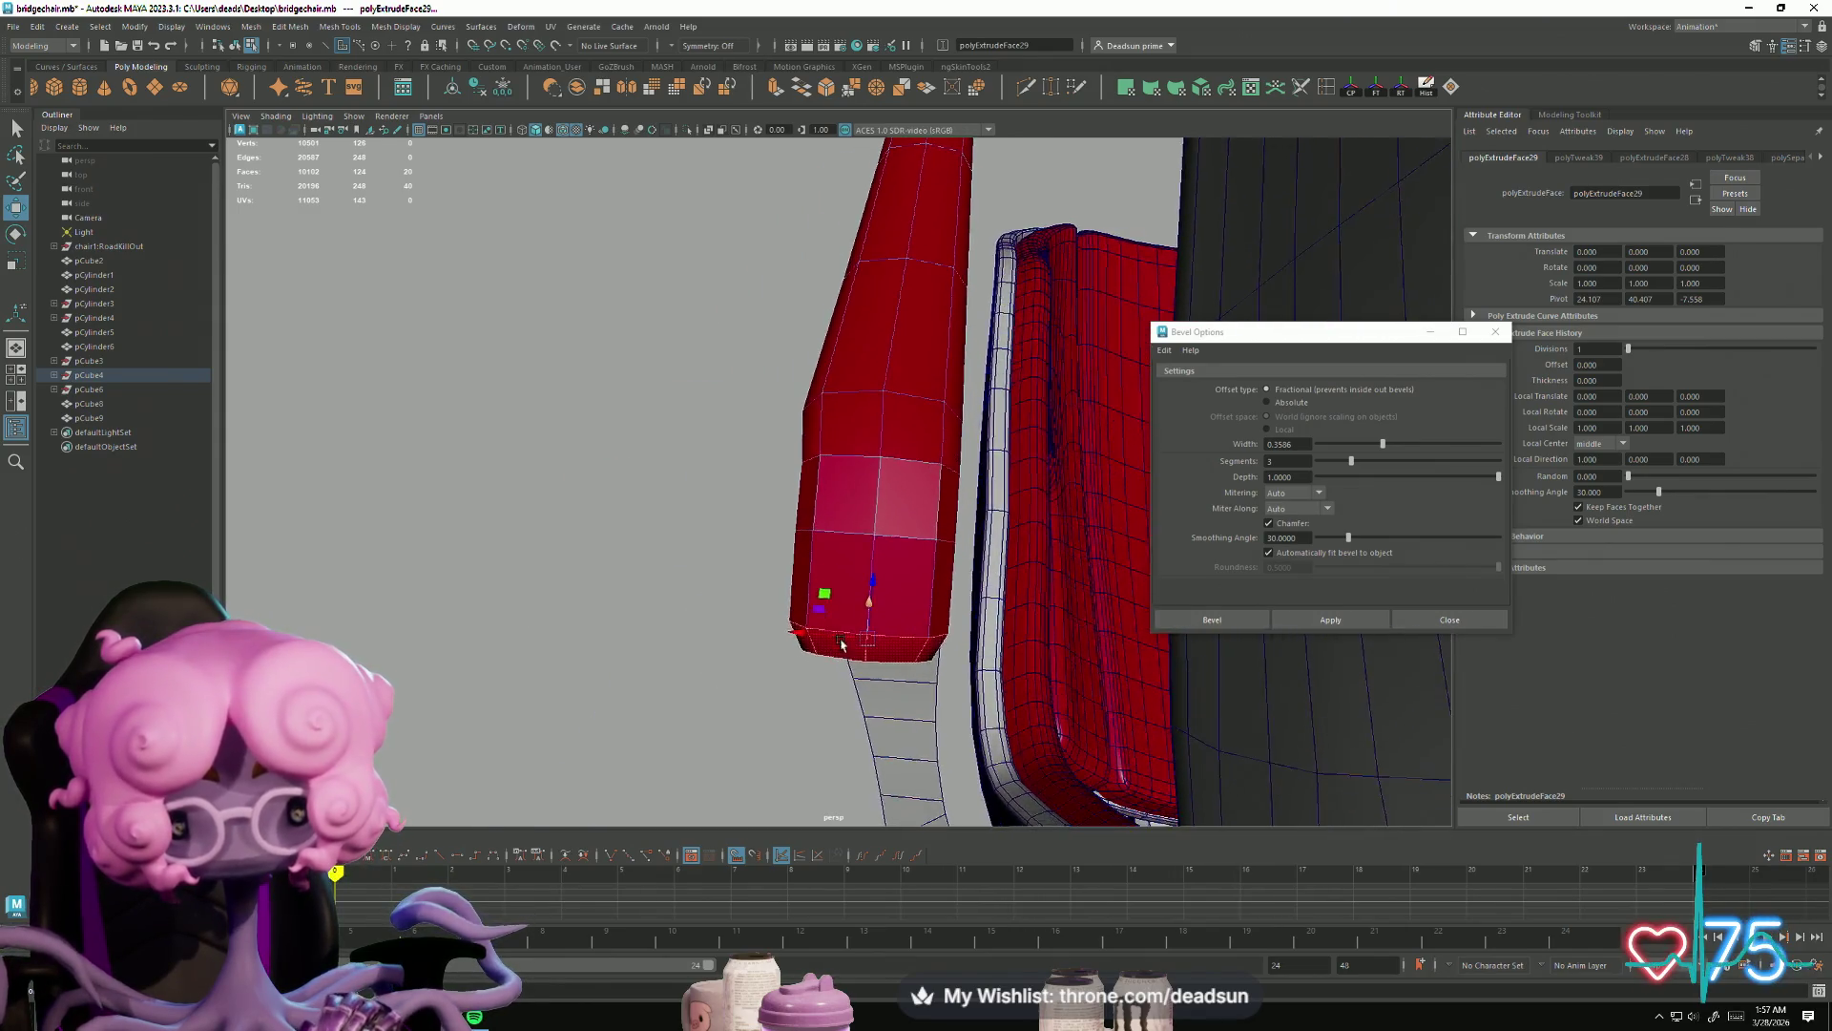
pyautogui.scroll(3, 843, 654)
pyautogui.moveTo(694, 551)
pyautogui.keyDown('alt'); pyautogui.mouseDown()
pyautogui.moveTo(697, 584)
pyautogui.moveTo(678, 564)
pyautogui.moveTo(844, 747)
pyautogui.mouseUp(); pyautogui.keyUp('alt')
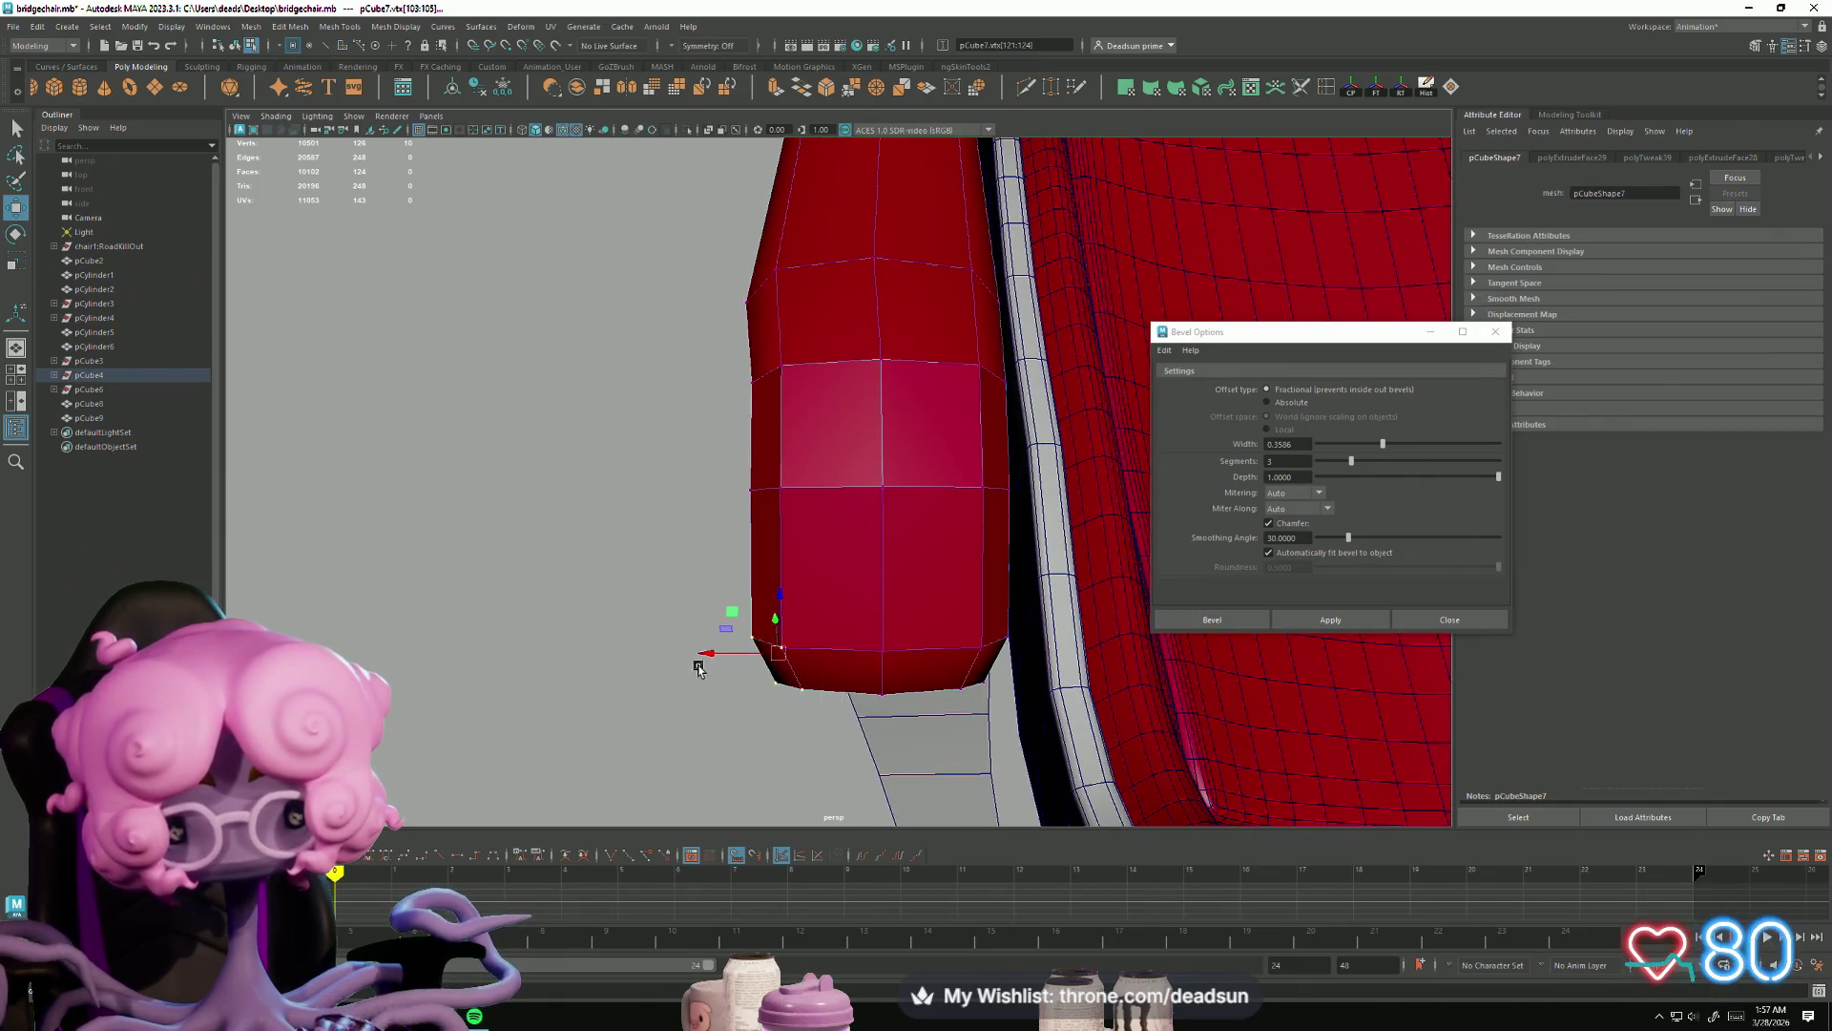
# Step: Slide the armrest end's corner and middle vertices inward along X
pyautogui.moveTo(707, 650); pyautogui.dragTo(823, 654)
pyautogui.click(872, 653)
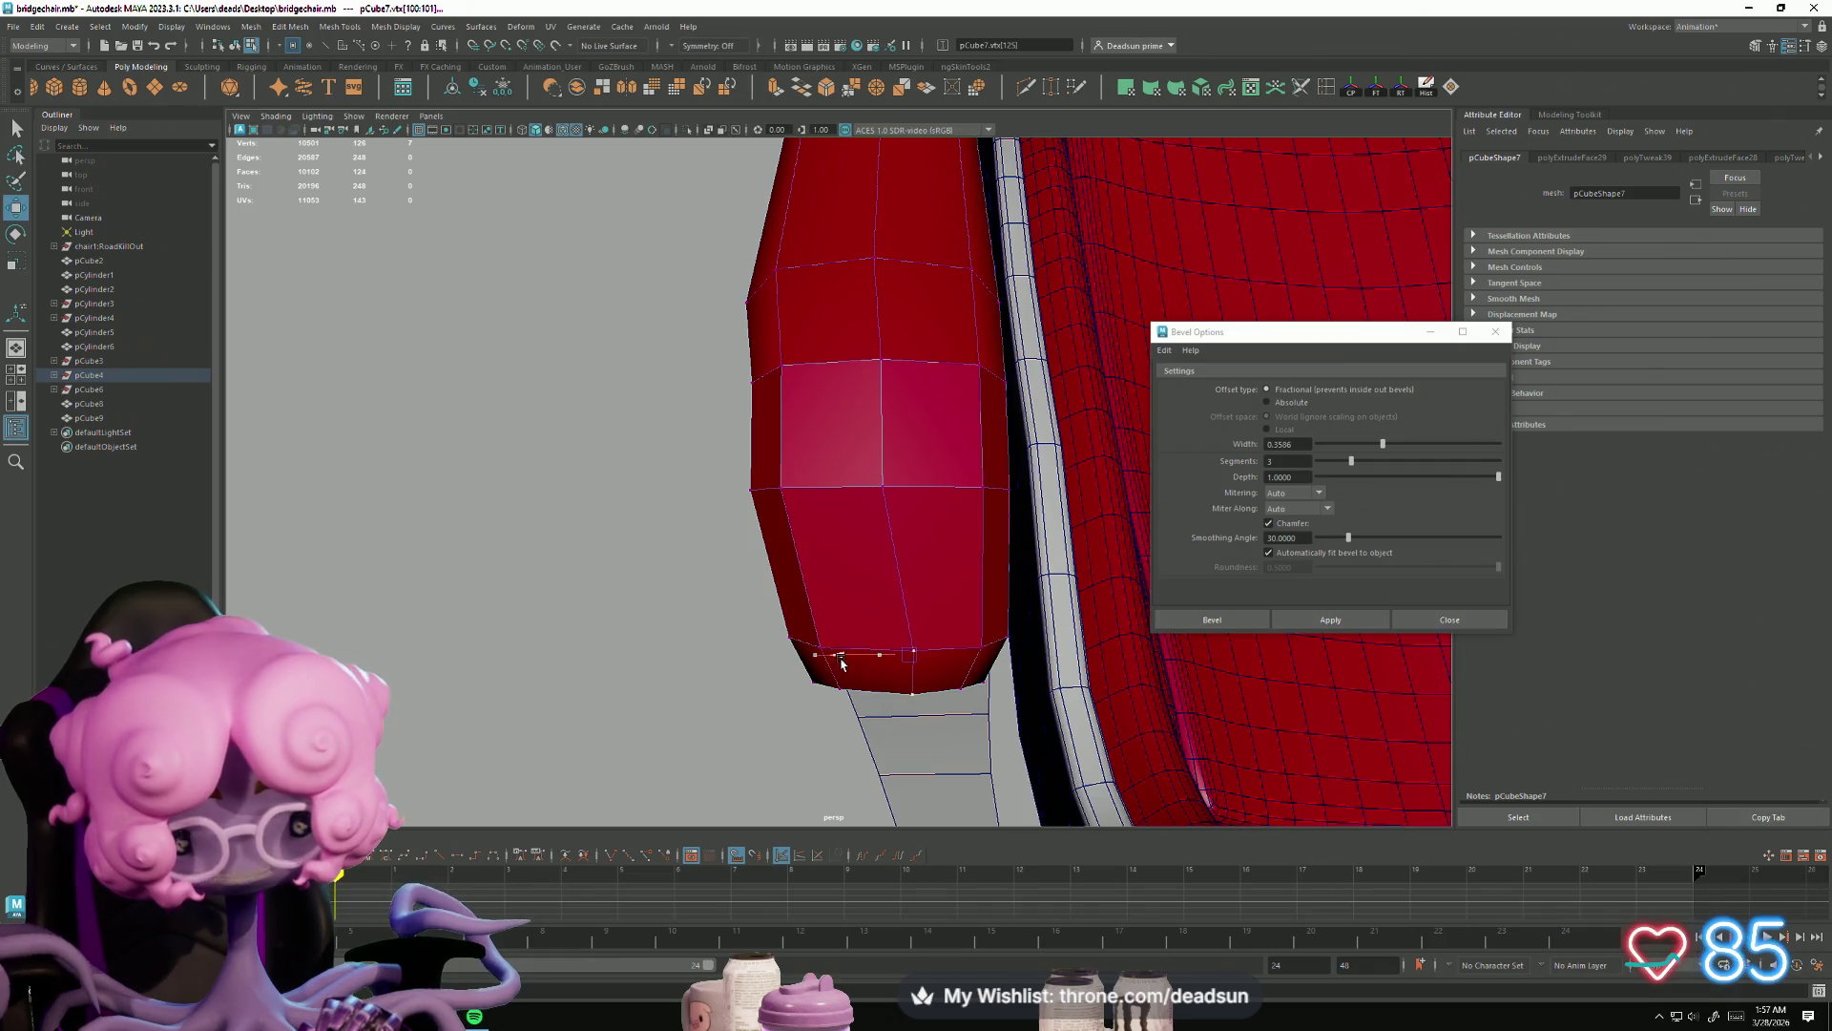
pyautogui.moveTo(836, 718); pyautogui.dragTo(859, 801)
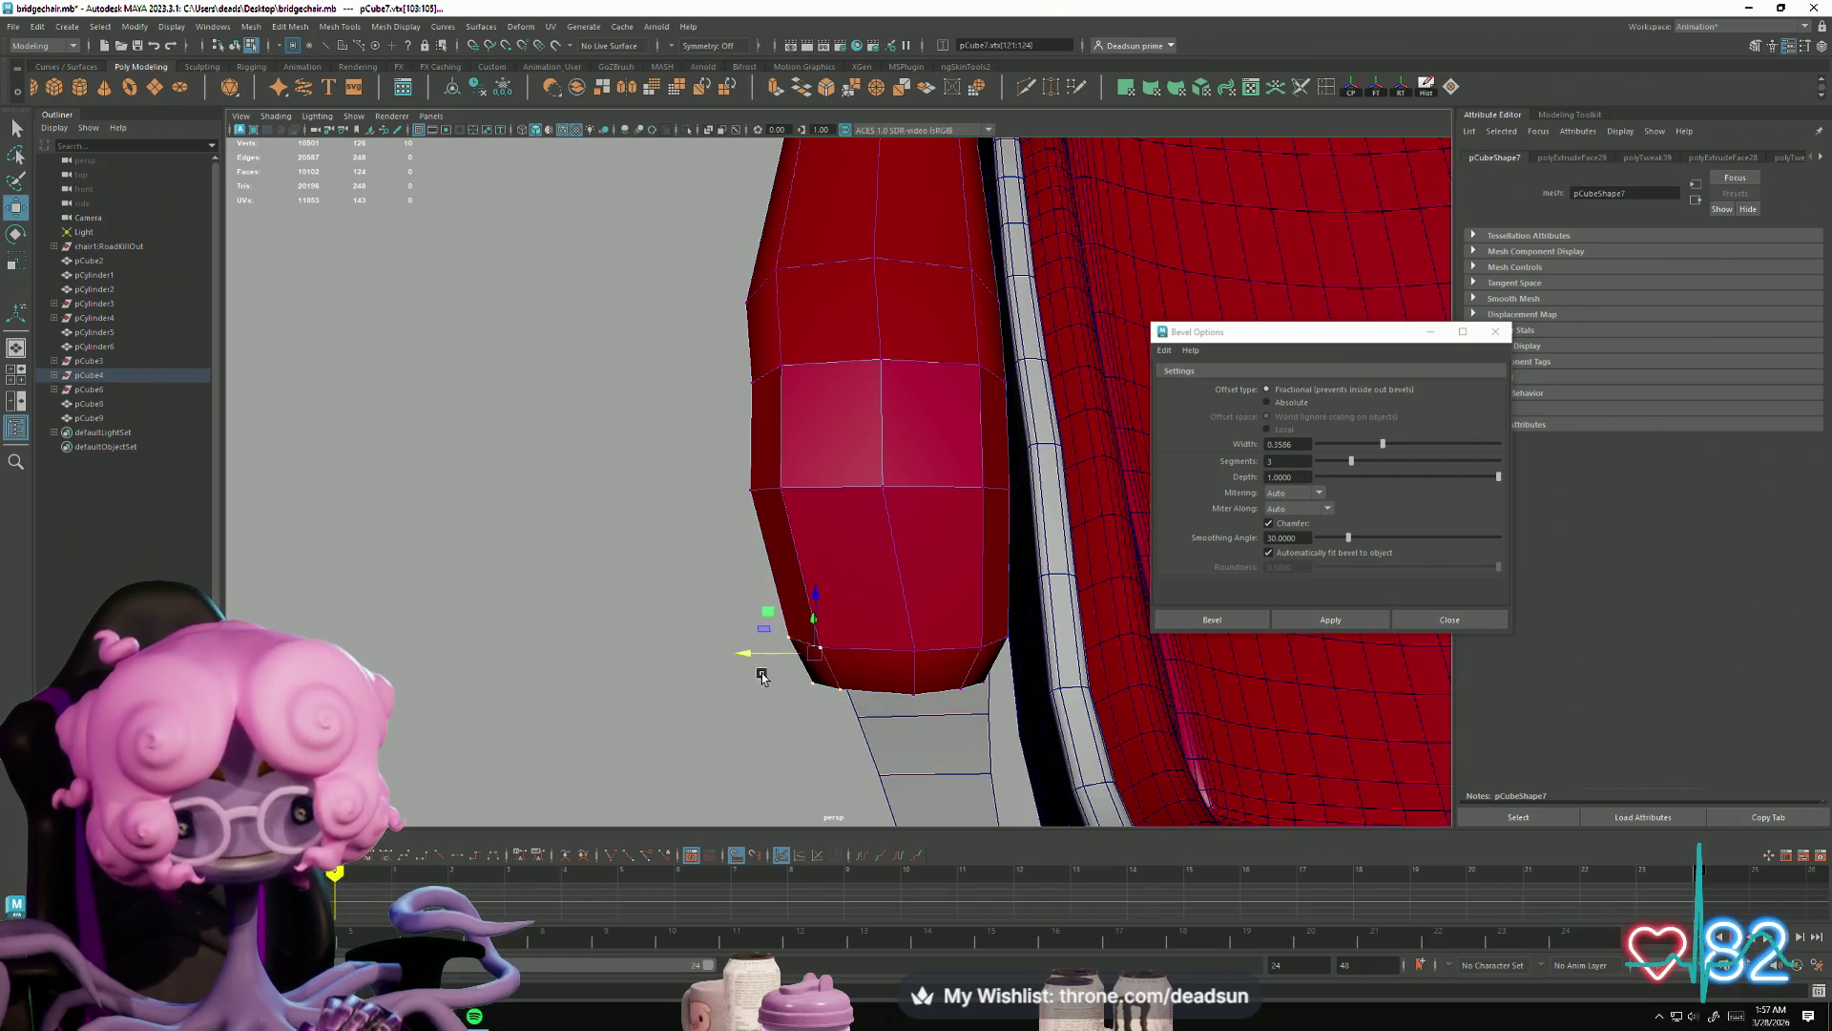
pyautogui.moveTo(747, 654); pyautogui.dragTo(787, 642)
pyautogui.click(884, 489)
pyautogui.moveTo(808, 488); pyautogui.dragTo(817, 625)
pyautogui.click(851, 513)
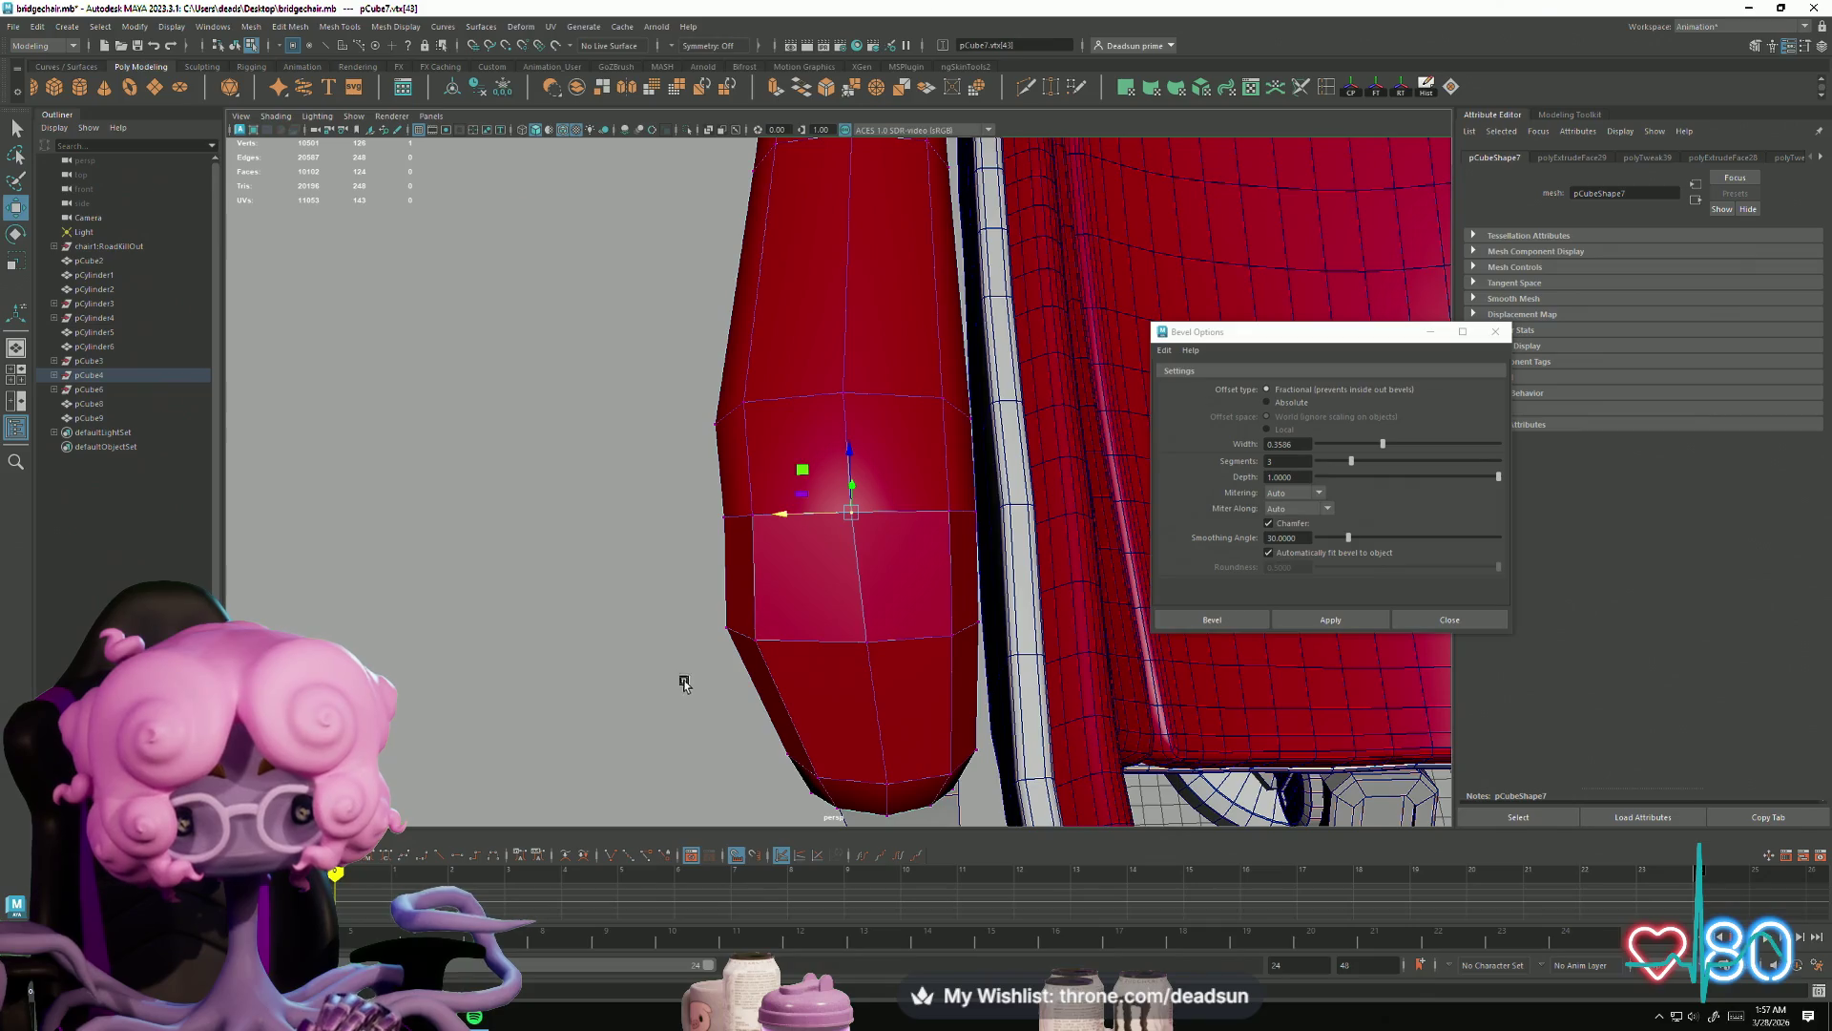
pyautogui.moveTo(688, 587)
pyautogui.mouseDown()
pyautogui.moveTo(811, 696)
pyautogui.moveTo(679, 613)
pyautogui.moveTo(707, 611)
pyautogui.moveTo(751, 718)
pyautogui.mouseUp()
# Step: Select the vertices at the armrest tip and pull the tip downward
pyautogui.moveTo(701, 442)
pyautogui.mouseDown()
pyautogui.moveTo(796, 678)
pyautogui.moveTo(765, 719)
pyautogui.moveTo(556, 576)
pyautogui.moveTo(824, 611)
pyautogui.moveTo(813, 584)
pyautogui.moveTo(820, 601)
pyautogui.mouseUp()
pyautogui.click(827, 697)
pyautogui.moveTo(828, 698)
pyautogui.keyDown('alt'); pyautogui.mouseDown()
pyautogui.moveTo(826, 599)
pyautogui.moveTo(907, 637)
pyautogui.mouseUp(); pyautogui.keyUp('alt')
pyautogui.moveTo(906, 637)
pyautogui.keyDown('alt'); pyautogui.mouseDown()
pyautogui.moveTo(868, 620)
pyautogui.moveTo(707, 687)
pyautogui.moveTo(869, 625)
pyautogui.moveTo(1037, 526)
pyautogui.mouseUp(); pyautogui.keyUp('alt')
pyautogui.scroll(10, 1037, 527)
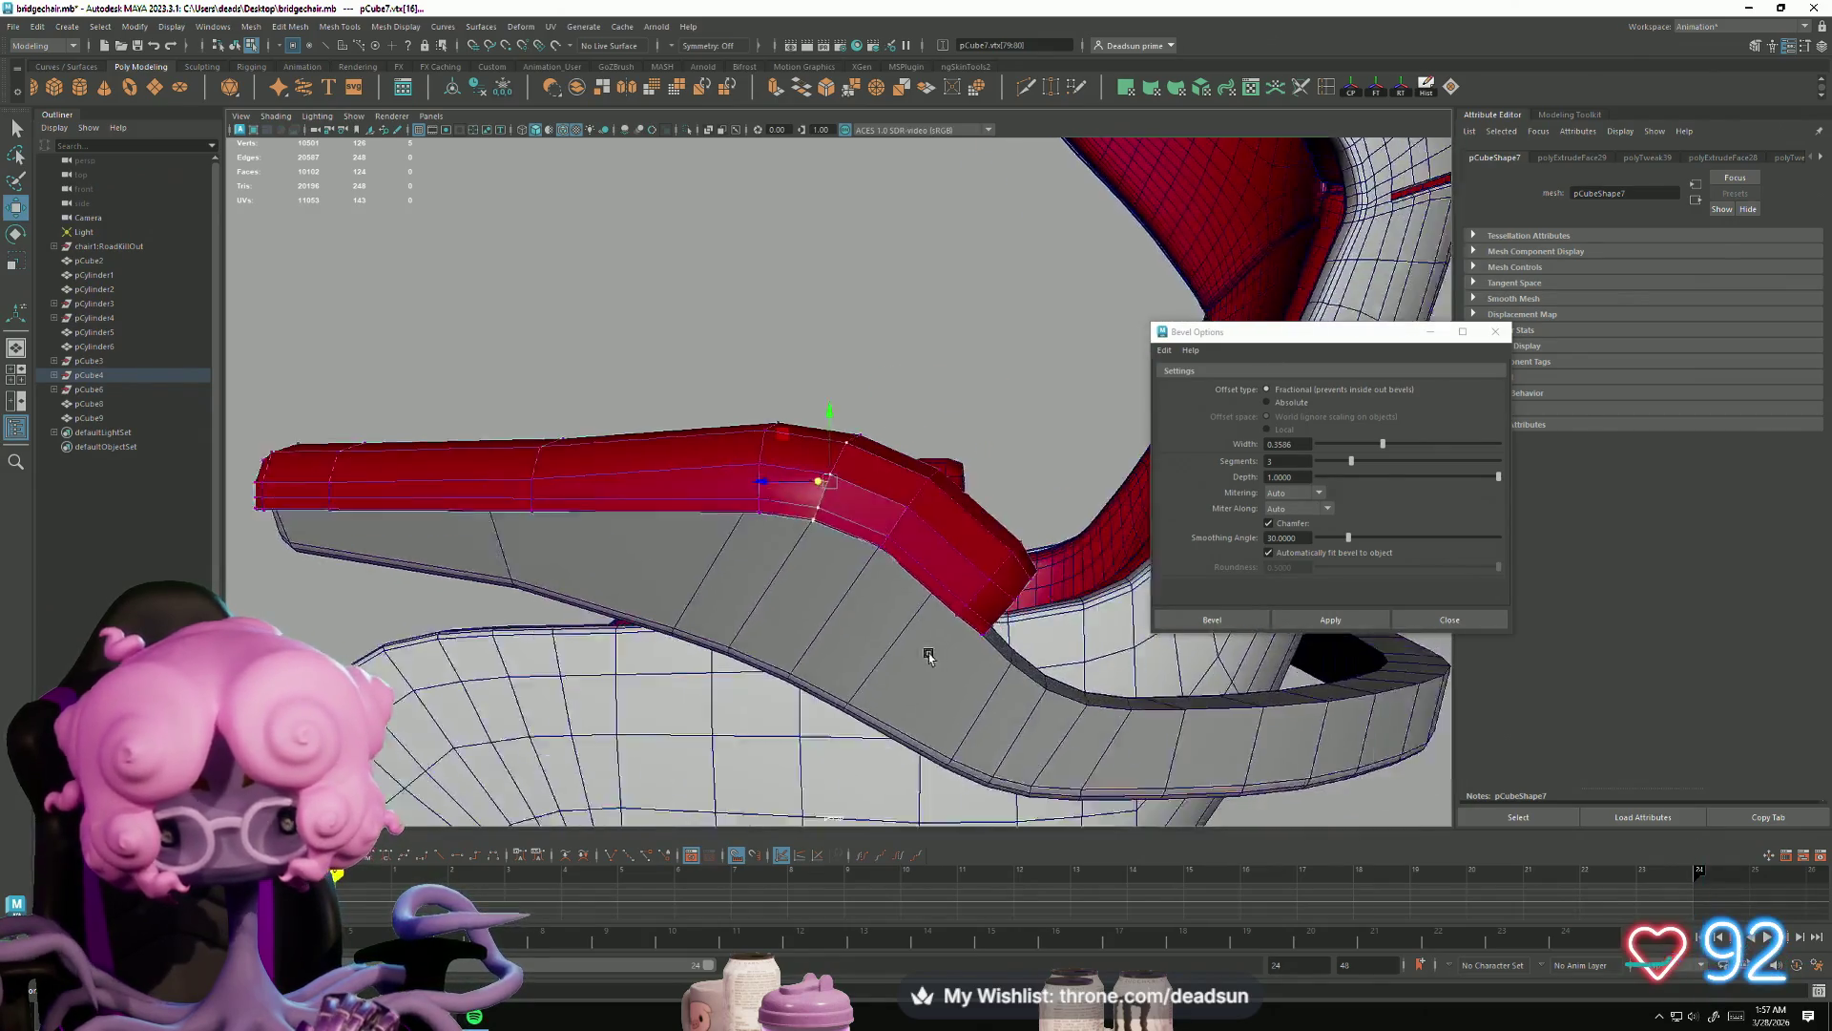
pyautogui.keyDown('alt'); pyautogui.moveTo(1062, 701); pyautogui.dragTo(897, 508); pyautogui.keyUp('alt')
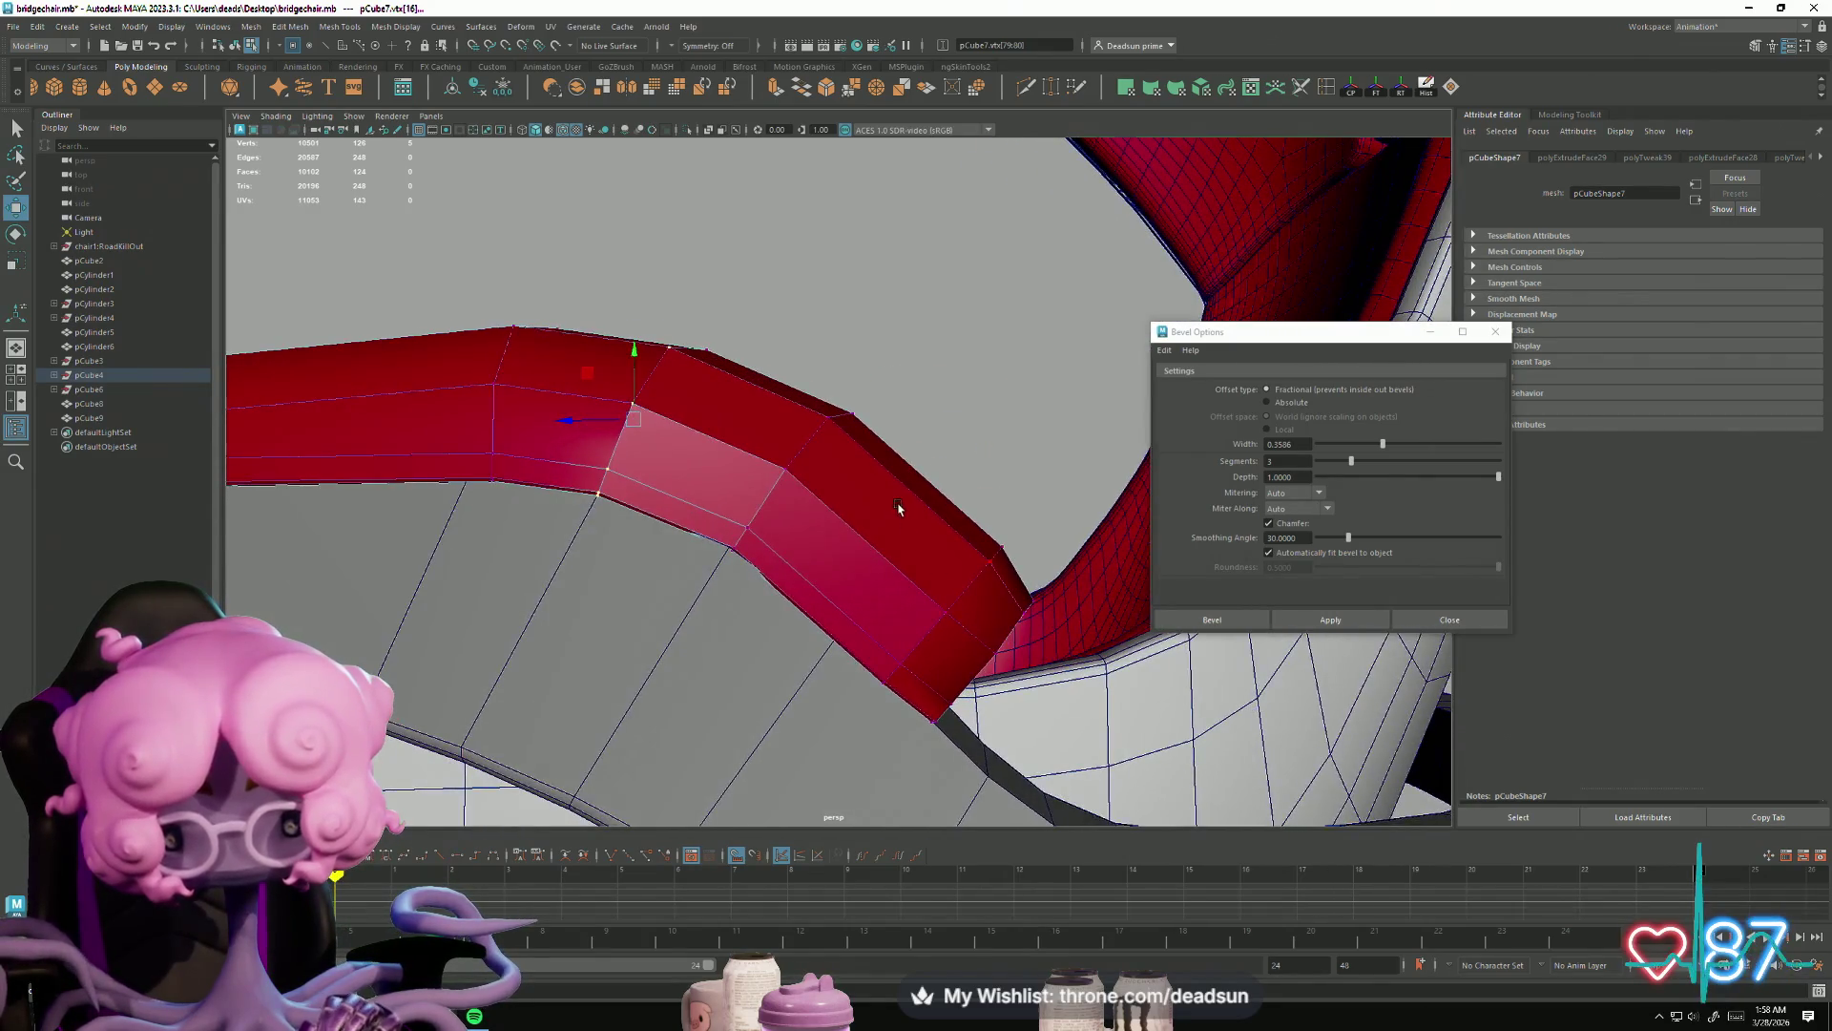
pyautogui.moveTo(1067, 646)
pyautogui.mouseDown()
pyautogui.moveTo(802, 622)
pyautogui.moveTo(844, 627)
pyautogui.mouseUp()
pyautogui.moveTo(1070, 487)
pyautogui.mouseDown()
pyautogui.moveTo(1069, 511)
pyautogui.moveTo(757, 687)
pyautogui.moveTo(891, 756)
pyautogui.moveTo(695, 729)
pyautogui.moveTo(833, 661)
pyautogui.moveTo(789, 655)
pyautogui.moveTo(810, 746)
pyautogui.moveTo(775, 599)
pyautogui.mouseUp()
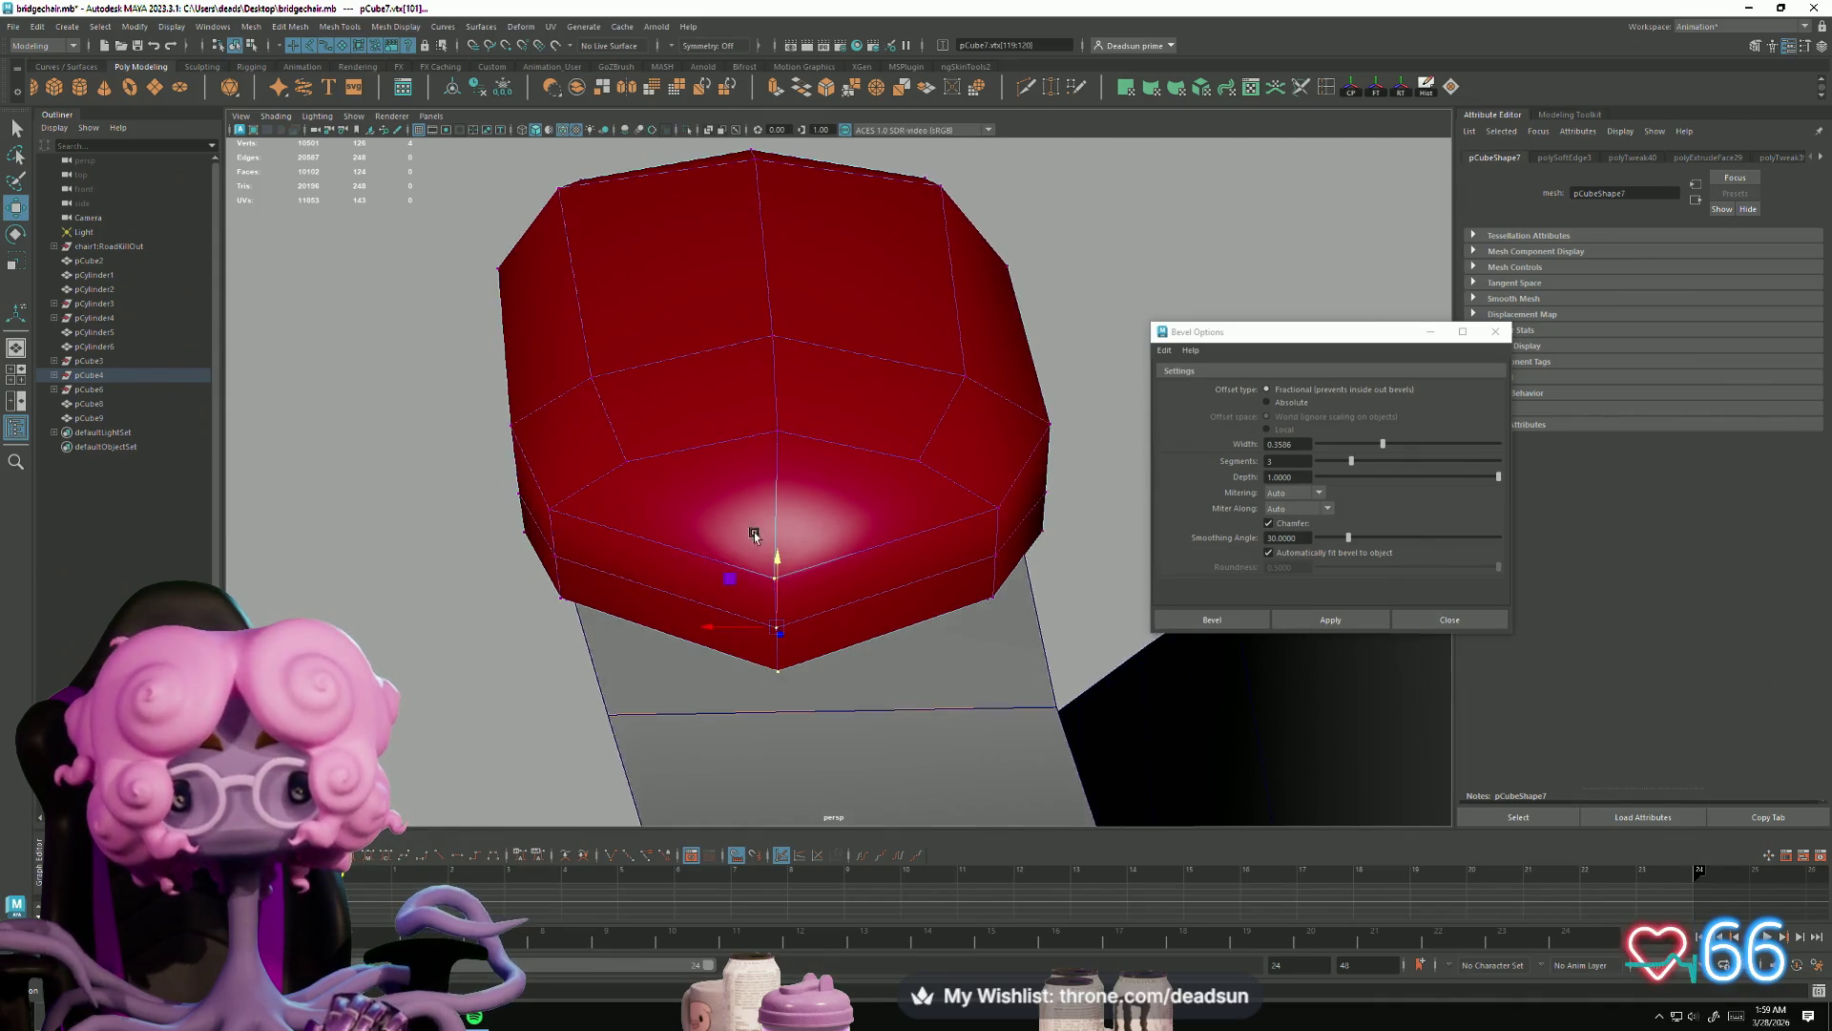
pyautogui.keyDown('shift'); pyautogui.moveTo(973, 591); pyautogui.dragTo(905, 632, button='right'); pyautogui.keyUp('shift')
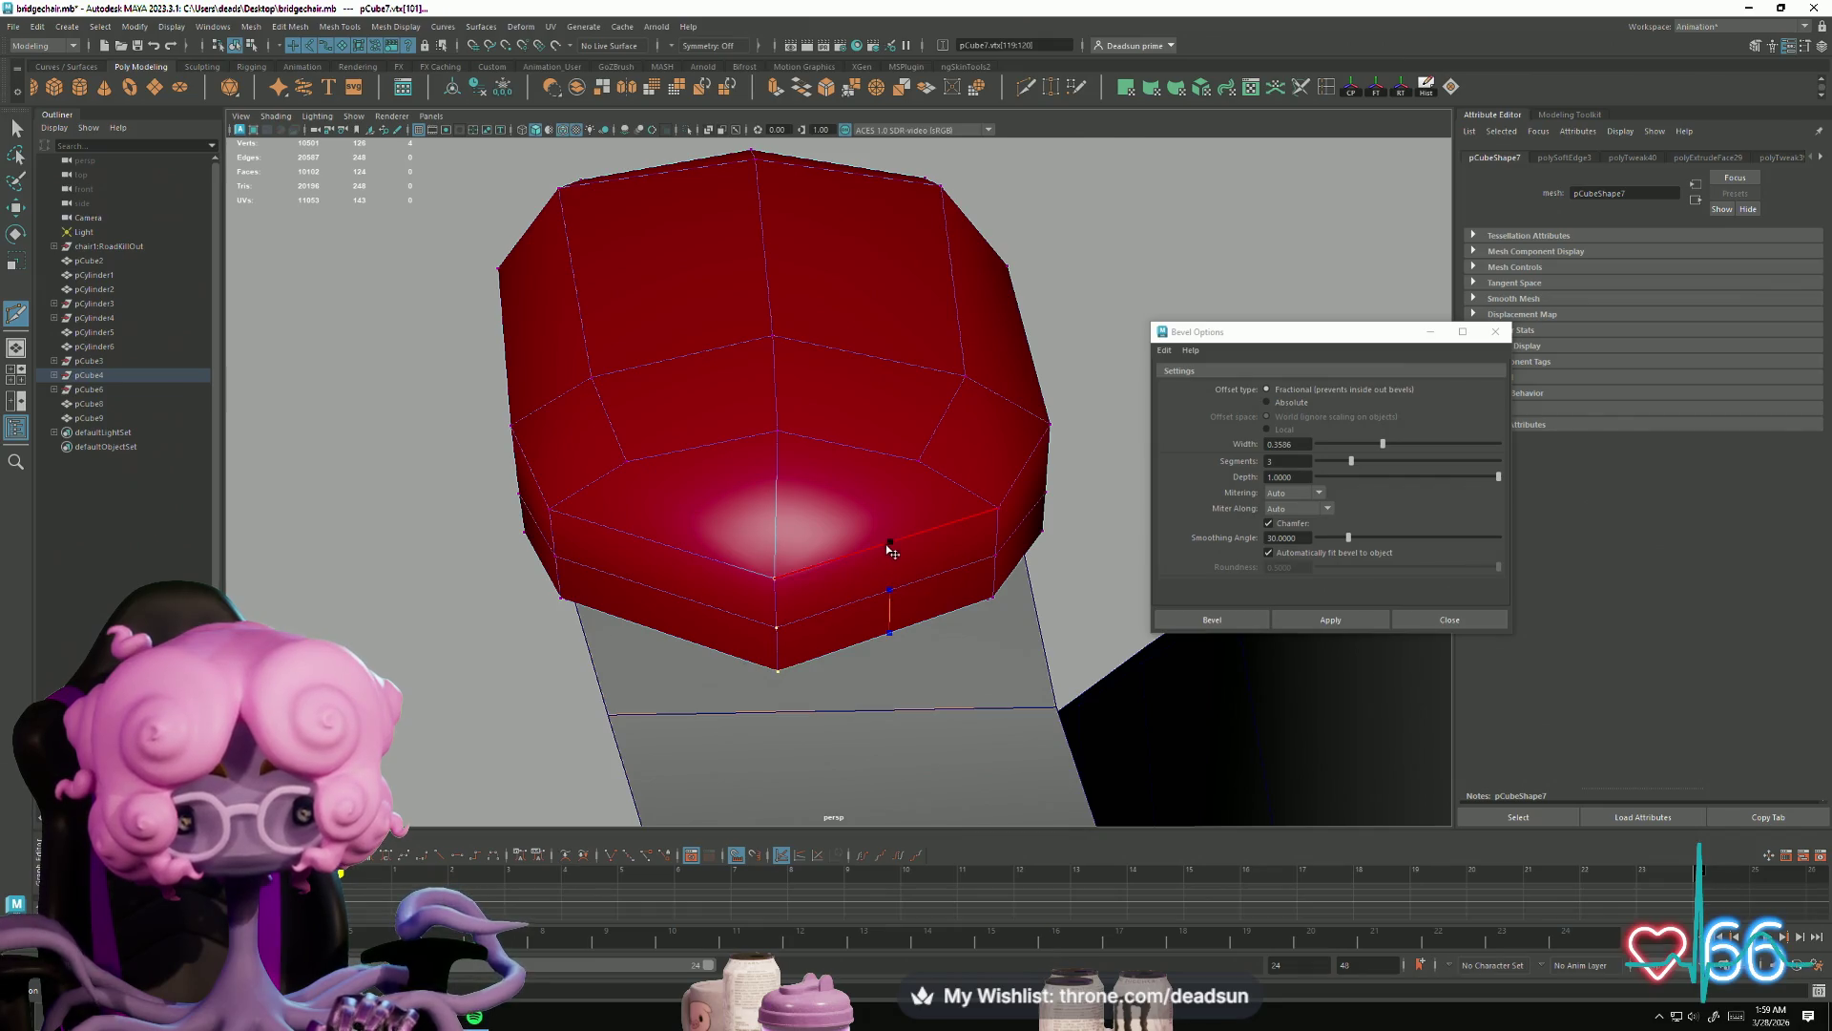
# Step: Cut a new vertical edge across the armrest's lower faces with Multi-Cut
pyautogui.keyDown('ctrl'); pyautogui.click(889, 580); pyautogui.keyUp('ctrl')
pyautogui.click(664, 633)
pyautogui.click(661, 592)
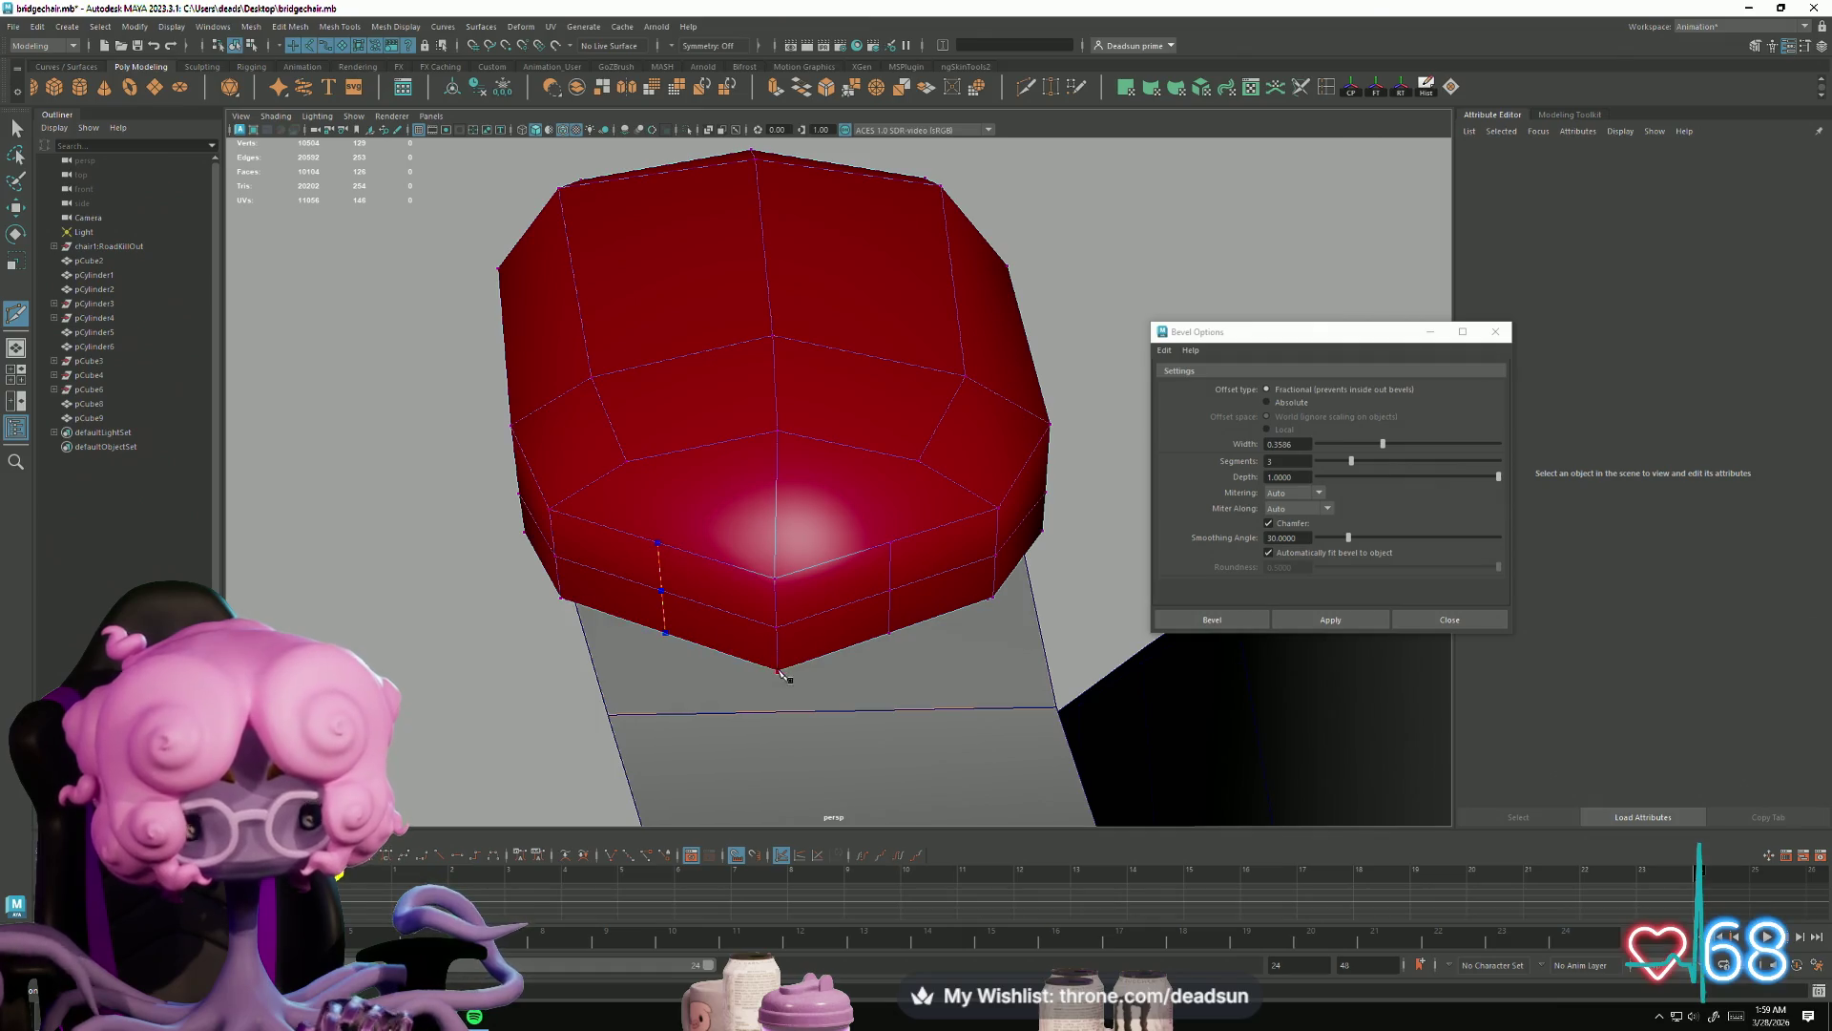
pyautogui.press('Return')
# Step: Push the three vertices at the seat's point further down
pyautogui.click(18, 131)
pyautogui.moveTo(629, 477)
pyautogui.keyDown('alt'); pyautogui.mouseDown()
pyautogui.moveTo(646, 544)
pyautogui.moveTo(810, 653)
pyautogui.moveTo(792, 420)
pyautogui.moveTo(797, 486)
pyautogui.moveTo(697, 560)
pyautogui.mouseUp(); pyautogui.keyUp('alt')
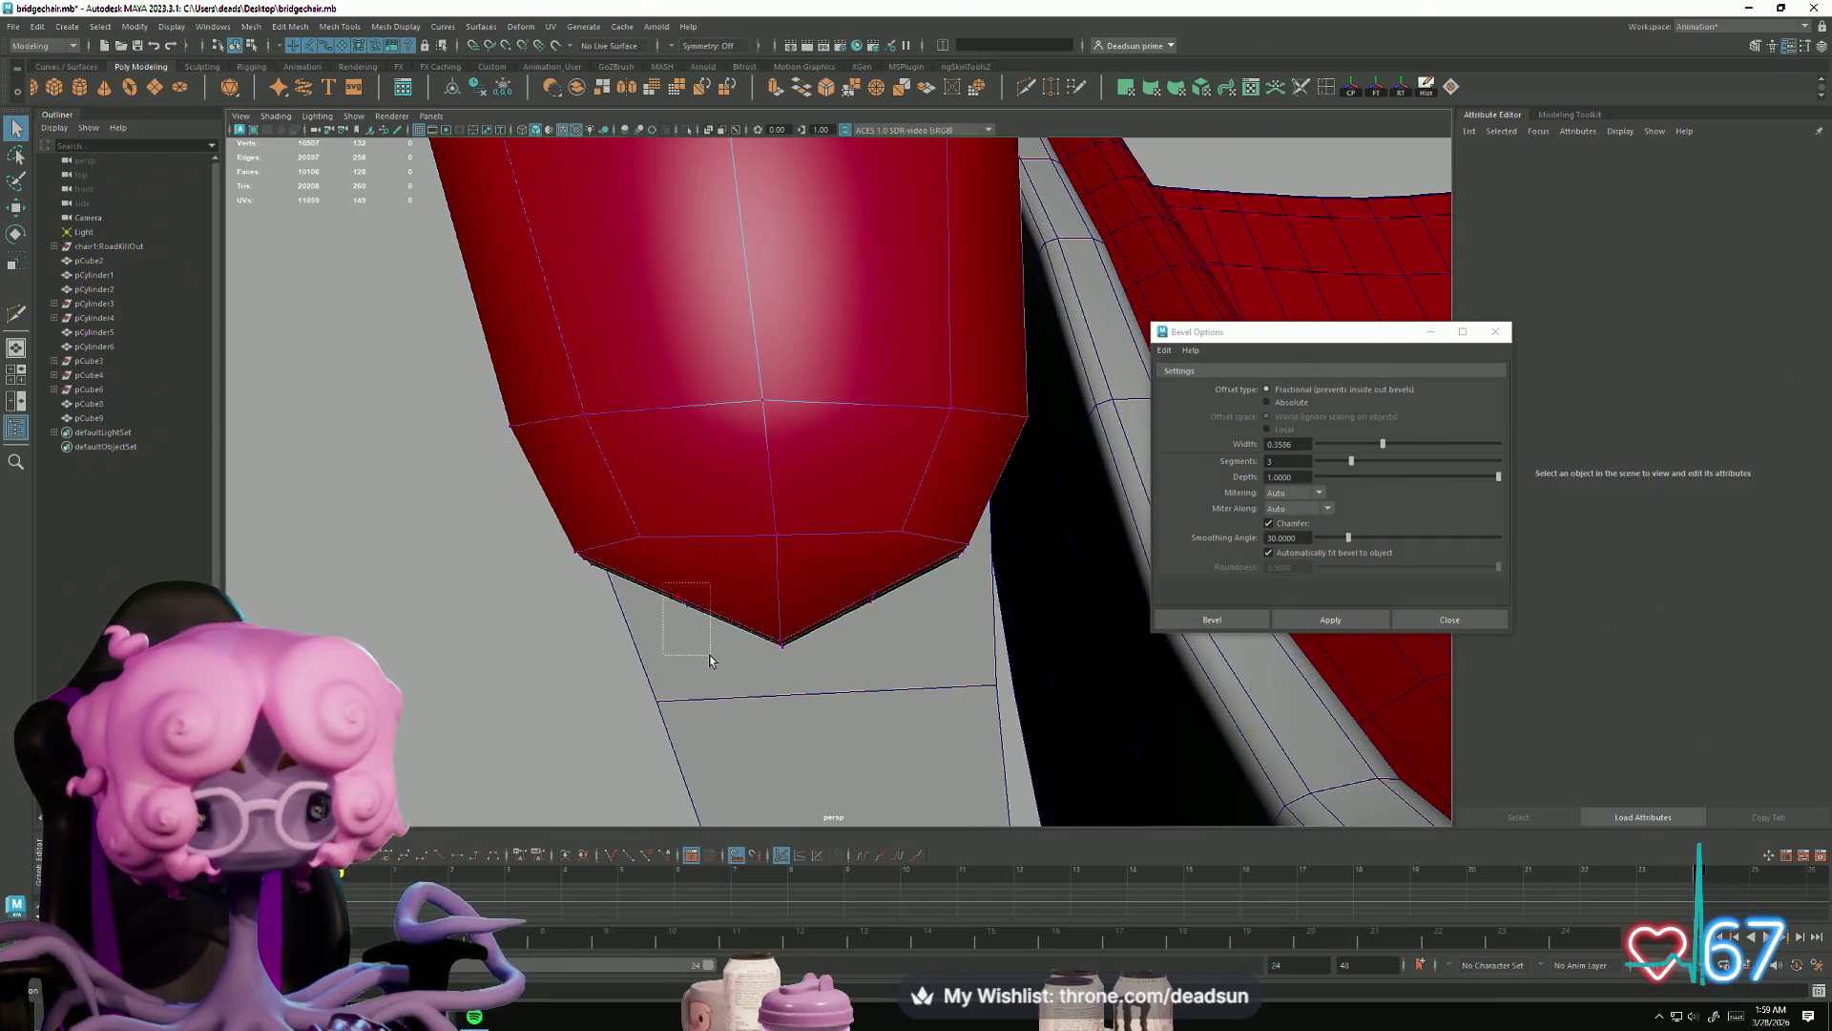
pyautogui.moveTo(709, 657); pyautogui.dragTo(709, 657)
pyautogui.press('w')
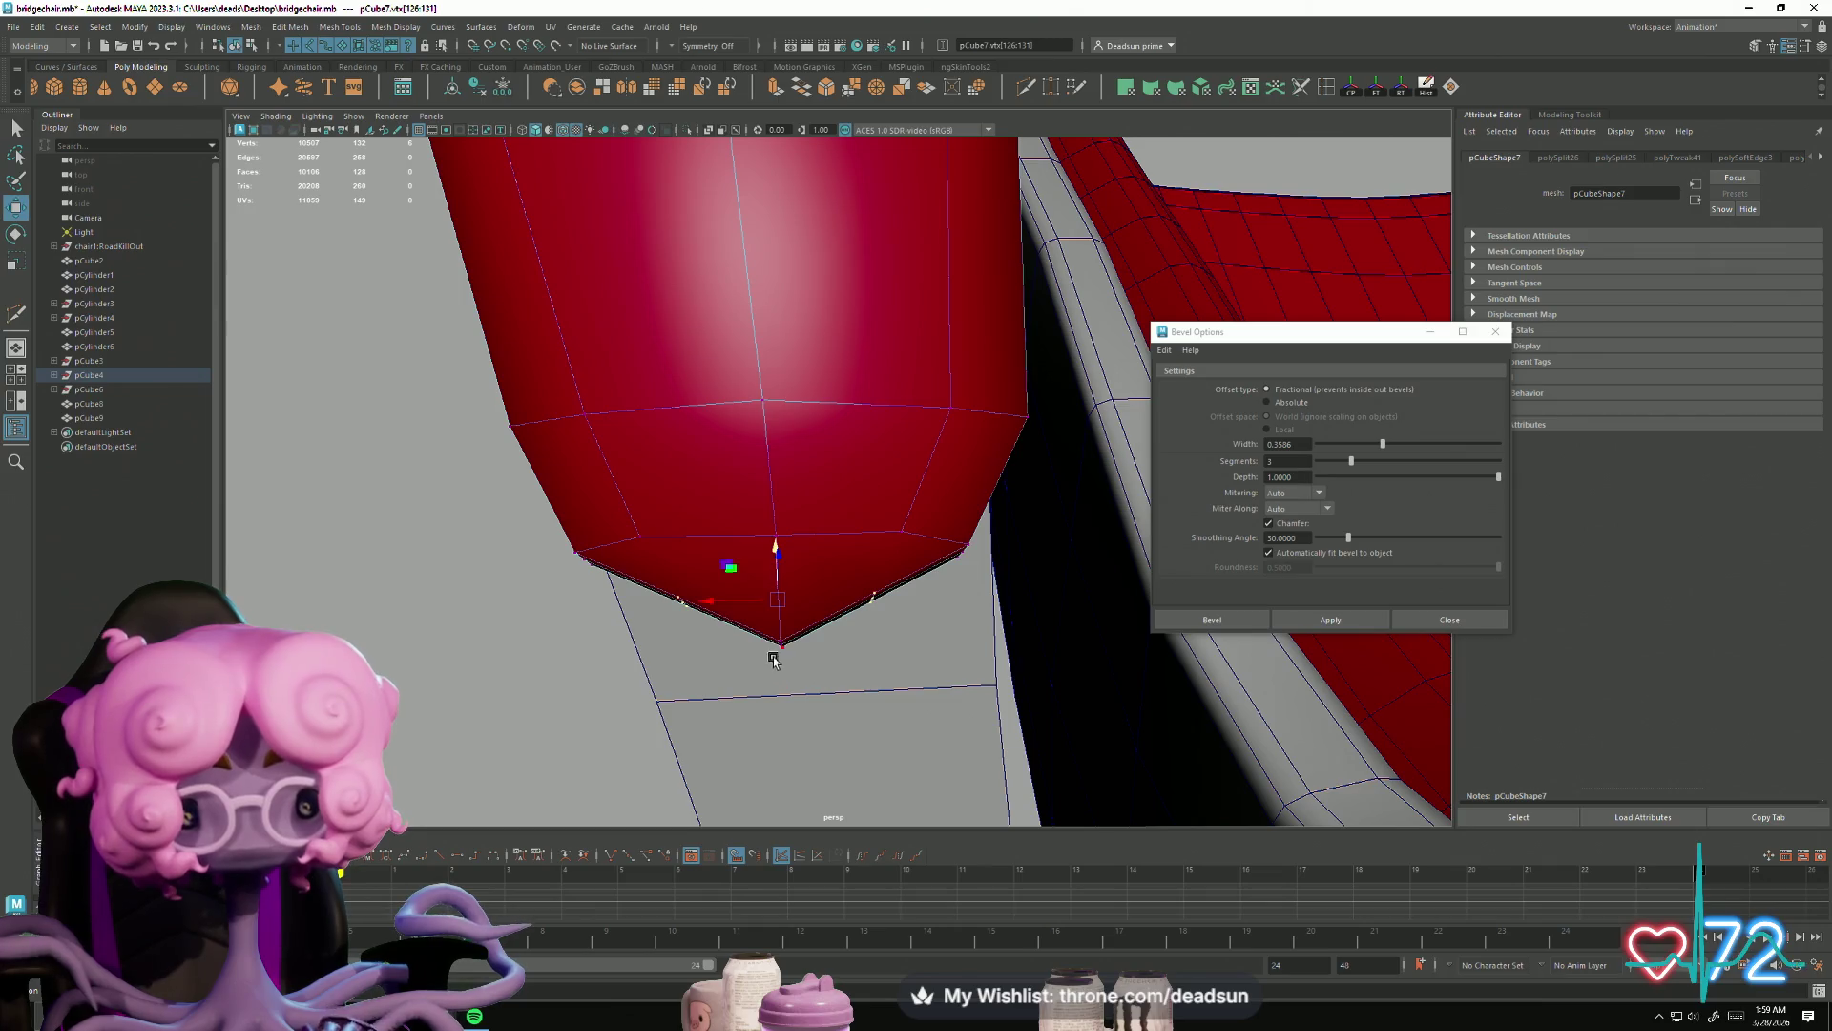
pyautogui.keyDown('alt'); pyautogui.moveTo(772, 631); pyautogui.dragTo(767, 632); pyautogui.keyUp('alt')
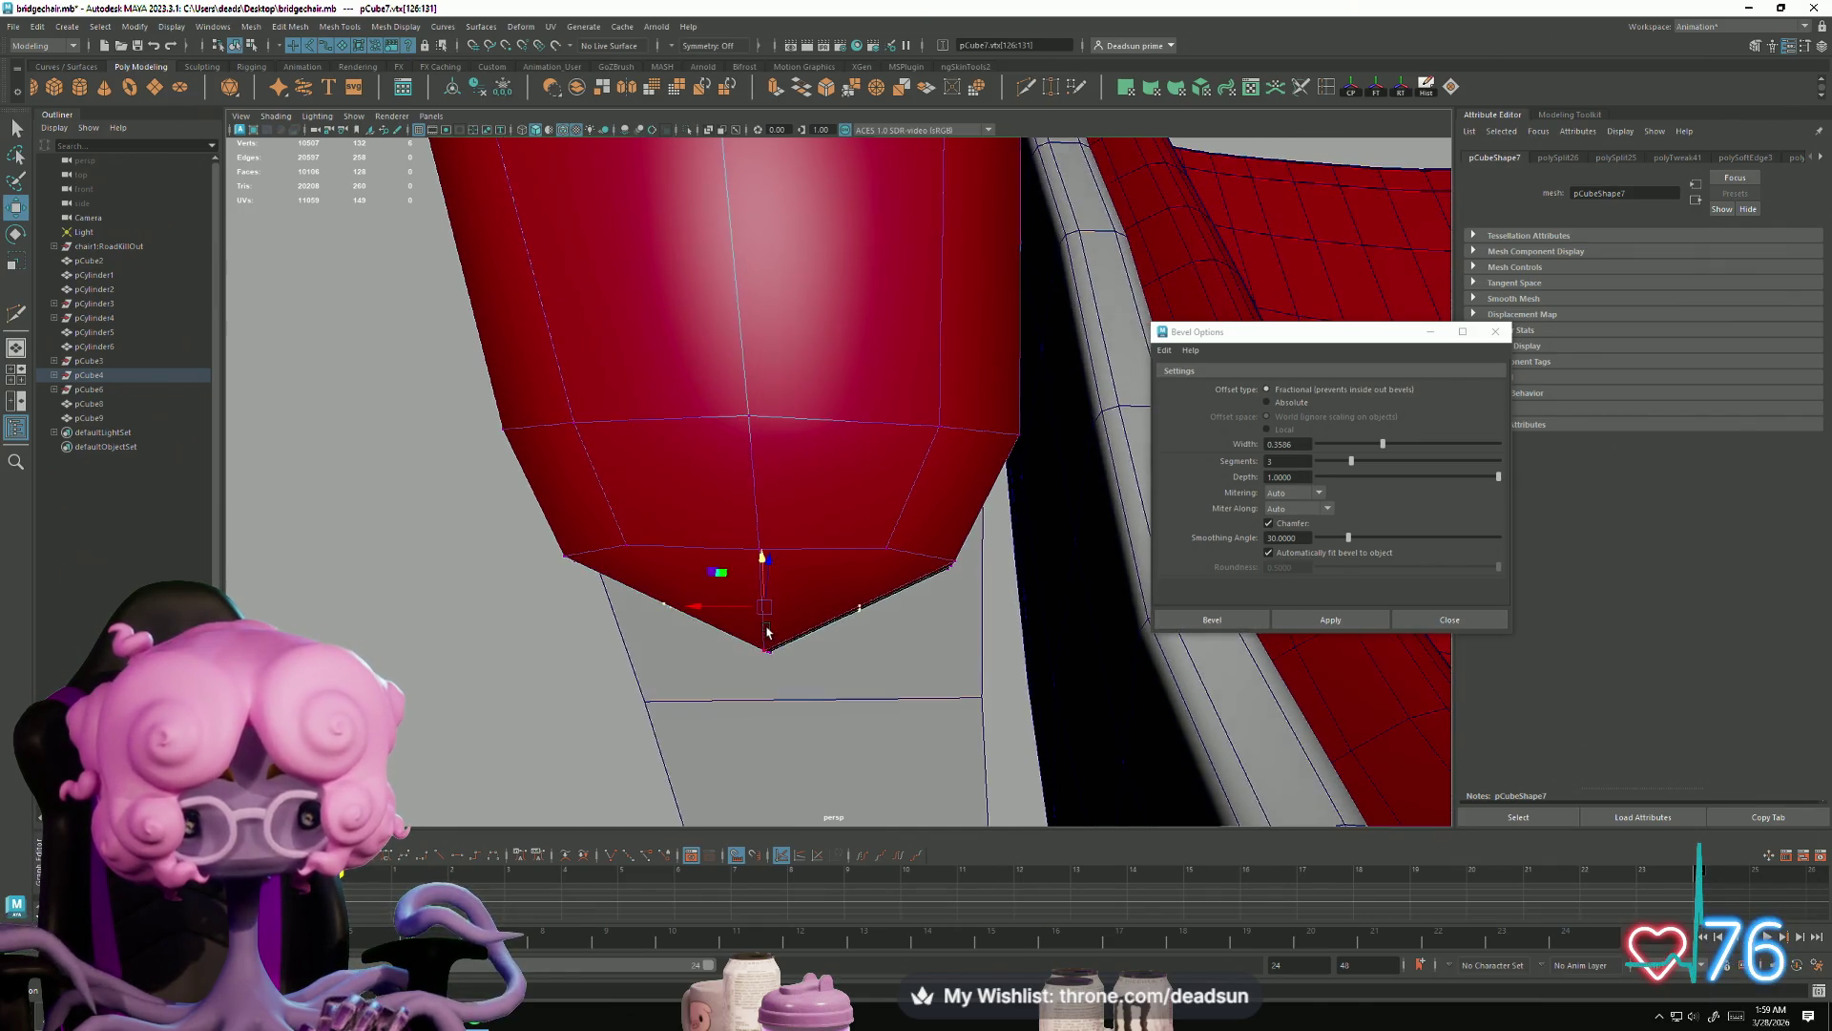
pyautogui.moveTo(769, 563)
pyautogui.mouseDown()
pyautogui.moveTo(834, 597)
pyautogui.moveTo(930, 460)
pyautogui.mouseUp()
pyautogui.moveTo(1004, 308); pyautogui.dragTo(986, 334)
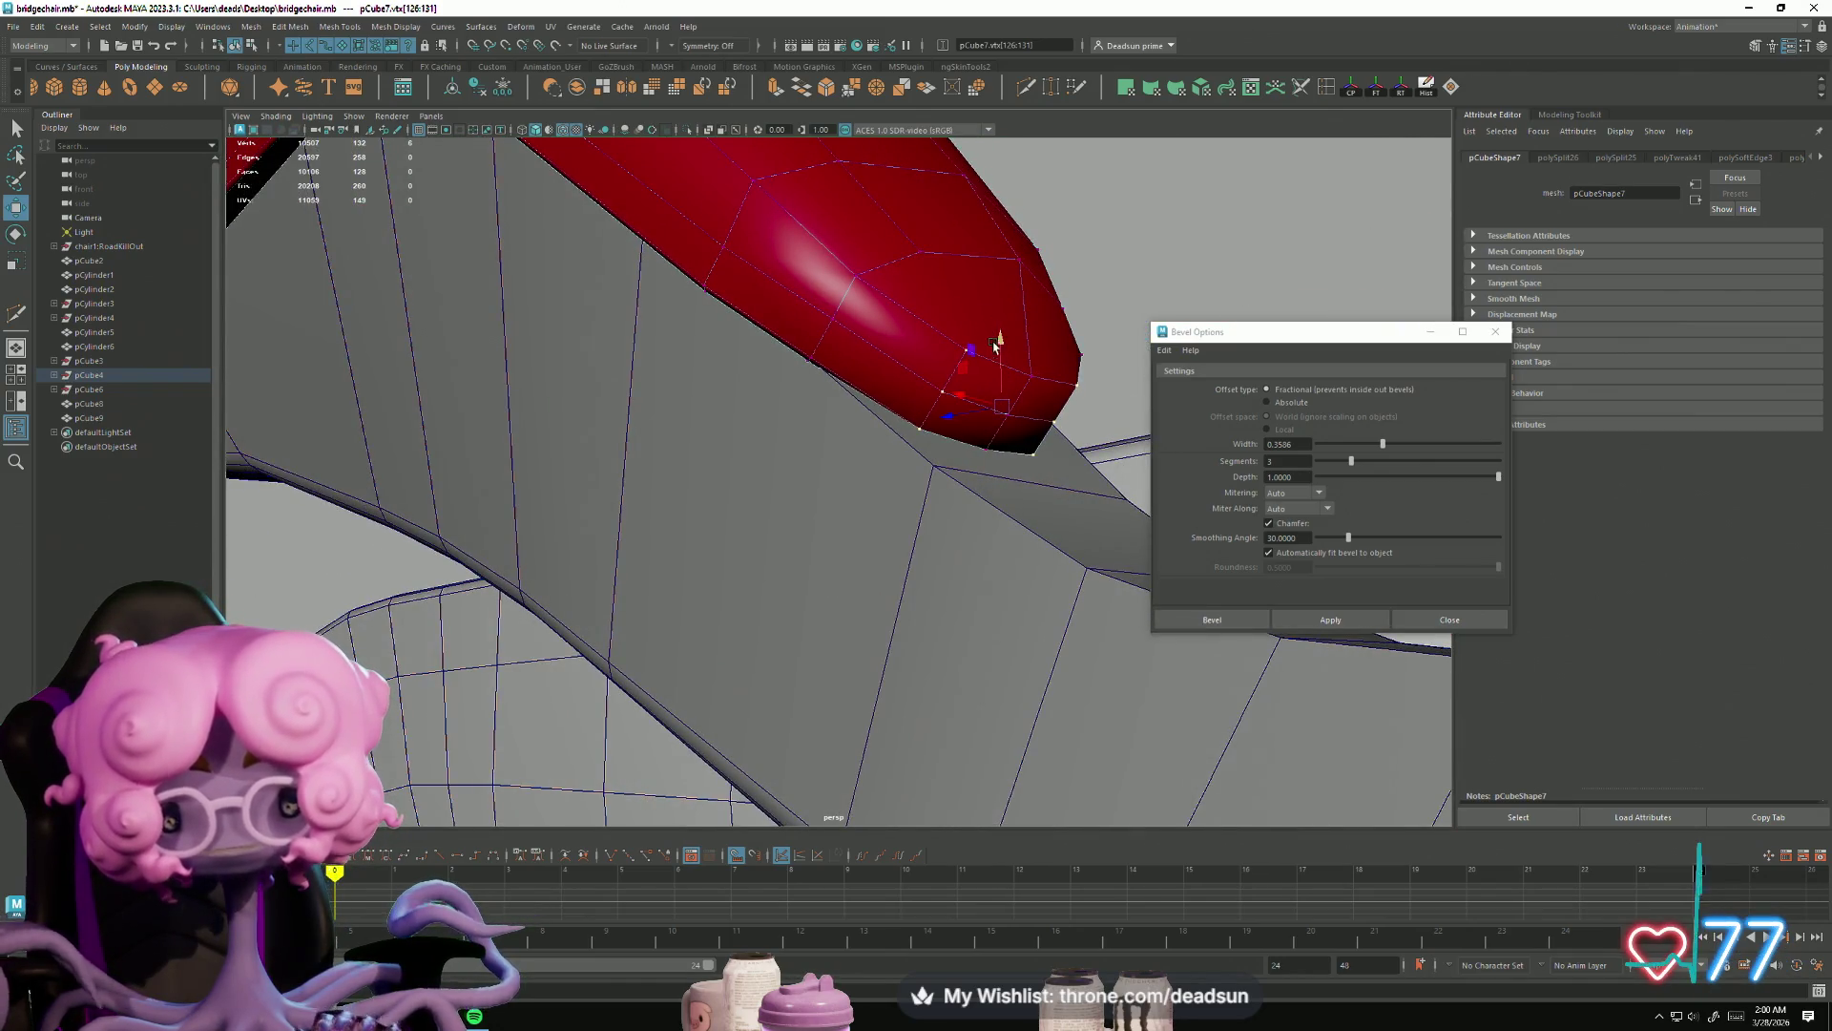
pyautogui.moveTo(993, 347)
pyautogui.keyDown('alt'); pyautogui.mouseDown()
pyautogui.moveTo(1036, 379)
pyautogui.moveTo(948, 421)
pyautogui.moveTo(778, 401)
pyautogui.moveTo(716, 506)
pyautogui.moveTo(828, 483)
pyautogui.mouseUp(); pyautogui.keyUp('alt')
pyautogui.click(1006, 446)
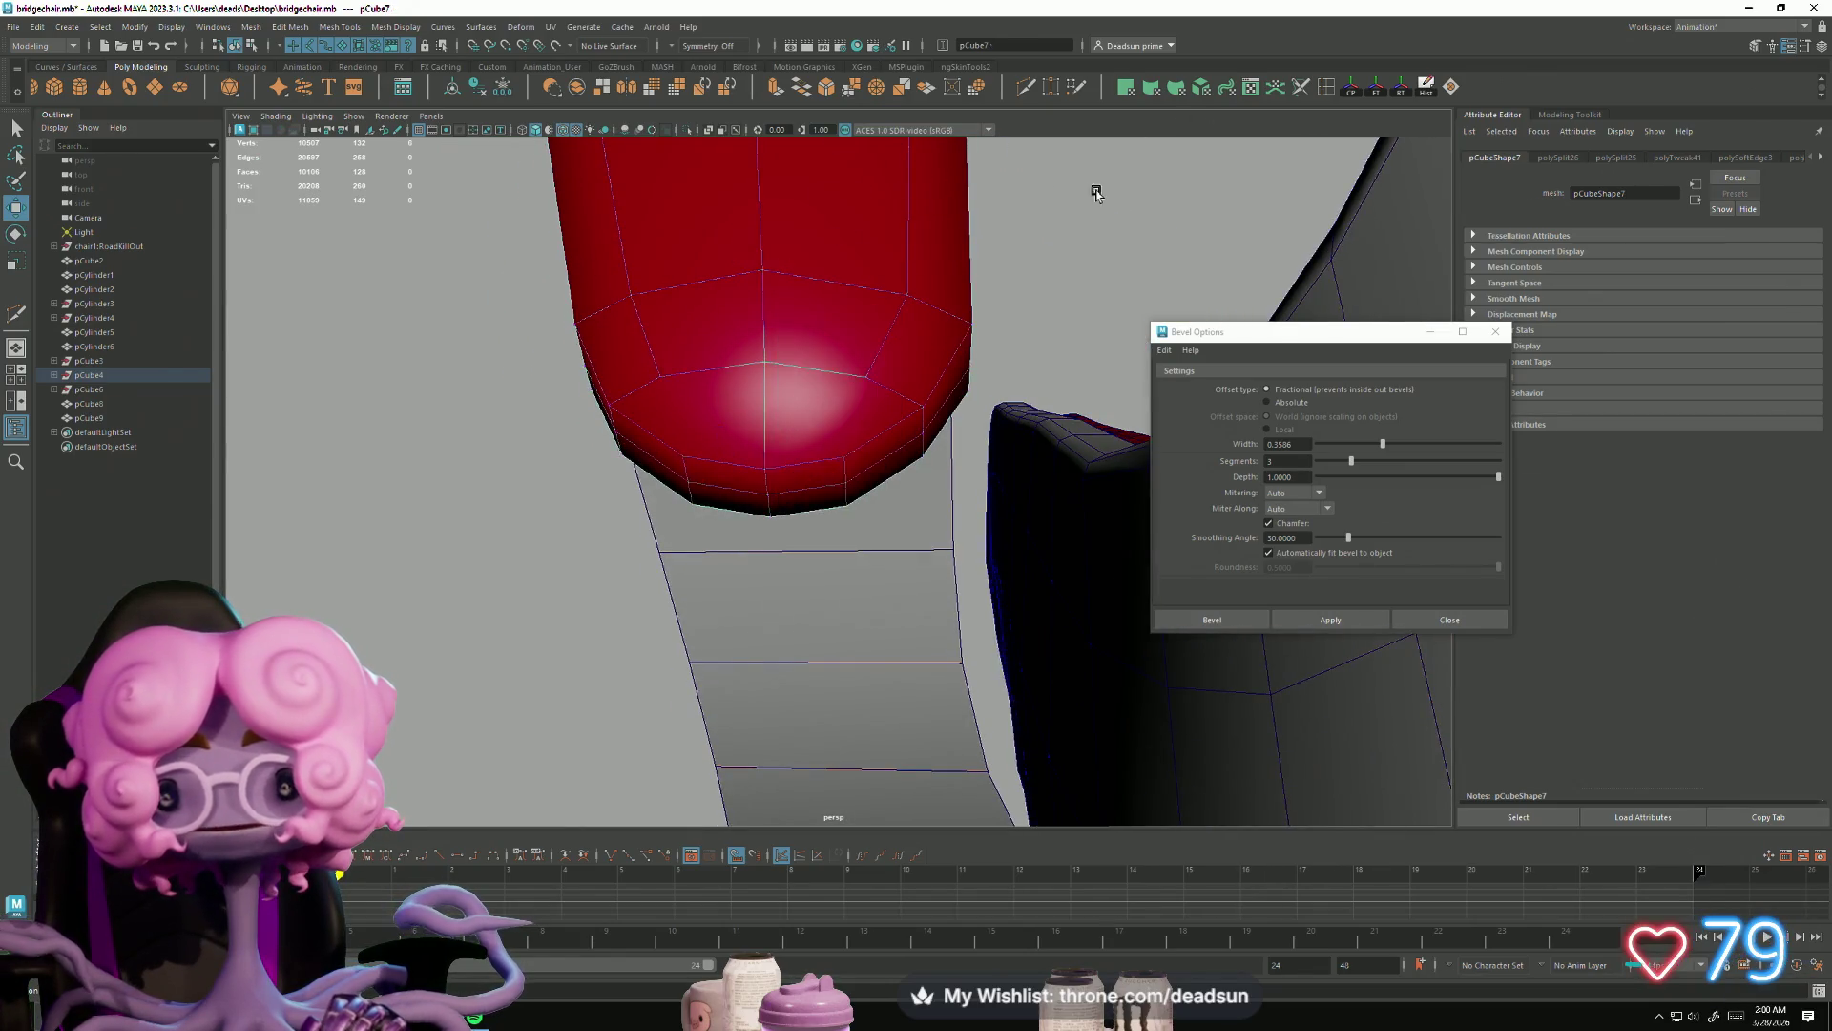
# Step: Cut three new edges across the armrest's rounded tip, then select and frame a tip vertex
pyautogui.press('F8')
pyautogui.keyDown('shift'); pyautogui.moveTo(802, 304); pyautogui.dragTo(701, 375, button='right'); pyautogui.keyUp('shift')
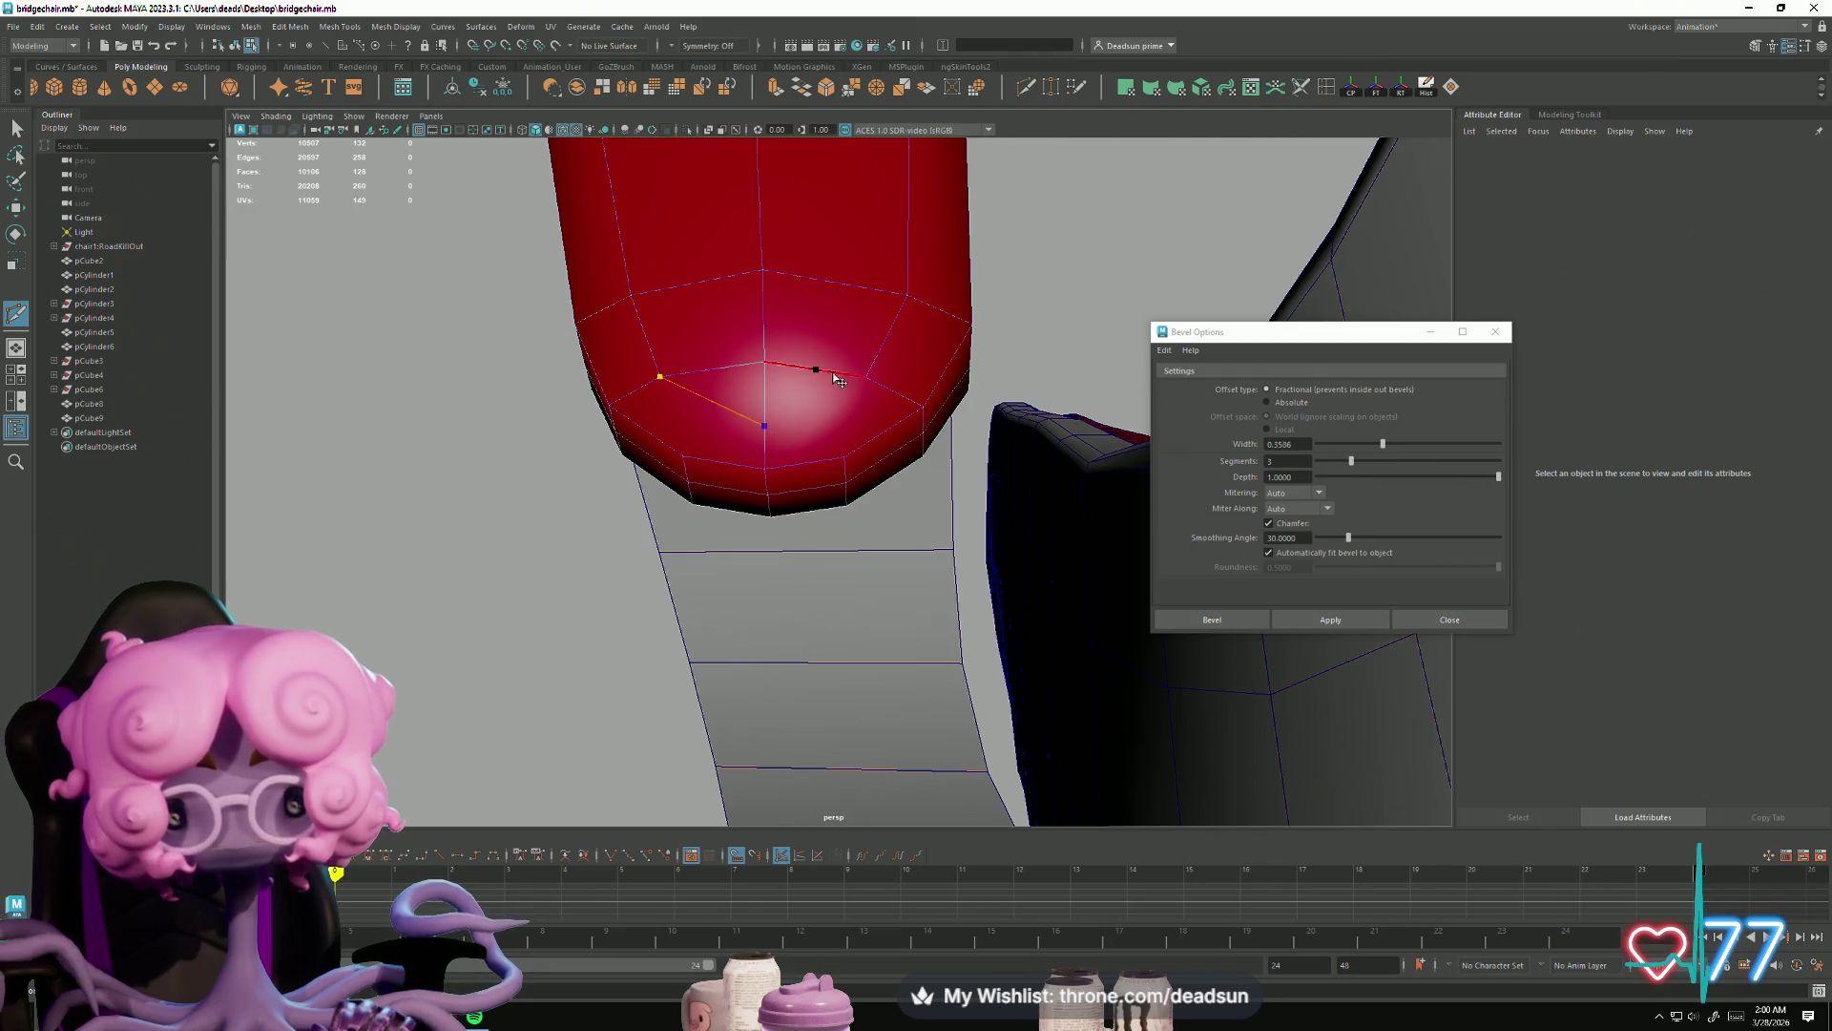
pyautogui.press('Return')
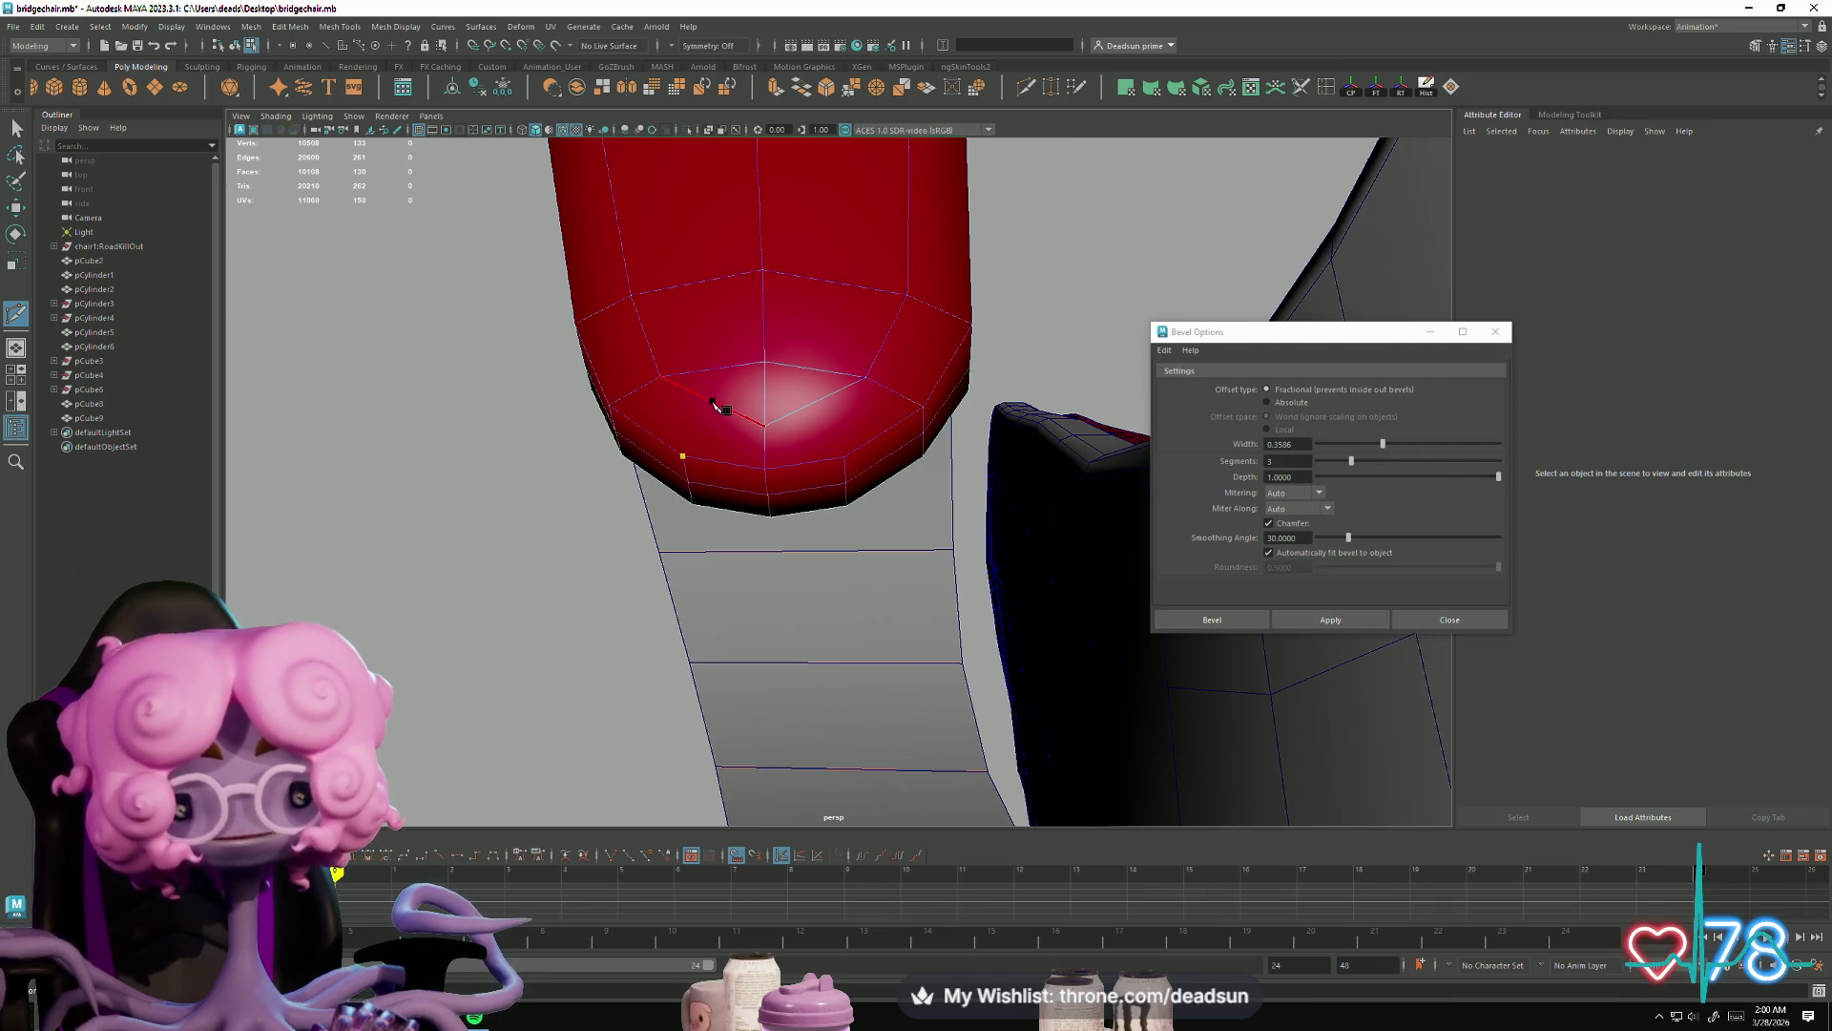
pyautogui.press('Return')
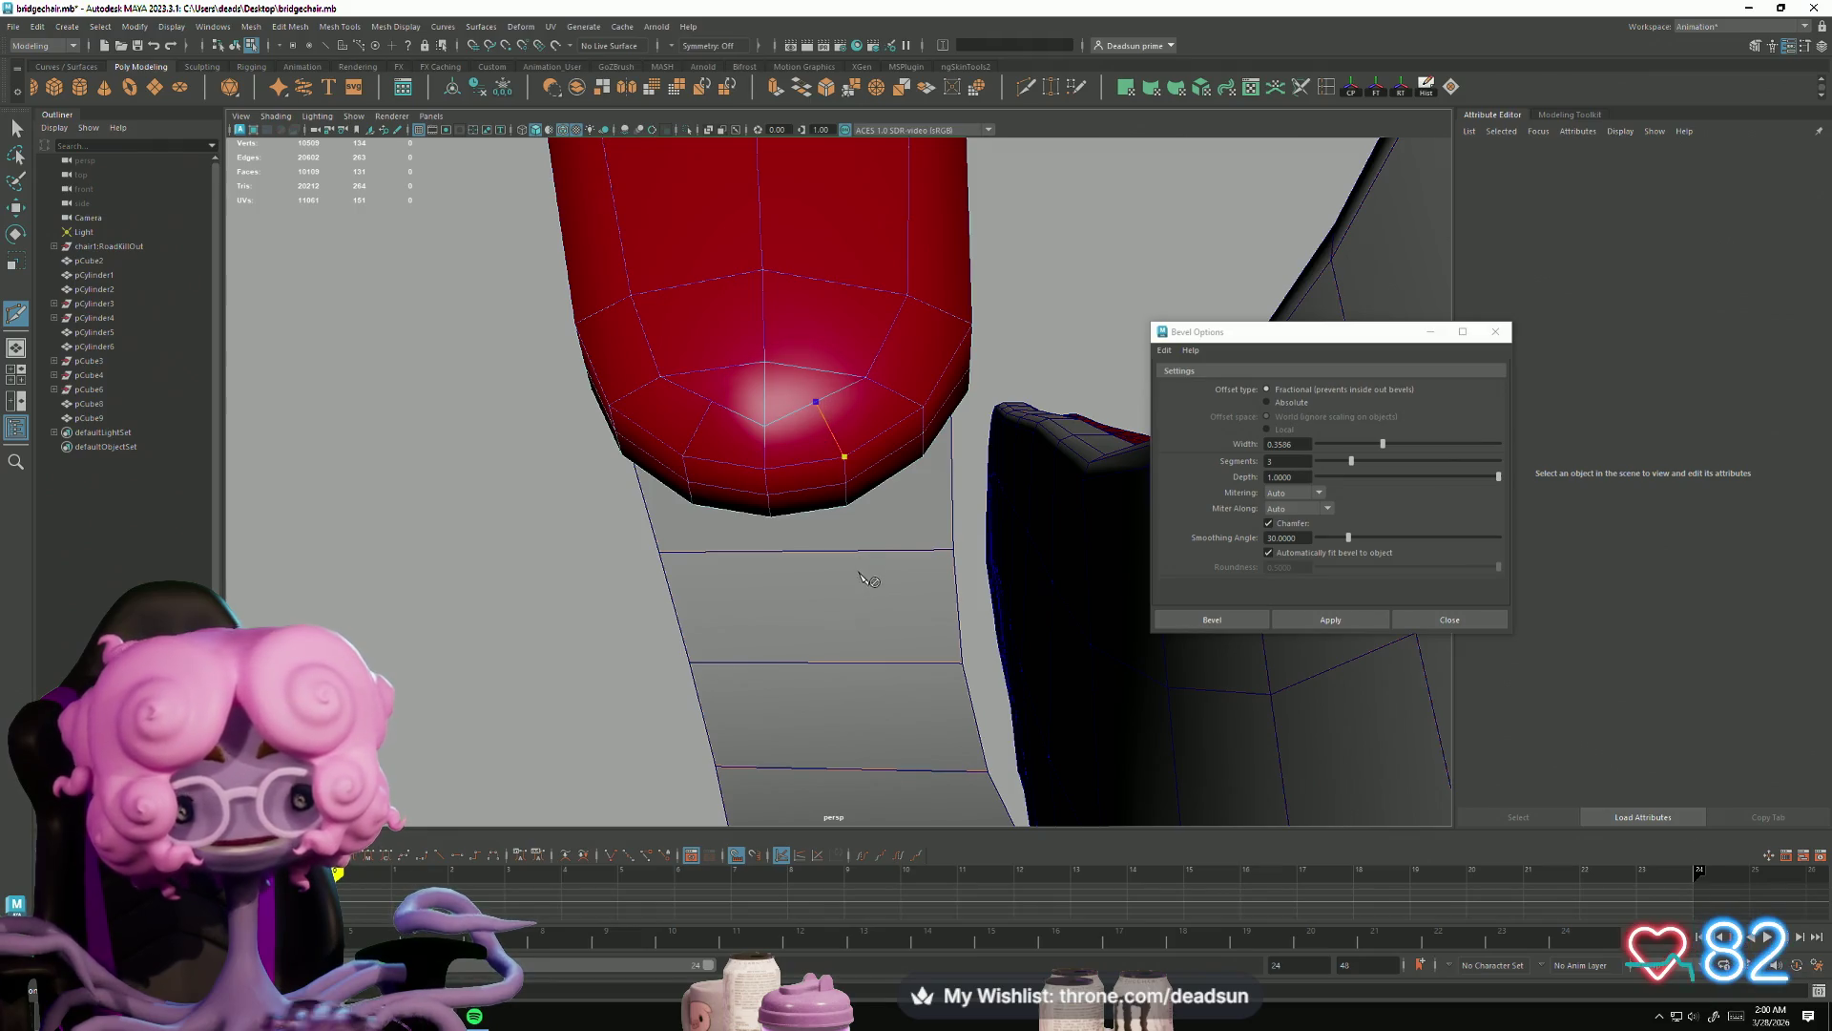
pyautogui.press('Return')
pyautogui.click(15, 127)
pyautogui.moveTo(759, 330); pyautogui.dragTo(567, 336, button='right')
pyautogui.click(803, 421)
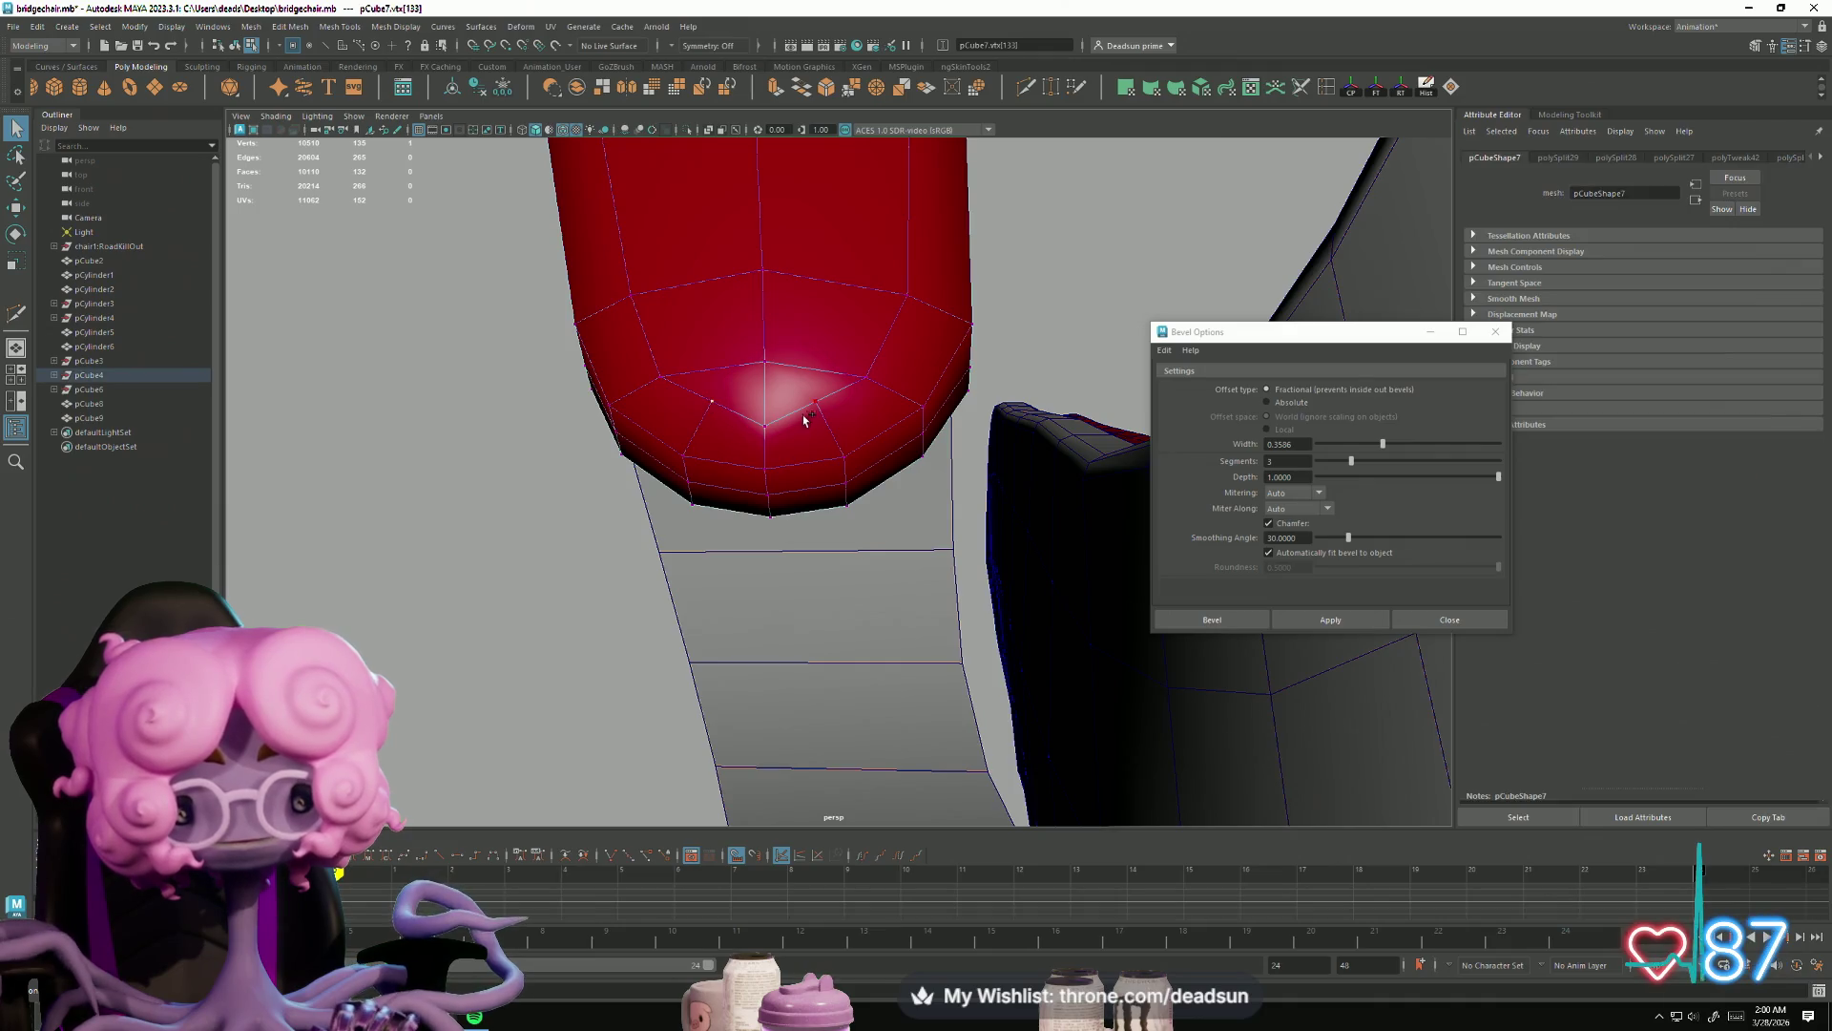
pyautogui.press('f')
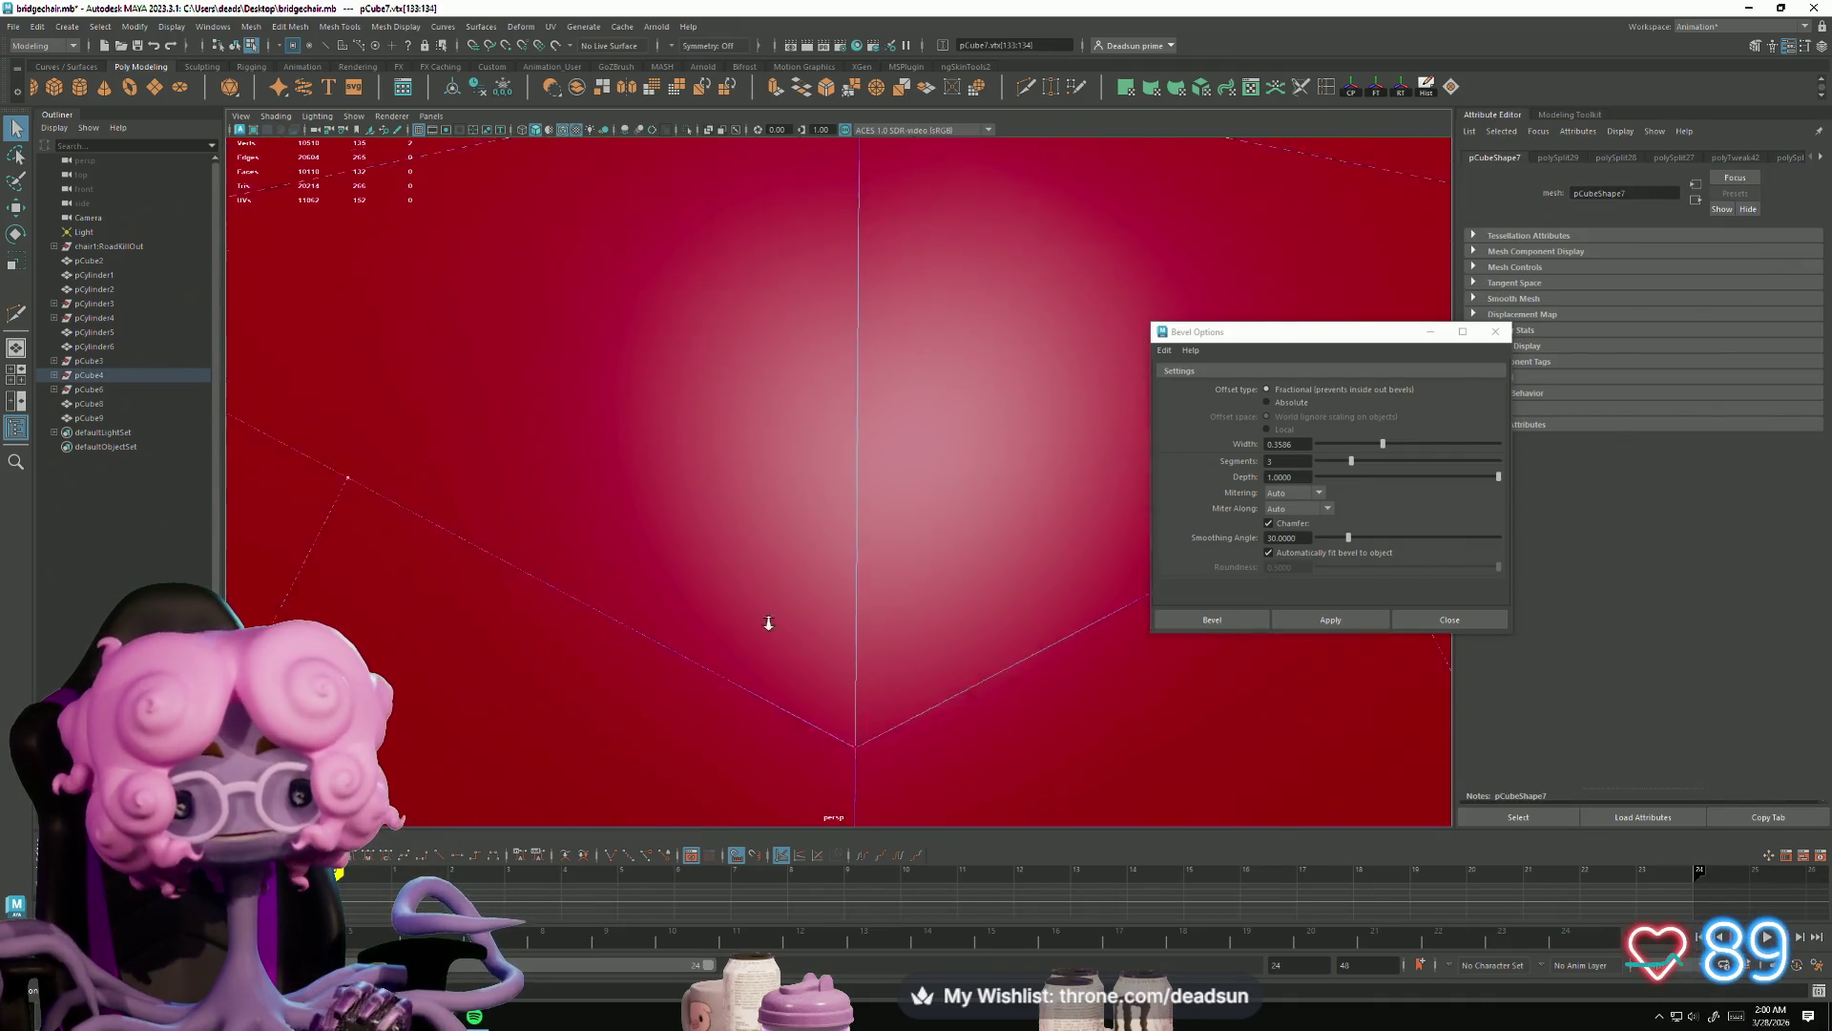
pyautogui.scroll(-5, 835, 661)
pyautogui.keyDown('alt'); pyautogui.moveTo(754, 611); pyautogui.dragTo(701, 573); pyautogui.keyUp('alt')
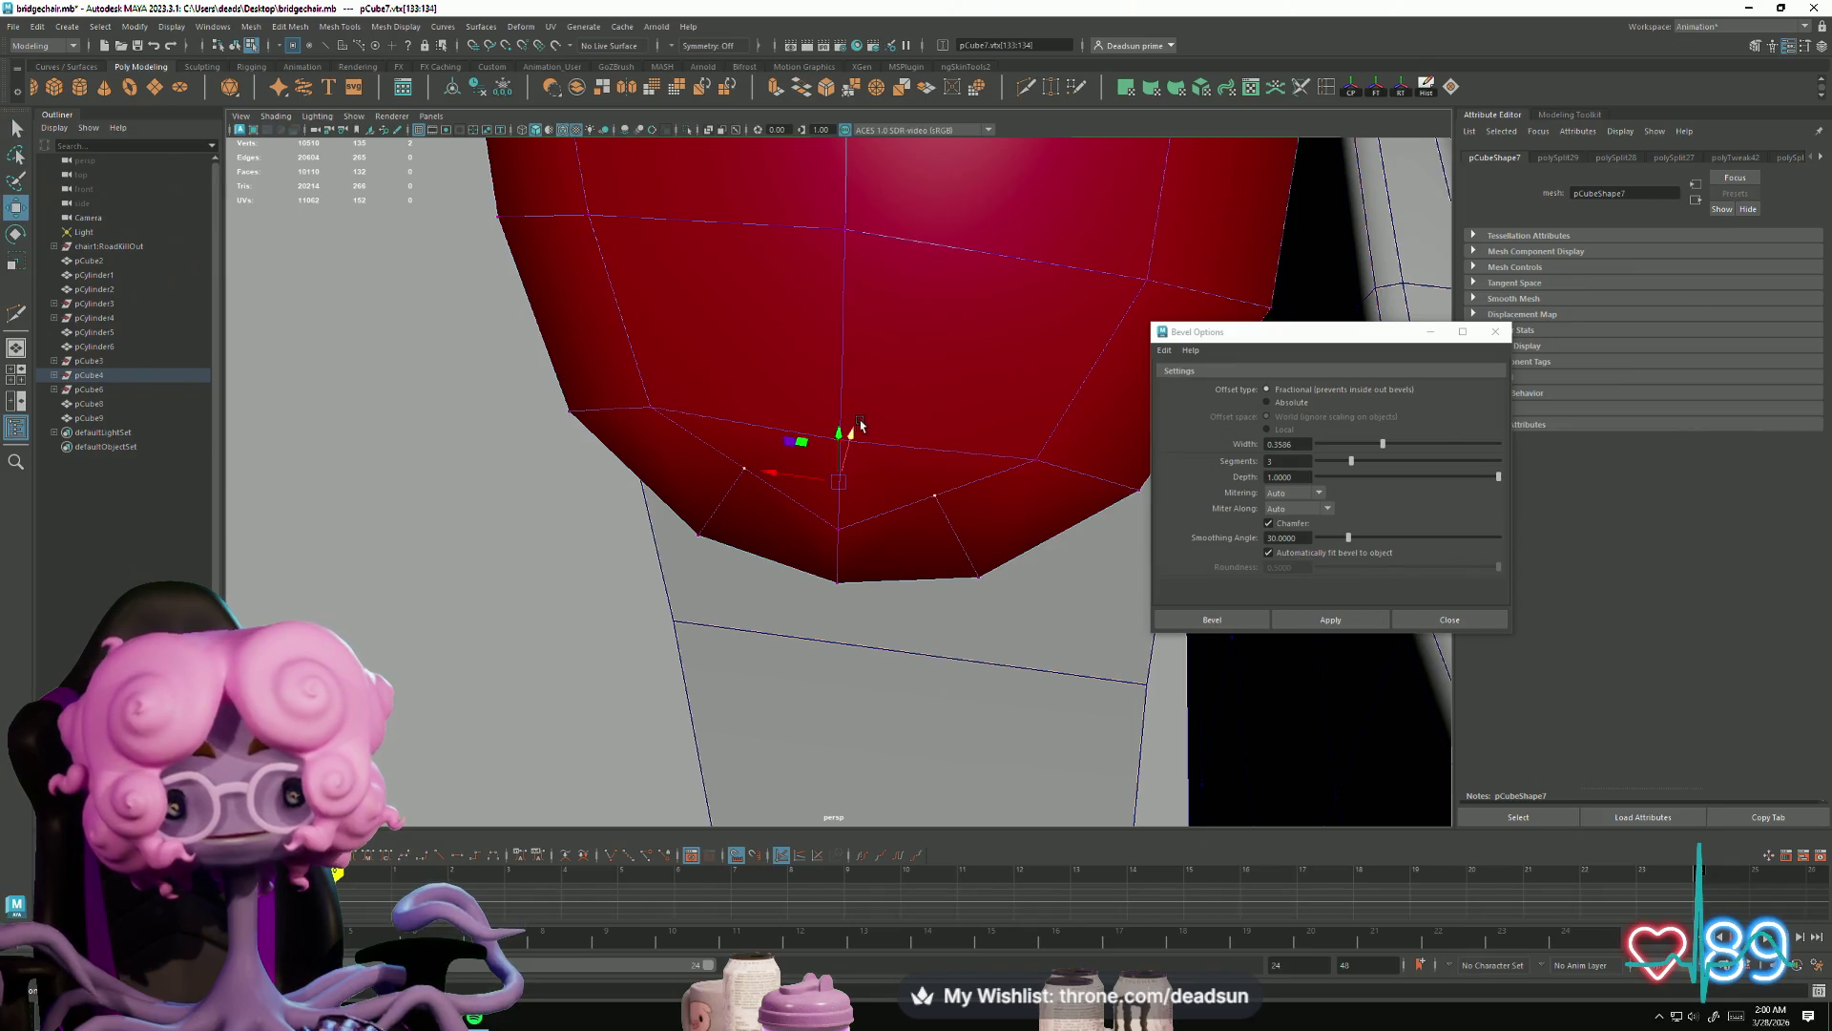
pyautogui.moveTo(852, 447)
pyautogui.keyDown('alt'); pyautogui.mouseDown()
pyautogui.moveTo(830, 421)
pyautogui.moveTo(720, 442)
pyautogui.moveTo(863, 458)
pyautogui.moveTo(829, 544)
pyautogui.mouseUp(); pyautogui.keyUp('alt')
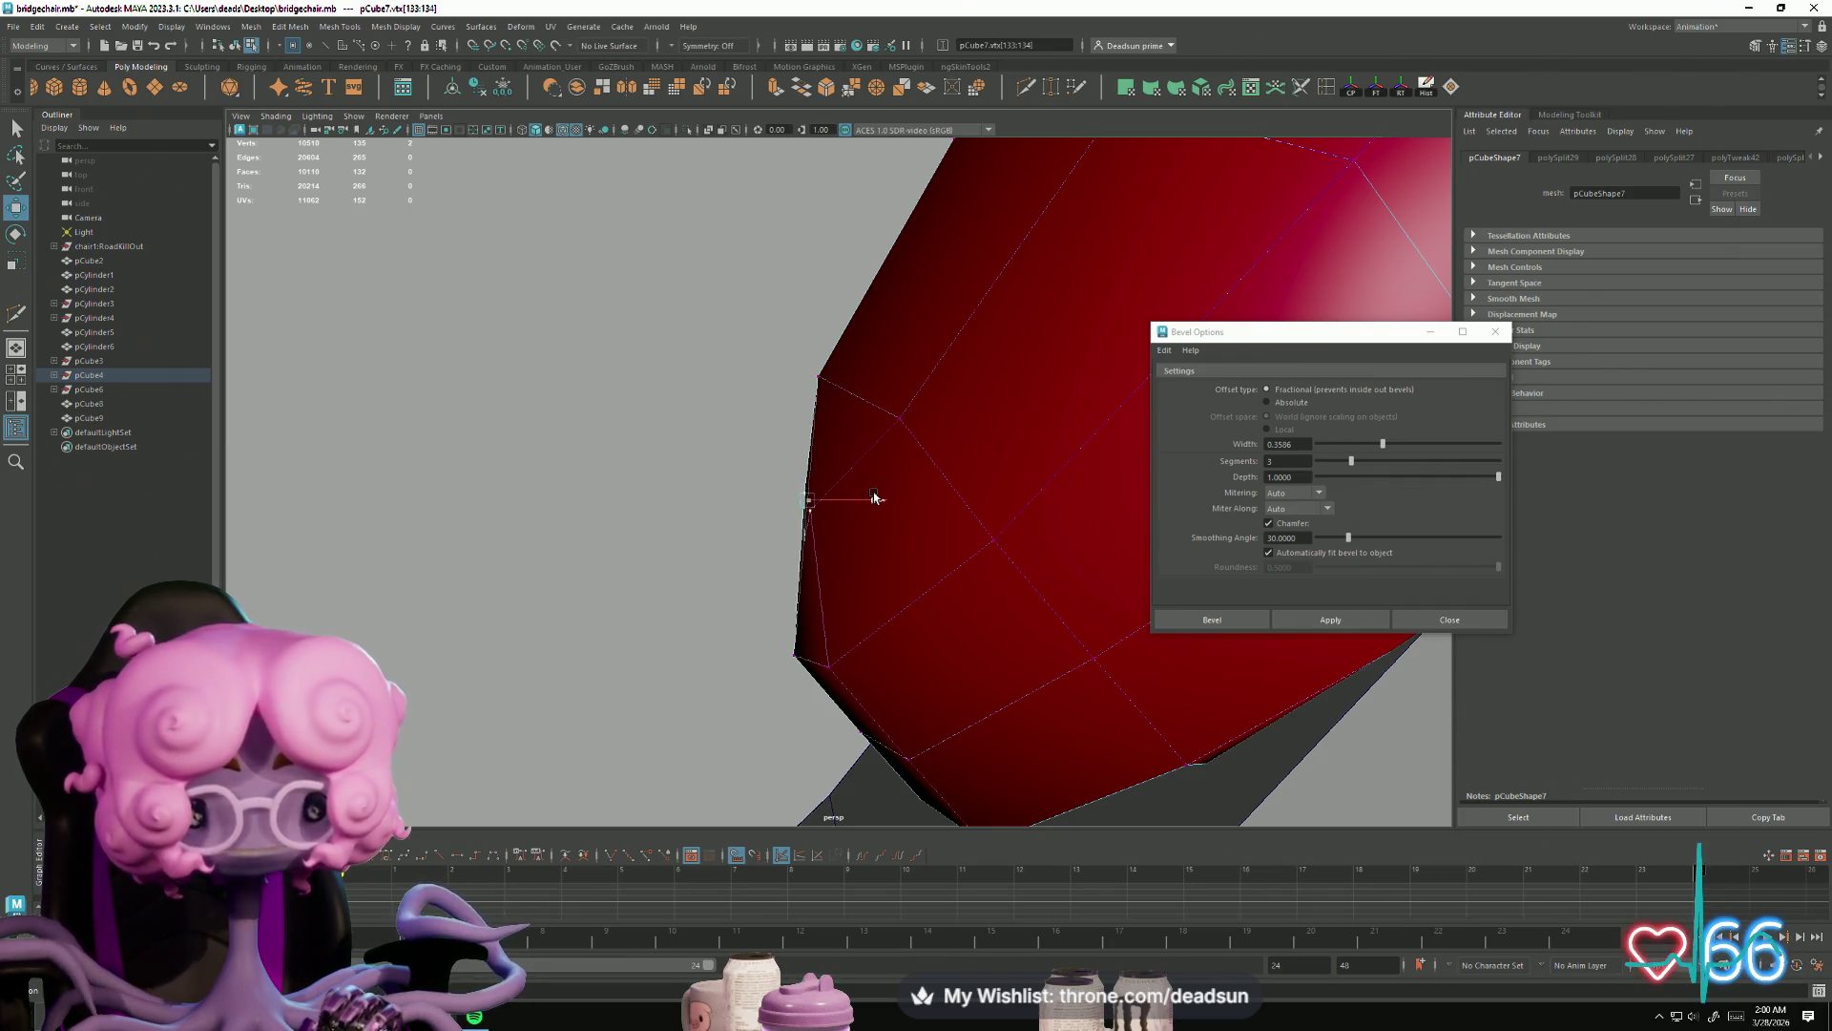
pyautogui.moveTo(895, 501)
pyautogui.keyDown('alt'); pyautogui.mouseDown()
pyautogui.moveTo(848, 436)
pyautogui.moveTo(973, 585)
pyautogui.moveTo(859, 442)
pyautogui.moveTo(818, 483)
pyautogui.moveTo(829, 544)
pyautogui.moveTo(872, 512)
pyautogui.moveTo(777, 503)
pyautogui.moveTo(789, 513)
pyautogui.mouseUp(); pyautogui.keyUp('alt')
pyautogui.keyDown('shift'); pyautogui.click(790, 513); pyautogui.keyUp('shift')
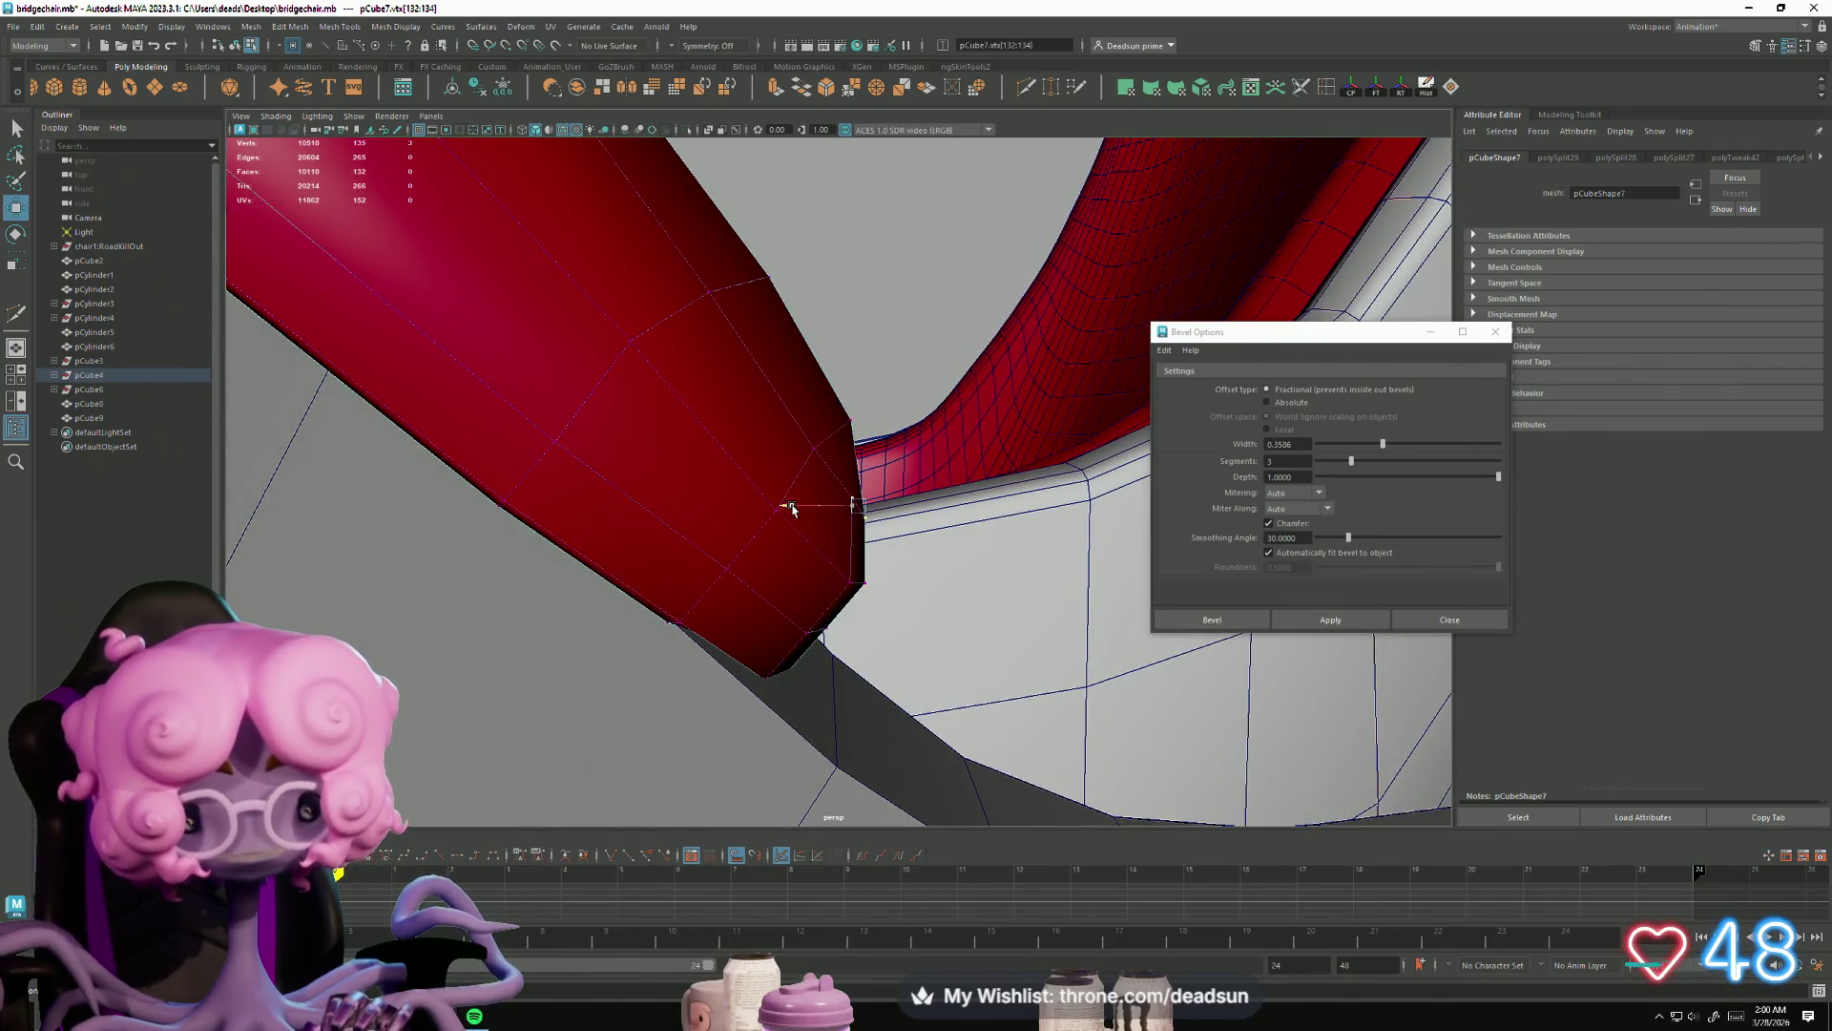
pyautogui.moveTo(888, 581)
pyautogui.keyDown('alt'); pyautogui.mouseDown()
pyautogui.moveTo(863, 569)
pyautogui.moveTo(850, 589)
pyautogui.moveTo(636, 604)
pyautogui.moveTo(871, 605)
pyautogui.moveTo(734, 610)
pyautogui.mouseUp(); pyautogui.keyUp('alt')
pyautogui.rightClick(676, 609)
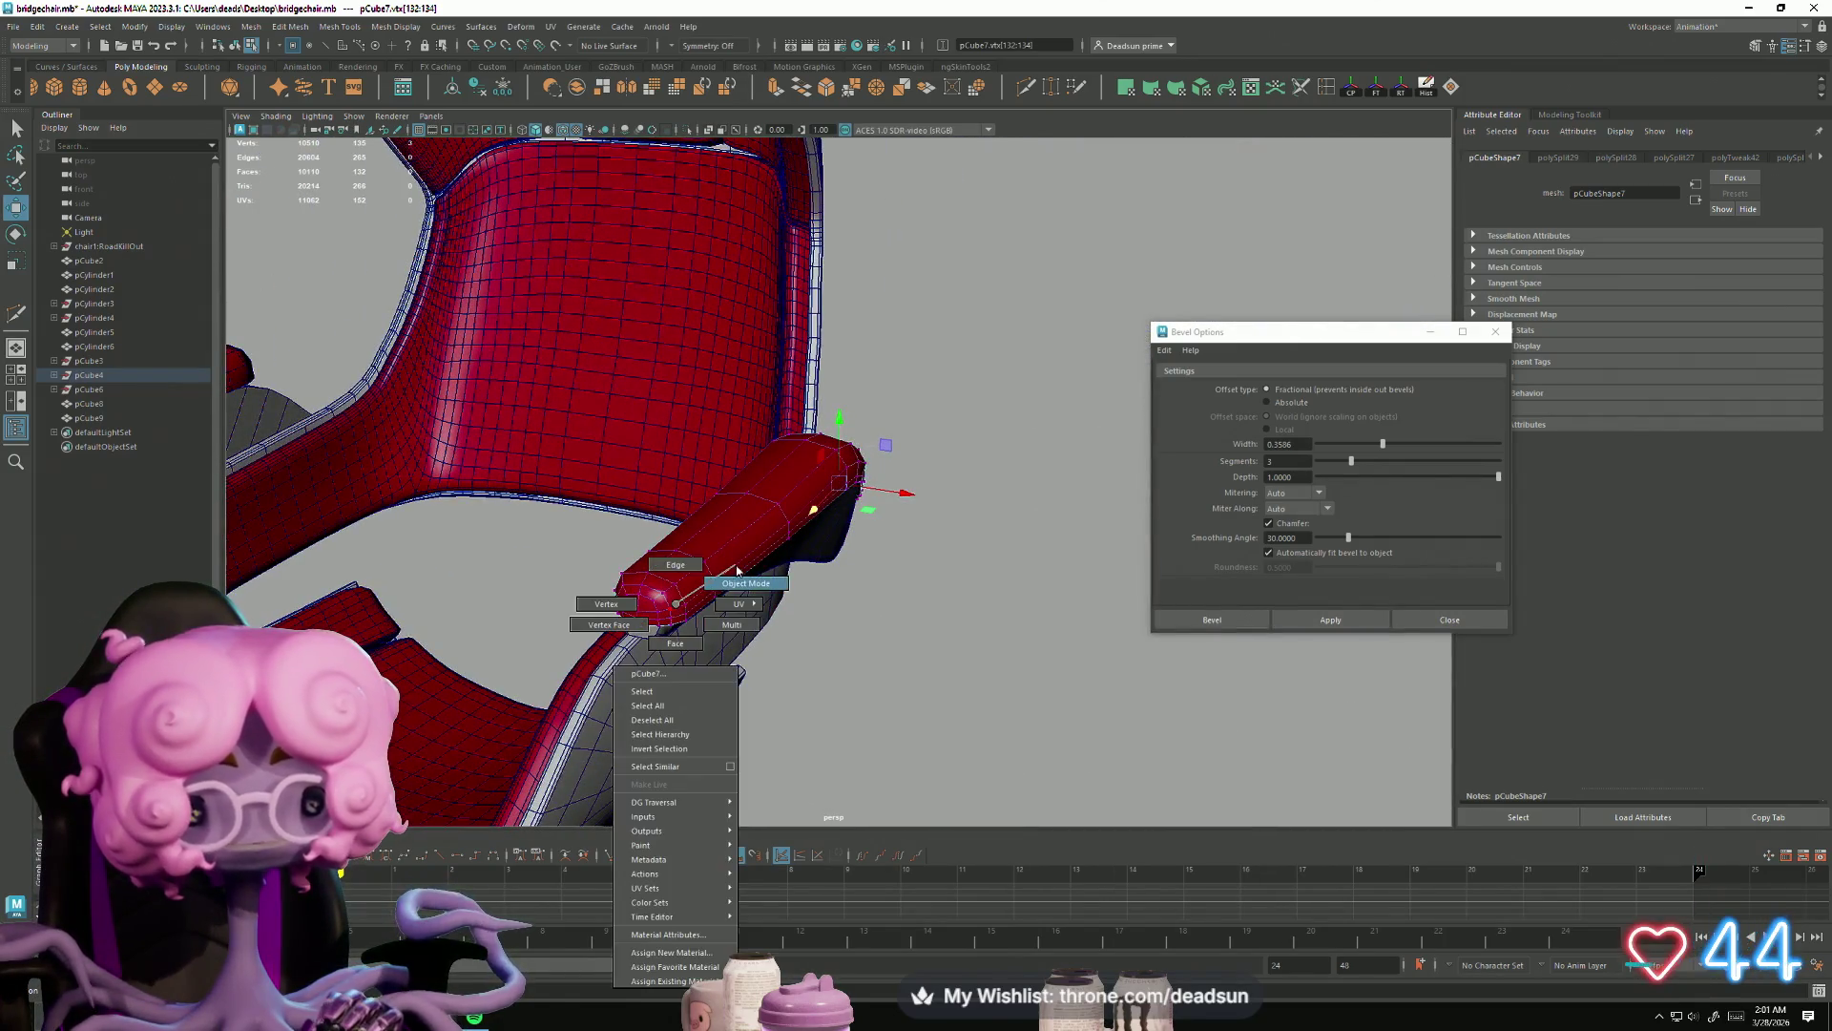
# Step: Clear the selection and close the Bevel Options window
pyautogui.click(1031, 663)
pyautogui.keyDown('alt'); pyautogui.moveTo(1031, 663); pyautogui.dragTo(704, 606); pyautogui.keyUp('alt')
pyautogui.scroll(3, 704, 606)
pyautogui.scroll(10, 841, 599)
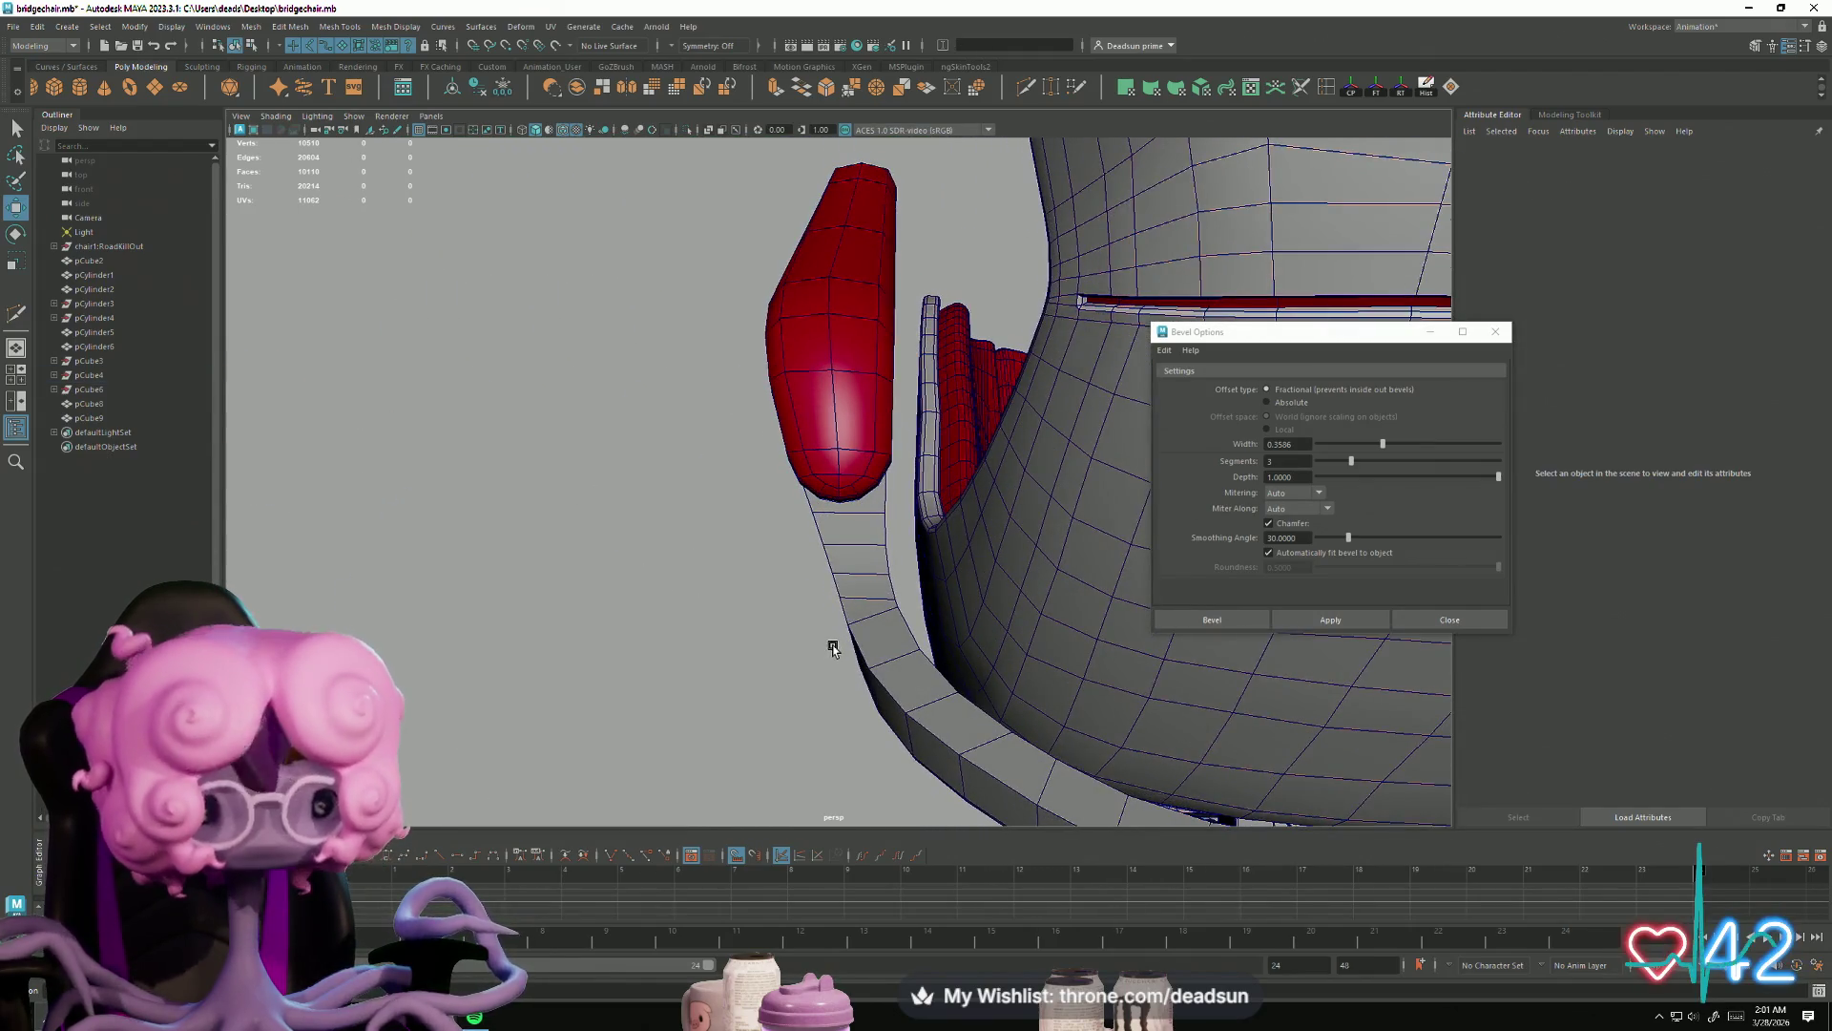
pyautogui.keyDown('alt'); pyautogui.moveTo(833, 649); pyautogui.dragTo(831, 650); pyautogui.keyUp('alt')
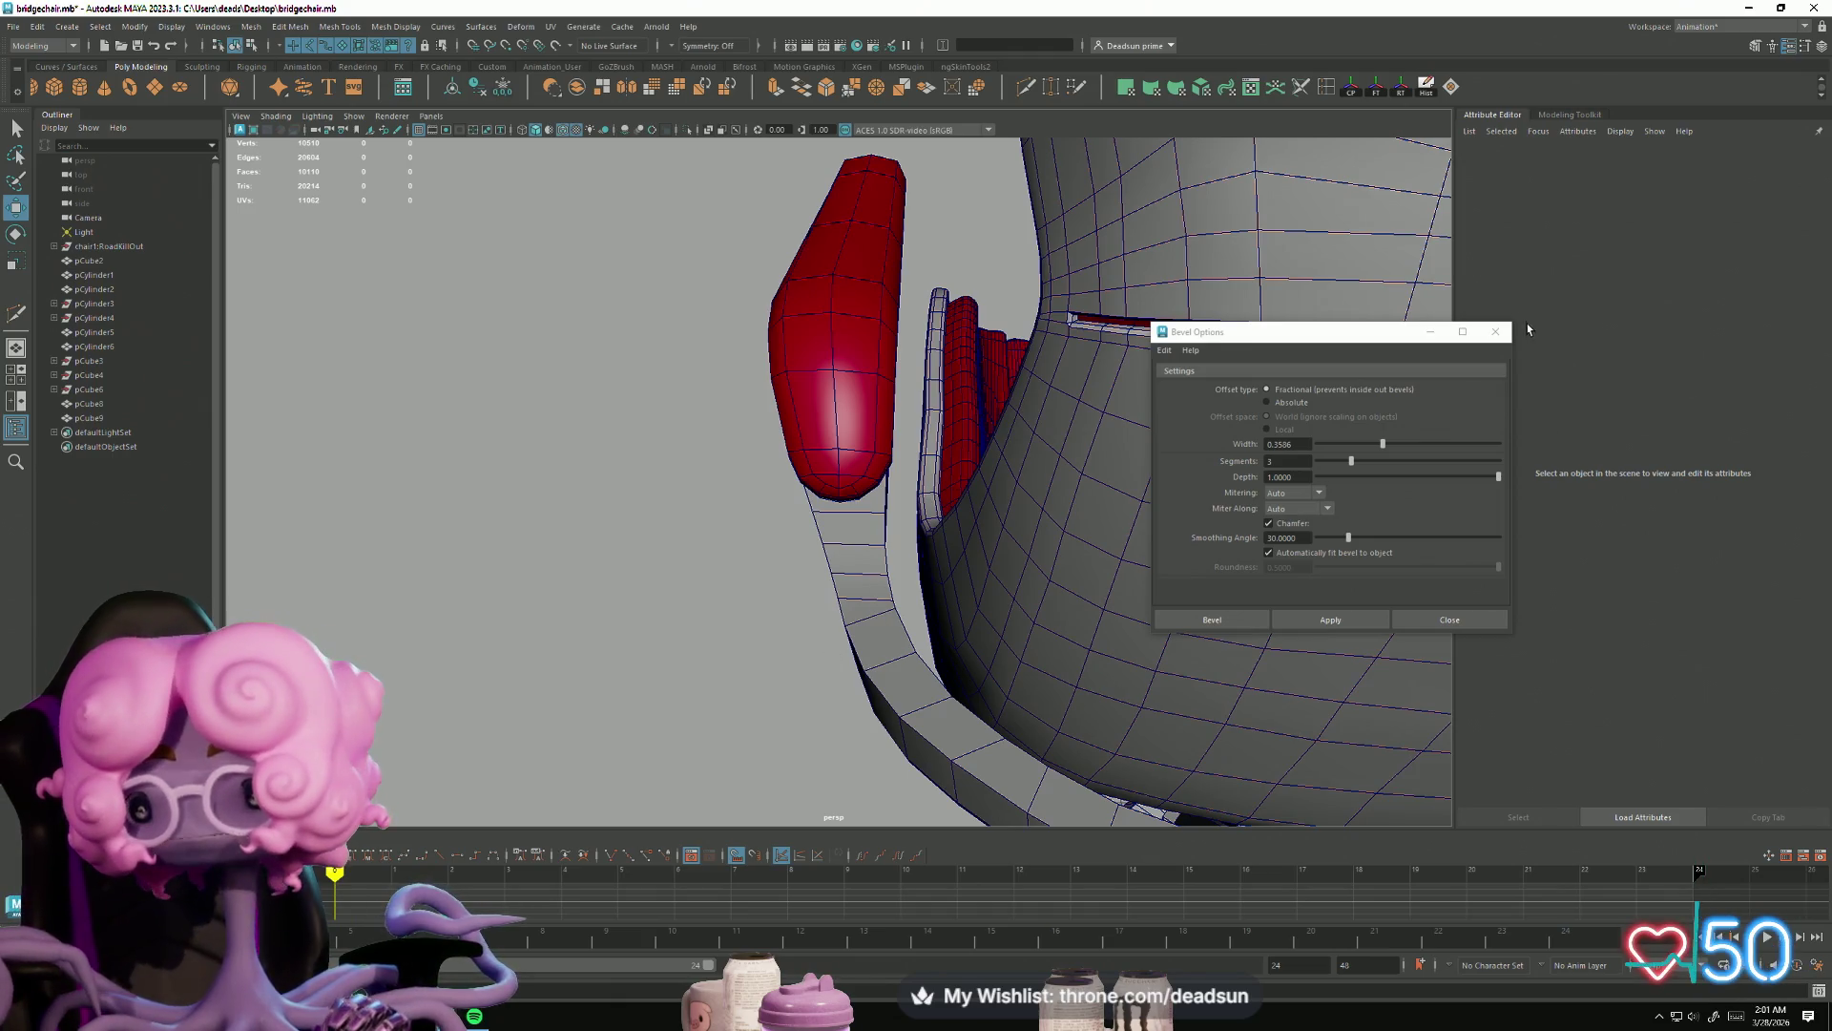
pyautogui.click(1495, 332)
pyautogui.moveTo(712, 589)
pyautogui.keyDown('alt'); pyautogui.mouseDown()
pyautogui.moveTo(851, 622)
pyautogui.moveTo(1045, 582)
pyautogui.moveTo(971, 518)
pyautogui.mouseUp(); pyautogui.keyUp('alt')
# Step: Return the armrest to Object Mode and frame the whole chair and base
pyautogui.rightClick(855, 466)
pyautogui.moveTo(970, 438)
pyautogui.keyDown('alt'); pyautogui.mouseDown()
pyautogui.moveTo(973, 555)
pyautogui.moveTo(996, 580)
pyautogui.mouseUp(); pyautogui.keyUp('alt')
pyautogui.moveTo(987, 683)
pyautogui.keyDown('alt'); pyautogui.mouseDown()
pyautogui.moveTo(920, 576)
pyautogui.moveTo(884, 633)
pyautogui.moveTo(773, 585)
pyautogui.moveTo(1004, 609)
pyautogui.moveTo(806, 580)
pyautogui.moveTo(840, 572)
pyautogui.moveTo(796, 520)
pyautogui.mouseUp(); pyautogui.keyUp('alt')
pyautogui.moveTo(797, 520); pyautogui.dragTo(1083, 623, button='right')
pyautogui.moveTo(1083, 623)
pyautogui.keyDown('alt'); pyautogui.mouseDown()
pyautogui.moveTo(716, 450)
pyautogui.moveTo(835, 441)
pyautogui.moveTo(909, 472)
pyautogui.moveTo(1256, 445)
pyautogui.moveTo(939, 447)
pyautogui.mouseUp(); pyautogui.keyUp('alt')
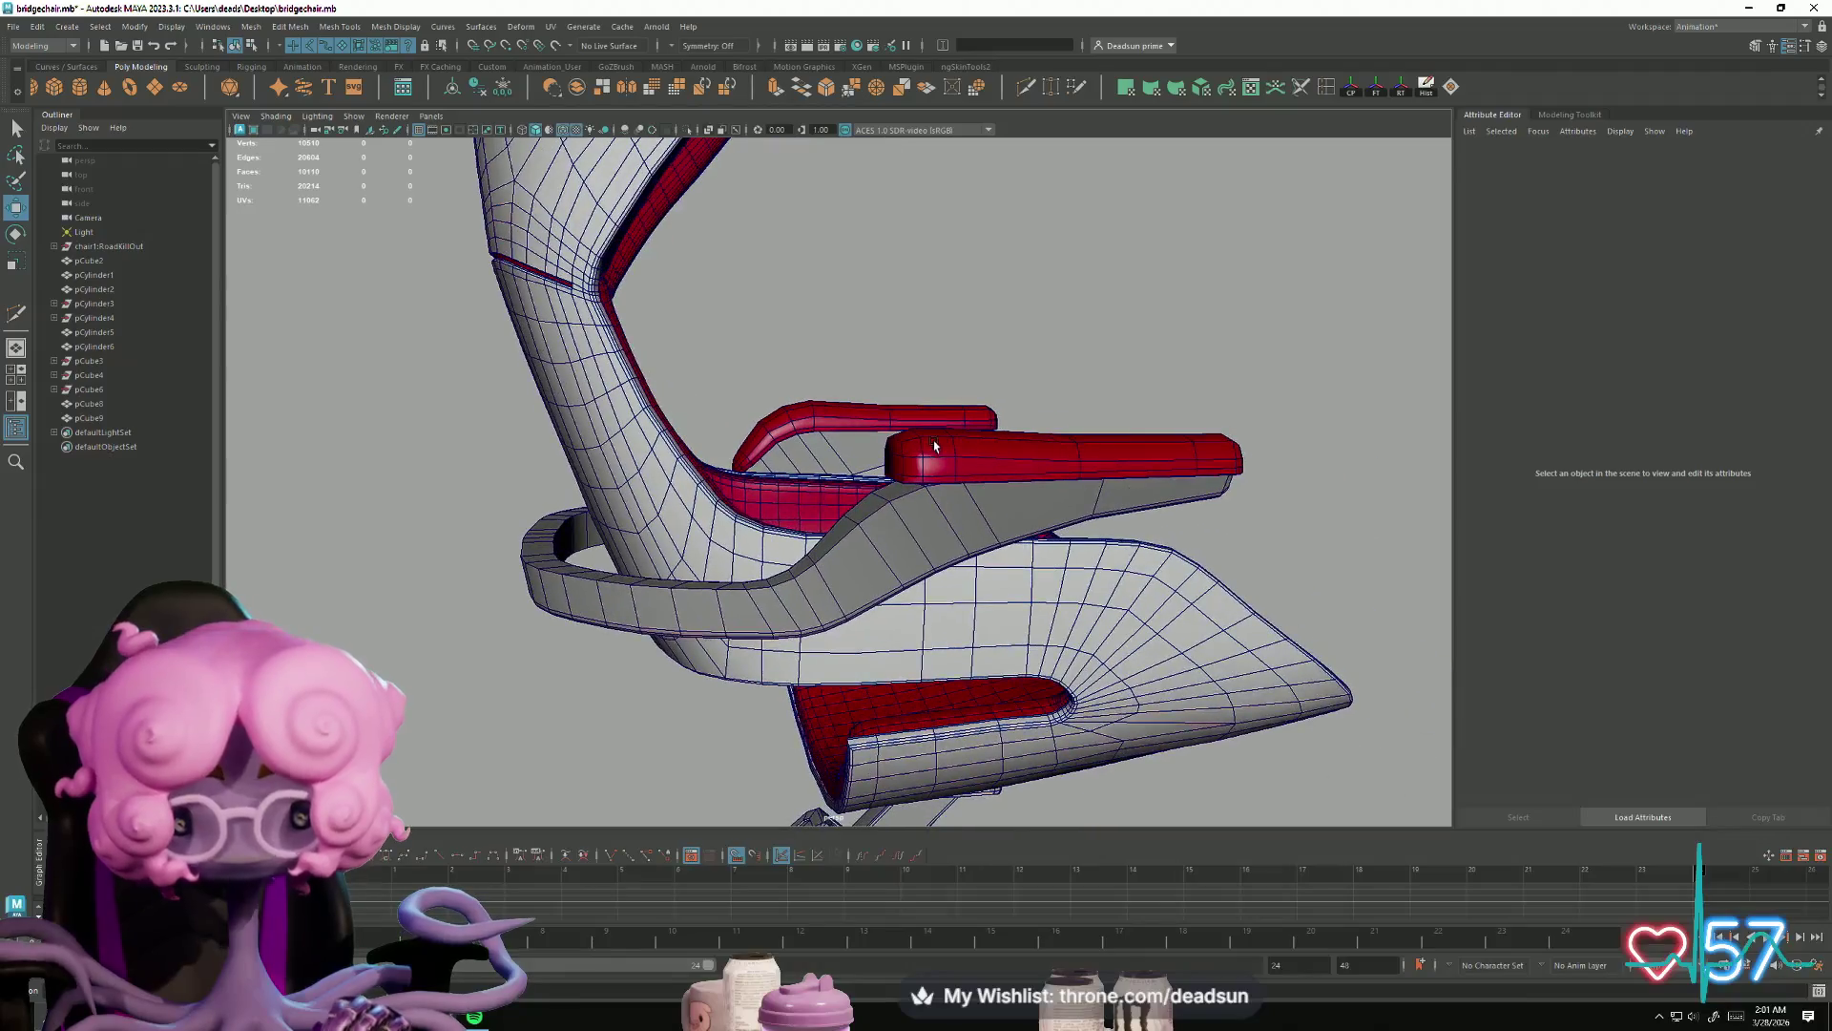
pyautogui.scroll(-3, 1054, 558)
pyautogui.moveTo(1002, 577)
pyautogui.keyDown('alt'); pyautogui.mouseDown()
pyautogui.moveTo(846, 631)
pyautogui.moveTo(1157, 642)
pyautogui.moveTo(889, 474)
pyautogui.mouseUp(); pyautogui.keyUp('alt')
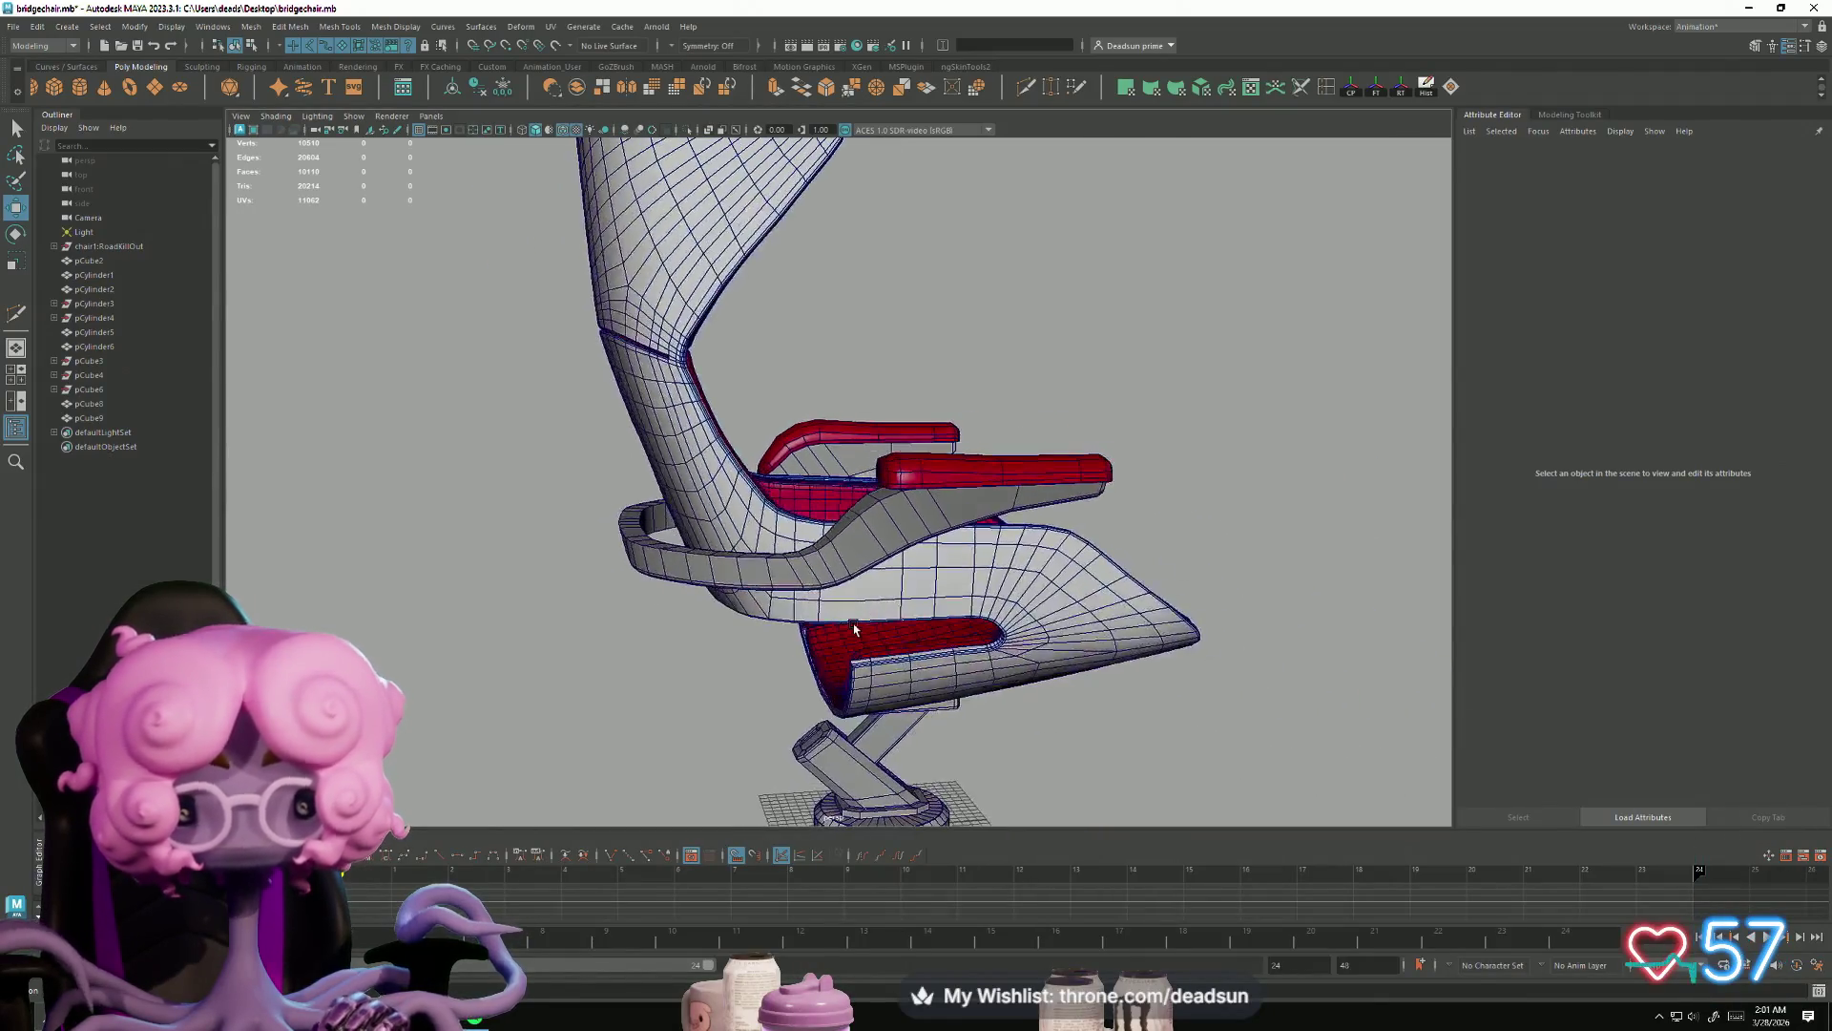
pyautogui.rightClick(888, 473)
pyautogui.click(937, 455)
pyautogui.moveTo(736, 544)
pyautogui.keyDown('alt'); pyautogui.mouseDown()
pyautogui.moveTo(748, 593)
pyautogui.moveTo(838, 616)
pyautogui.mouseUp(); pyautogui.keyUp('alt')
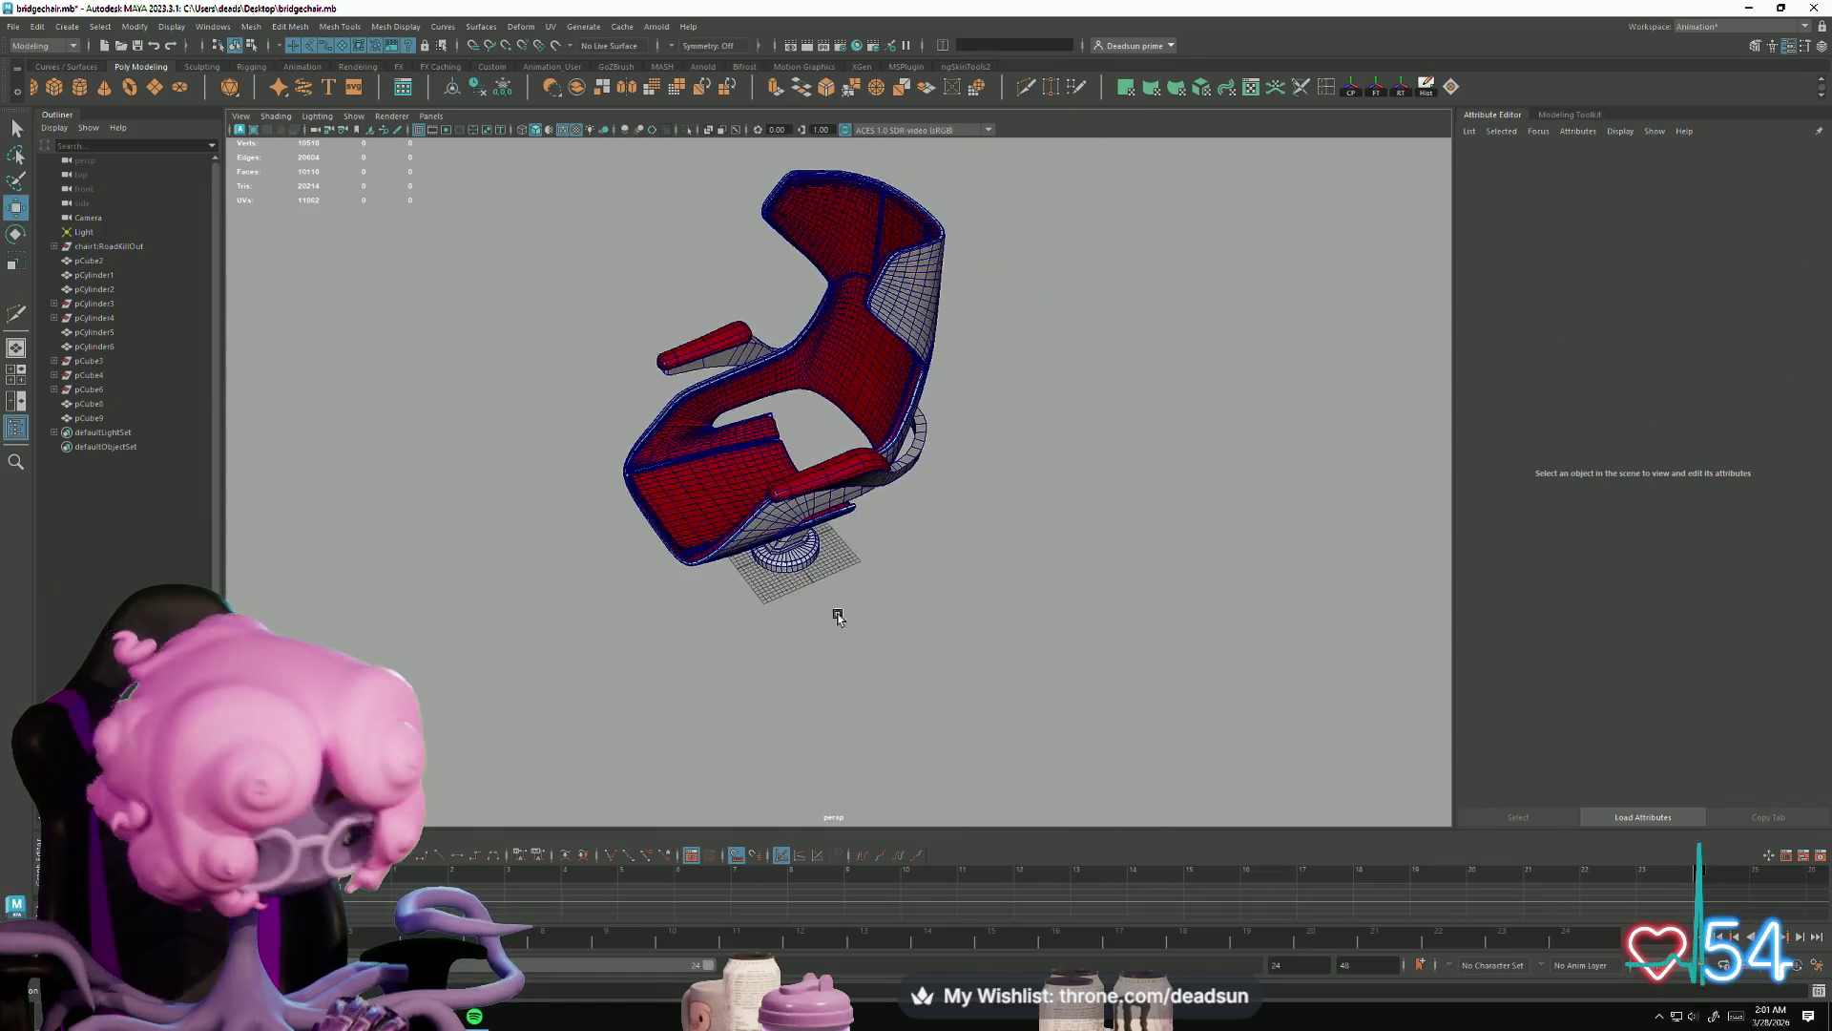
# Step: Turn off Wireframe on Shaded in the viewport Shading menu
pyautogui.click(275, 115)
pyautogui.click(270, 281)
pyautogui.moveTo(270, 281)
pyautogui.keyDown('alt'); pyautogui.mouseDown()
pyautogui.moveTo(524, 548)
pyautogui.moveTo(659, 522)
pyautogui.moveTo(1096, 511)
pyautogui.moveTo(945, 493)
pyautogui.moveTo(811, 382)
pyautogui.mouseUp(); pyautogui.keyUp('alt')
# Step: Select the red armrest and insert an edge loop across its bend
pyautogui.scroll(5, 945, 493)
pyautogui.click(798, 371)
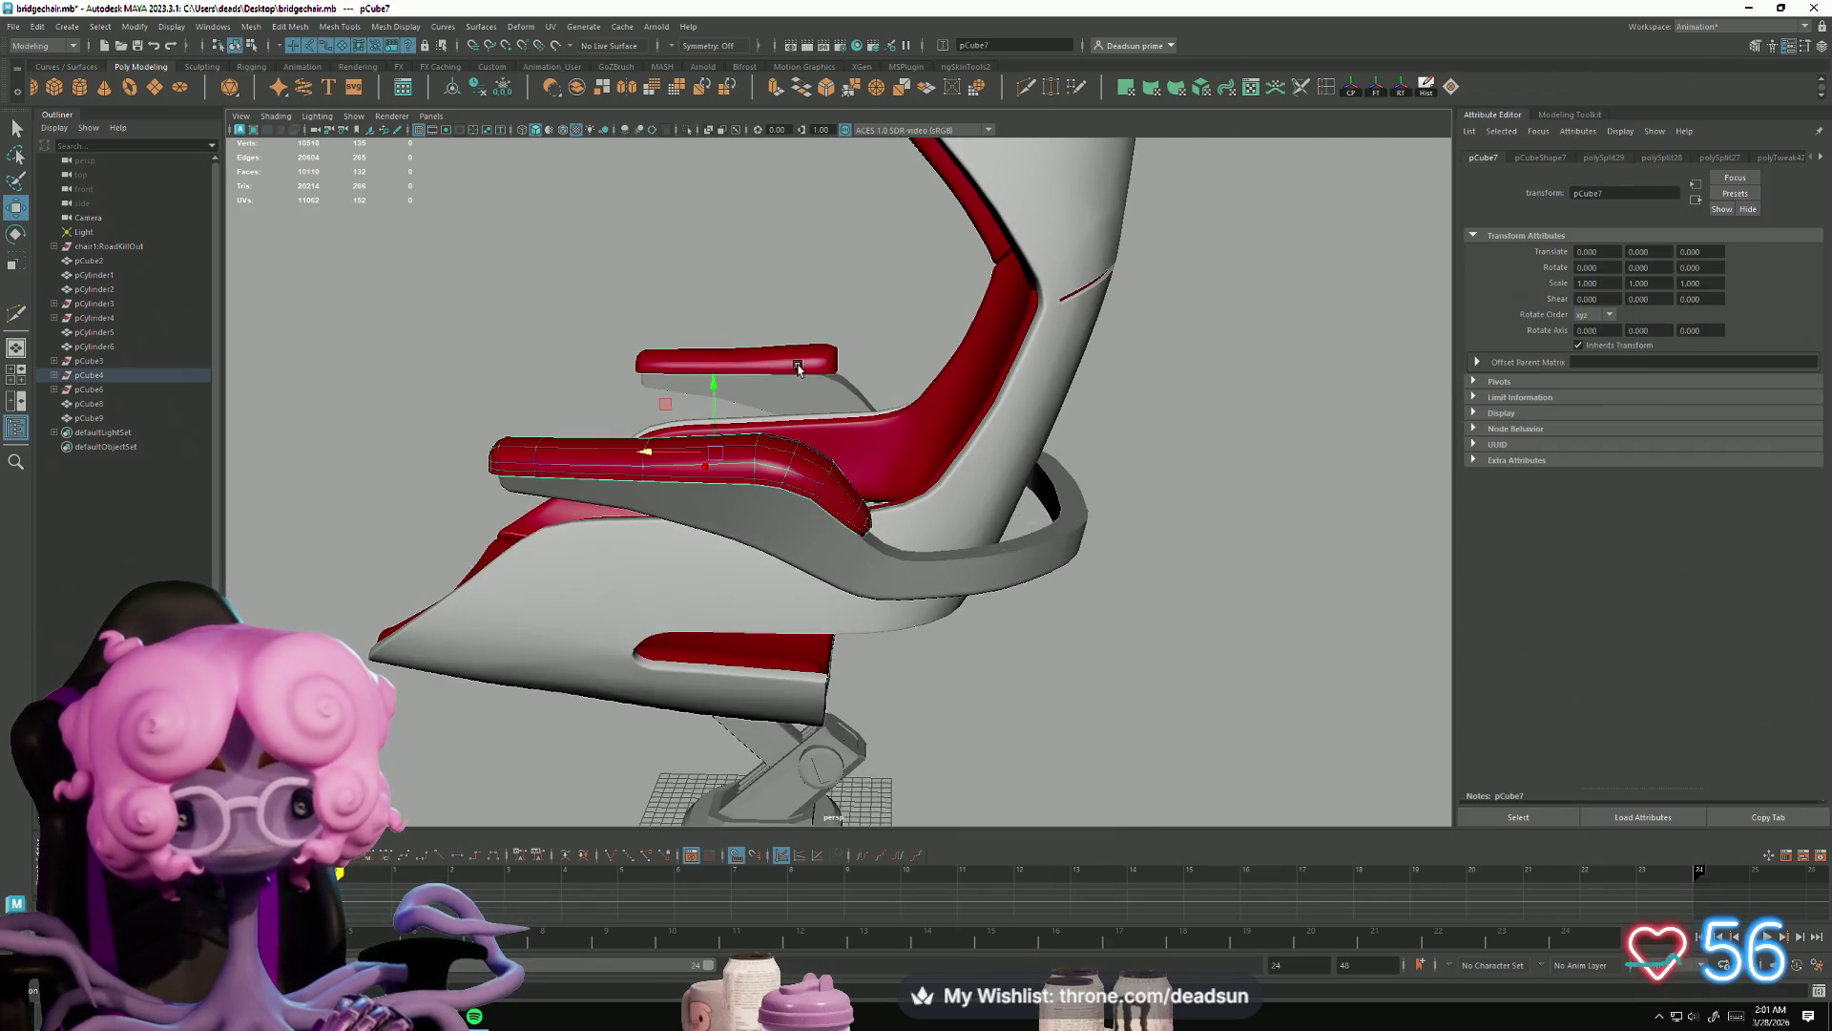
pyautogui.click(742, 611)
pyautogui.click(741, 601)
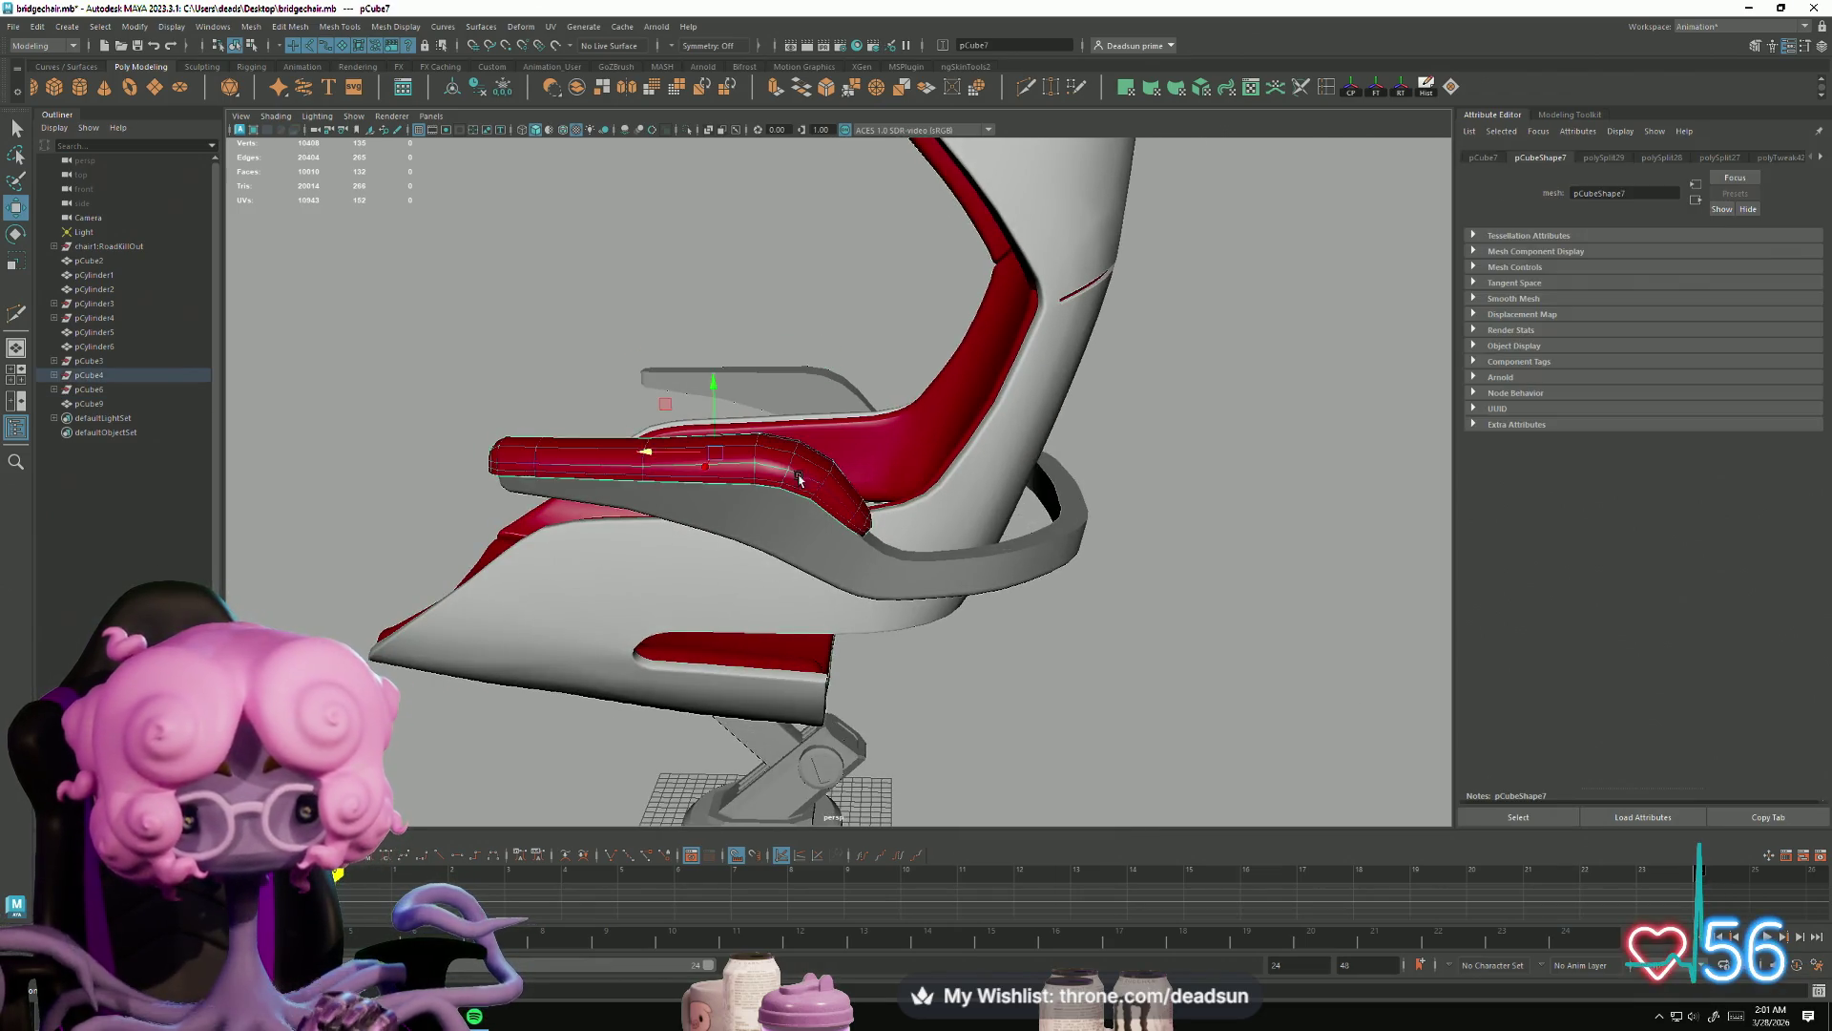
pyautogui.scroll(5, 1148, 720)
pyautogui.scroll(3, 841, 614)
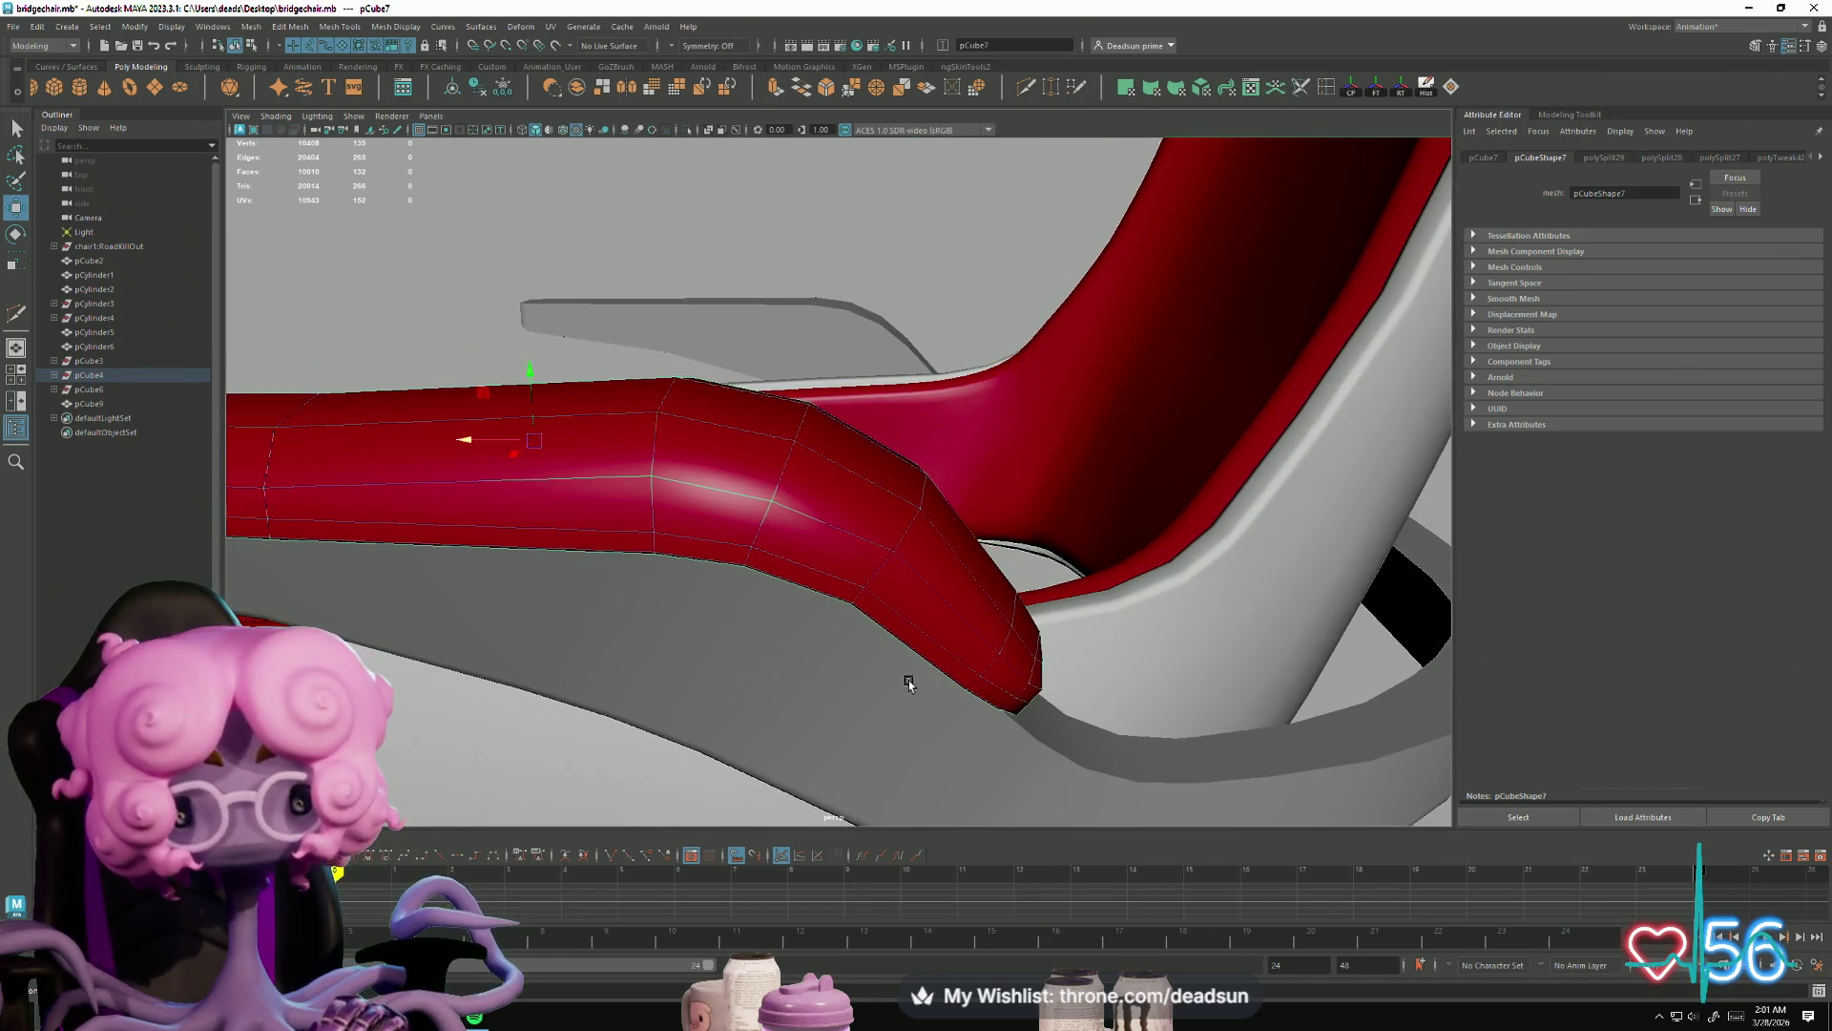
pyautogui.moveTo(1024, 139)
pyautogui.keyDown('alt'); pyautogui.mouseDown()
pyautogui.moveTo(1027, 253)
pyautogui.moveTo(1046, 107)
pyautogui.mouseUp(); pyautogui.keyUp('alt')
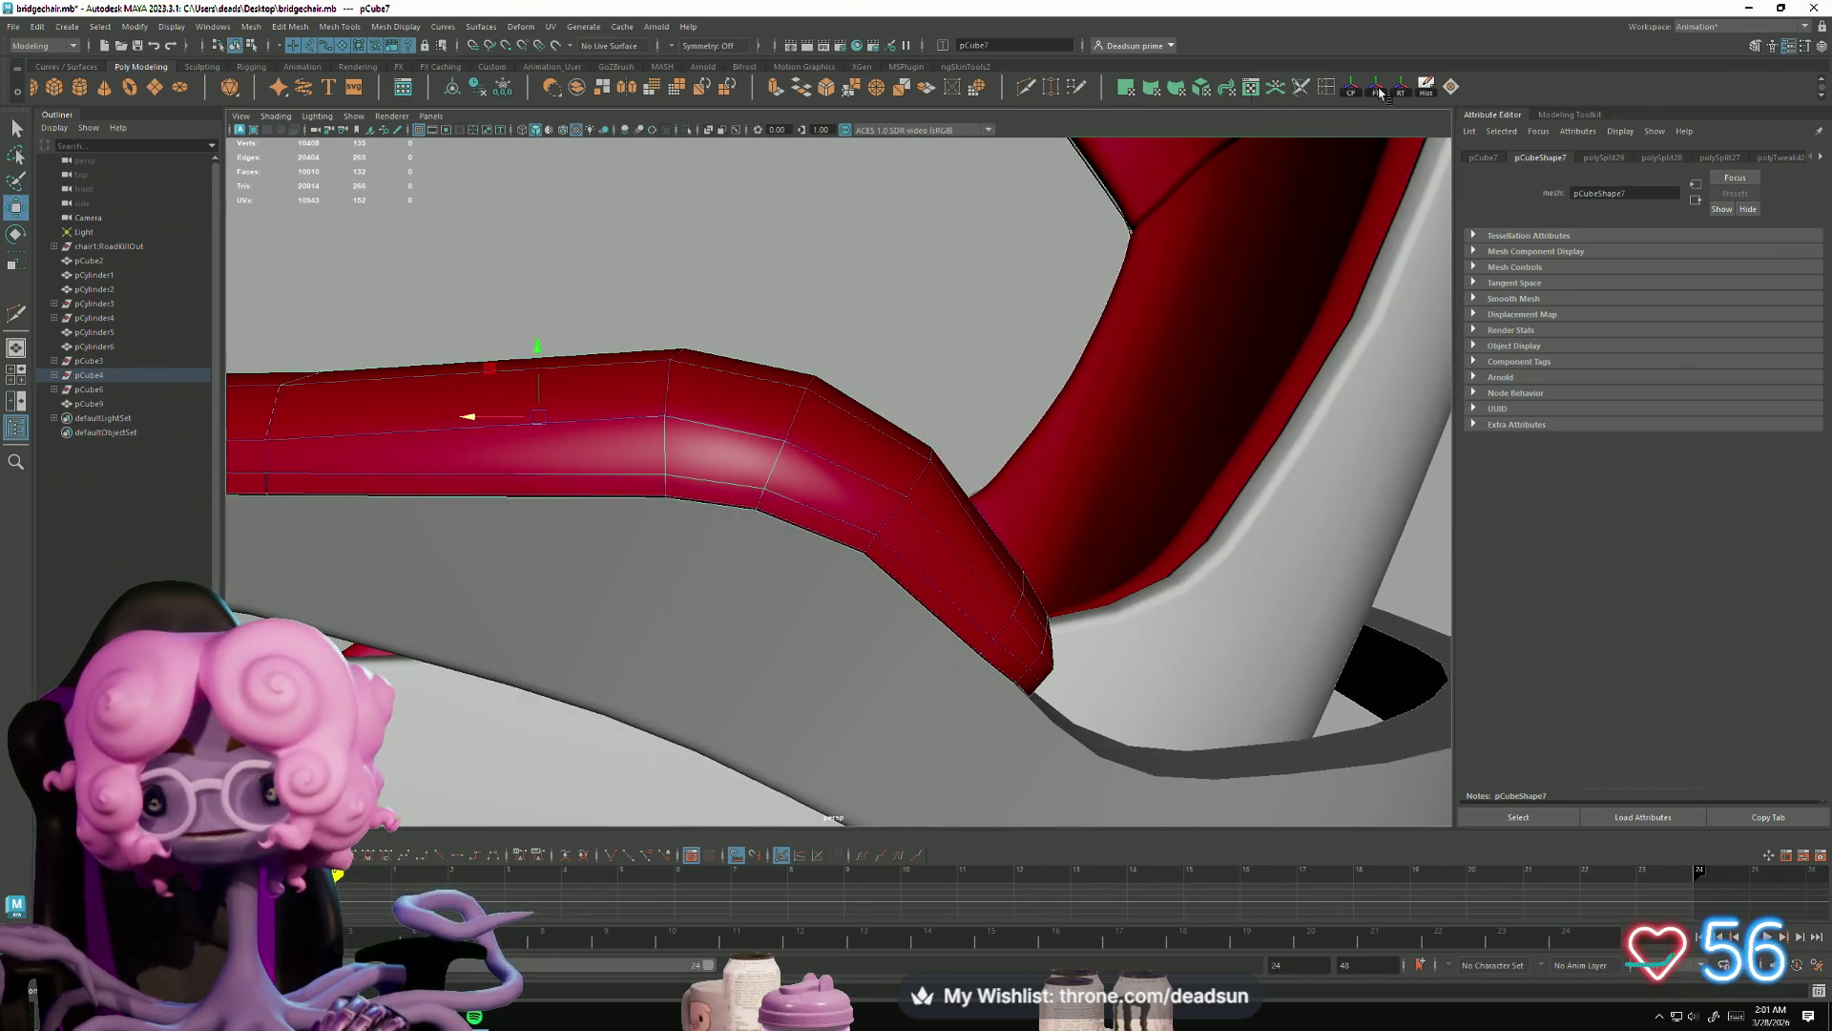
pyautogui.doubleClick(1328, 89)
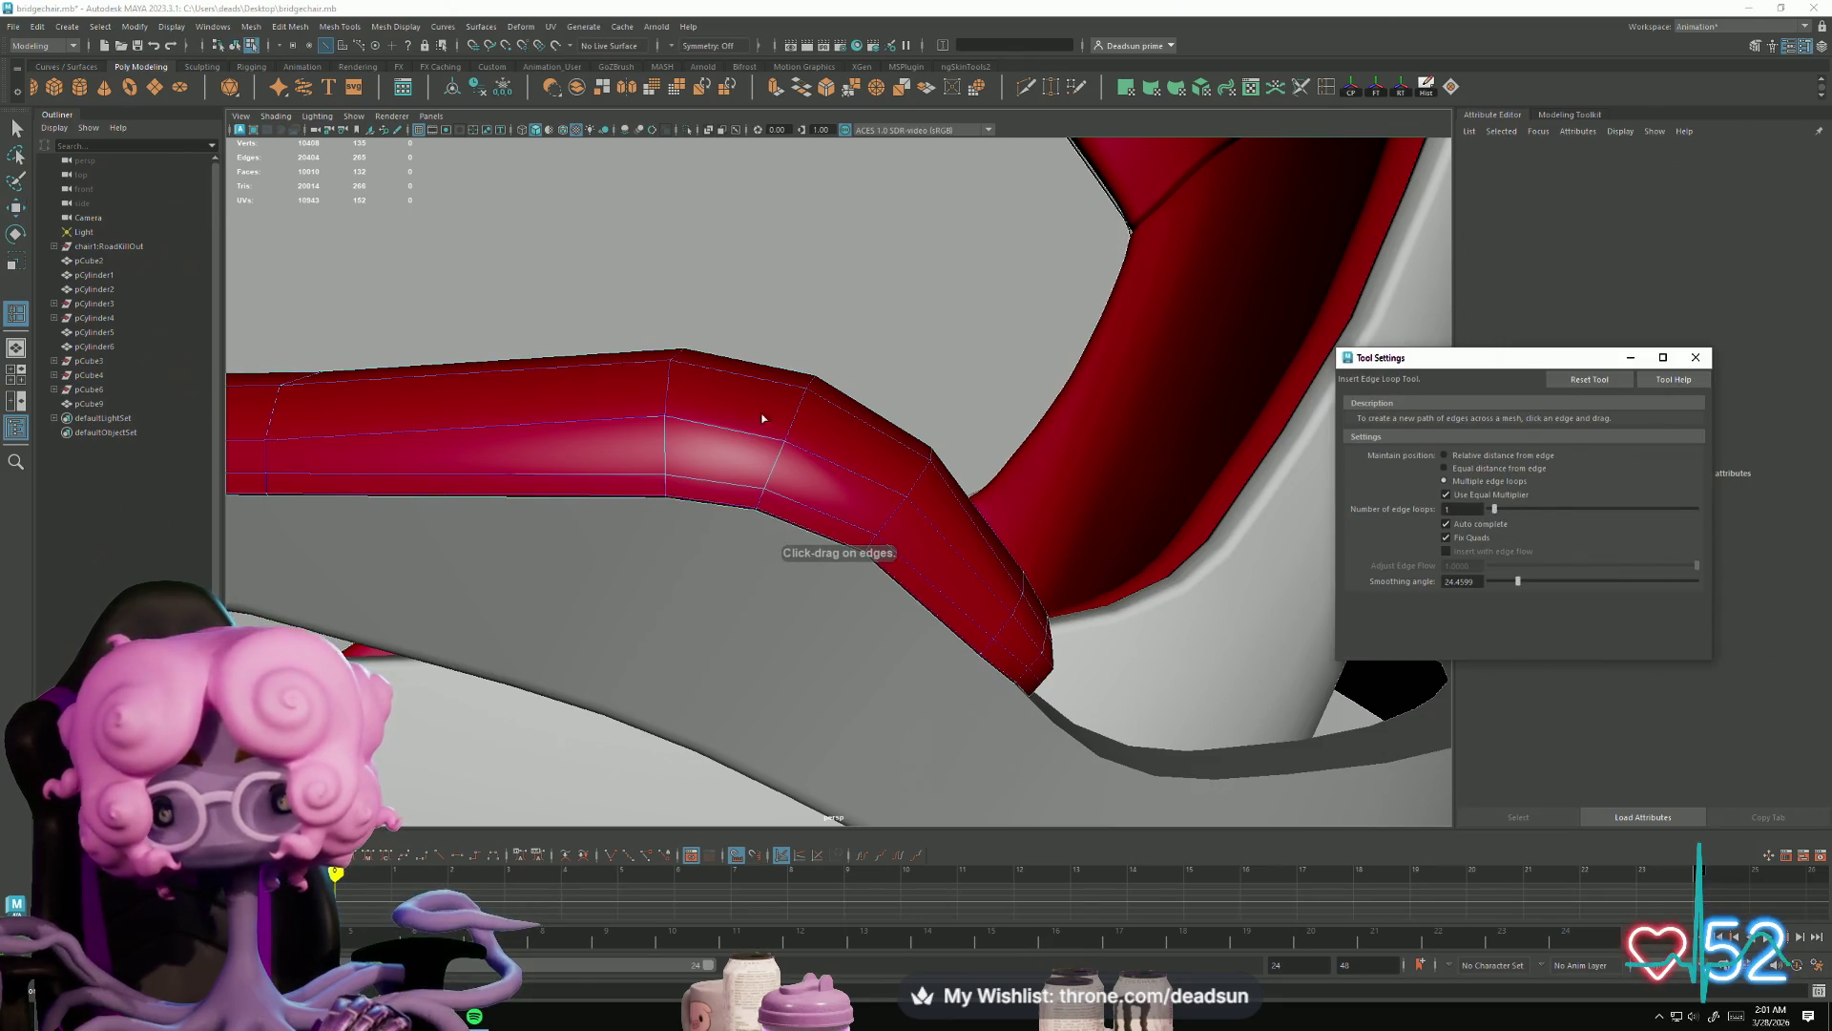
pyautogui.click(728, 429)
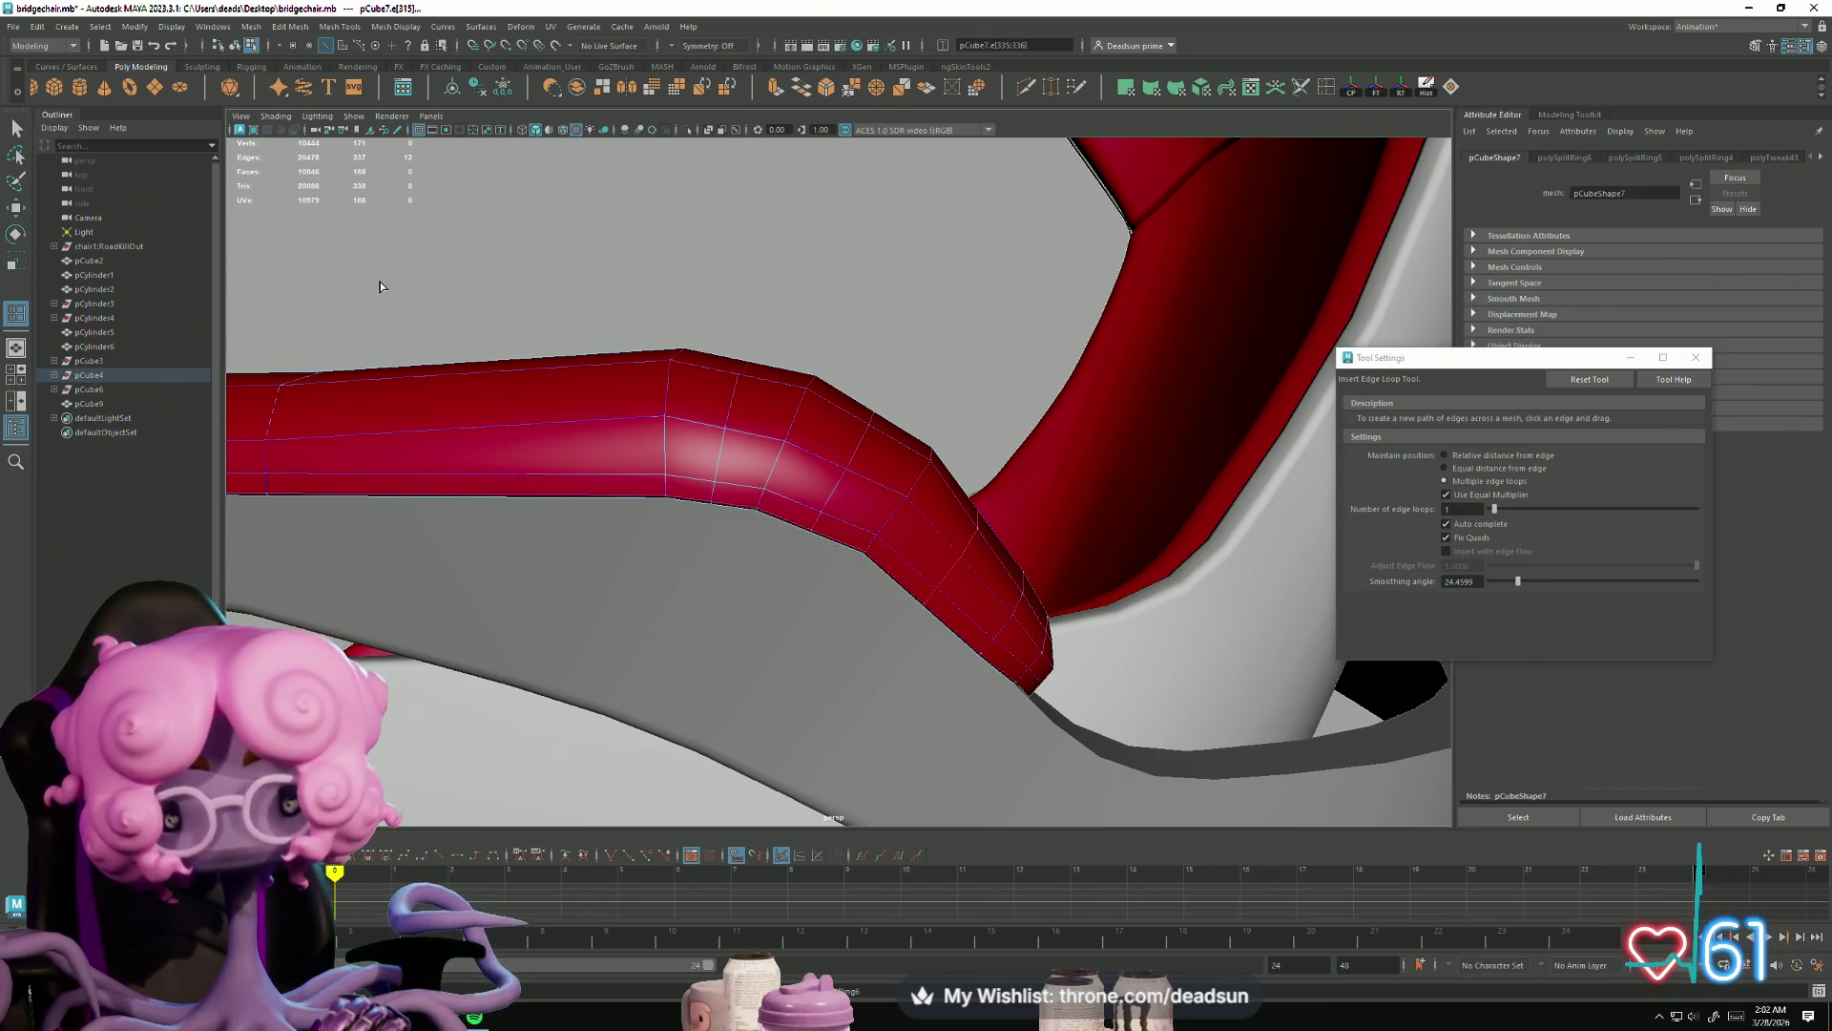
# Step: Box-select a ring of vertices on the armrest bend with the Move tool
pyautogui.click(16, 127)
pyautogui.moveTo(540, 359)
pyautogui.keyDown('alt'); pyautogui.mouseDown()
pyautogui.moveTo(791, 421)
pyautogui.moveTo(892, 356)
pyautogui.moveTo(919, 391)
pyautogui.mouseUp(); pyautogui.keyUp('alt')
pyautogui.moveTo(919, 391)
pyautogui.keyDown('alt'); pyautogui.mouseDown()
pyautogui.moveTo(776, 411)
pyautogui.moveTo(892, 483)
pyautogui.moveTo(569, 437)
pyautogui.moveTo(797, 393)
pyautogui.mouseUp(); pyautogui.keyUp('alt')
pyautogui.press('w')
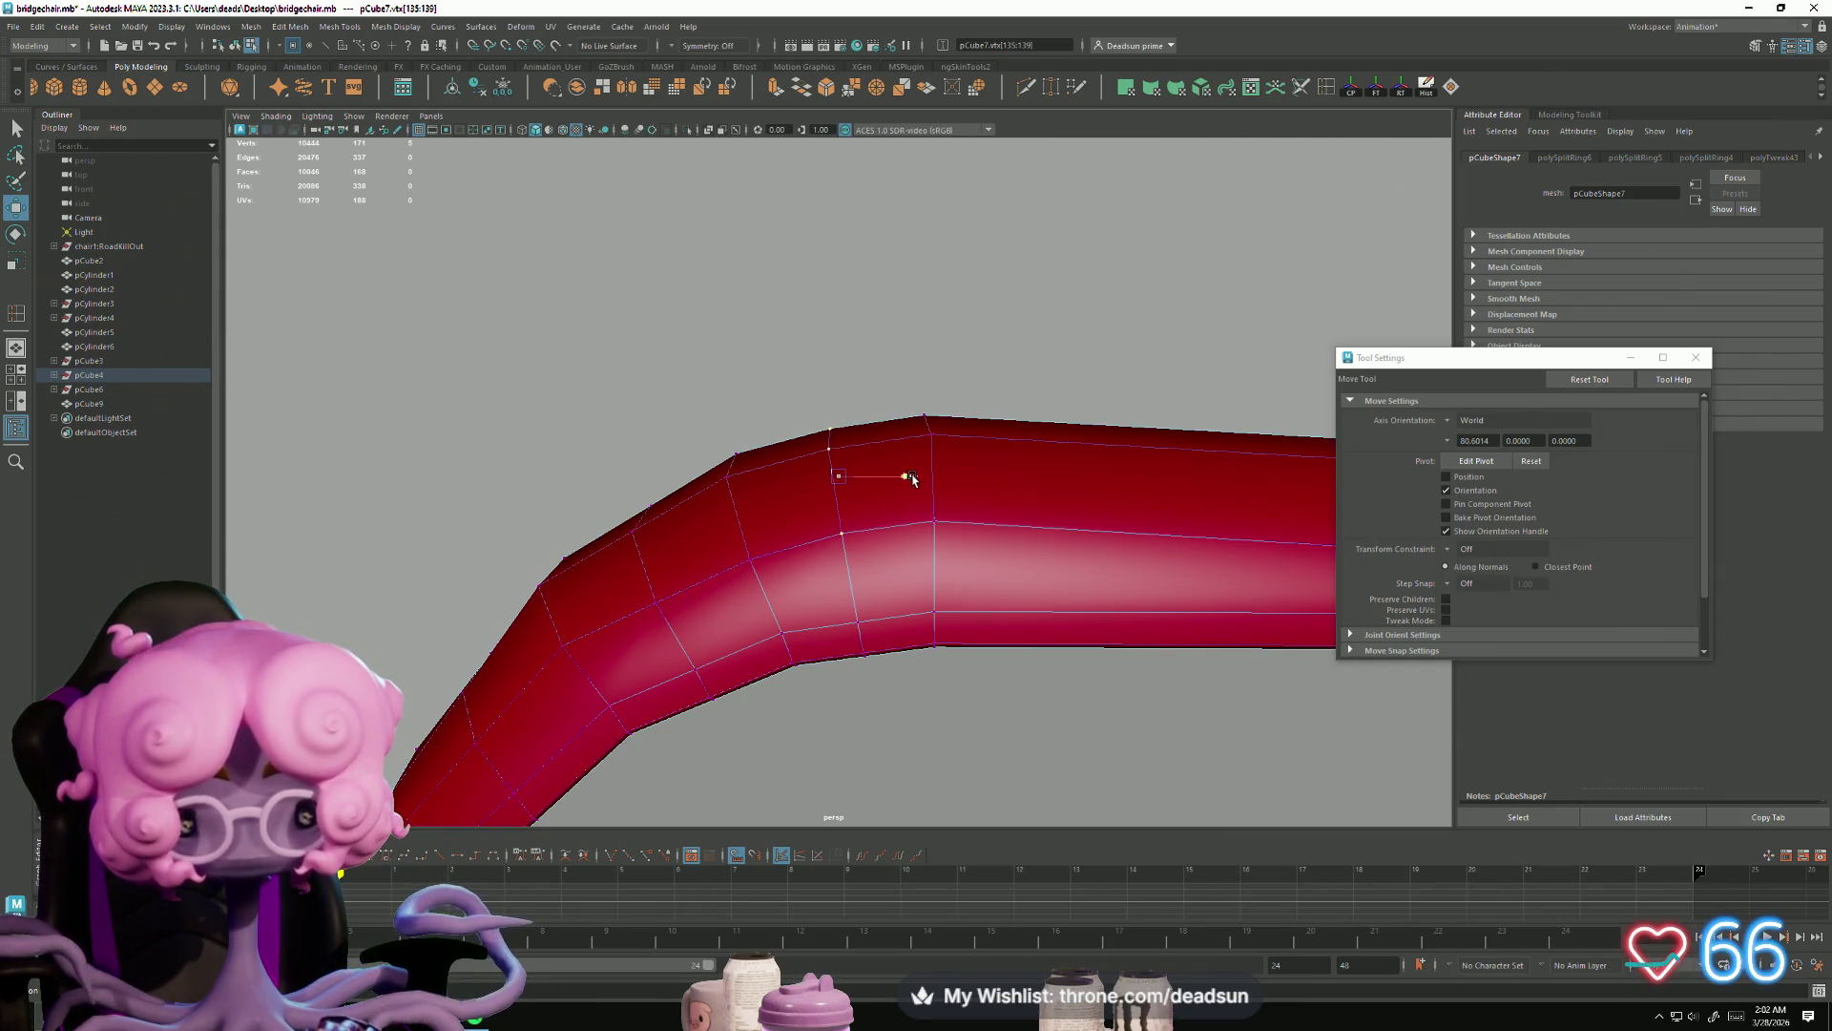
# Step: Reposition the vertex rings along the armrest bend to curve its end toward the seat frame
pyautogui.moveTo(908, 478)
pyautogui.keyDown('alt'); pyautogui.mouseDown()
pyautogui.moveTo(957, 495)
pyautogui.moveTo(987, 474)
pyautogui.mouseUp(); pyautogui.keyUp('alt')
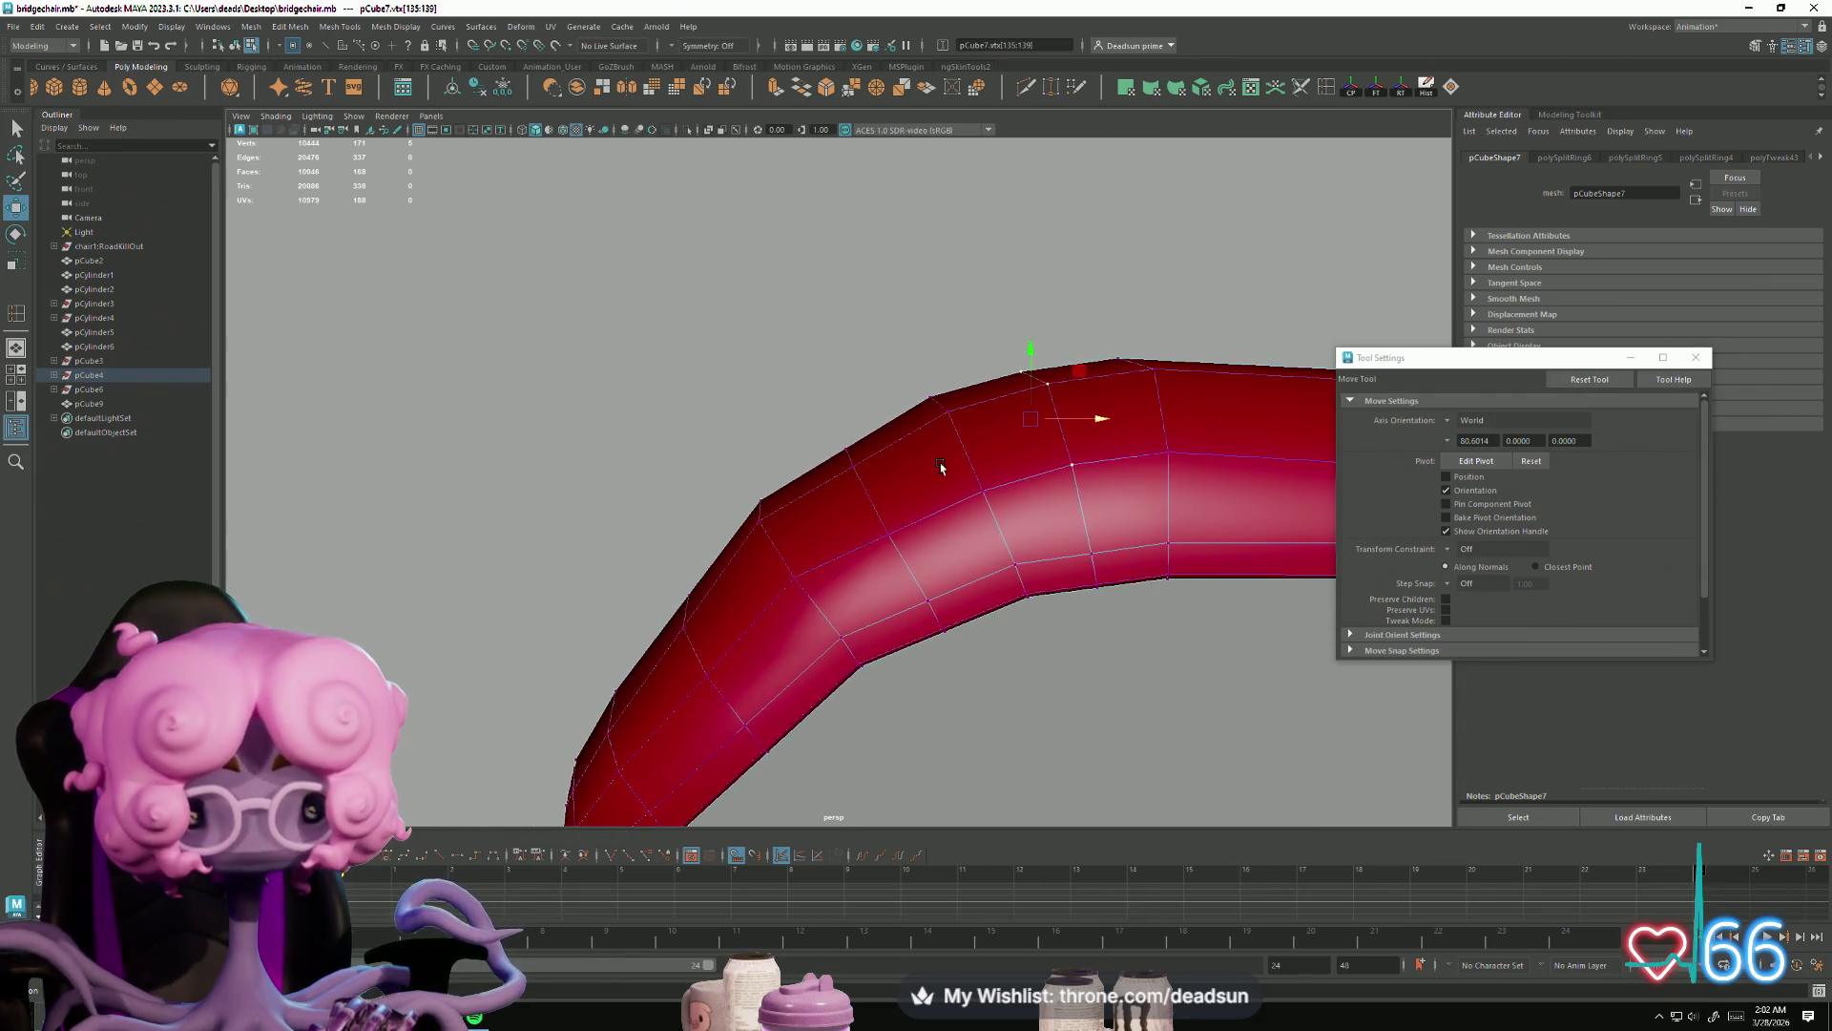
pyautogui.moveTo(916, 559); pyautogui.dragTo(1240, 576)
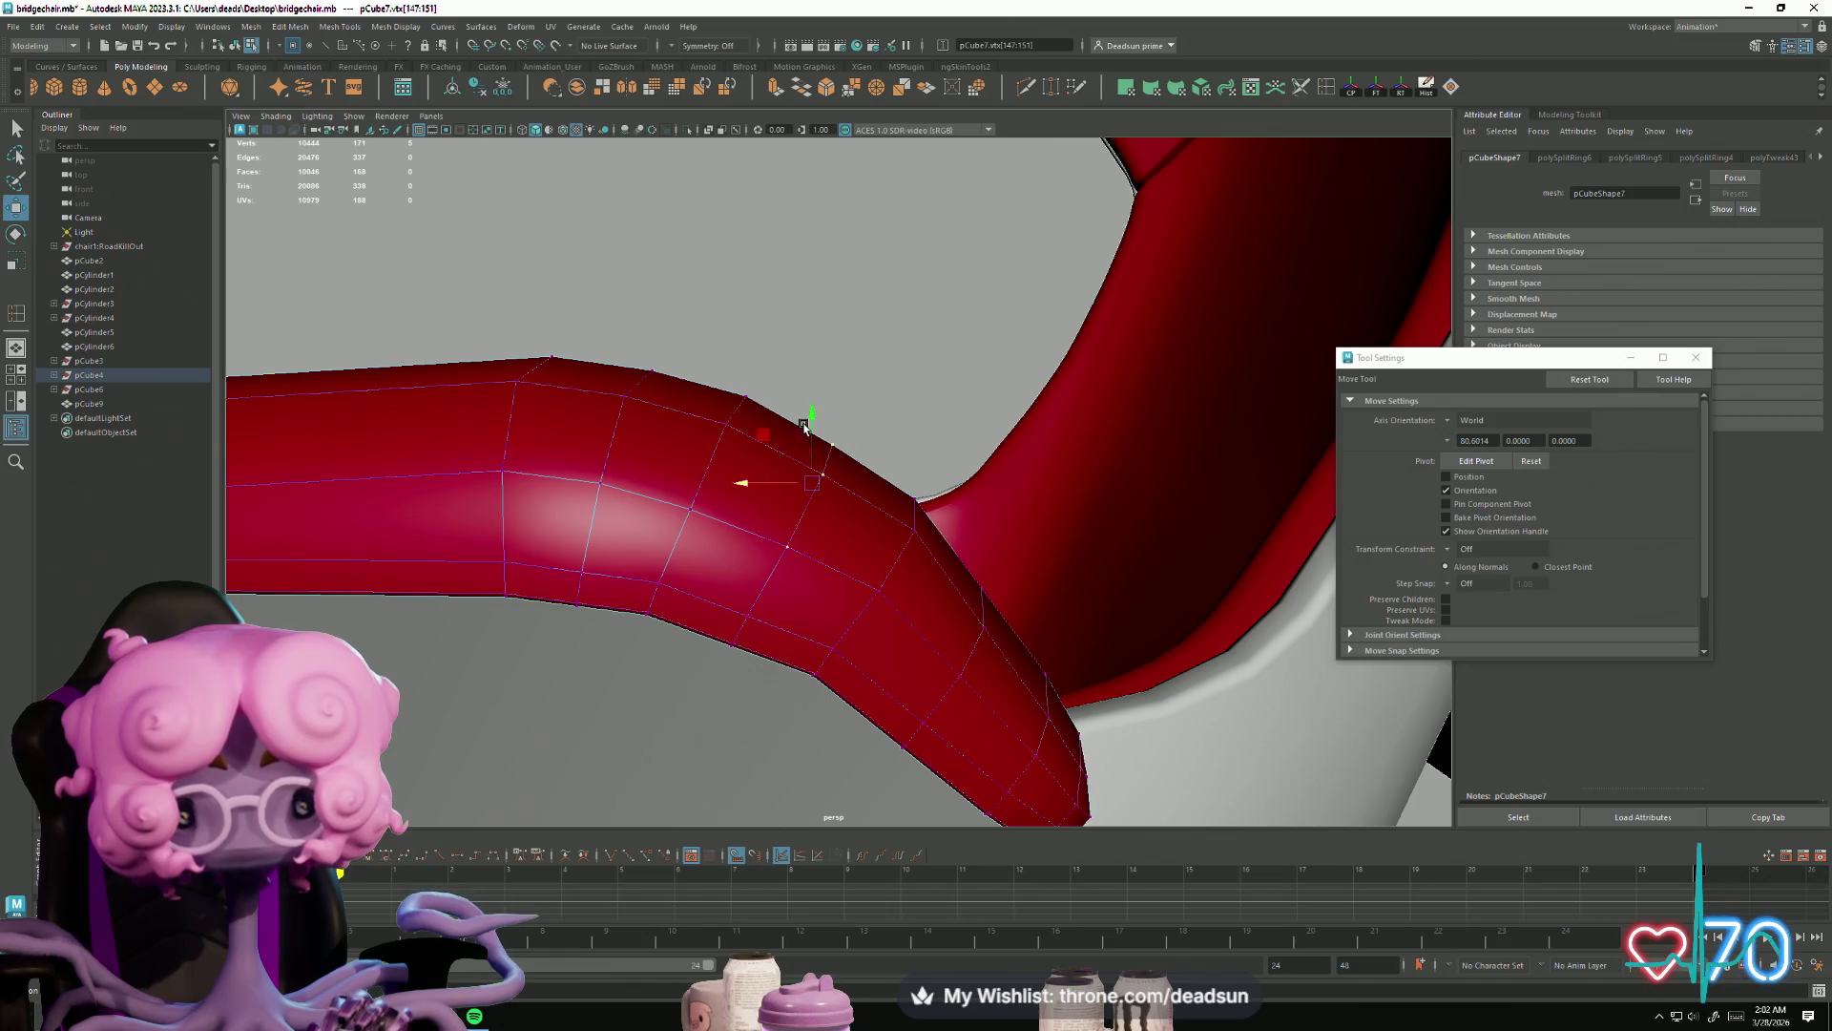
pyautogui.moveTo(809, 418)
pyautogui.keyDown('alt'); pyautogui.mouseDown()
pyautogui.moveTo(859, 453)
pyautogui.moveTo(787, 435)
pyautogui.mouseUp(); pyautogui.keyUp('alt')
pyautogui.keyDown('alt'); pyautogui.moveTo(939, 524); pyautogui.dragTo(599, 524); pyautogui.keyUp('alt')
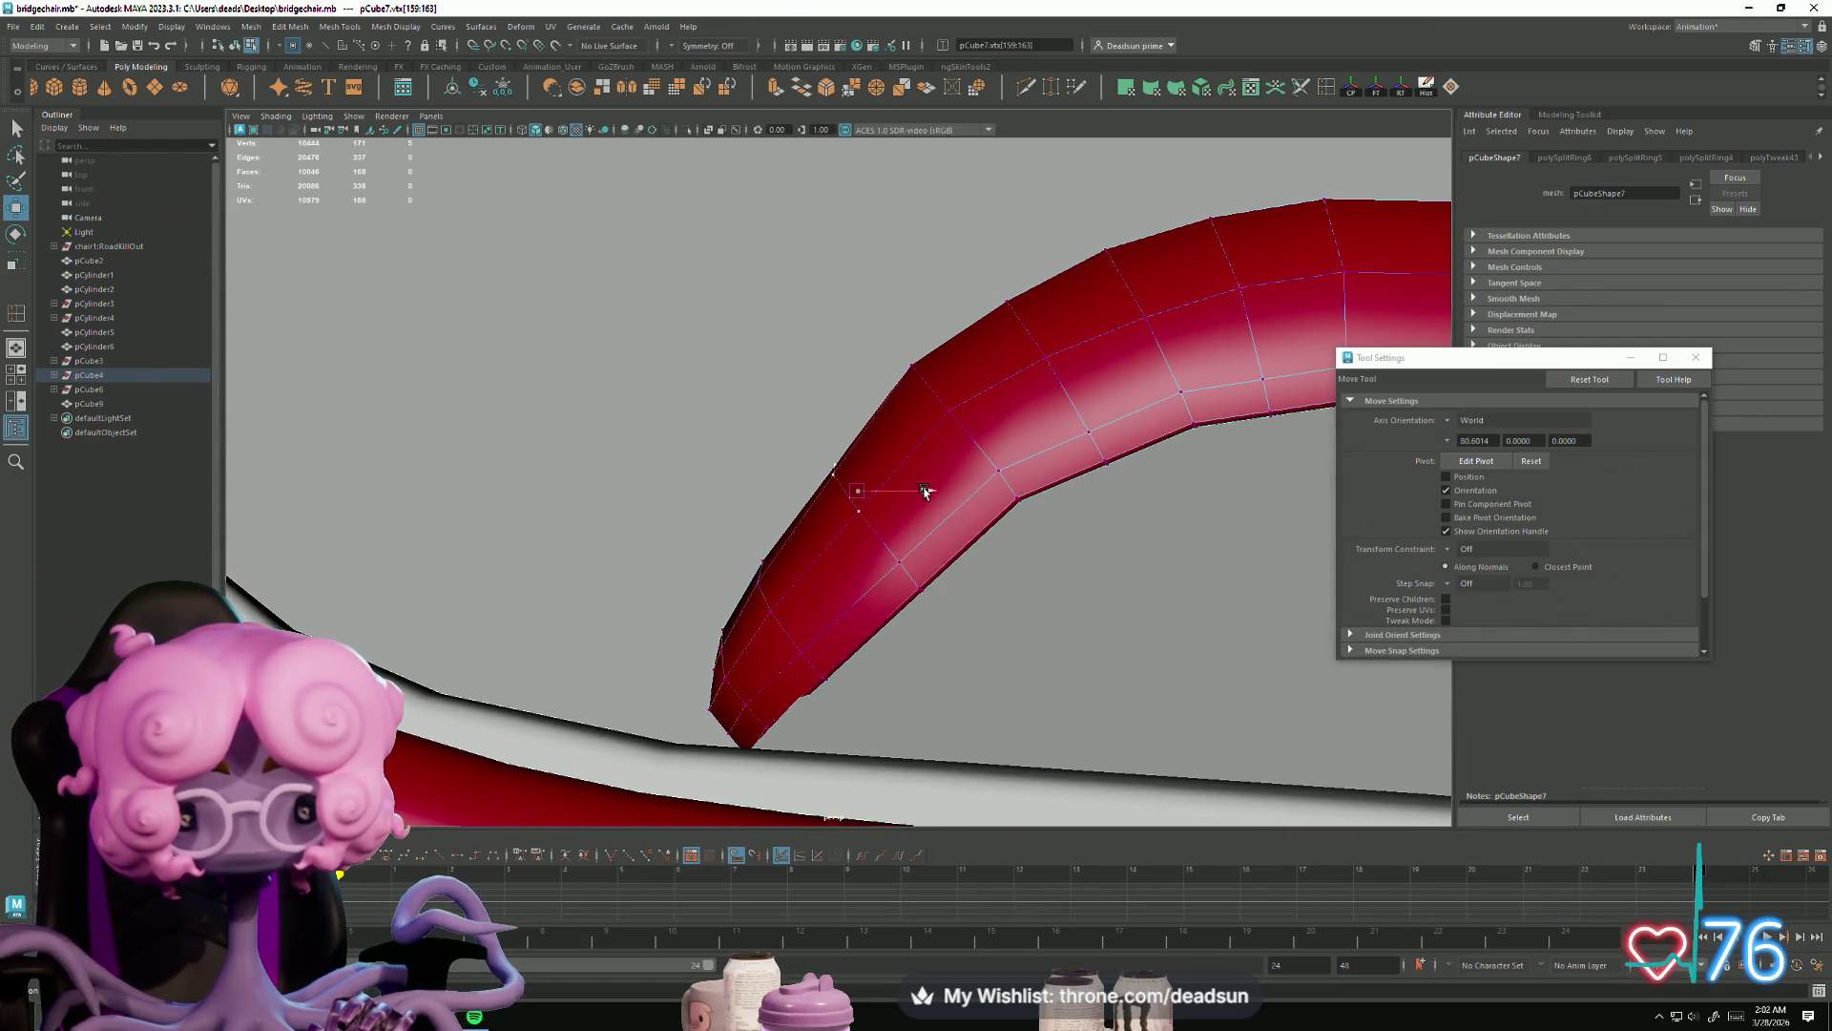
pyautogui.moveTo(845, 432)
pyautogui.keyDown('alt'); pyautogui.mouseDown()
pyautogui.moveTo(868, 519)
pyautogui.moveTo(1071, 523)
pyautogui.mouseUp(); pyautogui.keyUp('alt')
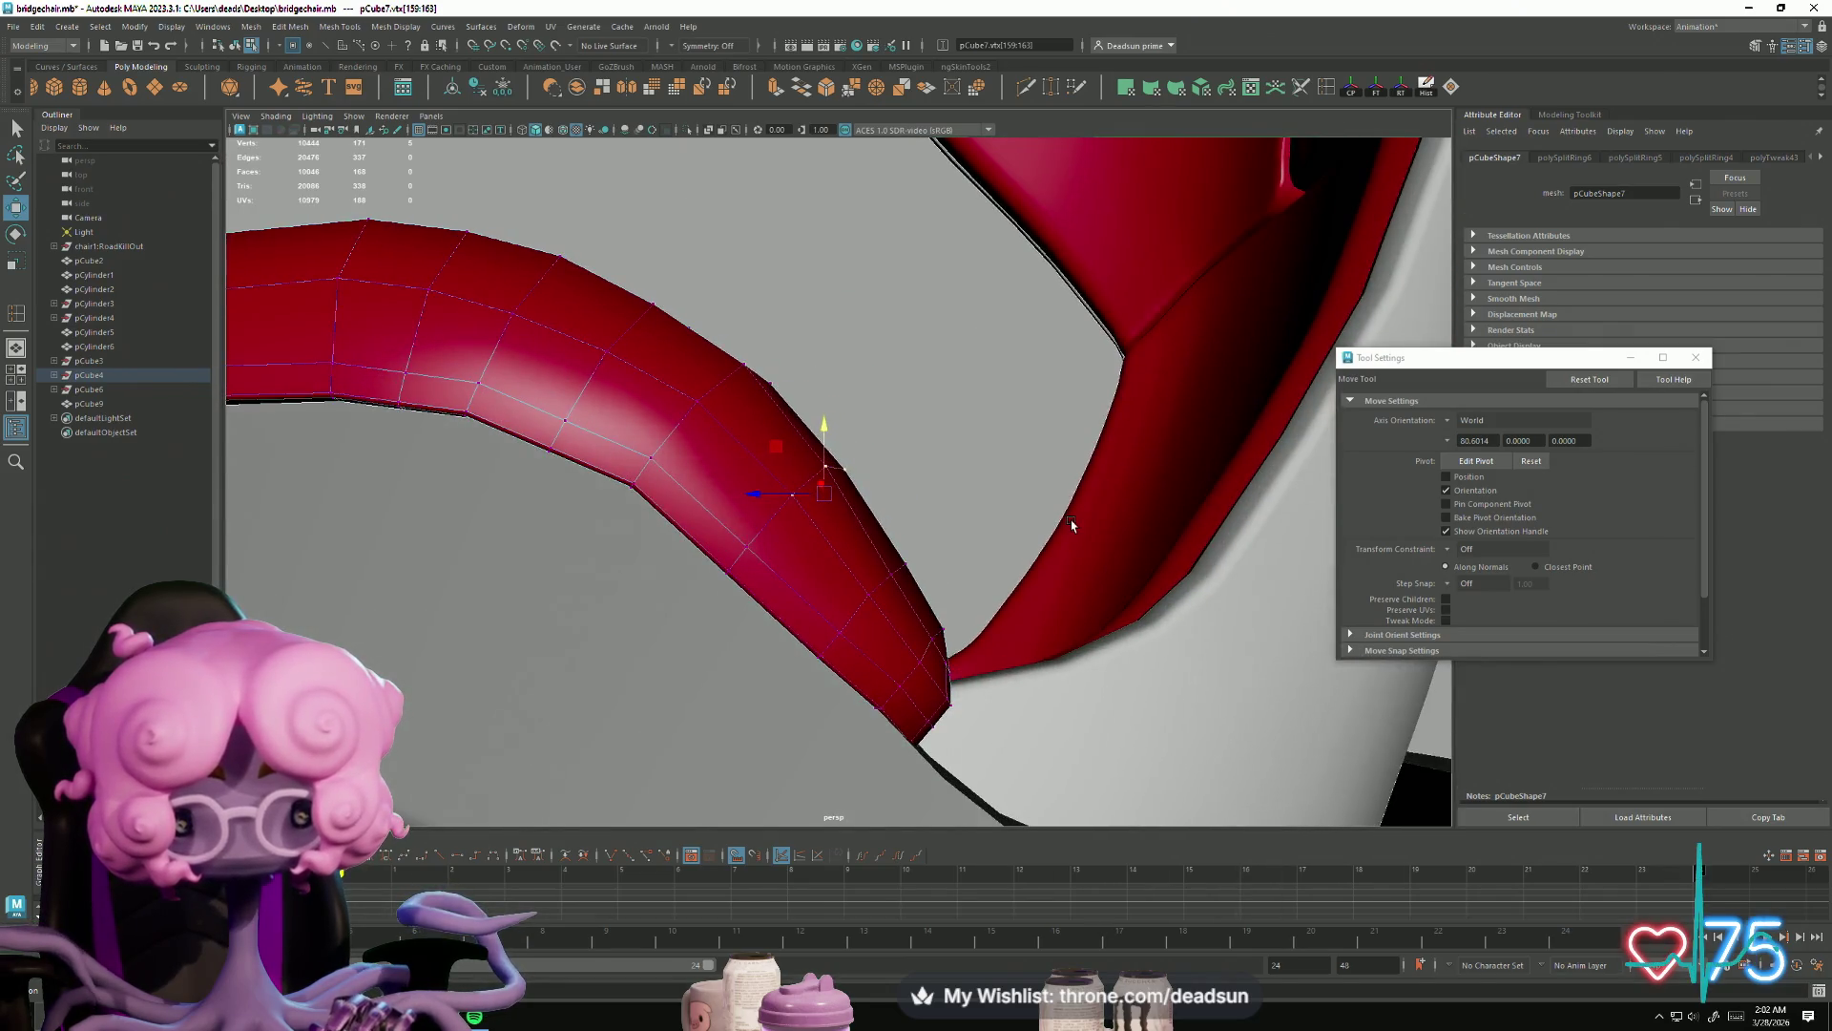
pyautogui.click(936, 607)
pyautogui.moveTo(937, 607)
pyautogui.keyDown('alt'); pyautogui.mouseDown()
pyautogui.moveTo(859, 610)
pyautogui.moveTo(805, 519)
pyautogui.moveTo(800, 629)
pyautogui.mouseUp(); pyautogui.keyUp('alt')
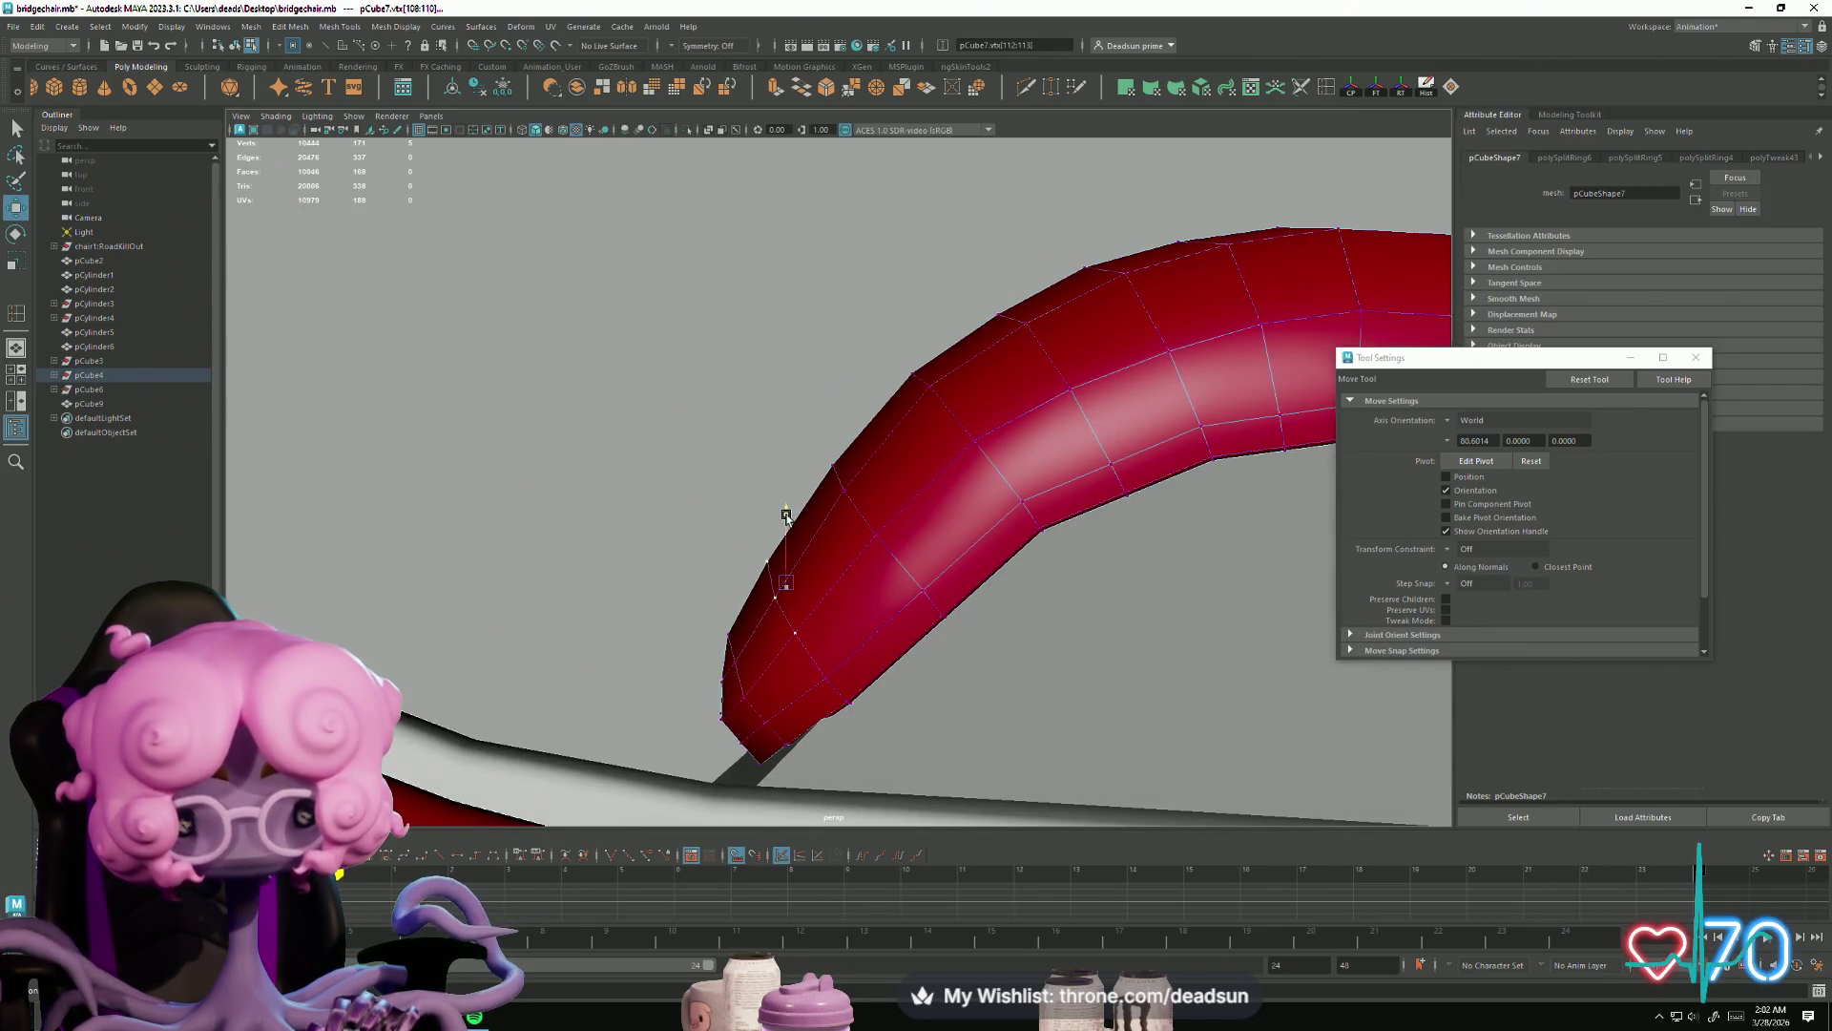
pyautogui.scroll(-5, 786, 511)
# Step: Return to Object Mode, view the whole chair, and reselect the red armrest
pyautogui.moveTo(818, 449); pyautogui.dragTo(1057, 273, button='right')
pyautogui.click(1058, 273)
pyautogui.scroll(-5, 499, 531)
pyautogui.moveTo(499, 532)
pyautogui.keyDown('alt'); pyautogui.mouseDown()
pyautogui.moveTo(851, 569)
pyautogui.moveTo(821, 601)
pyautogui.moveTo(858, 655)
pyautogui.moveTo(798, 552)
pyautogui.moveTo(712, 518)
pyautogui.moveTo(789, 605)
pyautogui.moveTo(983, 541)
pyautogui.mouseUp(); pyautogui.keyUp('alt')
pyautogui.click(844, 492)
pyautogui.moveTo(845, 491)
pyautogui.keyDown('alt'); pyautogui.mouseDown()
pyautogui.moveTo(1059, 645)
pyautogui.moveTo(680, 626)
pyautogui.moveTo(788, 695)
pyautogui.moveTo(793, 732)
pyautogui.moveTo(830, 620)
pyautogui.moveTo(688, 477)
pyautogui.moveTo(627, 358)
pyautogui.mouseUp(); pyautogui.keyUp('alt')
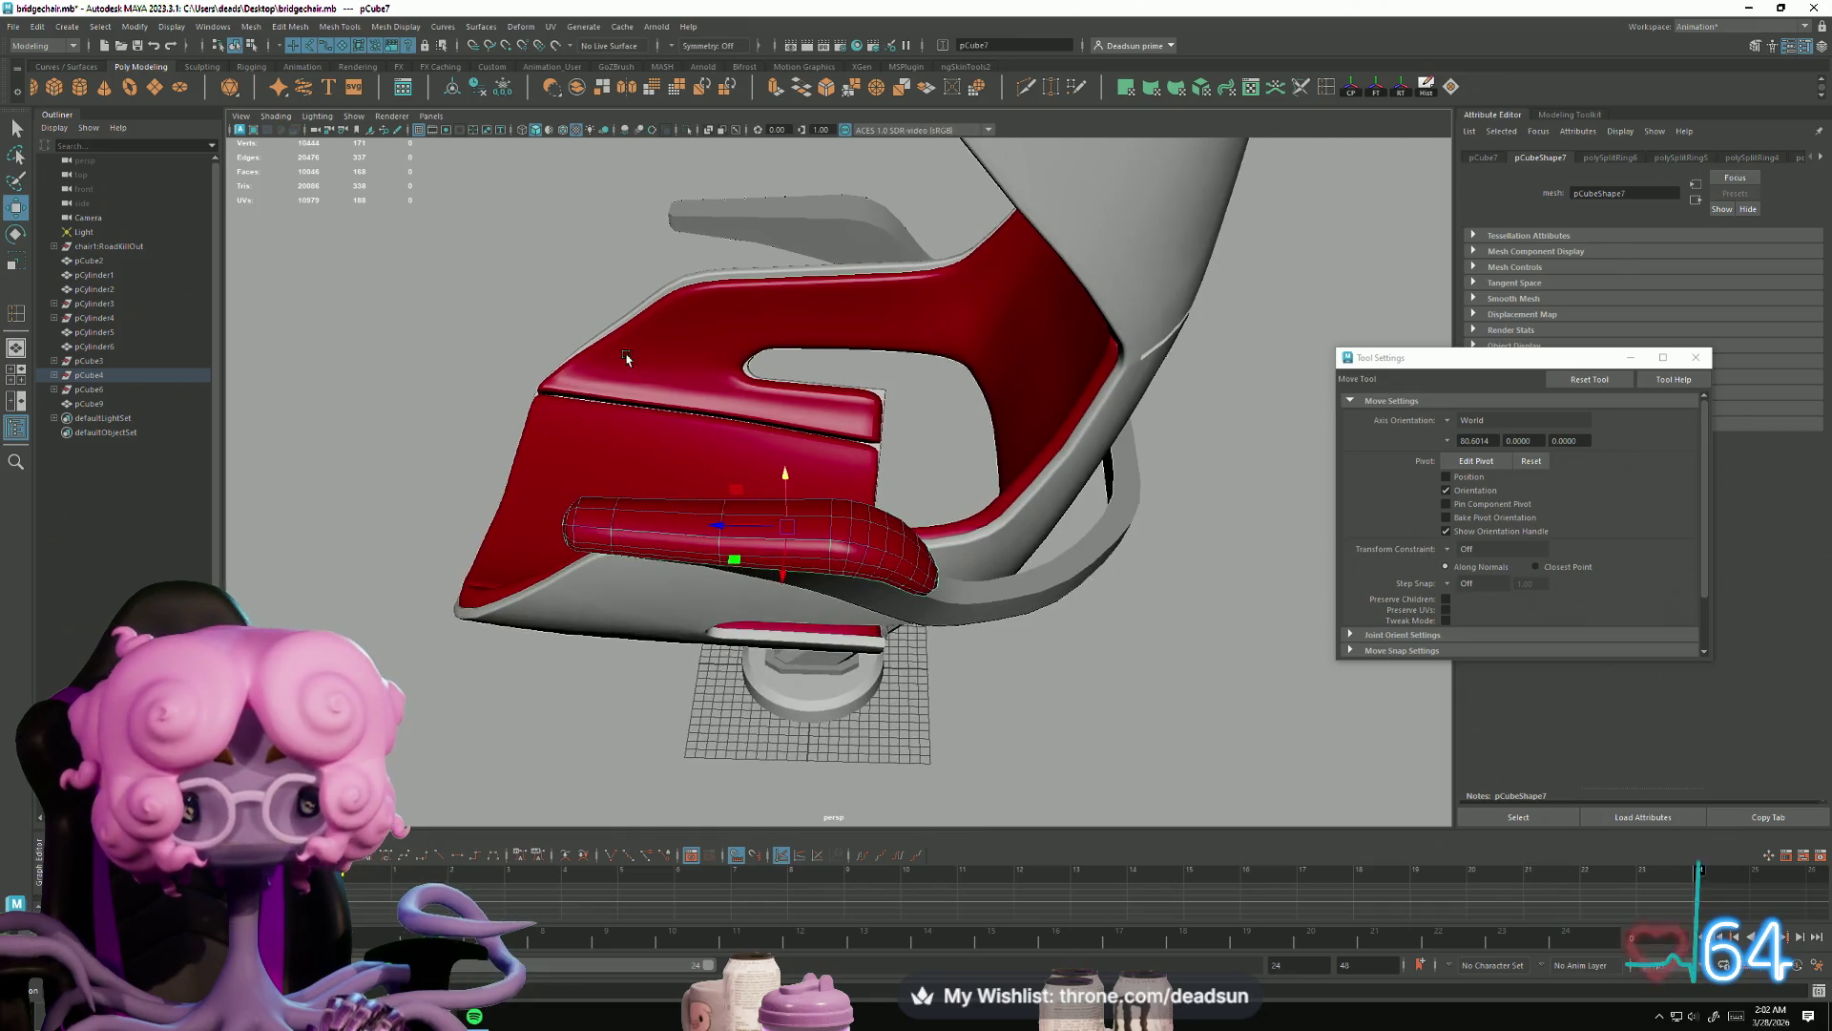
# Step: Apply Mesh > Smooth to the selected red armrest
pyautogui.click(300, 26)
pyautogui.moveTo(253, 28)
pyautogui.moveTo(345, 29)
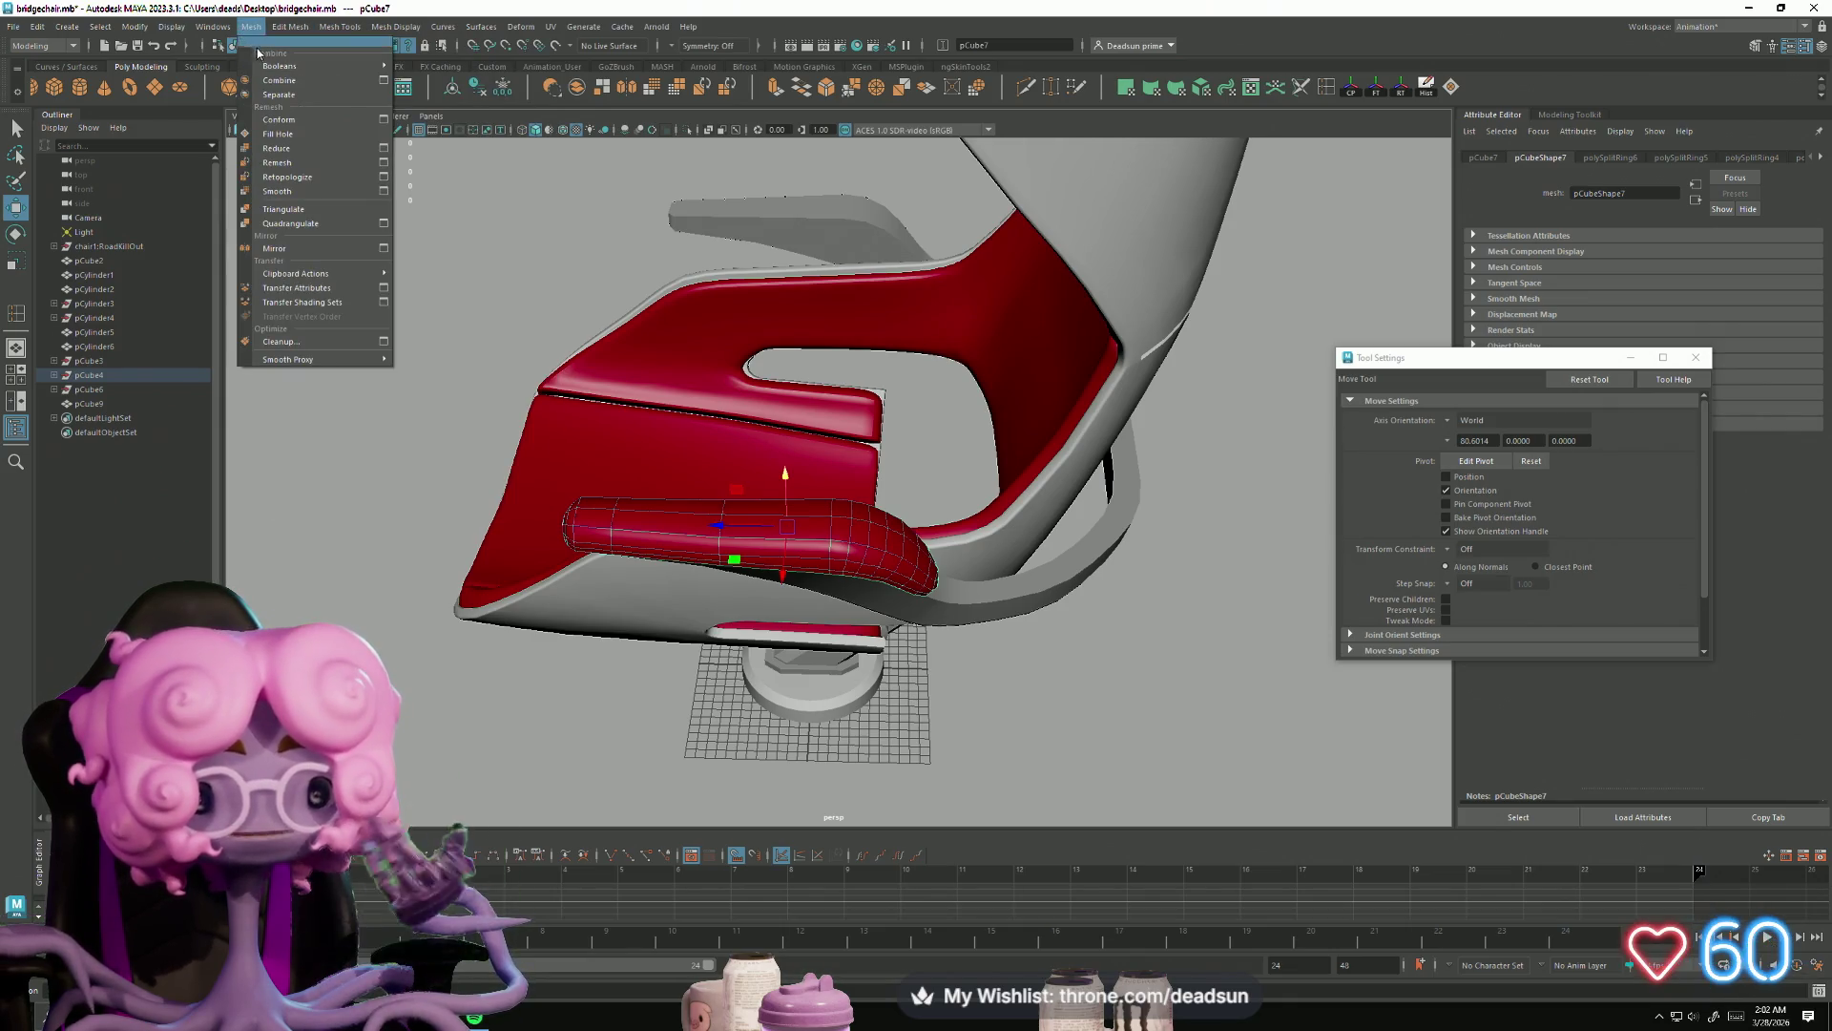
pyautogui.click(292, 192)
pyautogui.scroll(5, 448, 329)
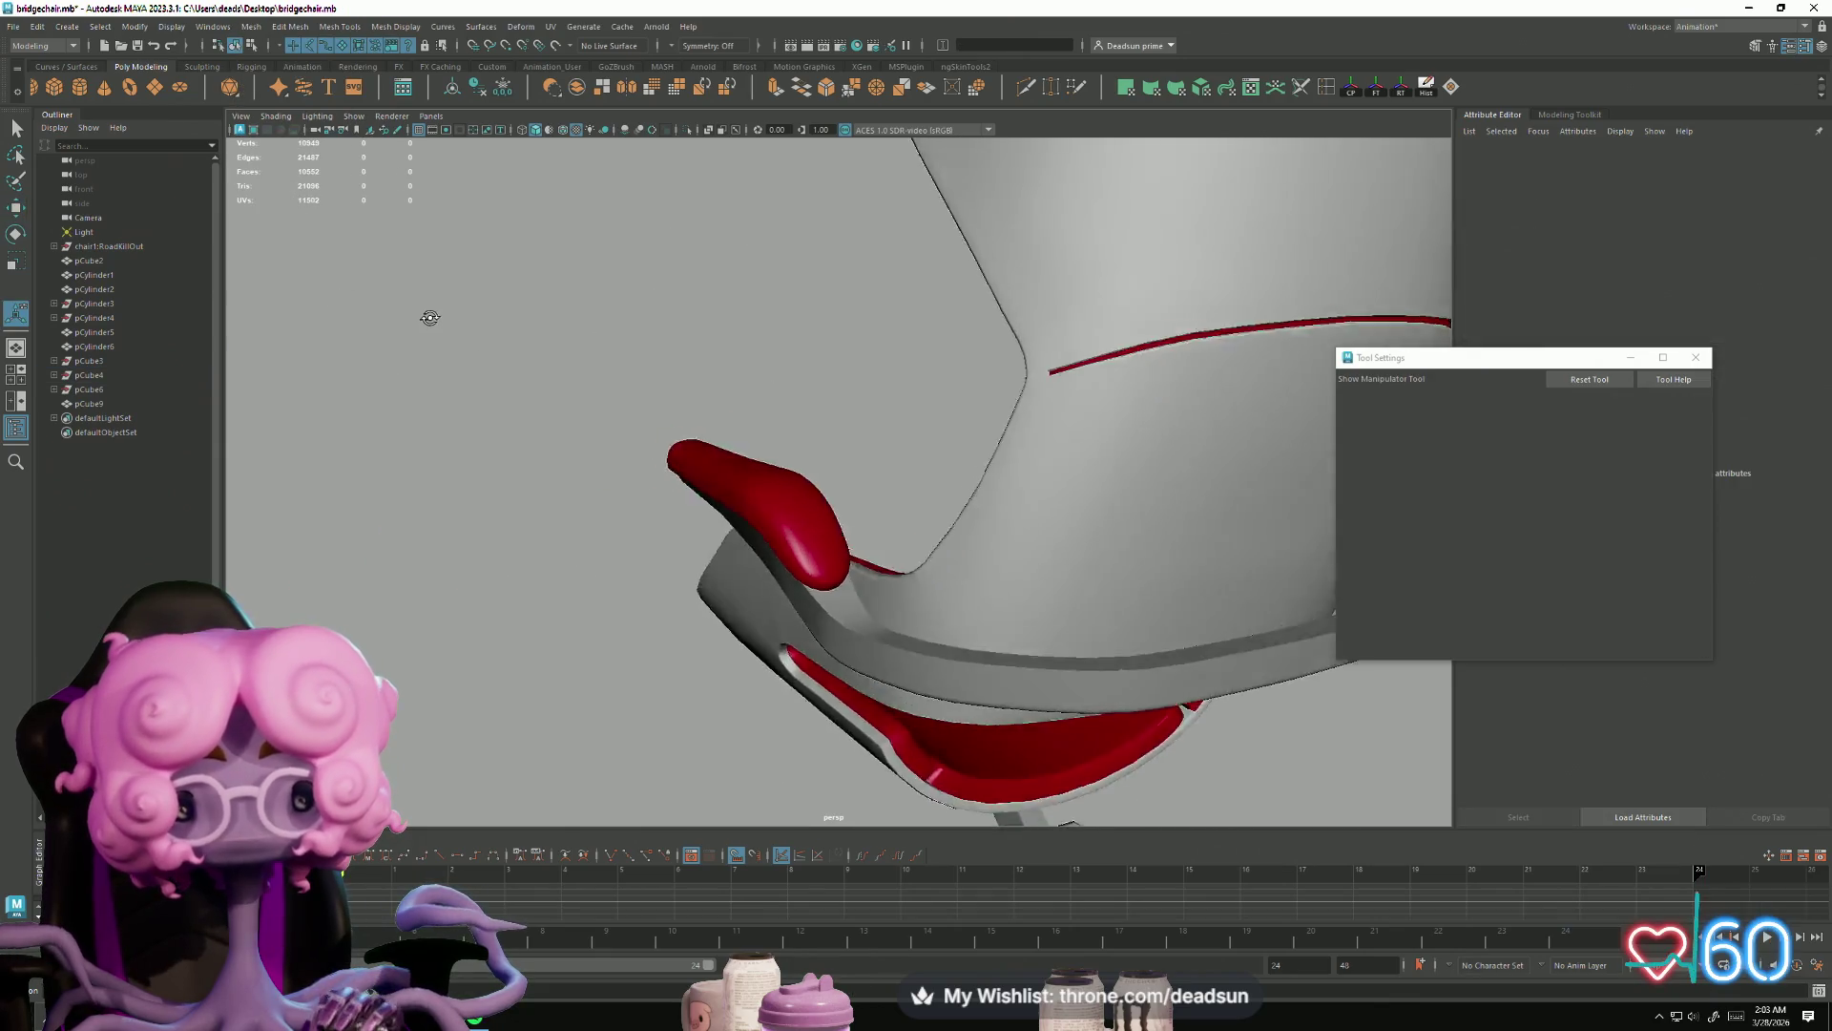
pyautogui.scroll(-5, 830, 505)
# Step: Orbit around the chair to inspect the smoothed armrest from the side and back
pyautogui.click(798, 564)
pyautogui.moveTo(798, 564)
pyautogui.keyDown('alt'); pyautogui.mouseDown()
pyautogui.moveTo(593, 517)
pyautogui.moveTo(707, 537)
pyautogui.moveTo(722, 469)
pyautogui.moveTo(840, 554)
pyautogui.mouseUp(); pyautogui.keyUp('alt')
pyautogui.moveTo(863, 558); pyautogui.dragTo(1101, 467, button='right')
pyautogui.moveTo(1100, 467)
pyautogui.keyDown('alt'); pyautogui.mouseDown()
pyautogui.moveTo(601, 576)
pyautogui.moveTo(495, 512)
pyautogui.moveTo(568, 564)
pyautogui.moveTo(651, 551)
pyautogui.moveTo(691, 516)
pyautogui.moveTo(675, 515)
pyautogui.moveTo(1031, 523)
pyautogui.moveTo(1028, 580)
pyautogui.moveTo(1137, 587)
pyautogui.moveTo(1228, 571)
pyautogui.moveTo(1252, 530)
pyautogui.moveTo(940, 558)
pyautogui.moveTo(771, 646)
pyautogui.moveTo(1099, 716)
pyautogui.mouseUp(); pyautogui.keyUp('alt')
pyautogui.scroll(5, 940, 559)
pyautogui.click(939, 559)
# Step: Look down on the chair from above and reselect the red armrest
pyautogui.scroll(3, 1208, 738)
pyautogui.moveTo(1208, 738)
pyautogui.keyDown('alt'); pyautogui.mouseDown()
pyautogui.moveTo(865, 662)
pyautogui.moveTo(890, 703)
pyautogui.moveTo(913, 682)
pyautogui.moveTo(900, 700)
pyautogui.moveTo(951, 712)
pyautogui.moveTo(707, 642)
pyautogui.moveTo(776, 658)
pyautogui.moveTo(703, 572)
pyautogui.moveTo(632, 634)
pyautogui.mouseUp(); pyautogui.keyUp('alt')
pyautogui.keyDown('alt'); pyautogui.moveTo(744, 526); pyautogui.dragTo(813, 449); pyautogui.keyUp('alt')
pyautogui.click(813, 449)
pyautogui.keyDown('alt'); pyautogui.moveTo(813, 448); pyautogui.dragTo(489, 614, button='right'); pyautogui.keyUp('alt')
pyautogui.moveTo(489, 615)
pyautogui.keyDown('alt'); pyautogui.mouseDown()
pyautogui.moveTo(602, 711)
pyautogui.moveTo(777, 656)
pyautogui.moveTo(859, 547)
pyautogui.mouseUp(); pyautogui.keyUp('alt')
pyautogui.click(859, 547)
pyautogui.keyDown('alt'); pyautogui.moveTo(859, 712); pyautogui.dragTo(729, 668); pyautogui.keyUp('alt')
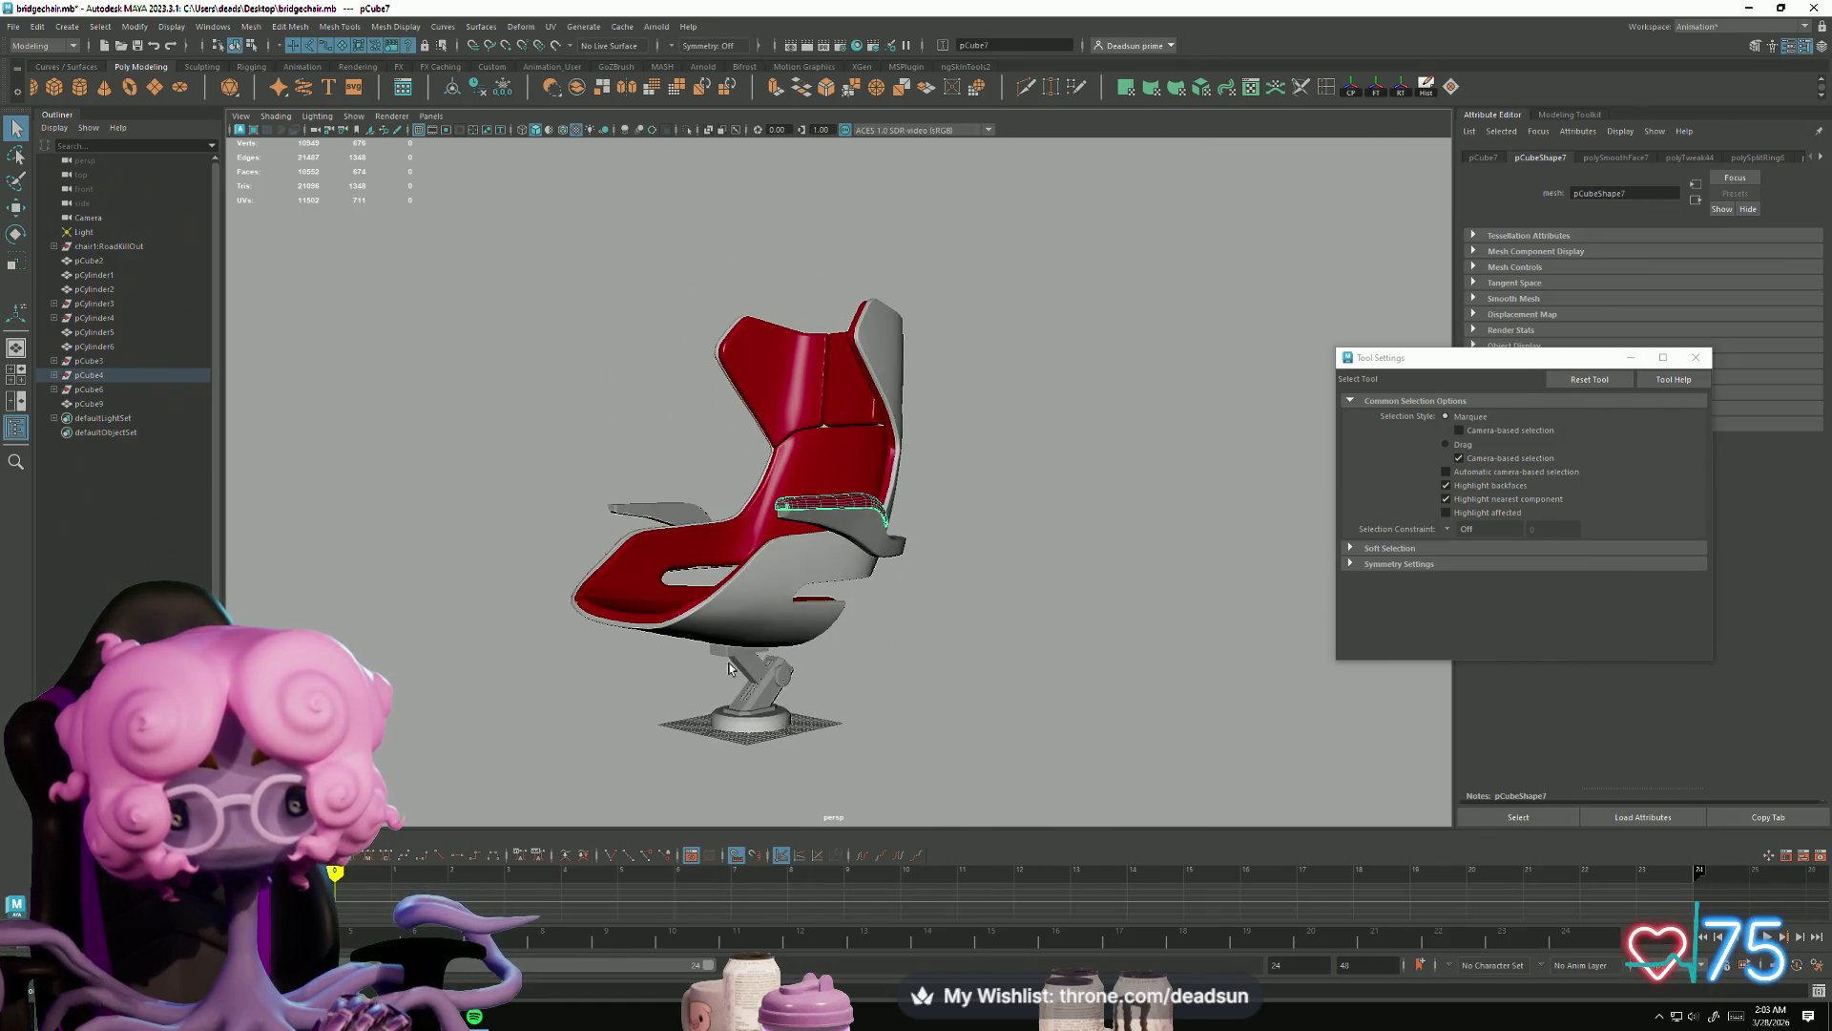
# Step: Use Mesh > Mirror on the armrest and view both armrests from above
pyautogui.click(245, 29)
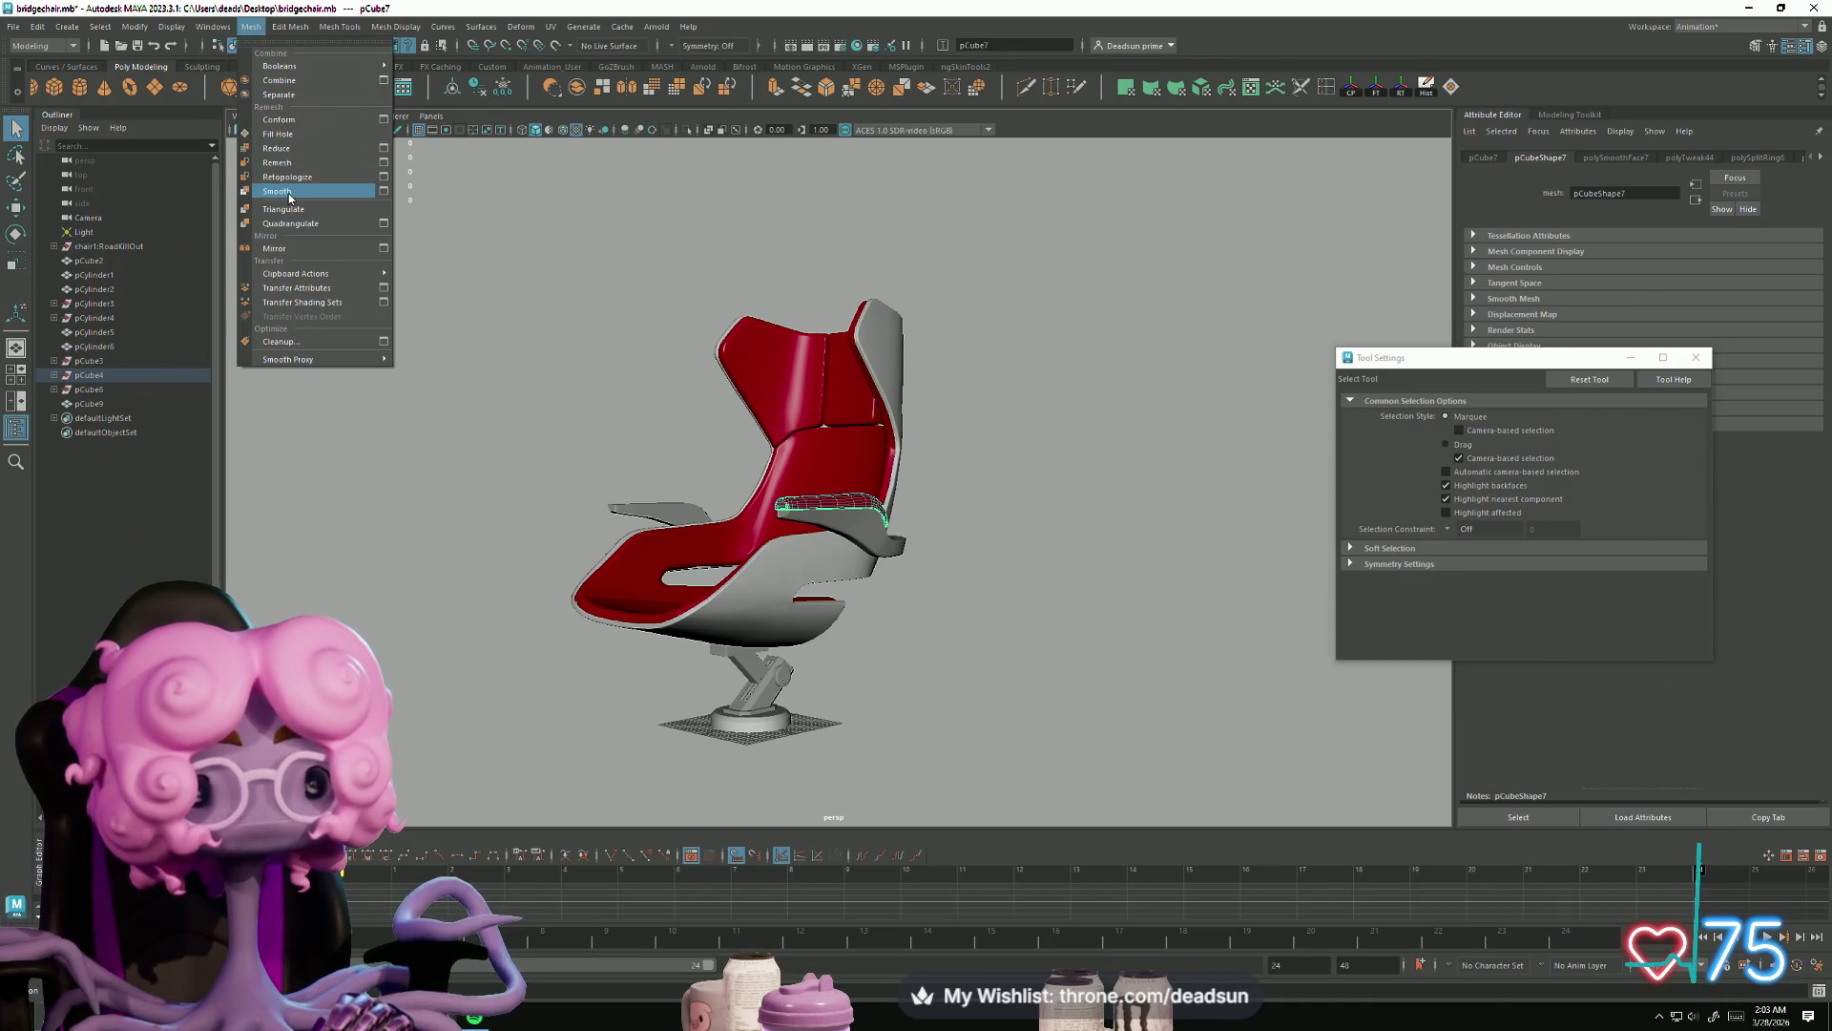
pyautogui.moveTo(284, 29)
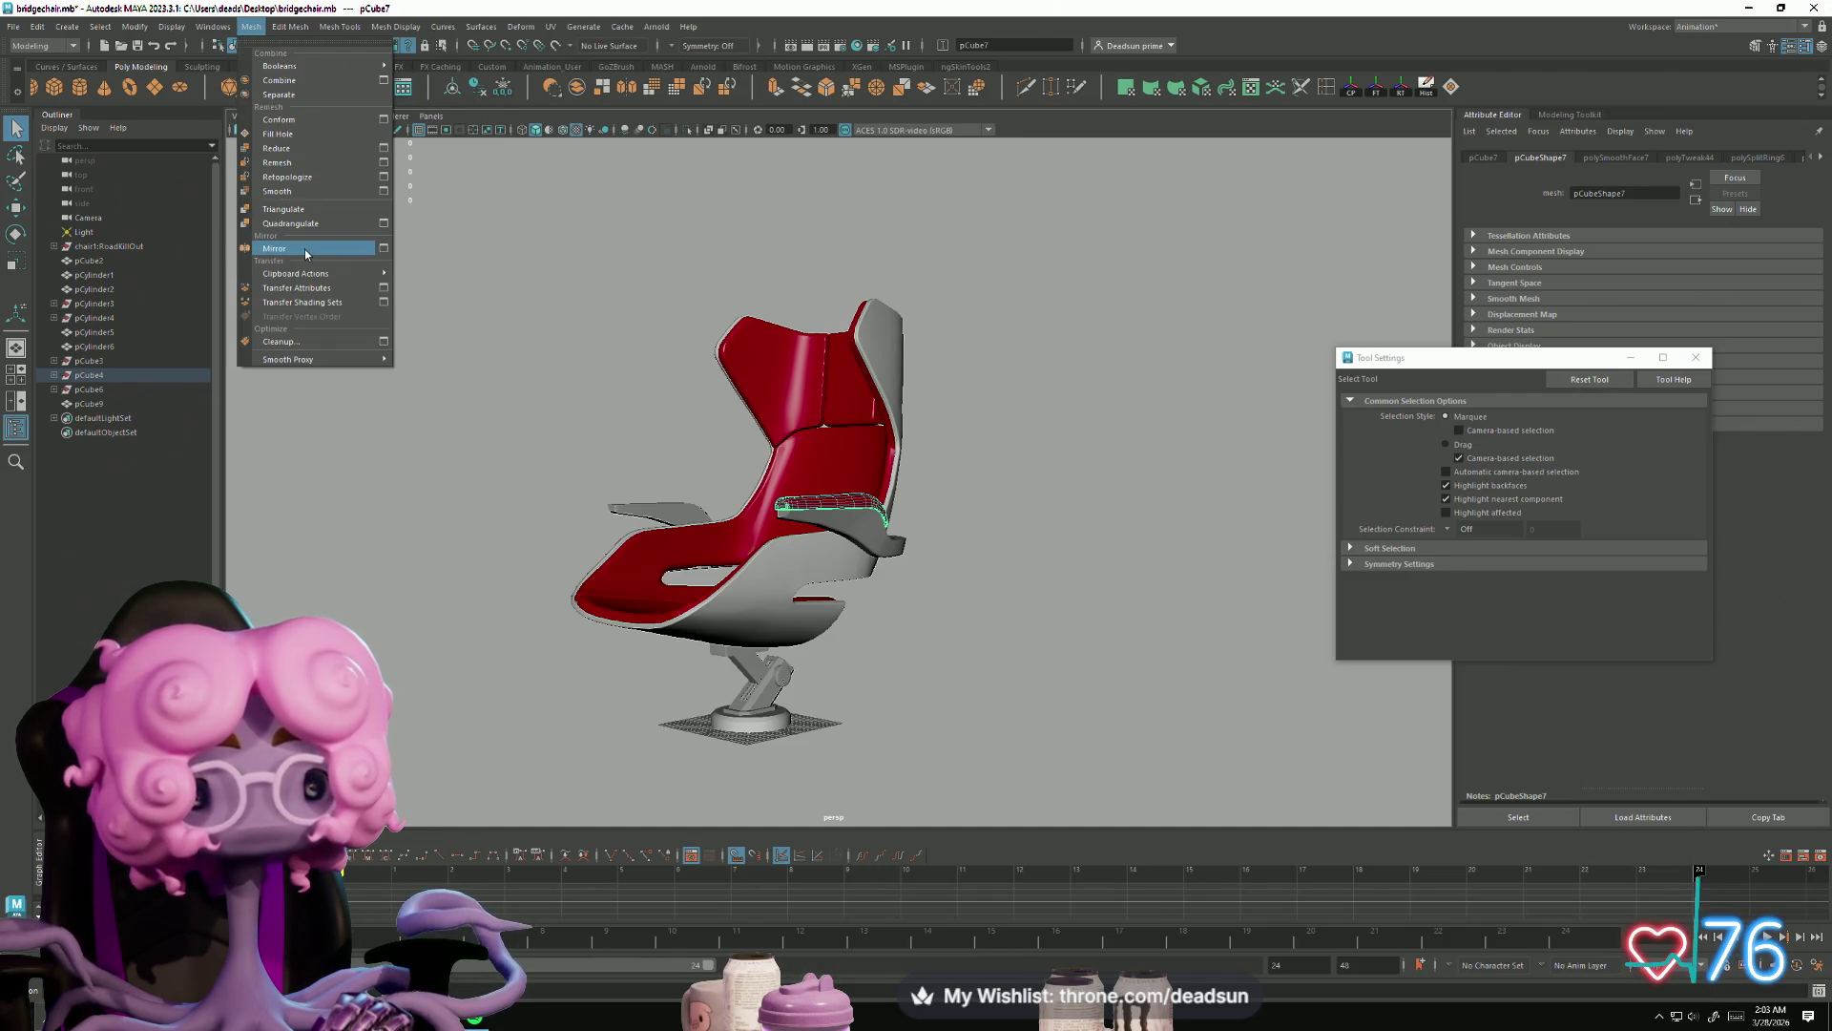
pyautogui.click(305, 249)
pyautogui.moveTo(548, 532)
pyautogui.keyDown('alt'); pyautogui.mouseDown()
pyautogui.moveTo(585, 634)
pyautogui.moveTo(752, 562)
pyautogui.moveTo(669, 578)
pyautogui.mouseUp(); pyautogui.keyUp('alt')
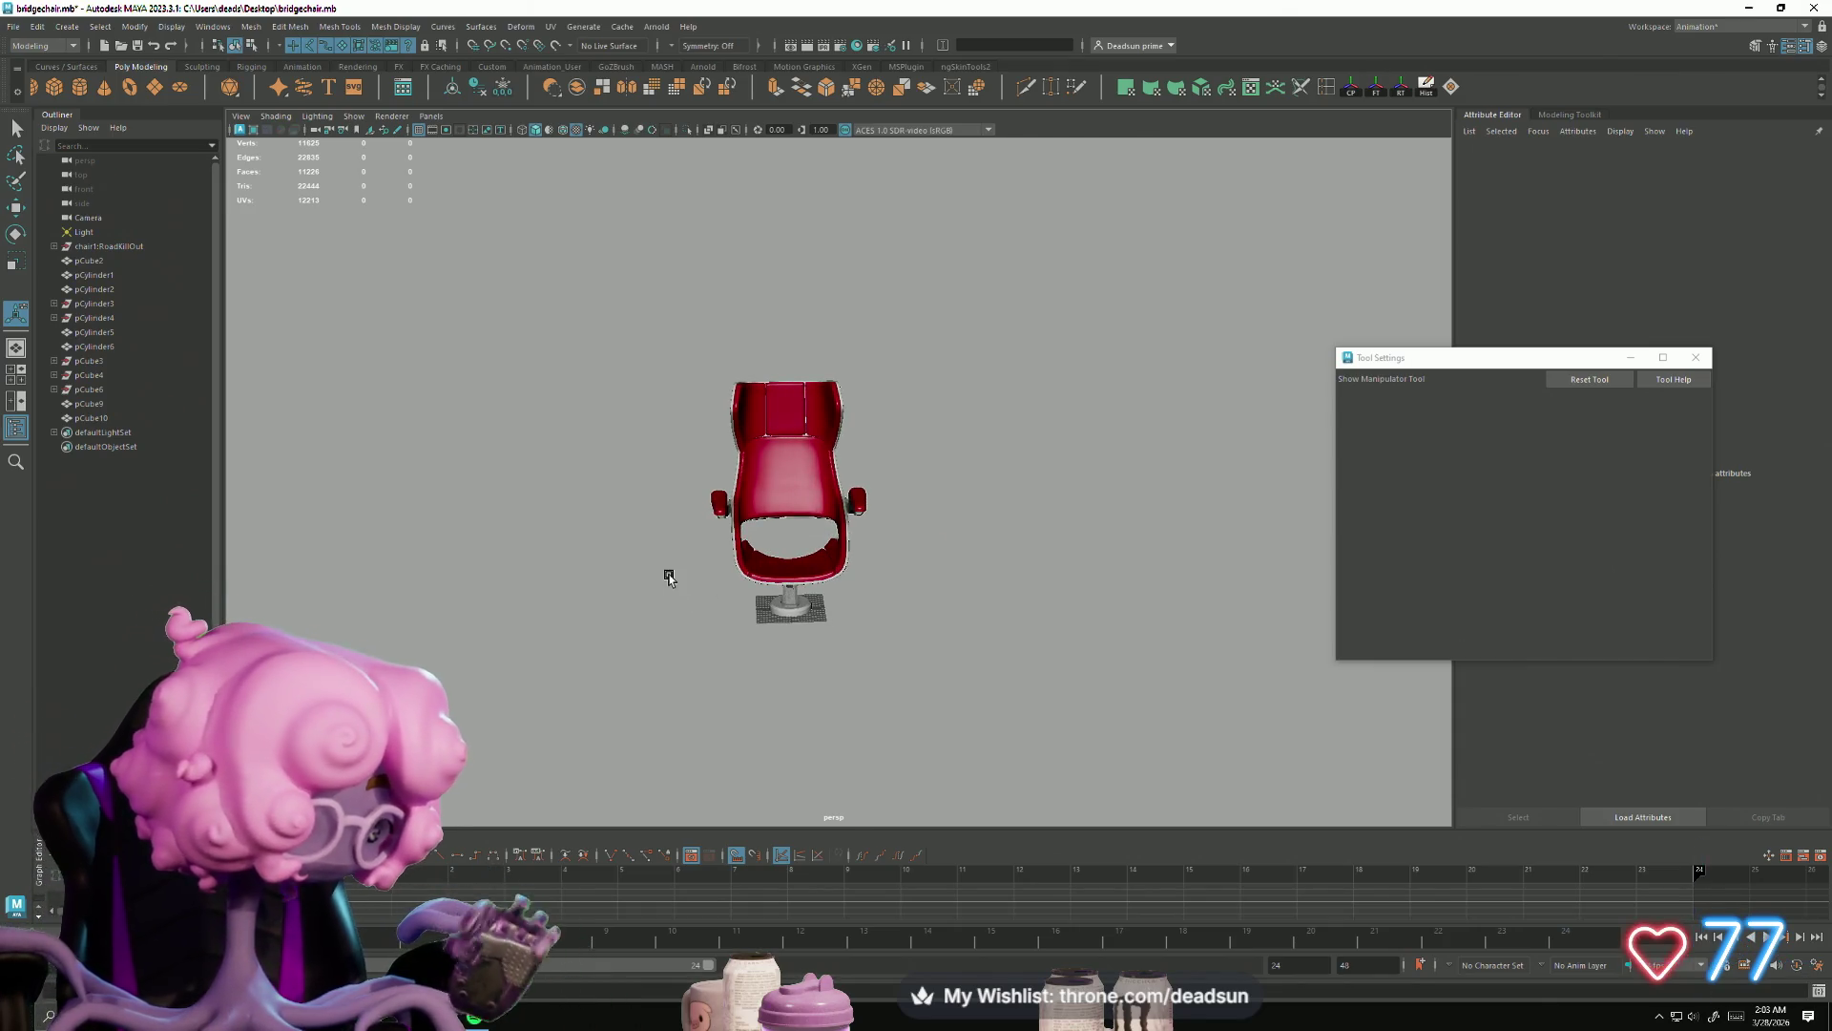
# Step: Close the Tool Settings window and select the chair shell
pyautogui.moveTo(802, 449)
pyautogui.keyDown('alt'); pyautogui.mouseDown()
pyautogui.moveTo(841, 621)
pyautogui.moveTo(883, 573)
pyautogui.moveTo(933, 572)
pyautogui.moveTo(765, 535)
pyautogui.moveTo(728, 491)
pyautogui.moveTo(447, 574)
pyautogui.moveTo(515, 646)
pyautogui.moveTo(797, 540)
pyautogui.mouseUp(); pyautogui.keyUp('alt')
pyautogui.click(1700, 354)
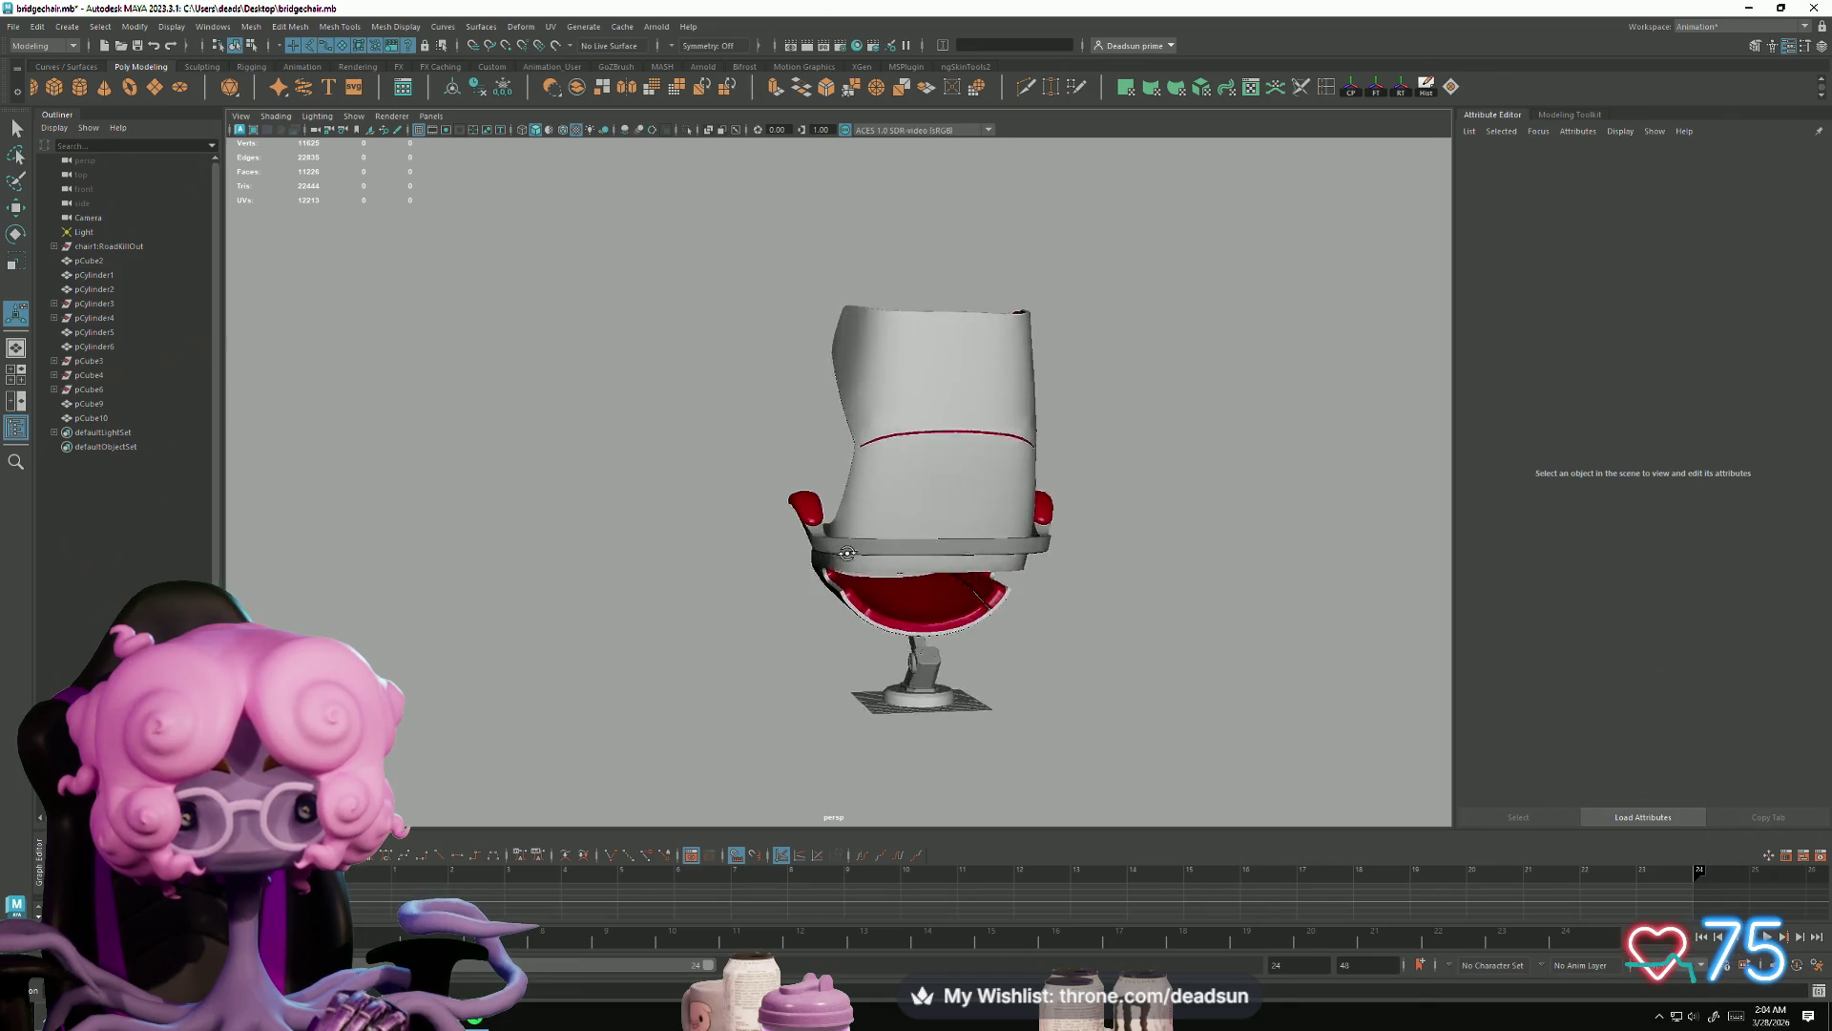
pyautogui.scroll(5, 827, 558)
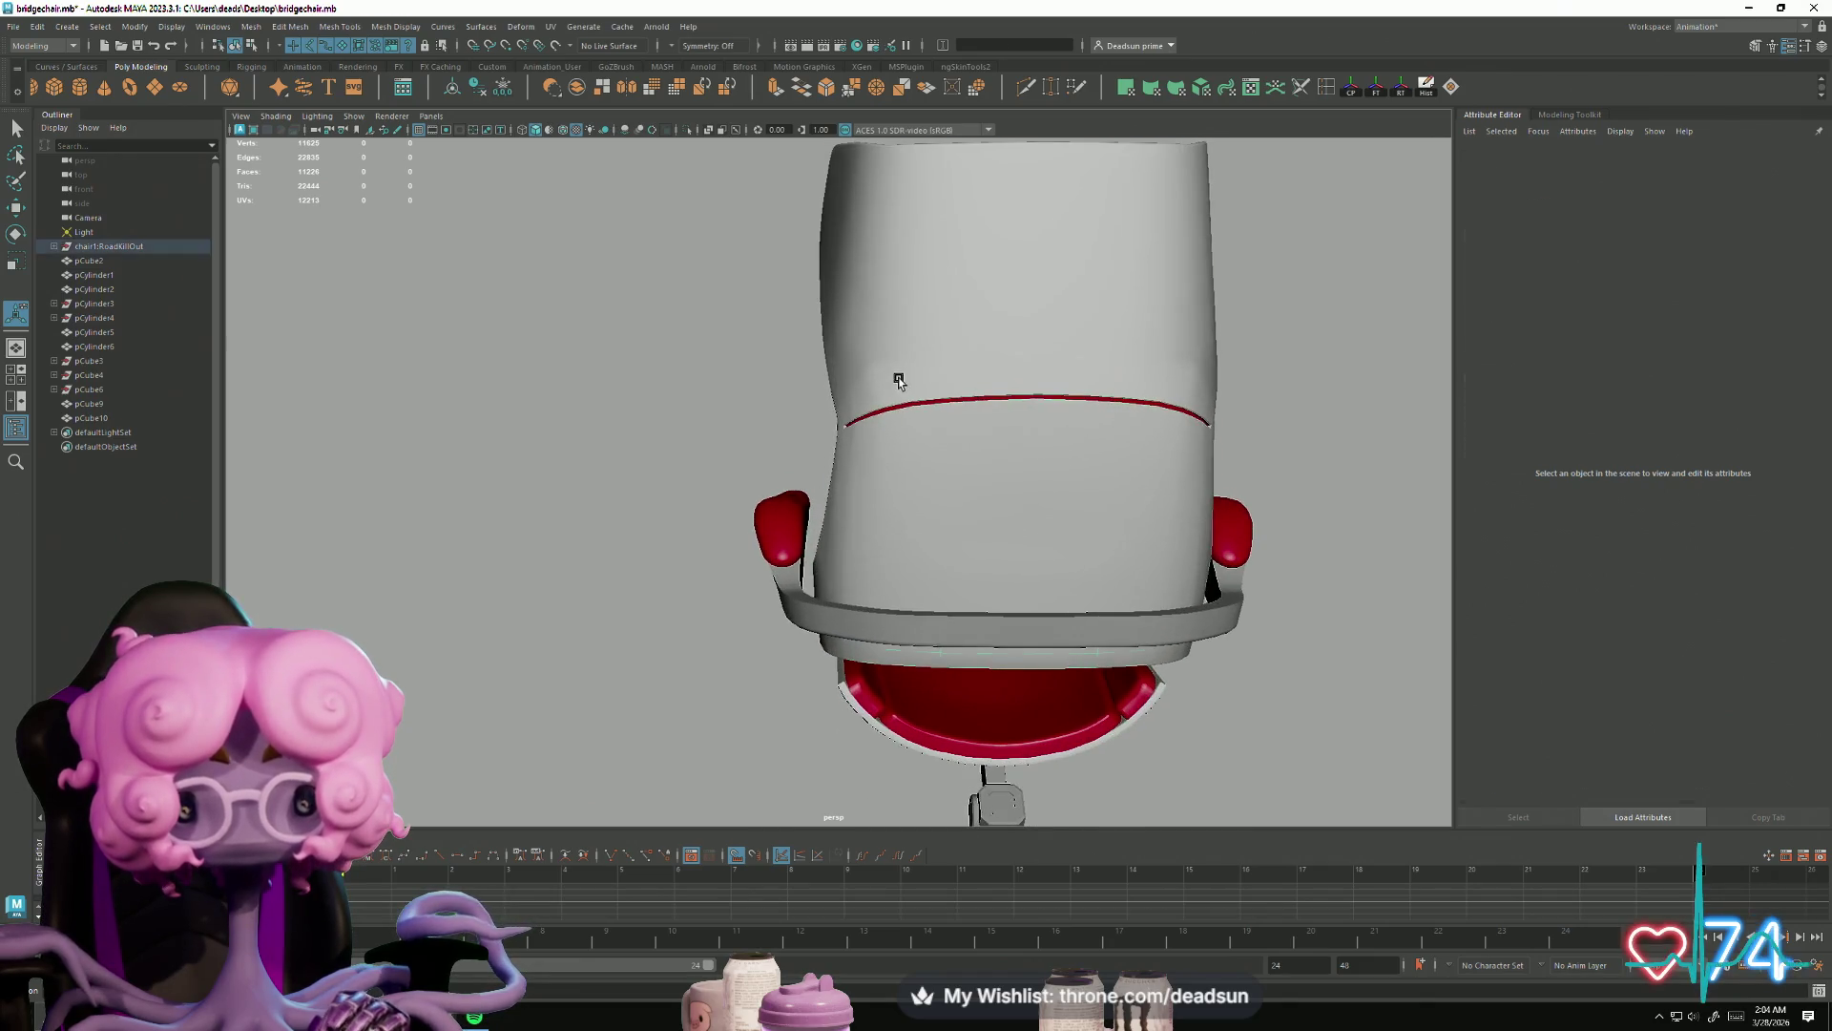
pyautogui.click(891, 483)
pyautogui.scroll(3, 811, 554)
# Step: Inspect the chair up close on the seat, then from three-quarter and full views
pyautogui.moveTo(801, 558)
pyautogui.keyDown('alt'); pyautogui.mouseDown()
pyautogui.moveTo(1097, 563)
pyautogui.moveTo(873, 552)
pyautogui.moveTo(703, 634)
pyautogui.moveTo(830, 532)
pyautogui.mouseUp(); pyautogui.keyUp('alt')
pyautogui.moveTo(830, 532)
pyautogui.keyDown('alt'); pyautogui.mouseDown(button='right')
pyautogui.moveTo(1094, 722)
pyautogui.moveTo(793, 633)
pyautogui.mouseUp(button='right'); pyautogui.keyUp('alt')
pyautogui.moveTo(793, 634)
pyautogui.keyDown('alt'); pyautogui.mouseDown()
pyautogui.moveTo(871, 605)
pyautogui.moveTo(931, 634)
pyautogui.moveTo(986, 630)
pyautogui.moveTo(682, 638)
pyautogui.moveTo(777, 634)
pyautogui.mouseUp(); pyautogui.keyUp('alt')
pyautogui.keyDown('alt'); pyautogui.moveTo(777, 634); pyautogui.dragTo(422, 603, button='right'); pyautogui.keyUp('alt')
pyautogui.keyDown('alt'); pyautogui.moveTo(422, 603); pyautogui.dragTo(840, 582); pyautogui.keyUp('alt')
pyautogui.rightClick(840, 582)
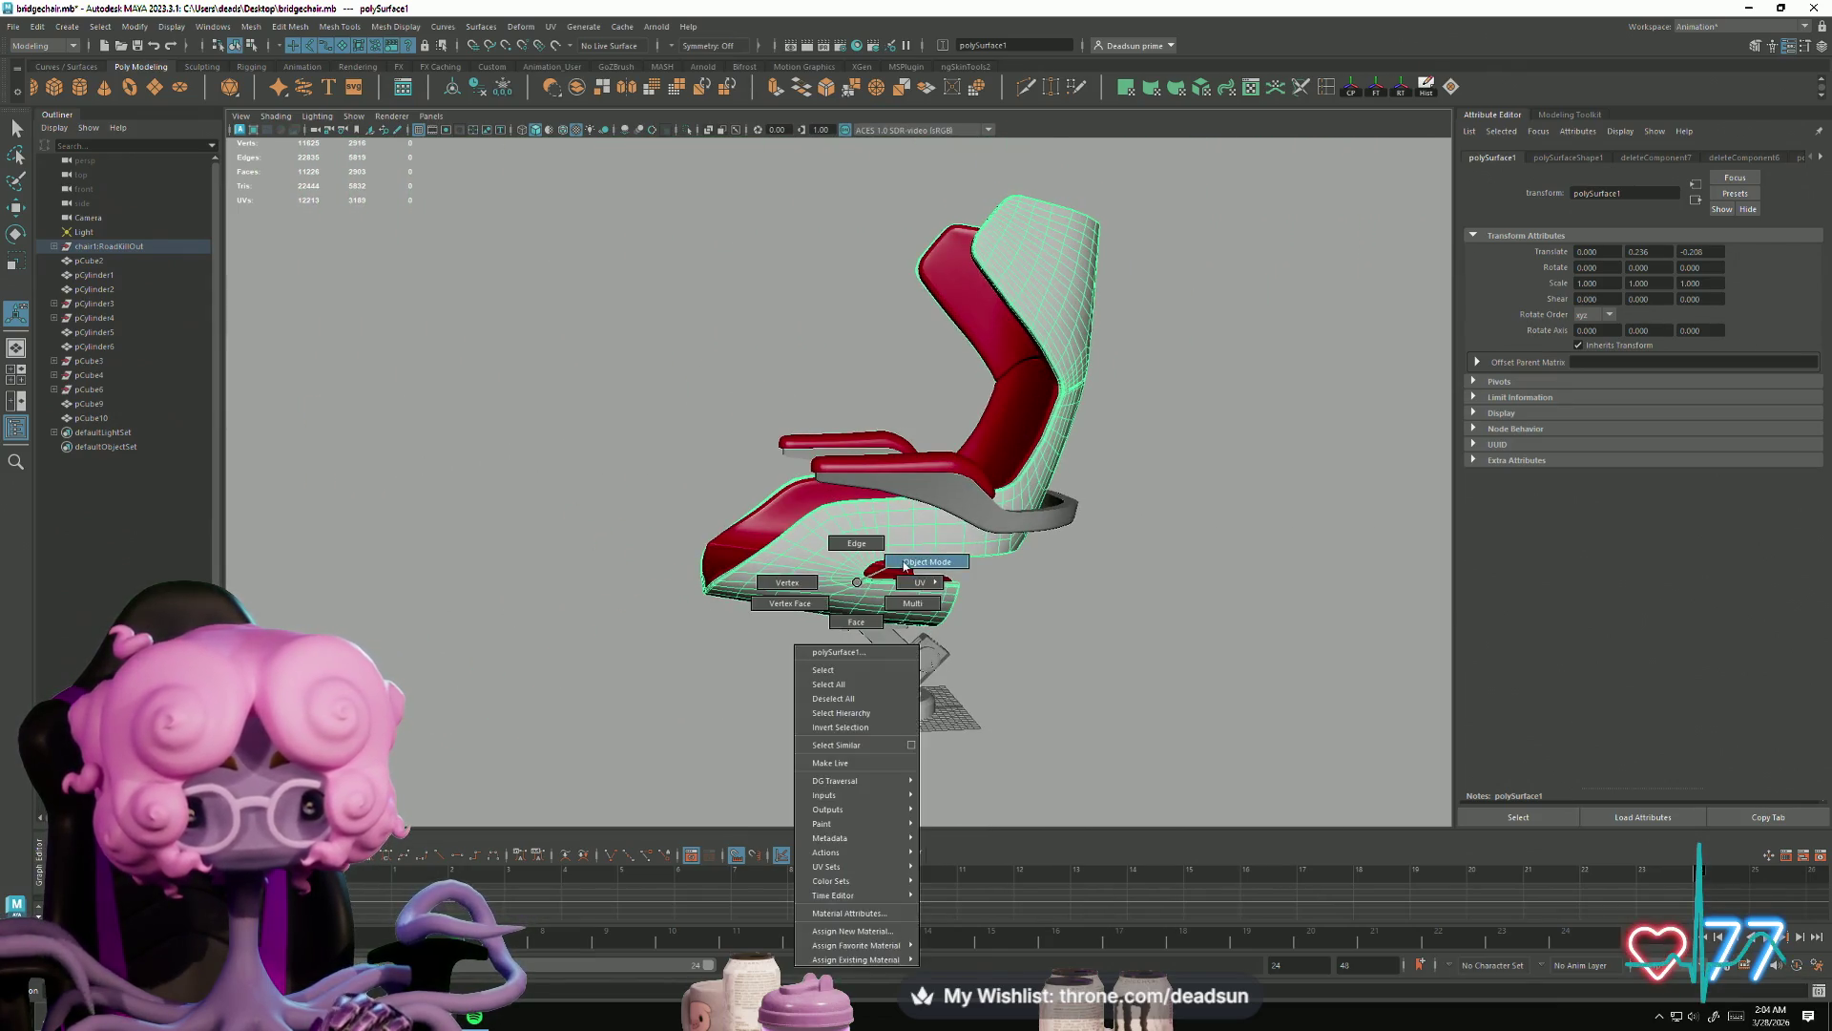
# Step: Delete the stray scene light and camera
pyautogui.click(1088, 588)
pyautogui.moveTo(1088, 588)
pyautogui.keyDown('alt'); pyautogui.mouseDown()
pyautogui.moveTo(667, 662)
pyautogui.moveTo(804, 642)
pyautogui.moveTo(1228, 401)
pyautogui.moveTo(765, 683)
pyautogui.moveTo(803, 626)
pyautogui.moveTo(907, 632)
pyautogui.moveTo(916, 616)
pyautogui.moveTo(895, 620)
pyautogui.mouseUp(); pyautogui.keyUp('alt')
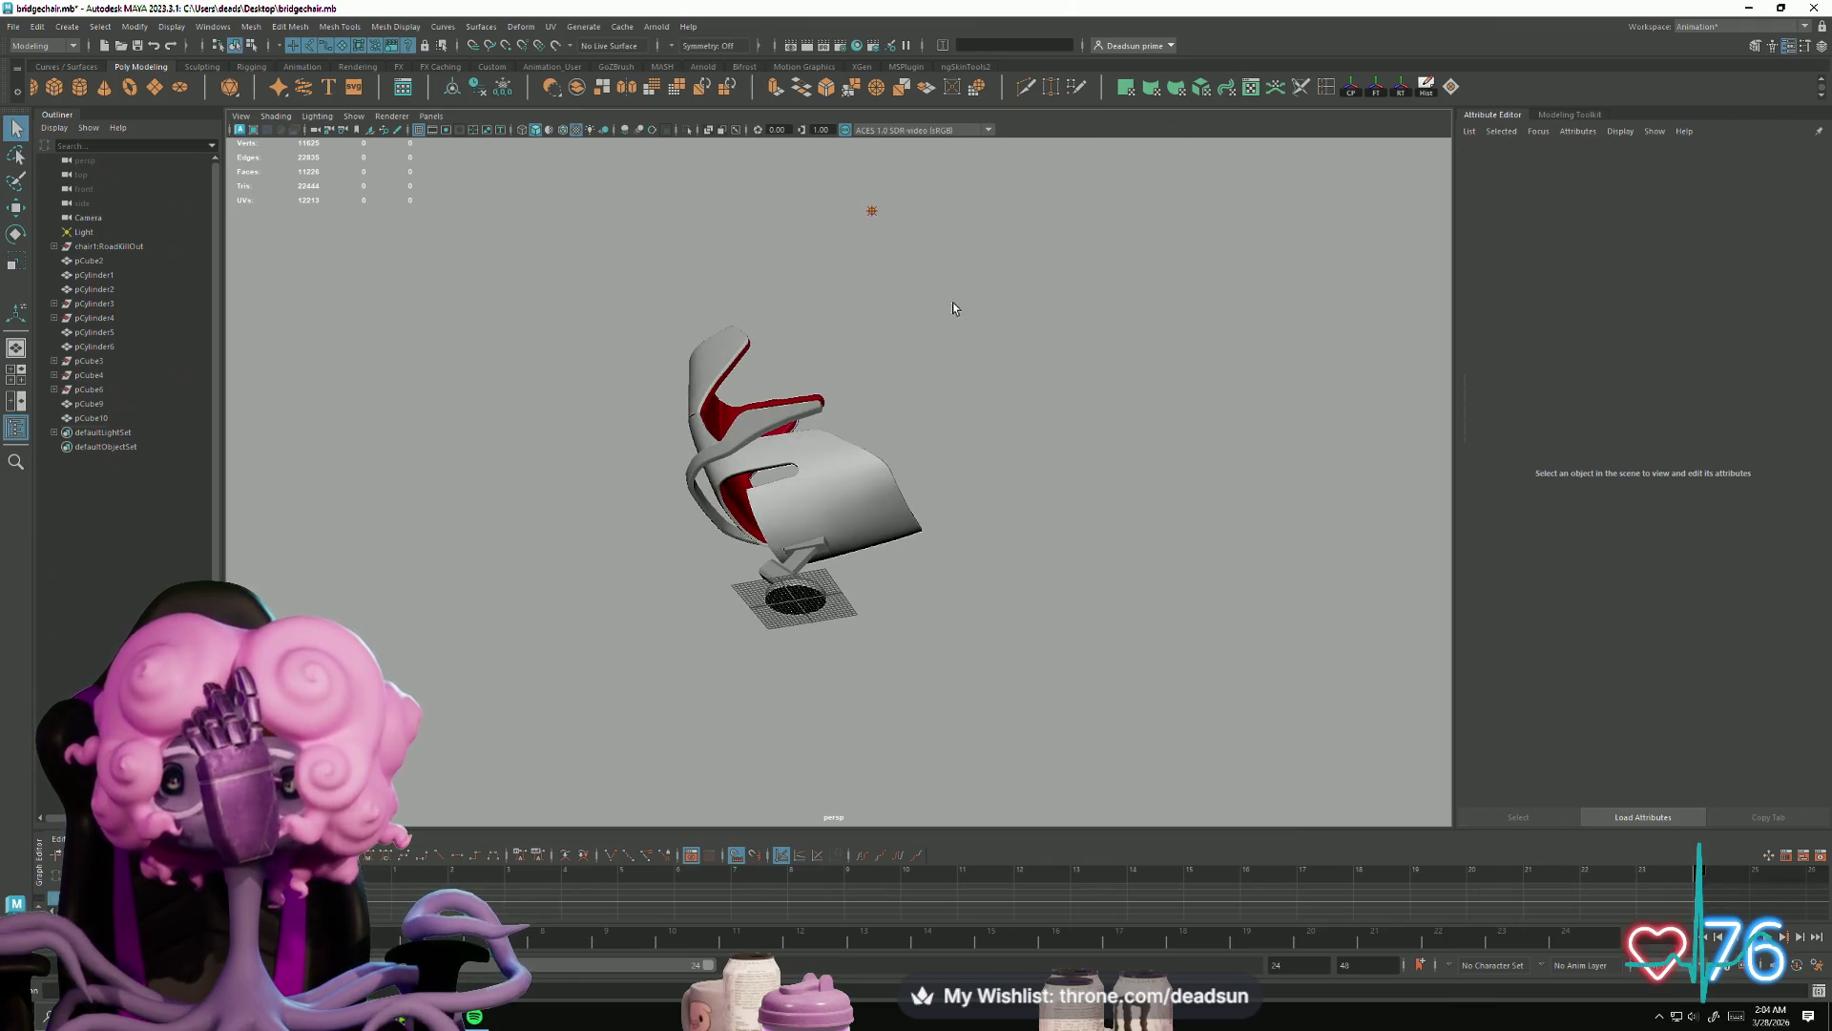
pyautogui.click(871, 210)
pyautogui.press('Delete')
pyautogui.moveTo(732, 614)
pyautogui.keyDown('alt'); pyautogui.mouseDown()
pyautogui.moveTo(949, 678)
pyautogui.moveTo(981, 552)
pyautogui.mouseUp(); pyautogui.keyUp('alt')
pyautogui.press('Delete')
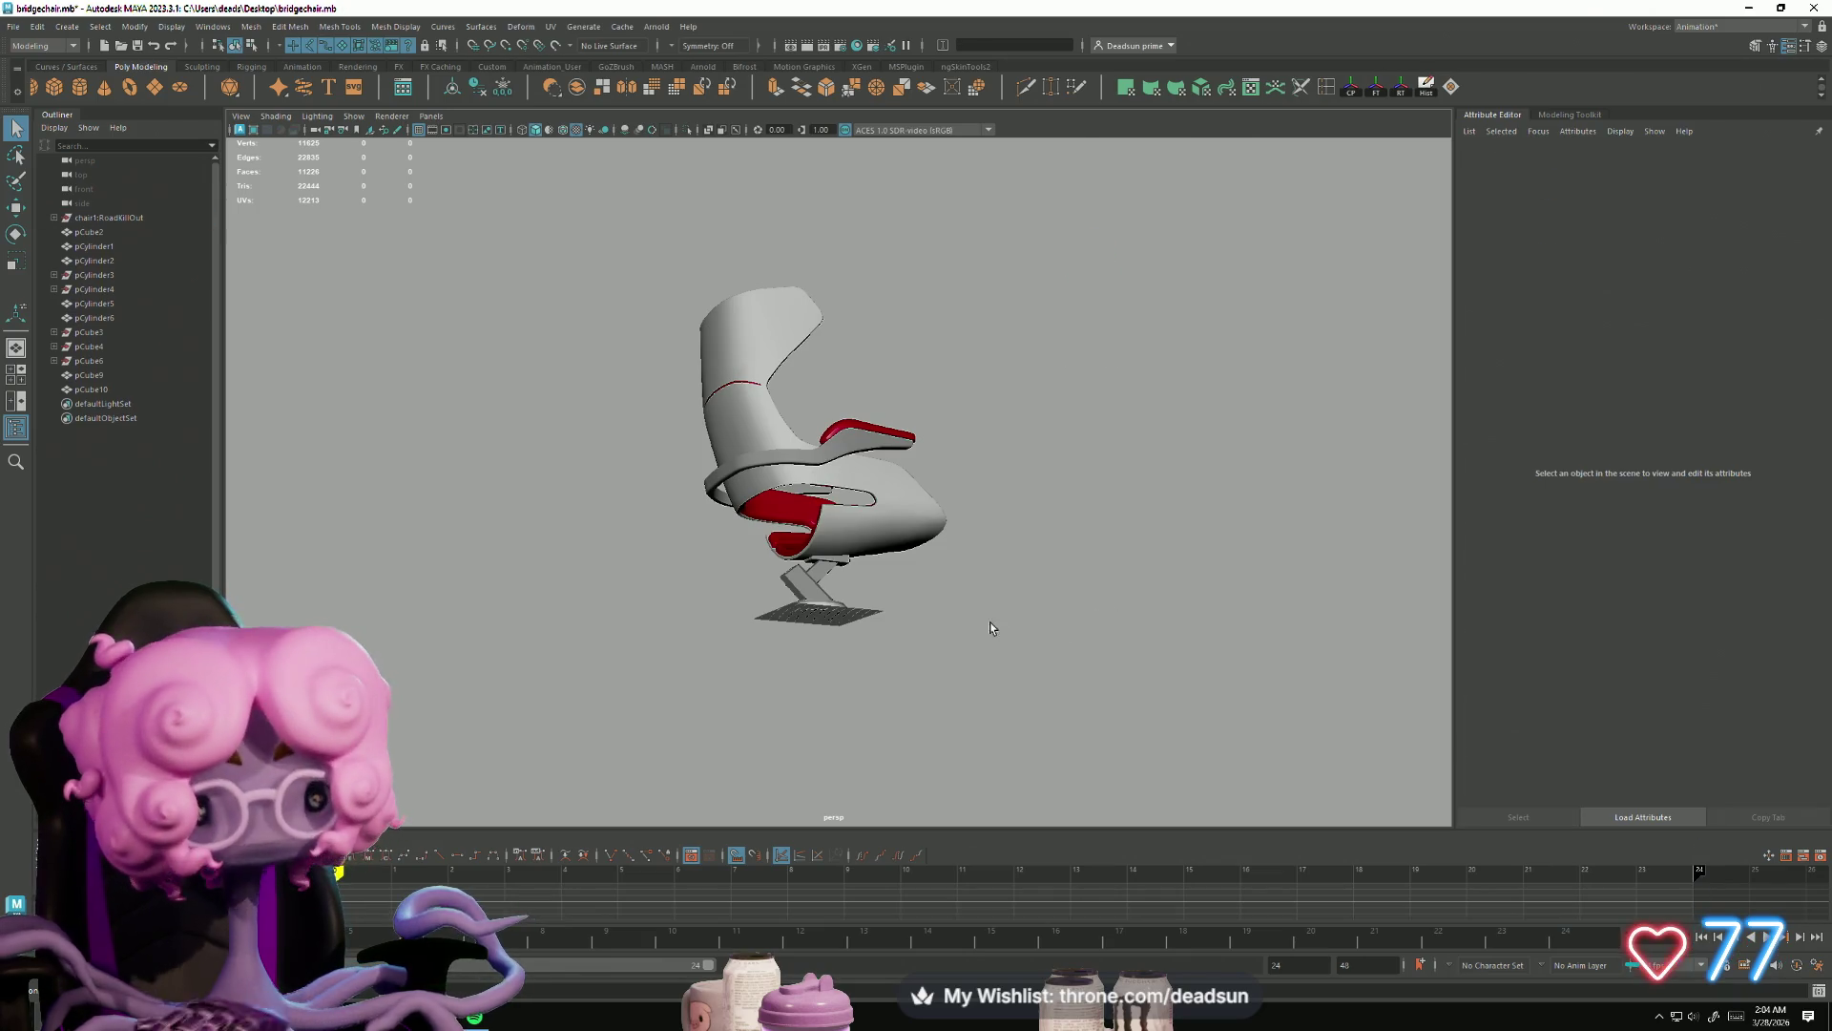
# Step: Select the cylindrical base pCylinder2 and bring up the Insert Edge Loop tool settings
pyautogui.moveTo(994, 623)
pyautogui.keyDown('alt'); pyautogui.mouseDown()
pyautogui.moveTo(655, 659)
pyautogui.moveTo(642, 626)
pyautogui.moveTo(781, 632)
pyautogui.mouseUp(); pyautogui.keyUp('alt')
pyautogui.scroll(10, 645, 630)
pyautogui.click(683, 622)
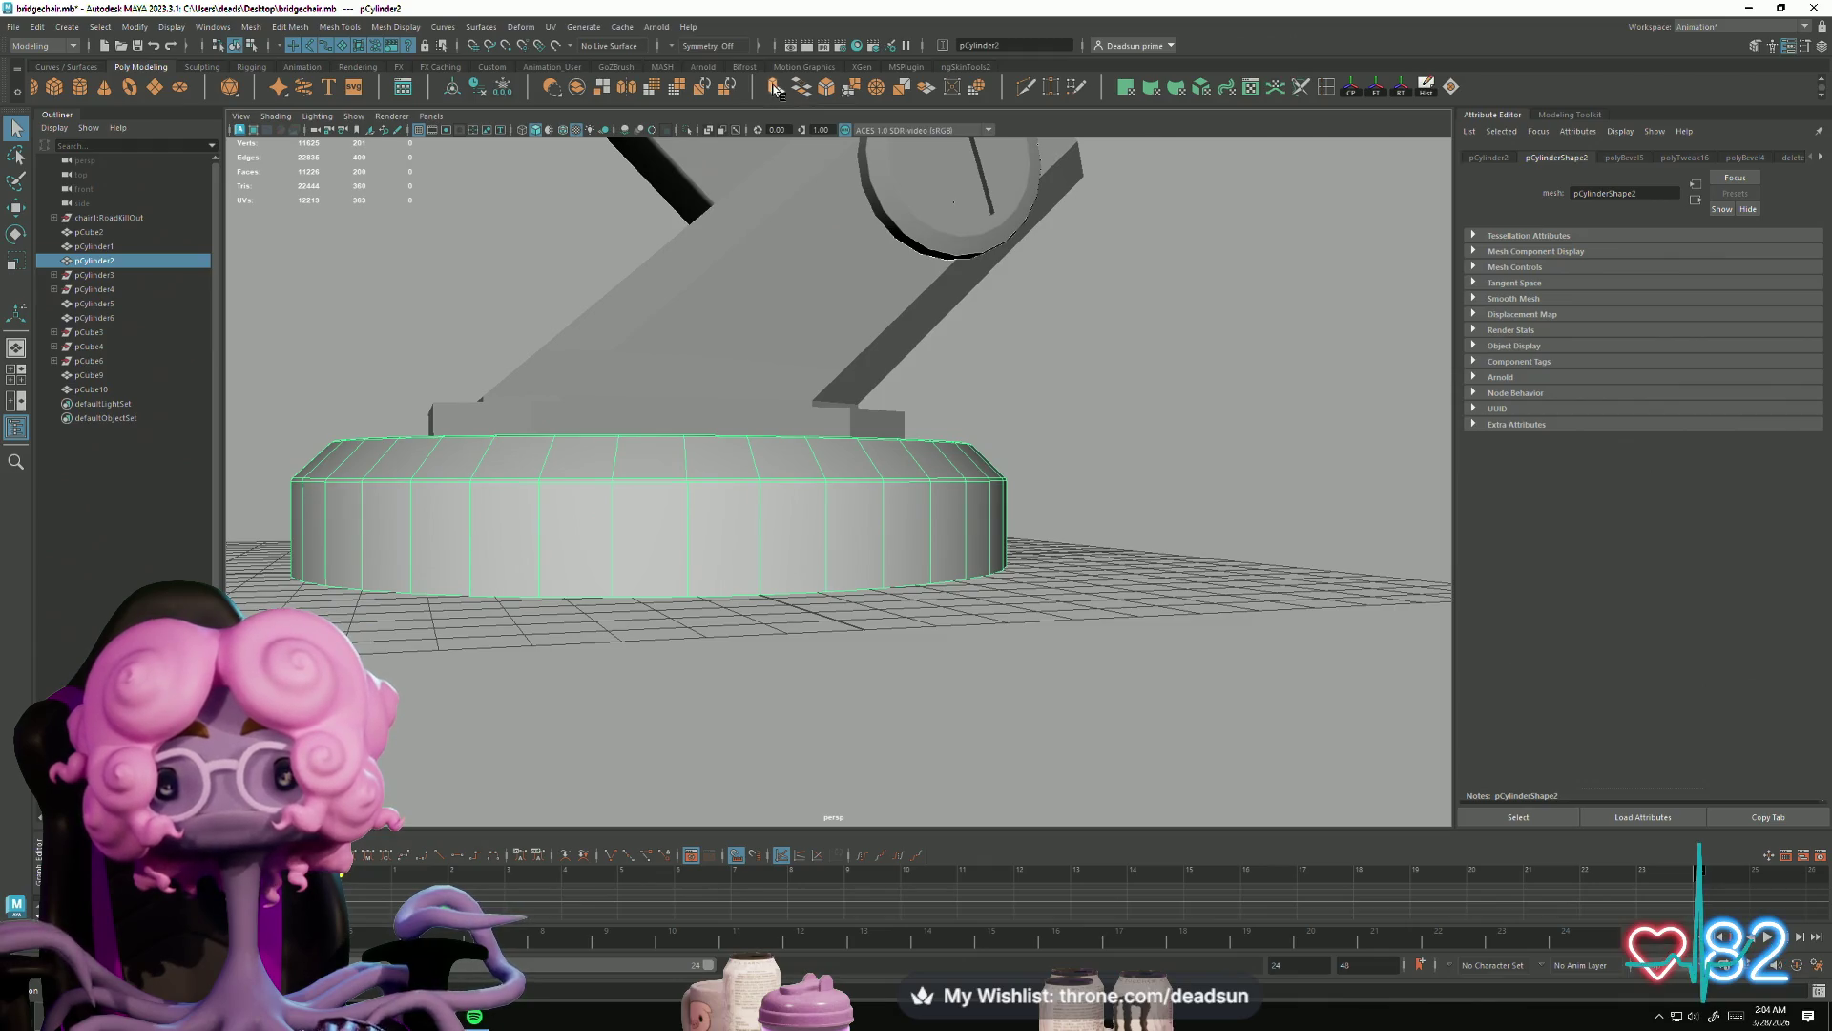
pyautogui.doubleClick(1327, 89)
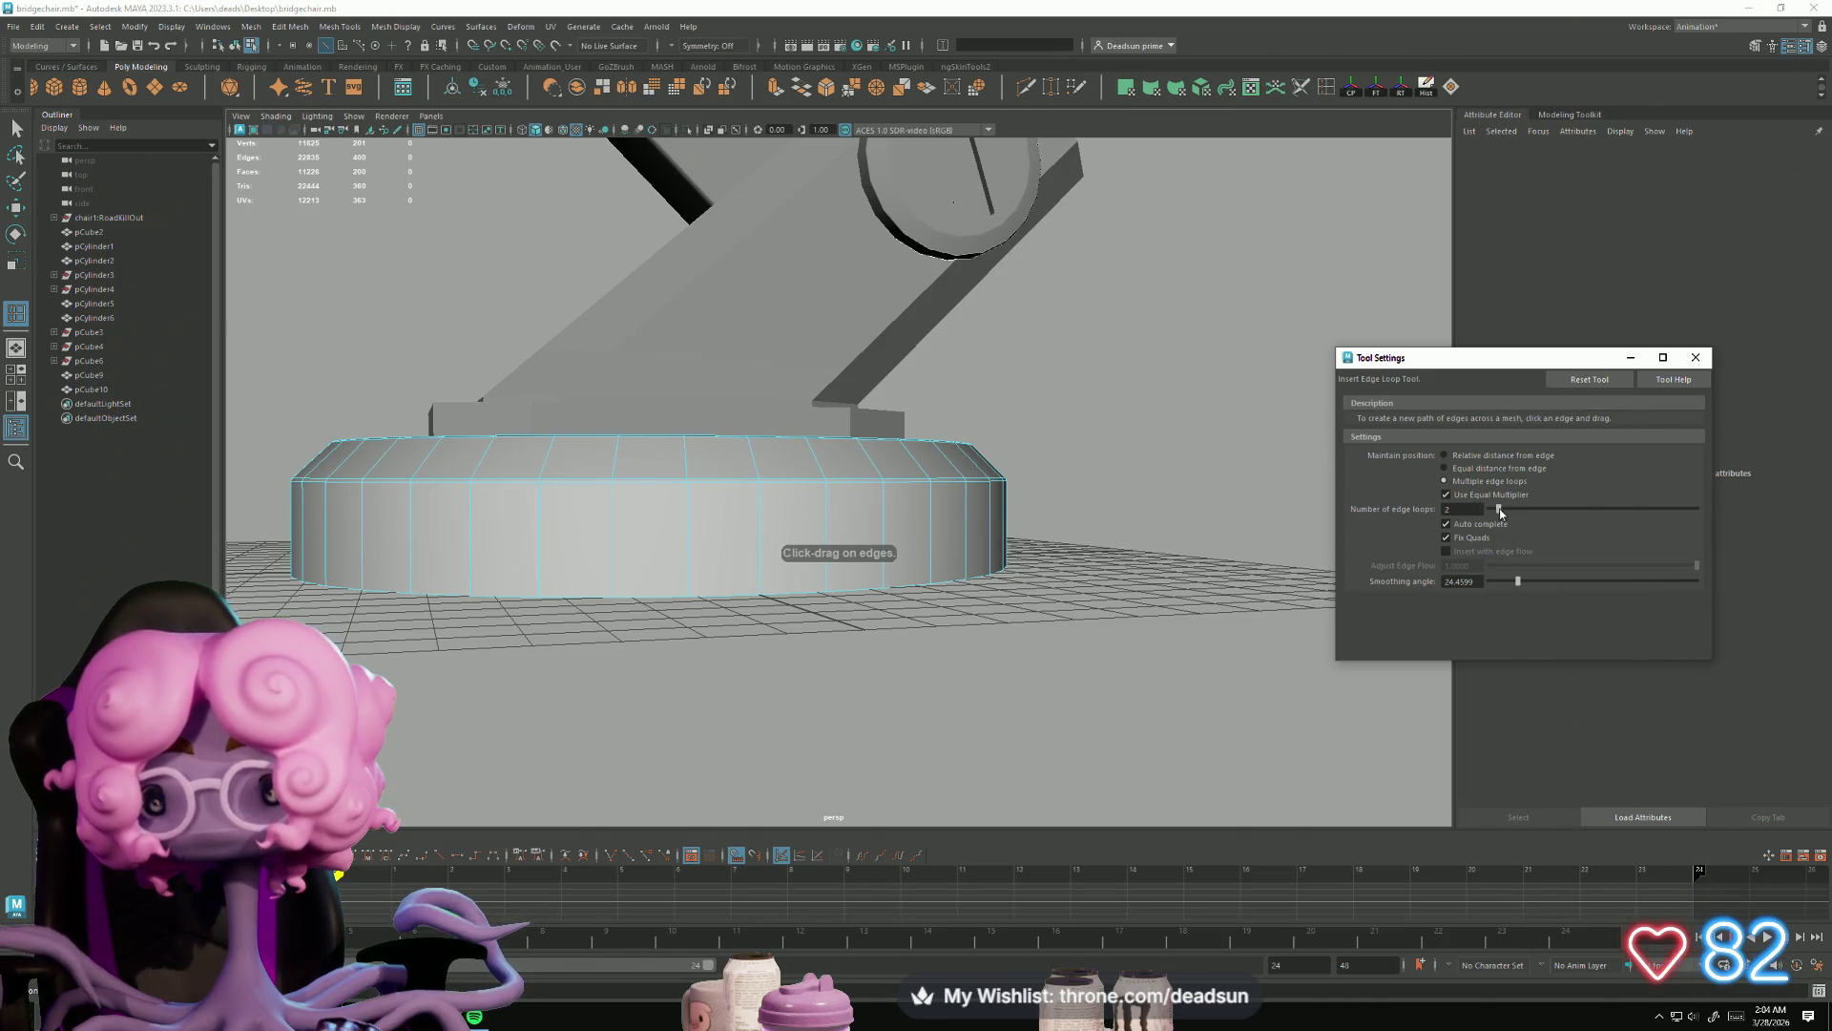
# Step: Close Tool Settings, select the base's side face loop, and extrude it with Ctrl+E
pyautogui.click(1696, 357)
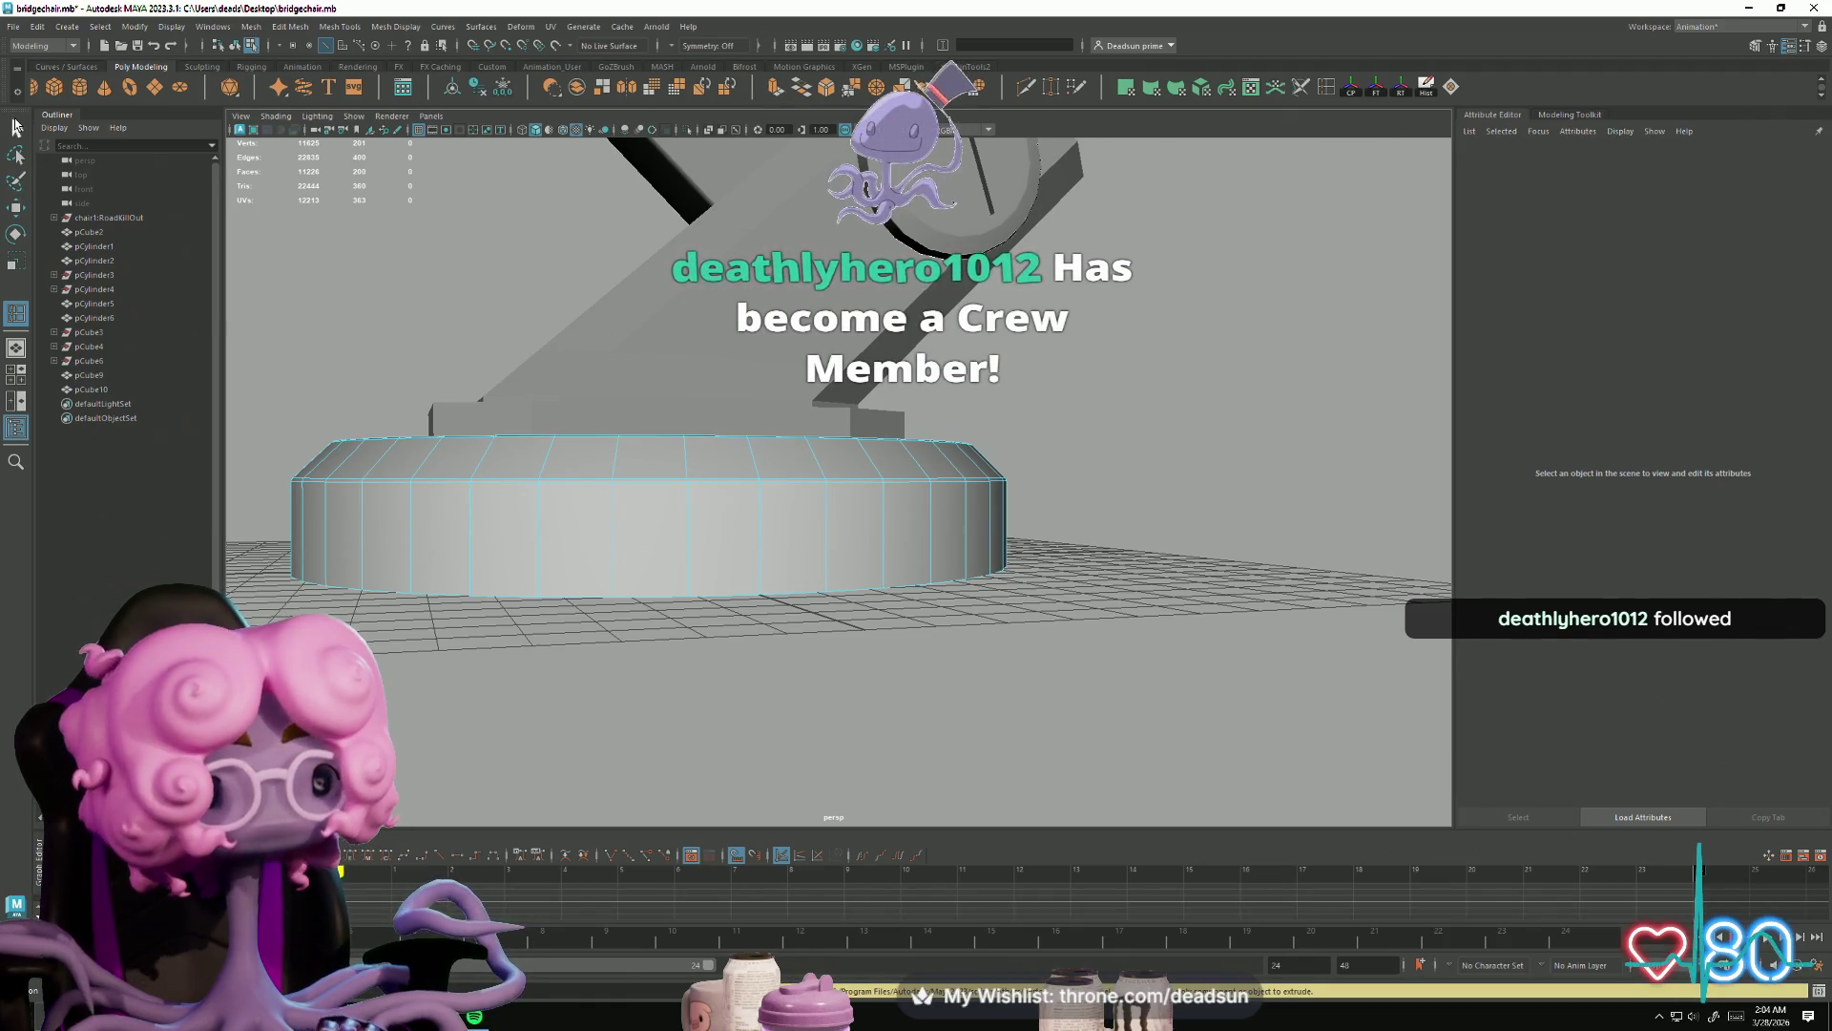
pyautogui.moveTo(573, 515); pyautogui.dragTo(580, 542, button='right')
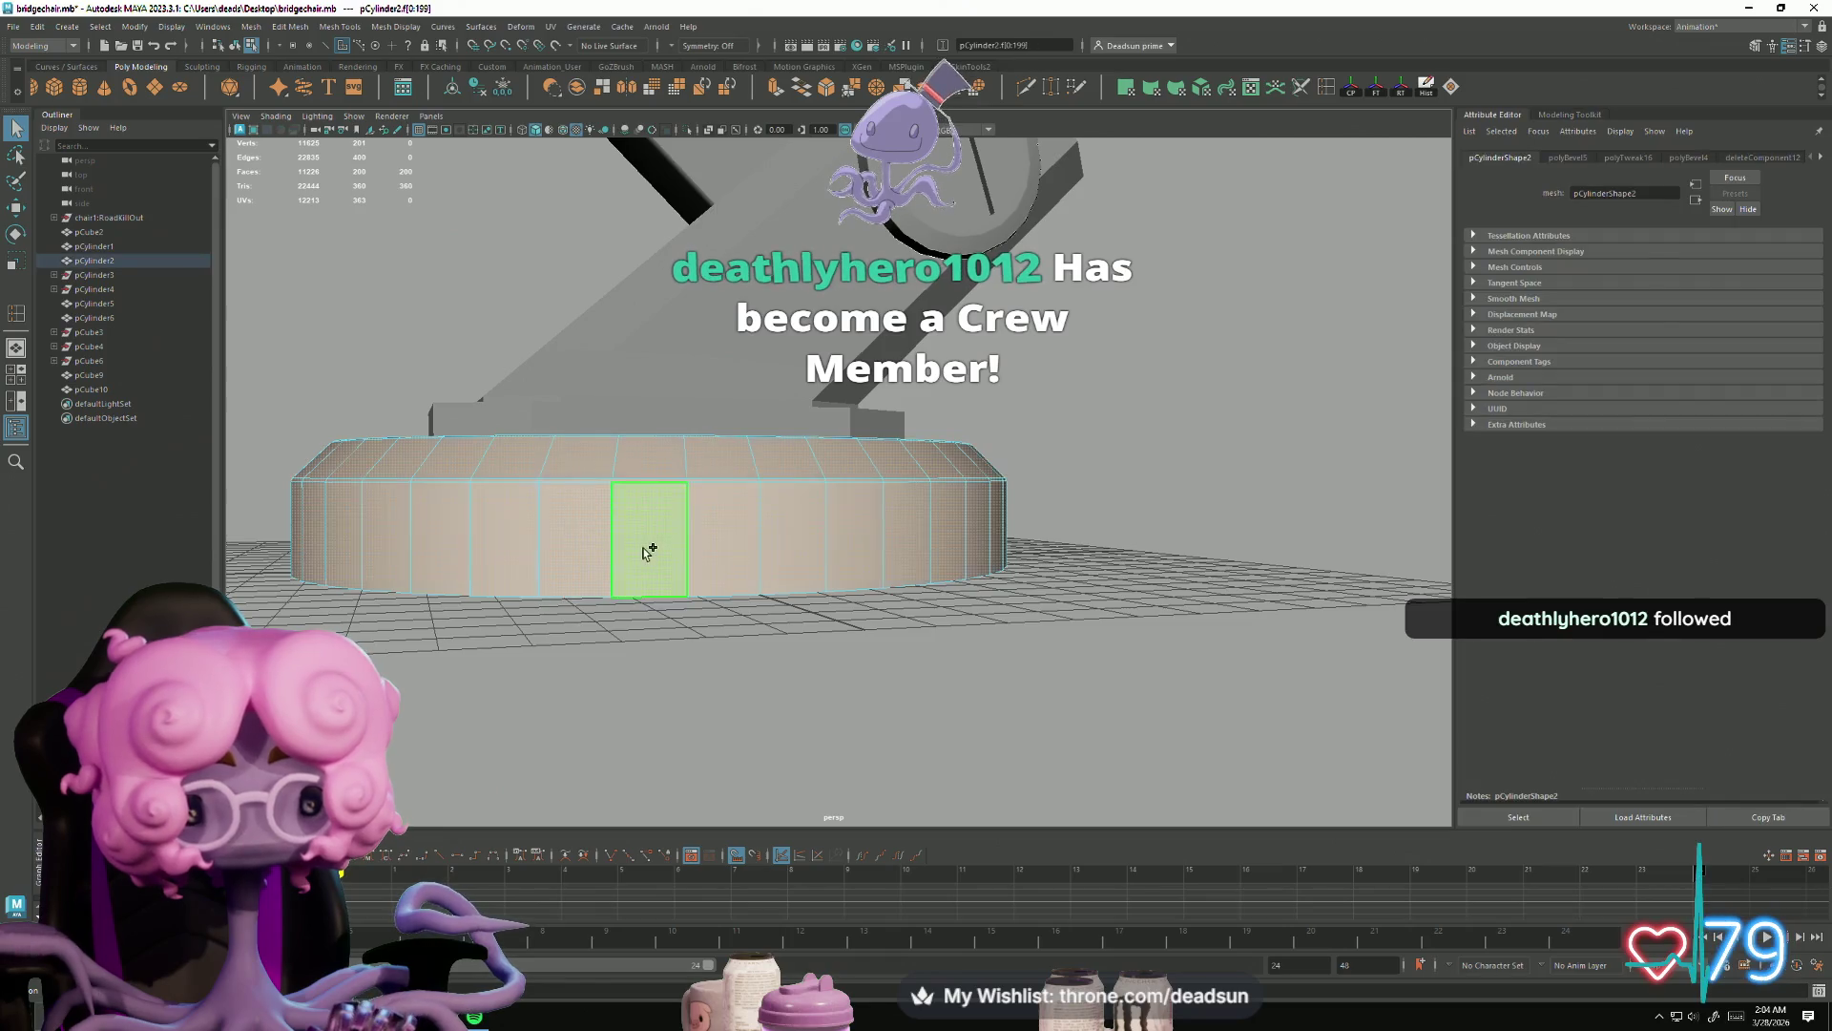
pyautogui.doubleClick(572, 526)
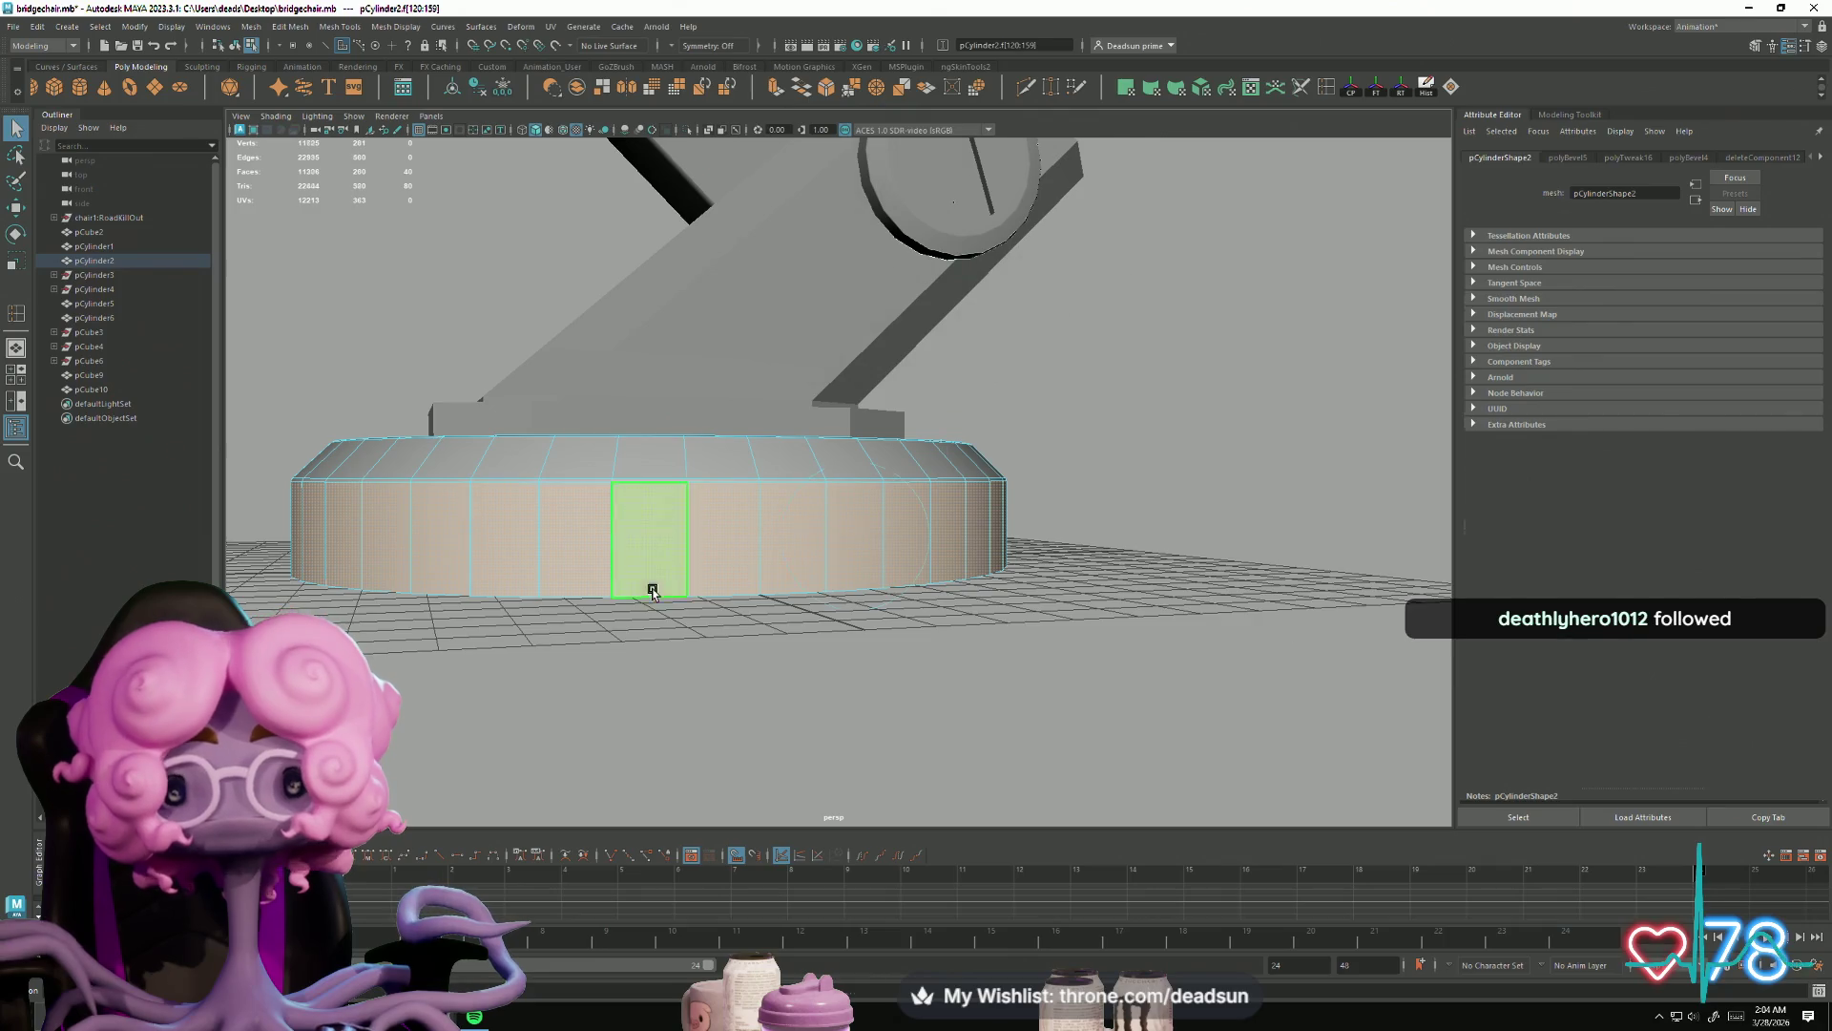
pyautogui.hotkey('ctrl', 'e')
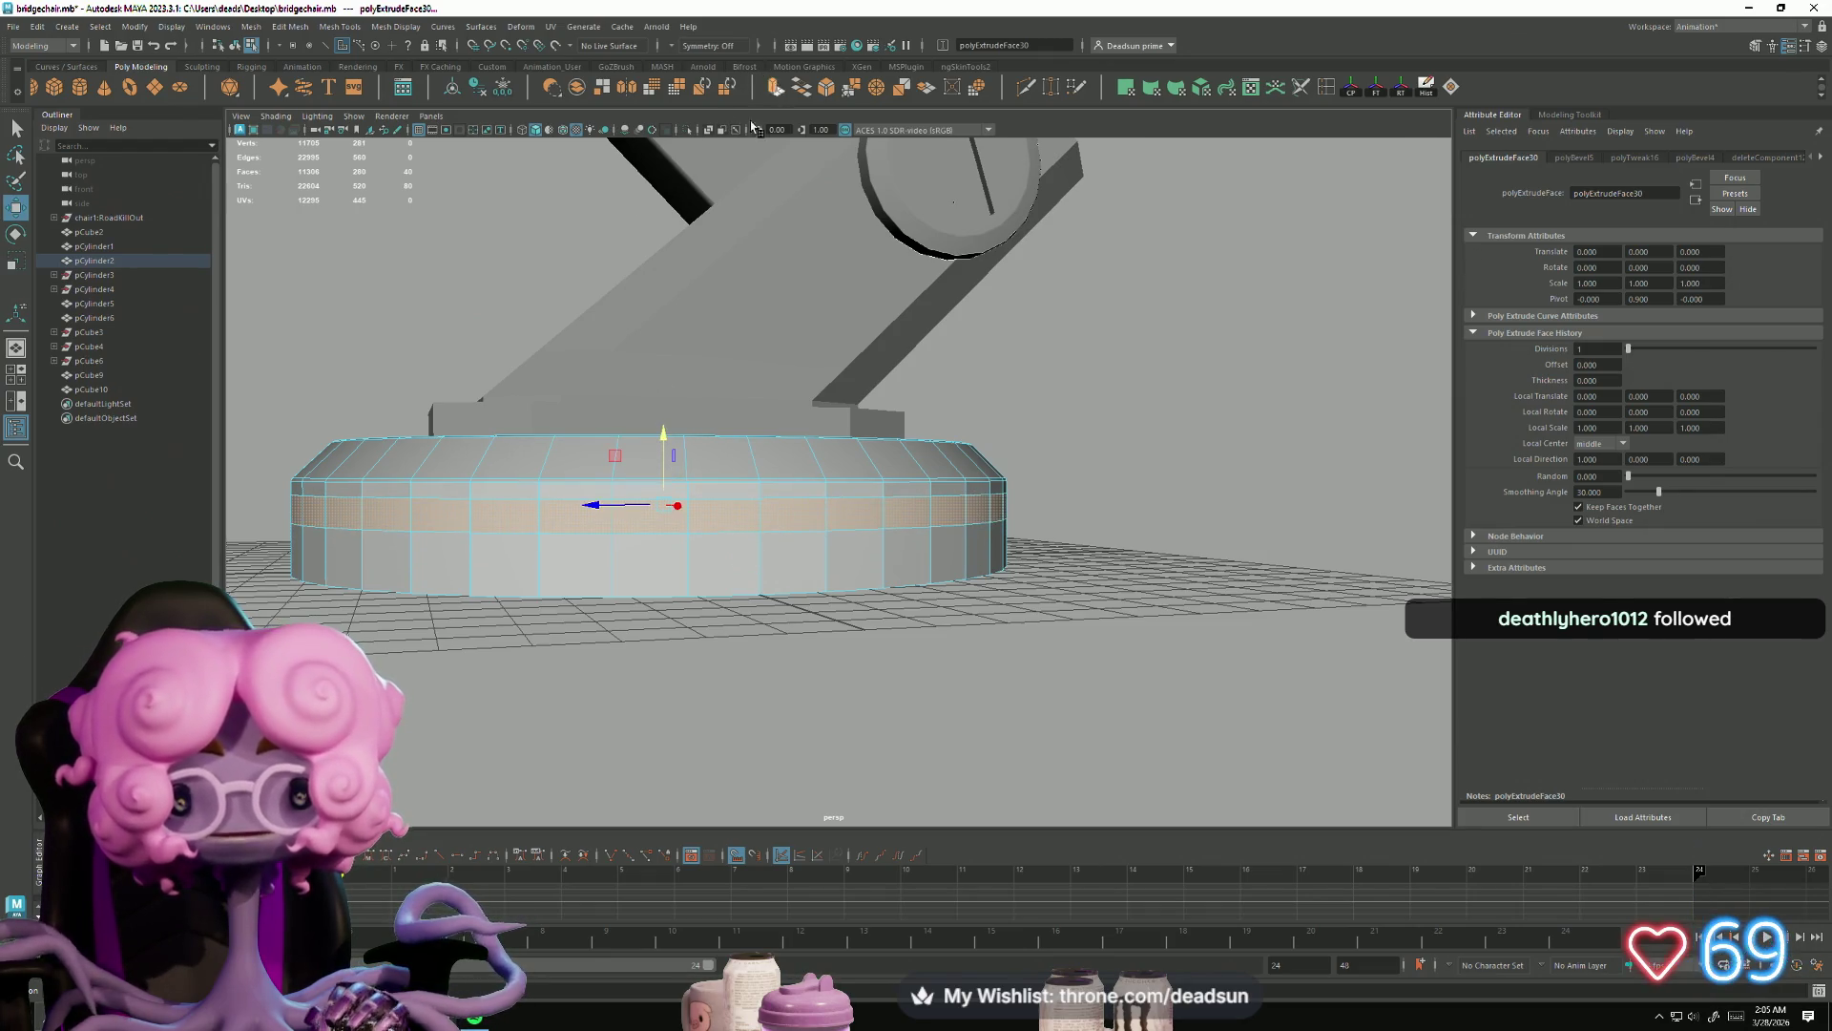
# Step: Extrude the side band again to inset the groove, then switch the base to edge selection
pyautogui.hotkey('ctrl', 'e')
pyautogui.keyDown('alt'); pyautogui.moveTo(580, 465); pyautogui.dragTo(718, 482); pyautogui.keyUp('alt')
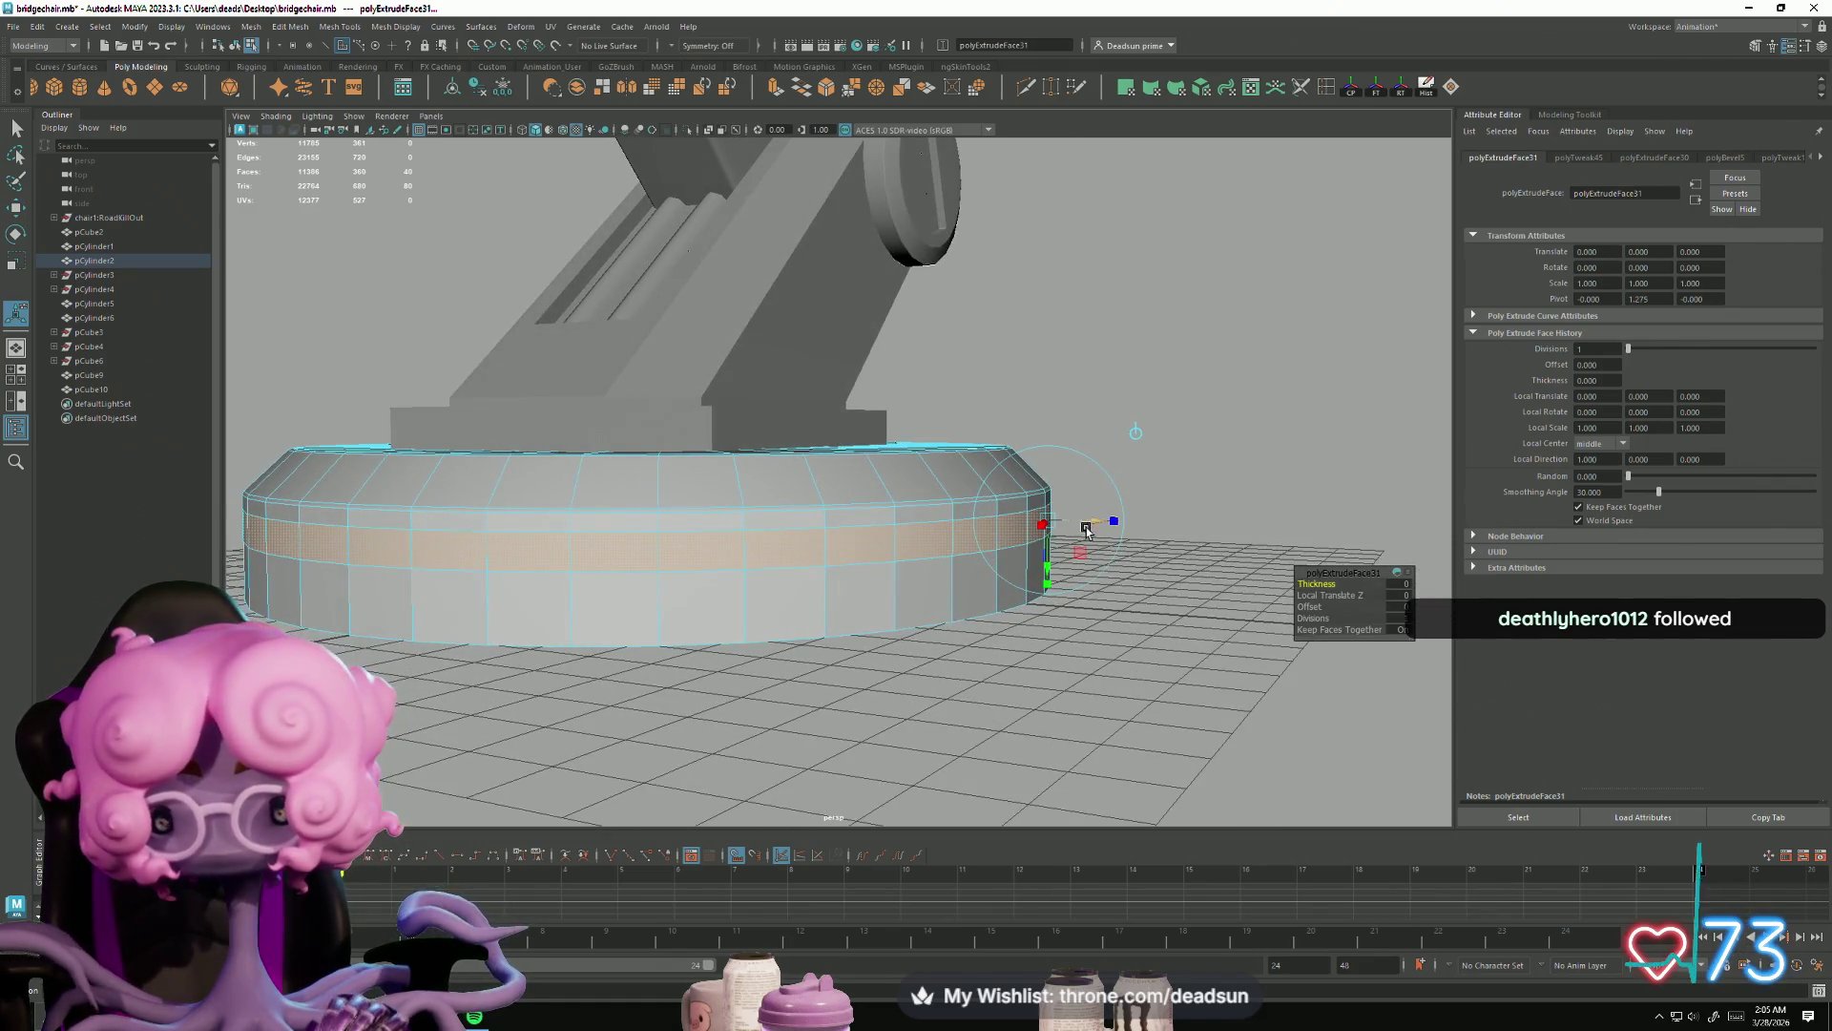
pyautogui.moveTo(963, 574); pyautogui.dragTo(954, 530, button='right')
pyautogui.click(928, 607)
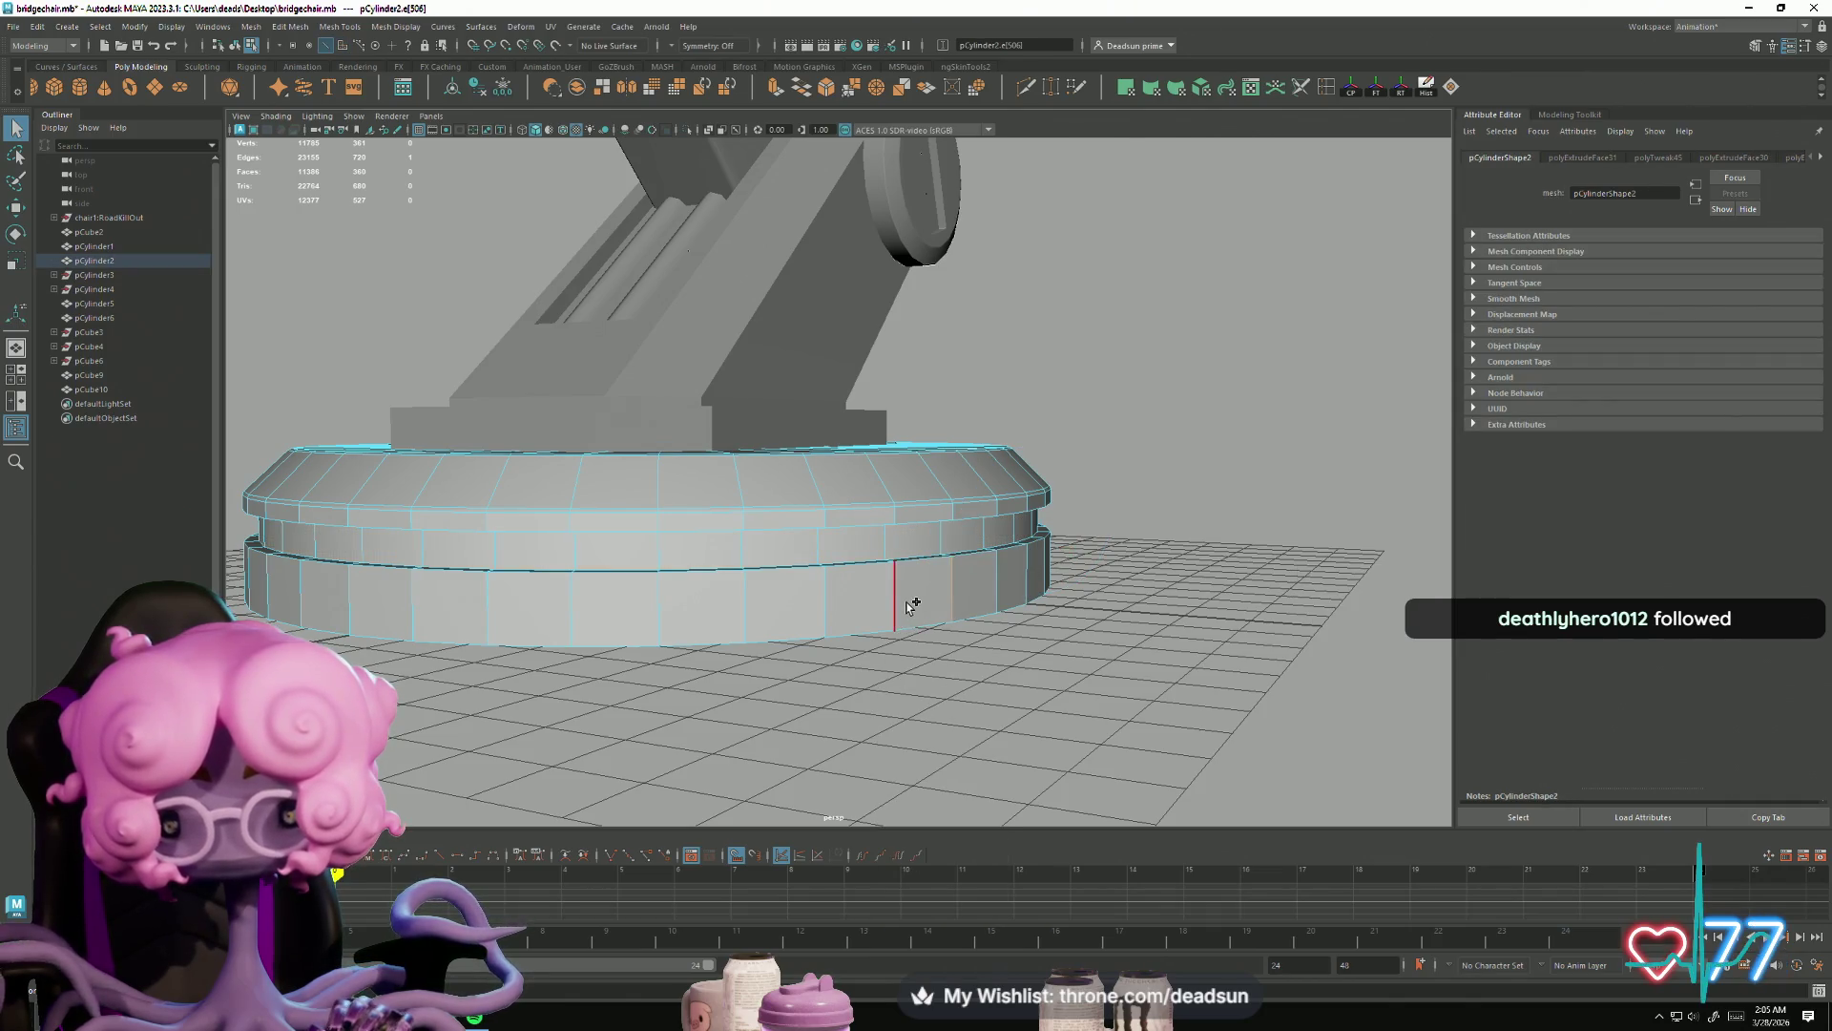
pyautogui.scroll(5, 873, 584)
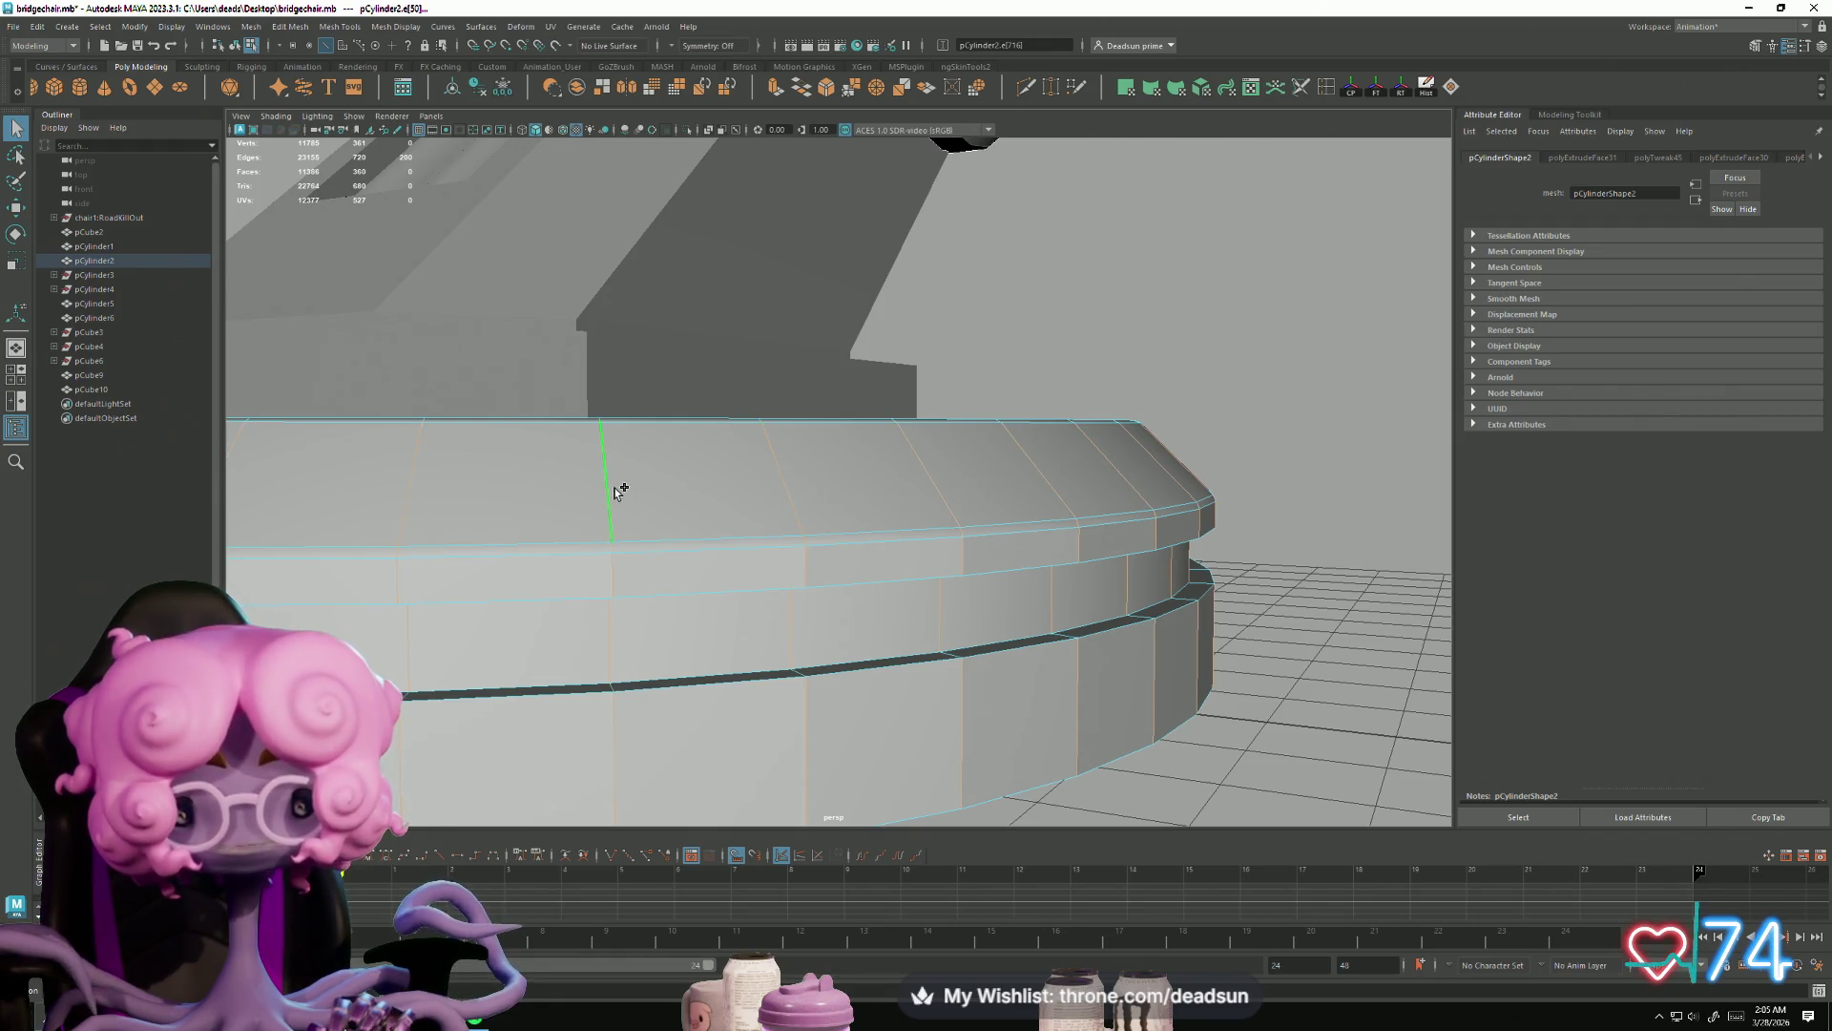
pyautogui.scroll(5, 720, 575)
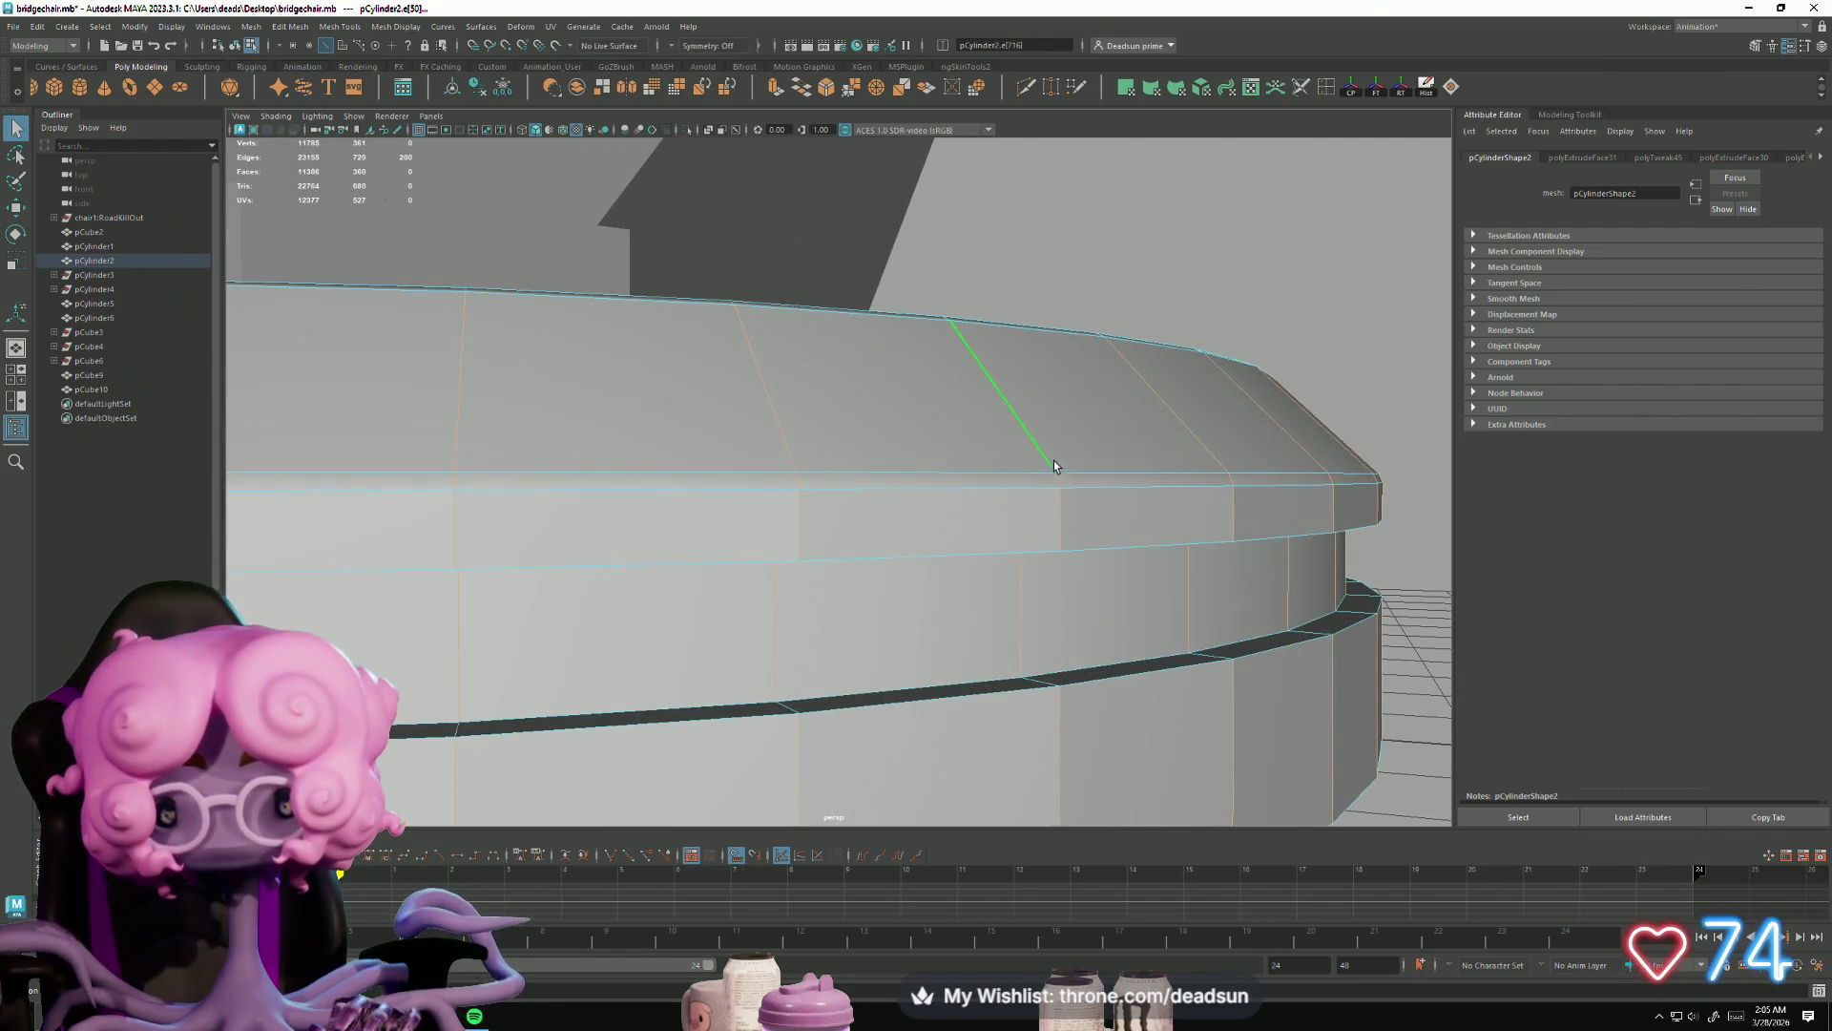
# Step: Select the edge loops running along the groove rims of the base
pyautogui.moveTo(1027, 573)
pyautogui.keyDown('alt'); pyautogui.mouseDown()
pyautogui.moveTo(1072, 606)
pyautogui.moveTo(1352, 468)
pyautogui.mouseUp(); pyautogui.keyUp('alt')
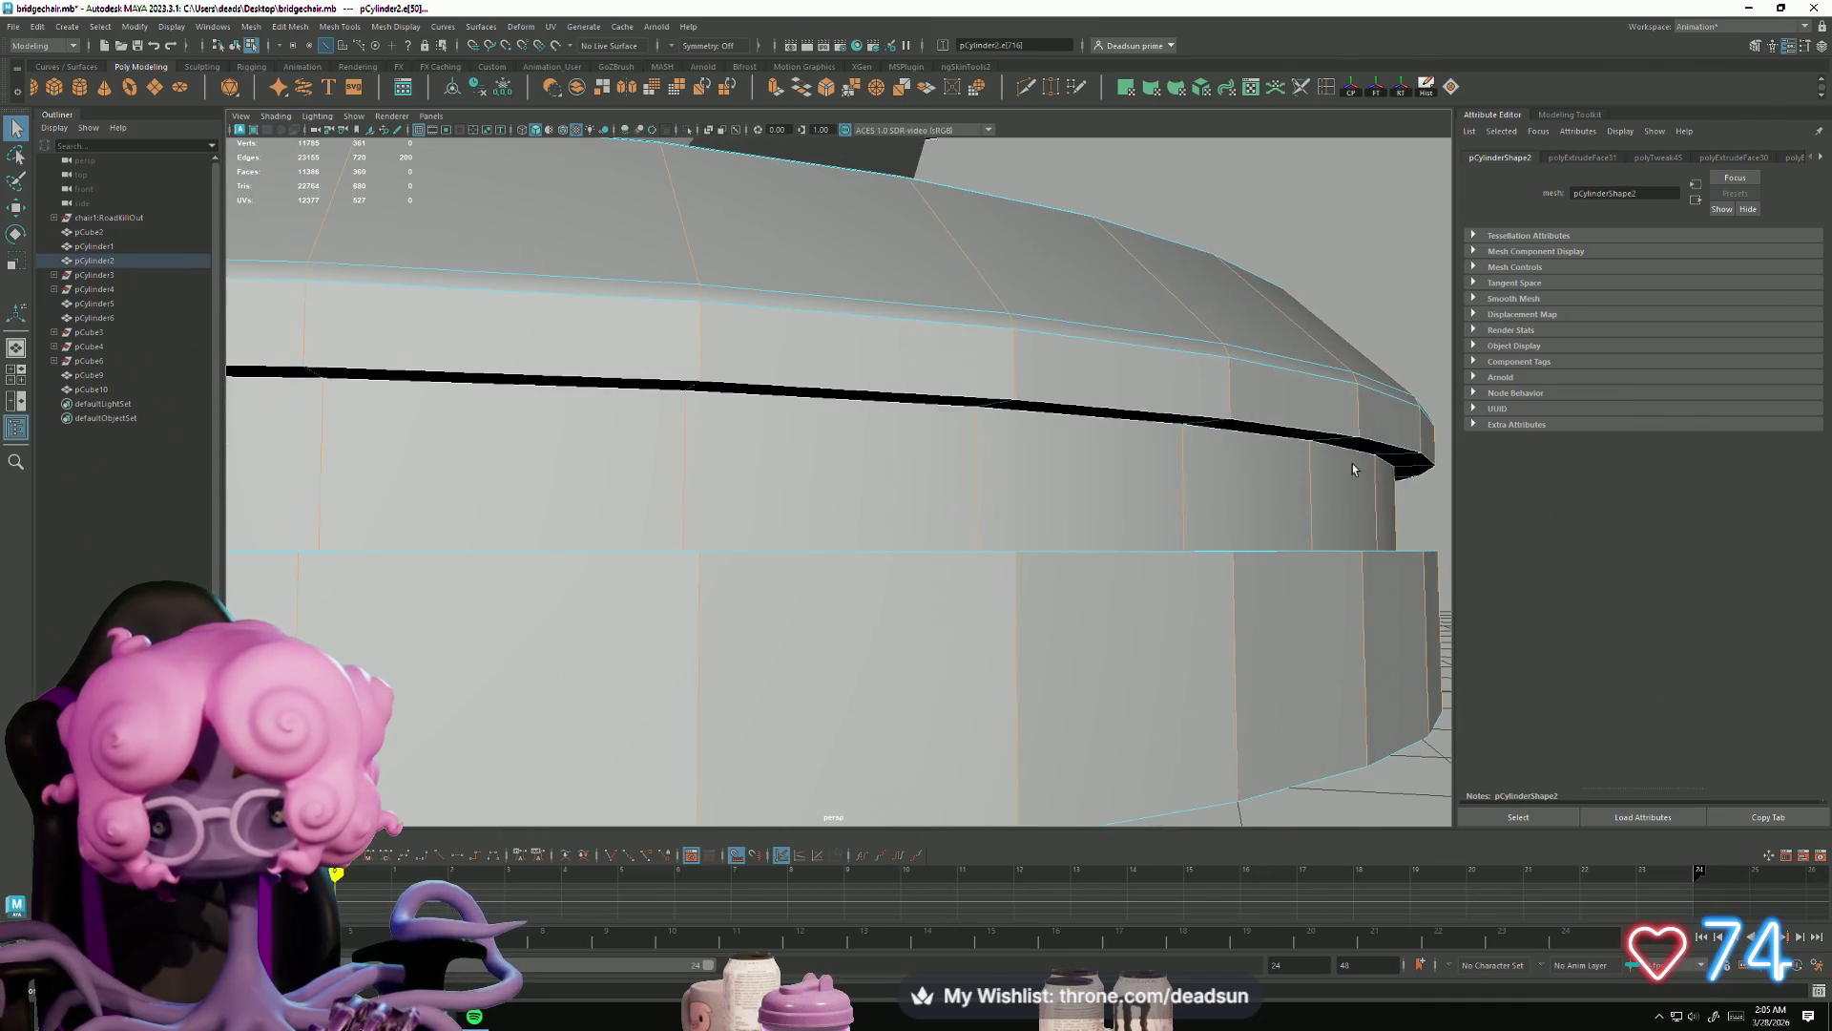
pyautogui.keyDown('shift'); pyautogui.doubleClick(1213, 425); pyautogui.keyUp('shift')
pyautogui.keyDown('alt'); pyautogui.moveTo(1210, 531); pyautogui.dragTo(1024, 496); pyautogui.keyUp('alt')
pyautogui.moveTo(1024, 496)
pyautogui.keyDown('alt'); pyautogui.mouseDown(button='right')
pyautogui.moveTo(1060, 569)
pyautogui.moveTo(1131, 641)
pyautogui.mouseUp(button='right'); pyautogui.keyUp('alt')
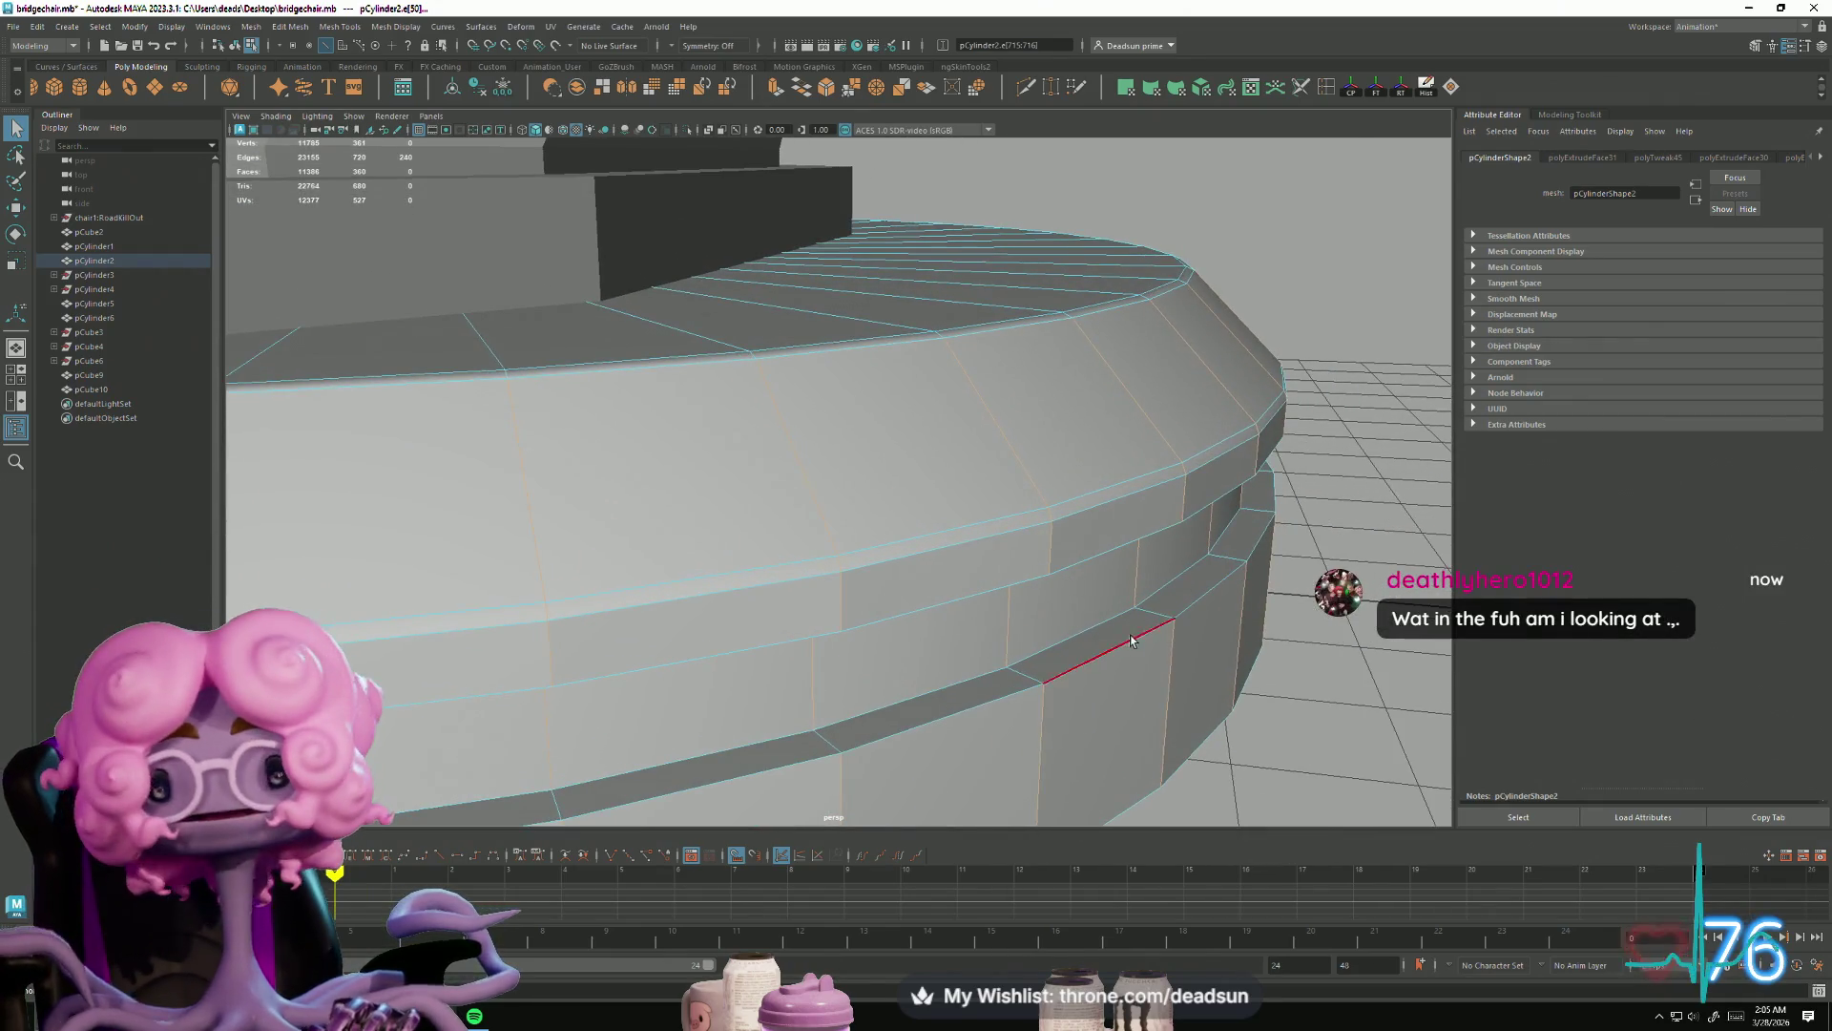
pyautogui.keyDown('shift'); pyautogui.doubleClick(1027, 674); pyautogui.keyUp('shift')
pyautogui.keyDown('alt'); pyautogui.moveTo(1028, 674); pyautogui.dragTo(539, 339, button='right'); pyautogui.keyUp('alt')
pyautogui.click(322, 28)
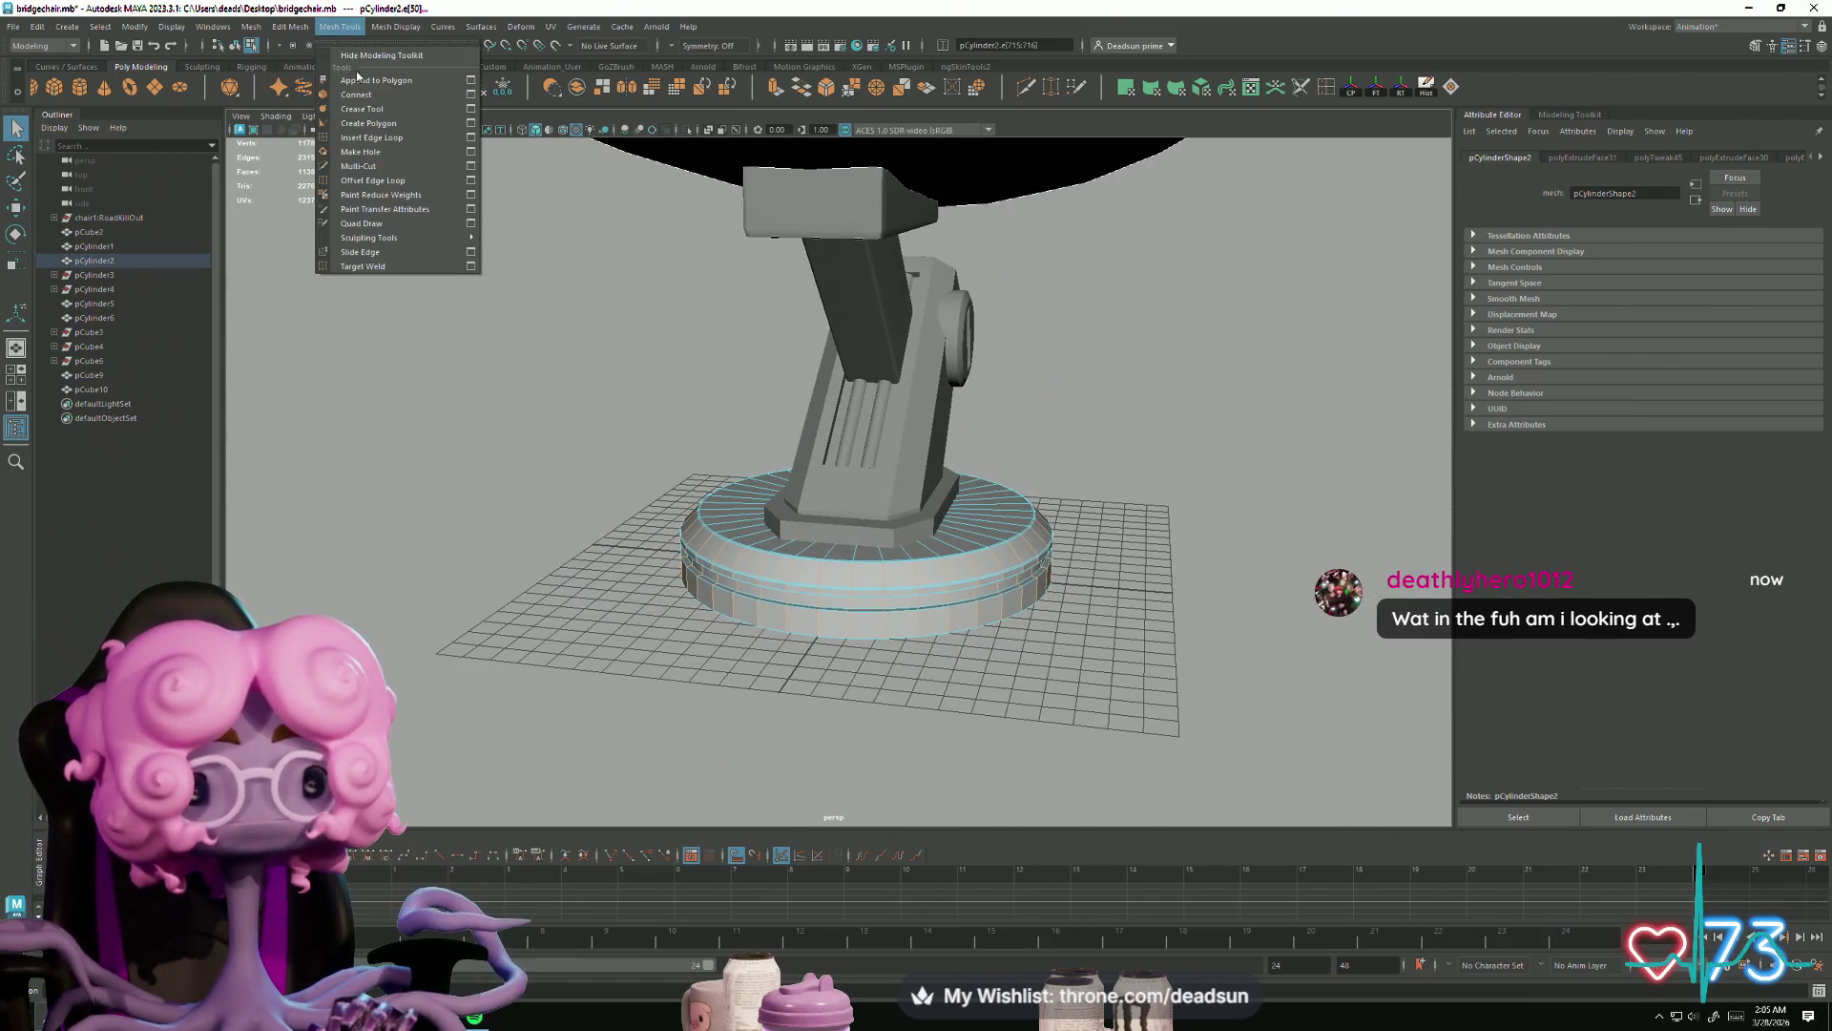
# Step: Apply Soften/Harden Edges to the groove loops and clear the edge selection
pyautogui.moveTo(396, 27)
pyautogui.click(423, 159)
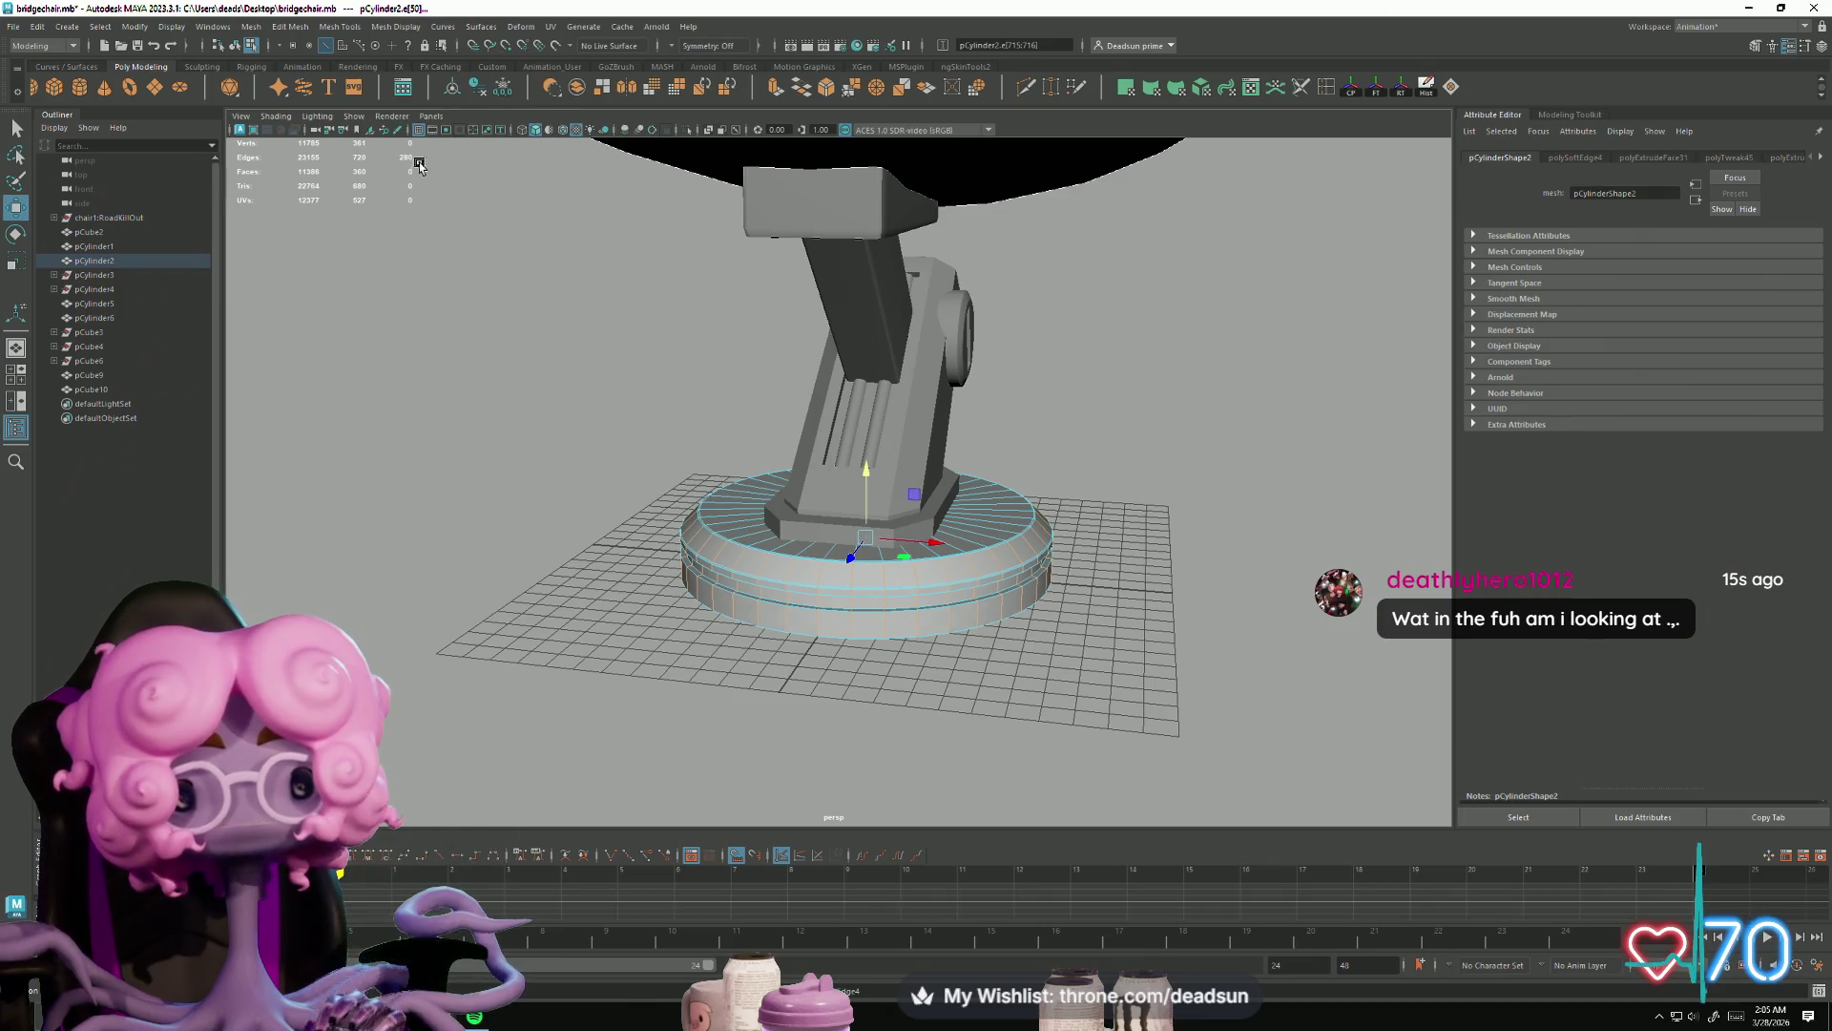
pyautogui.scroll(-5, 422, 160)
pyautogui.click(546, 592)
# Step: Frame the whole chair and save the scene with File > Save Scene
pyautogui.moveTo(545, 592)
pyautogui.keyDown('alt'); pyautogui.mouseDown()
pyautogui.moveTo(568, 577)
pyautogui.moveTo(311, 610)
pyautogui.moveTo(496, 593)
pyautogui.moveTo(593, 612)
pyautogui.moveTo(540, 516)
pyautogui.moveTo(546, 582)
pyautogui.mouseUp(); pyautogui.keyUp('alt')
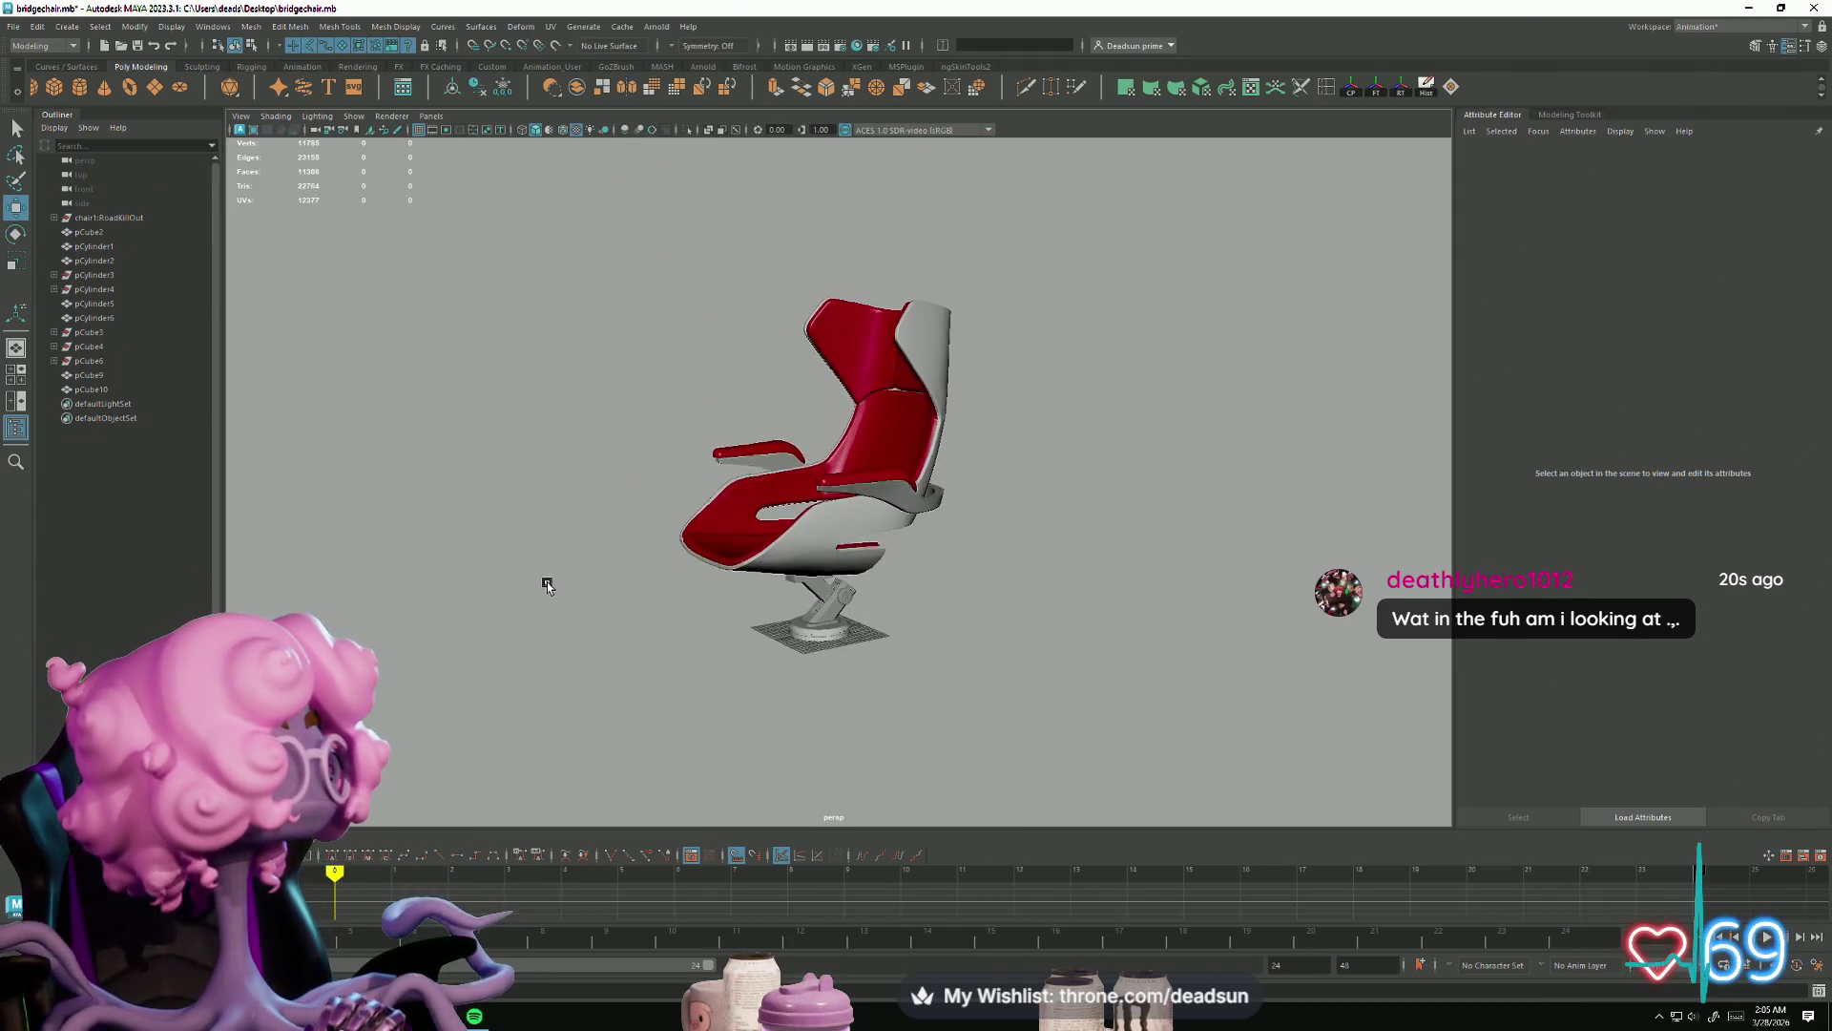
pyautogui.press('f')
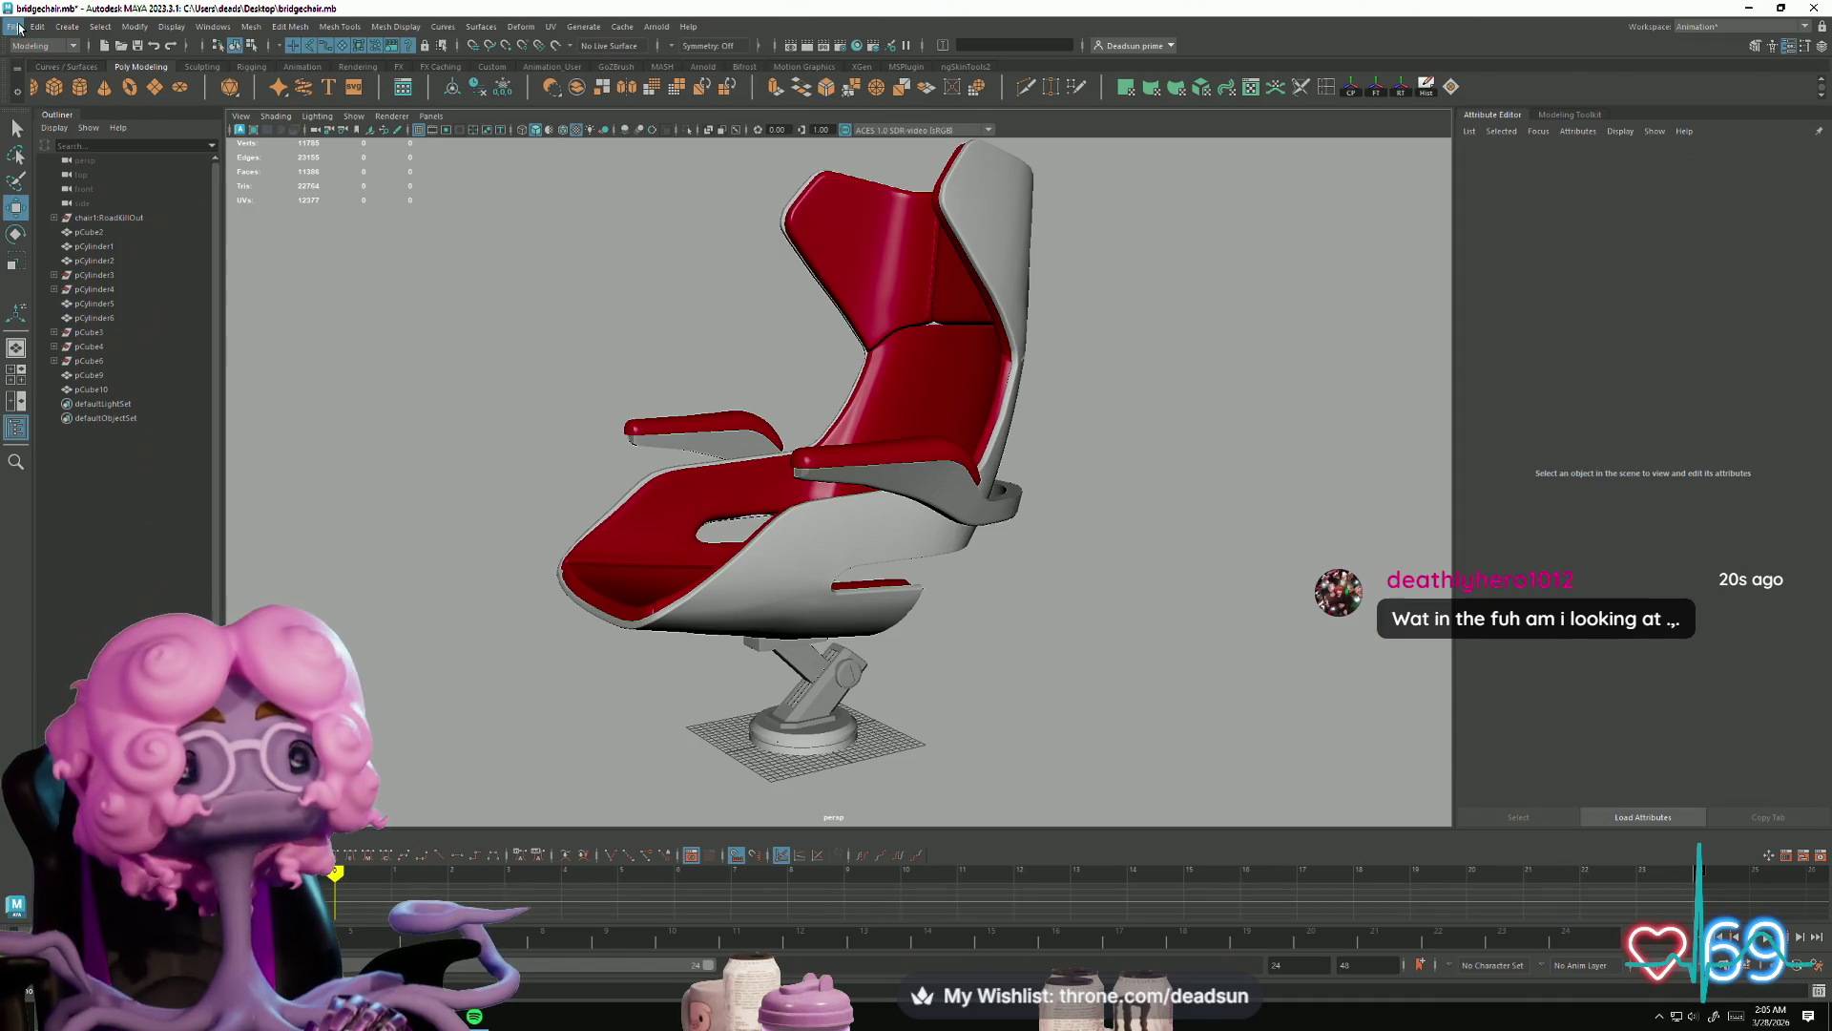
pyautogui.click(14, 26)
pyautogui.click(73, 88)
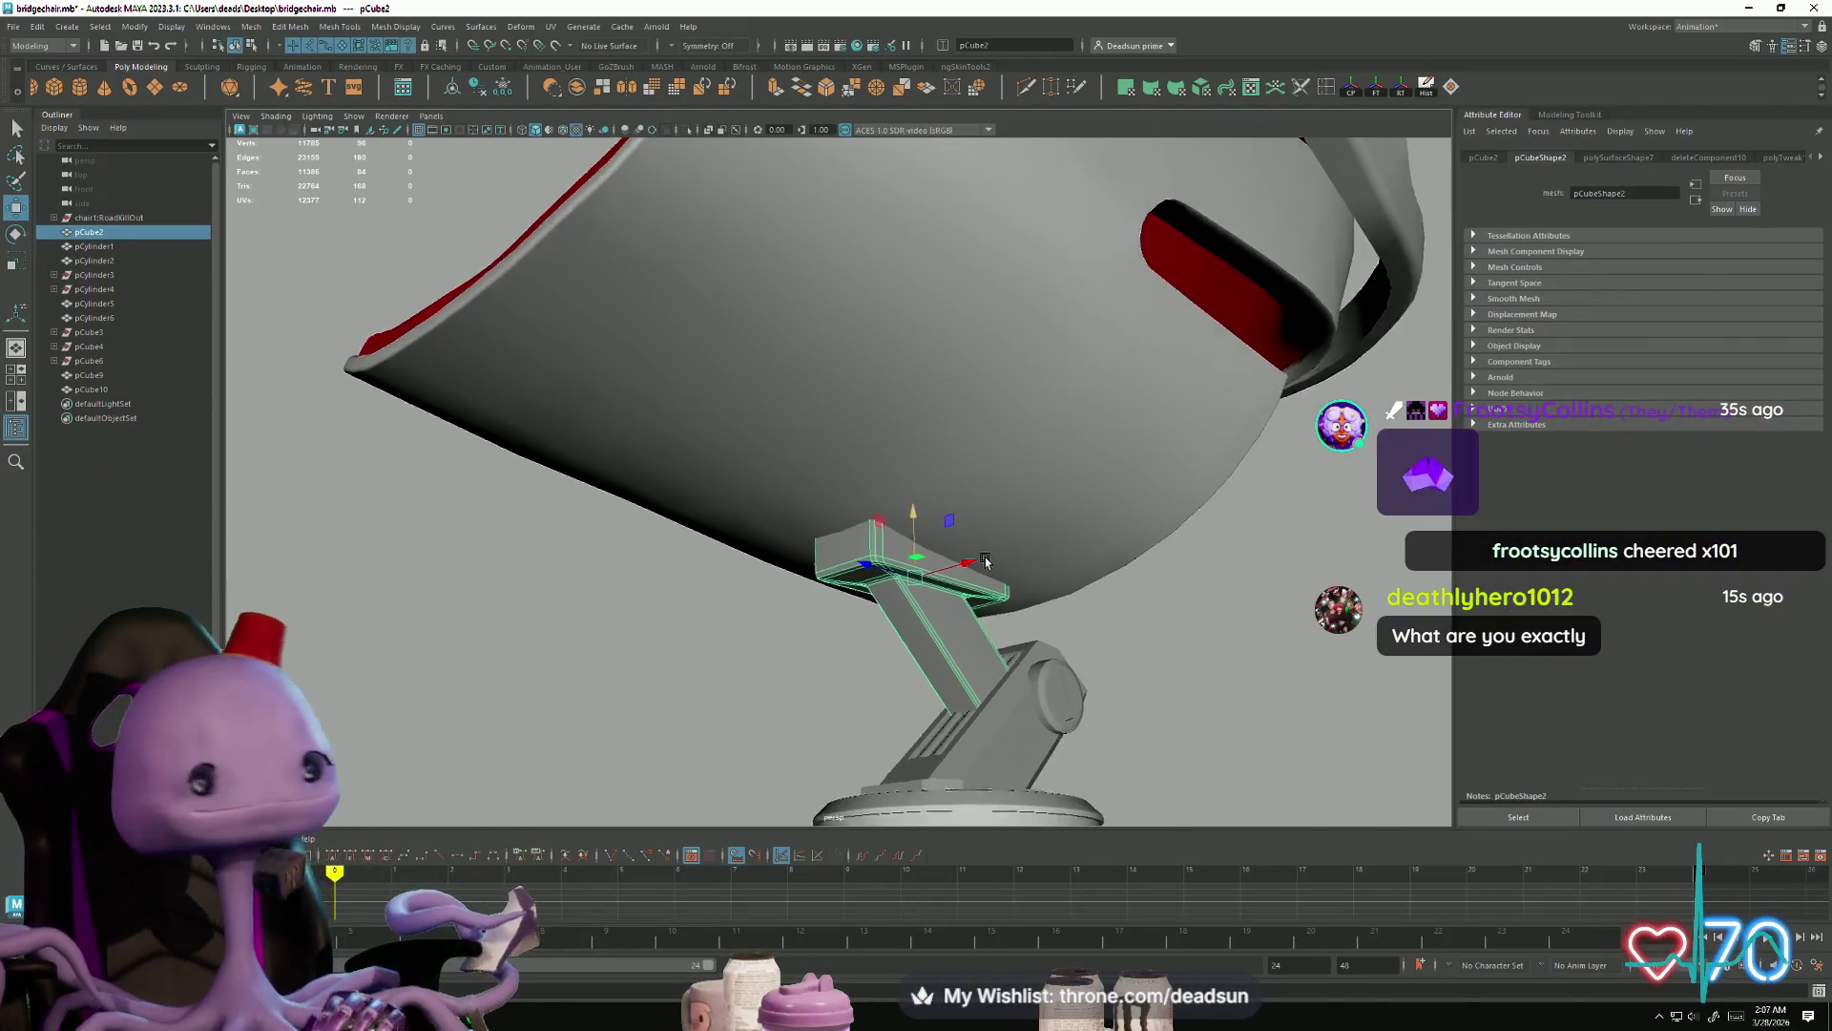
# Step: Select the top of support block pCube2 and drag one upper edge down along Y
pyautogui.scroll(5, 1041, 545)
pyautogui.moveTo(1041, 545)
pyautogui.keyDown('alt'); pyautogui.mouseDown()
pyautogui.moveTo(954, 642)
pyautogui.moveTo(1164, 380)
pyautogui.mouseUp(); pyautogui.keyUp('alt')
pyautogui.moveTo(1163, 381); pyautogui.dragTo(1172, 424, button='right')
pyautogui.click(1166, 391)
pyautogui.moveTo(1166, 391)
pyautogui.keyDown('alt'); pyautogui.mouseDown()
pyautogui.moveTo(1170, 614)
pyautogui.moveTo(732, 564)
pyautogui.moveTo(1019, 524)
pyautogui.moveTo(1056, 581)
pyautogui.moveTo(1240, 553)
pyautogui.moveTo(1279, 585)
pyautogui.moveTo(1126, 607)
pyautogui.moveTo(1097, 658)
pyautogui.moveTo(1235, 626)
pyautogui.moveTo(810, 521)
pyautogui.moveTo(922, 516)
pyautogui.mouseUp(); pyautogui.keyUp('alt')
pyautogui.press('f')
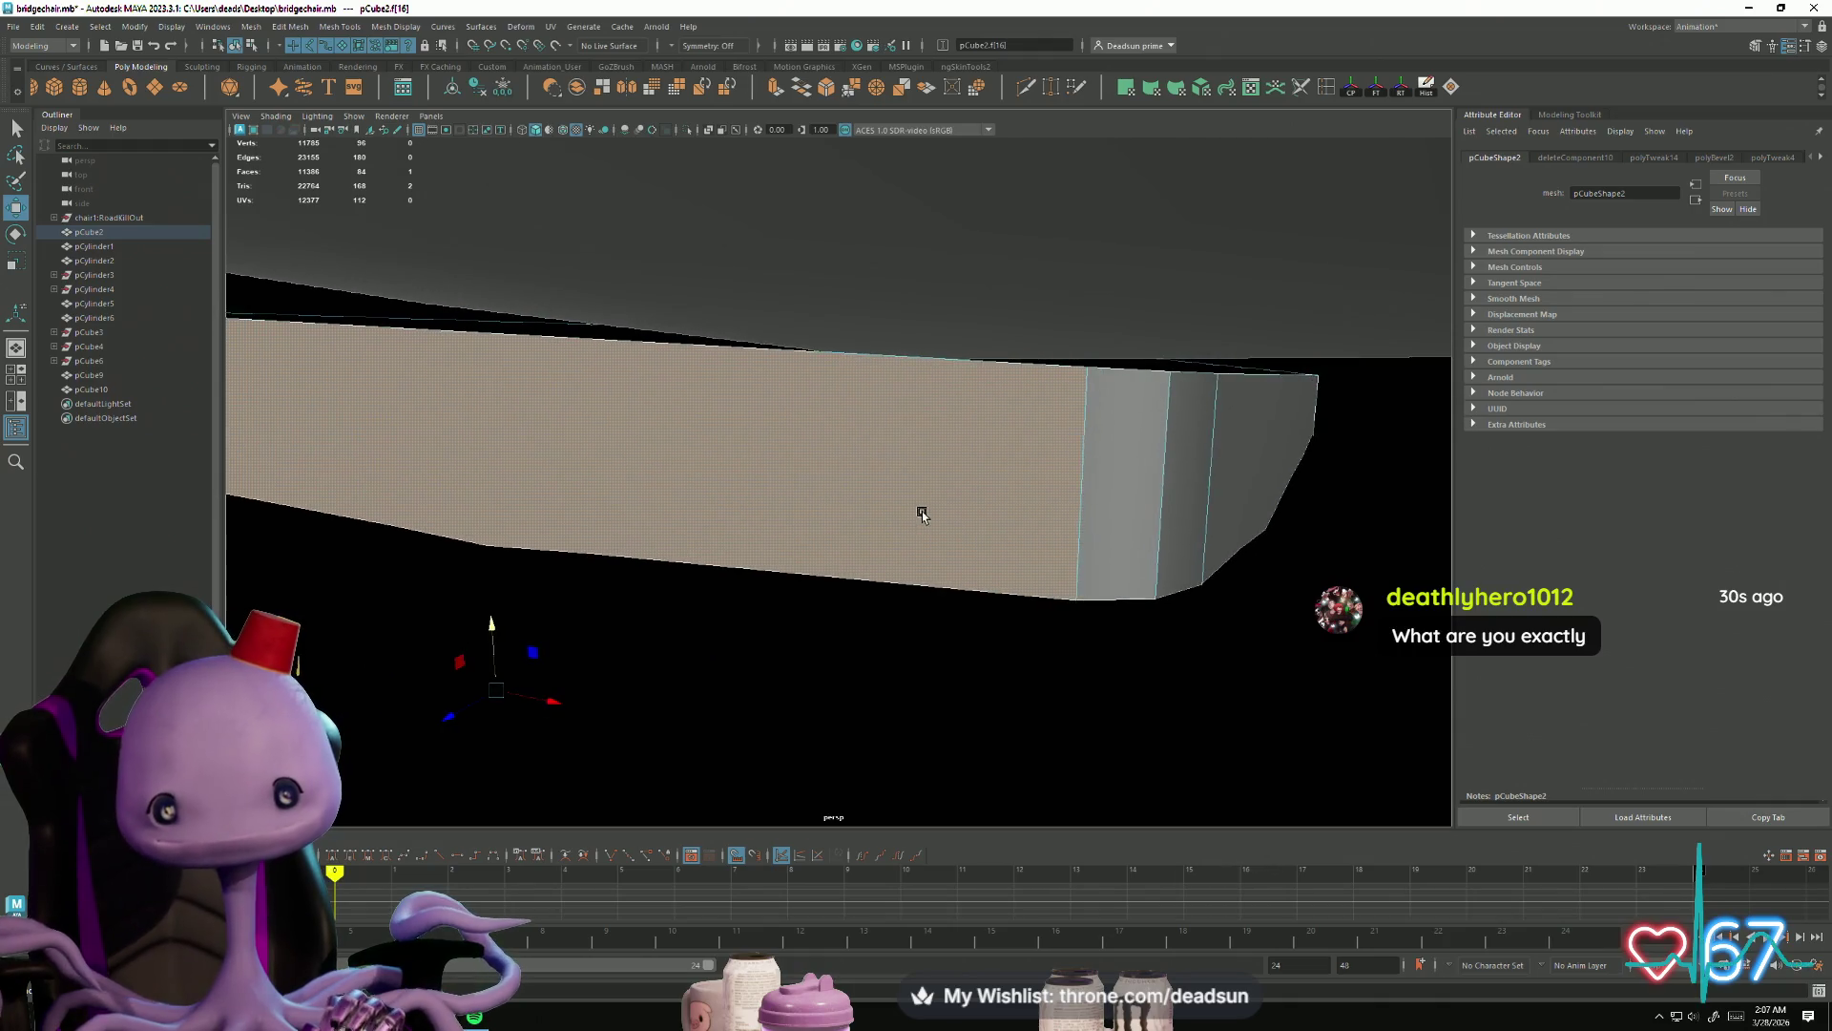
pyautogui.moveTo(1081, 368); pyautogui.dragTo(1063, 381, button='right')
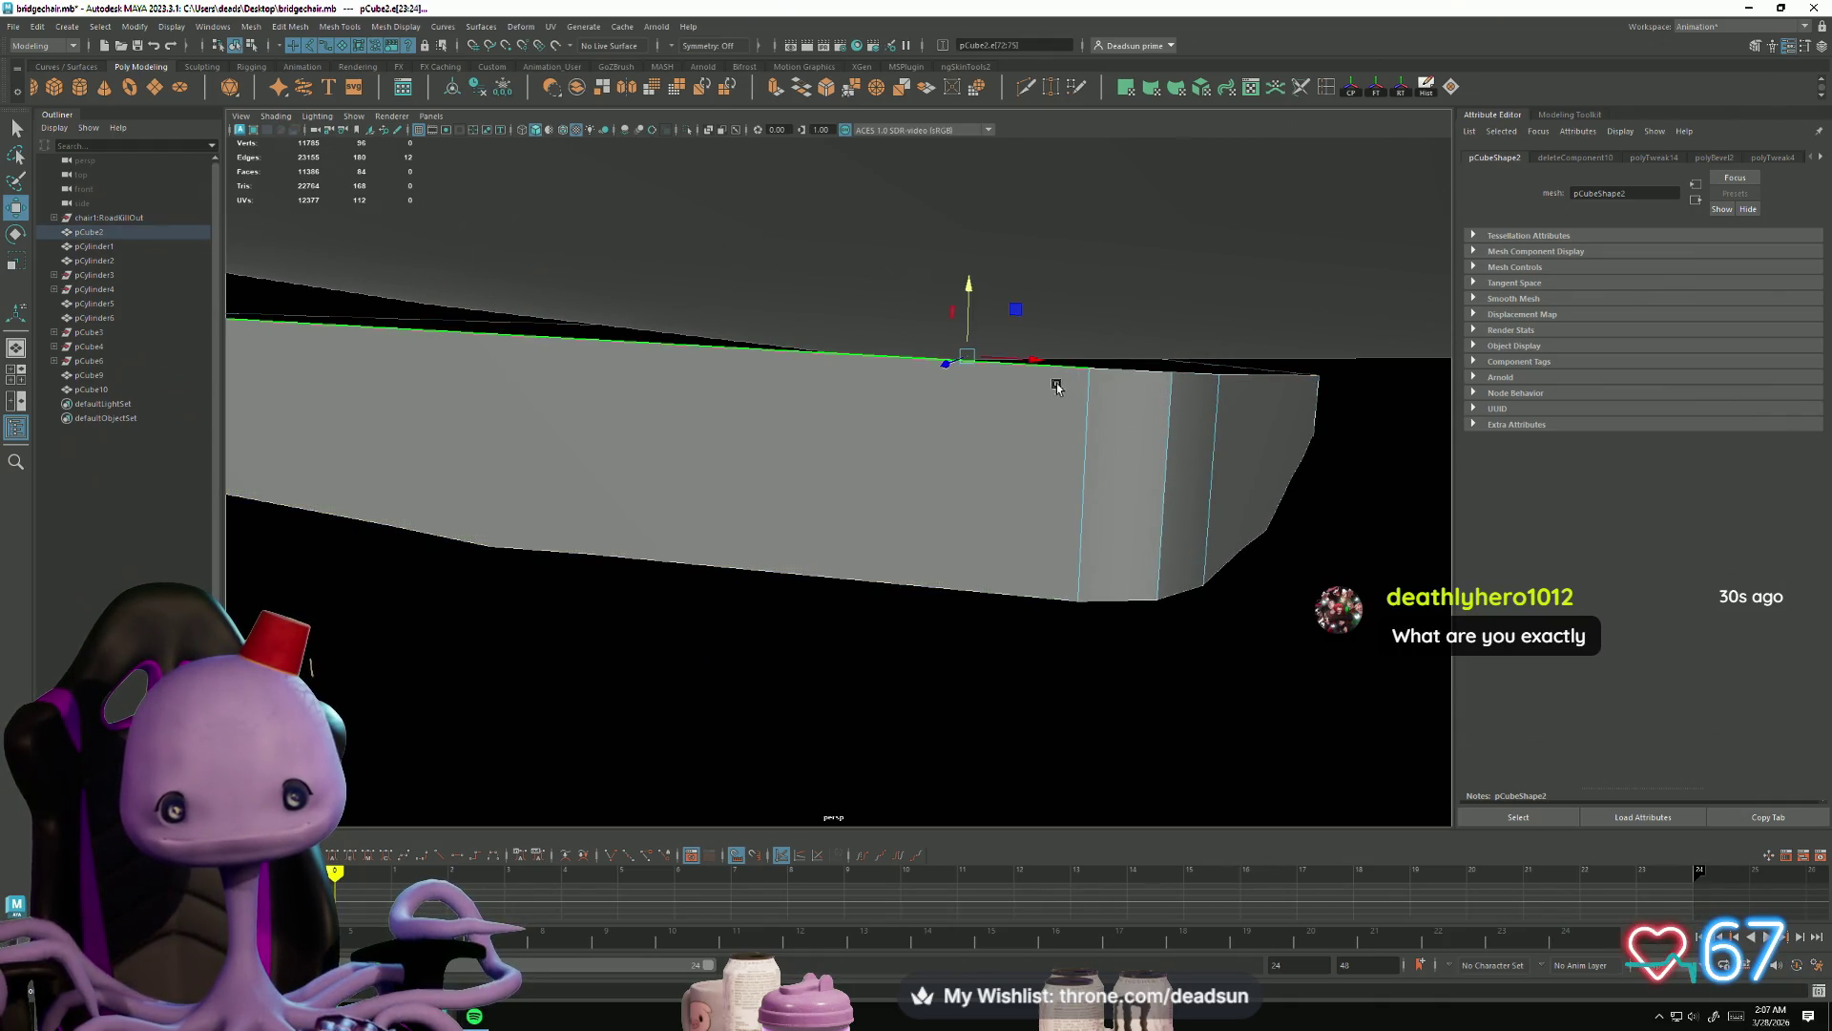
pyautogui.moveTo(977, 287)
pyautogui.mouseDown()
pyautogui.moveTo(964, 367)
pyautogui.moveTo(830, 573)
pyautogui.mouseUp()
pyautogui.keyDown('alt'); pyautogui.moveTo(830, 573); pyautogui.dragTo(984, 605, button='right'); pyautogui.keyUp('alt')
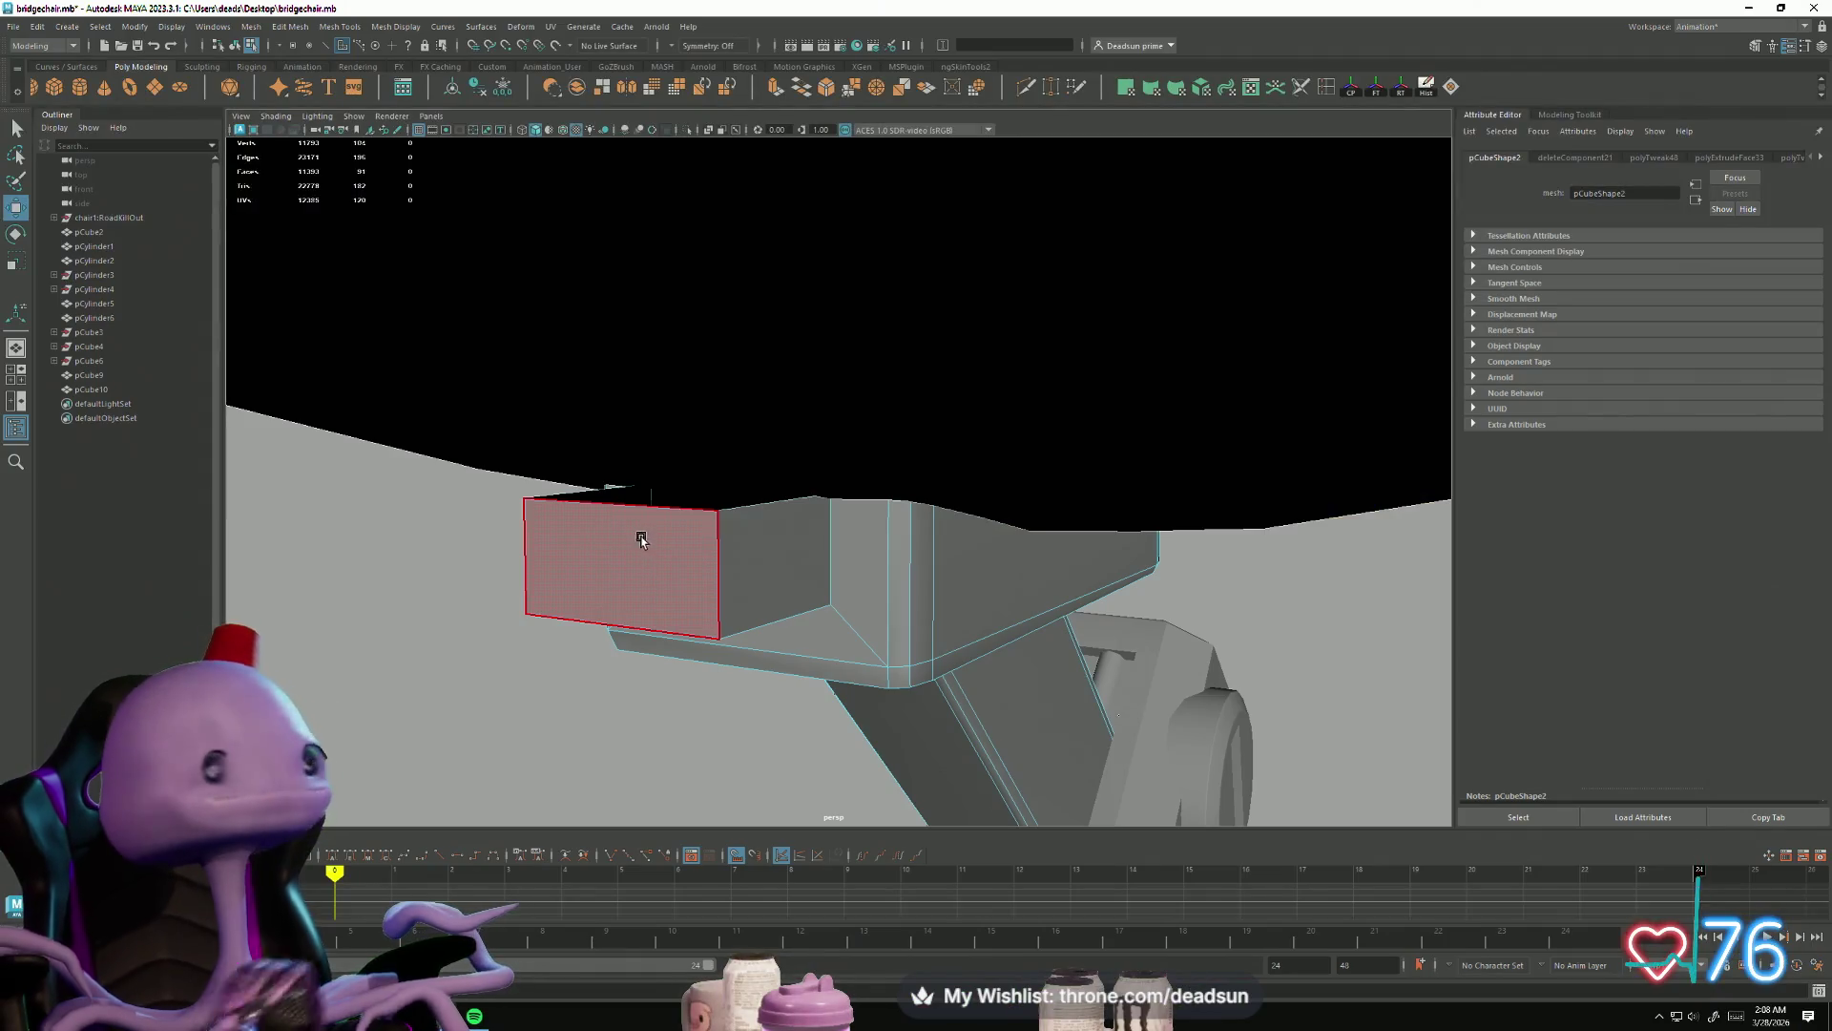
pyautogui.moveTo(641, 540); pyautogui.dragTo(635, 487, button='right')
pyautogui.click(613, 497)
pyautogui.keyDown('alt'); pyautogui.moveTo(614, 496); pyautogui.dragTo(487, 533); pyautogui.keyUp('alt')
pyautogui.moveTo(723, 472)
pyautogui.keyDown('alt'); pyautogui.mouseDown()
pyautogui.moveTo(679, 564)
pyautogui.moveTo(691, 490)
pyautogui.moveTo(724, 519)
pyautogui.moveTo(736, 573)
pyautogui.moveTo(740, 549)
pyautogui.moveTo(823, 647)
pyautogui.moveTo(733, 578)
pyautogui.moveTo(749, 601)
pyautogui.moveTo(778, 552)
pyautogui.moveTo(764, 606)
pyautogui.mouseUp(); pyautogui.keyUp('alt')
# Step: Extrude the support block's front face into a long strip and delete its end face
pyautogui.moveTo(715, 444); pyautogui.dragTo(702, 489, button='right')
pyautogui.click(701, 489)
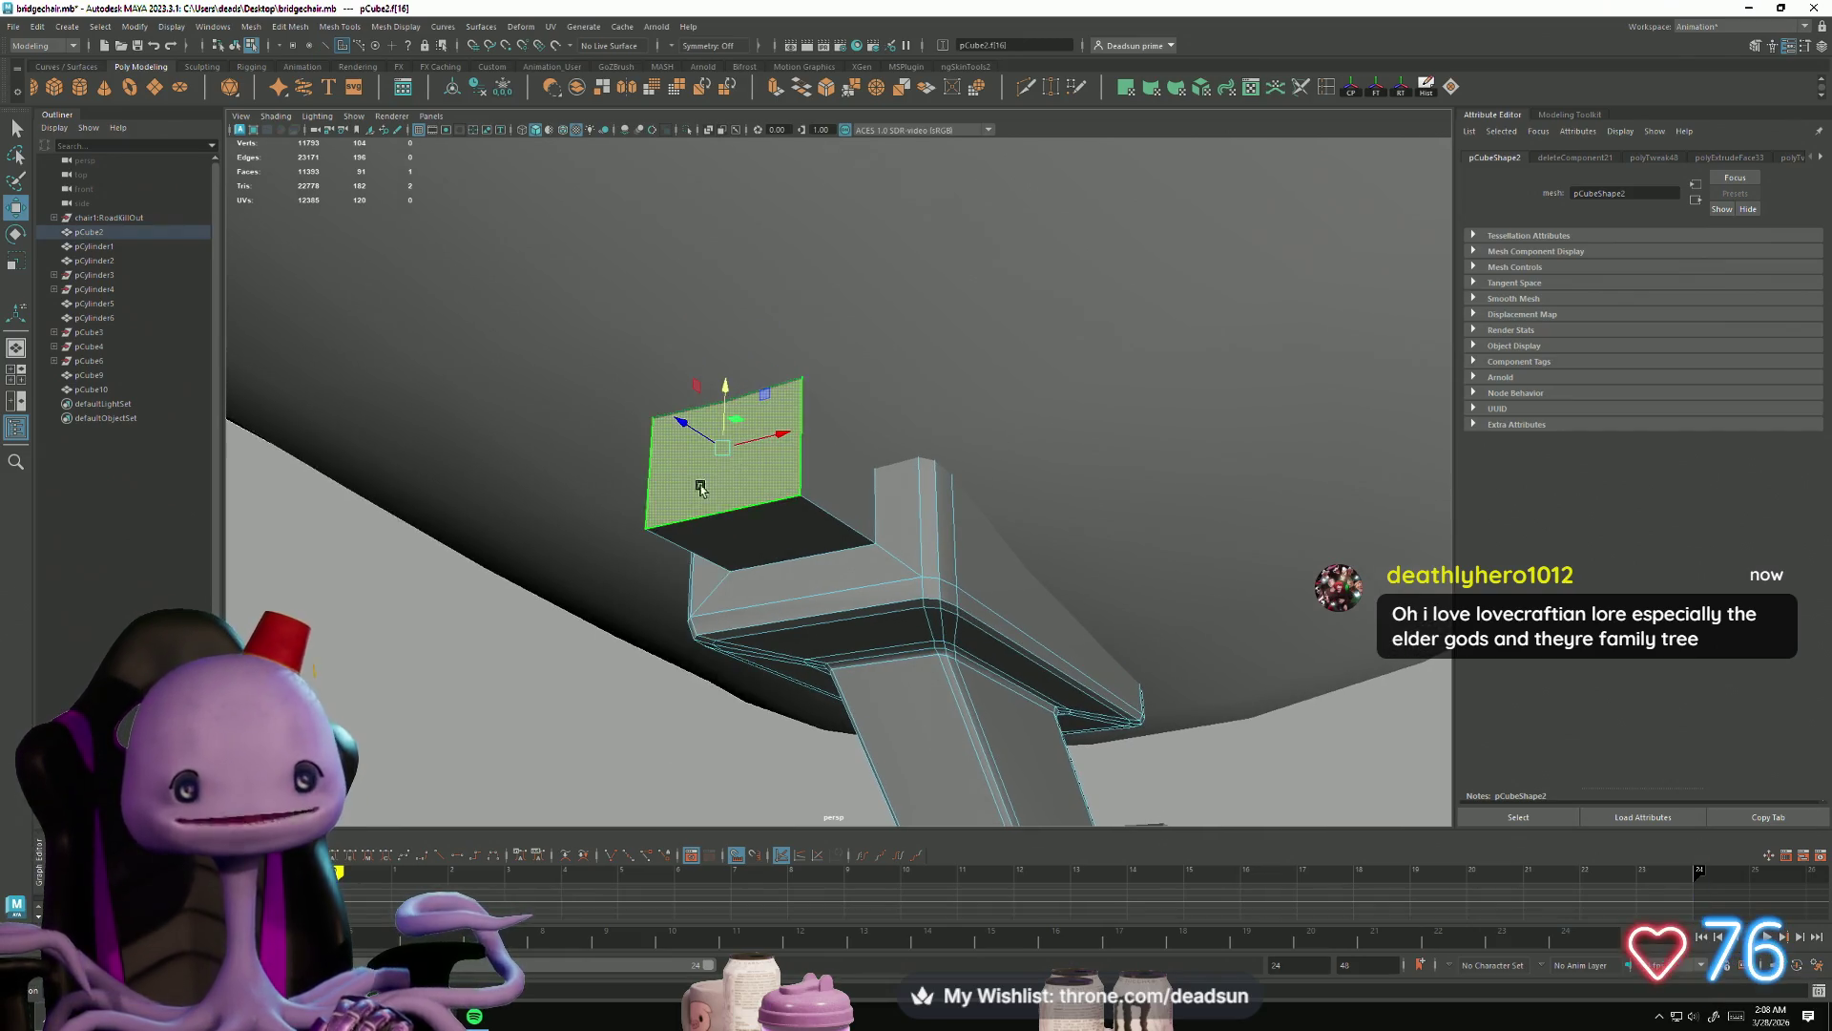
pyautogui.keyDown('alt'); pyautogui.moveTo(701, 488); pyautogui.dragTo(622, 508); pyautogui.keyUp('alt')
pyautogui.hotkey('ctrl', 'e')
pyautogui.moveTo(646, 385)
pyautogui.mouseDown()
pyautogui.moveTo(667, 376)
pyautogui.moveTo(720, 576)
pyautogui.moveTo(949, 679)
pyautogui.moveTo(1320, 675)
pyautogui.moveTo(552, 605)
pyautogui.moveTo(1149, 716)
pyautogui.moveTo(904, 626)
pyautogui.moveTo(875, 524)
pyautogui.mouseUp()
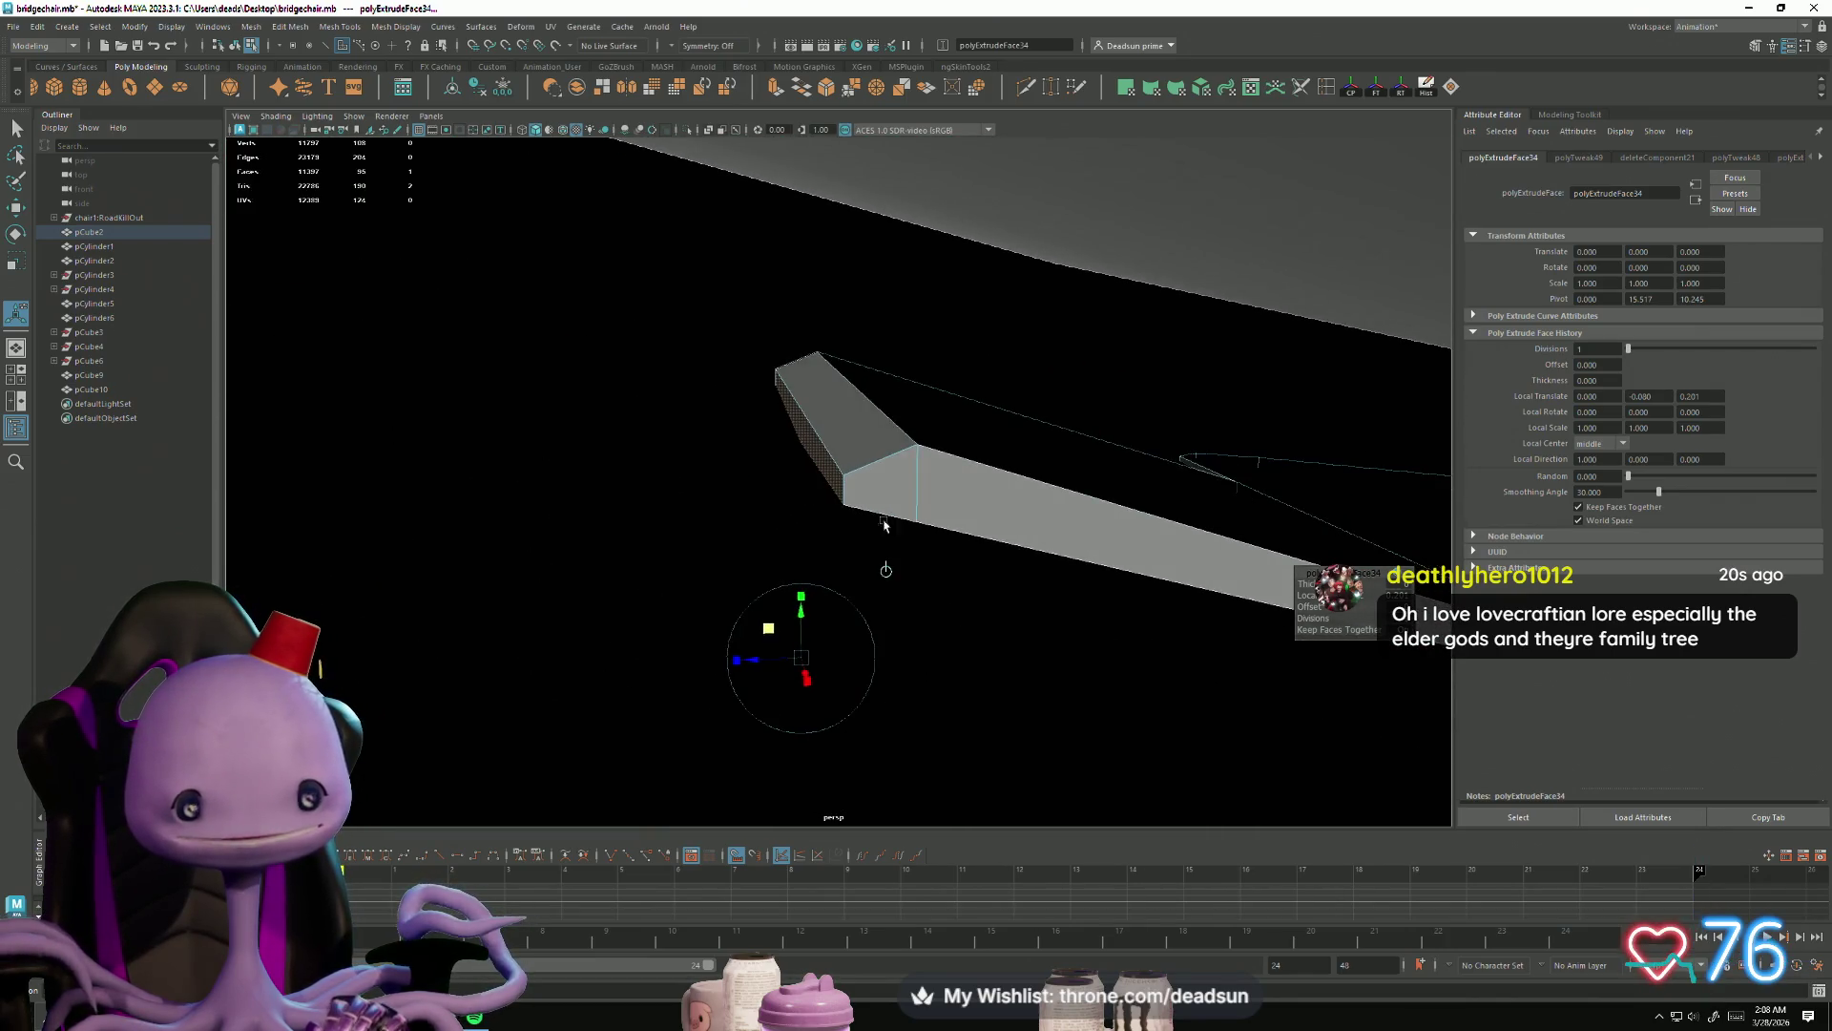
pyautogui.click(819, 391)
pyautogui.press('r')
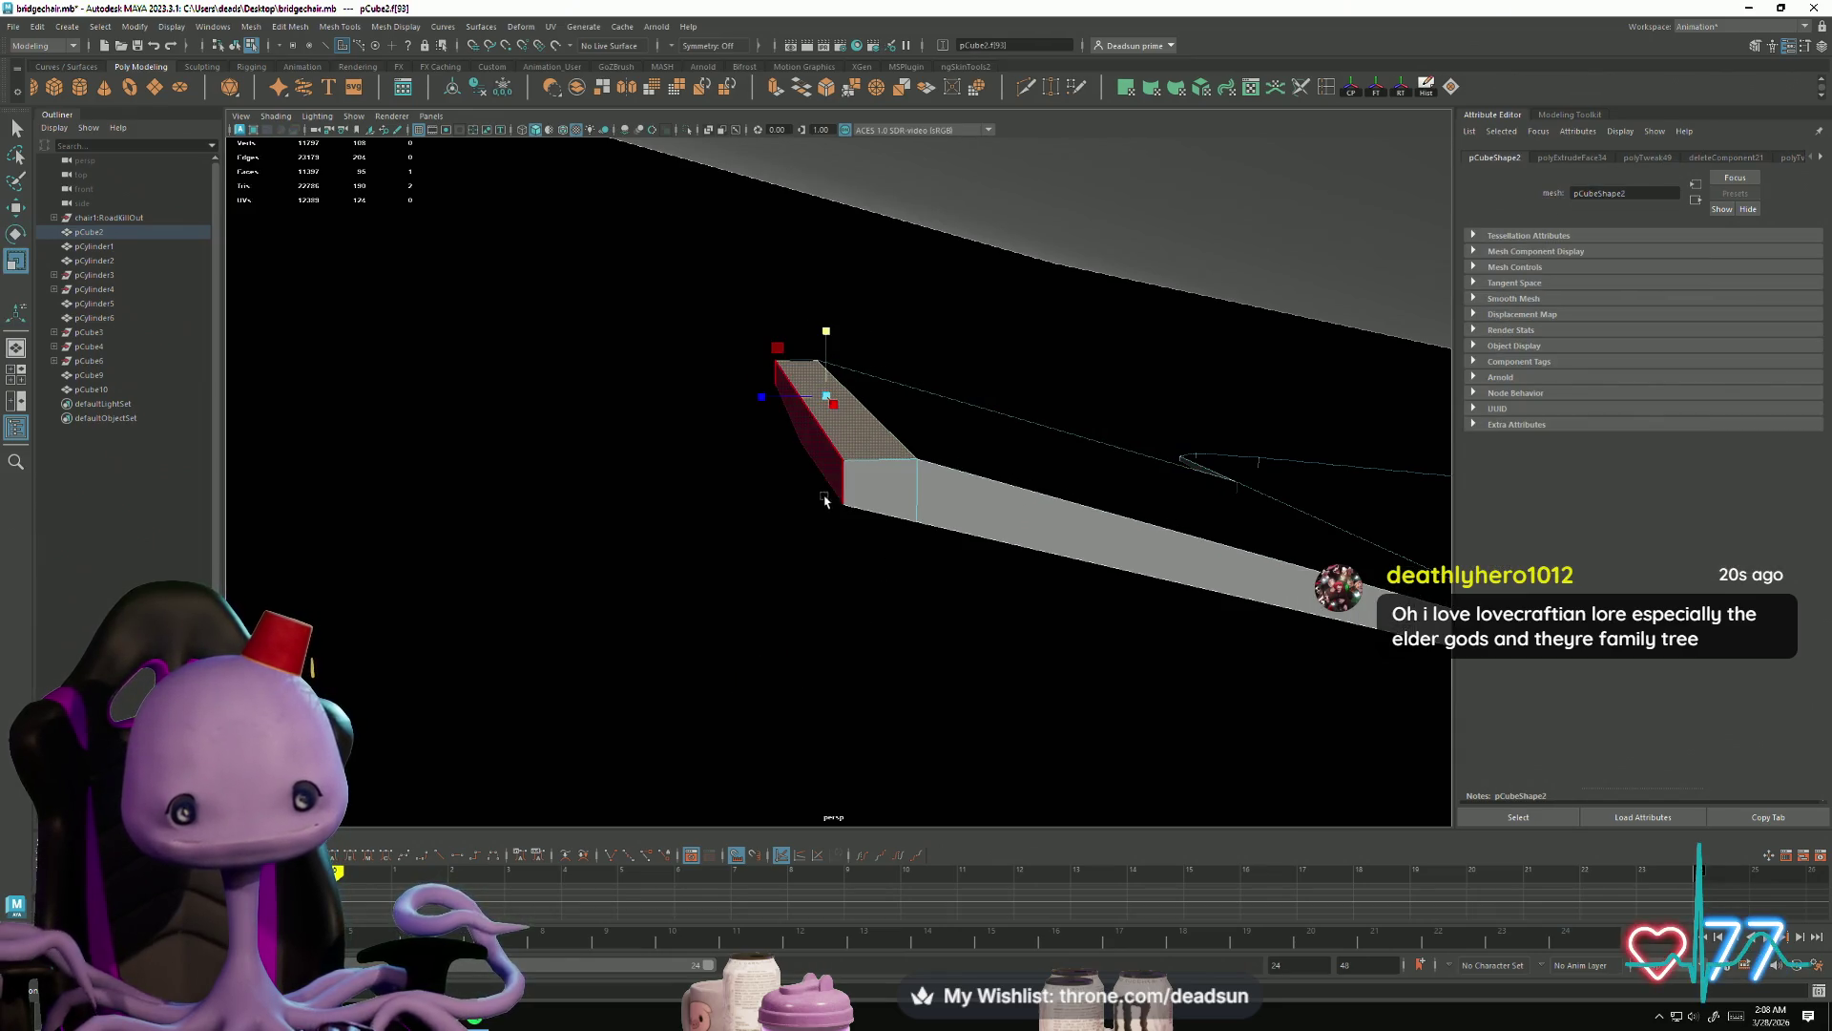
pyautogui.press('Delete')
# Step: Select the box's top face, then one of its edges with the Move tool active
pyautogui.moveTo(1092, 601)
pyautogui.keyDown('alt'); pyautogui.mouseDown()
pyautogui.moveTo(789, 511)
pyautogui.moveTo(630, 512)
pyautogui.moveTo(715, 441)
pyautogui.moveTo(634, 470)
pyautogui.moveTo(716, 483)
pyautogui.mouseUp(); pyautogui.keyUp('alt')
pyautogui.click(827, 569)
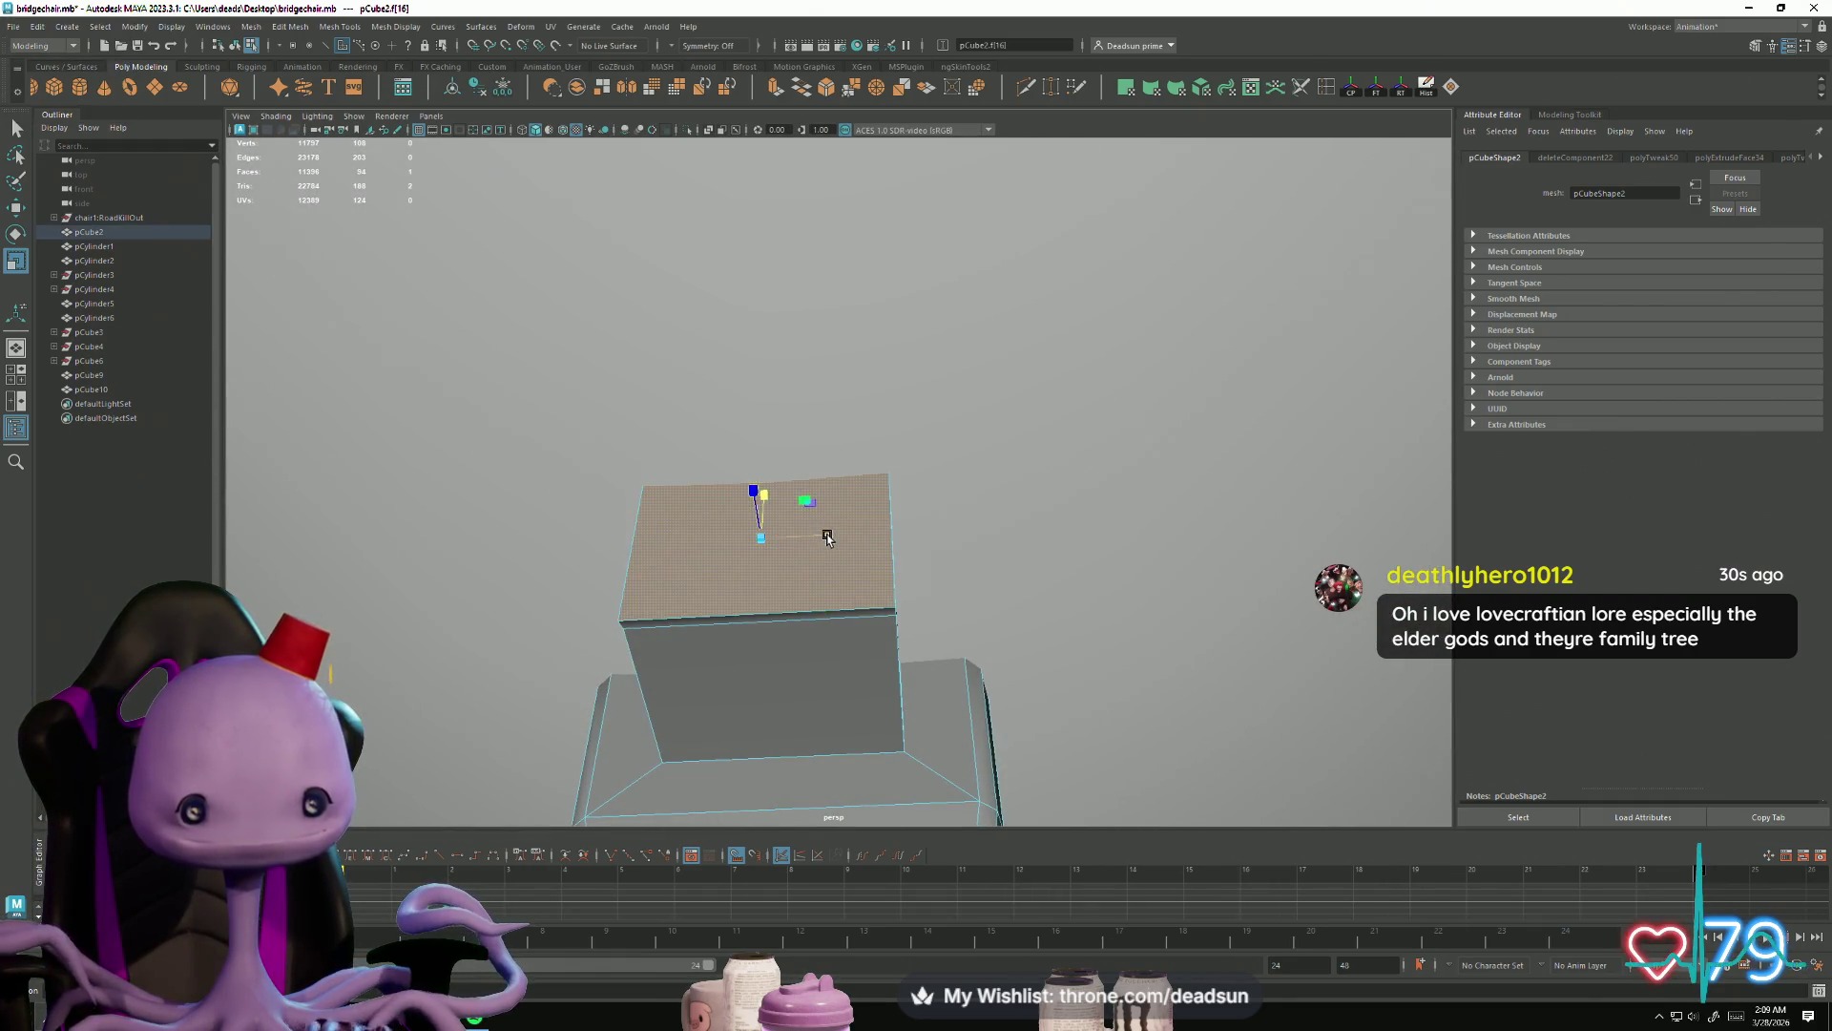
pyautogui.moveTo(822, 528)
pyautogui.keyDown('alt'); pyautogui.mouseDown()
pyautogui.moveTo(747, 643)
pyautogui.moveTo(839, 634)
pyautogui.mouseUp(); pyautogui.keyUp('alt')
pyautogui.moveTo(839, 634); pyautogui.dragTo(840, 573, button='right')
pyautogui.click(836, 637)
pyautogui.keyDown('alt'); pyautogui.moveTo(836, 636); pyautogui.dragTo(776, 654); pyautogui.keyUp('alt')
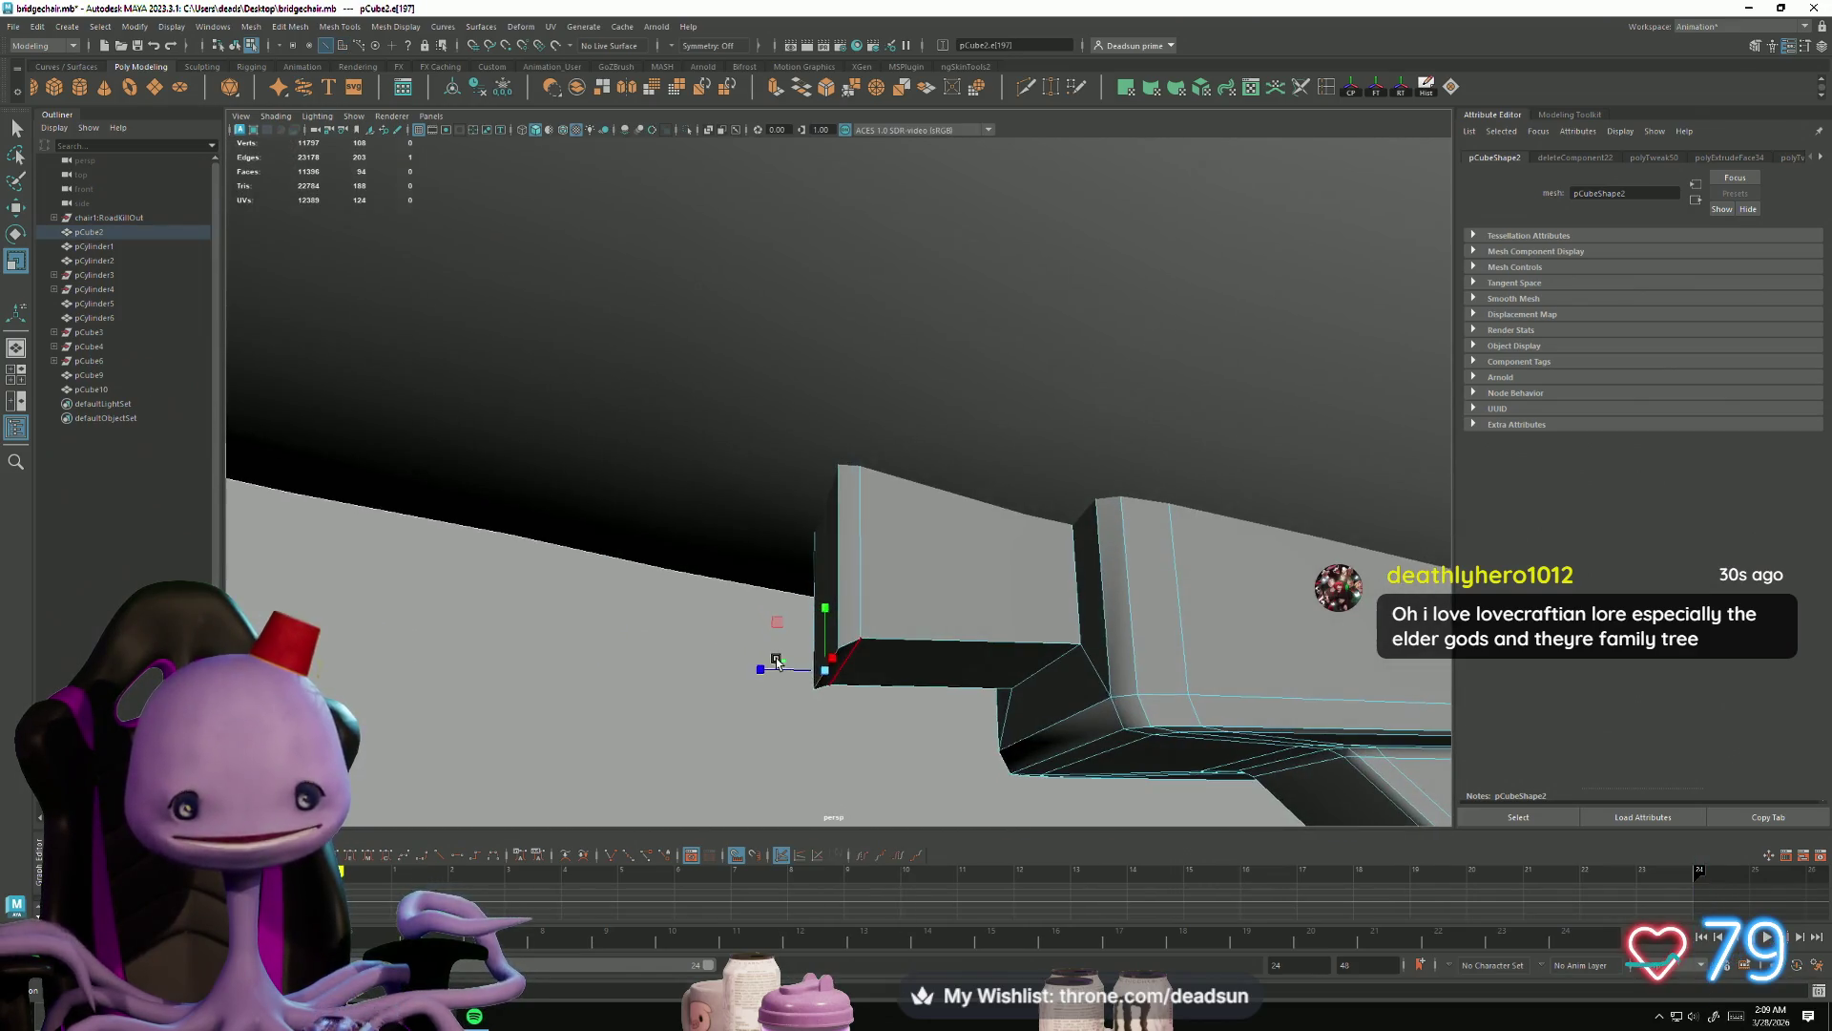
pyautogui.press('w')
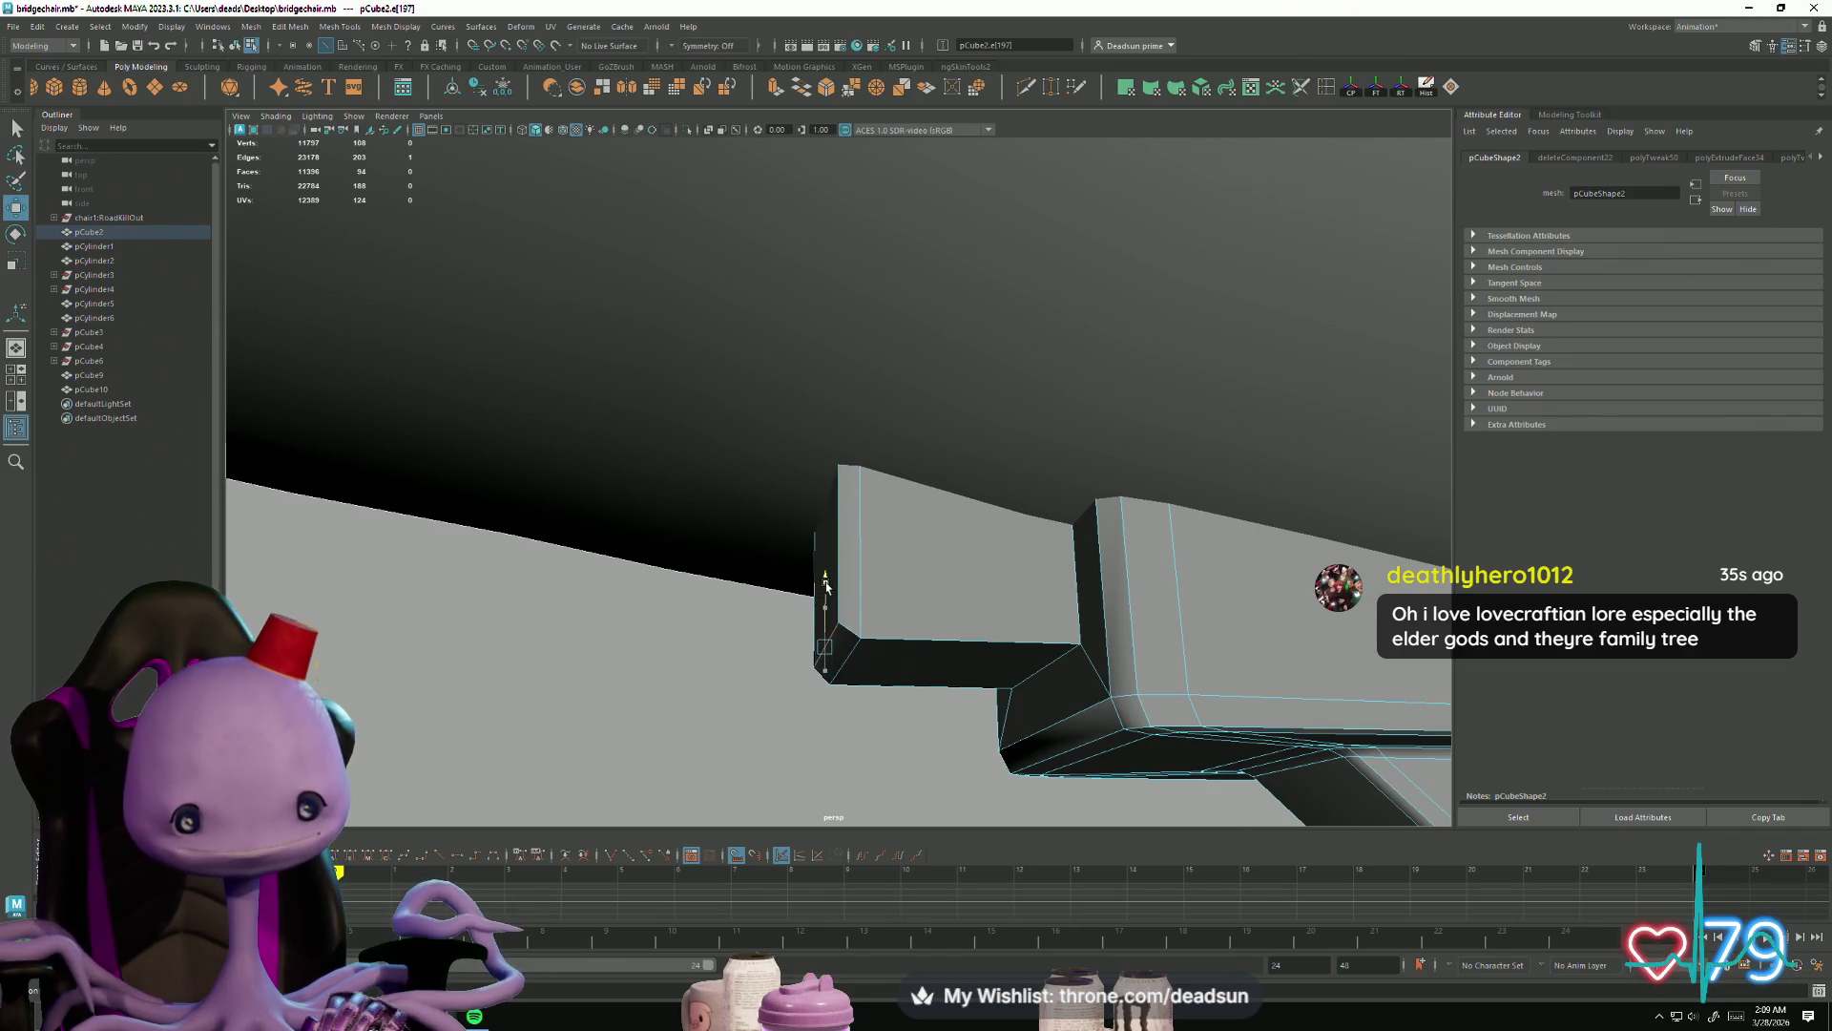
pyautogui.scroll(-5, 704, 638)
# Step: Return to object mode, frame the whole chair, and select the armrest band
pyautogui.moveTo(703, 638)
pyautogui.keyDown('alt'); pyautogui.mouseDown()
pyautogui.moveTo(699, 683)
pyautogui.moveTo(847, 691)
pyautogui.moveTo(788, 534)
pyautogui.mouseUp(); pyautogui.keyUp('alt')
pyautogui.moveTo(789, 534); pyautogui.dragTo(788, 534, button='right')
pyautogui.click(962, 698)
pyautogui.press('f')
pyautogui.moveTo(798, 613)
pyautogui.keyDown('alt'); pyautogui.mouseDown()
pyautogui.moveTo(646, 592)
pyautogui.moveTo(507, 639)
pyautogui.moveTo(728, 617)
pyautogui.moveTo(699, 605)
pyautogui.moveTo(644, 647)
pyautogui.moveTo(401, 626)
pyautogui.moveTo(392, 655)
pyautogui.moveTo(503, 637)
pyautogui.mouseUp(); pyautogui.keyUp('alt')
pyautogui.keyDown('alt'); pyautogui.moveTo(503, 636); pyautogui.dragTo(1012, 658, button='right'); pyautogui.keyUp('alt')
pyautogui.click(799, 448)
pyautogui.keyDown('alt'); pyautogui.moveTo(652, 578); pyautogui.dragTo(653, 620); pyautogui.keyUp('alt')
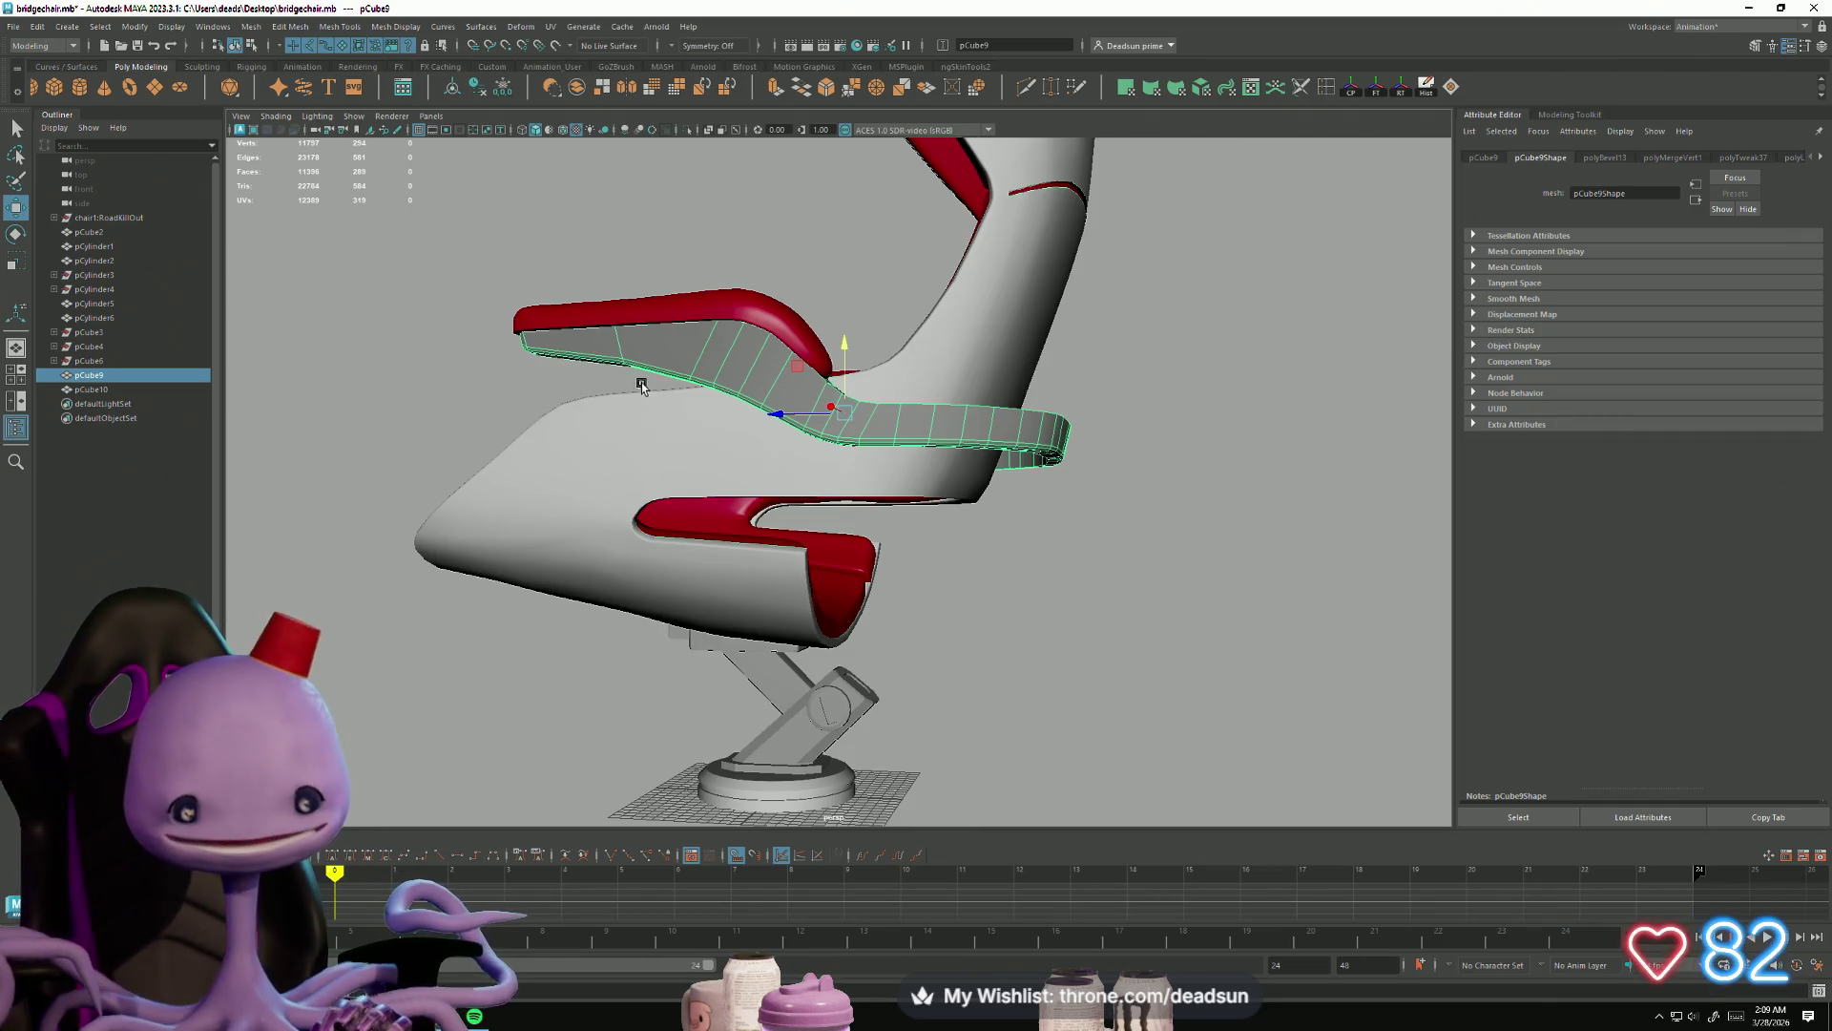
# Step: Put the armrest band pCube9 in edge mode and try selecting its edge loops
pyautogui.keyDown('alt'); pyautogui.moveTo(641, 387); pyautogui.dragTo(670, 376); pyautogui.keyUp('alt')
pyautogui.scroll(5, 733, 421)
pyautogui.moveTo(714, 344); pyautogui.dragTo(715, 317, button='right')
pyautogui.doubleClick(697, 363)
pyautogui.scroll(-5, 769, 507)
pyautogui.keyDown('alt'); pyautogui.moveTo(769, 507); pyautogui.dragTo(758, 524); pyautogui.keyUp('alt')
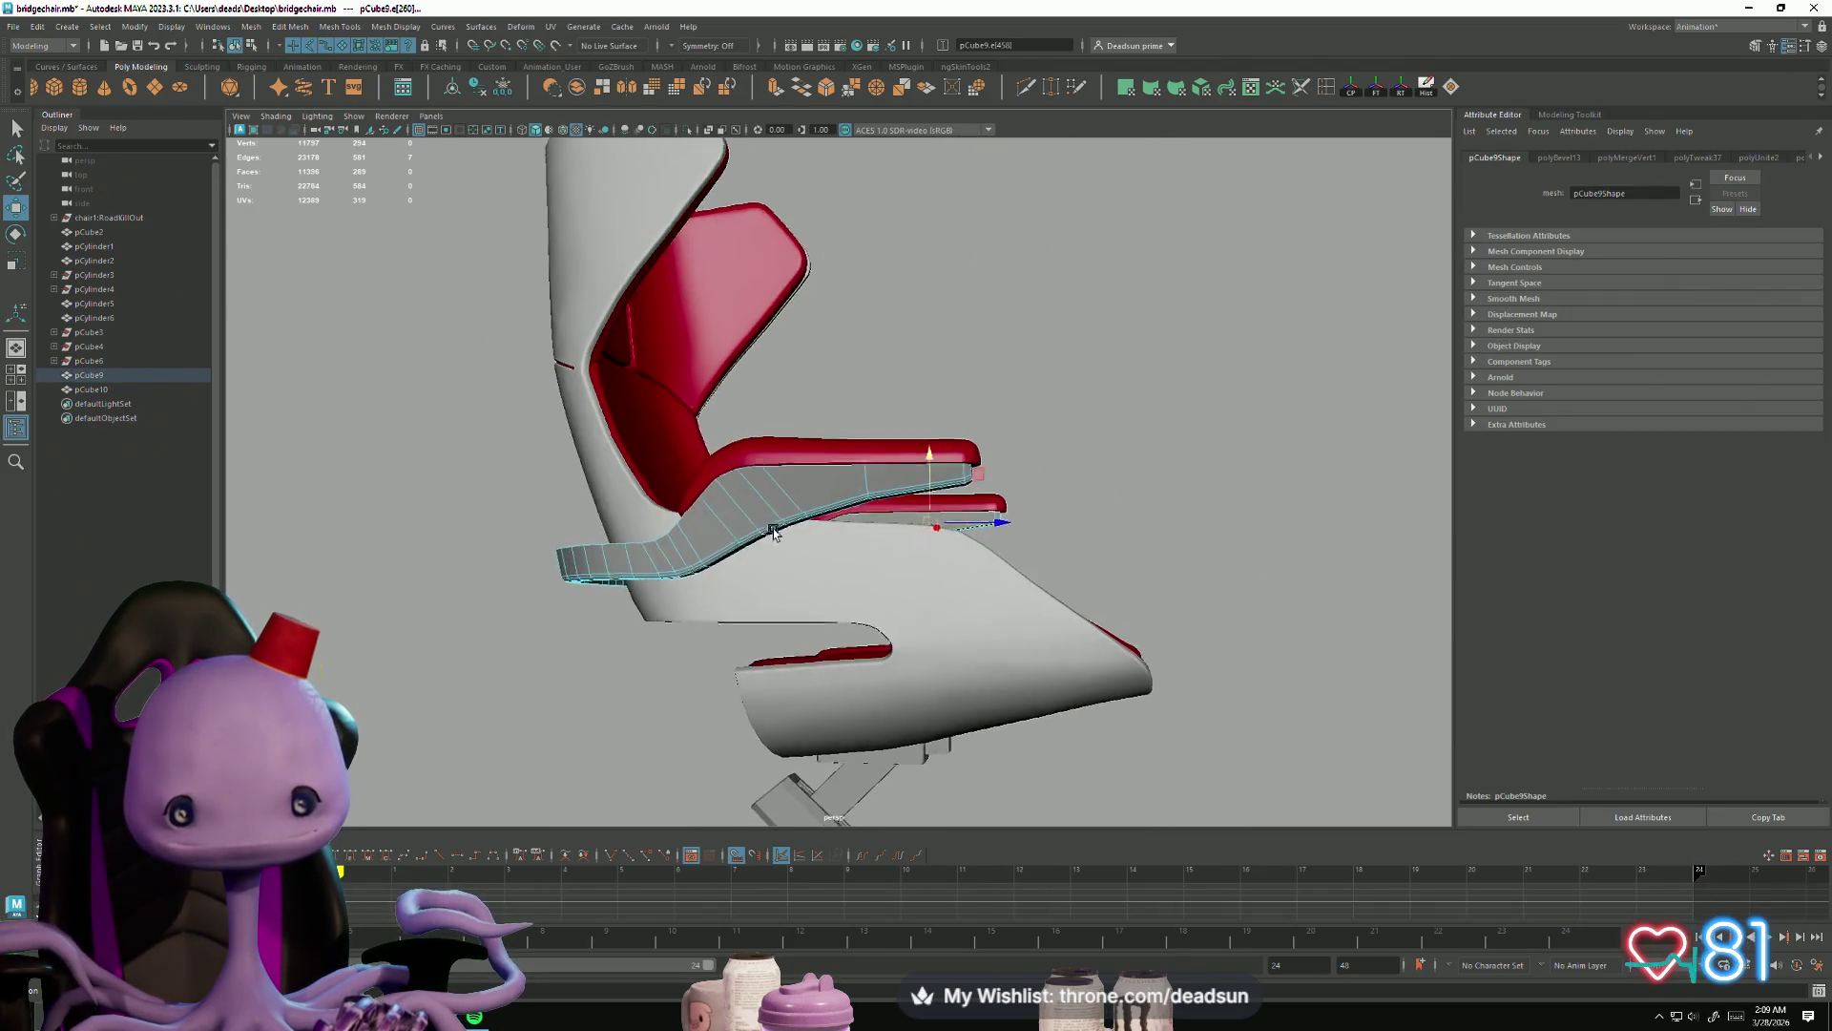
pyautogui.scroll(3, 759, 523)
pyautogui.doubleClick(957, 530)
pyautogui.press('r')
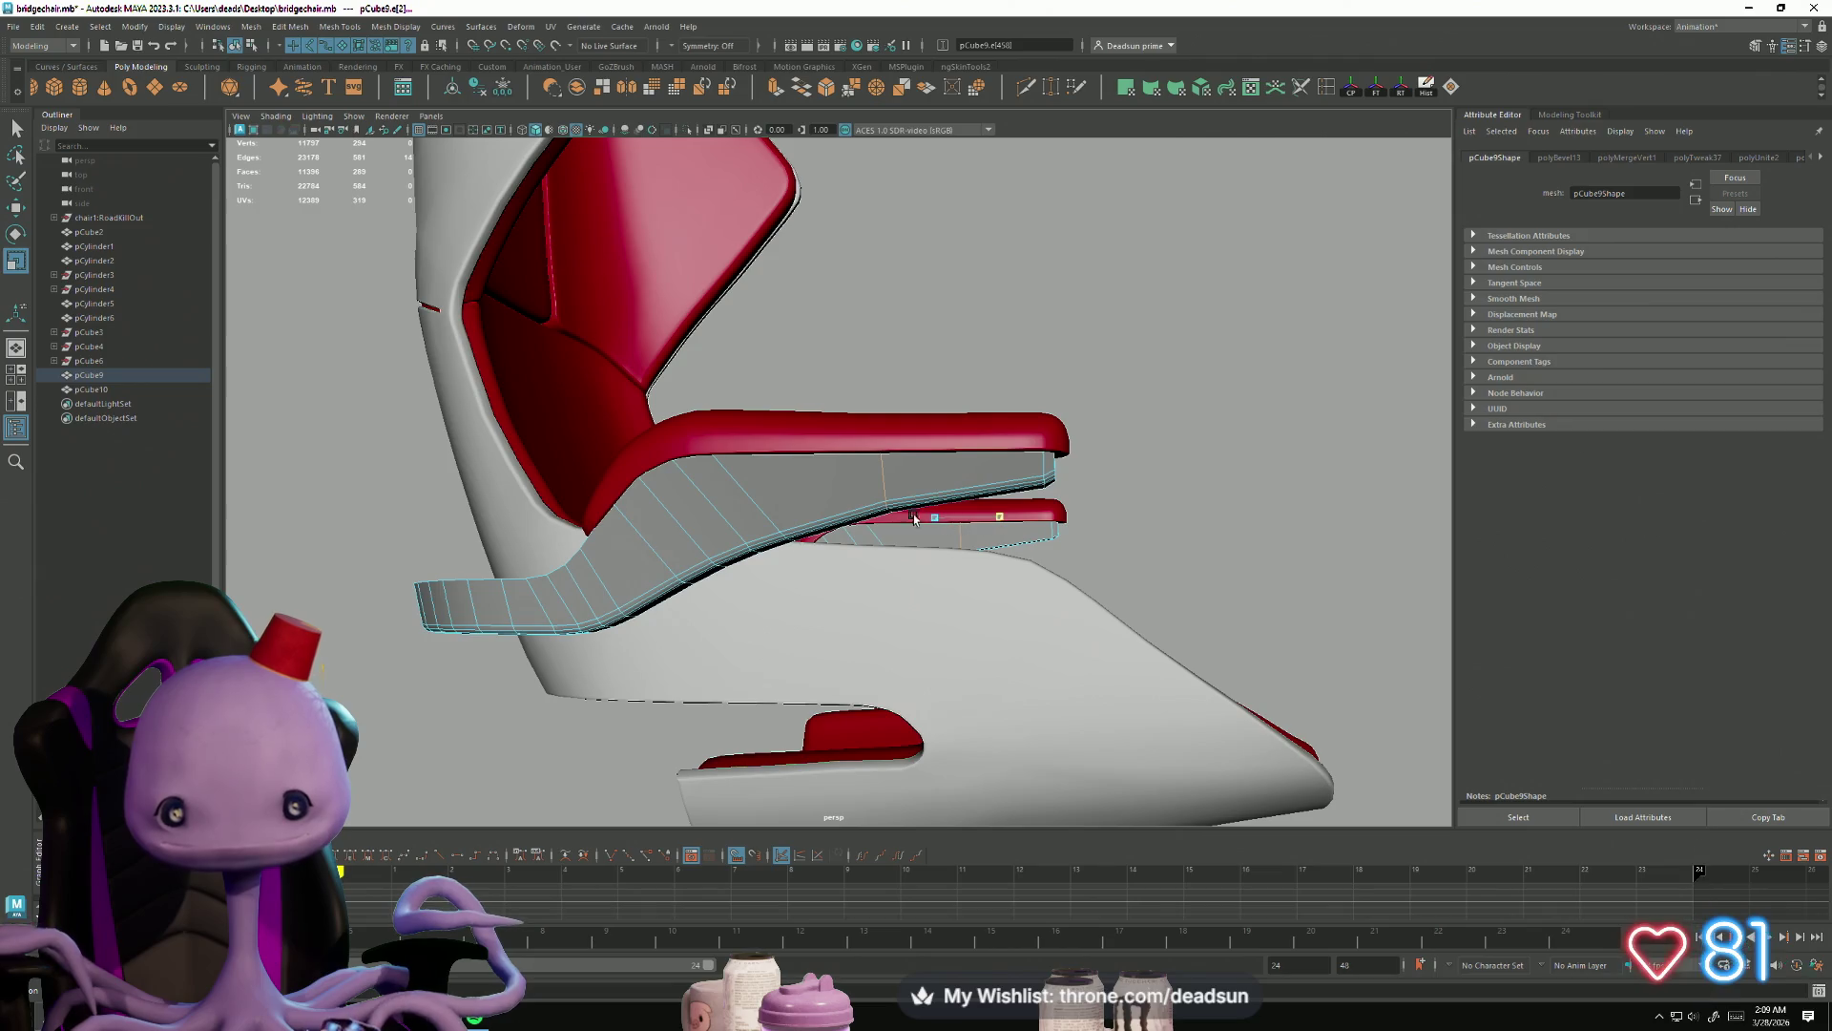
# Step: Reselect the target edge loop on the armrest band and check it from below
pyautogui.moveTo(863, 518)
pyautogui.keyDown('alt'); pyautogui.mouseDown()
pyautogui.moveTo(798, 531)
pyautogui.moveTo(805, 410)
pyautogui.mouseUp(); pyautogui.keyUp('alt')
pyautogui.moveTo(815, 417); pyautogui.dragTo(862, 398, button='right')
pyautogui.moveTo(674, 369); pyautogui.dragTo(674, 334, button='right')
pyautogui.doubleClick(674, 370)
pyautogui.moveTo(674, 370)
pyautogui.keyDown('alt'); pyautogui.mouseDown()
pyautogui.moveTo(683, 467)
pyautogui.moveTo(818, 465)
pyautogui.mouseUp(); pyautogui.keyUp('alt')
pyautogui.doubleClick(807, 398)
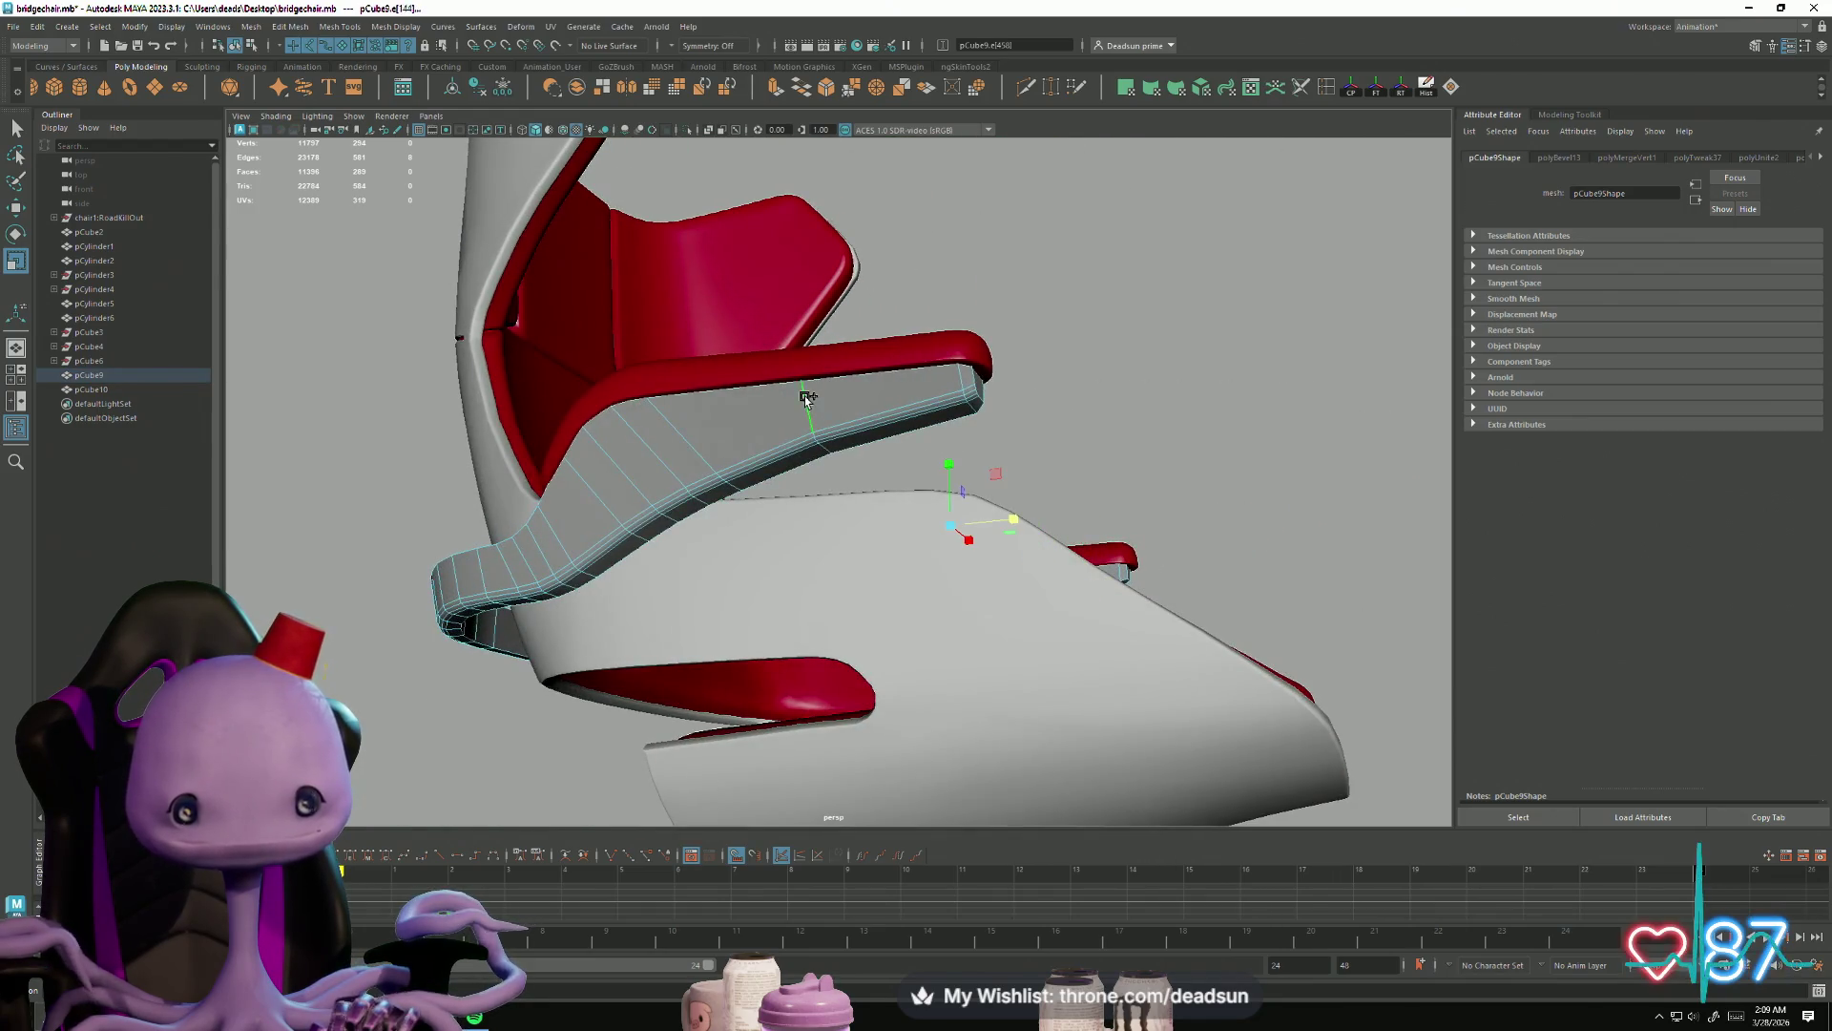
pyautogui.moveTo(997, 181)
pyautogui.keyDown('alt'); pyautogui.mouseDown()
pyautogui.moveTo(851, 318)
pyautogui.moveTo(744, 477)
pyautogui.moveTo(908, 480)
pyautogui.moveTo(760, 531)
pyautogui.moveTo(753, 516)
pyautogui.mouseUp(); pyautogui.keyUp('alt')
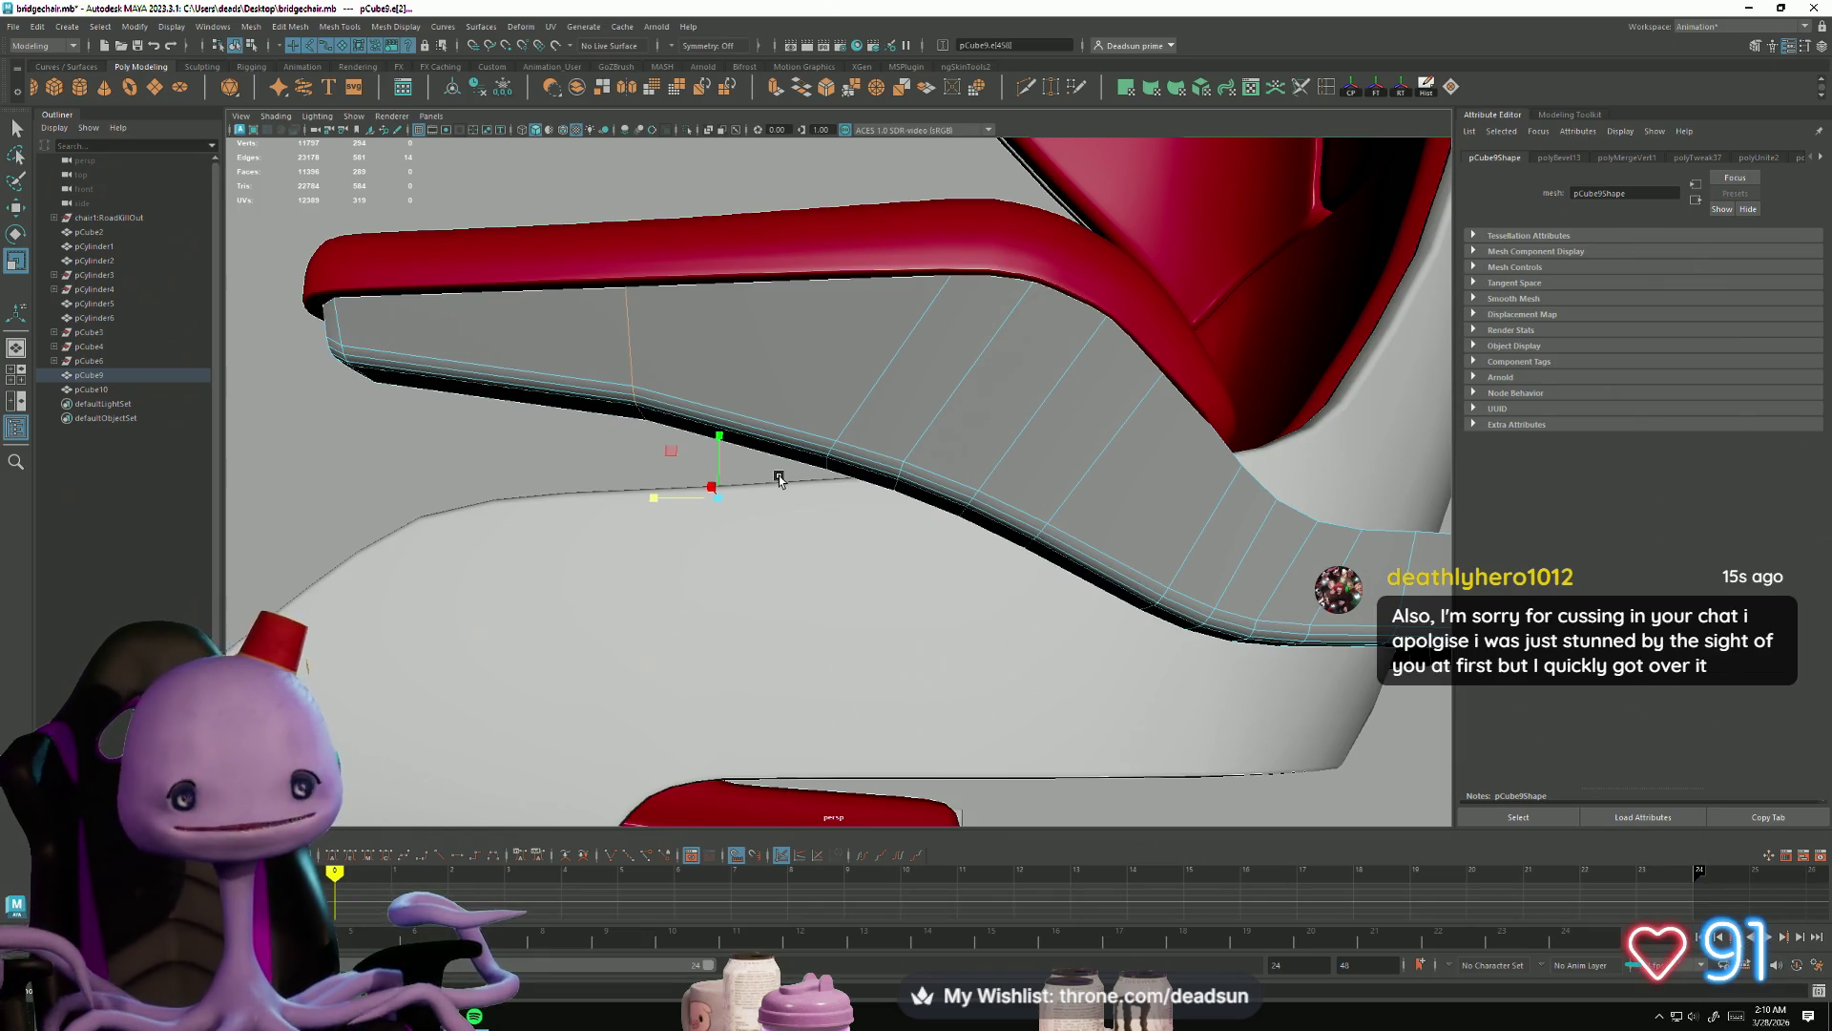
pyautogui.moveTo(737, 417)
pyautogui.keyDown('alt'); pyautogui.mouseDown()
pyautogui.moveTo(715, 483)
pyautogui.moveTo(852, 495)
pyautogui.moveTo(1067, 472)
pyautogui.moveTo(1088, 439)
pyautogui.moveTo(1050, 413)
pyautogui.moveTo(905, 435)
pyautogui.moveTo(1135, 597)
pyautogui.moveTo(988, 502)
pyautogui.mouseUp(); pyautogui.keyUp('alt')
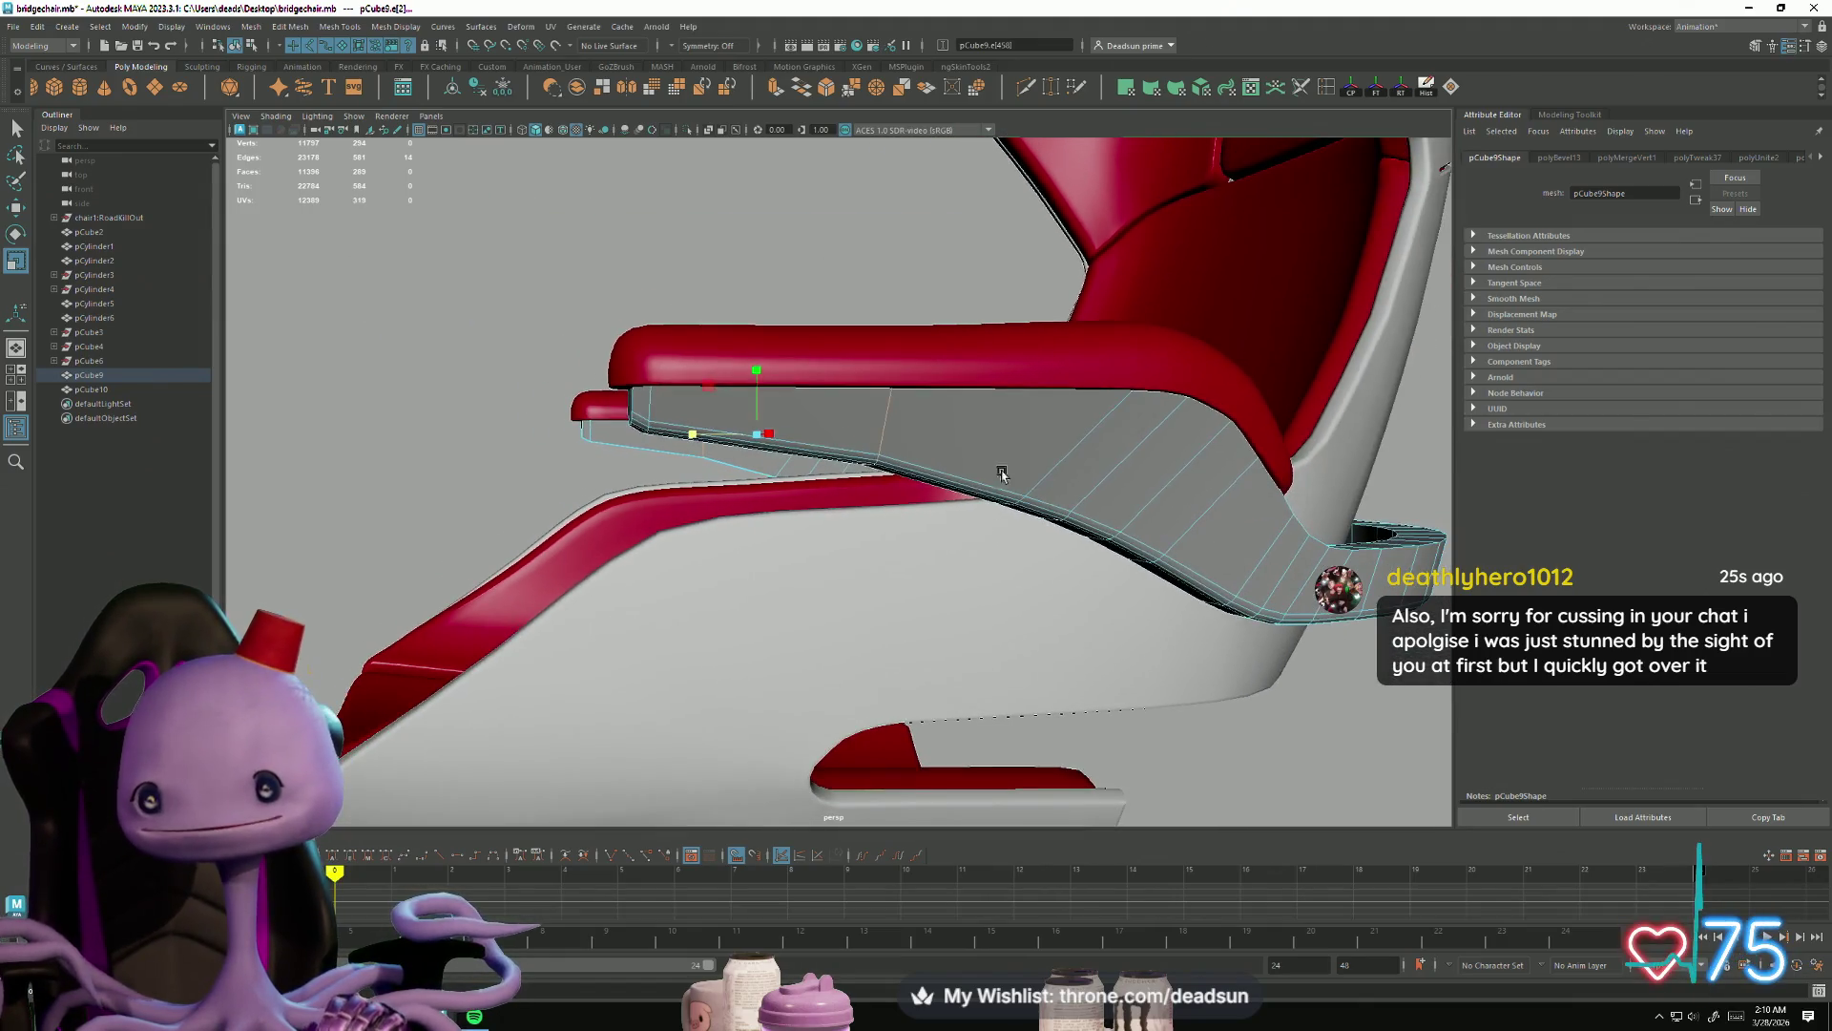
pyautogui.keyDown('alt'); pyautogui.moveTo(936, 384); pyautogui.dragTo(1199, 172); pyautogui.keyUp('alt')
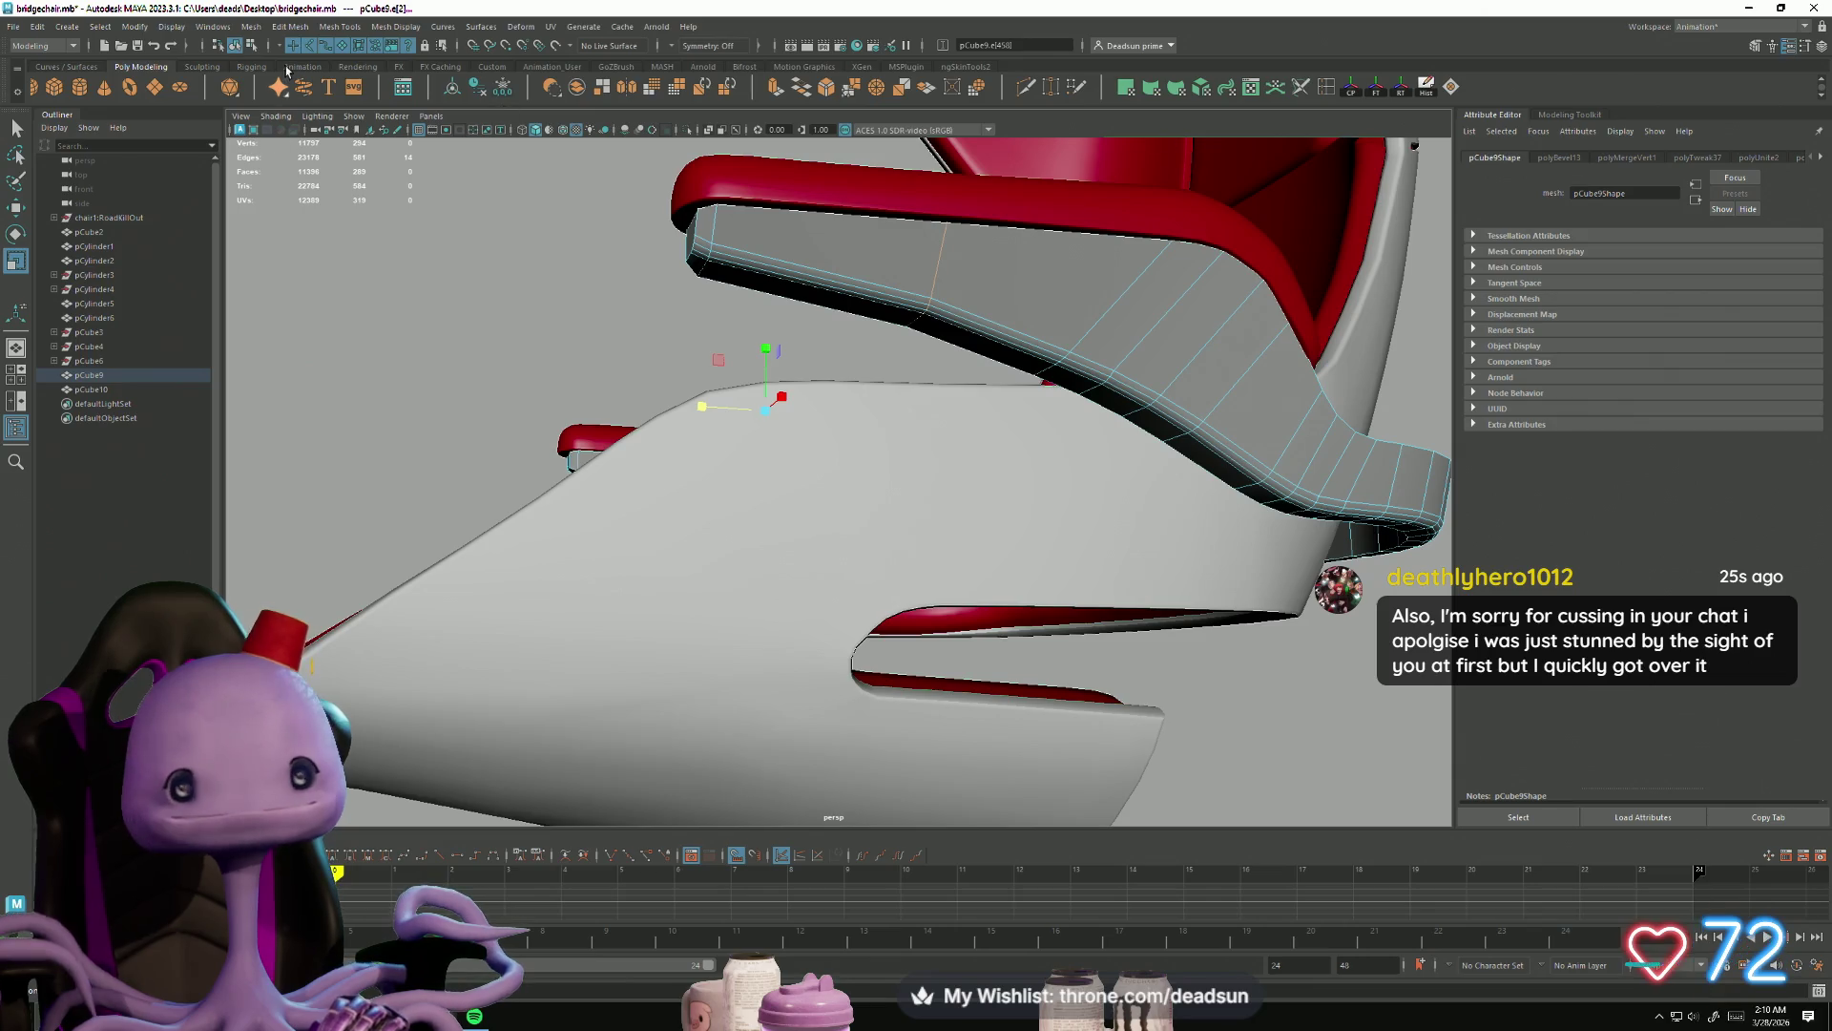
pyautogui.click(251, 26)
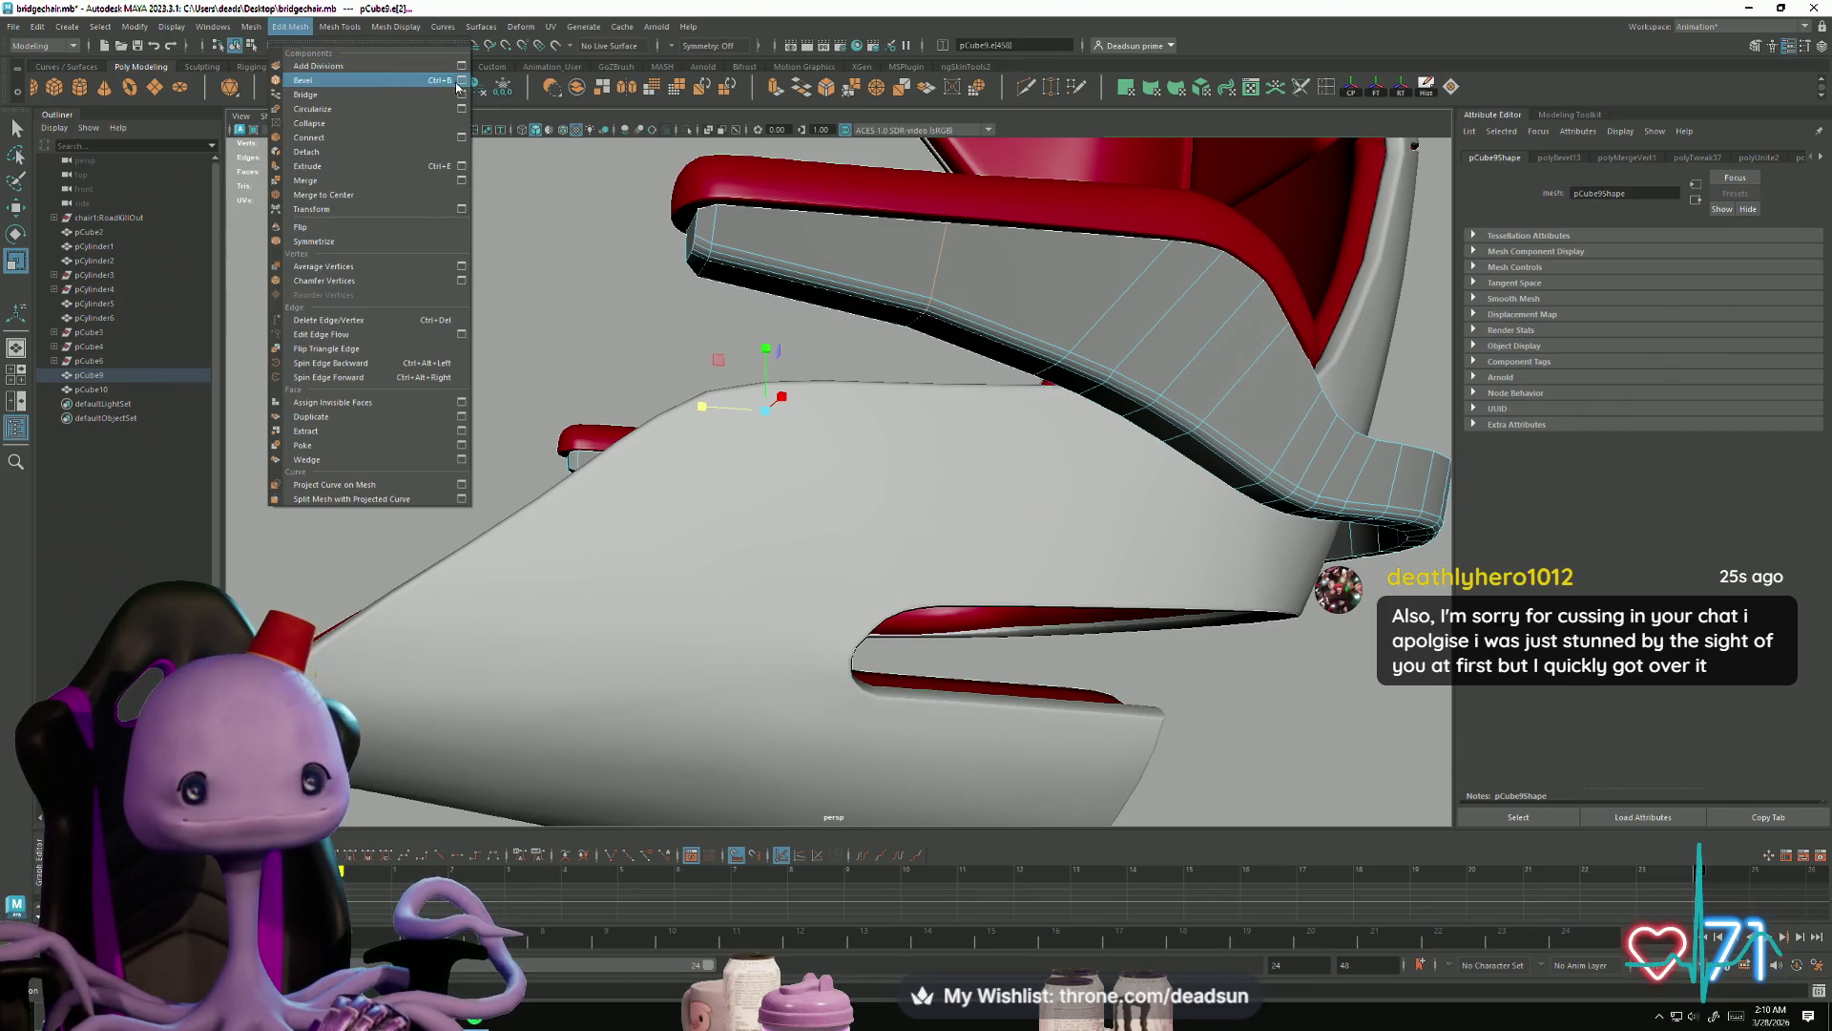
# Step: Bevel the armrest band's edge loop at width 0.3506 with 2 segments, then close Bevel Options
pyautogui.click(462, 81)
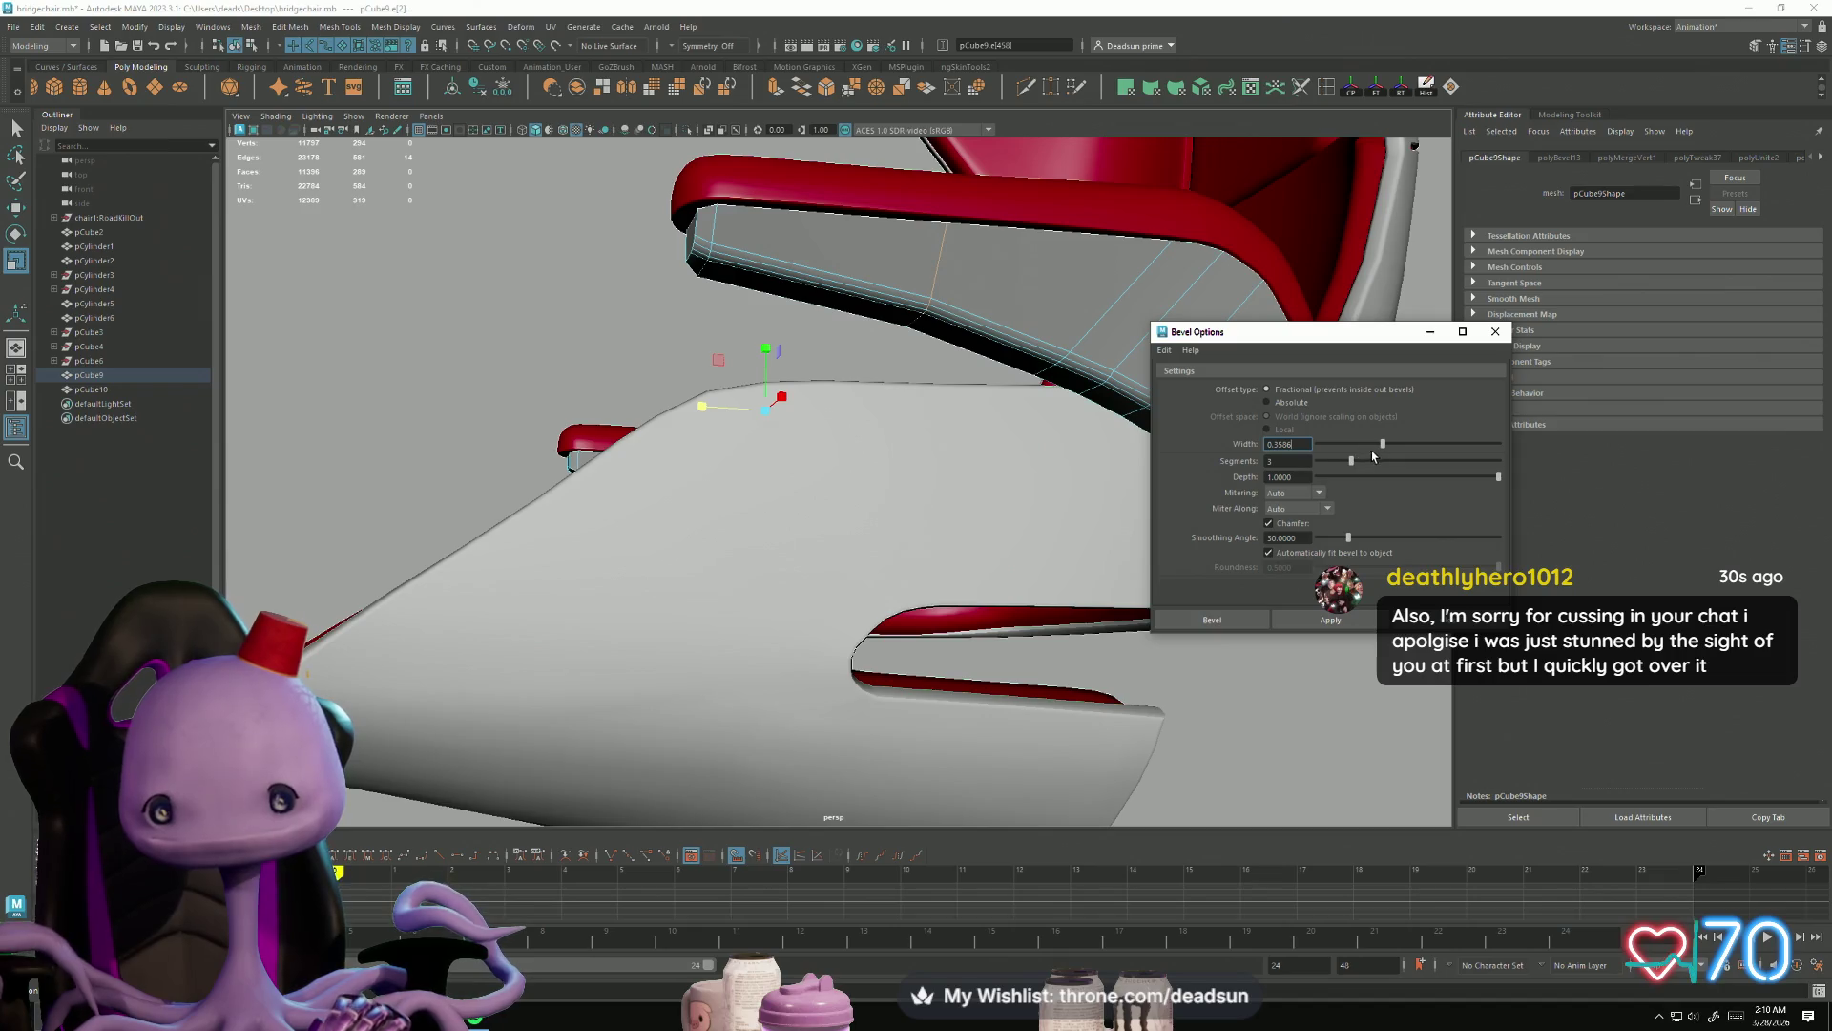
pyautogui.click(1331, 619)
pyautogui.moveTo(910, 547)
pyautogui.keyDown('alt'); pyautogui.mouseDown(button='middle')
pyautogui.moveTo(885, 571)
pyautogui.moveTo(830, 539)
pyautogui.mouseUp(button='middle'); pyautogui.keyUp('alt')
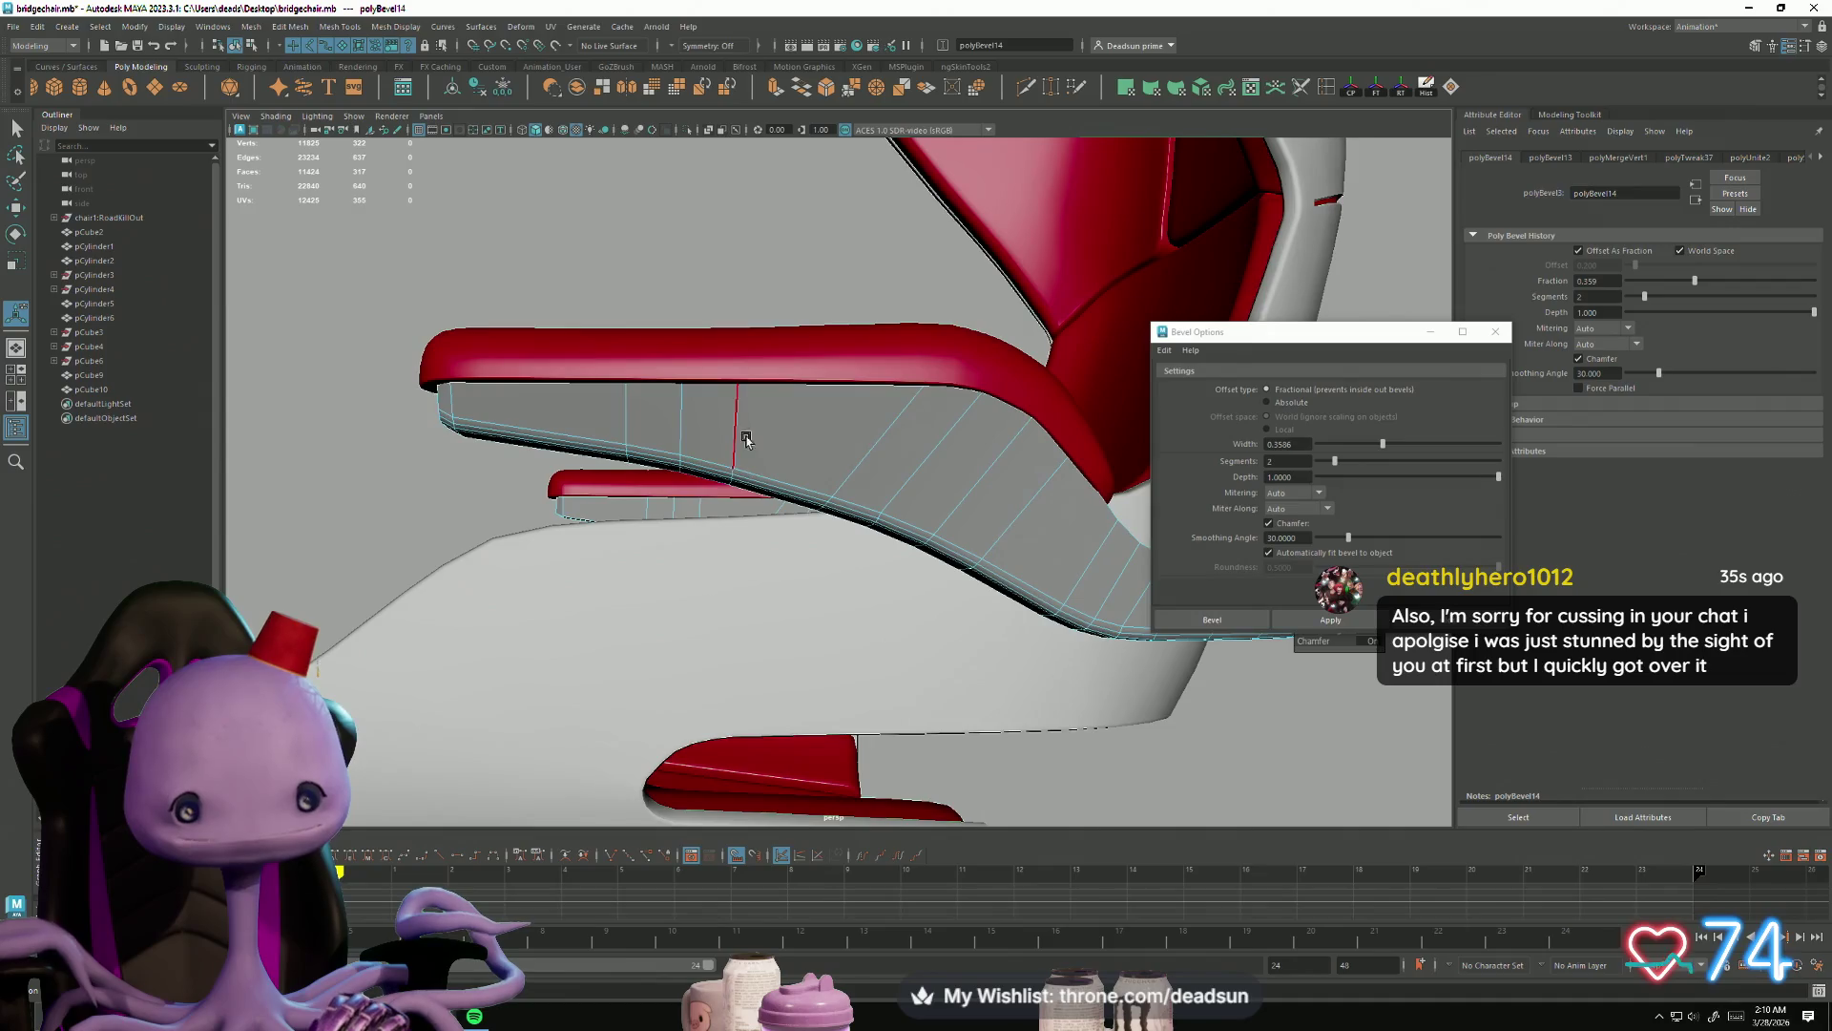
pyautogui.press('q')
pyautogui.click(828, 544)
pyautogui.press('f')
pyautogui.moveTo(827, 544)
pyautogui.keyDown('alt'); pyautogui.mouseDown()
pyautogui.moveTo(780, 570)
pyautogui.moveTo(818, 563)
pyautogui.mouseUp(); pyautogui.keyUp('alt')
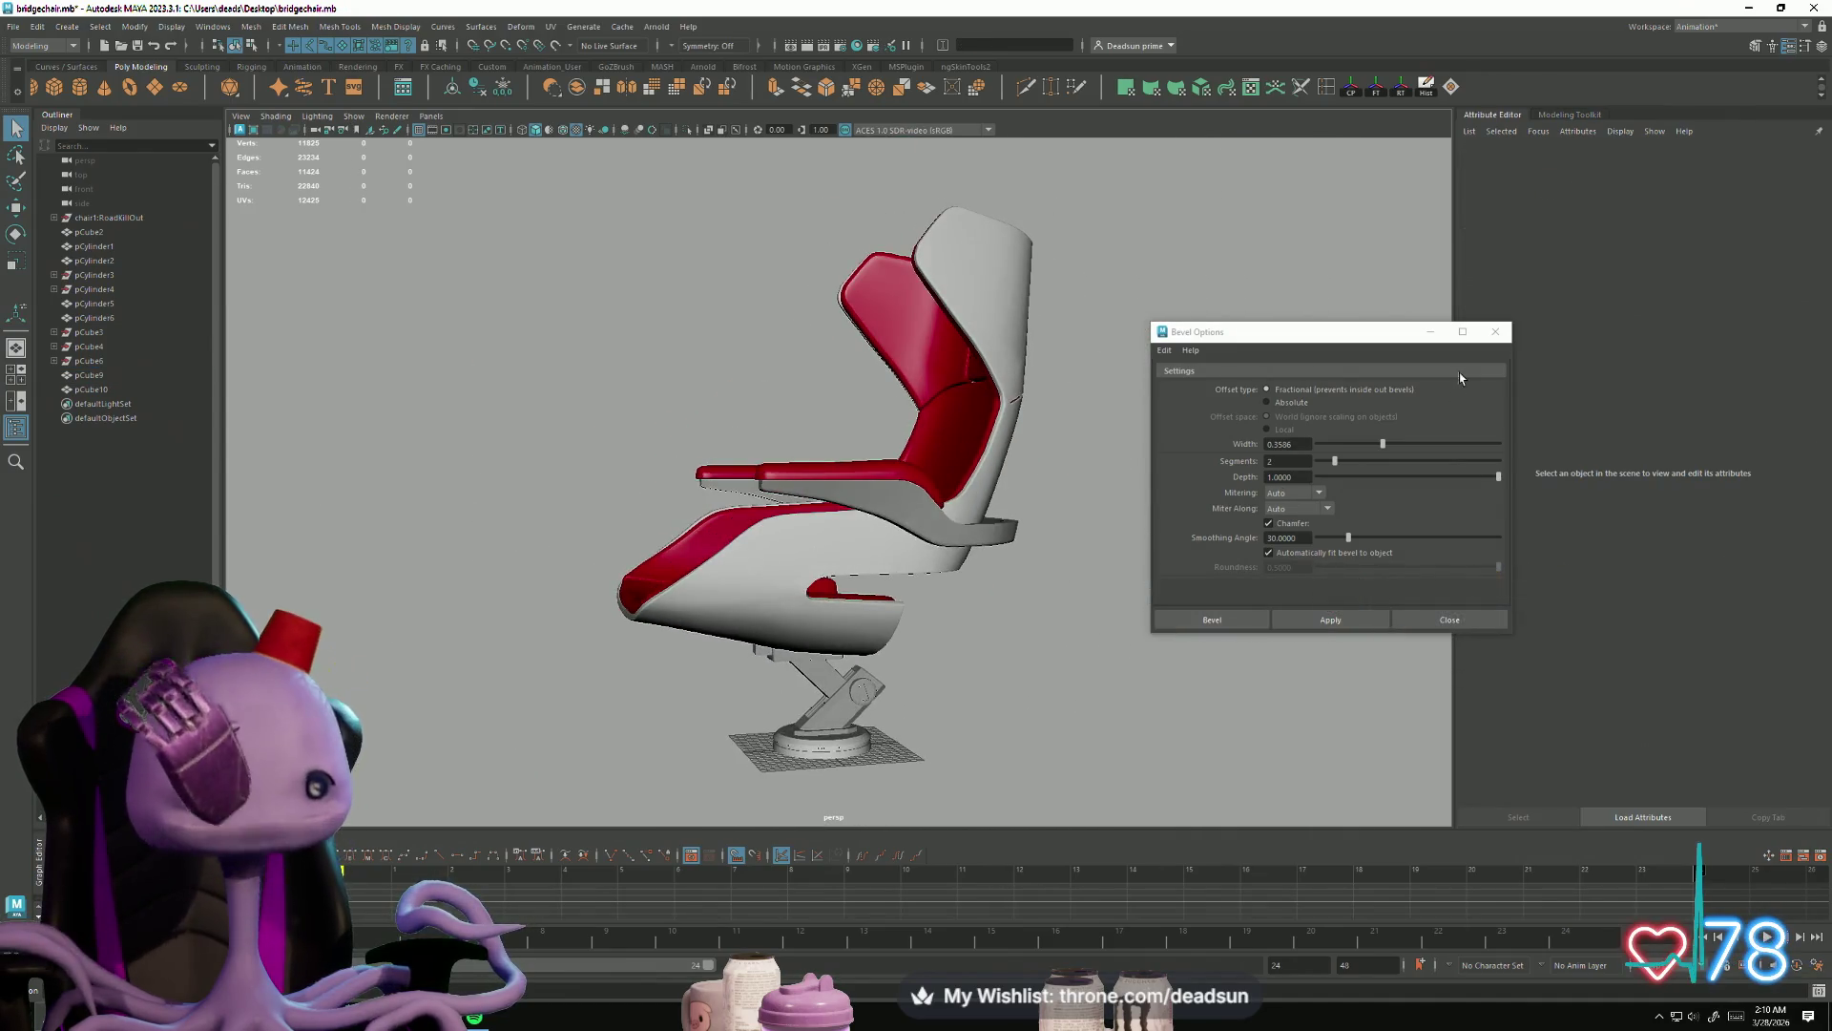
pyautogui.click(1495, 331)
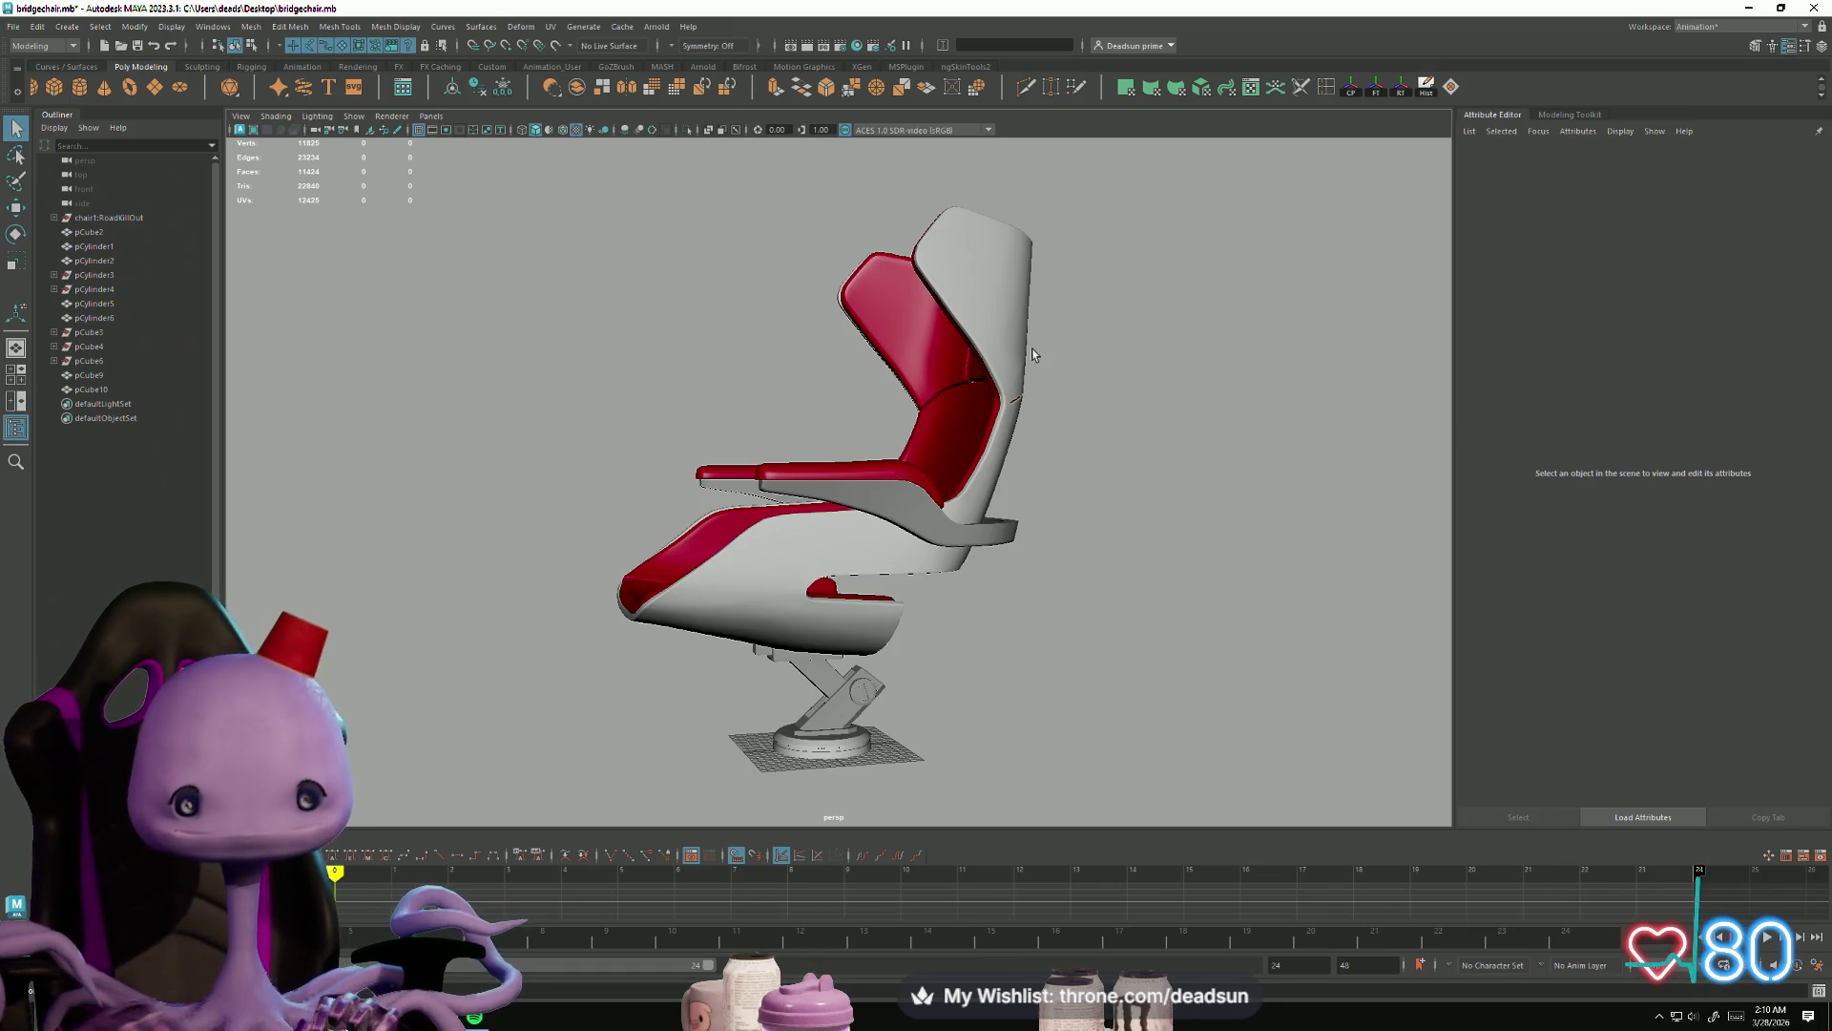
pyautogui.keyDown('alt'); pyautogui.moveTo(1032, 353); pyautogui.dragTo(1078, 355); pyautogui.keyUp('alt')
pyautogui.scroll(5, 1124, 674)
pyautogui.click(990, 447)
pyautogui.moveTo(893, 529)
pyautogui.keyDown('alt'); pyautogui.mouseDown()
pyautogui.moveTo(964, 552)
pyautogui.moveTo(886, 537)
pyautogui.mouseUp(); pyautogui.keyUp('alt')
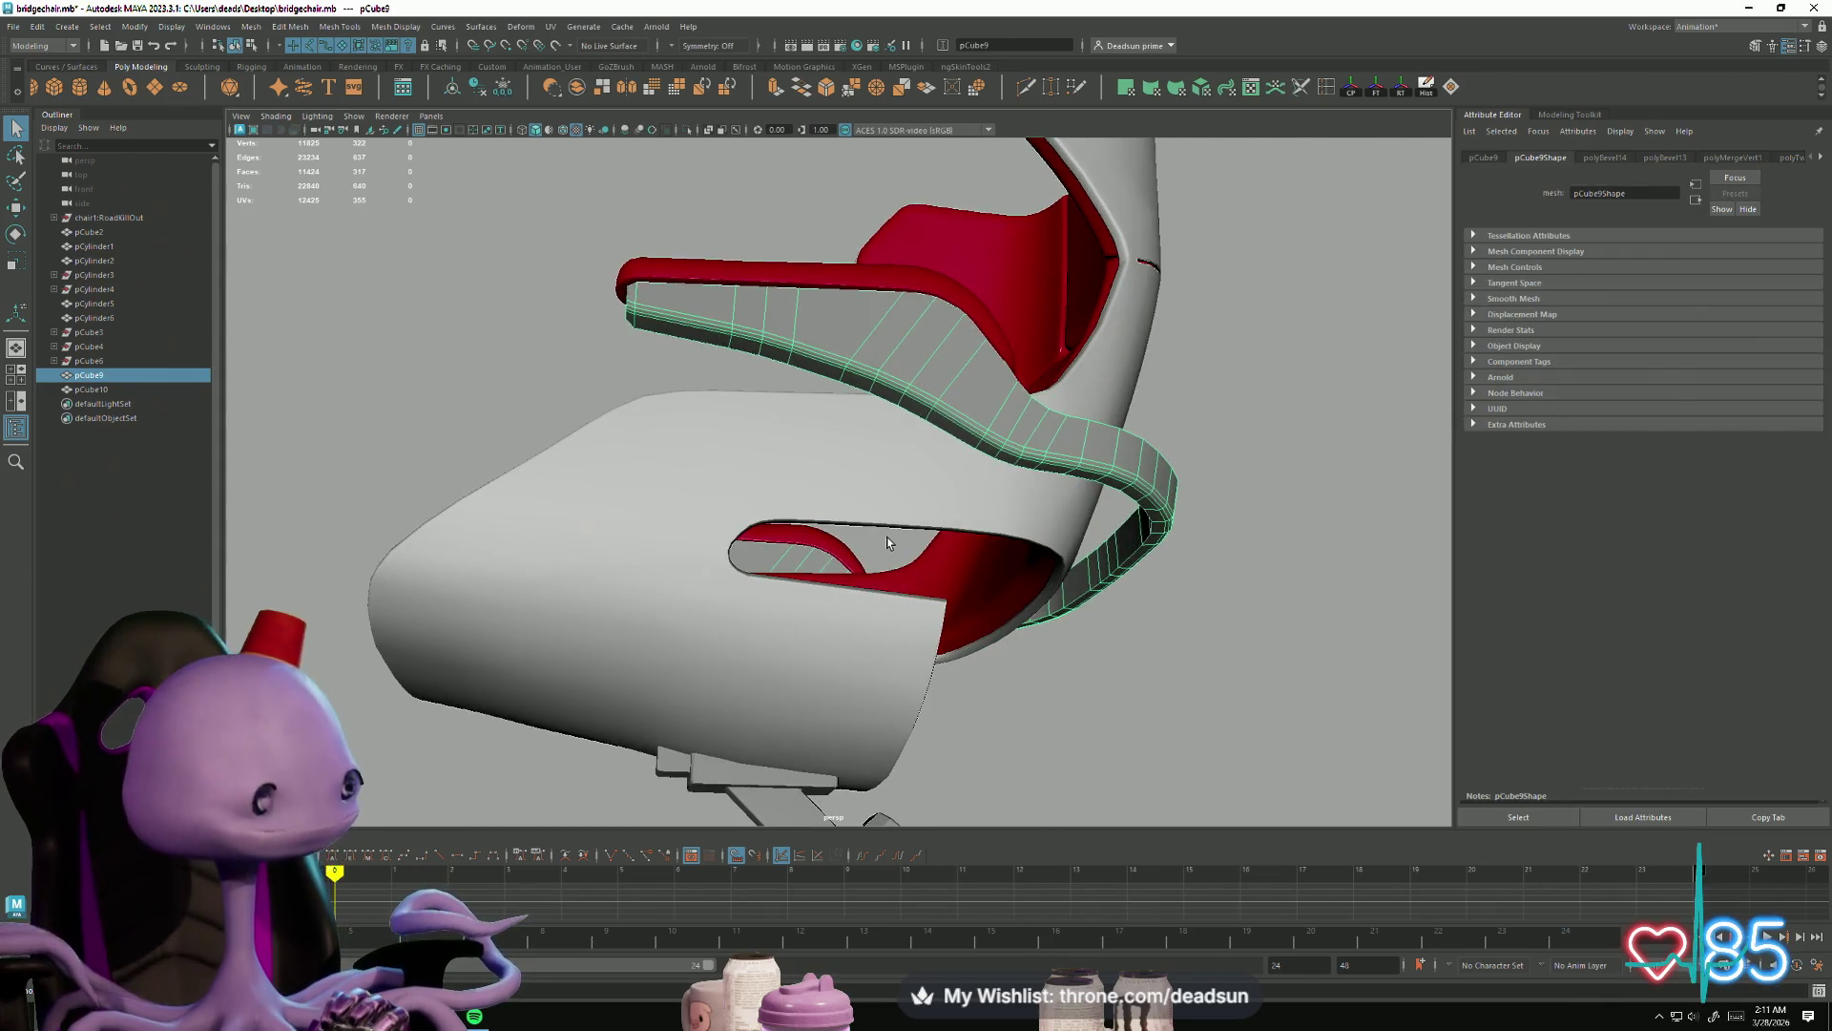
pyautogui.scroll(3, 839, 421)
pyautogui.keyDown('alt'); pyautogui.moveTo(839, 421); pyautogui.dragTo(797, 503, button='middle'); pyautogui.keyUp('alt')
pyautogui.moveTo(797, 503)
pyautogui.keyDown('alt'); pyautogui.mouseDown()
pyautogui.moveTo(747, 550)
pyautogui.moveTo(817, 540)
pyautogui.moveTo(777, 555)
pyautogui.moveTo(807, 523)
pyautogui.moveTo(706, 621)
pyautogui.moveTo(668, 668)
pyautogui.moveTo(696, 689)
pyautogui.moveTo(575, 571)
pyautogui.moveTo(432, 600)
pyautogui.moveTo(499, 560)
pyautogui.moveTo(884, 552)
pyautogui.moveTo(776, 558)
pyautogui.mouseUp(); pyautogui.keyUp('alt')
pyautogui.scroll(-5, 884, 553)
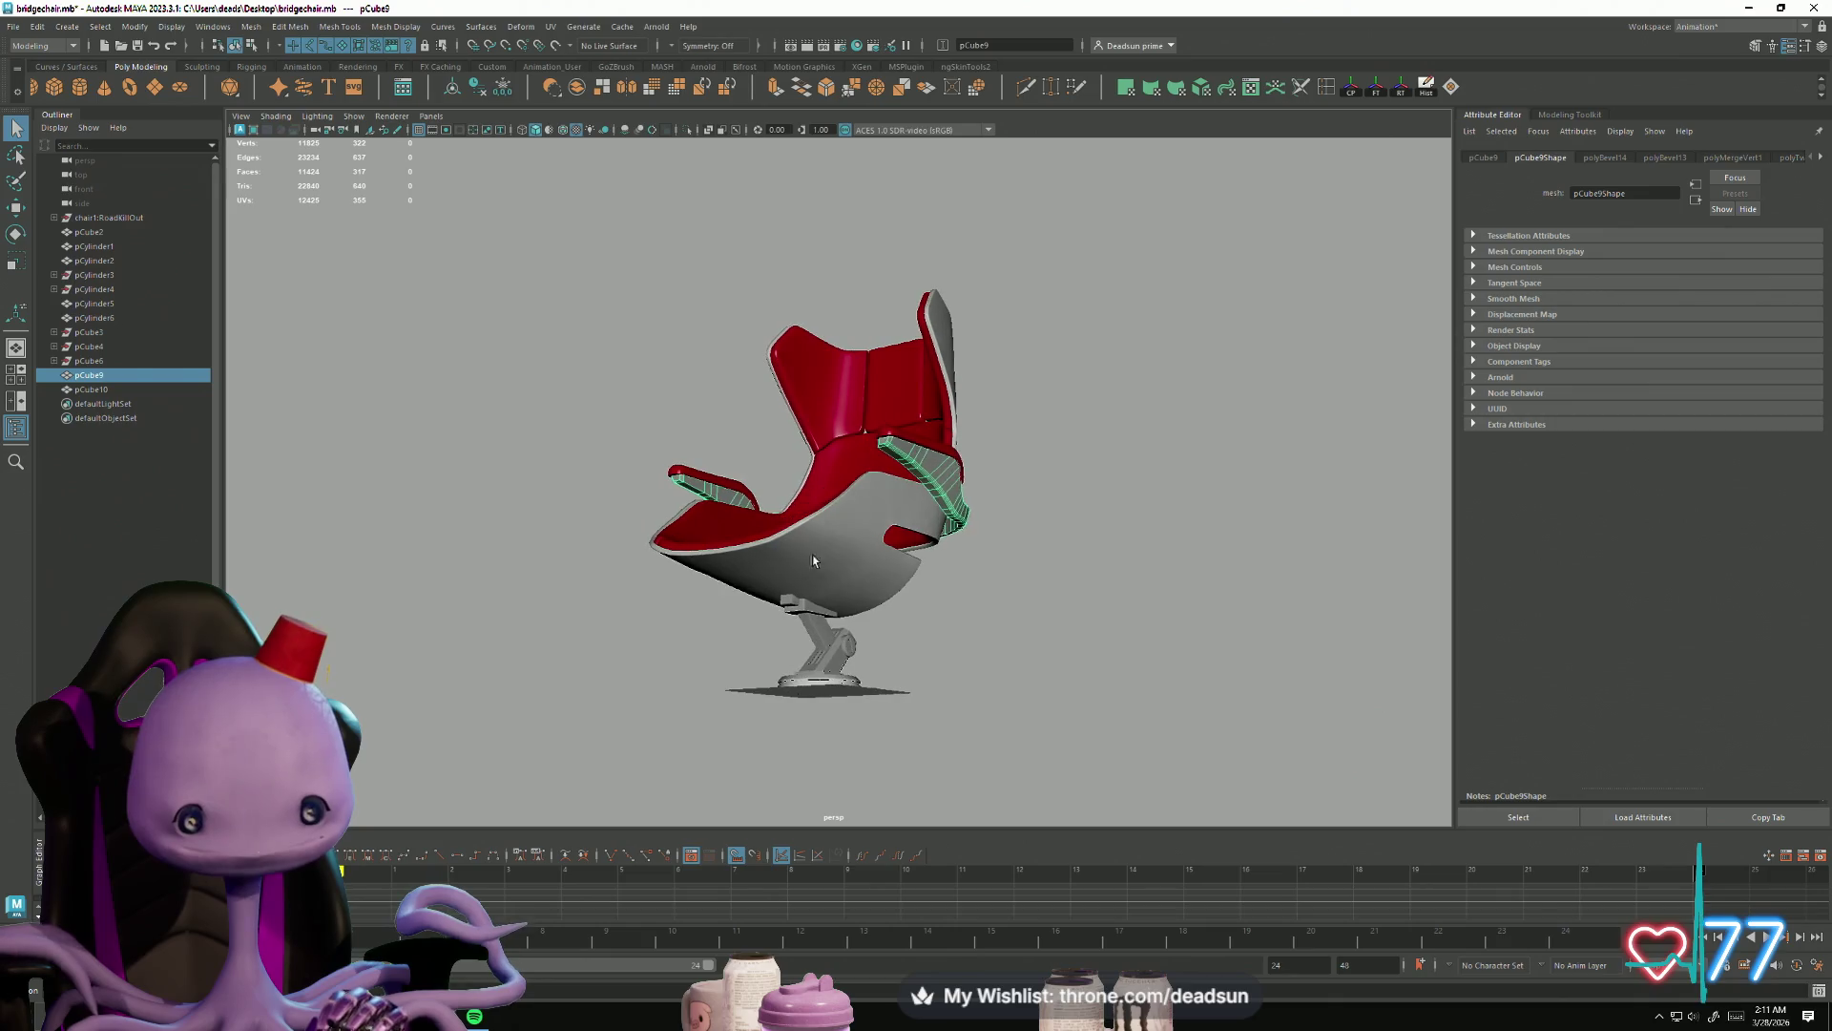
pyautogui.keyDown('alt'); pyautogui.moveTo(934, 491); pyautogui.dragTo(979, 481); pyautogui.keyUp('alt')
pyautogui.click(1108, 425)
pyautogui.moveTo(1108, 426)
pyautogui.keyDown('alt'); pyautogui.mouseDown()
pyautogui.moveTo(870, 525)
pyautogui.moveTo(965, 555)
pyautogui.mouseUp(); pyautogui.keyUp('alt')
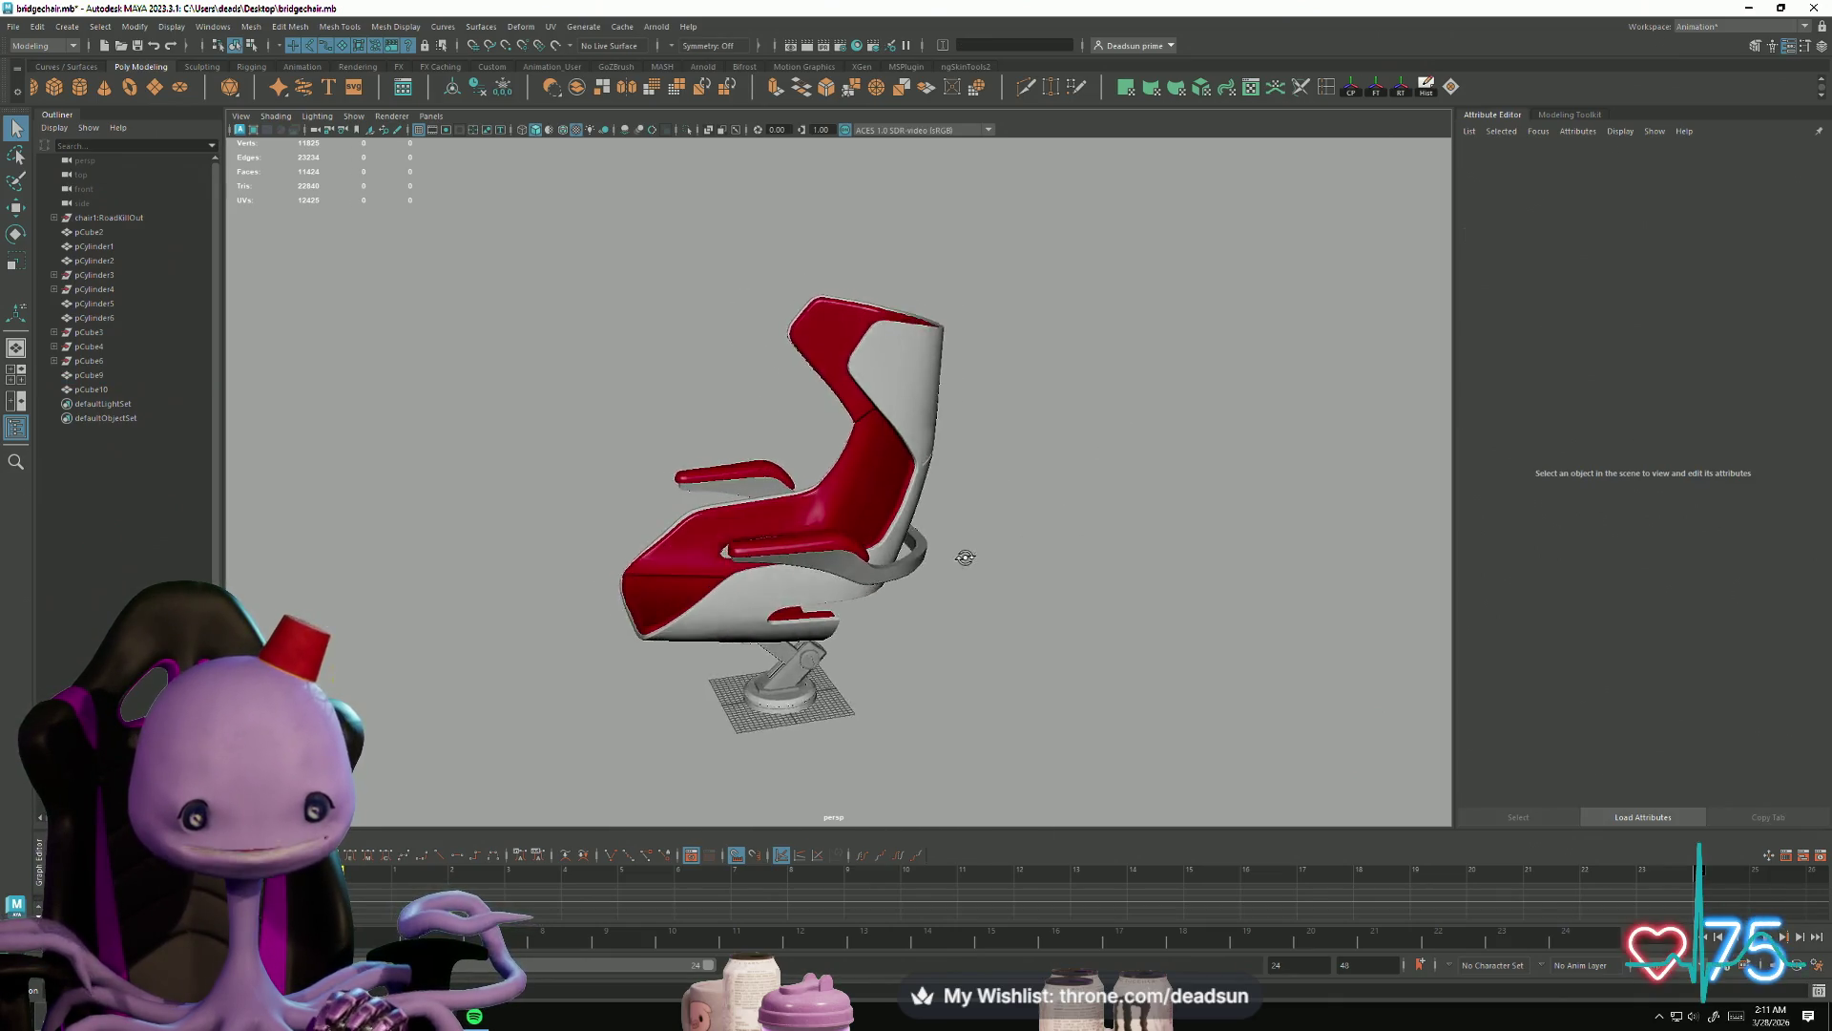
pyautogui.scroll(-5, 624, 603)
pyautogui.keyDown('alt'); pyautogui.moveTo(625, 603); pyautogui.dragTo(823, 569); pyautogui.keyUp('alt')
pyautogui.keyDown('alt'); pyautogui.moveTo(972, 569); pyautogui.dragTo(639, 590); pyautogui.keyUp('alt')
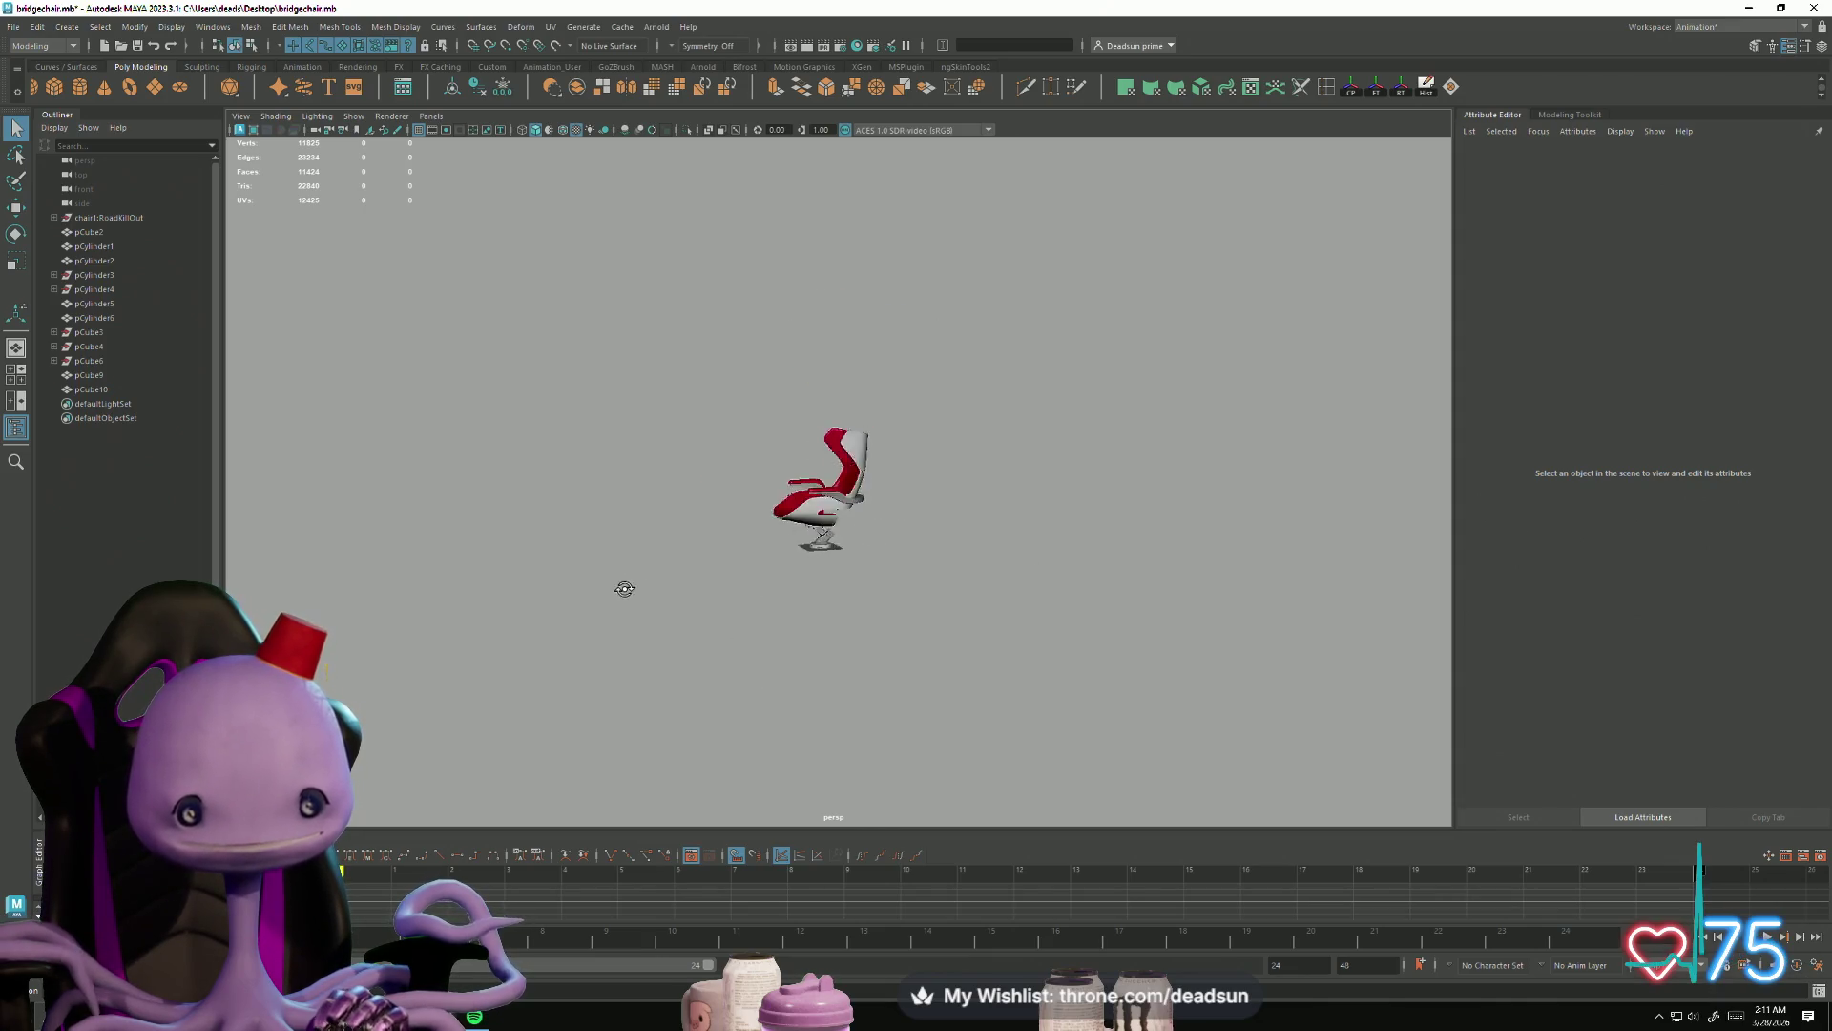
pyautogui.press('f')
pyautogui.moveTo(1314, 703)
pyautogui.keyDown('alt'); pyautogui.mouseDown()
pyautogui.moveTo(764, 625)
pyautogui.moveTo(775, 612)
pyautogui.moveTo(597, 580)
pyautogui.moveTo(576, 531)
pyautogui.moveTo(426, 650)
pyautogui.moveTo(897, 710)
pyautogui.moveTo(797, 651)
pyautogui.moveTo(834, 671)
pyautogui.moveTo(916, 649)
pyautogui.moveTo(879, 659)
pyautogui.moveTo(818, 728)
pyautogui.moveTo(773, 678)
pyautogui.moveTo(811, 673)
pyautogui.moveTo(781, 669)
pyautogui.mouseUp(); pyautogui.keyUp('alt')
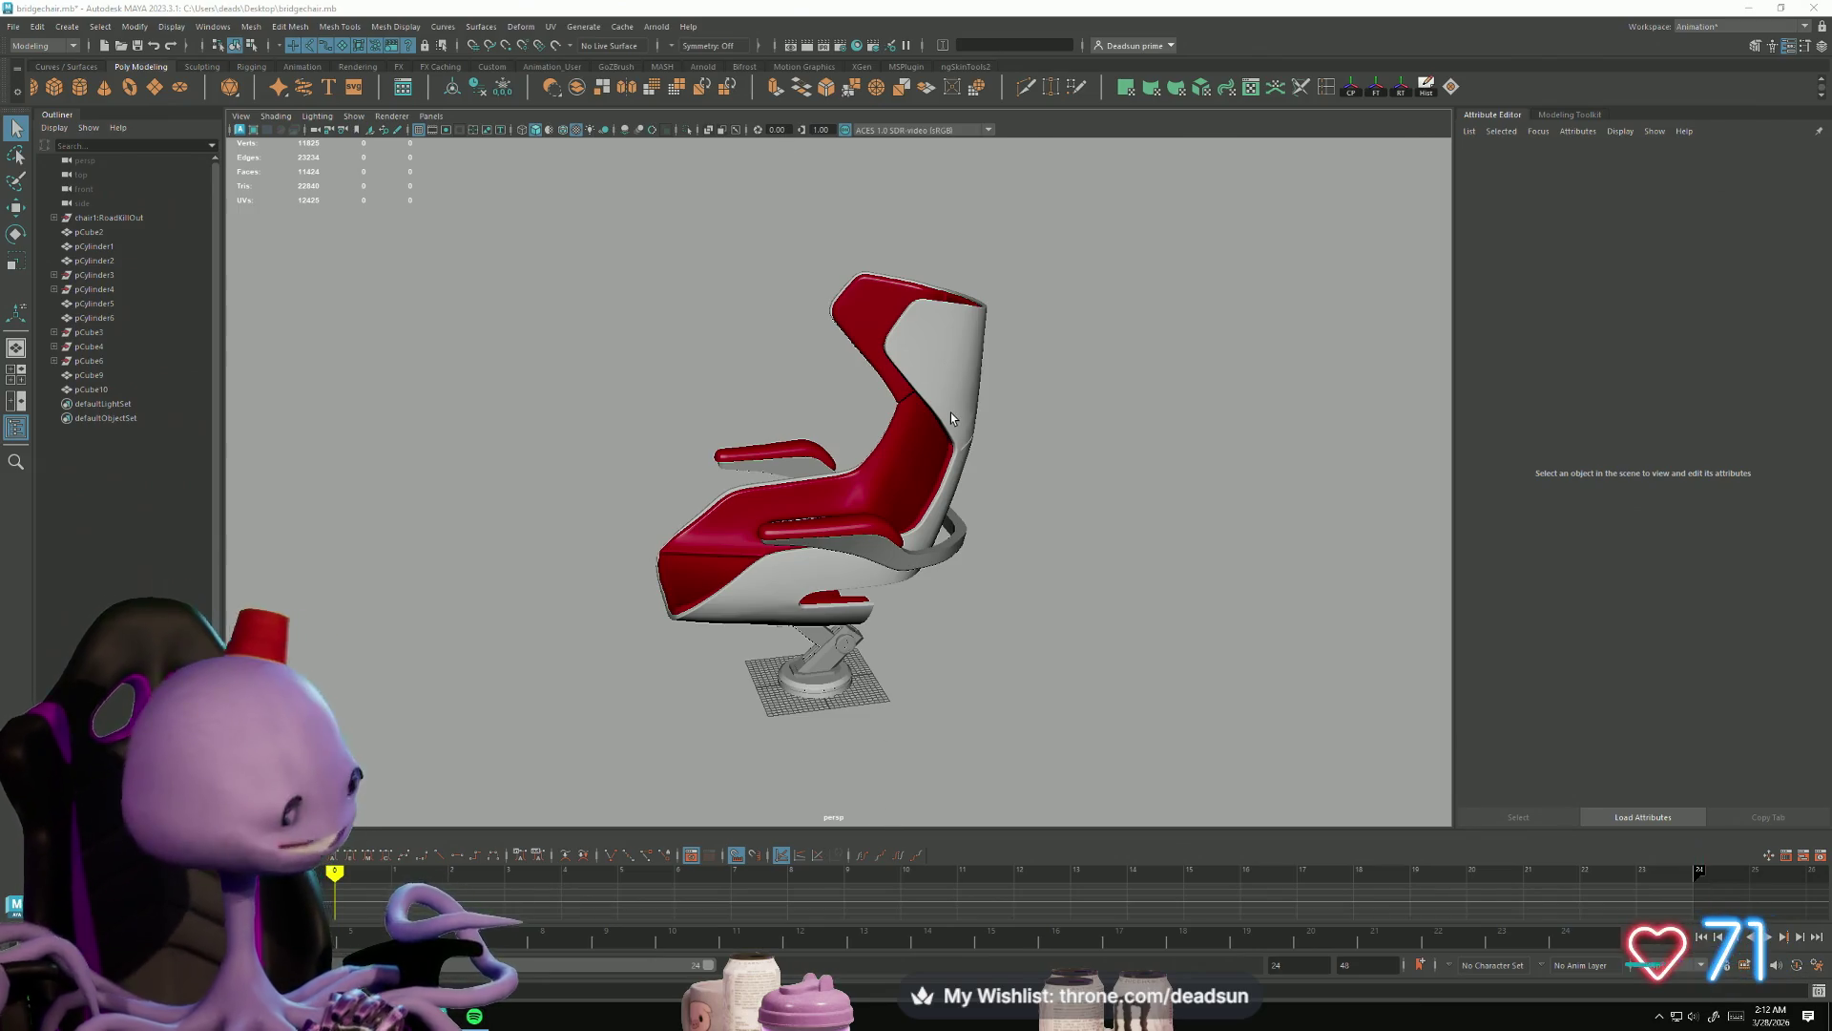
# Step: Try selecting the red seat shell and headrest pieces, then clear the shell selection
pyautogui.keyDown('alt'); pyautogui.moveTo(835, 332); pyautogui.dragTo(876, 427); pyautogui.keyUp('alt')
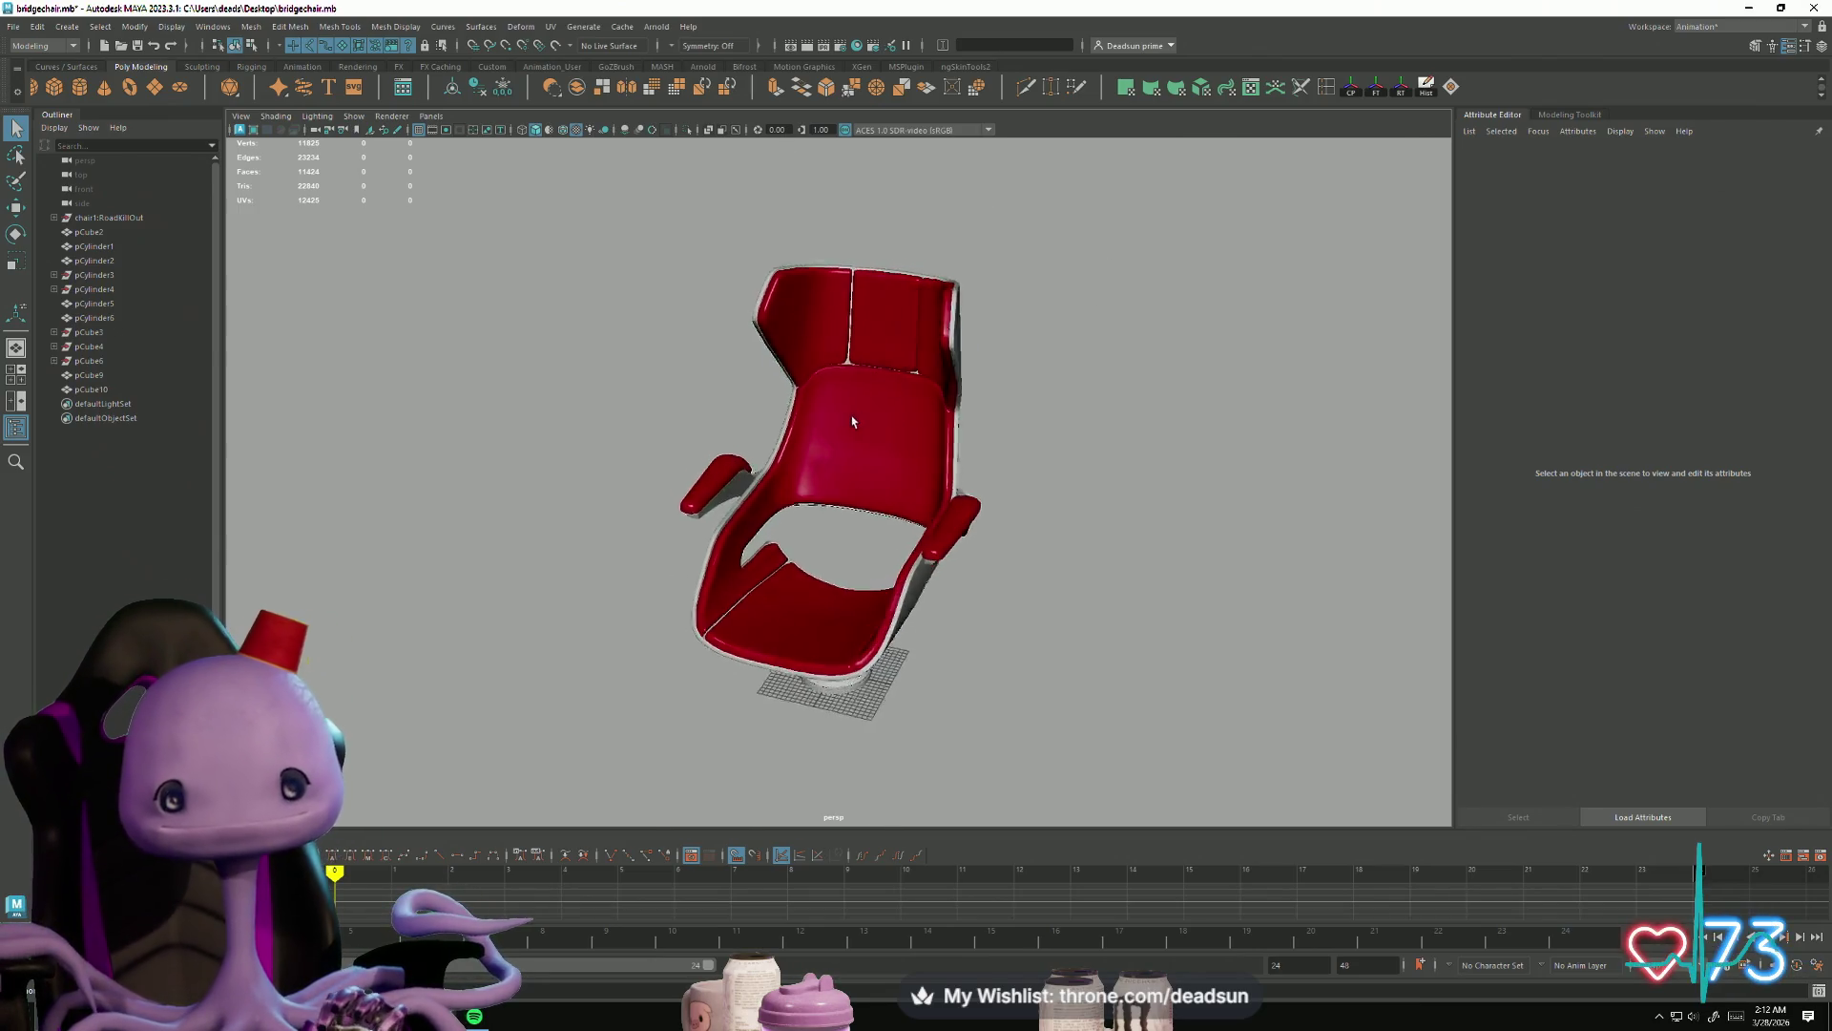
pyautogui.keyDown('alt'); pyautogui.moveTo(876, 428); pyautogui.dragTo(983, 561, button='right'); pyautogui.keyUp('alt')
pyautogui.moveTo(983, 561)
pyautogui.keyDown('alt'); pyautogui.mouseDown()
pyautogui.moveTo(908, 483)
pyautogui.moveTo(871, 483)
pyautogui.mouseUp(); pyautogui.keyUp('alt')
pyautogui.click(890, 477)
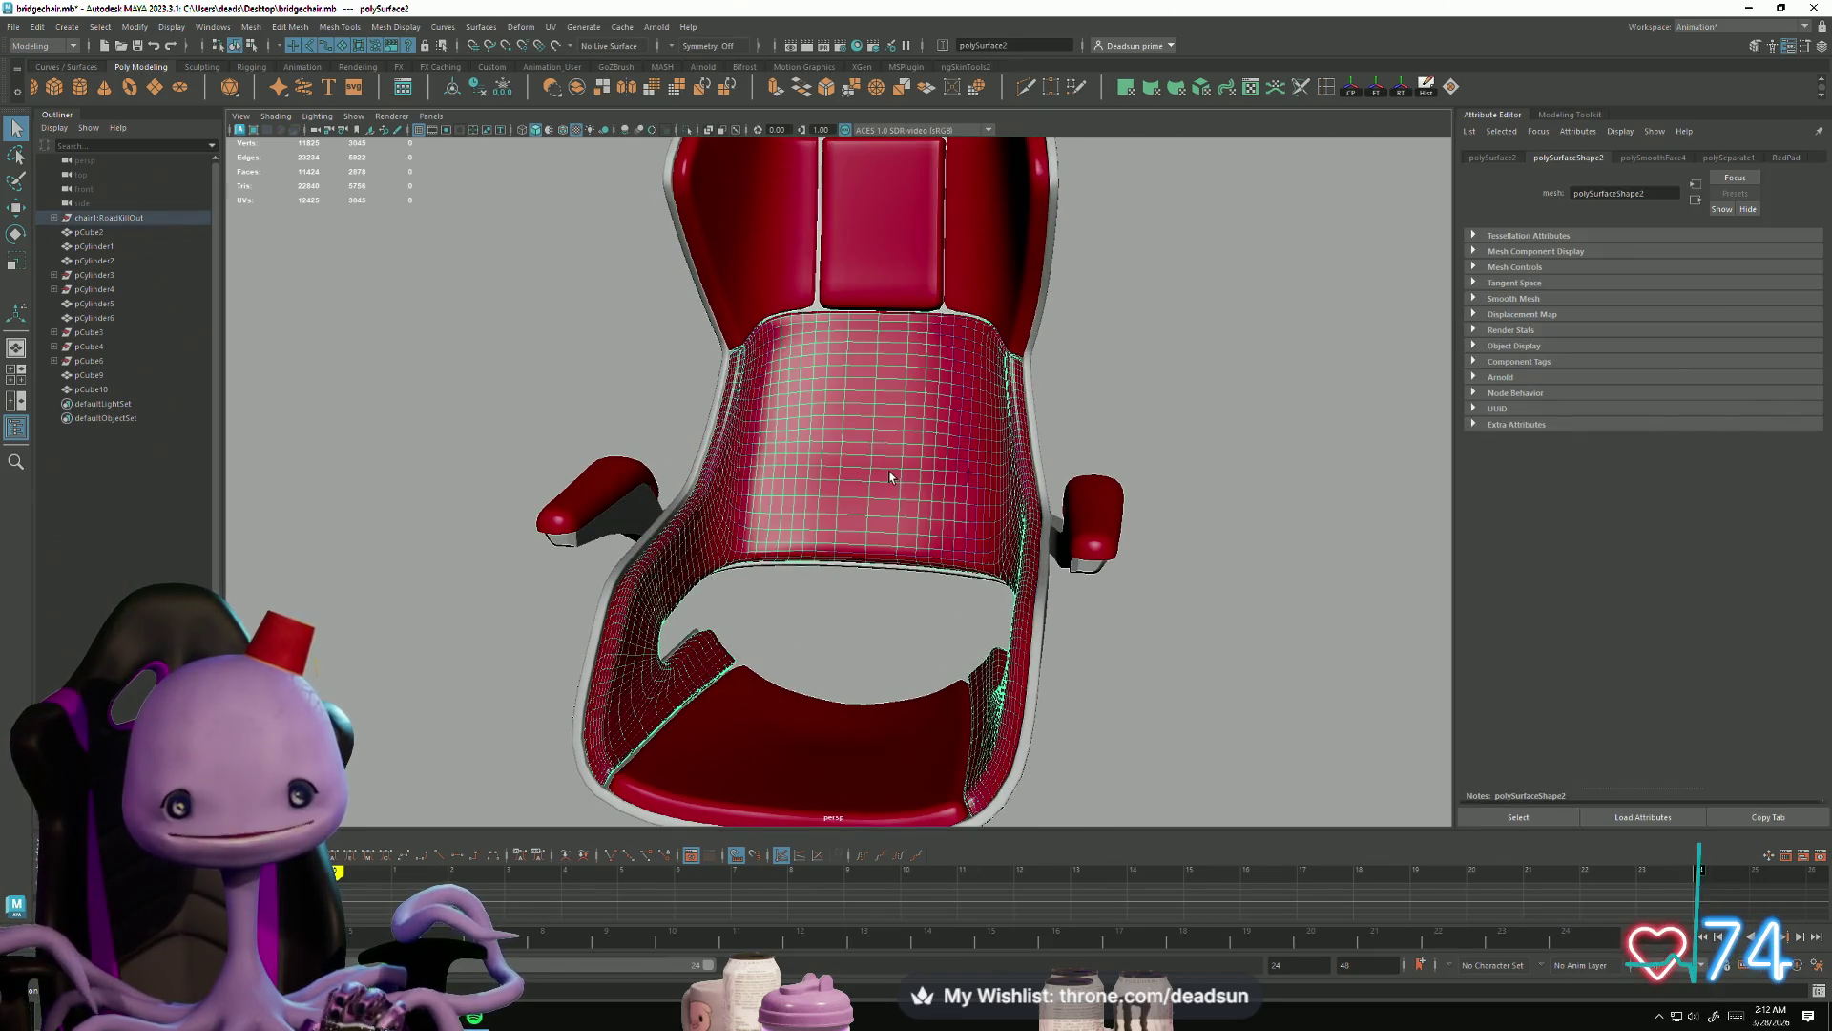
pyautogui.click(903, 272)
pyautogui.click(1050, 276)
pyautogui.click(1040, 286)
pyautogui.scroll(-3, 1110, 517)
pyautogui.moveTo(1207, 589)
pyautogui.keyDown('alt'); pyautogui.mouseDown()
pyautogui.moveTo(942, 510)
pyautogui.moveTo(849, 435)
pyautogui.moveTo(882, 489)
pyautogui.moveTo(830, 544)
pyautogui.moveTo(490, 499)
pyautogui.moveTo(634, 569)
pyautogui.moveTo(650, 605)
pyautogui.mouseUp(); pyautogui.keyUp('alt')
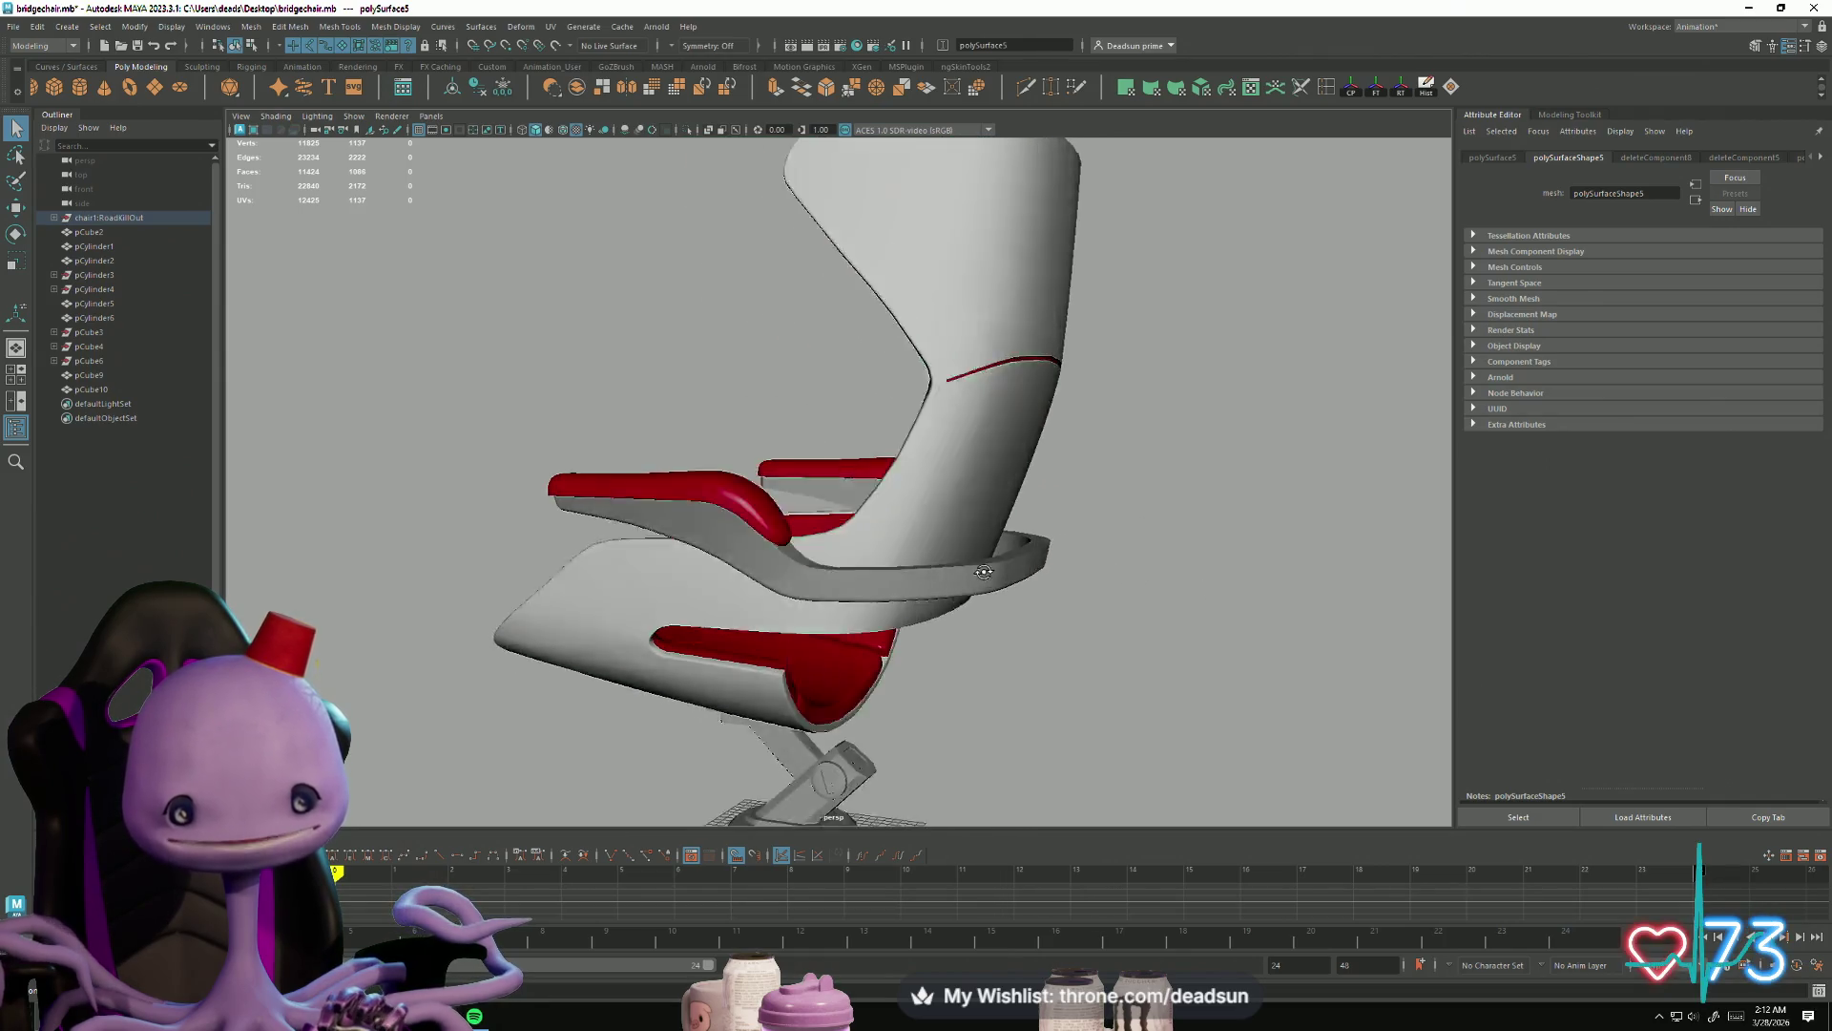
pyautogui.click(942, 510)
pyautogui.click(650, 605)
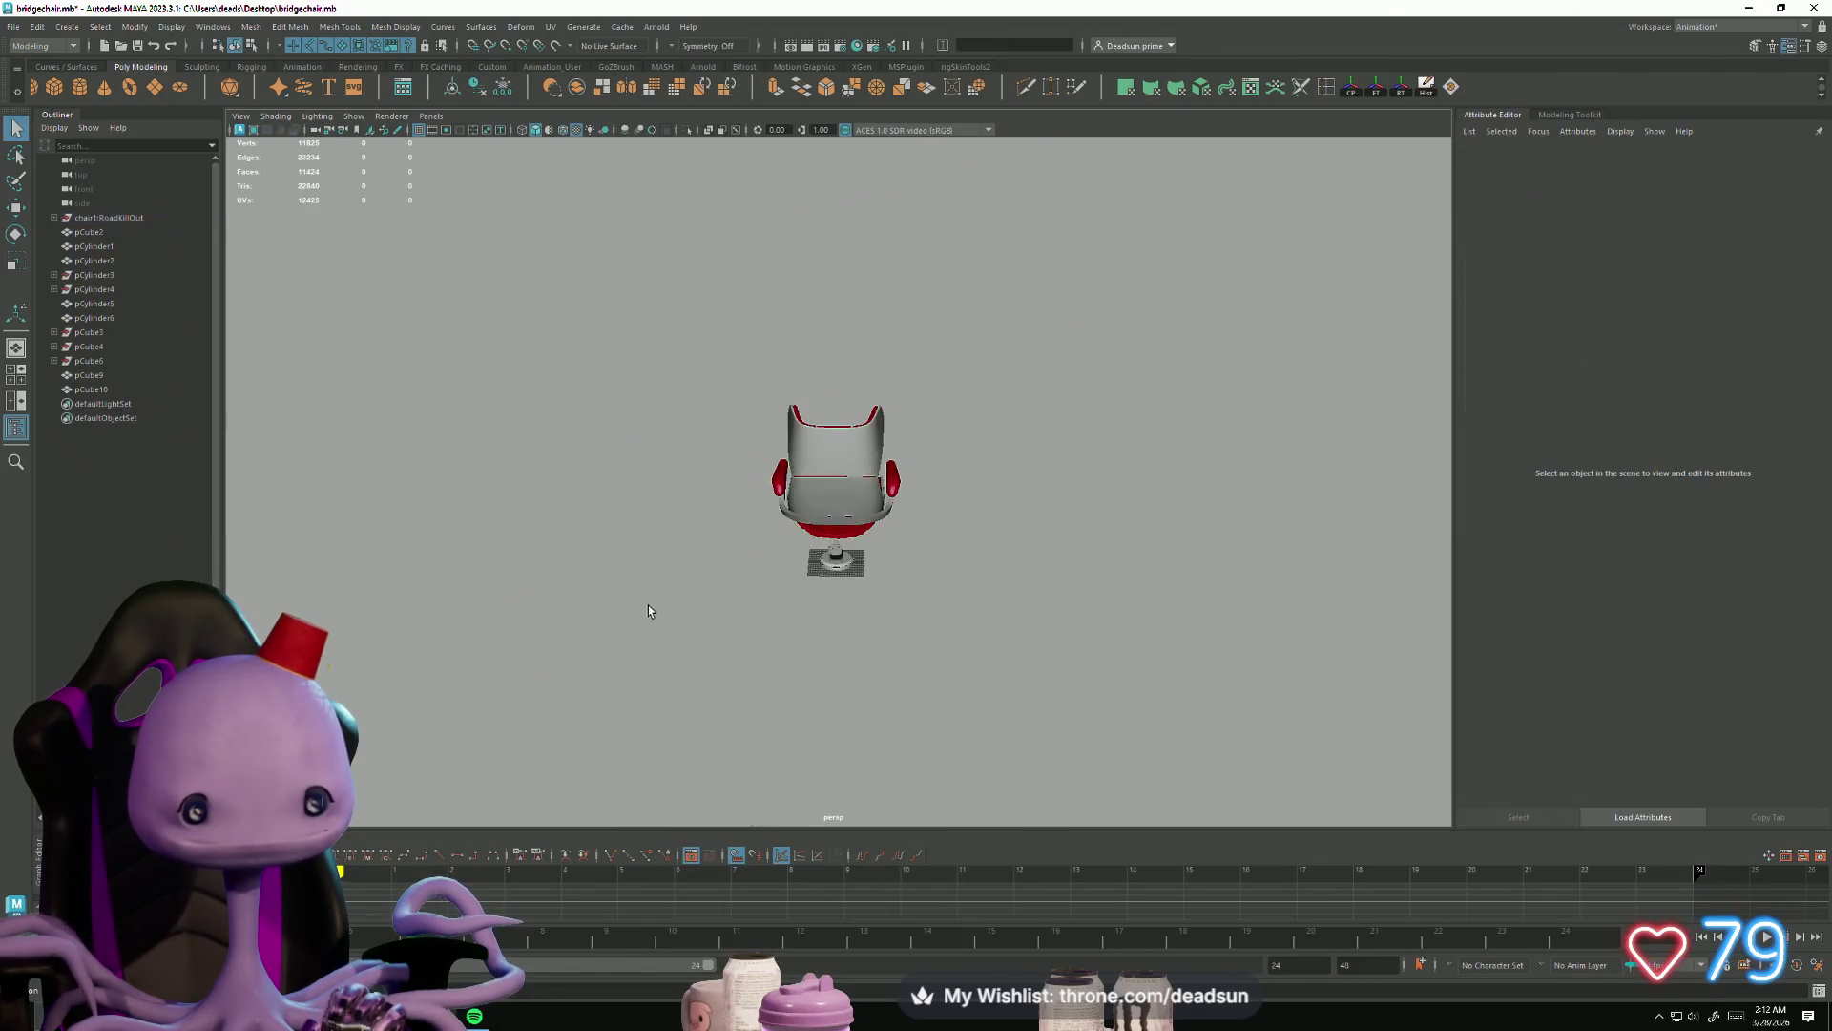
# Step: From a side-back view, select the support pillar and a base cylinder
pyautogui.scroll(3, 642, 733)
pyautogui.moveTo(642, 734)
pyautogui.keyDown('alt'); pyautogui.mouseDown()
pyautogui.moveTo(674, 605)
pyautogui.moveTo(409, 588)
pyautogui.moveTo(531, 589)
pyautogui.moveTo(745, 525)
pyautogui.mouseUp(); pyautogui.keyUp('alt')
pyautogui.keyDown('alt'); pyautogui.moveTo(744, 525); pyautogui.dragTo(930, 460, button='right'); pyautogui.keyUp('alt')
pyautogui.keyDown('alt'); pyautogui.moveTo(931, 459); pyautogui.dragTo(954, 620); pyautogui.keyUp('alt')
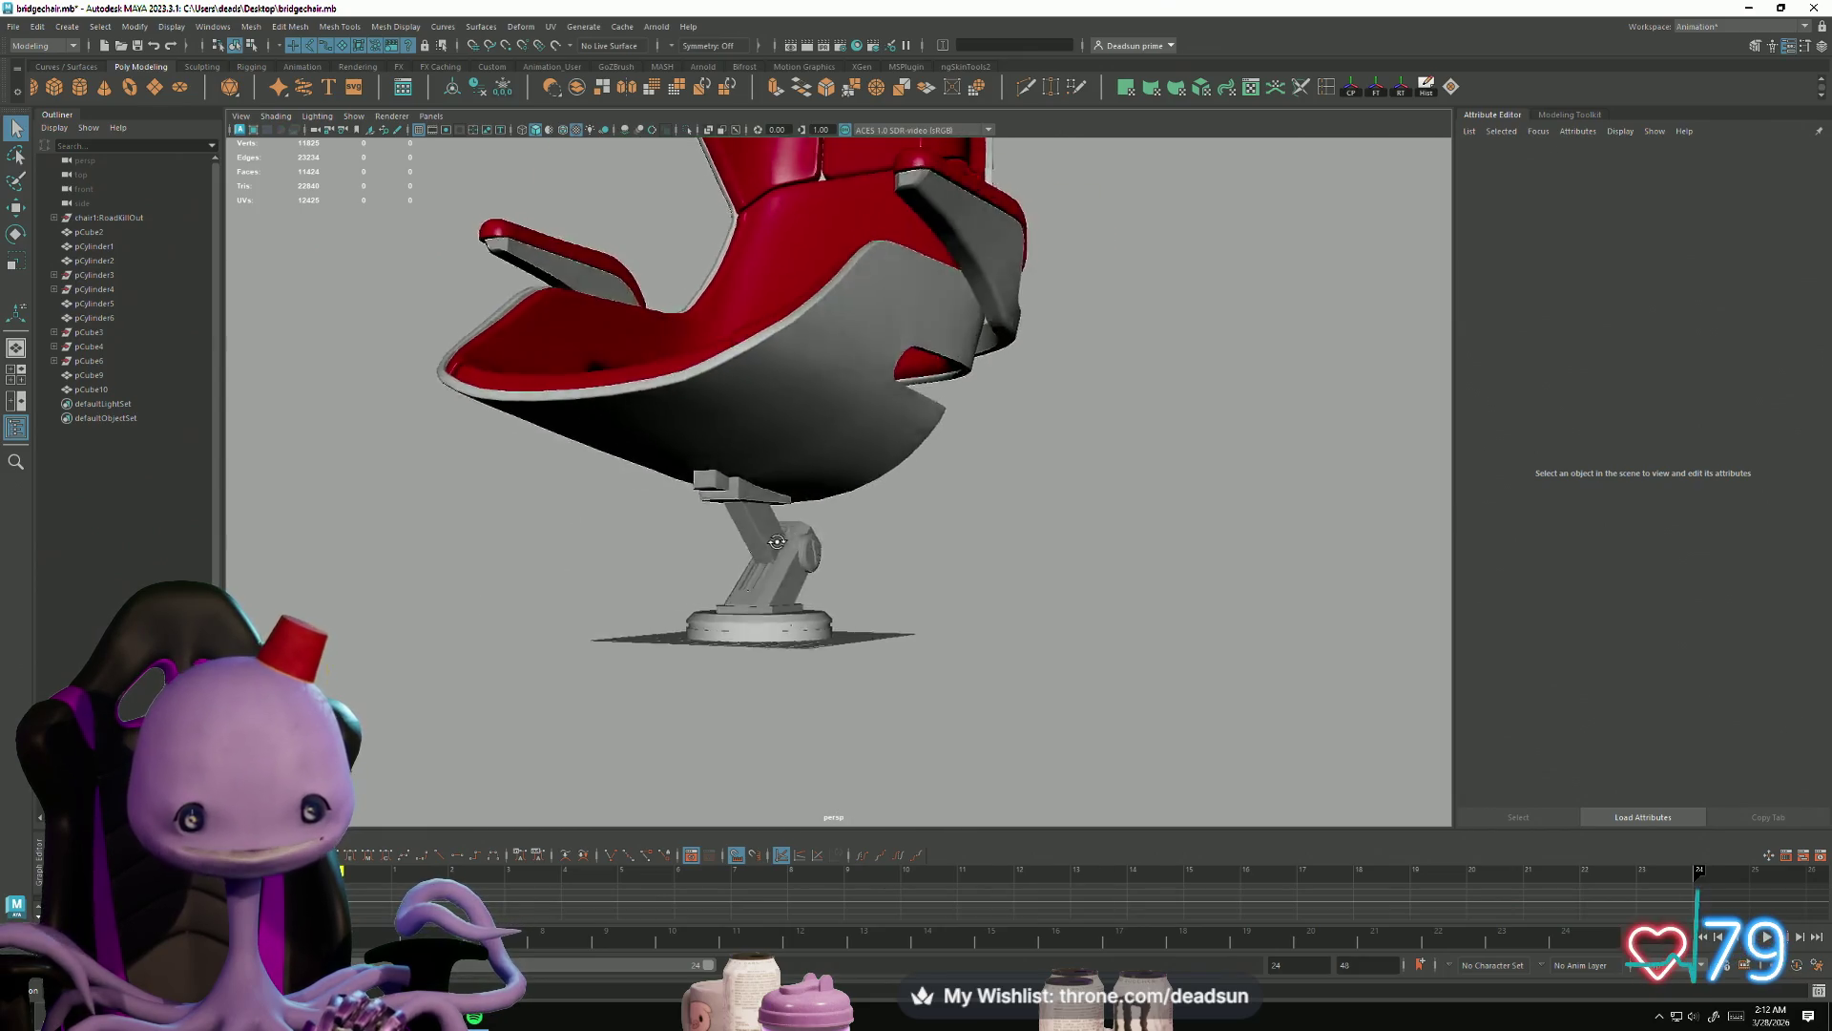
pyautogui.keyDown('alt'); pyautogui.moveTo(955, 620); pyautogui.dragTo(973, 703, button='right'); pyautogui.keyUp('alt')
pyautogui.click(737, 601)
pyautogui.click(794, 599)
pyautogui.keyDown('alt'); pyautogui.moveTo(794, 599); pyautogui.dragTo(718, 619); pyautogui.keyUp('alt')
# Step: Add the bracket, pillar, base and armrest pieces to the selection
pyautogui.keyDown('shift'); pyautogui.click(708, 519); pyautogui.keyUp('shift')
pyautogui.keyDown('shift'); pyautogui.click(723, 611); pyautogui.keyUp('shift')
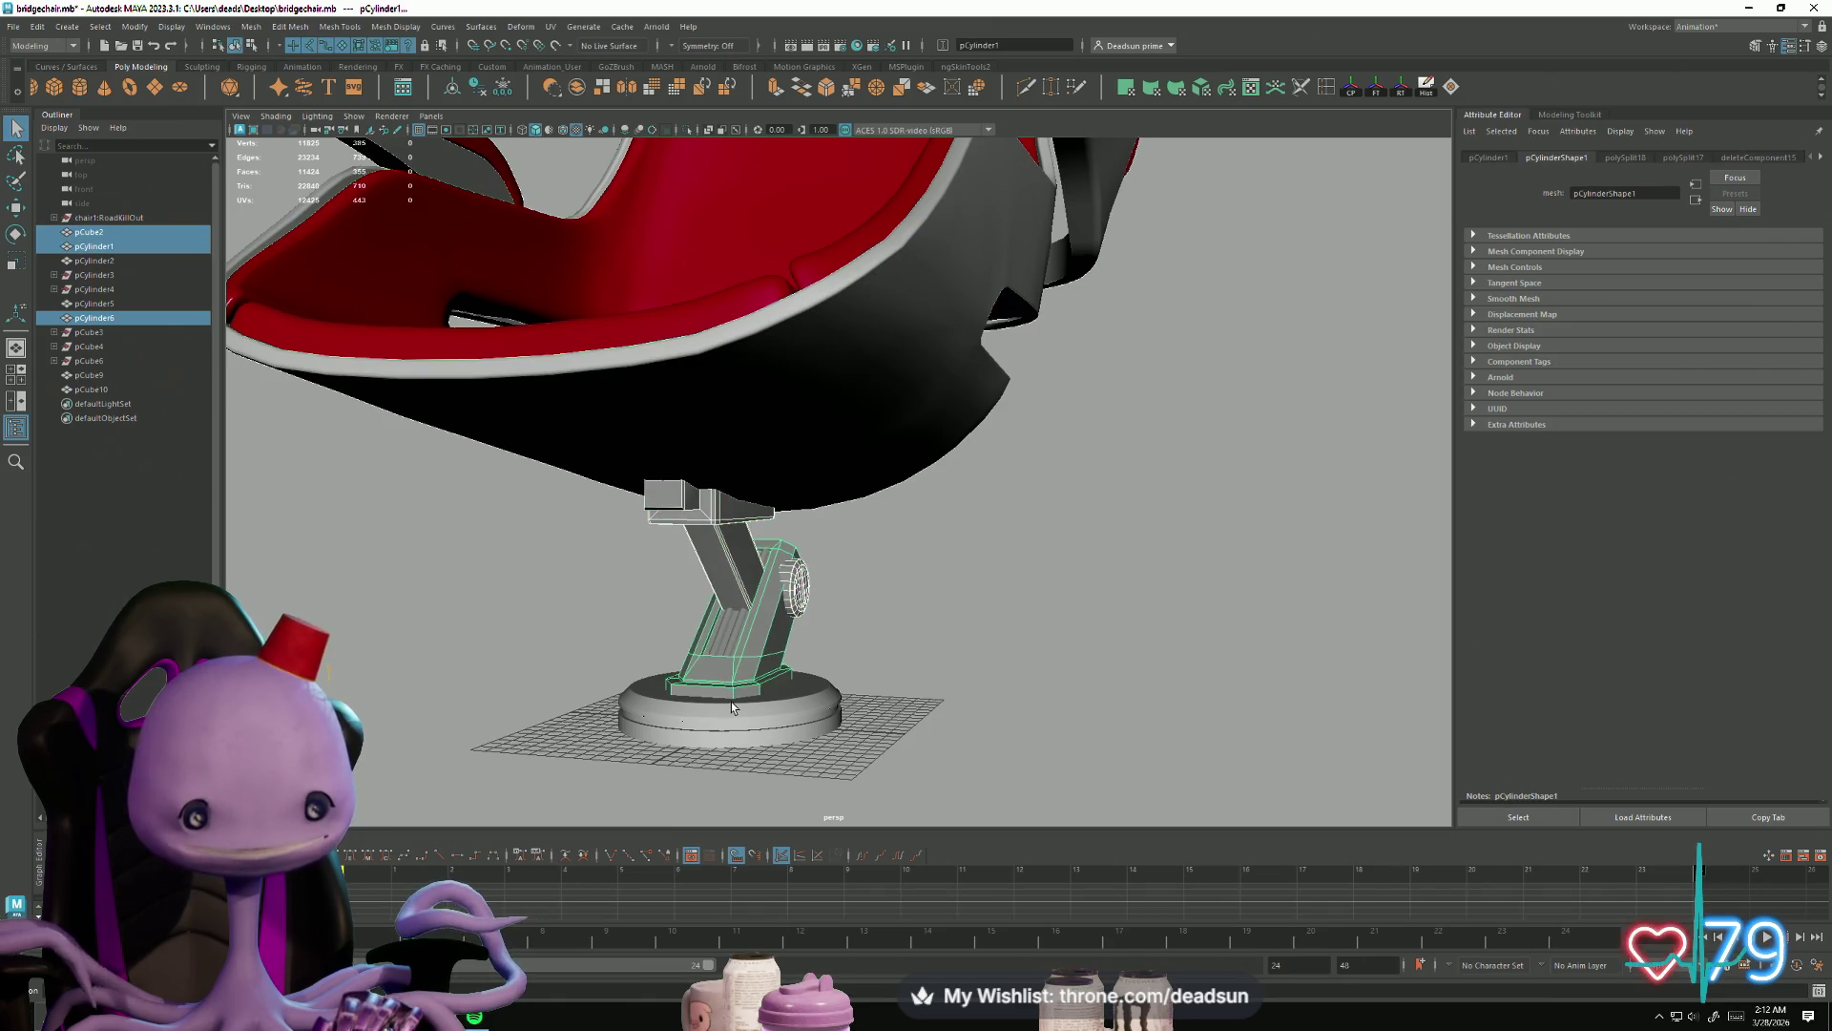
pyautogui.keyDown('shift'); pyautogui.click(731, 701); pyautogui.keyUp('shift')
pyautogui.moveTo(731, 701)
pyautogui.keyDown('alt'); pyautogui.mouseDown()
pyautogui.moveTo(767, 584)
pyautogui.moveTo(864, 637)
pyautogui.moveTo(864, 486)
pyautogui.moveTo(562, 624)
pyautogui.moveTo(533, 506)
pyautogui.mouseUp(); pyautogui.keyUp('alt')
pyautogui.keyDown('shift'); pyautogui.click(863, 487); pyautogui.keyUp('shift')
pyautogui.keyDown('shift'); pyautogui.click(911, 505); pyautogui.keyUp('shift')
pyautogui.keyDown('shift'); pyautogui.click(532, 505); pyautogui.keyUp('shift')
pyautogui.scroll(-3, 450, 633)
pyautogui.moveTo(450, 633)
pyautogui.keyDown('alt'); pyautogui.mouseDown()
pyautogui.moveTo(630, 581)
pyautogui.moveTo(631, 512)
pyautogui.moveTo(728, 569)
pyautogui.moveTo(993, 621)
pyautogui.moveTo(959, 644)
pyautogui.moveTo(760, 615)
pyautogui.moveTo(509, 645)
pyautogui.moveTo(389, 574)
pyautogui.moveTo(431, 534)
pyautogui.moveTo(478, 601)
pyautogui.moveTo(627, 635)
pyautogui.moveTo(481, 634)
pyautogui.moveTo(415, 667)
pyautogui.moveTo(402, 624)
pyautogui.moveTo(382, 620)
pyautogui.moveTo(459, 582)
pyautogui.moveTo(649, 592)
pyautogui.moveTo(369, 621)
pyautogui.moveTo(335, 643)
pyautogui.mouseUp(); pyautogui.keyUp('alt')
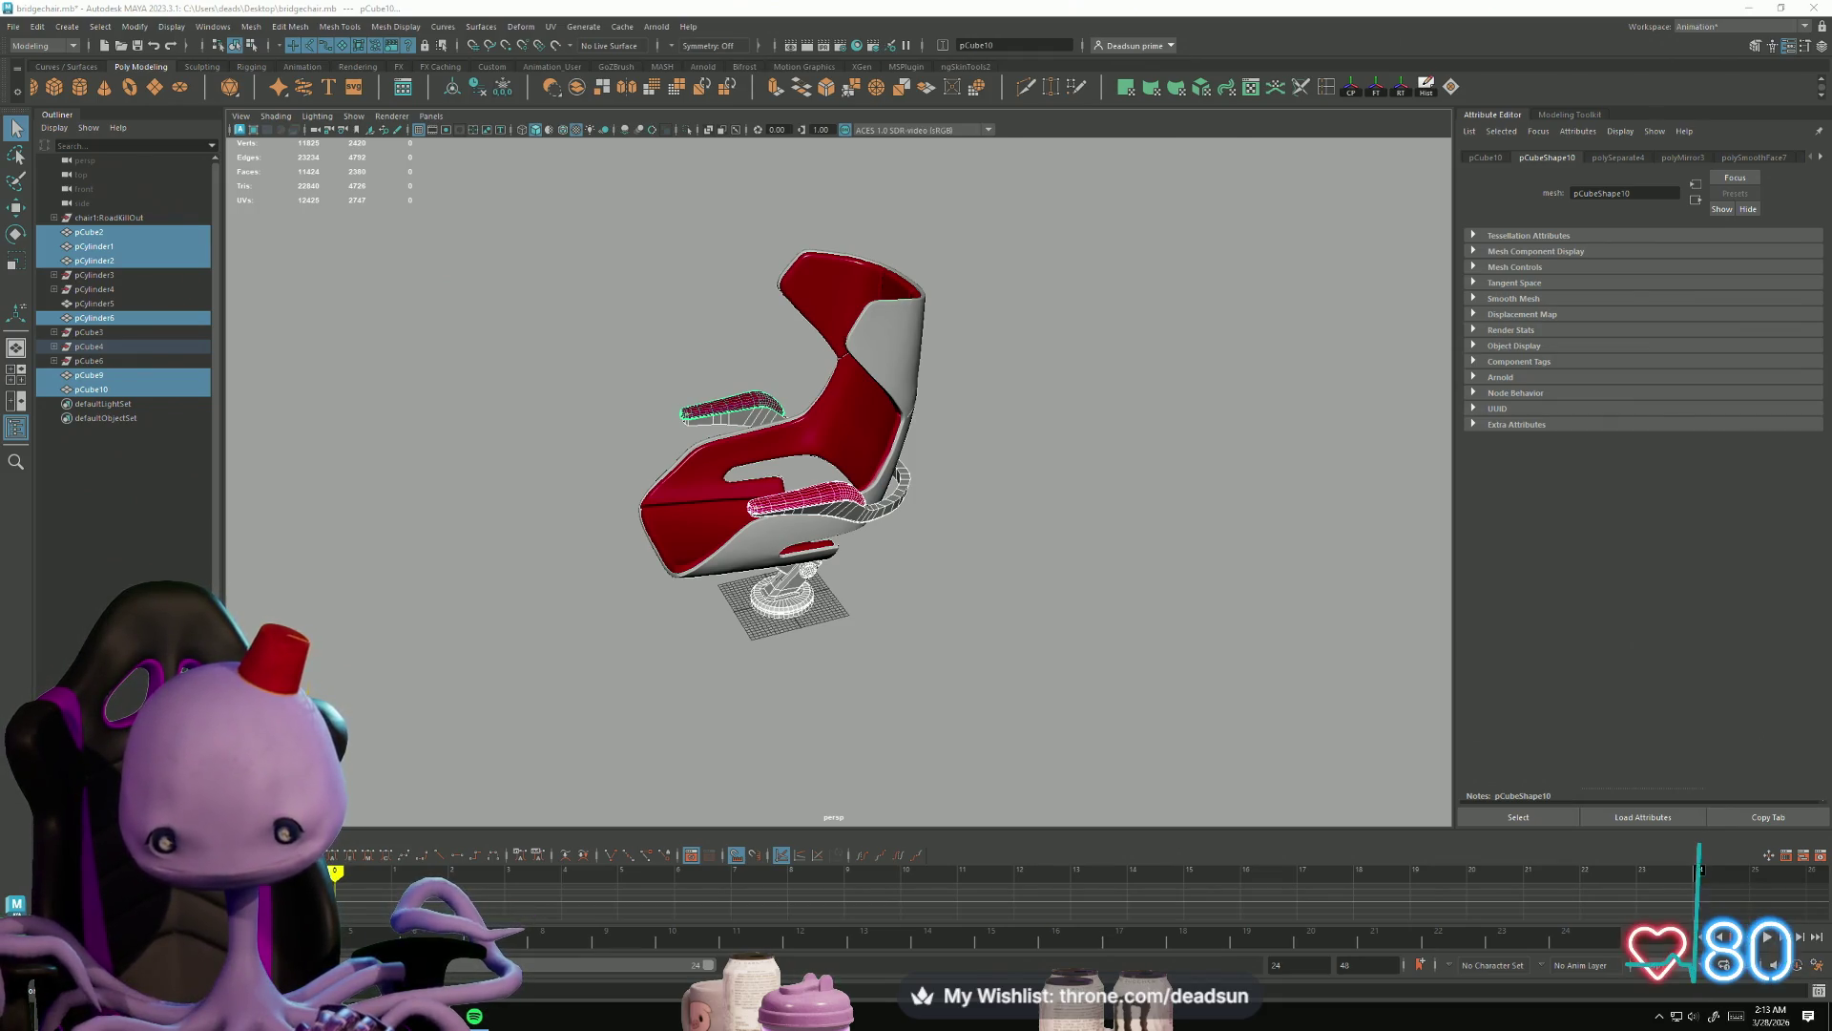
pyautogui.hotkey('alt', 'Tab')
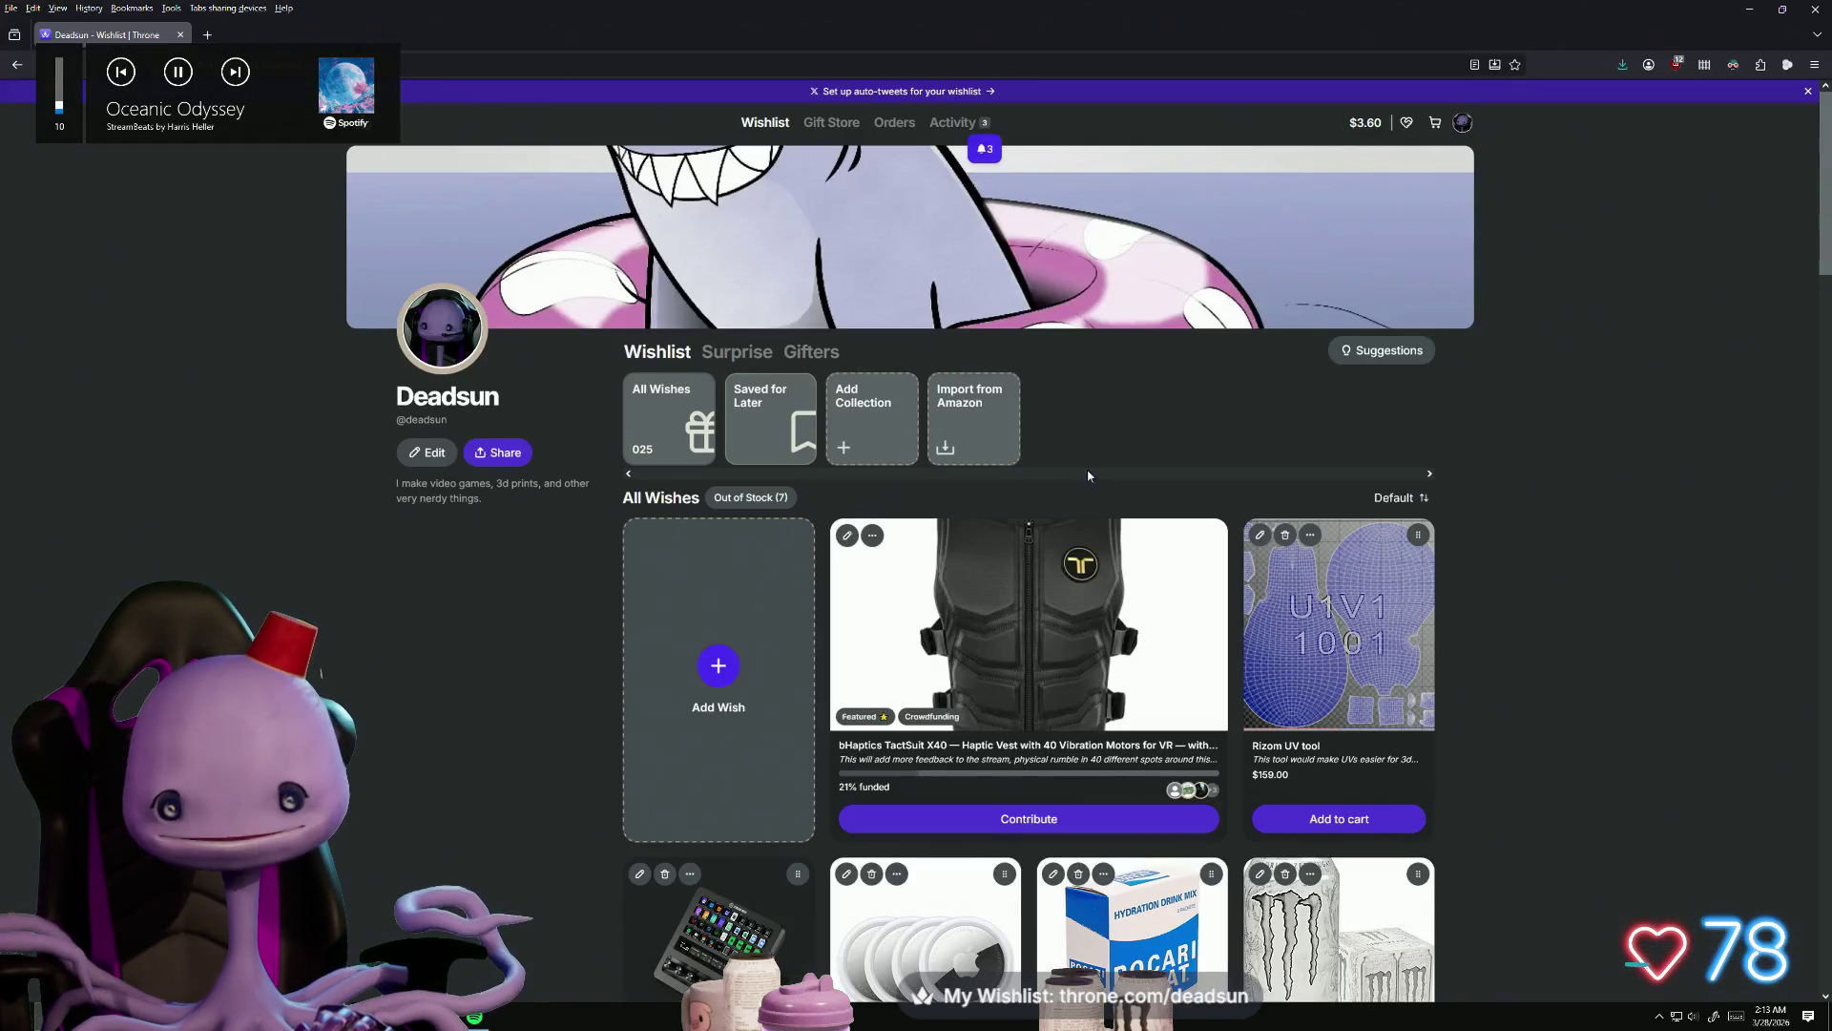
# Step: Open the bHaptics TactSuit X40 haptic vest item from the Throne wishlist
pyautogui.scroll(-3, 1088, 476)
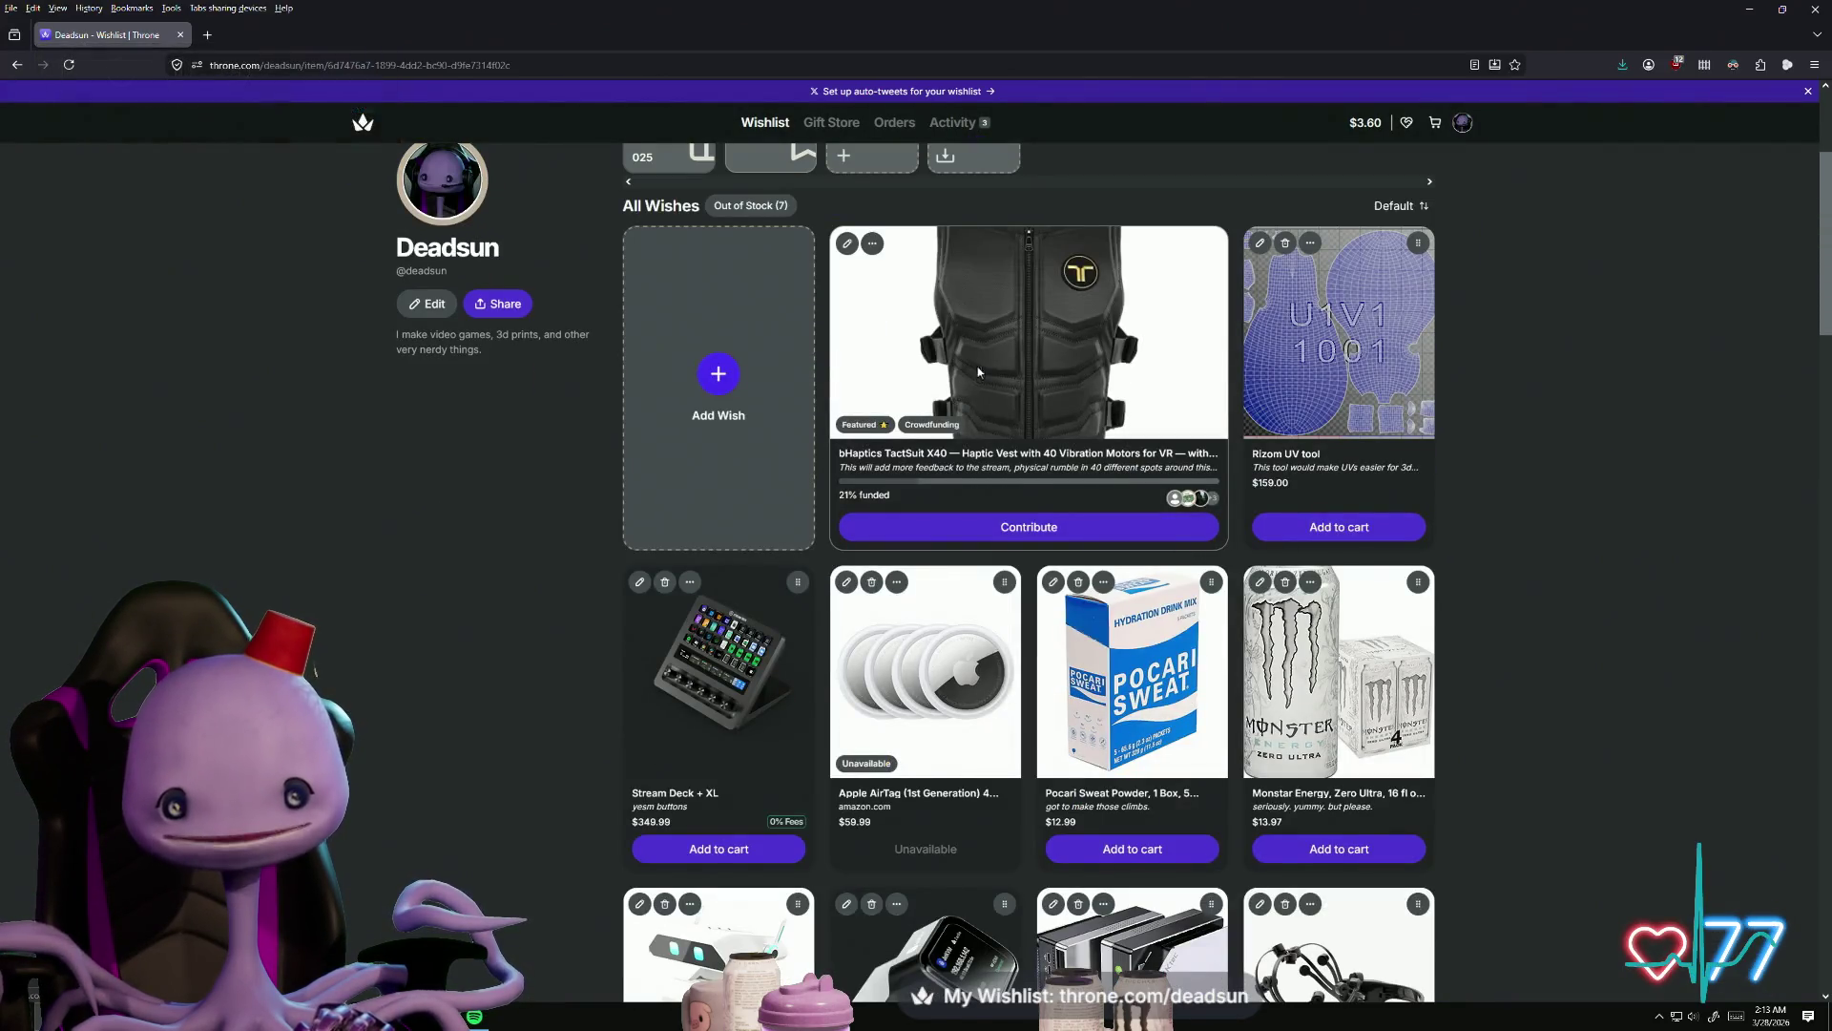
pyautogui.click(978, 373)
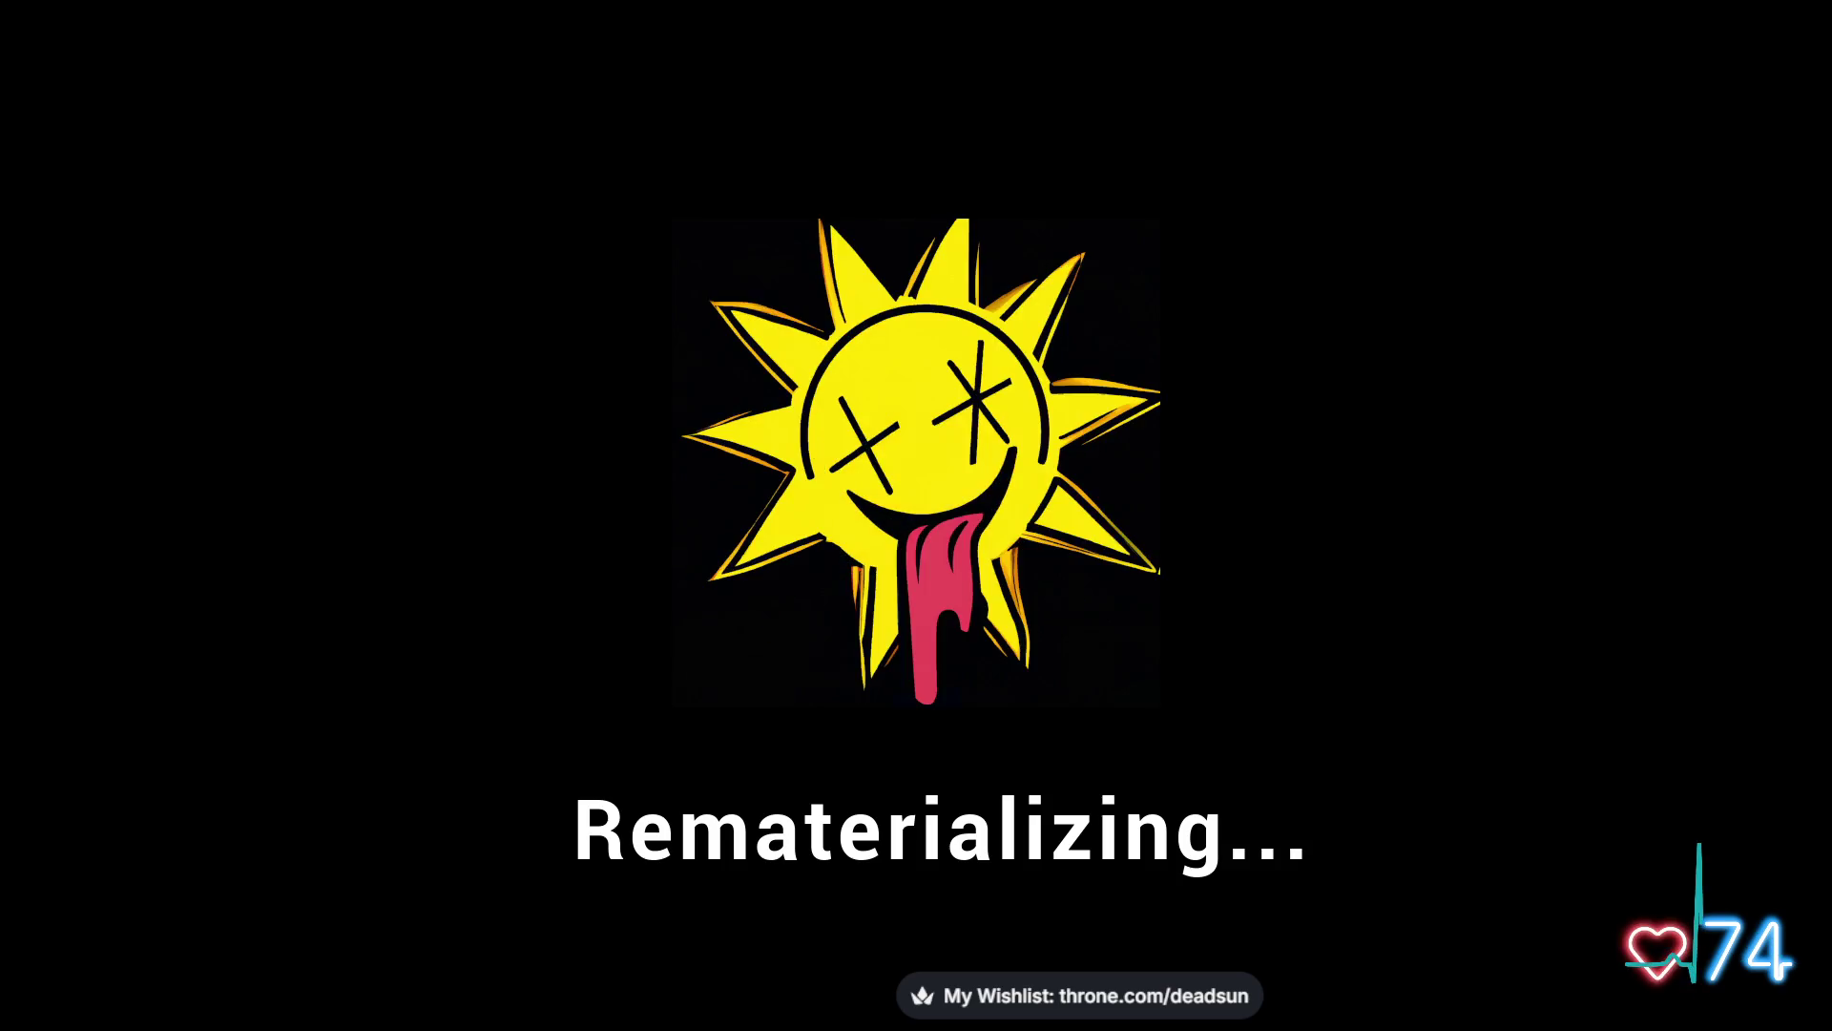
# Step: Bring up the Windows taskbar after UE-Avatar's fatal error crash
pyautogui.press('super')
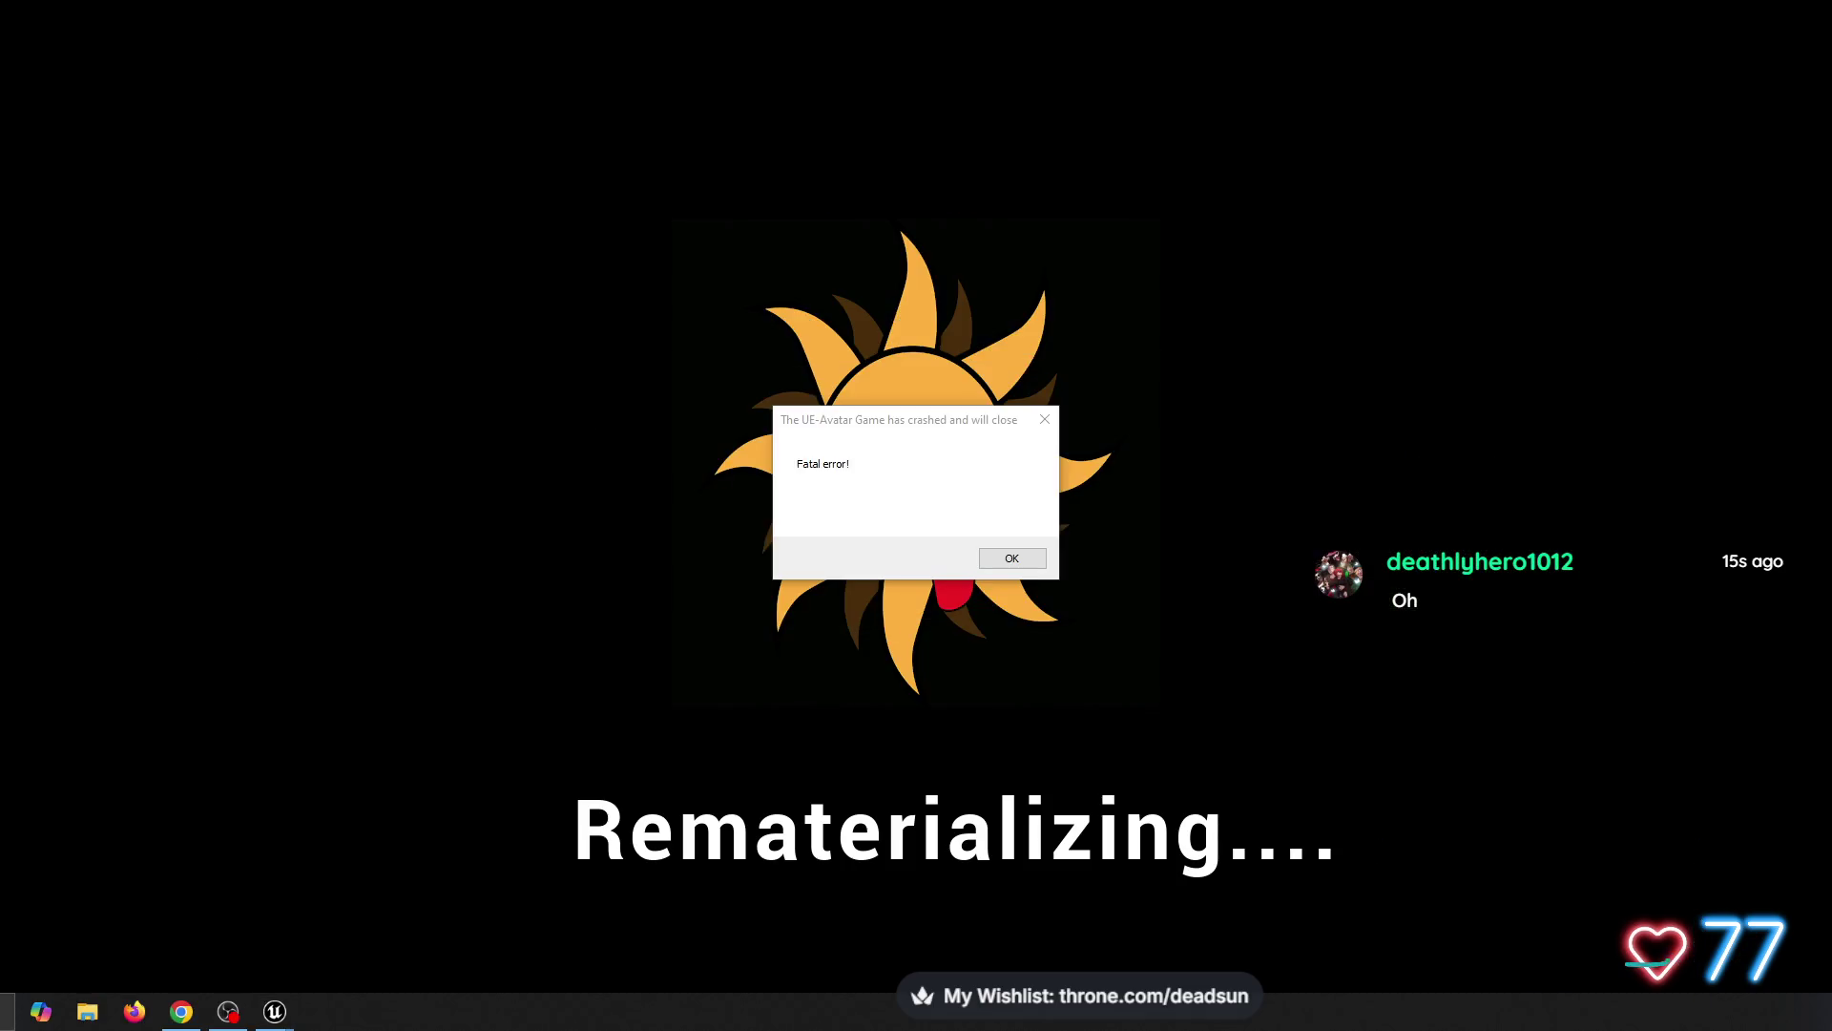
# Step: Switch to the crashed UE-Avatar window, close it and acknowledge its fatal error notice
pyautogui.hotkey('alt', 'Tab')
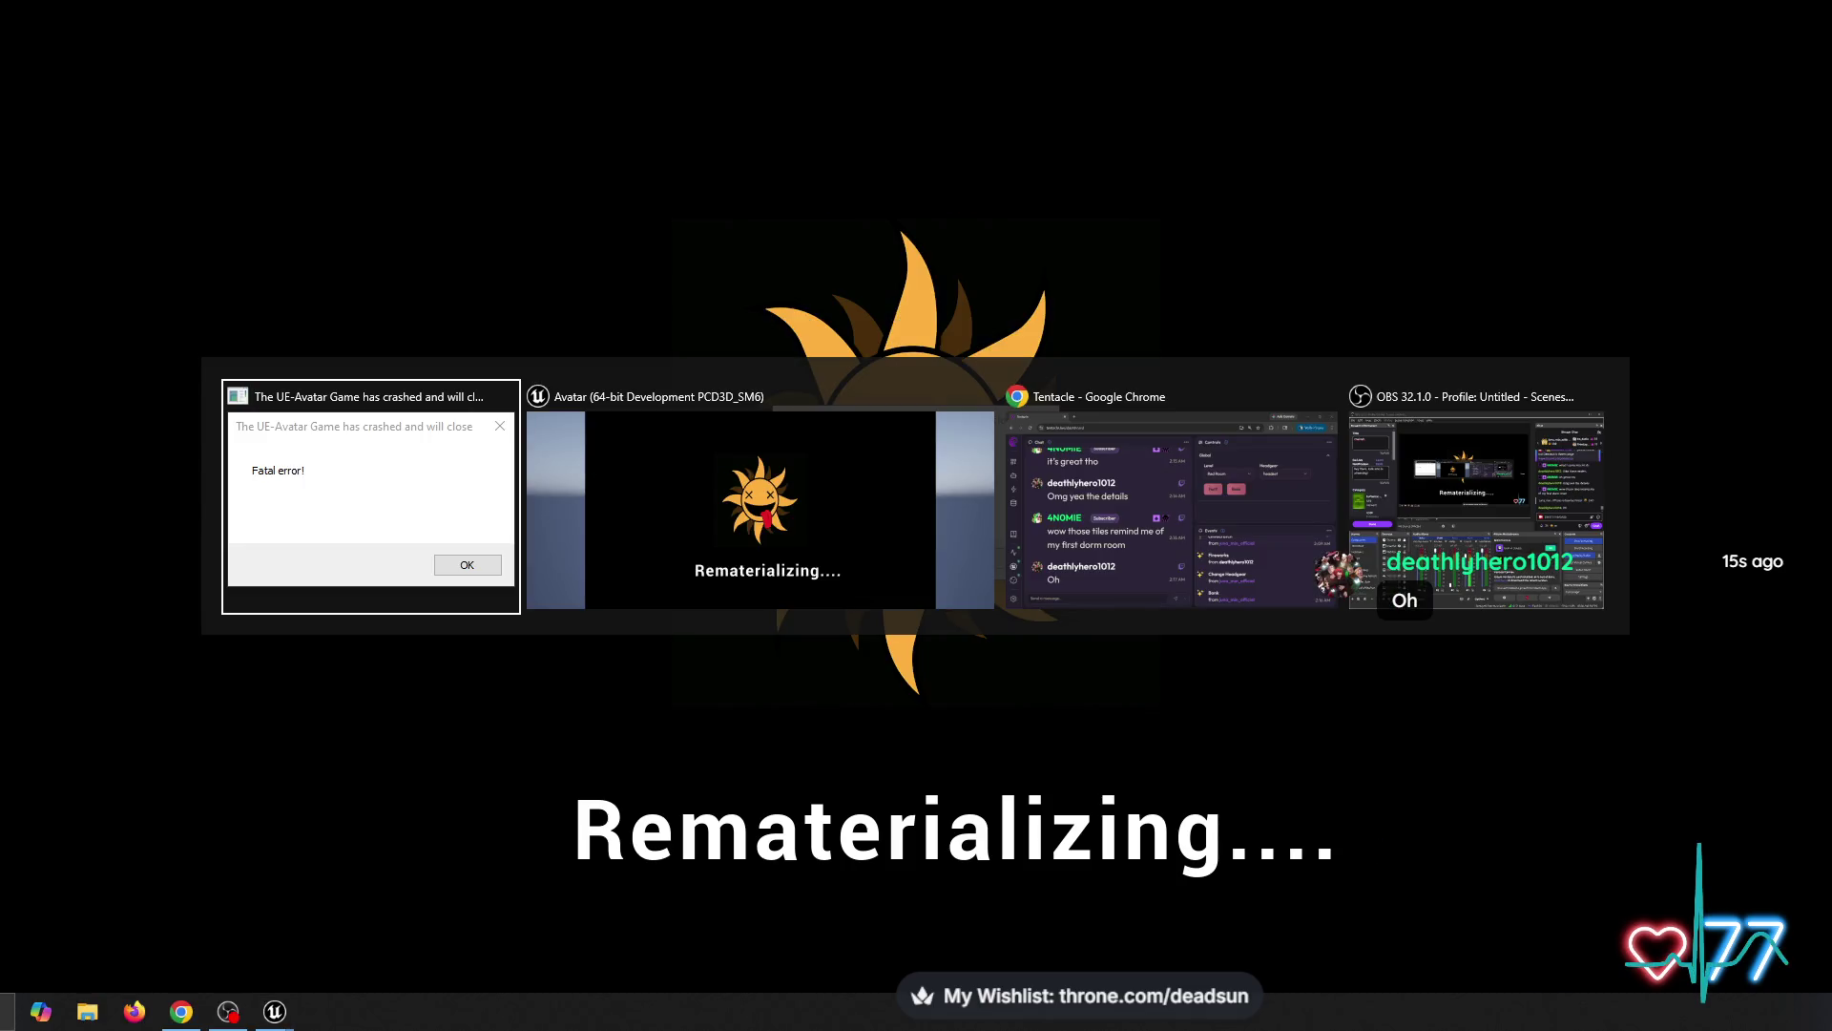
pyautogui.hotkey('alt', 'Tab')
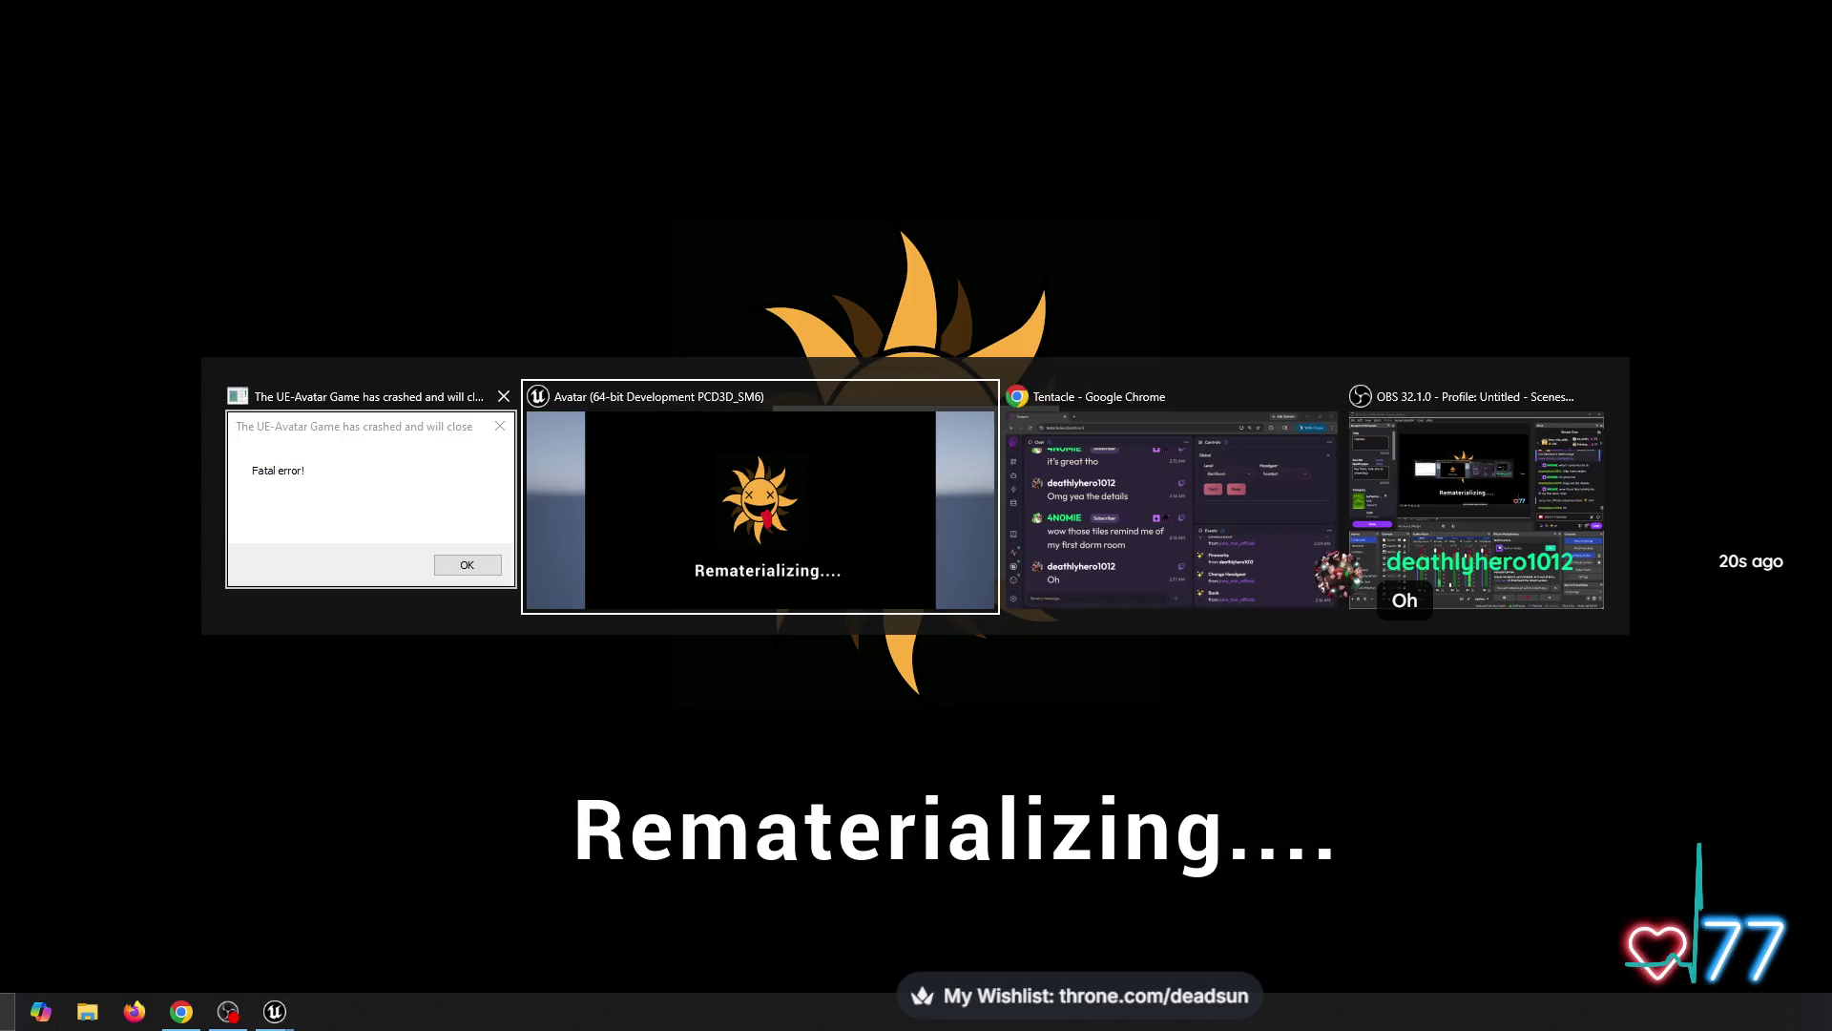
pyautogui.click(503, 396)
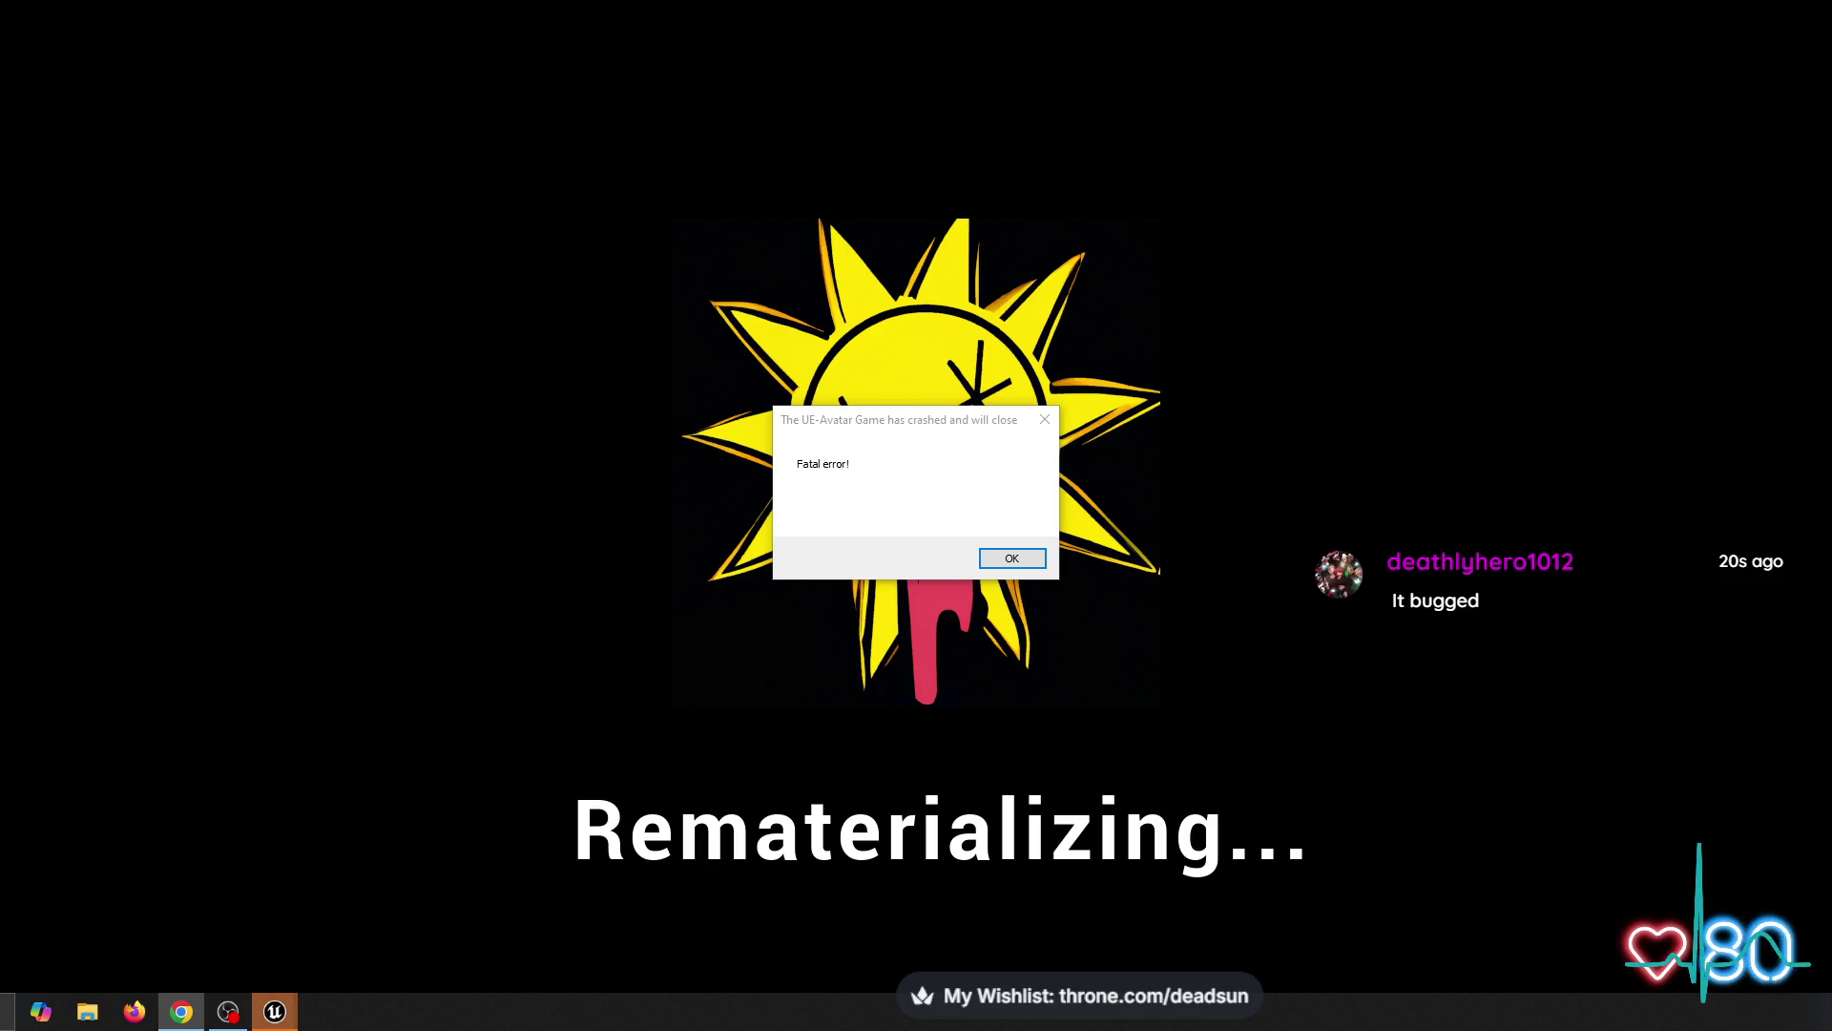
pyautogui.press('Return')
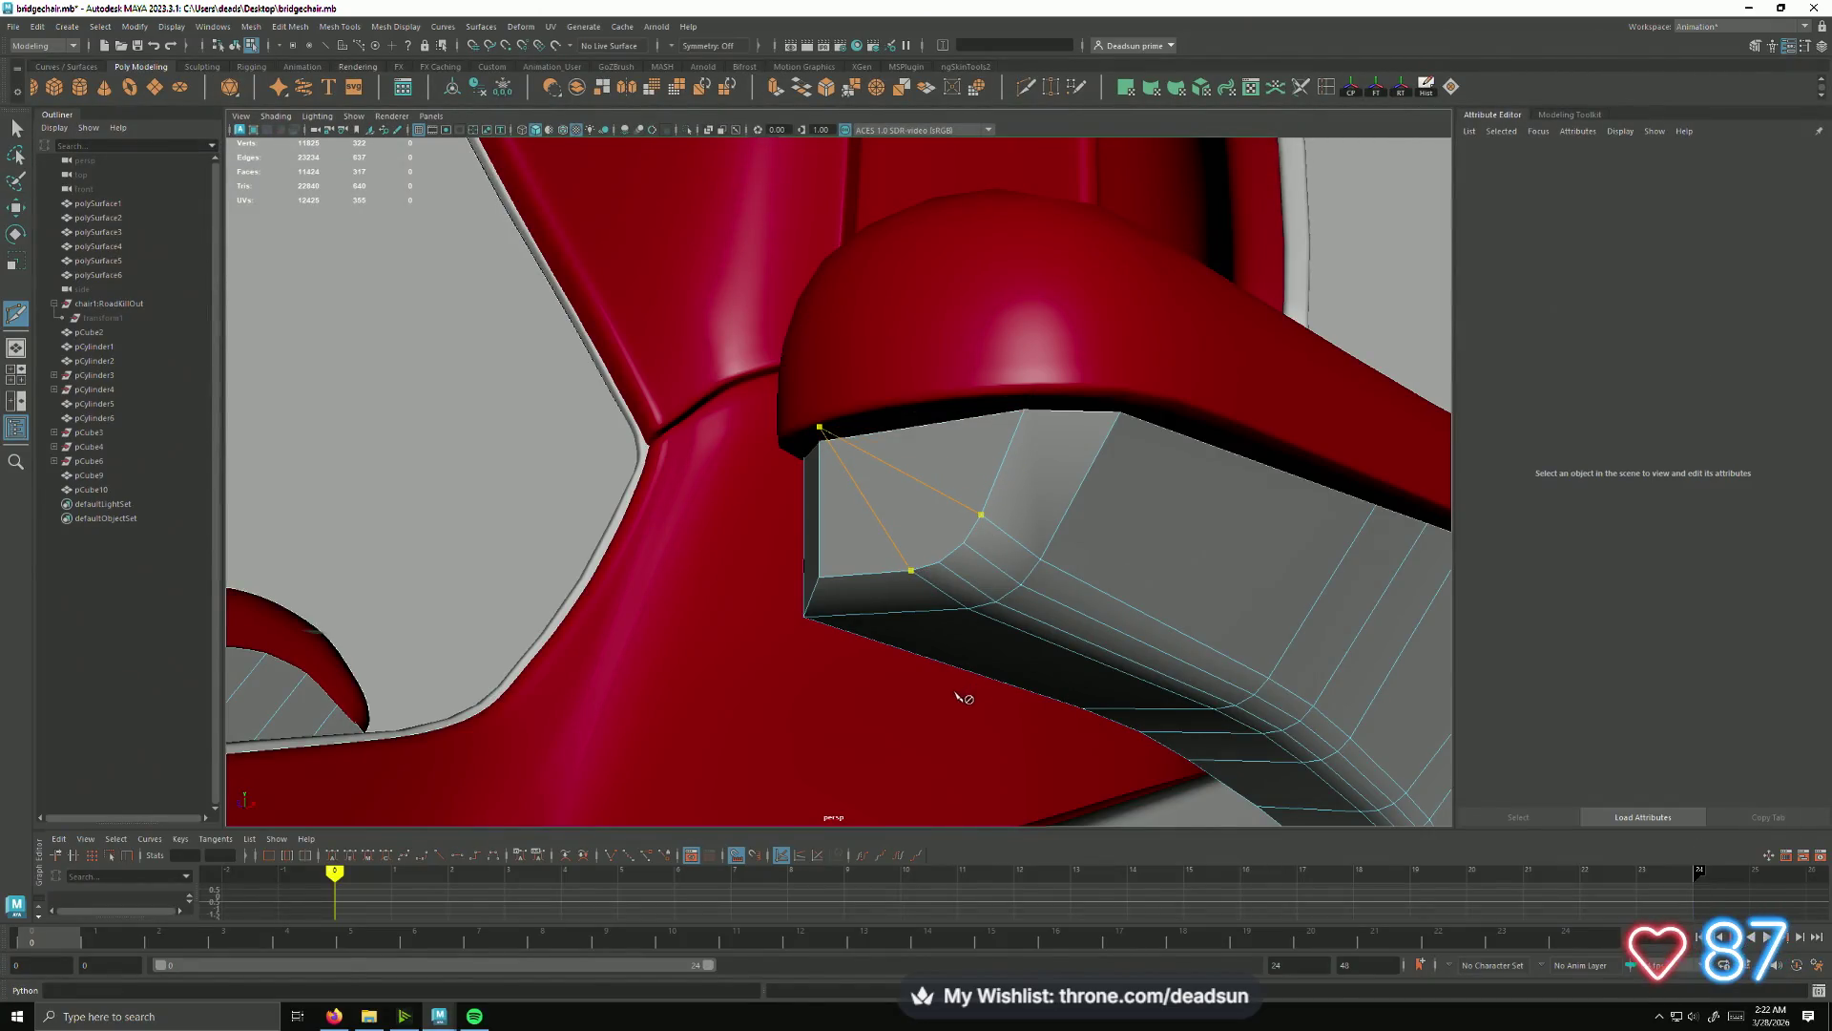
# Step: Commit the current cut and add a diagonal cut running to the armrest's top corner
pyautogui.press('Return')
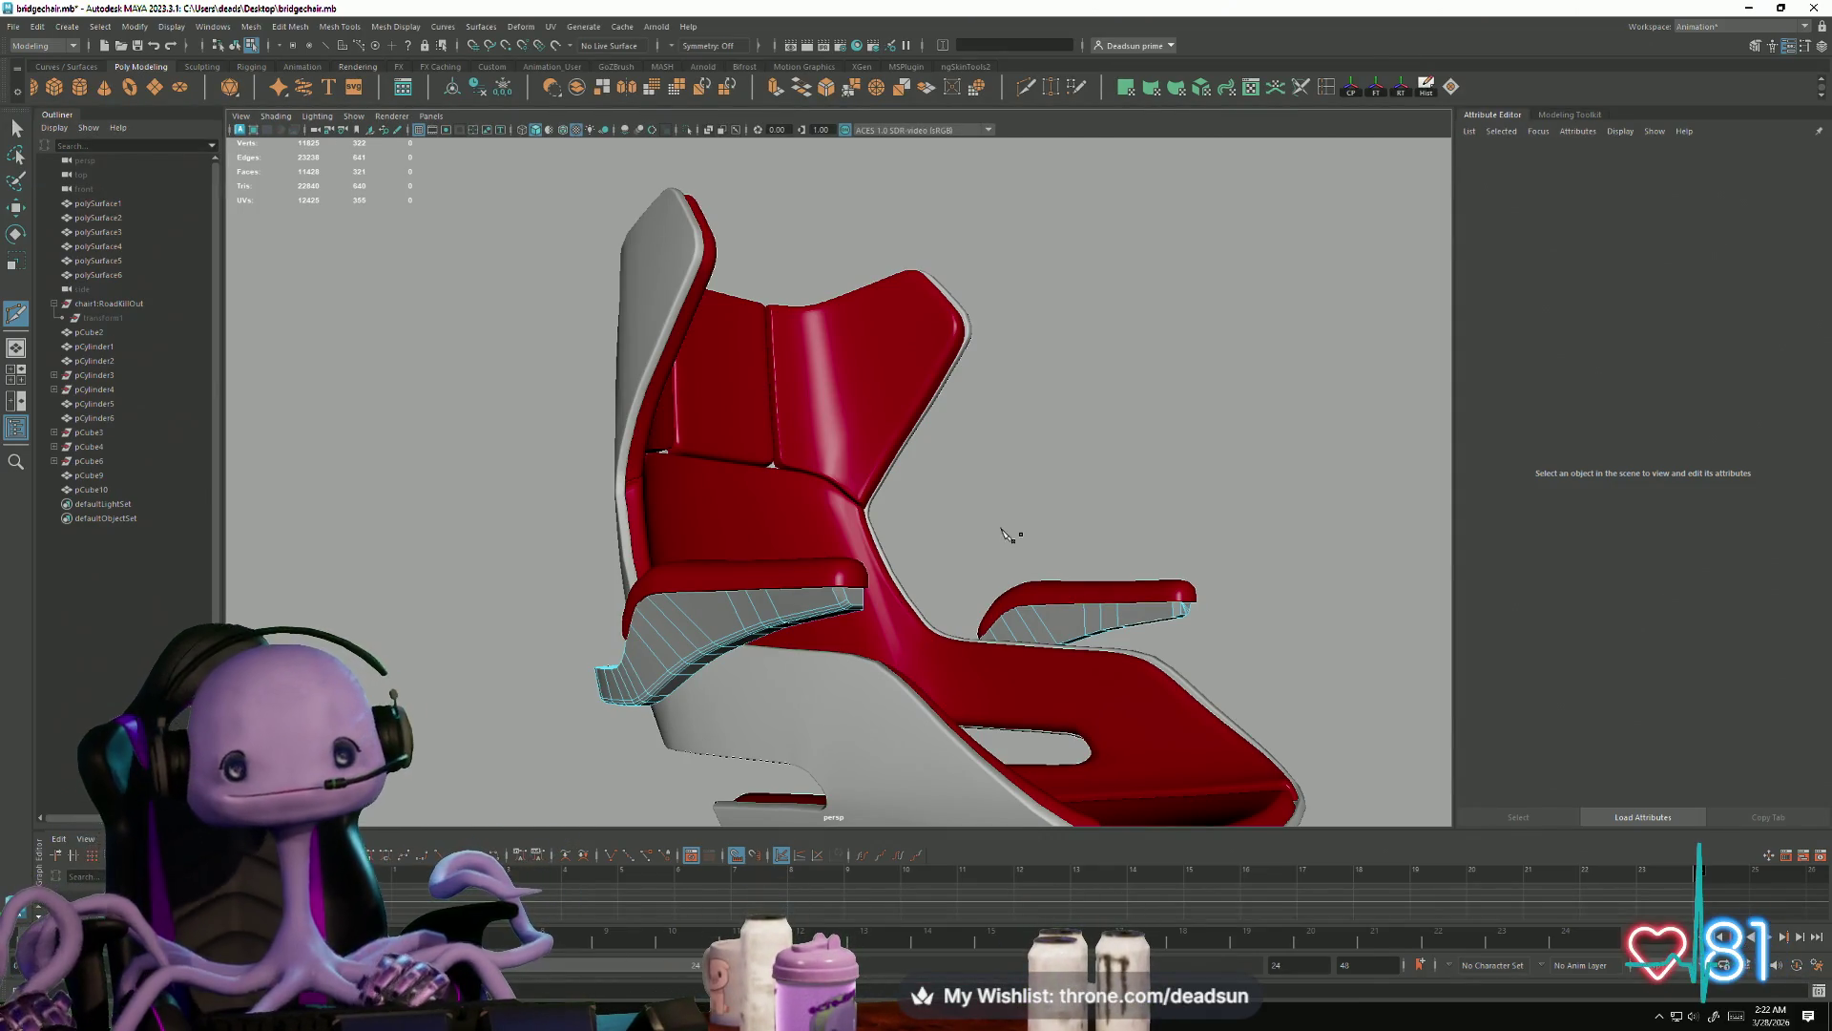
pyautogui.keyDown('alt'); pyautogui.moveTo(1002, 531); pyautogui.dragTo(871, 542); pyautogui.keyUp('alt')
pyautogui.scroll(10, 871, 542)
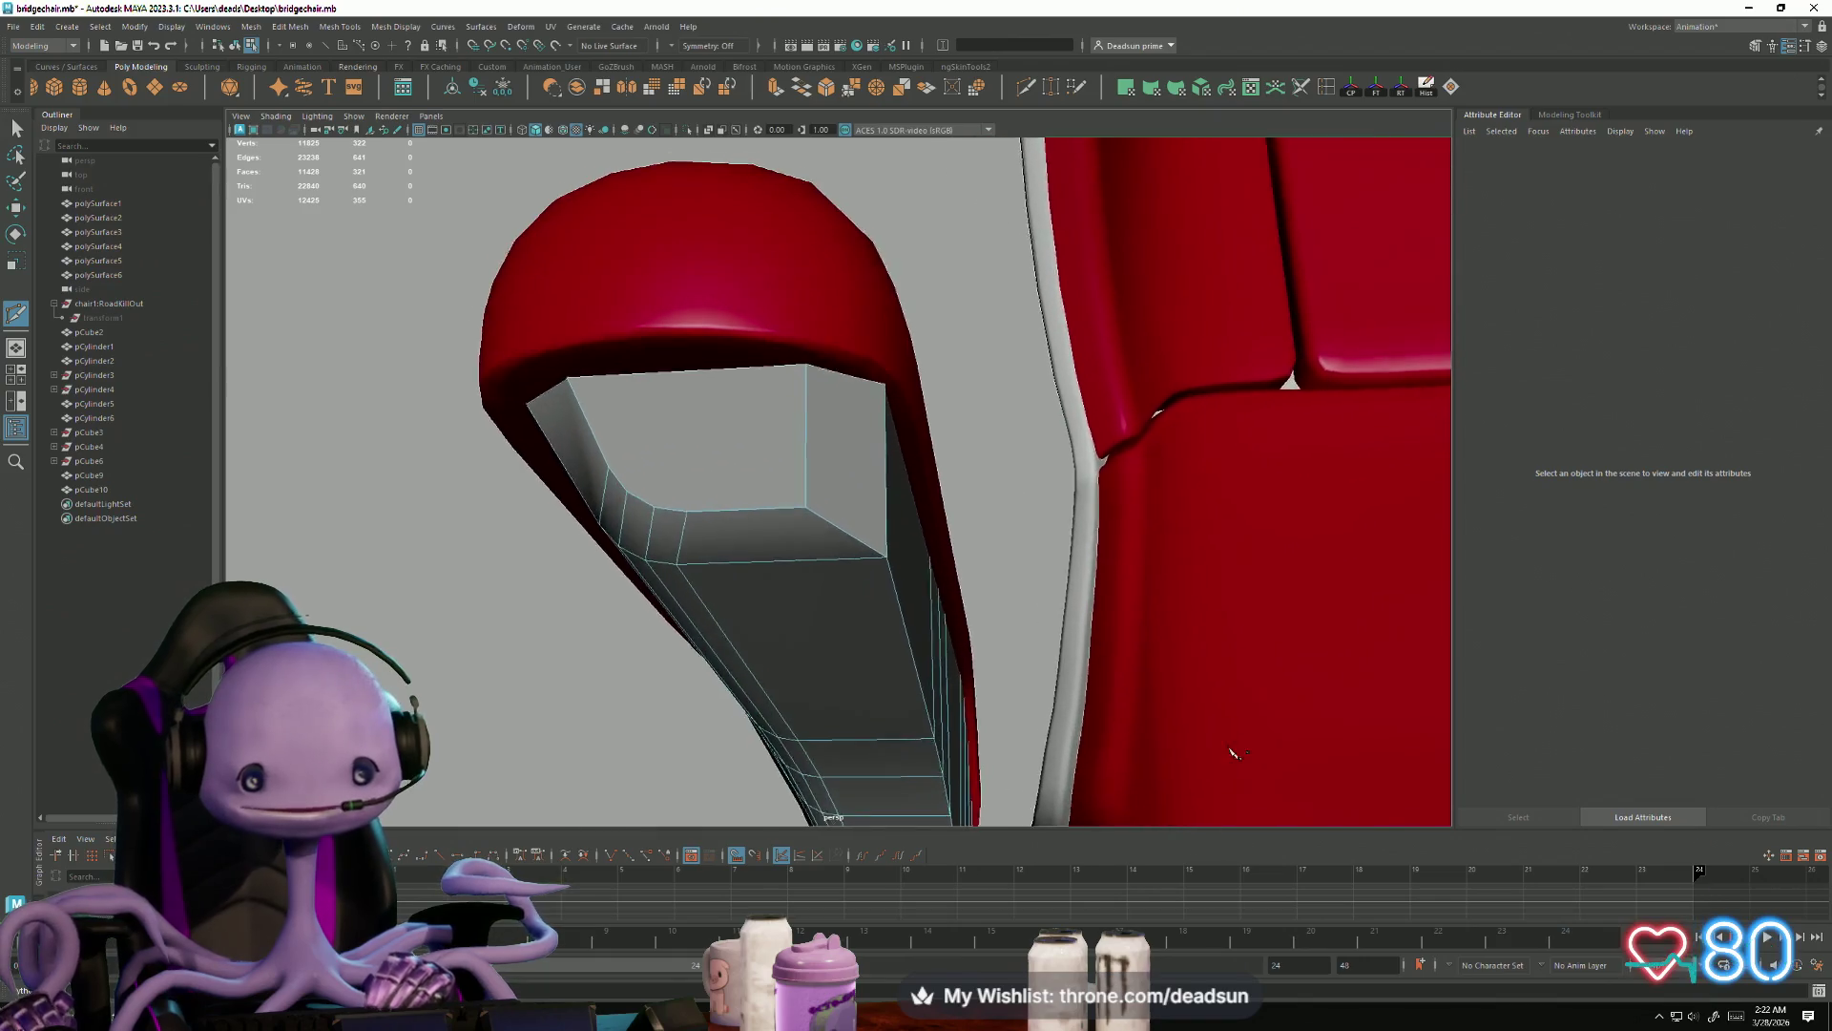
pyautogui.scroll(1, 662, 611)
pyautogui.click(670, 531)
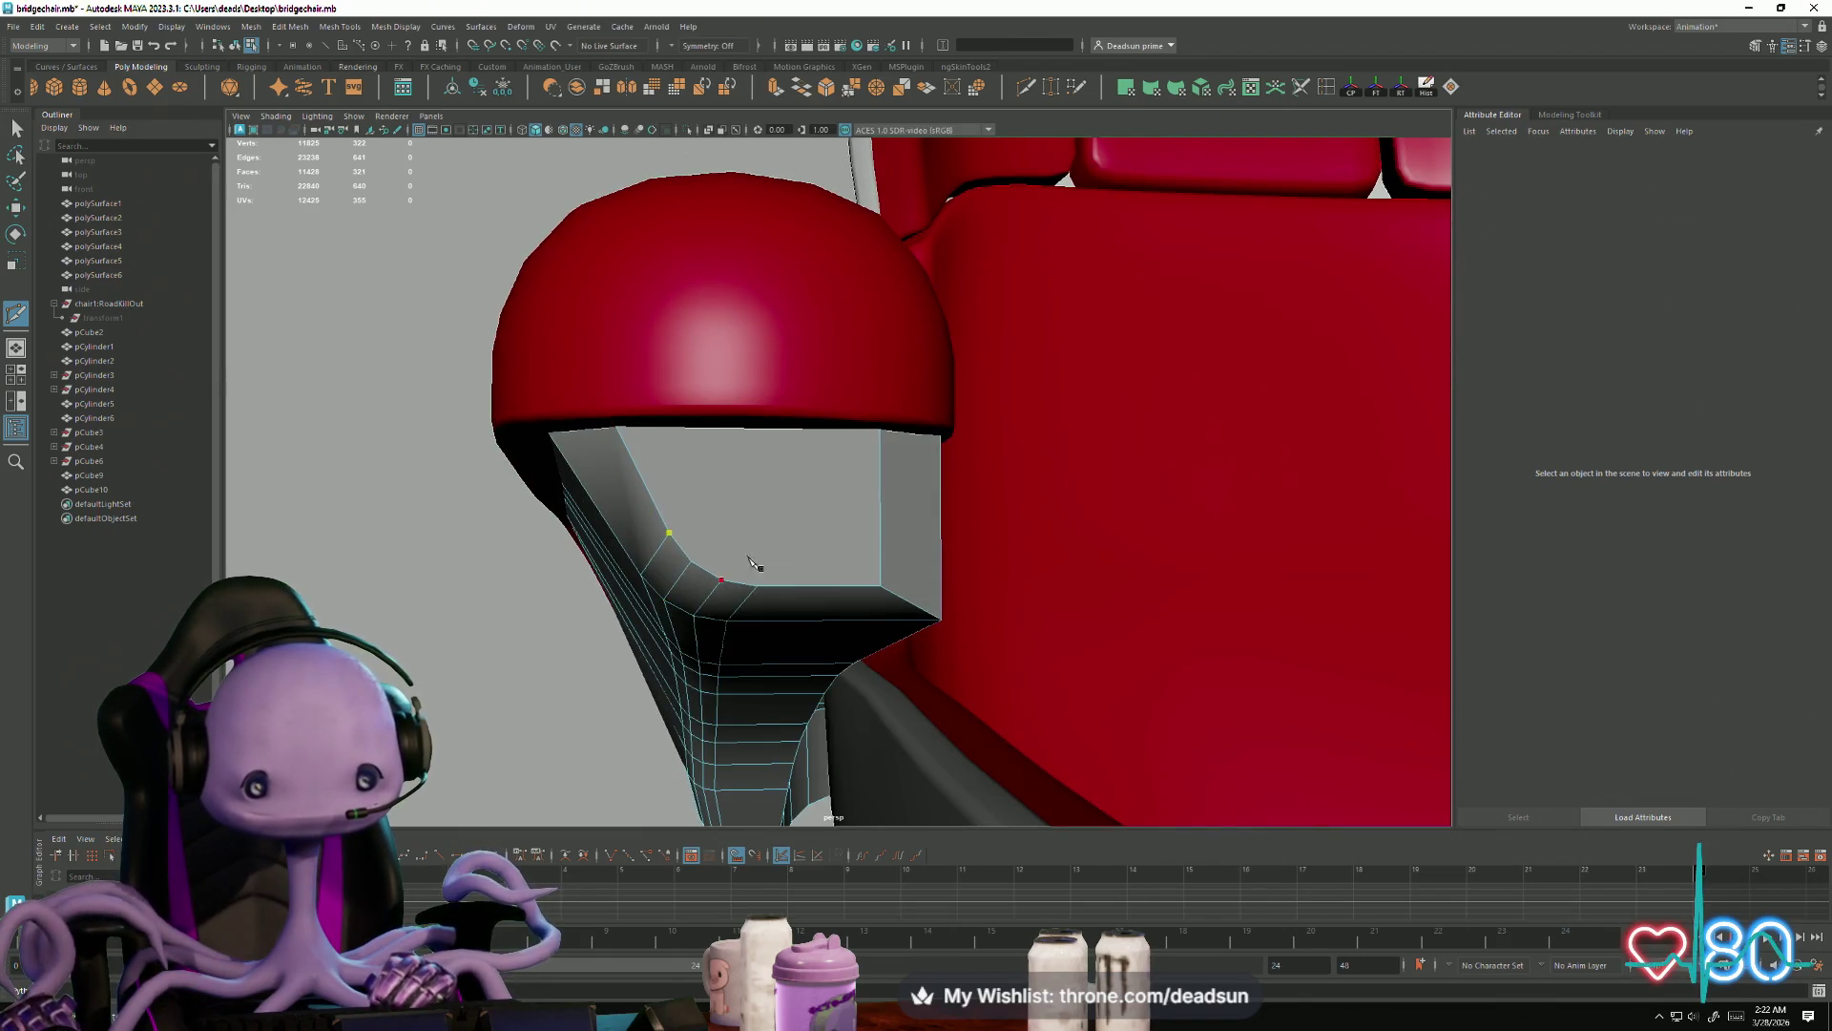
pyautogui.click(879, 413)
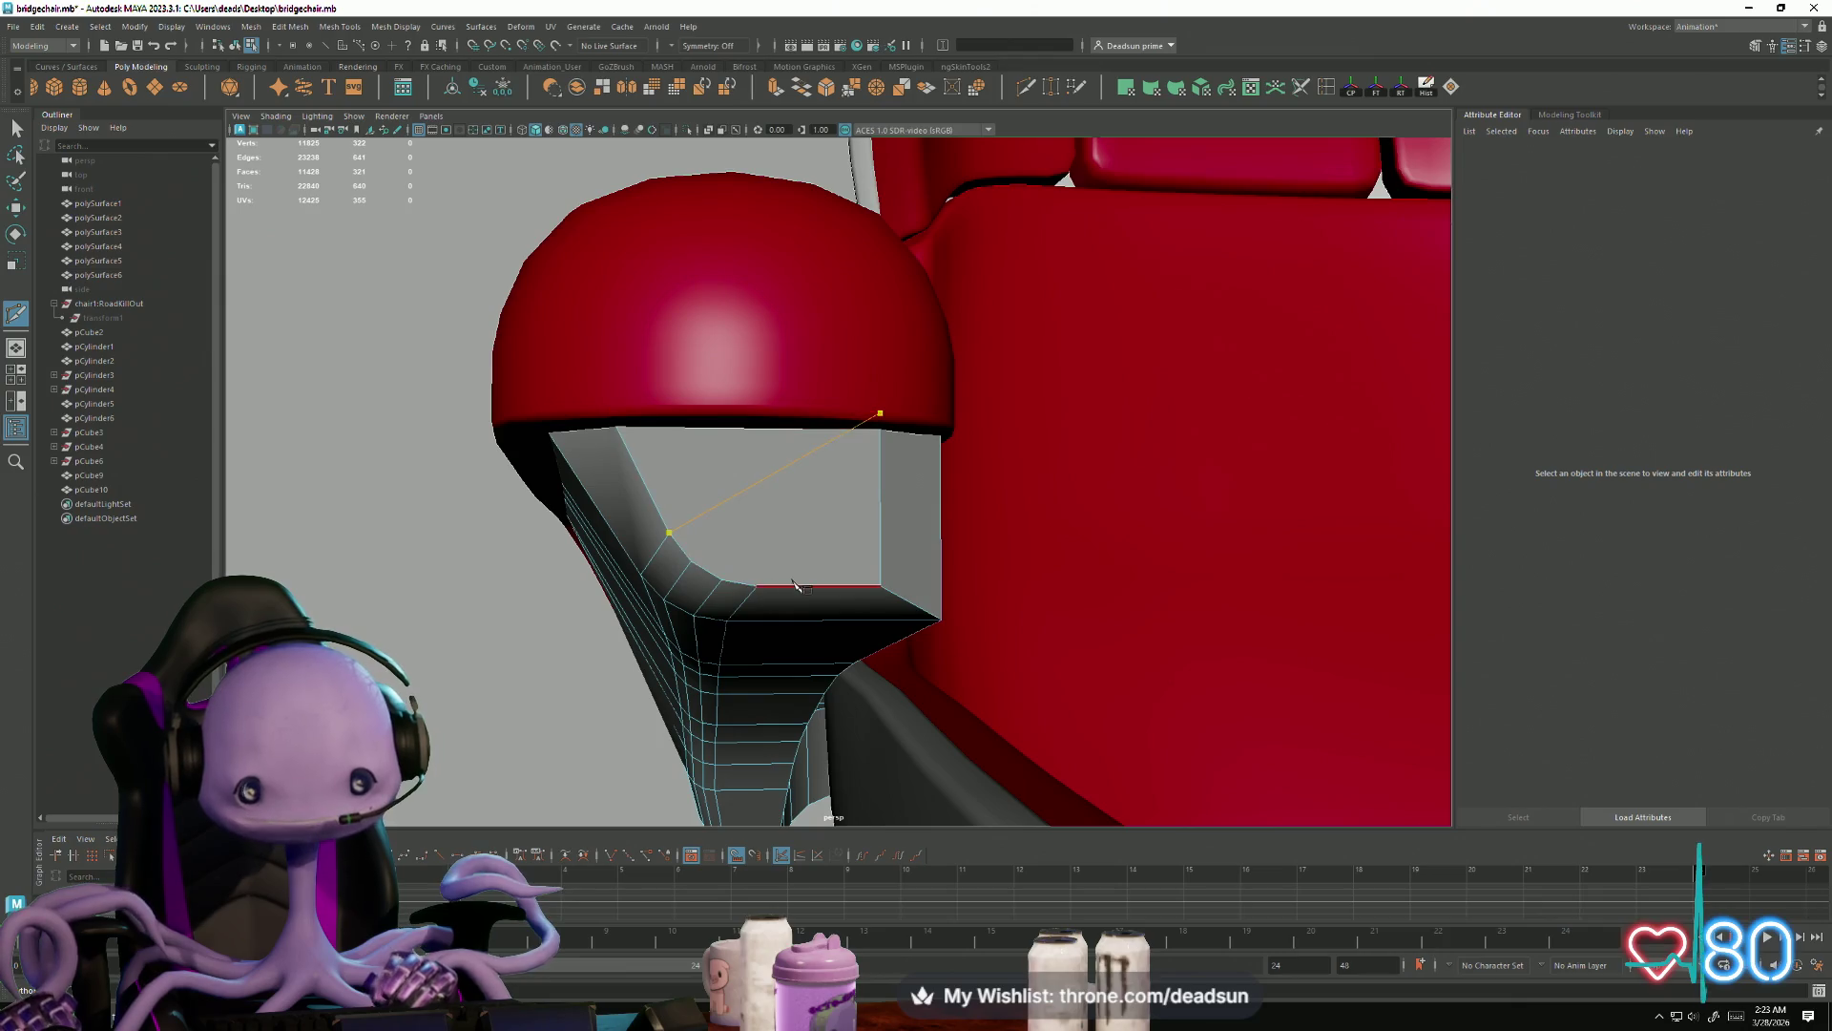
pyautogui.click(806, 582)
pyautogui.press('Return')
# Step: Cut another edge from the underside to the top corner, then return to Select
pyautogui.click(691, 561)
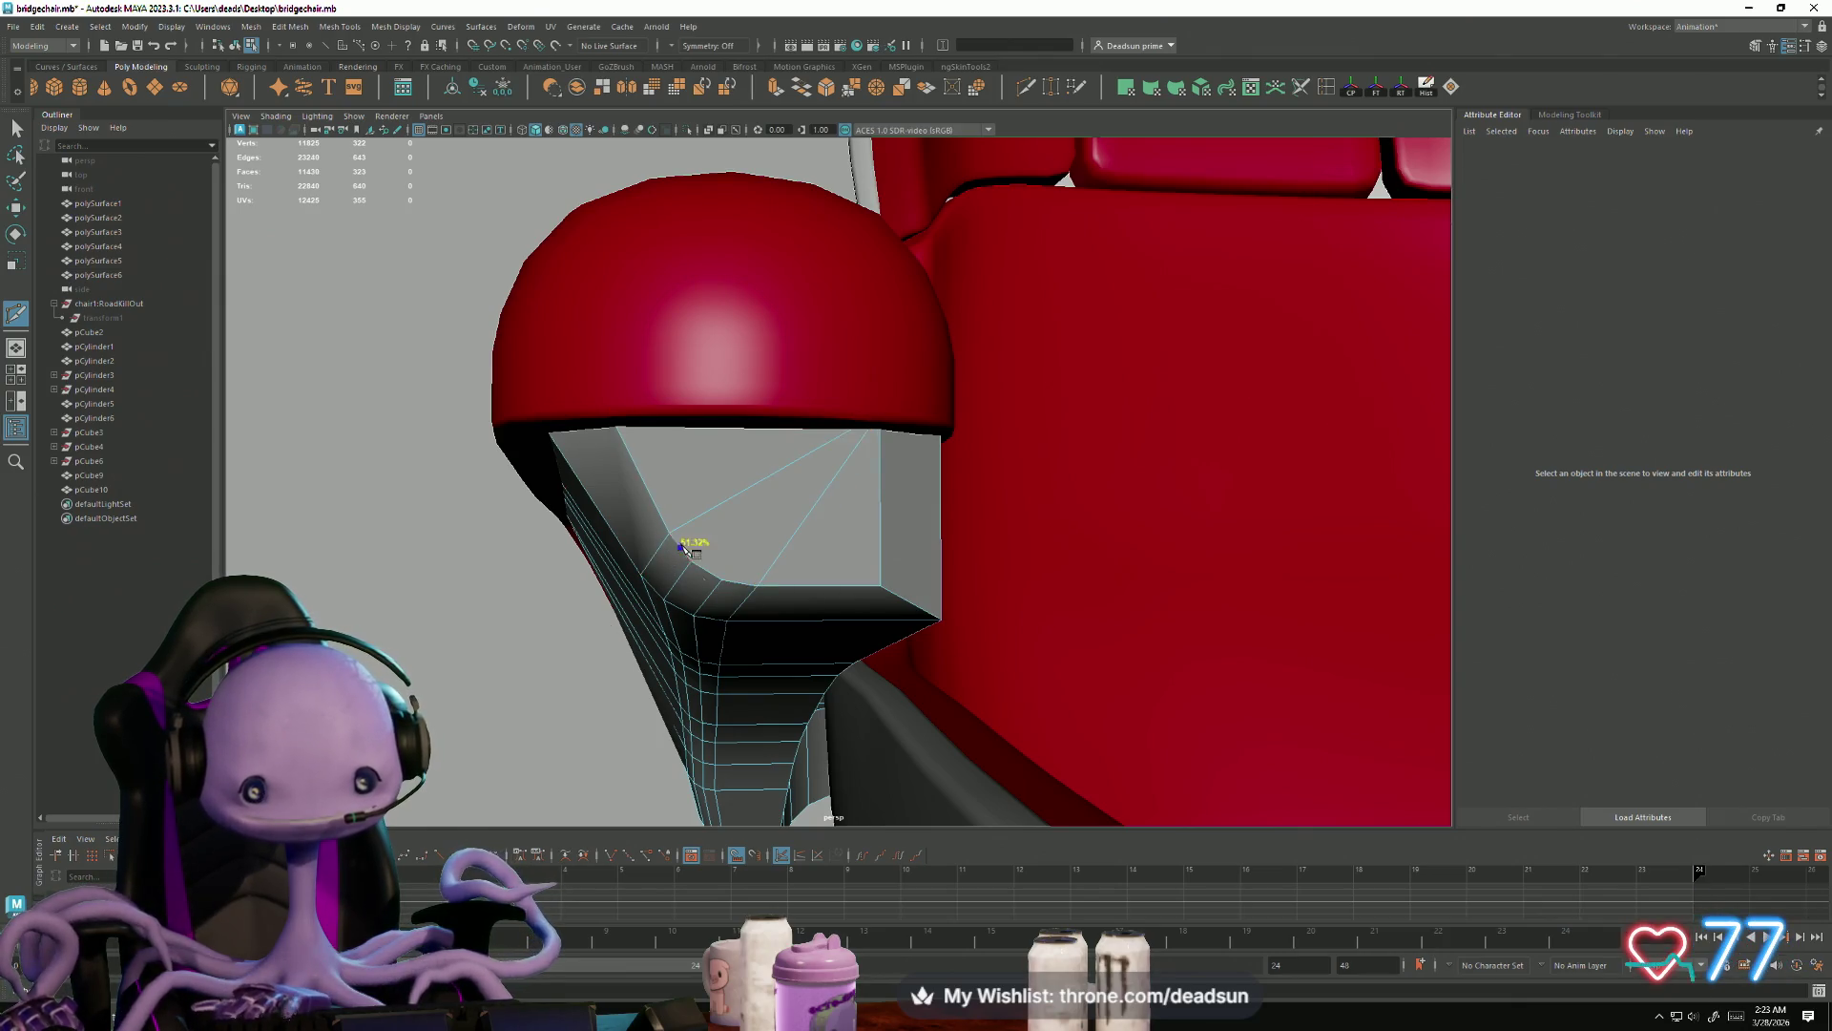
pyautogui.click(880, 413)
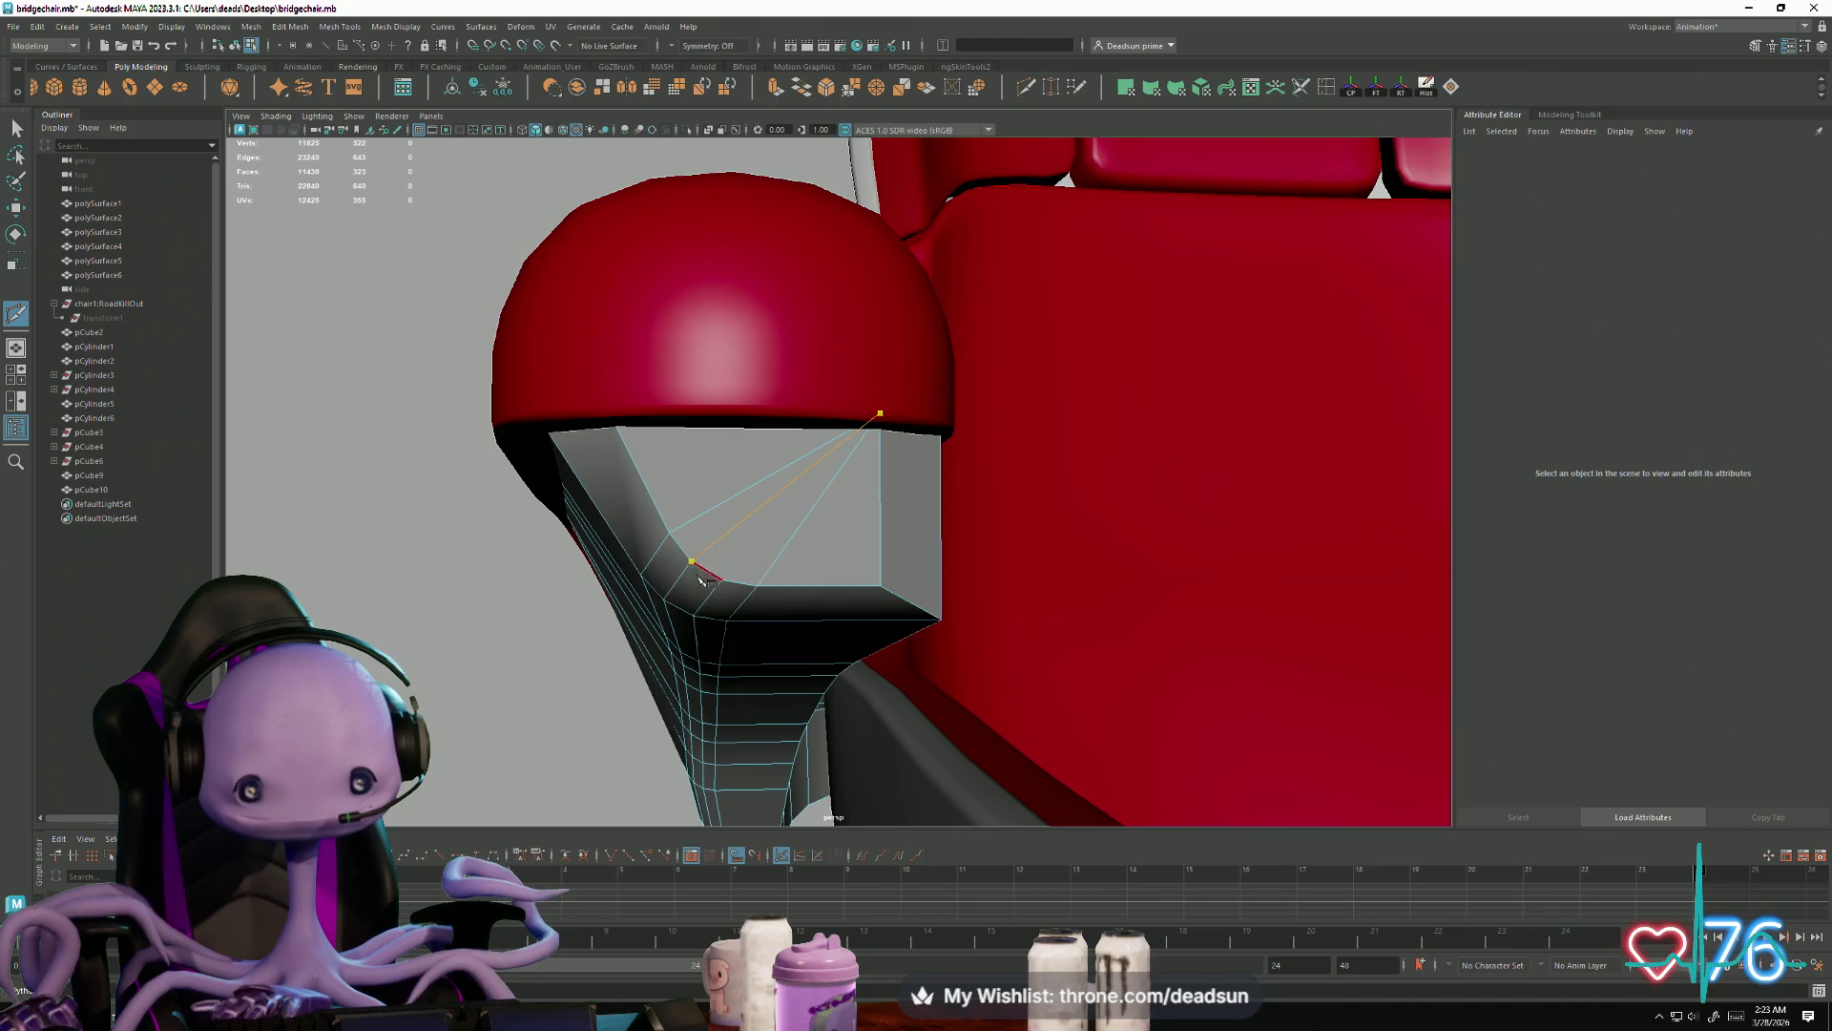
pyautogui.press('Return')
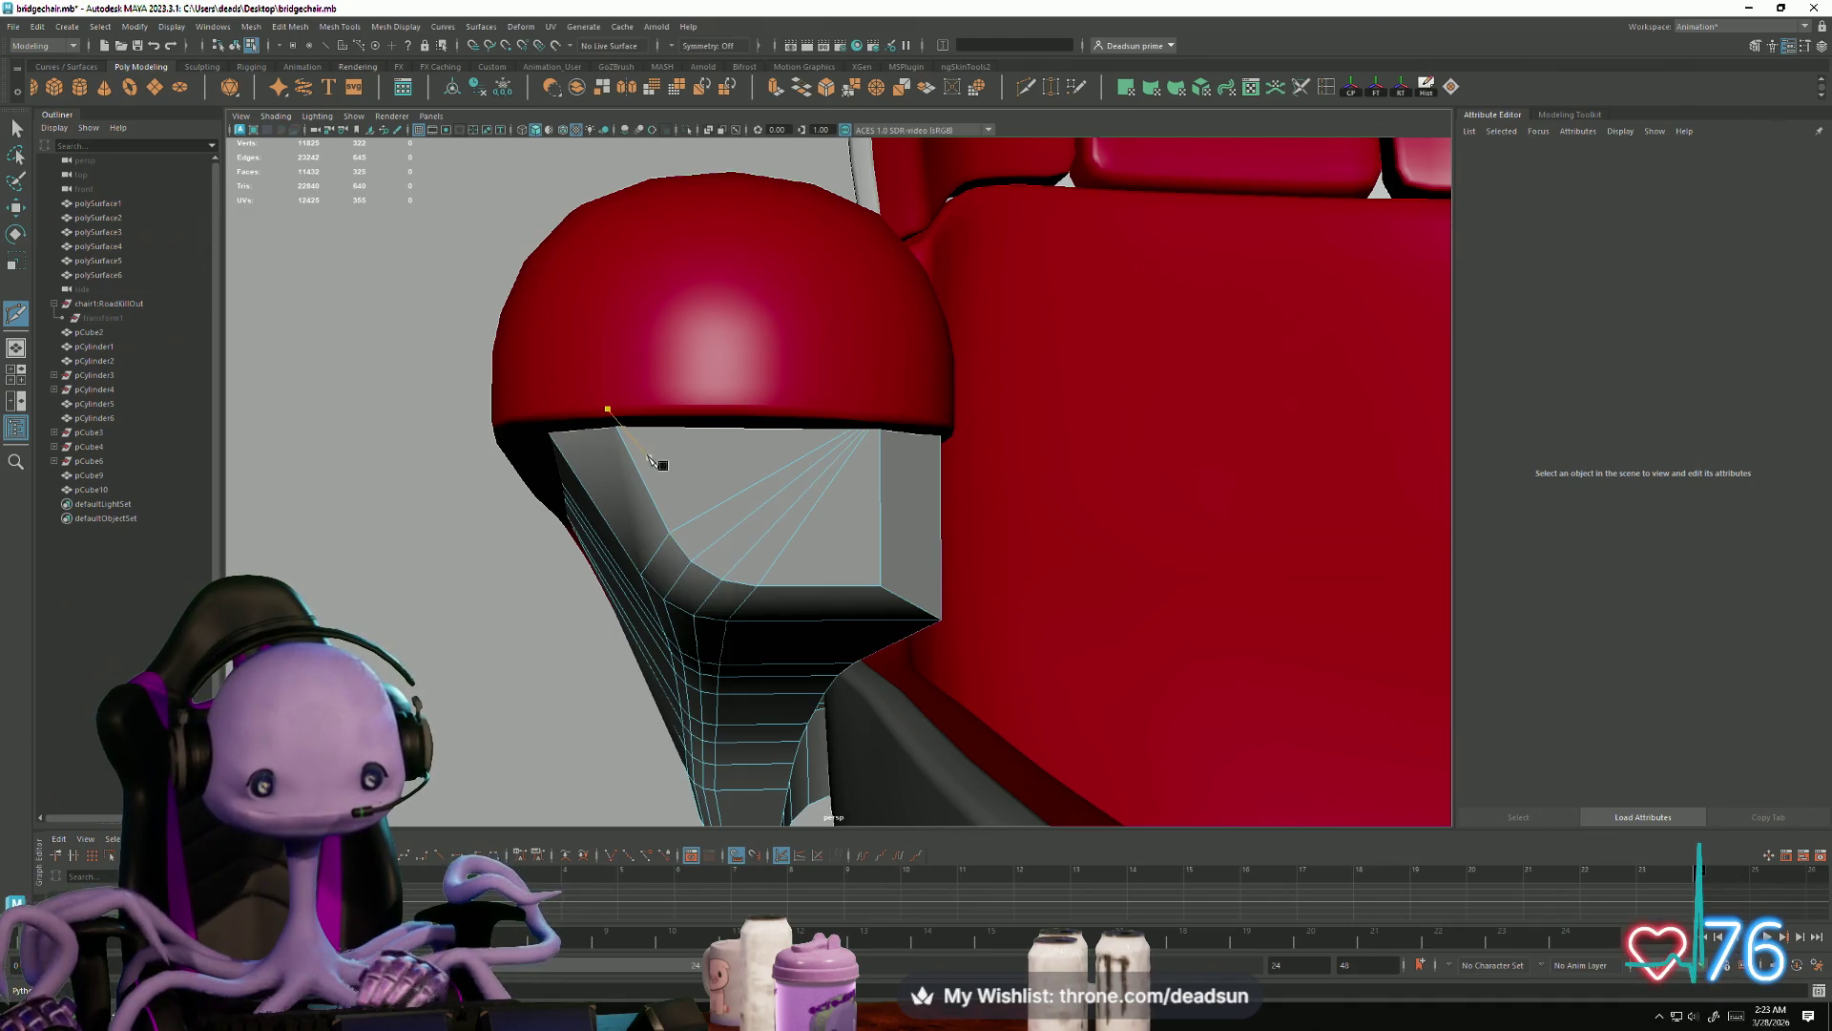
pyautogui.keyDown('alt'); pyautogui.moveTo(1093, 627); pyautogui.dragTo(325, 151, button='right'); pyautogui.keyUp('alt')
pyautogui.click(16, 127)
pyautogui.moveTo(788, 487)
pyautogui.keyDown('alt'); pyautogui.mouseDown()
pyautogui.moveTo(507, 458)
pyautogui.moveTo(726, 496)
pyautogui.mouseUp(); pyautogui.keyUp('alt')
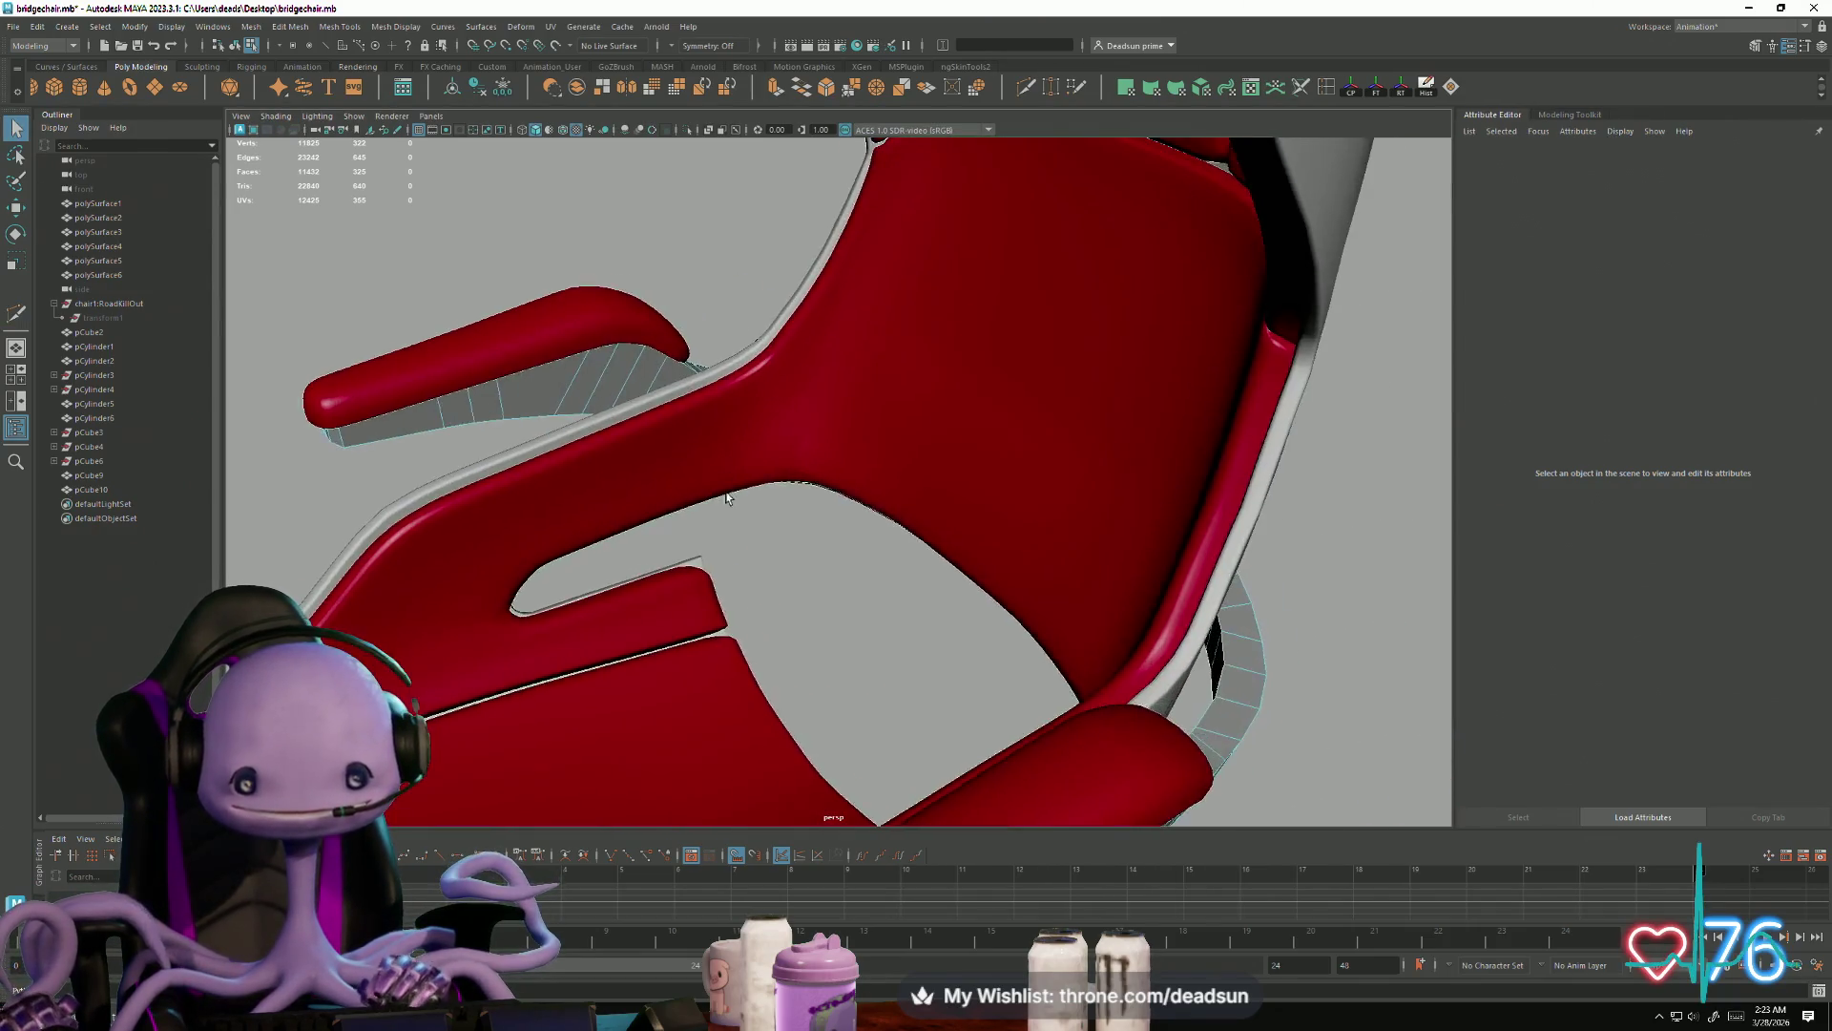
# Step: Frame the chair, orbit around it and select the armrest loop piece pCube9
pyautogui.press('a')
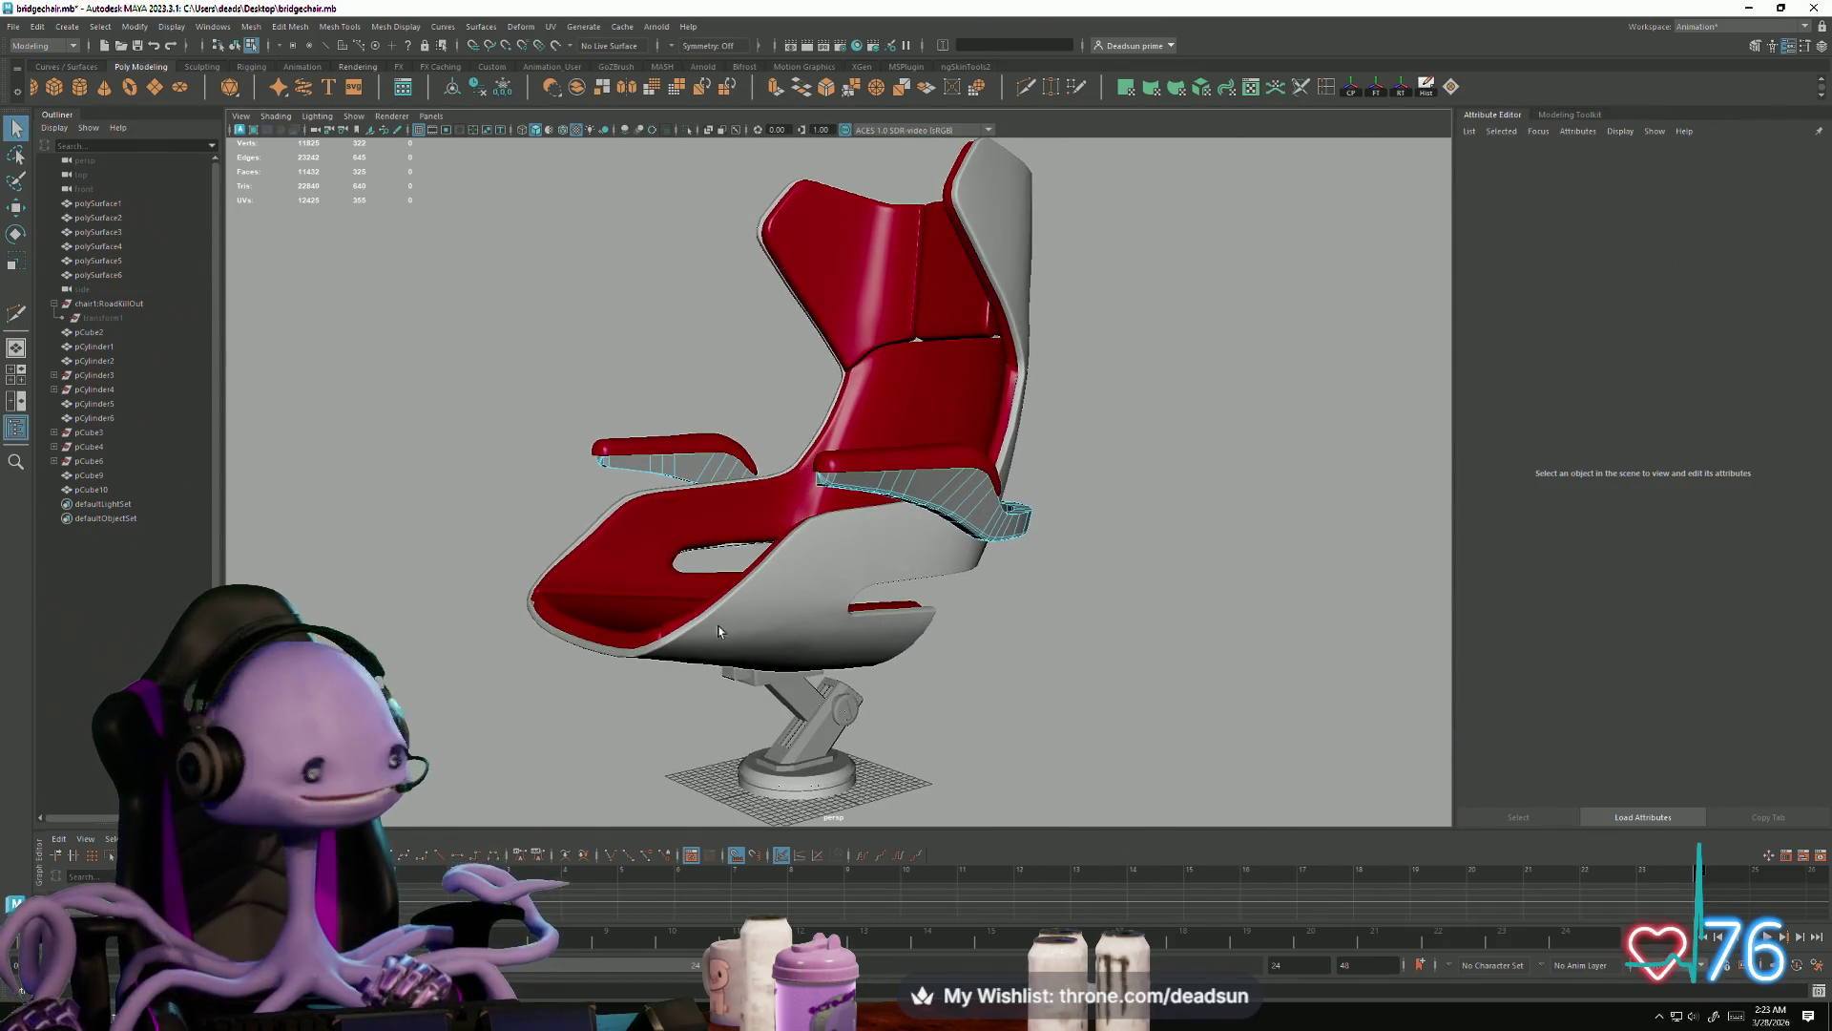
pyautogui.scroll(3, 941, 654)
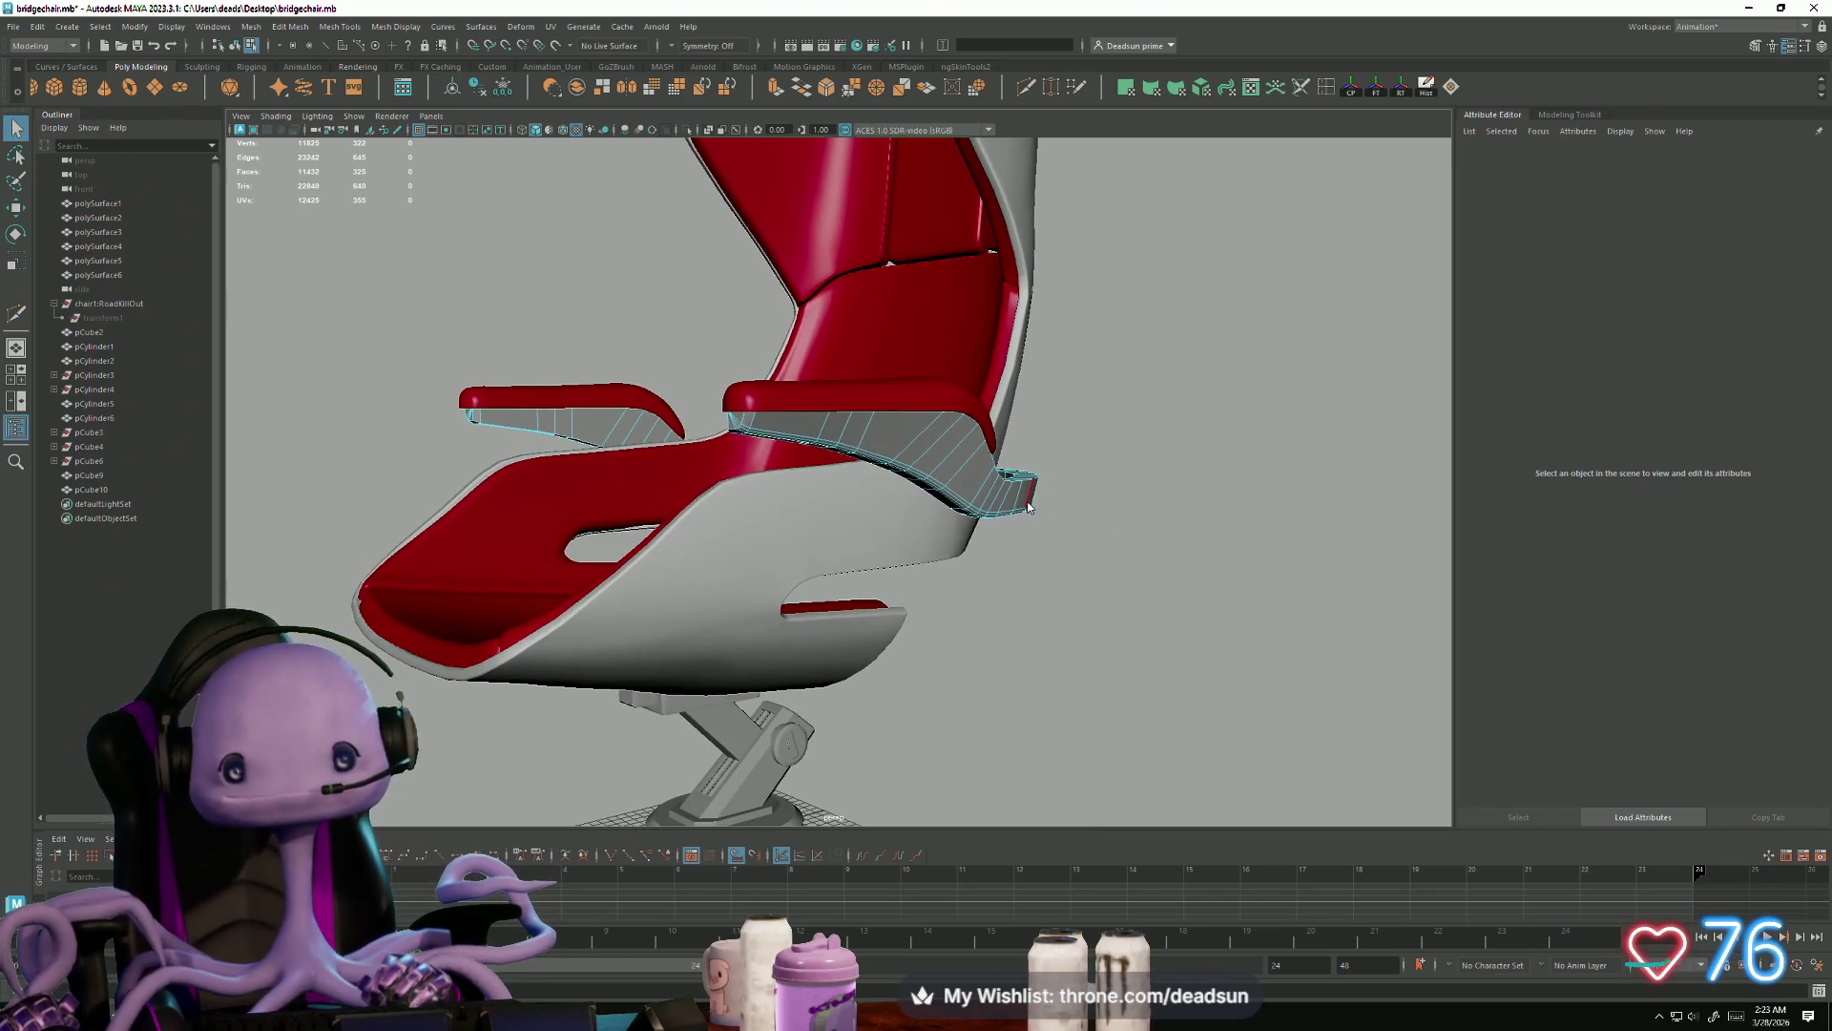
pyautogui.click(1124, 468)
pyautogui.moveTo(1125, 469)
pyautogui.keyDown('alt'); pyautogui.mouseDown()
pyautogui.moveTo(1015, 621)
pyautogui.moveTo(916, 639)
pyautogui.moveTo(771, 609)
pyautogui.moveTo(811, 573)
pyautogui.moveTo(839, 458)
pyautogui.moveTo(890, 525)
pyautogui.moveTo(982, 544)
pyautogui.moveTo(1011, 585)
pyautogui.mouseUp(); pyautogui.keyUp('alt')
pyautogui.click(959, 439)
pyautogui.moveTo(959, 439)
pyautogui.keyDown('alt'); pyautogui.mouseDown()
pyautogui.moveTo(1014, 725)
pyautogui.moveTo(1002, 706)
pyautogui.mouseUp(); pyautogui.keyUp('alt')
pyautogui.click(1023, 699)
pyautogui.click(956, 559)
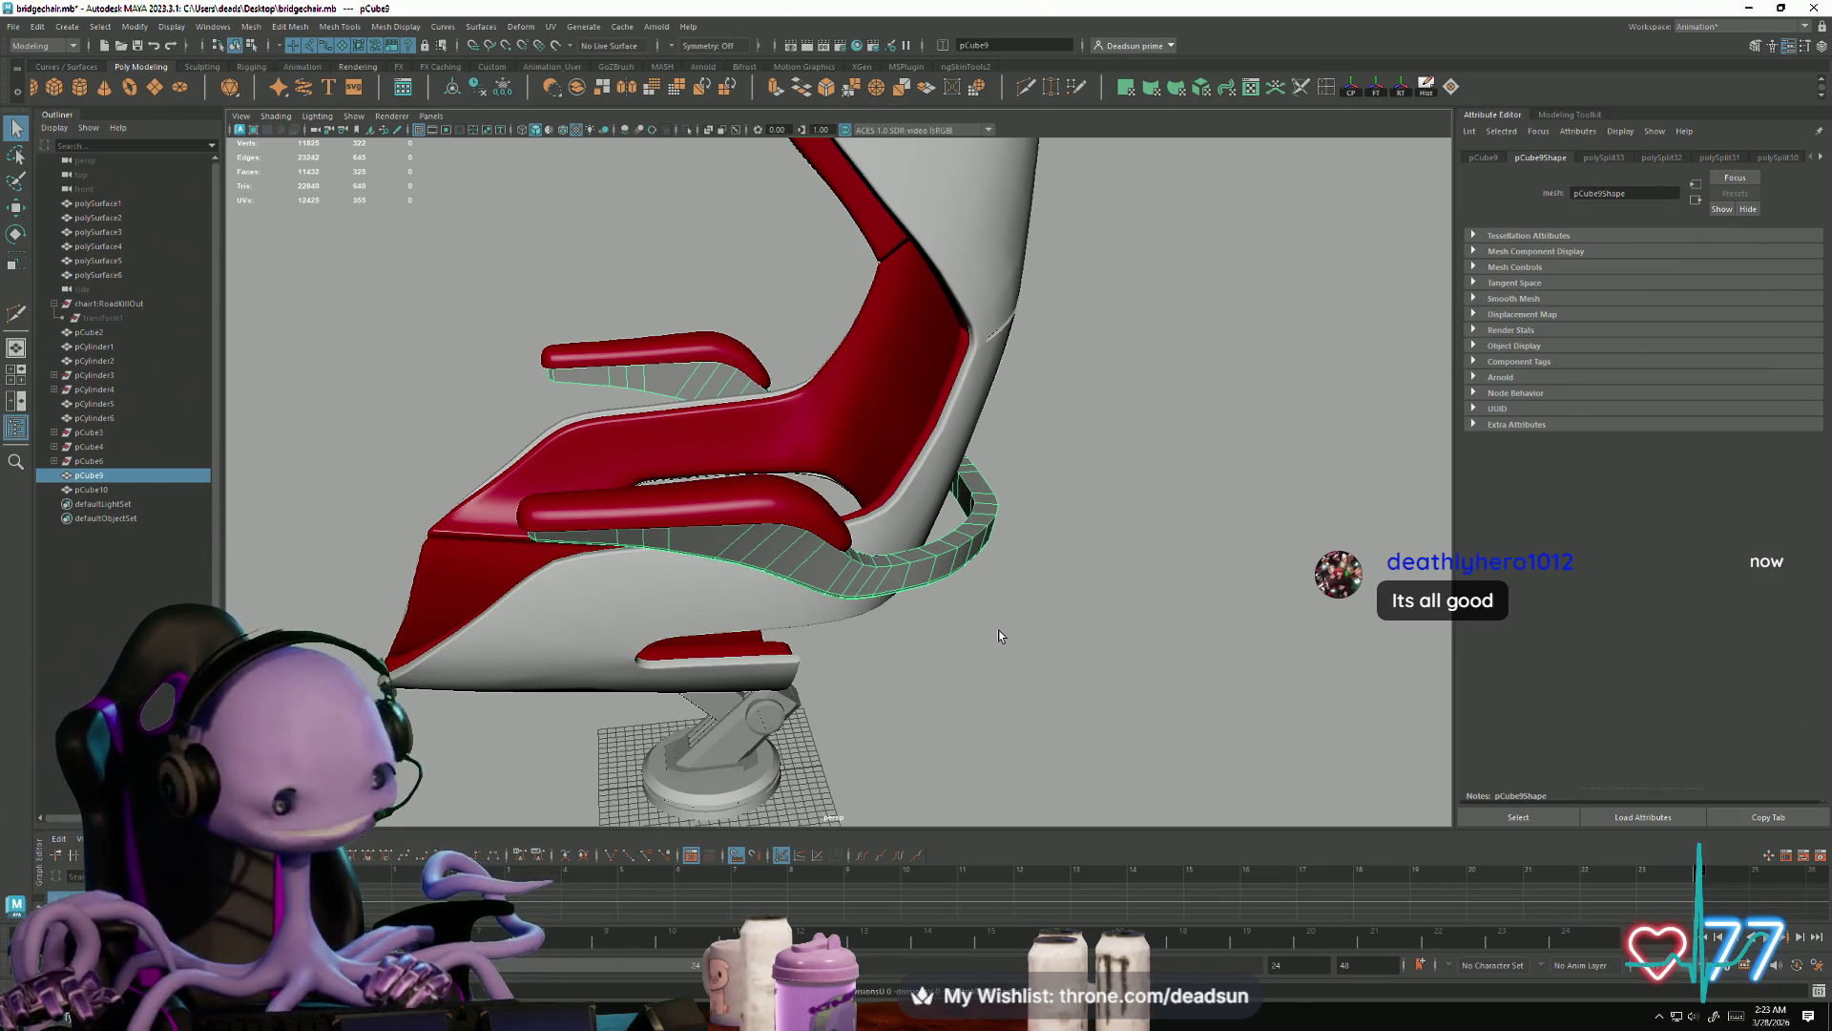
# Step: Select the pivot cylinder pCylinder6 on the base support arm
pyautogui.moveTo(658, 308)
pyautogui.keyDown('alt'); pyautogui.mouseDown()
pyautogui.moveTo(507, 503)
pyautogui.moveTo(633, 468)
pyautogui.moveTo(678, 368)
pyautogui.moveTo(867, 418)
pyautogui.moveTo(881, 612)
pyautogui.moveTo(898, 451)
pyautogui.moveTo(1030, 506)
pyautogui.moveTo(1079, 544)
pyautogui.moveTo(933, 518)
pyautogui.moveTo(1120, 655)
pyautogui.moveTo(1109, 665)
pyautogui.mouseUp(); pyautogui.keyUp('alt')
pyautogui.scroll(5, 507, 503)
pyautogui.scroll(-5, 881, 612)
pyautogui.scroll(3, 1121, 655)
pyautogui.click(954, 519)
pyautogui.scroll(2, 1129, 671)
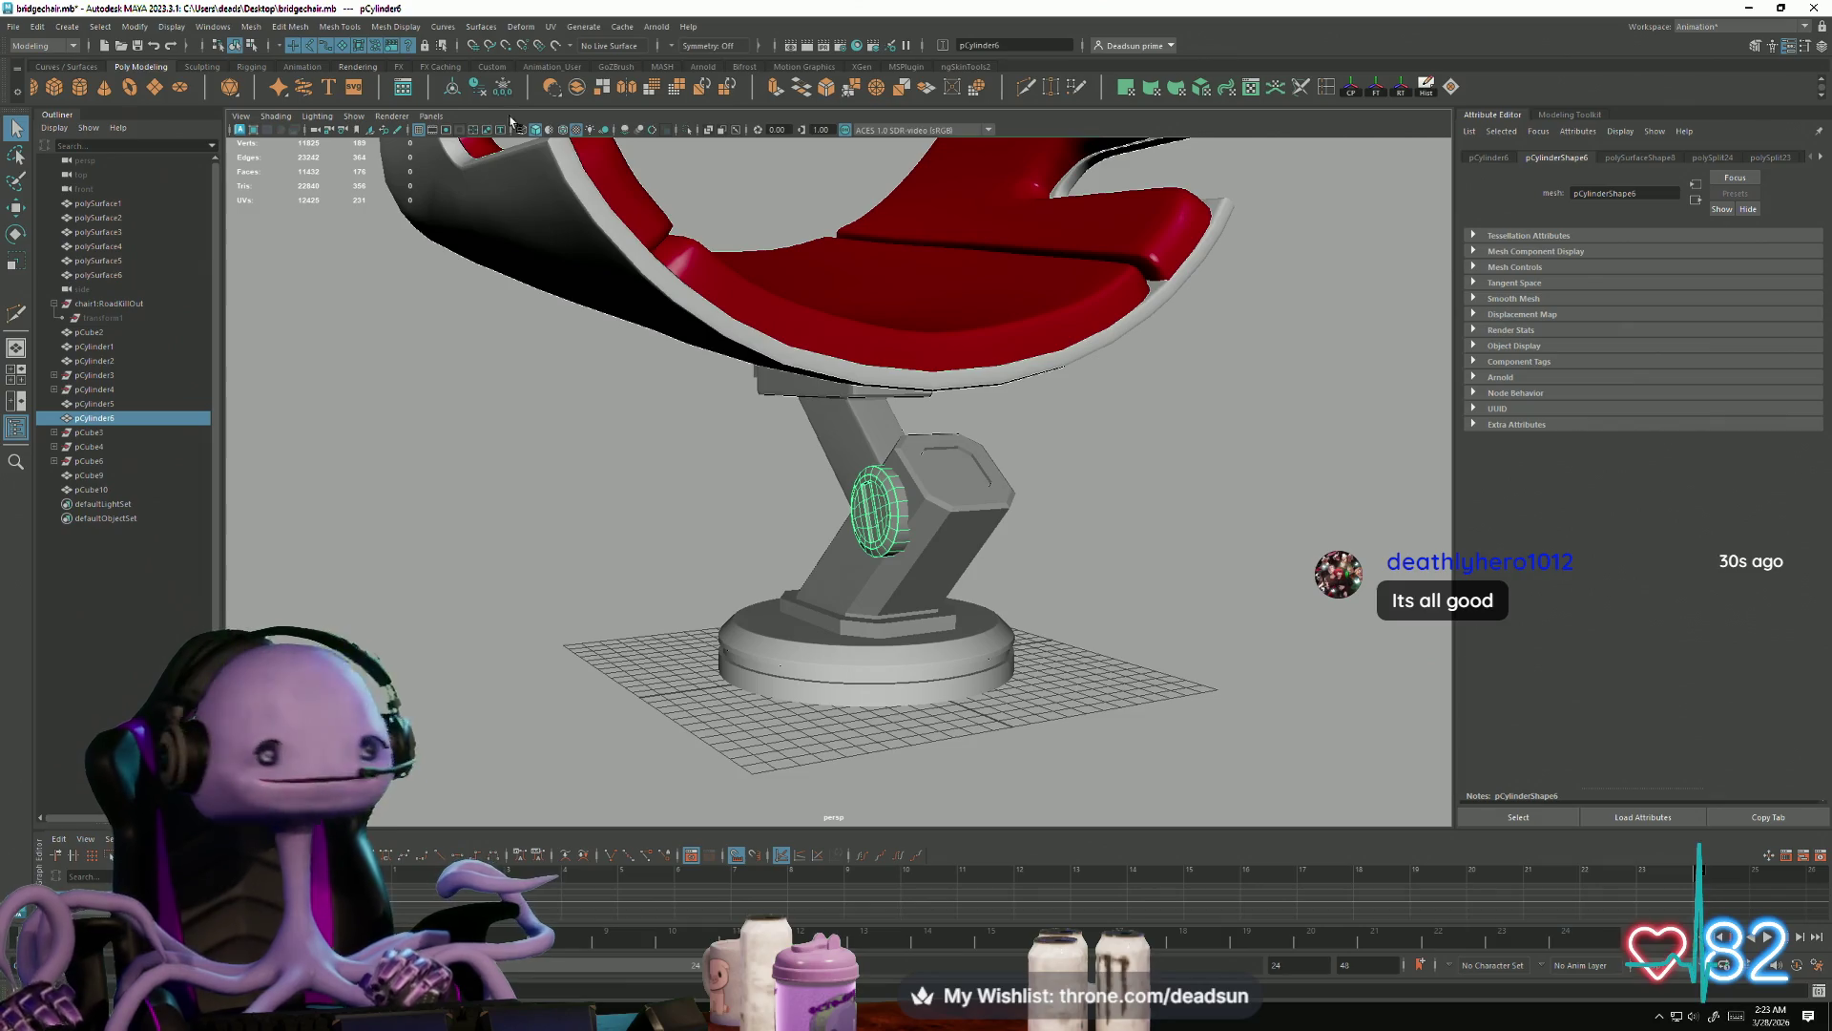
pyautogui.click(261, 34)
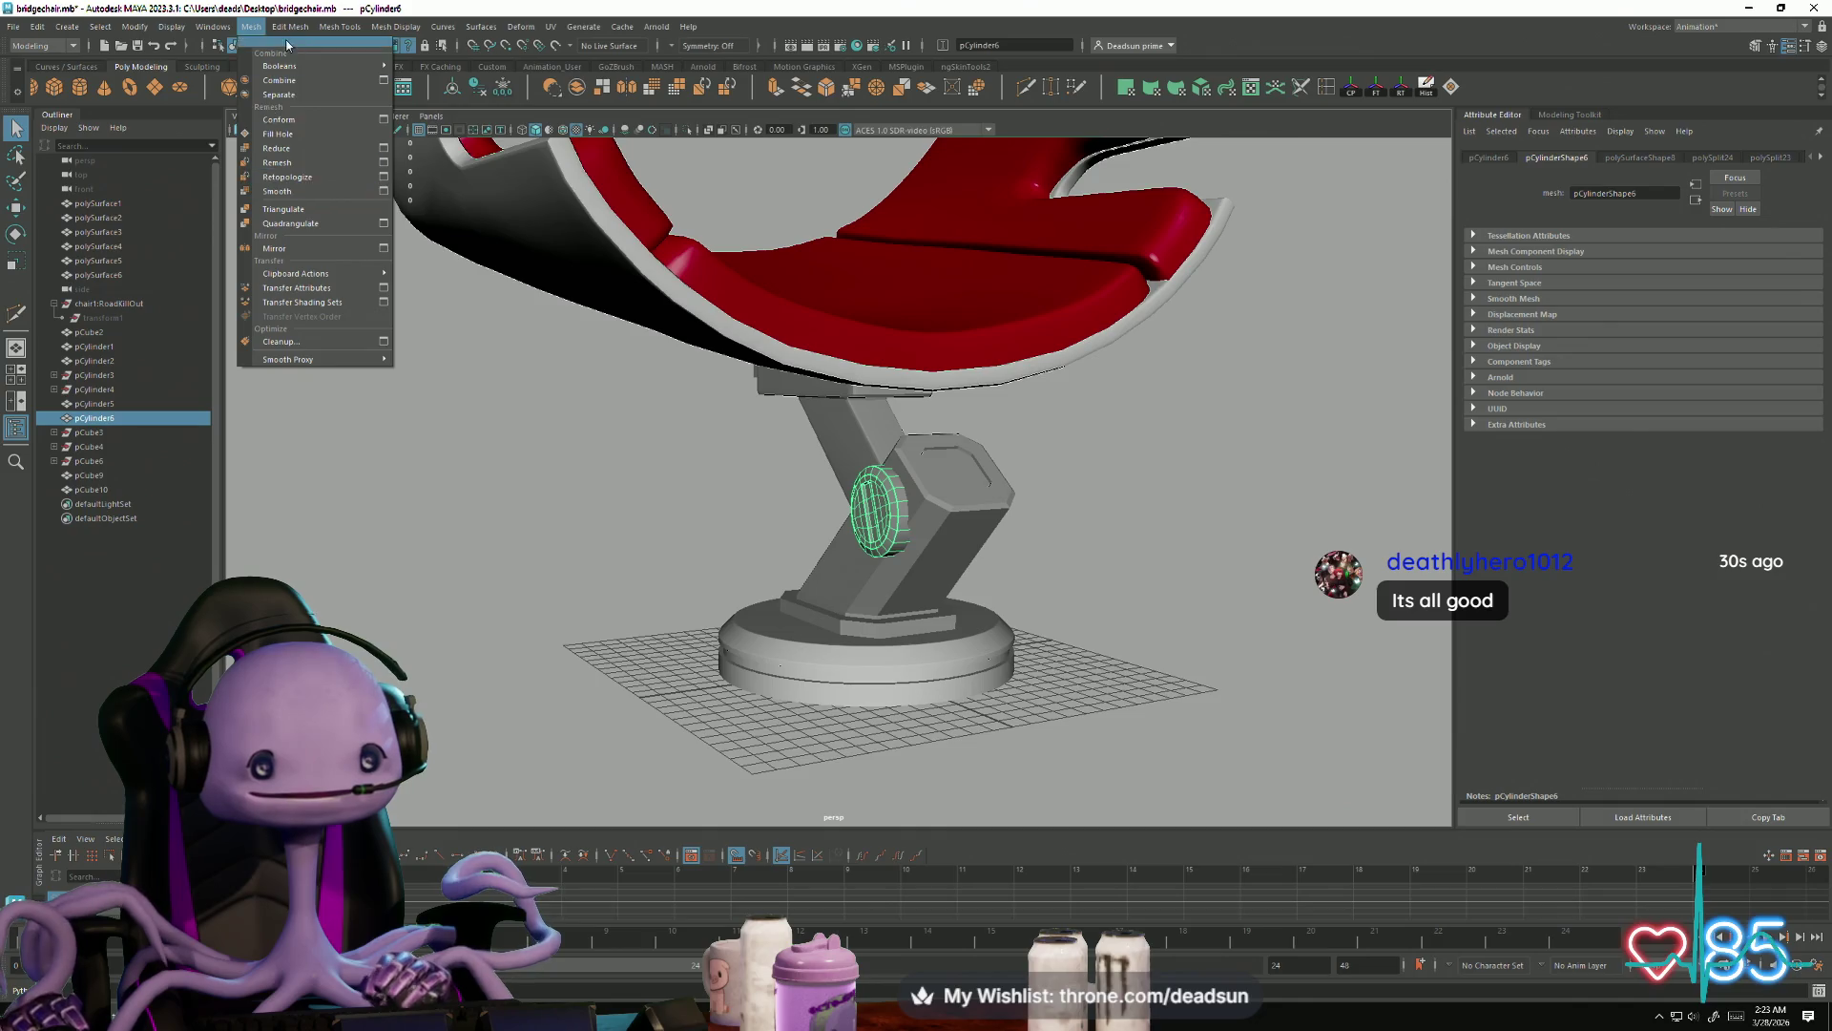
# Step: Mirror pCylinder6 with Mesh > Mirror, then clear the selection
pyautogui.moveTo(290, 27)
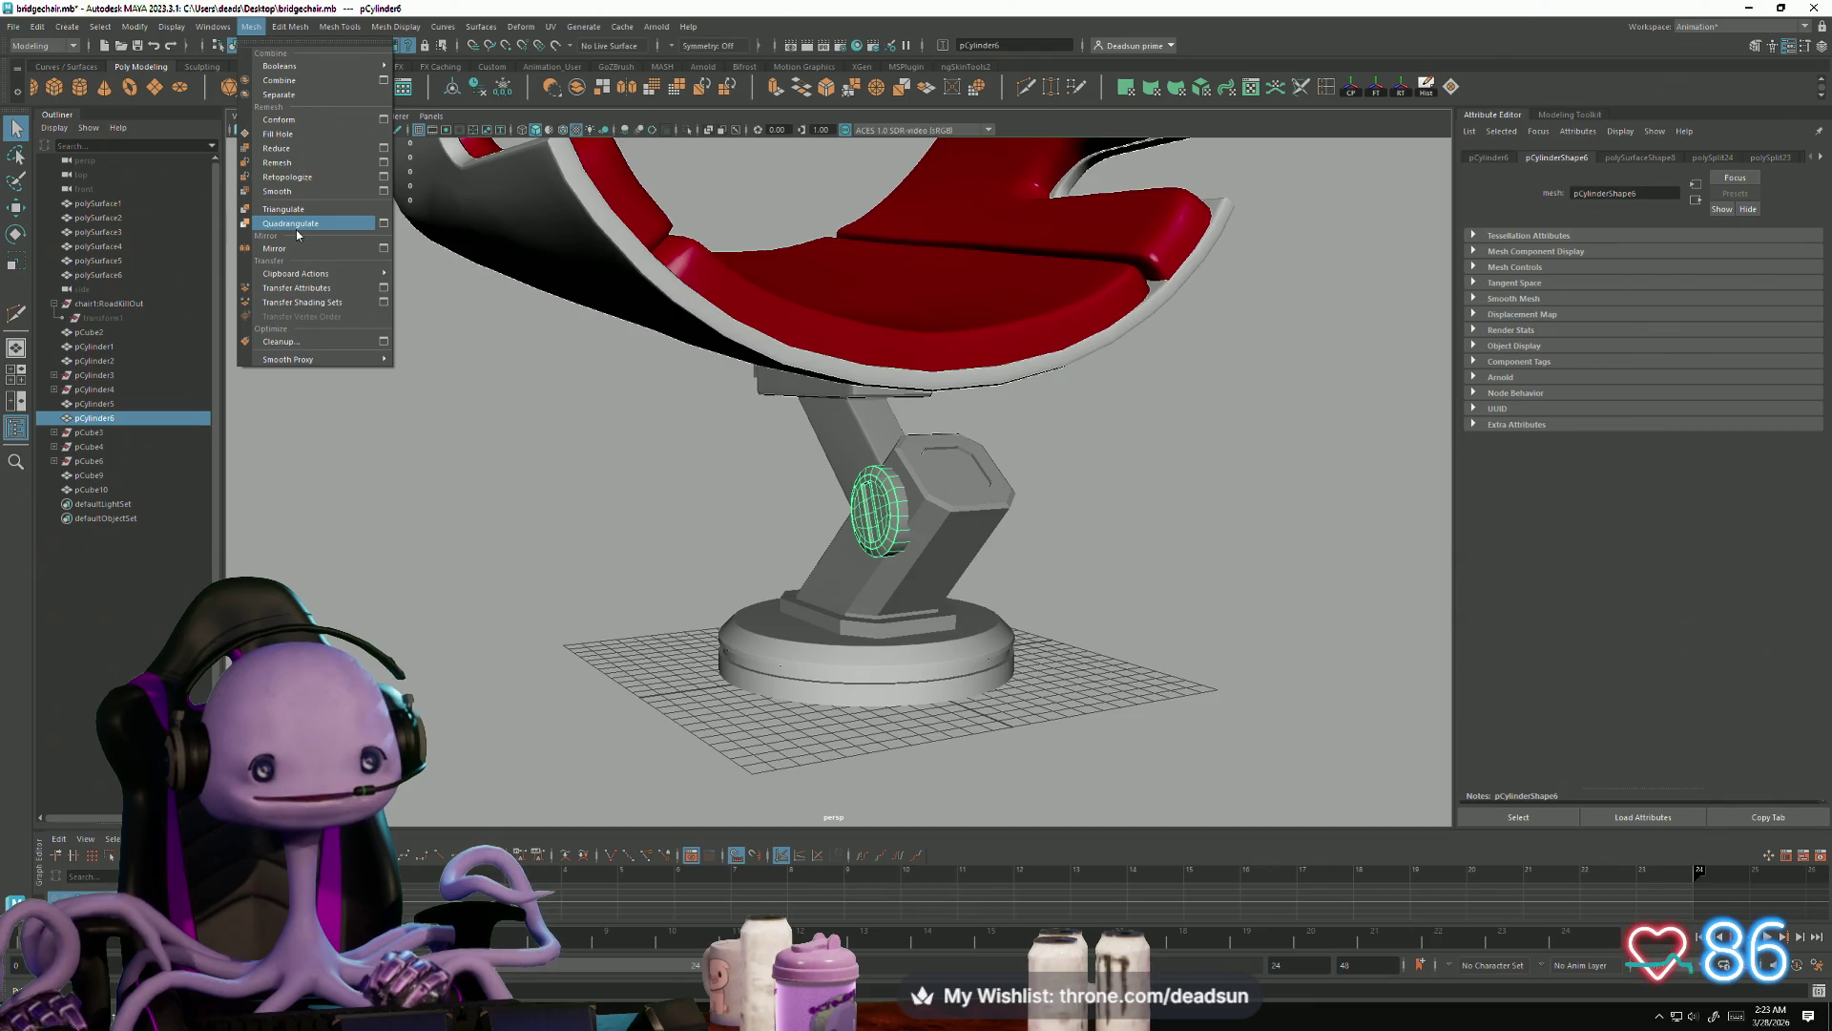
pyautogui.click(306, 248)
pyautogui.click(644, 539)
pyautogui.moveTo(646, 573)
pyautogui.keyDown('alt'); pyautogui.mouseDown()
pyautogui.moveTo(653, 728)
pyautogui.moveTo(490, 524)
pyautogui.moveTo(593, 568)
pyautogui.moveTo(760, 541)
pyautogui.mouseUp(); pyautogui.keyUp('alt')
pyautogui.scroll(5, 804, 587)
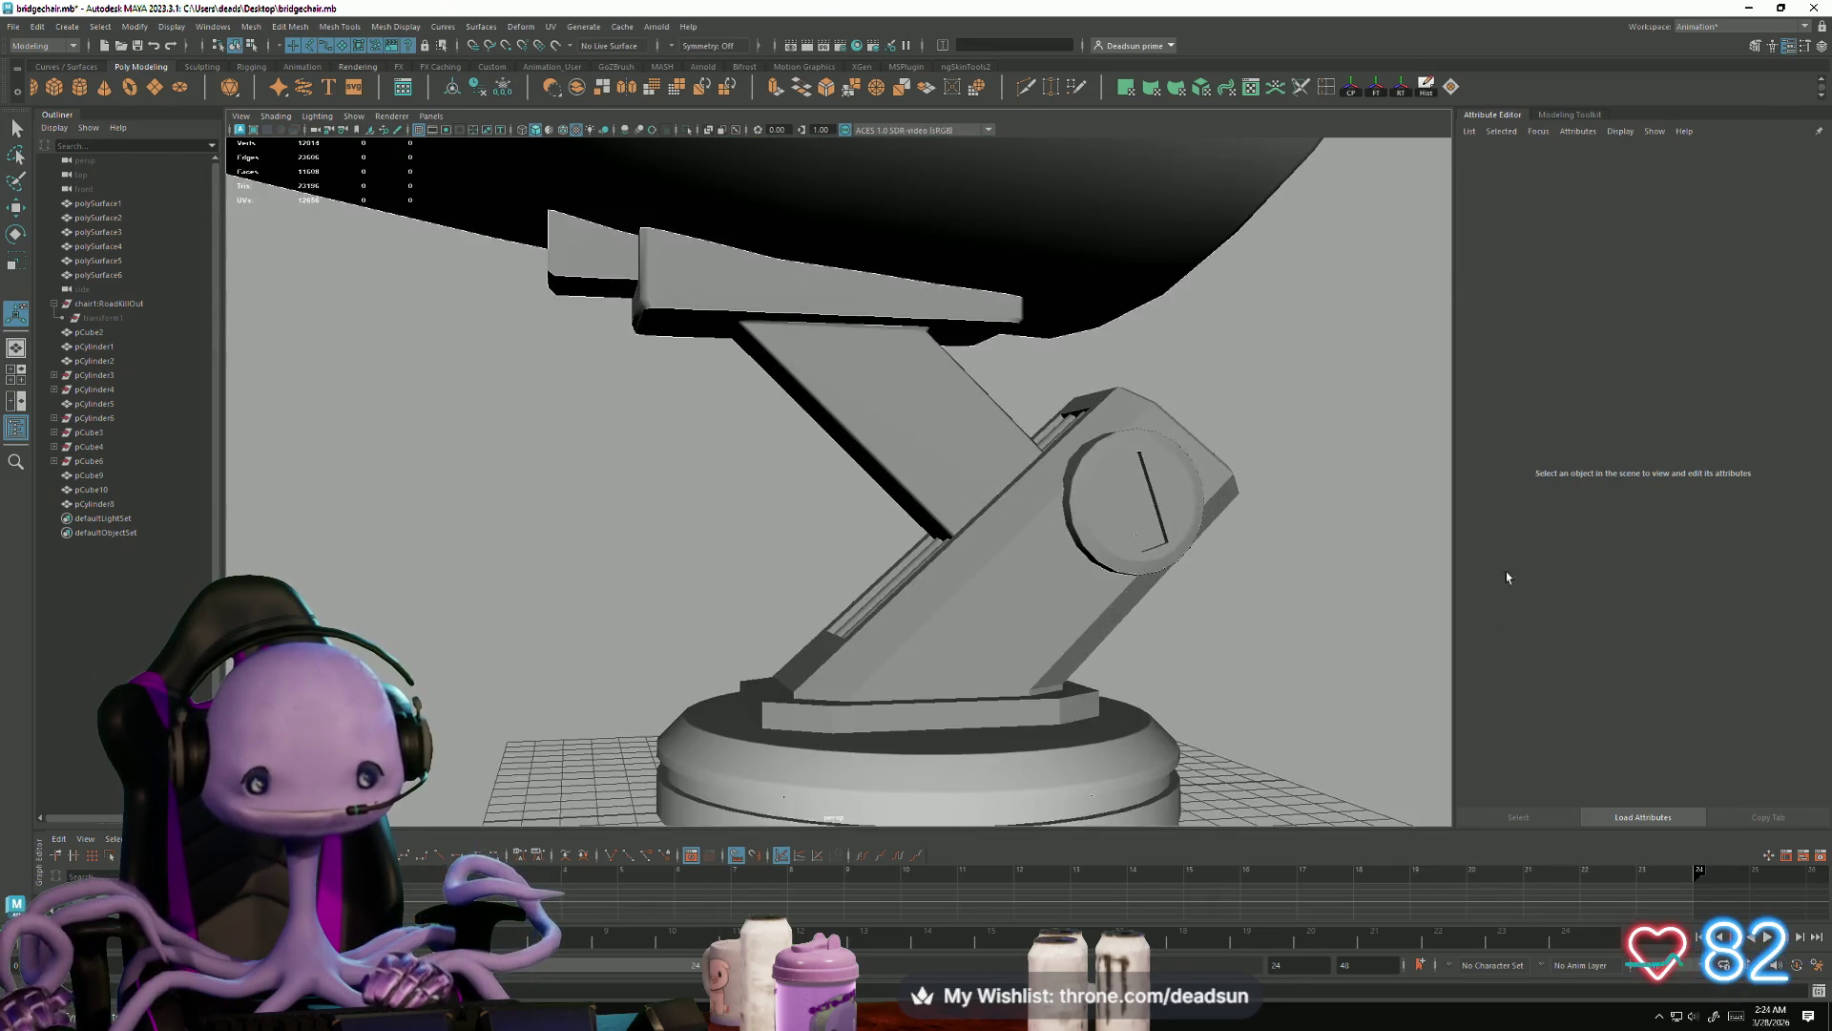
pyautogui.scroll(2, 894, 484)
# Step: Select the base support arm pCube2 and pick a face on it in face mode
pyautogui.click(914, 485)
pyautogui.scroll(2, 986, 525)
pyautogui.scroll(3, 871, 475)
pyautogui.moveTo(872, 474)
pyautogui.keyDown('alt'); pyautogui.mouseDown()
pyautogui.moveTo(757, 544)
pyautogui.moveTo(798, 554)
pyautogui.mouseUp(); pyautogui.keyUp('alt')
pyautogui.scroll(-3, 798, 555)
pyautogui.moveTo(817, 553); pyautogui.dragTo(819, 548, button='right')
pyautogui.press('q')
pyautogui.click(819, 548)
# Step: Settle on the long strut face and orbit in close on the strut panel
pyautogui.moveTo(610, 602)
pyautogui.keyDown('alt'); pyautogui.mouseDown()
pyautogui.moveTo(834, 564)
pyautogui.moveTo(644, 619)
pyautogui.mouseUp(); pyautogui.keyUp('alt')
pyautogui.click(679, 564)
pyautogui.click(847, 536)
pyautogui.moveTo(575, 607)
pyautogui.keyDown('alt'); pyautogui.mouseDown()
pyautogui.moveTo(688, 621)
pyautogui.moveTo(633, 618)
pyautogui.moveTo(662, 654)
pyautogui.moveTo(726, 611)
pyautogui.mouseUp(); pyautogui.keyUp('alt')
pyautogui.keyDown('alt'); pyautogui.moveTo(725, 610); pyautogui.dragTo(1022, 596, button='right'); pyautogui.keyUp('alt')
pyautogui.moveTo(1021, 596)
pyautogui.keyDown('alt'); pyautogui.mouseDown()
pyautogui.moveTo(777, 564)
pyautogui.moveTo(473, 588)
pyautogui.moveTo(462, 553)
pyautogui.moveTo(465, 574)
pyautogui.mouseUp(); pyautogui.keyUp('alt')
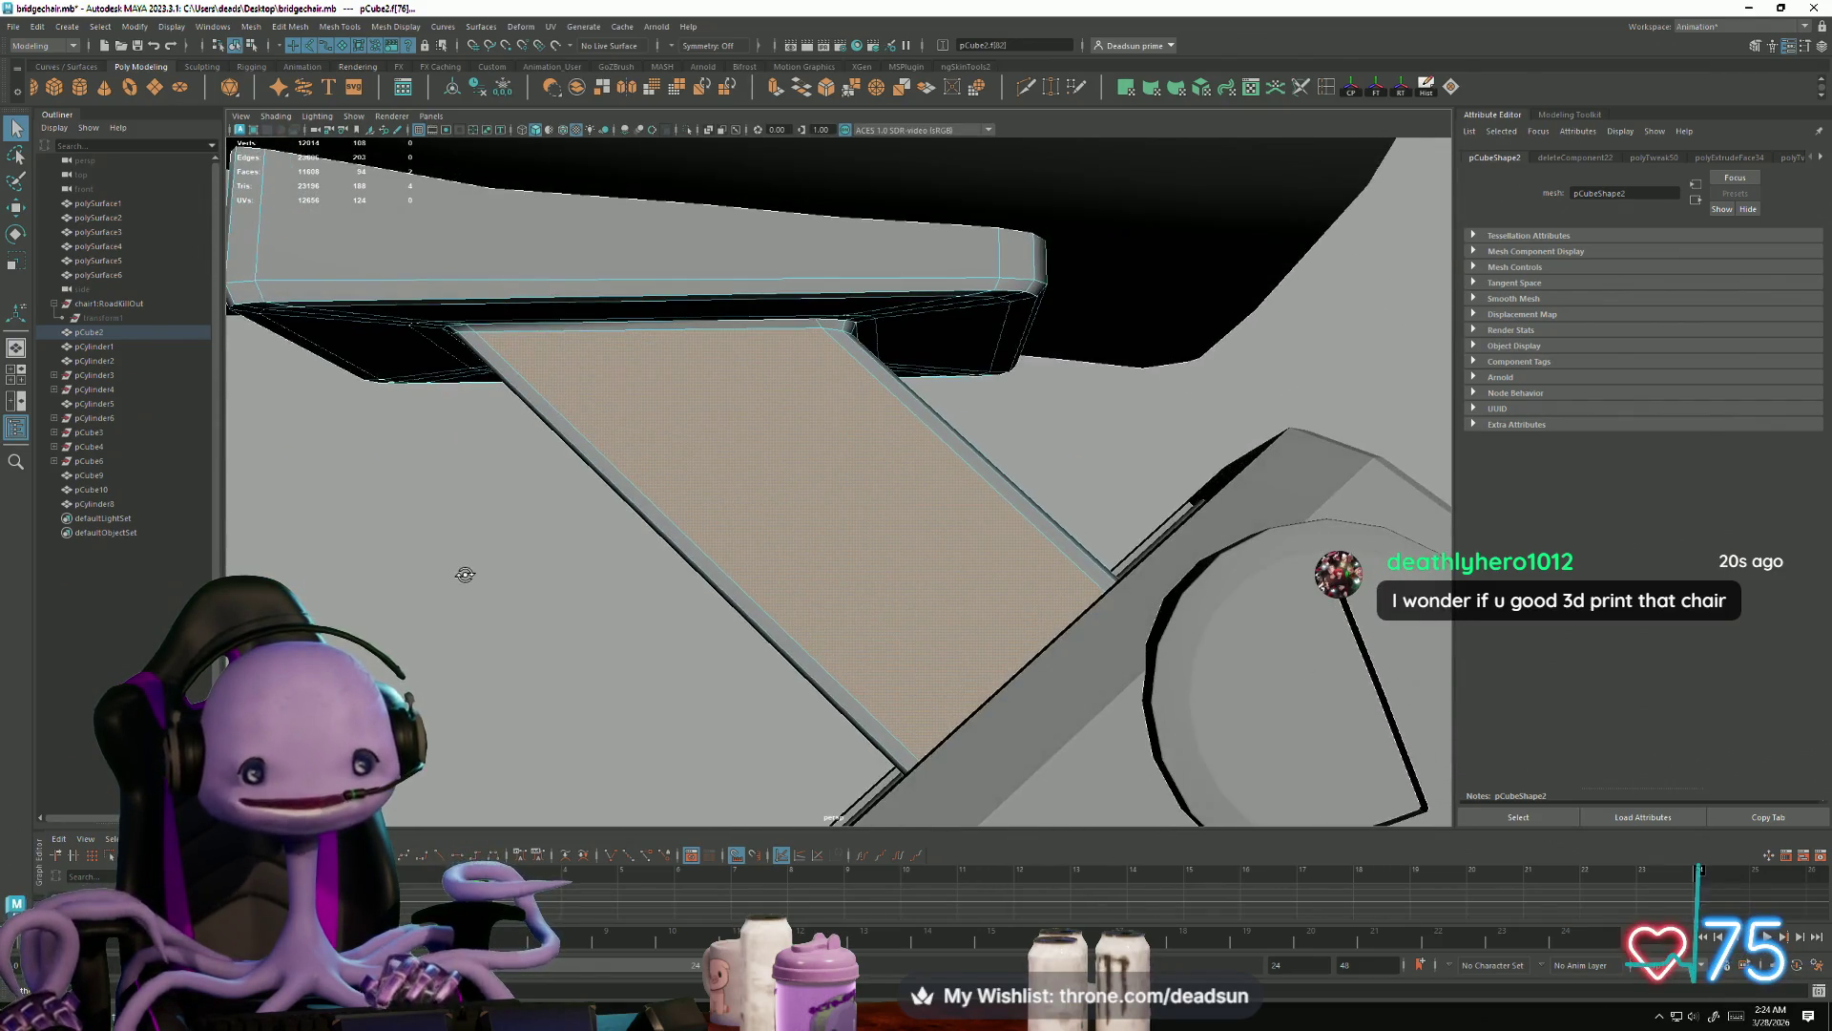
# Step: Select edges on the support strut, switching to its side edge
pyautogui.click(638, 467)
pyautogui.moveTo(637, 468)
pyautogui.keyDown('alt'); pyautogui.mouseDown()
pyautogui.moveTo(707, 575)
pyautogui.moveTo(983, 576)
pyautogui.moveTo(1015, 544)
pyautogui.moveTo(808, 570)
pyautogui.mouseUp(); pyautogui.keyUp('alt')
pyautogui.keyDown('shift'); pyautogui.click(998, 561); pyautogui.keyUp('shift')
pyautogui.press('w')
pyautogui.click(777, 463)
pyautogui.moveTo(777, 463)
pyautogui.keyDown('alt'); pyautogui.mouseDown()
pyautogui.moveTo(687, 572)
pyautogui.moveTo(844, 561)
pyautogui.mouseUp(); pyautogui.keyUp('alt')
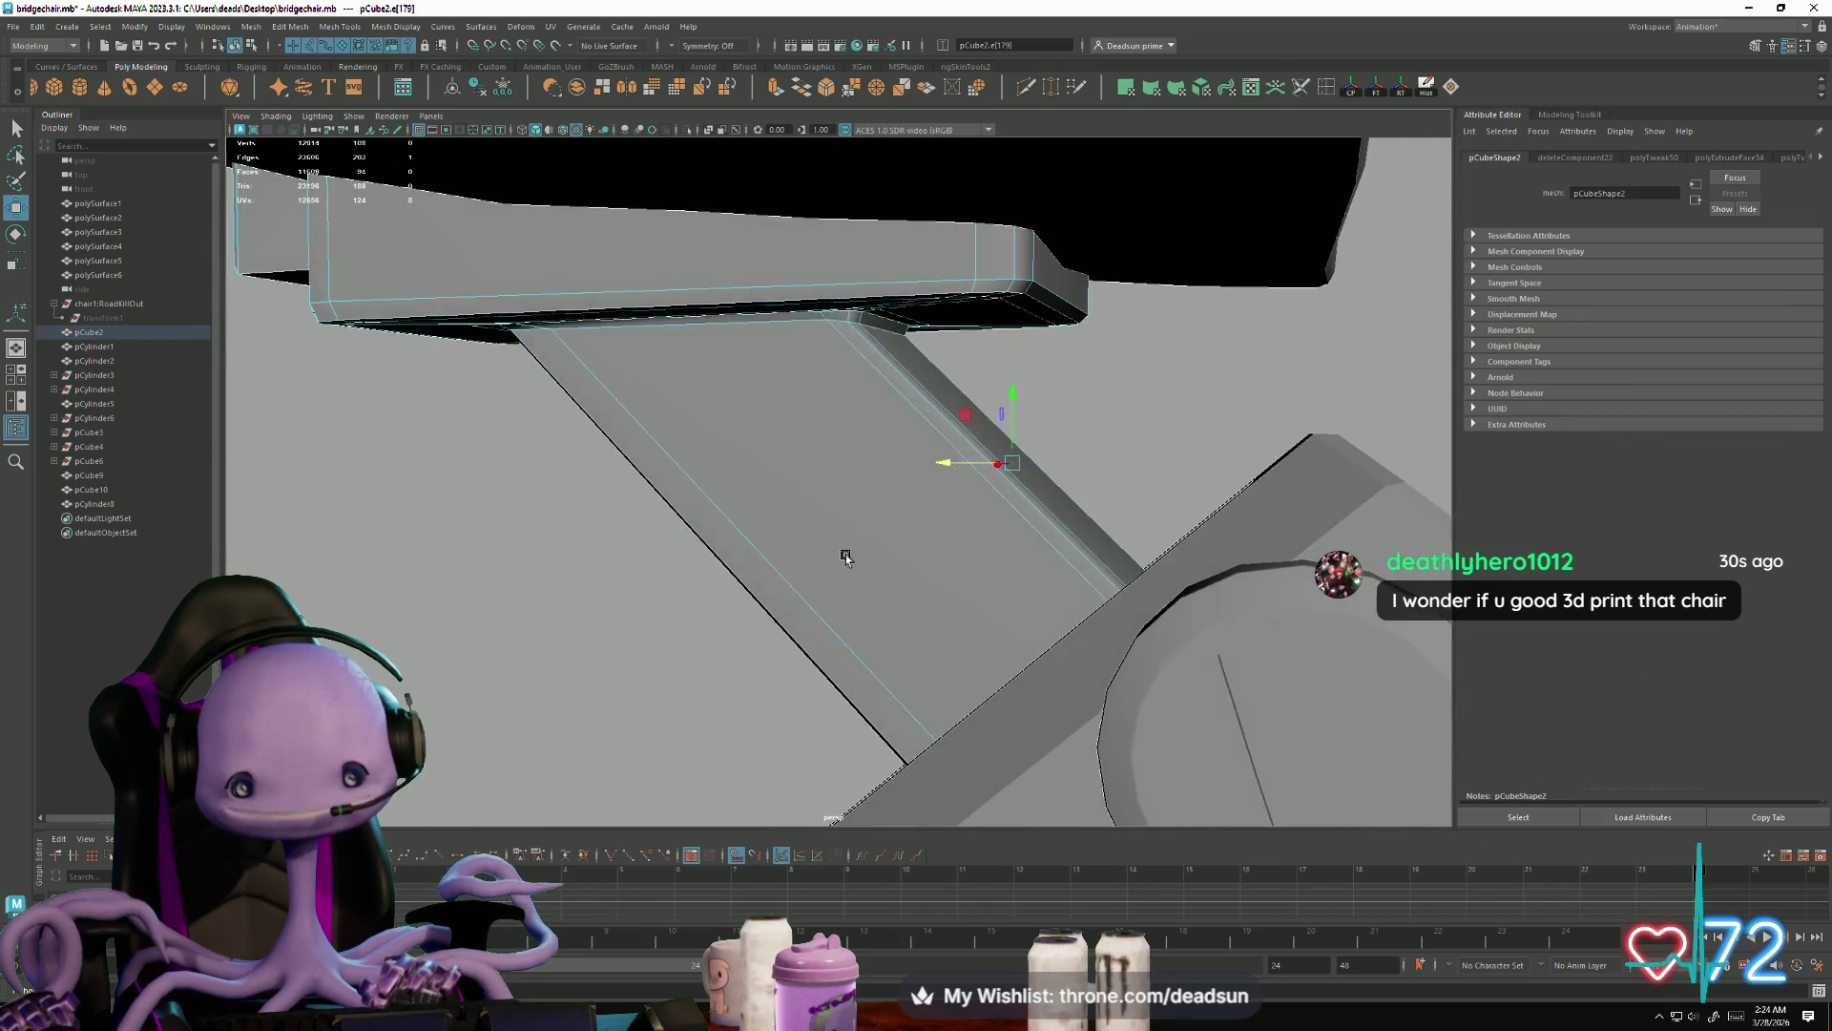
pyautogui.moveTo(919, 431)
pyautogui.keyDown('alt'); pyautogui.mouseDown()
pyautogui.moveTo(936, 515)
pyautogui.moveTo(852, 466)
pyautogui.moveTo(748, 532)
pyautogui.moveTo(757, 475)
pyautogui.mouseUp(); pyautogui.keyUp('alt')
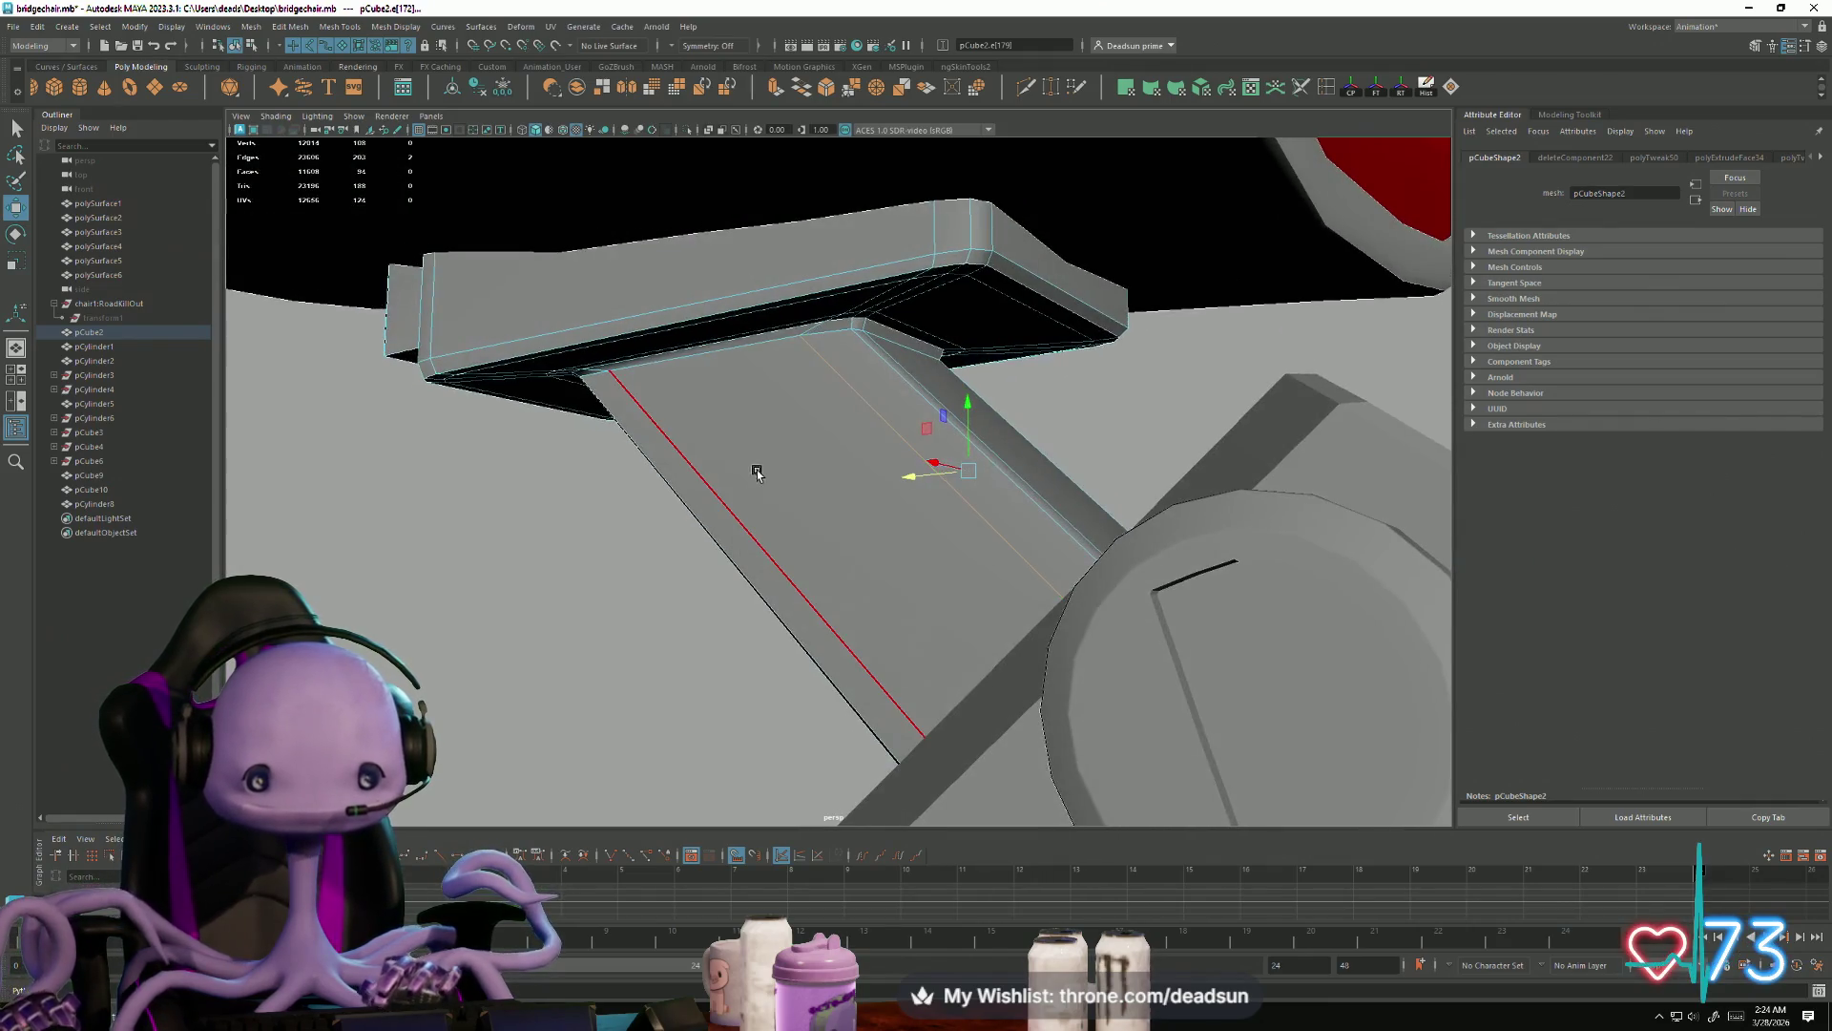
# Step: Extrude the strut's long plank face (polyExtrudeFace35) and select a vertex with the Scale tool
pyautogui.moveTo(767, 465); pyautogui.dragTo(798, 483, button='right')
pyautogui.moveTo(797, 483)
pyautogui.keyDown('alt'); pyautogui.mouseDown()
pyautogui.moveTo(973, 425)
pyautogui.moveTo(696, 568)
pyautogui.moveTo(838, 494)
pyautogui.moveTo(753, 551)
pyautogui.mouseUp(); pyautogui.keyUp('alt')
pyautogui.click(984, 420)
pyautogui.hotkey('ctrl', 'e')
pyautogui.moveTo(763, 458)
pyautogui.keyDown('alt'); pyautogui.mouseDown()
pyautogui.moveTo(707, 516)
pyautogui.moveTo(757, 588)
pyautogui.moveTo(802, 503)
pyautogui.mouseUp(); pyautogui.keyUp('alt')
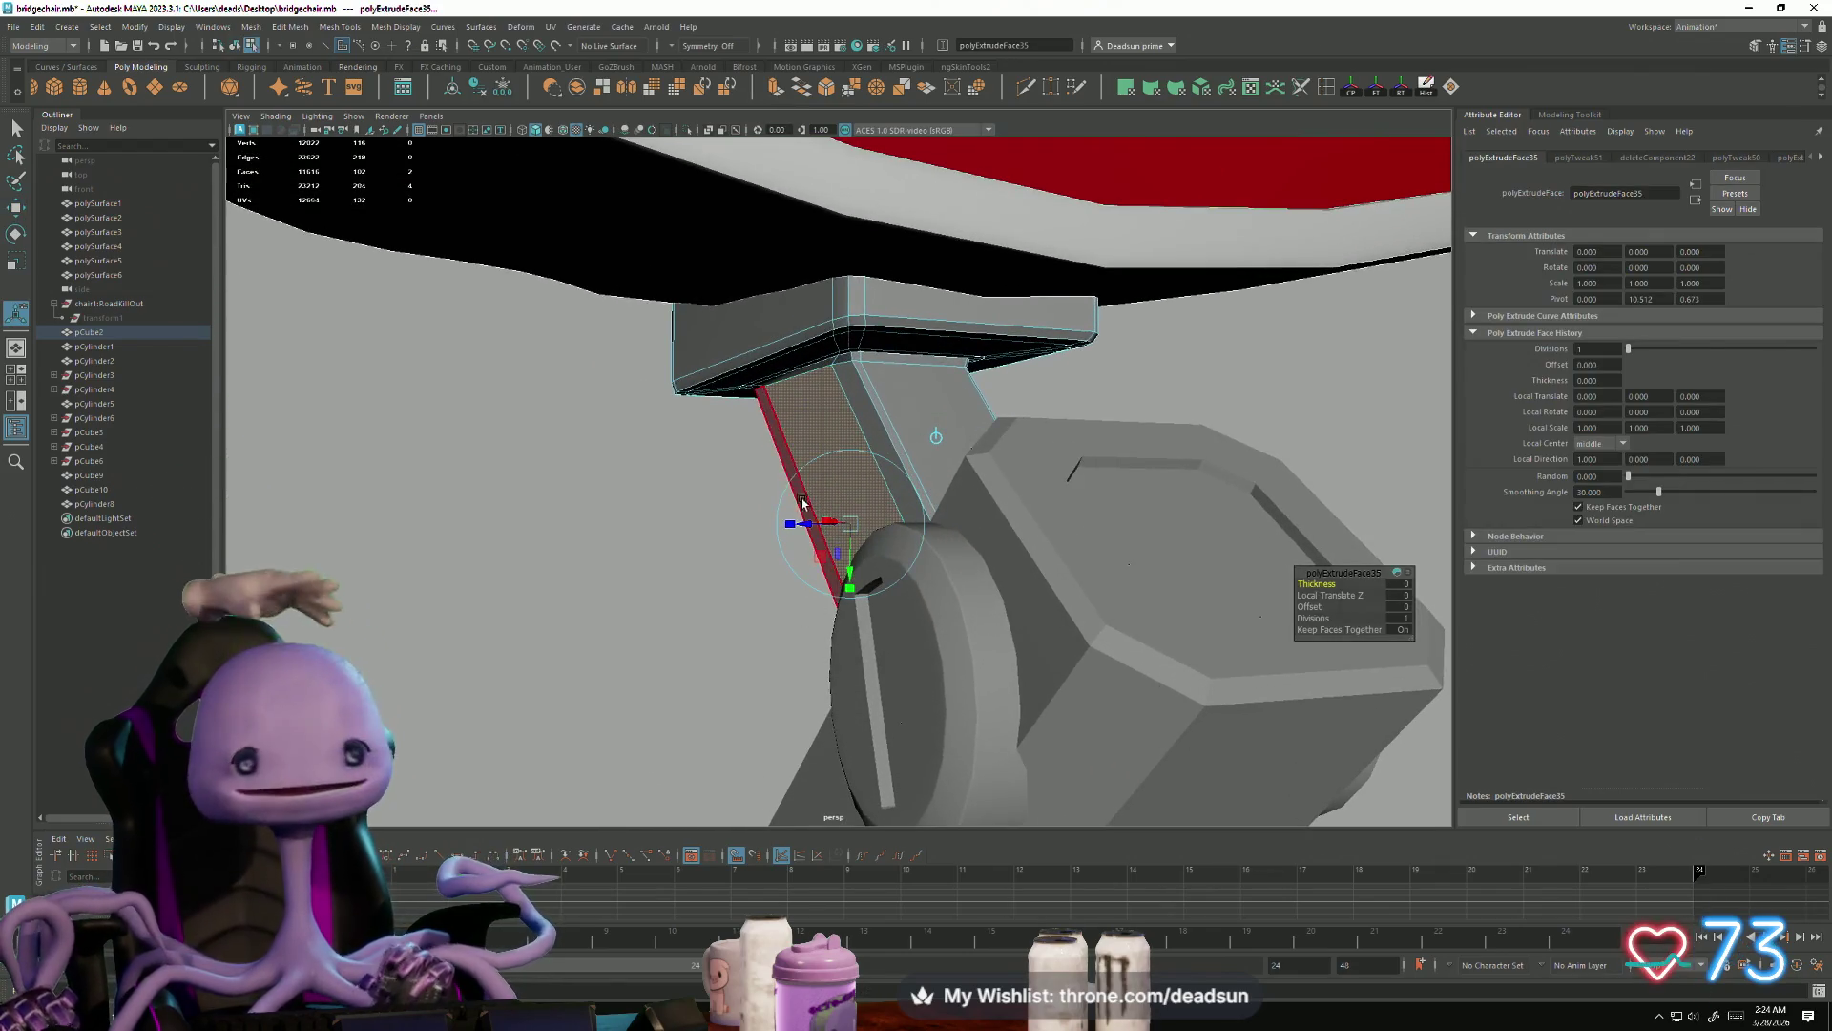
pyautogui.press('F9')
pyautogui.press('r')
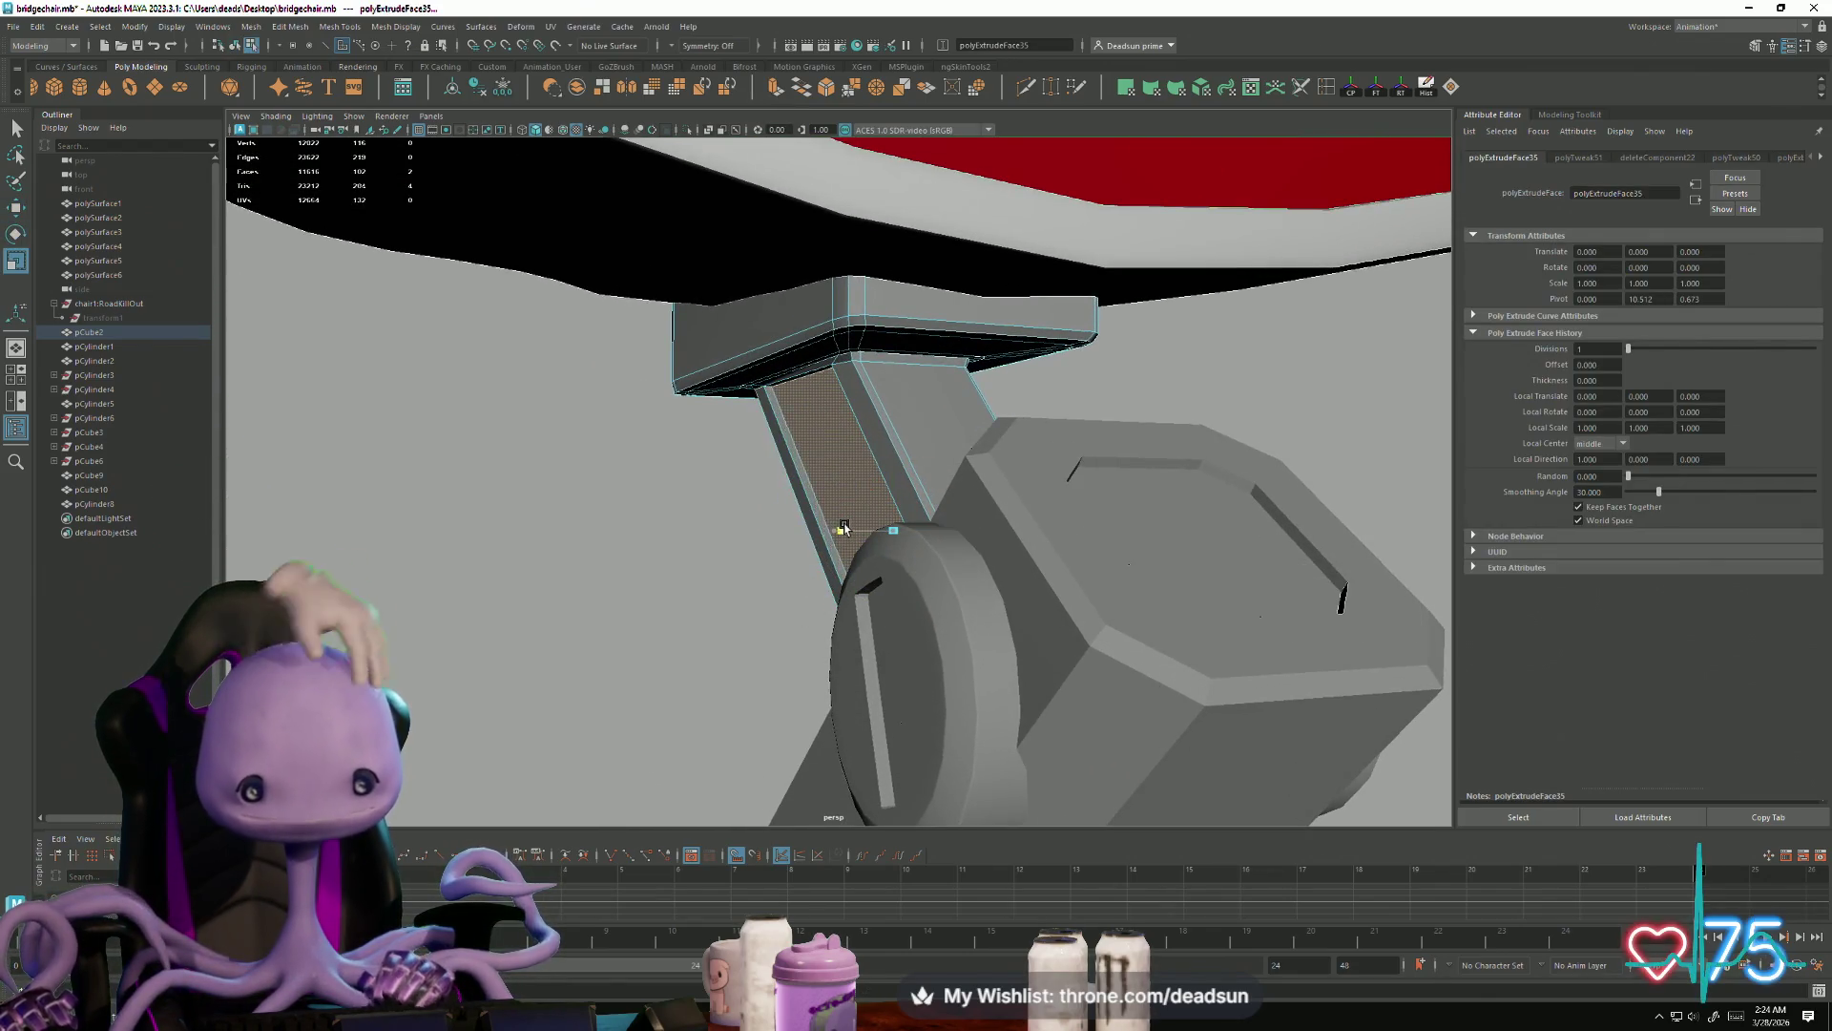
pyautogui.click(844, 528)
pyautogui.moveTo(856, 517)
pyautogui.keyDown('alt'); pyautogui.mouseDown()
pyautogui.moveTo(798, 524)
pyautogui.moveTo(859, 483)
pyautogui.moveTo(830, 516)
pyautogui.moveTo(930, 516)
pyautogui.moveTo(916, 534)
pyautogui.moveTo(942, 548)
pyautogui.moveTo(806, 479)
pyautogui.mouseUp(); pyautogui.keyUp('alt')
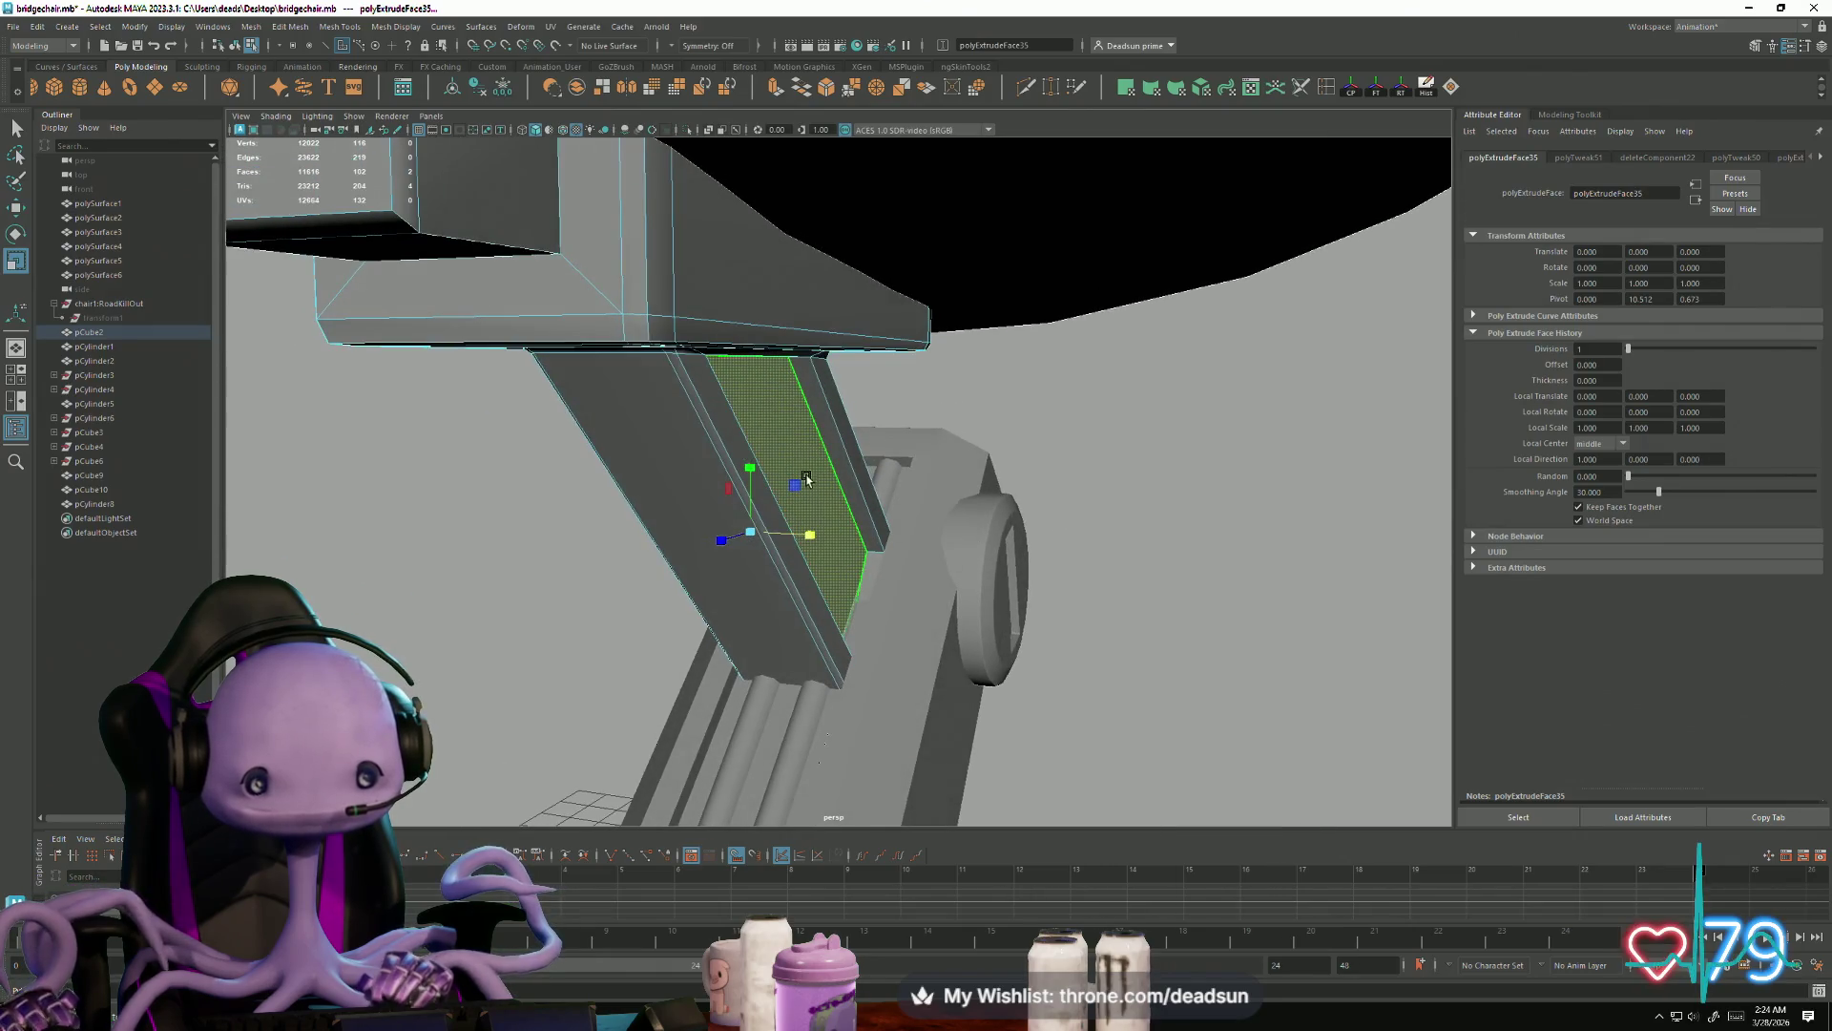
# Step: Reselect the strut's plank and neighbouring faces, then leave component editing on the strut
pyautogui.click(806, 479)
pyautogui.moveTo(601, 532)
pyautogui.keyDown('alt'); pyautogui.mouseDown()
pyautogui.moveTo(647, 563)
pyautogui.moveTo(716, 496)
pyautogui.mouseUp(); pyautogui.keyUp('alt')
pyautogui.click(716, 495)
pyautogui.moveTo(840, 544)
pyautogui.keyDown('alt'); pyautogui.mouseDown()
pyautogui.moveTo(741, 585)
pyautogui.moveTo(630, 582)
pyautogui.moveTo(654, 605)
pyautogui.moveTo(729, 601)
pyautogui.moveTo(797, 642)
pyautogui.moveTo(675, 633)
pyautogui.mouseUp(); pyautogui.keyUp('alt')
pyautogui.scroll(-5, 719, 583)
pyautogui.scroll(5, 655, 605)
pyautogui.moveTo(541, 611); pyautogui.dragTo(449, 640, button='right')
pyautogui.moveTo(679, 597); pyautogui.dragTo(471, 673, button='right')
pyautogui.moveTo(471, 673)
pyautogui.keyDown('alt'); pyautogui.mouseDown()
pyautogui.moveTo(524, 647)
pyautogui.moveTo(463, 667)
pyautogui.moveTo(614, 687)
pyautogui.moveTo(613, 703)
pyautogui.moveTo(961, 605)
pyautogui.moveTo(1107, 620)
pyautogui.mouseUp(); pyautogui.keyUp('alt')
# Step: Move the chosen support-arm panel vertices along the Y axis
pyautogui.click(577, 716)
pyautogui.moveTo(726, 668)
pyautogui.keyDown('alt'); pyautogui.mouseDown()
pyautogui.moveTo(650, 691)
pyautogui.moveTo(736, 696)
pyautogui.moveTo(703, 703)
pyautogui.moveTo(830, 616)
pyautogui.moveTo(861, 618)
pyautogui.mouseUp(); pyautogui.keyUp('alt')
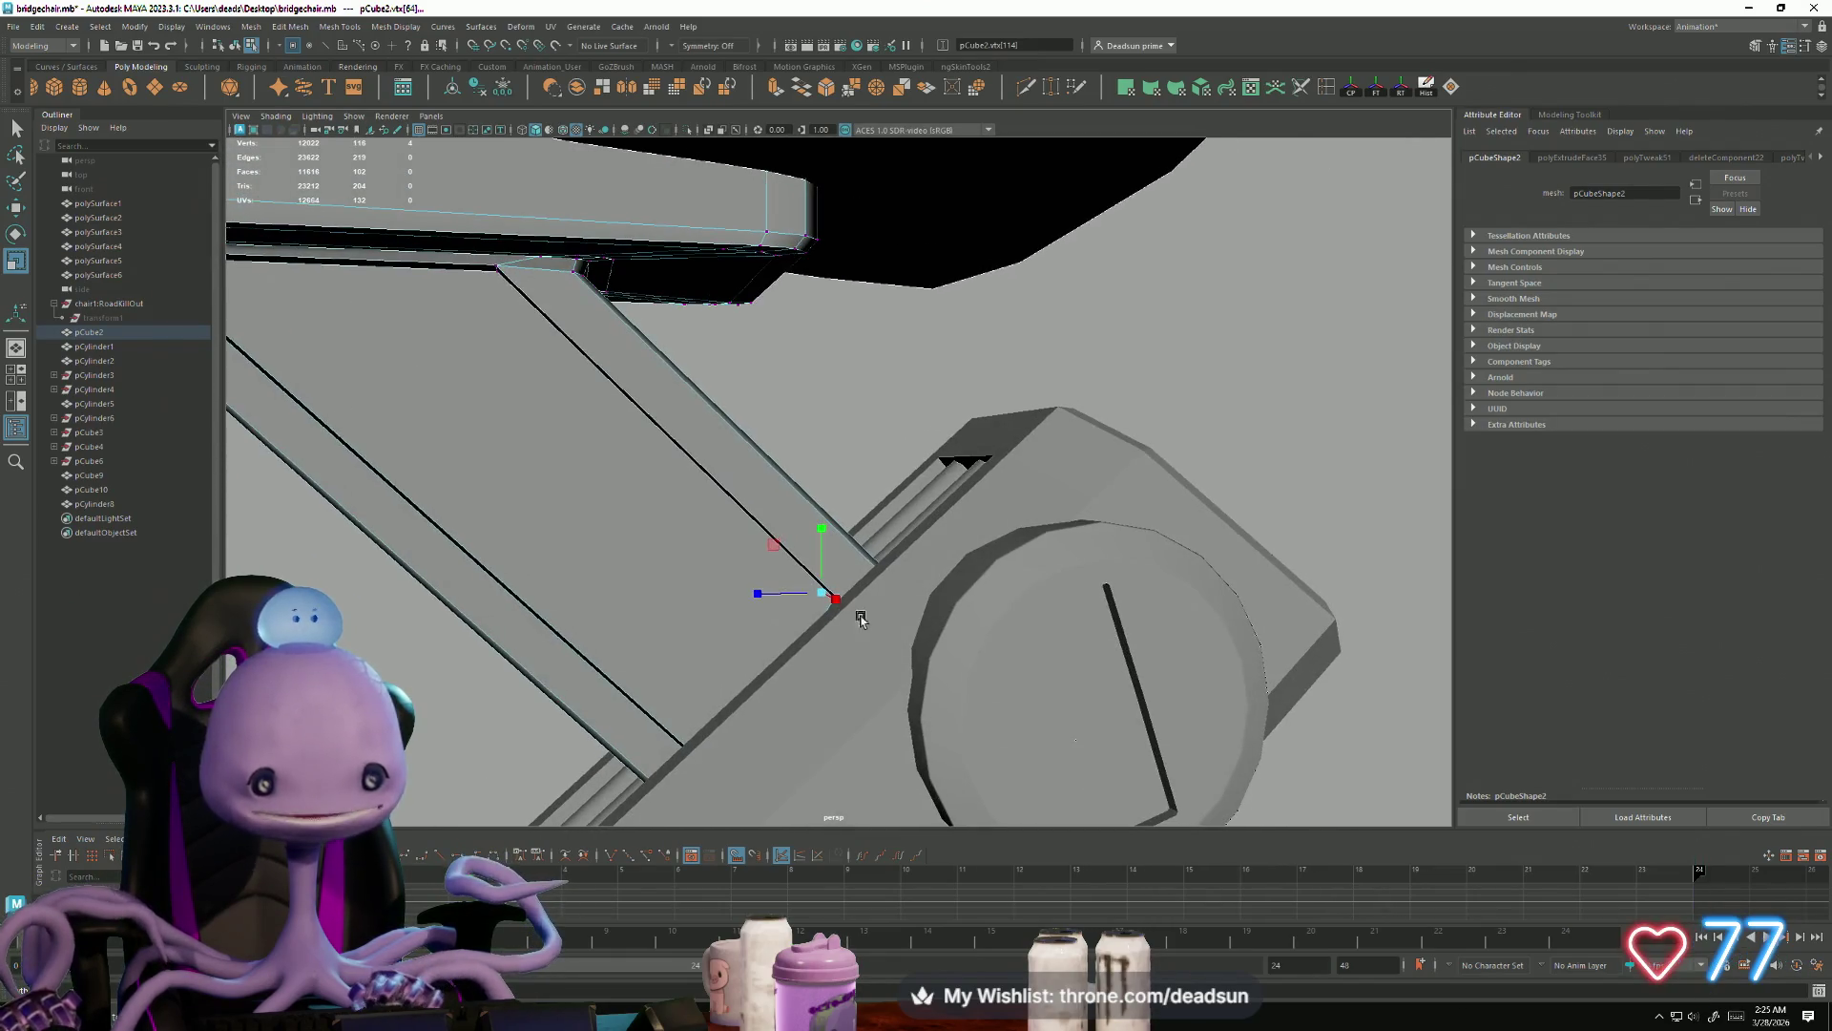
pyautogui.press('w')
pyautogui.moveTo(824, 531); pyautogui.dragTo(826, 531)
pyautogui.moveTo(696, 642)
pyautogui.keyDown('alt'); pyautogui.mouseDown()
pyautogui.moveTo(804, 679)
pyautogui.moveTo(790, 544)
pyautogui.moveTo(657, 655)
pyautogui.moveTo(859, 678)
pyautogui.moveTo(788, 659)
pyautogui.mouseUp(); pyautogui.keyUp('alt')
# Step: Clear the vertex selection, return to Object Mode and zoom in on the chair
pyautogui.click(934, 684)
pyautogui.moveTo(882, 586); pyautogui.dragTo(1154, 605, button='right')
pyautogui.moveTo(1154, 605)
pyautogui.keyDown('alt'); pyautogui.mouseDown()
pyautogui.moveTo(613, 621)
pyautogui.moveTo(803, 686)
pyautogui.moveTo(728, 687)
pyautogui.moveTo(827, 633)
pyautogui.moveTo(736, 655)
pyautogui.moveTo(862, 670)
pyautogui.moveTo(834, 695)
pyautogui.moveTo(856, 687)
pyautogui.moveTo(747, 642)
pyautogui.mouseUp(); pyautogui.keyUp('alt')
pyautogui.keyDown('alt'); pyautogui.moveTo(747, 642); pyautogui.dragTo(784, 691, button='right'); pyautogui.keyUp('alt')
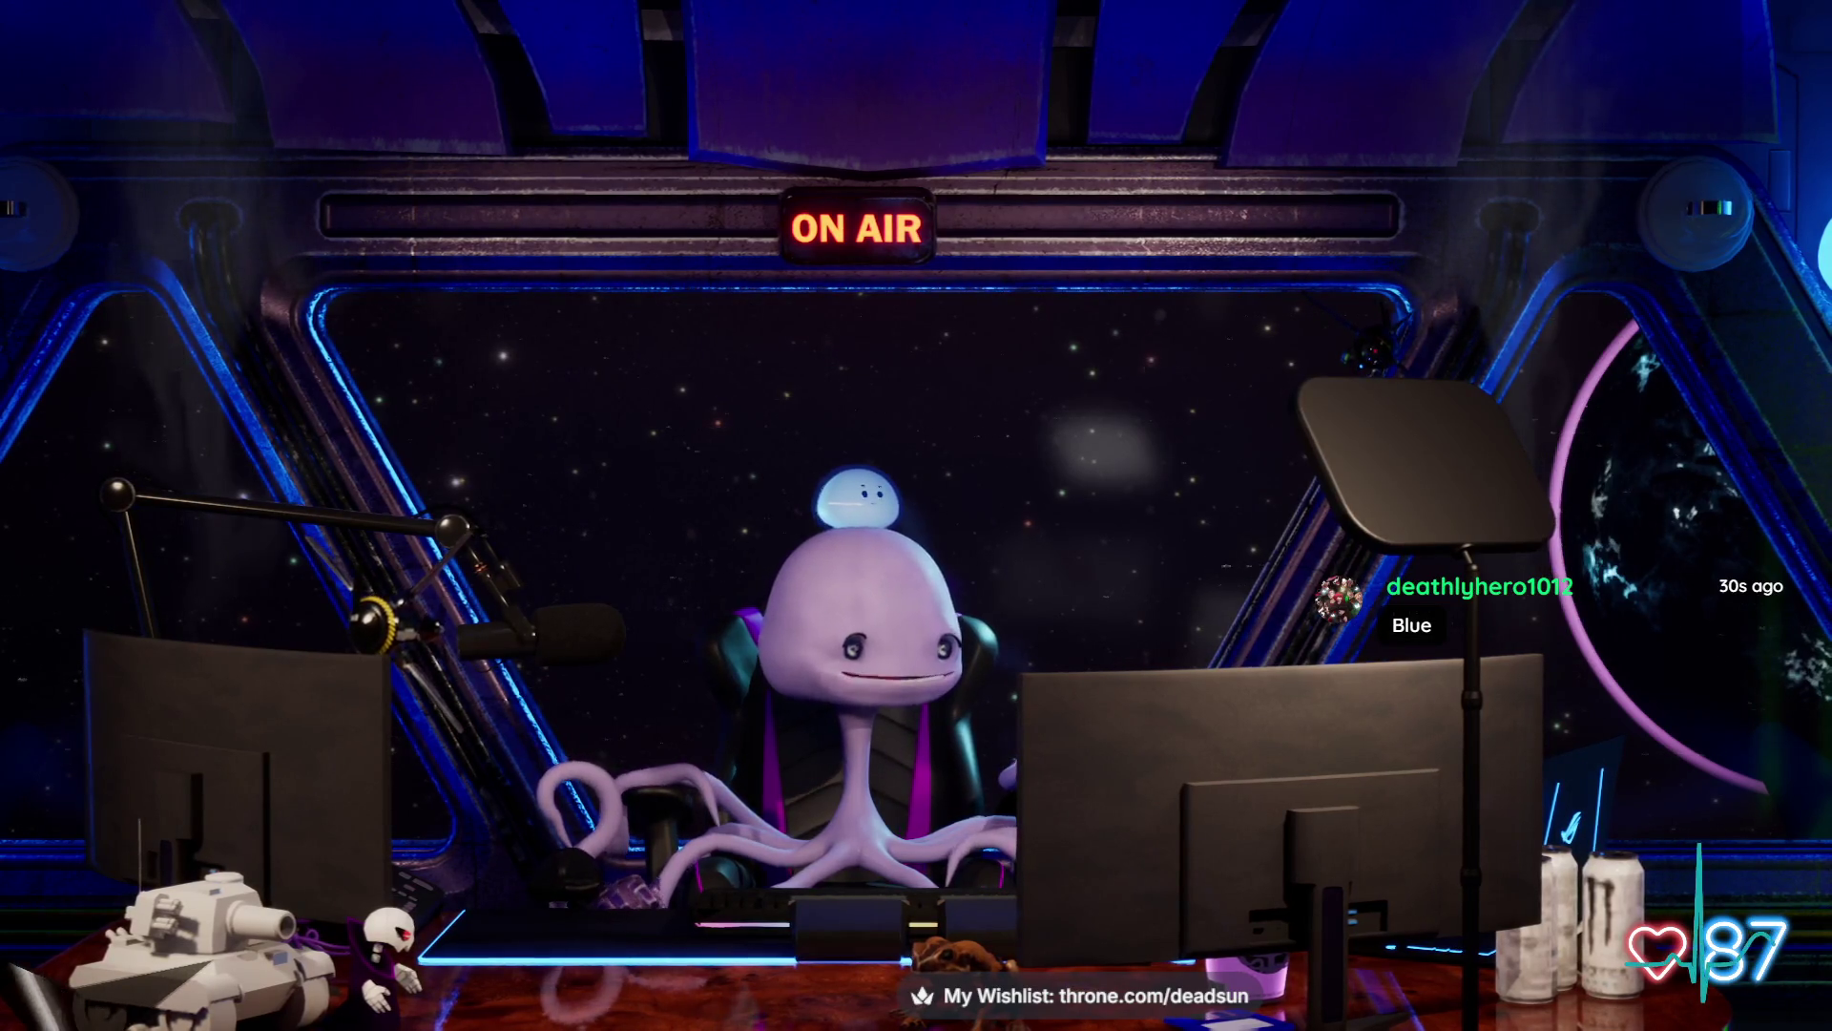
# Step: Bring the Tentacle dashboard forward, reposition it, and act on the twitch.tv link text in chat
pyautogui.hotkey('alt', 'Tab')
pyautogui.moveTo(1013, 7); pyautogui.dragTo(1260, 153)
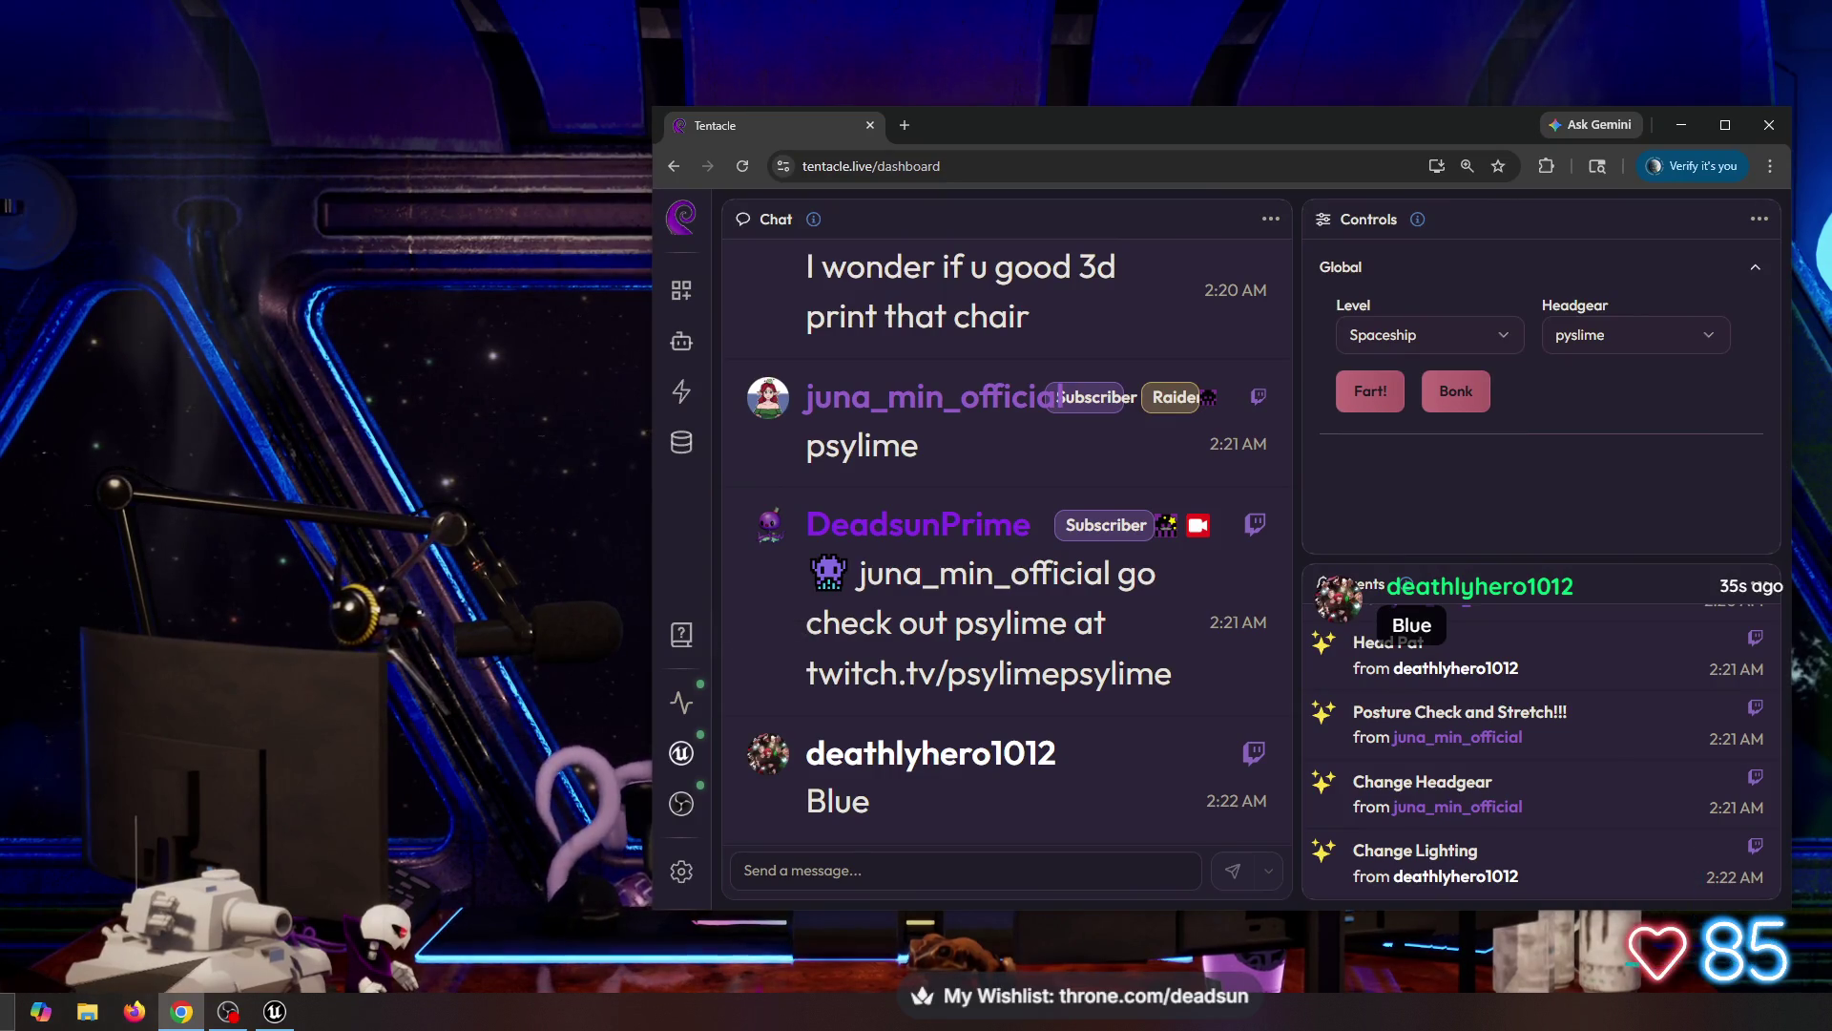
pyautogui.moveTo(807, 673); pyautogui.dragTo(861, 673)
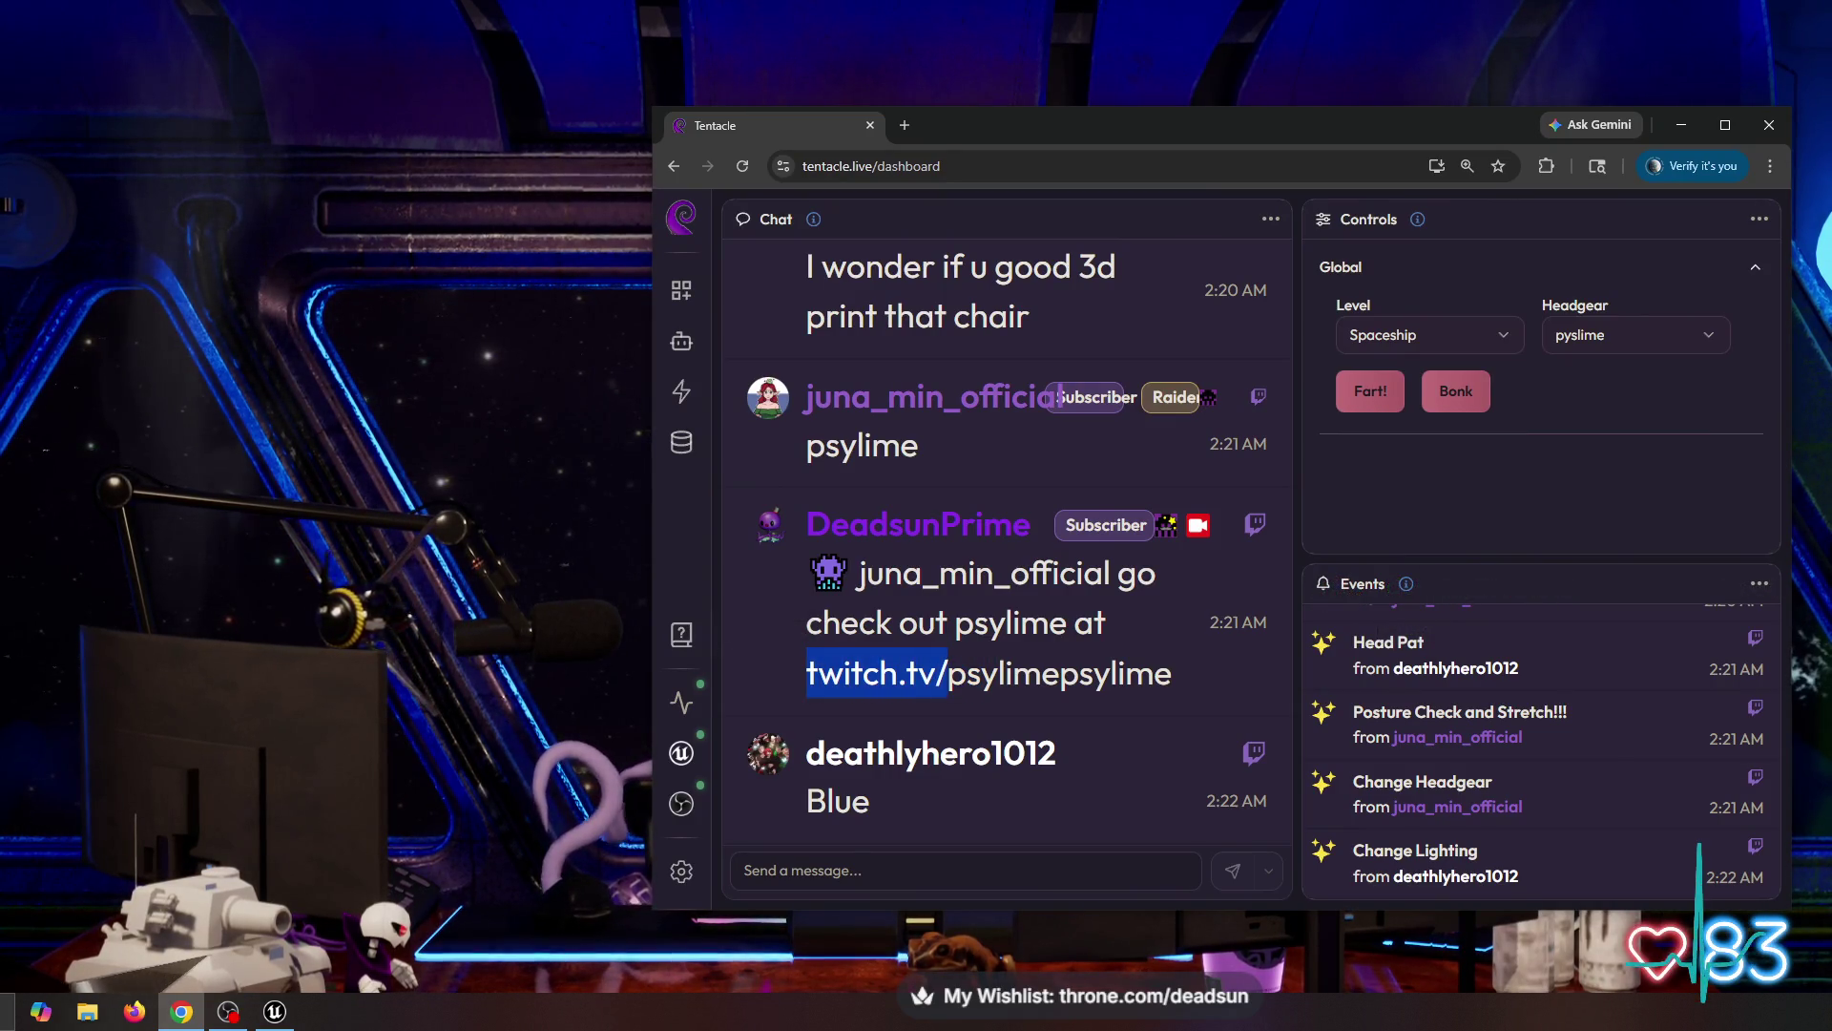
pyautogui.rightClick(922, 679)
pyautogui.click(944, 695)
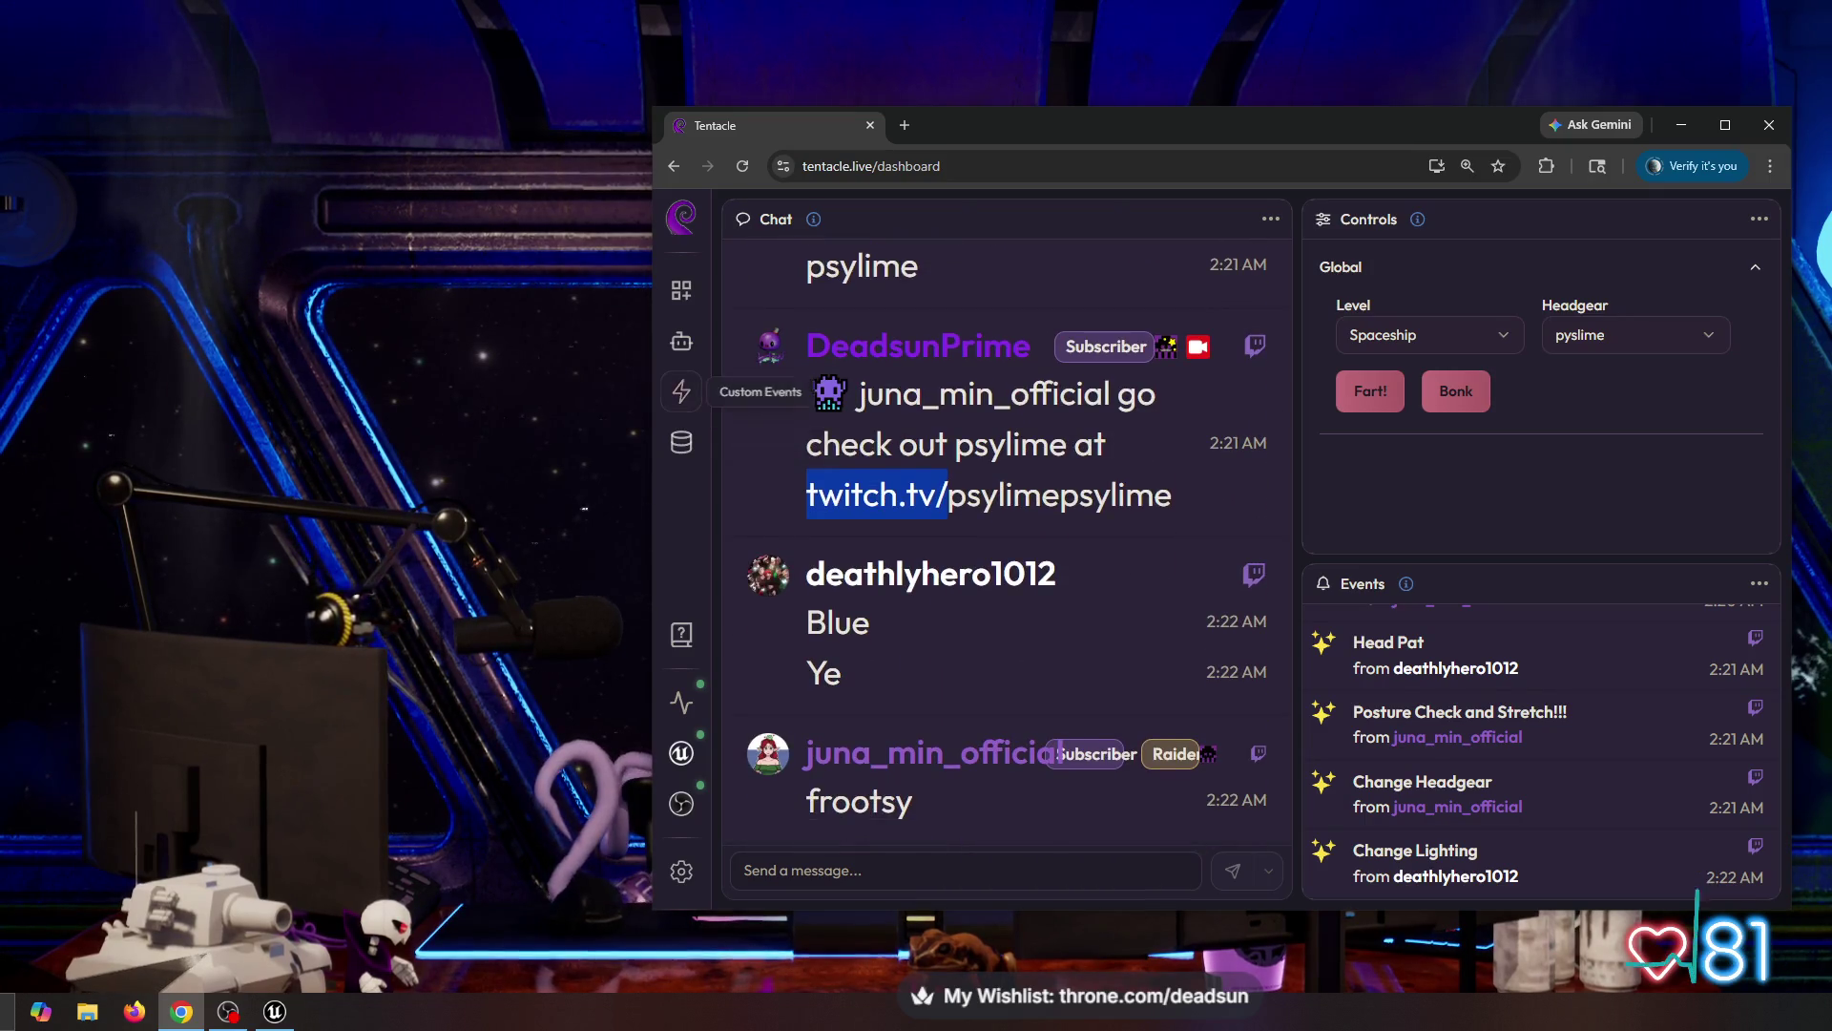
# Step: Open the bot's Commands list and expand the existing shout-out command's settings
pyautogui.click(681, 341)
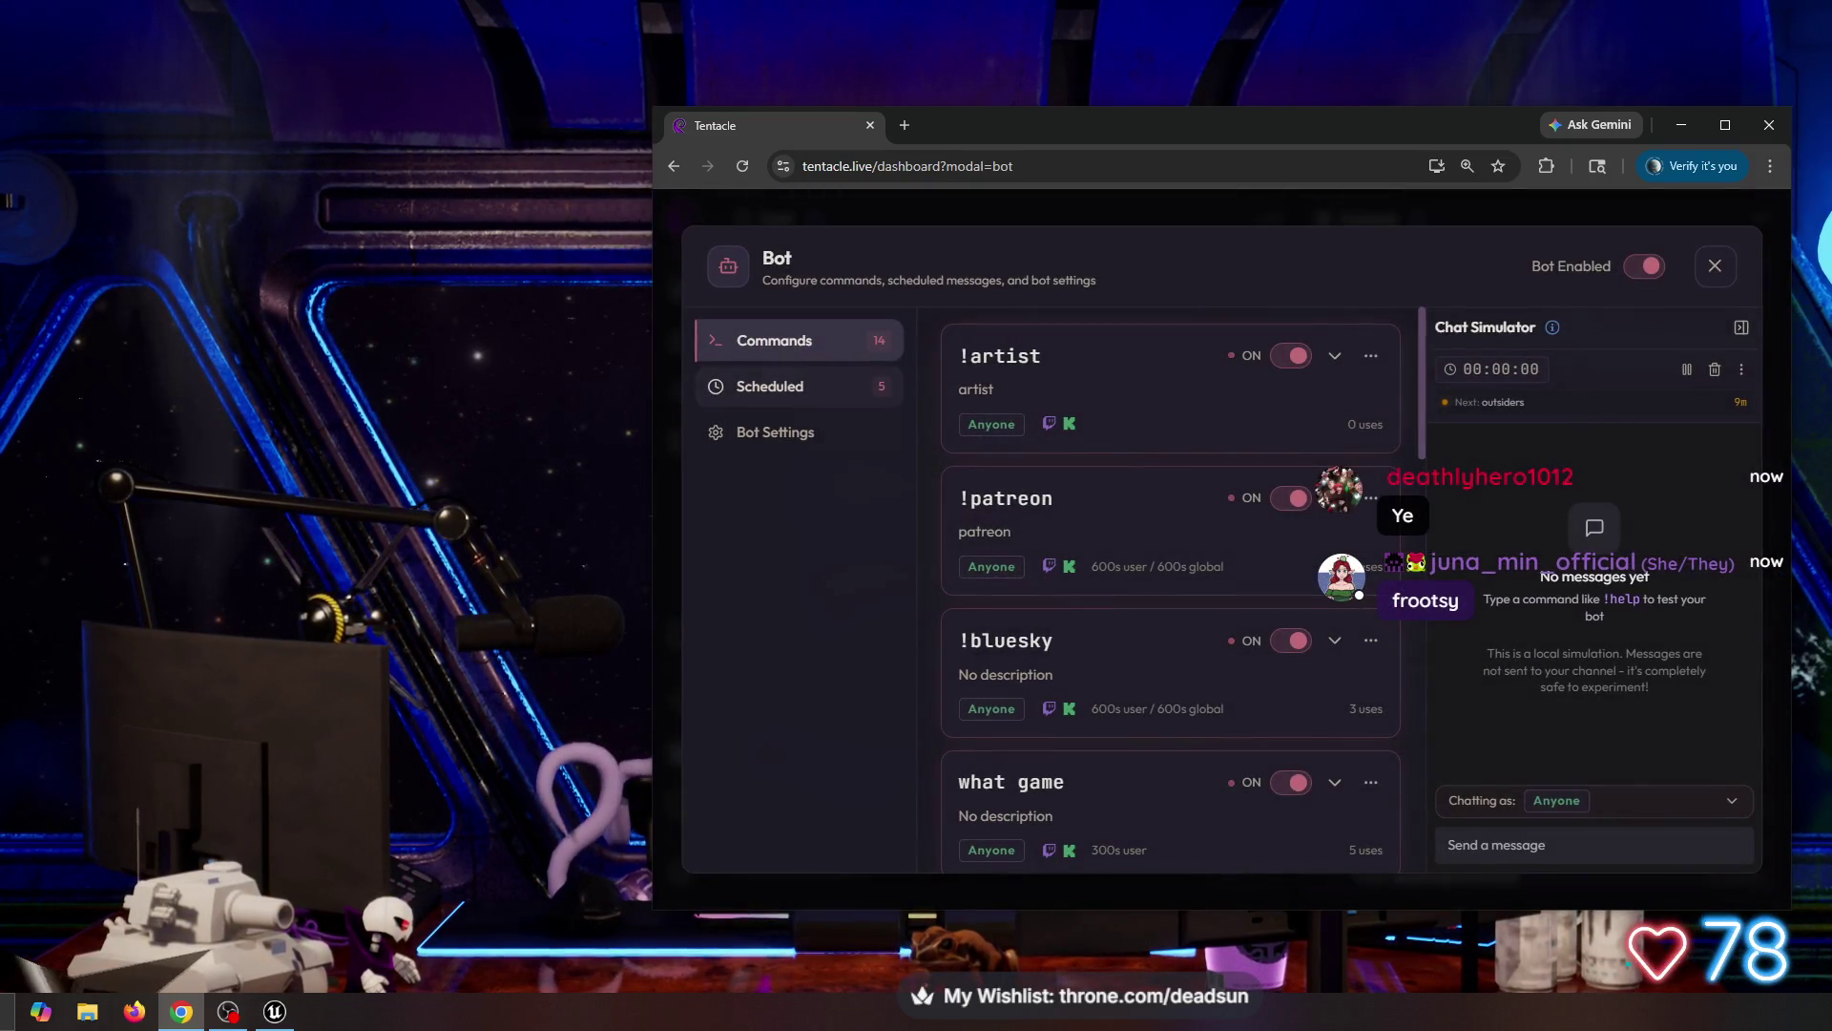
pyautogui.scroll(-10, 1169, 592)
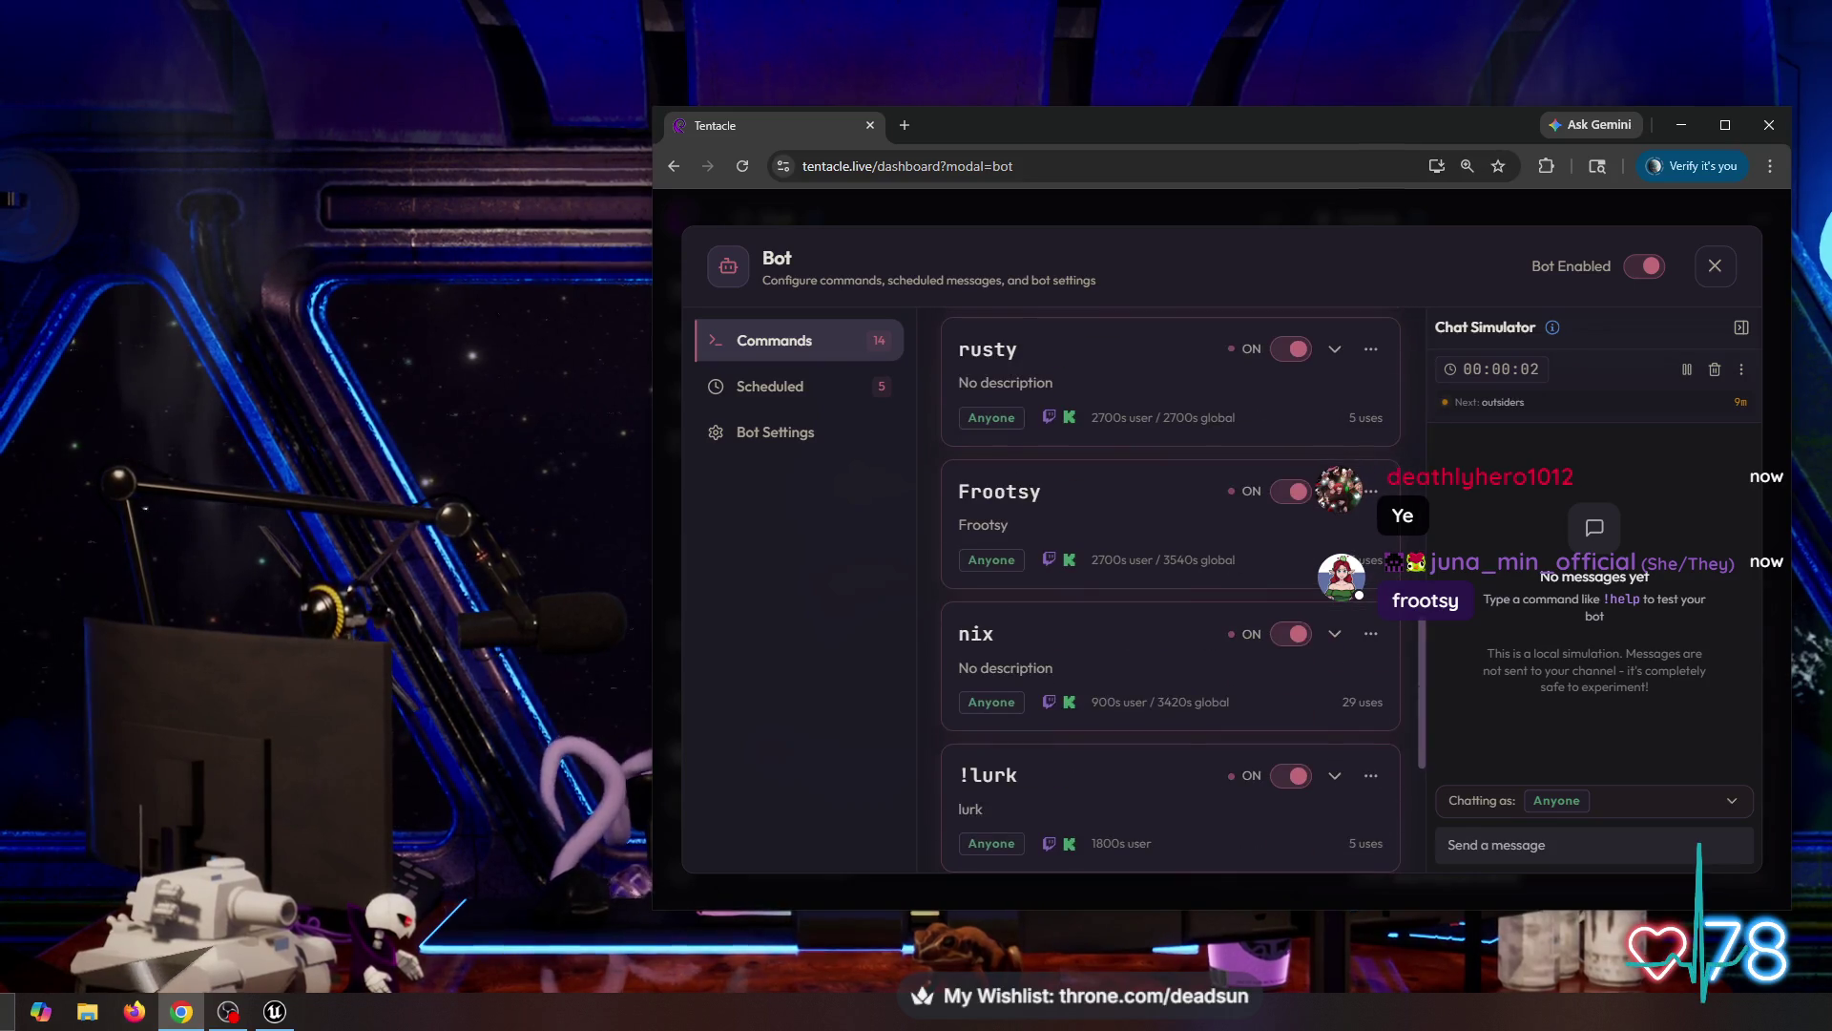
pyautogui.click(1335, 491)
pyautogui.scroll(-4, 1179, 596)
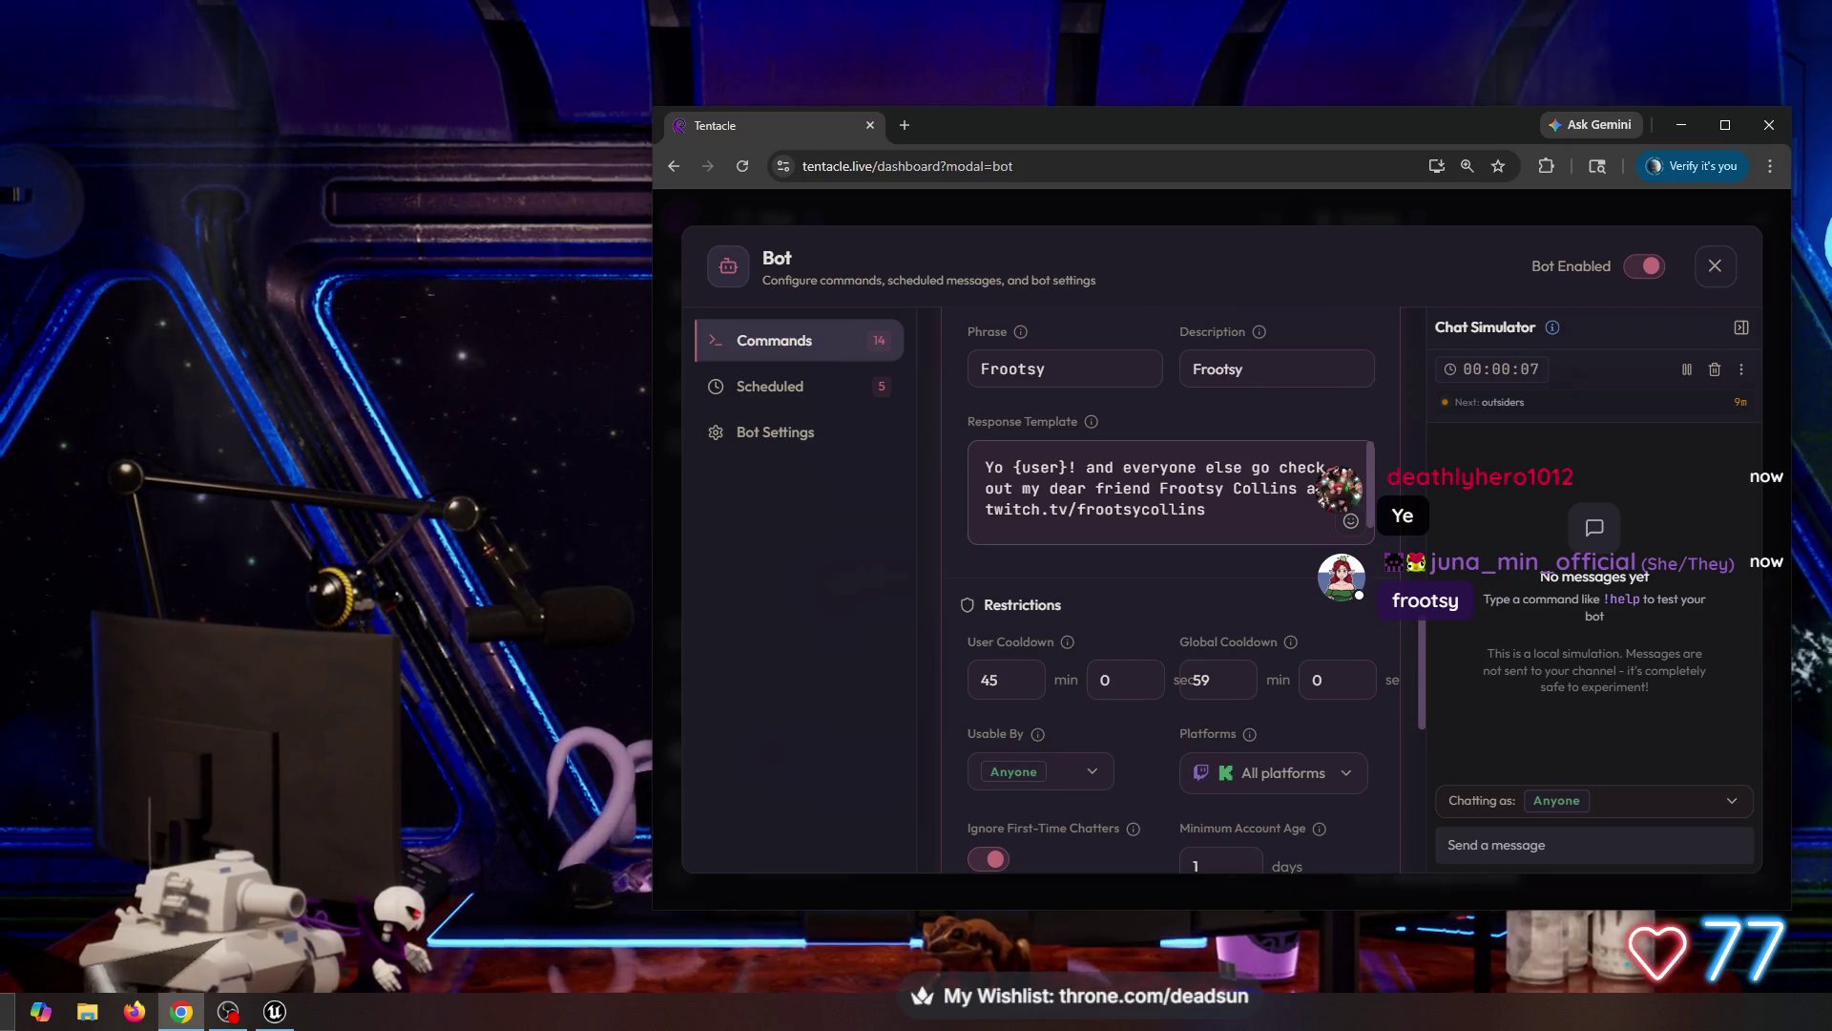
pyautogui.scroll(1, 1170, 591)
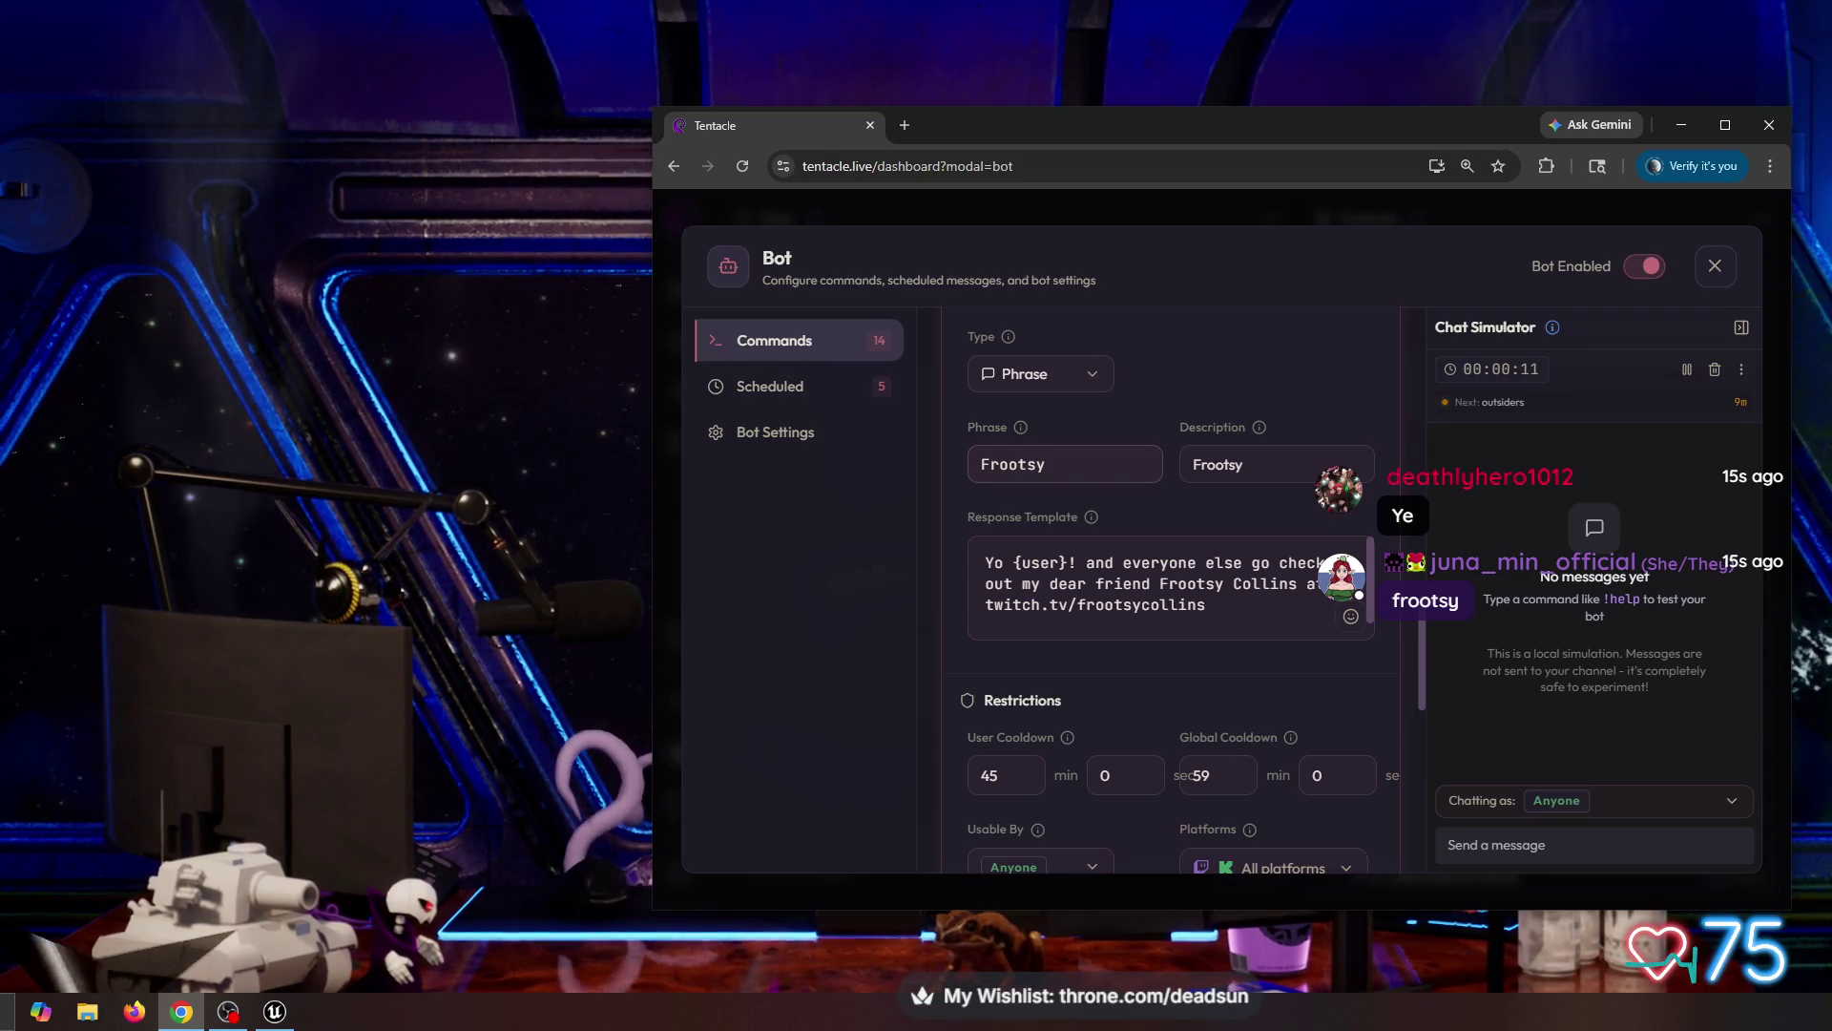
# Step: Look over the shout-out trigger phrase and response, then create a new command, !command1
pyautogui.click(988, 464)
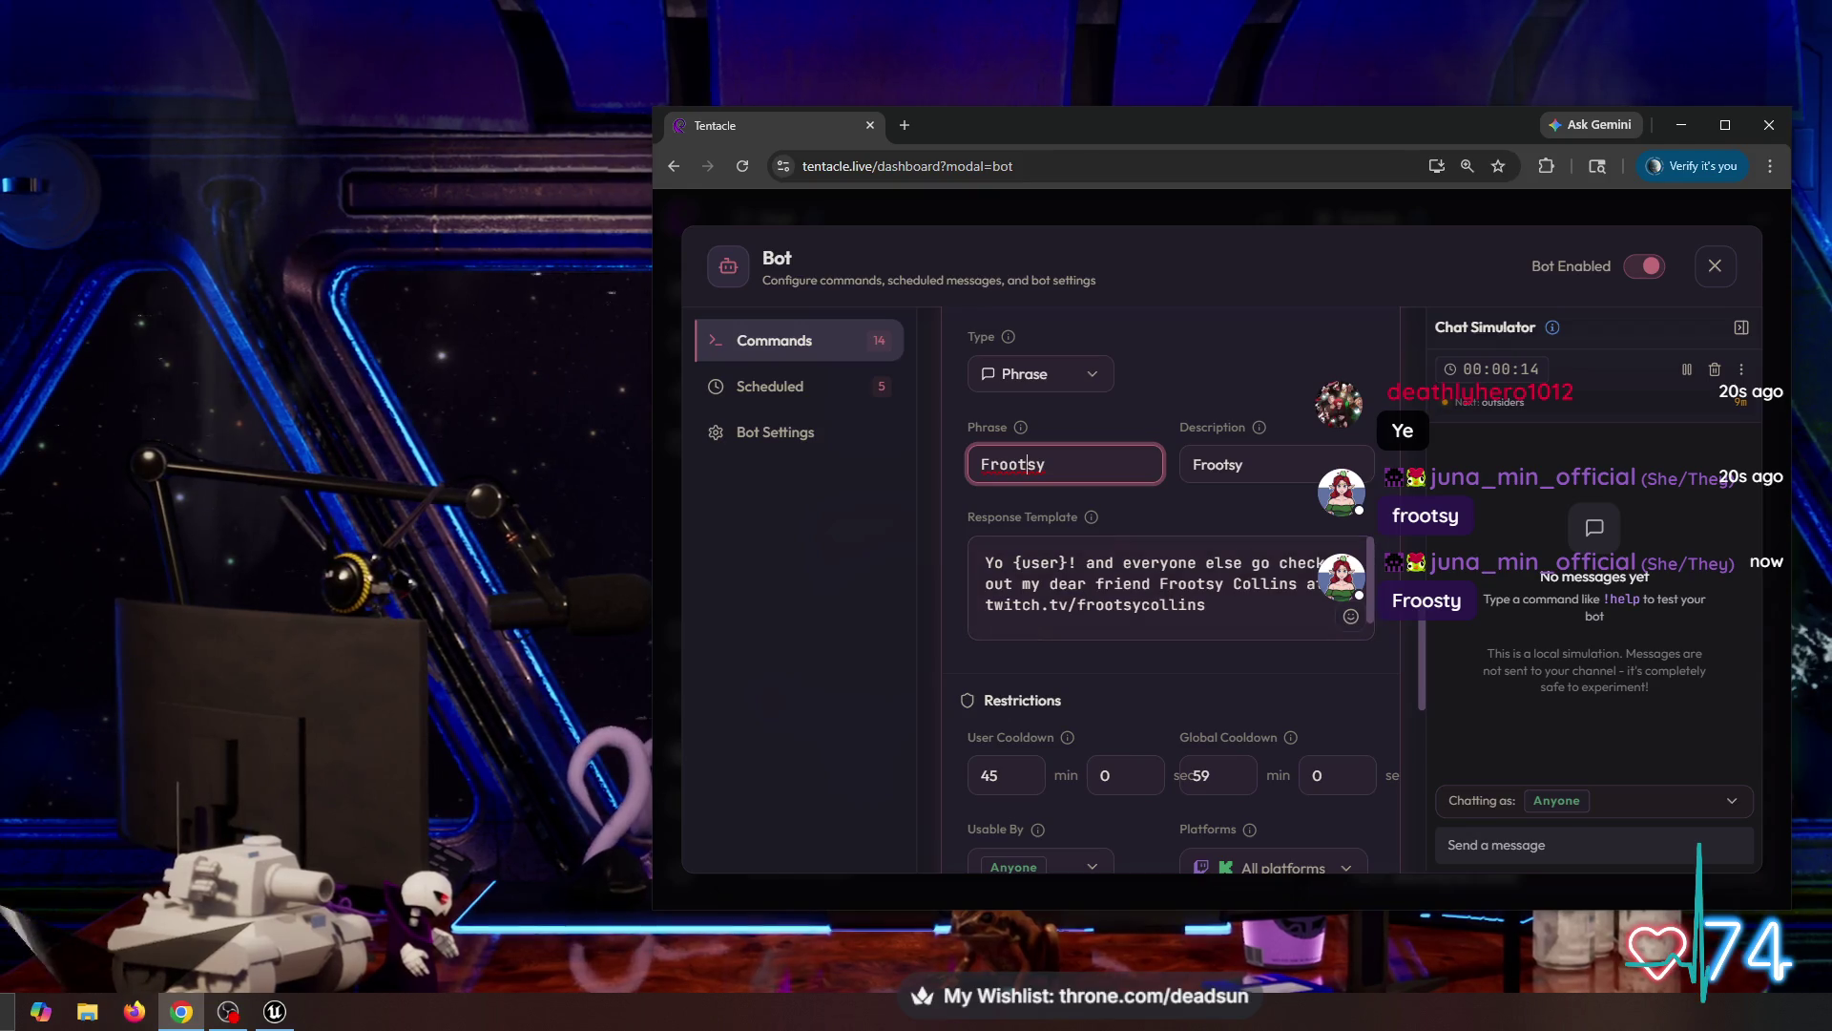
pyautogui.scroll(-1, 1169, 584)
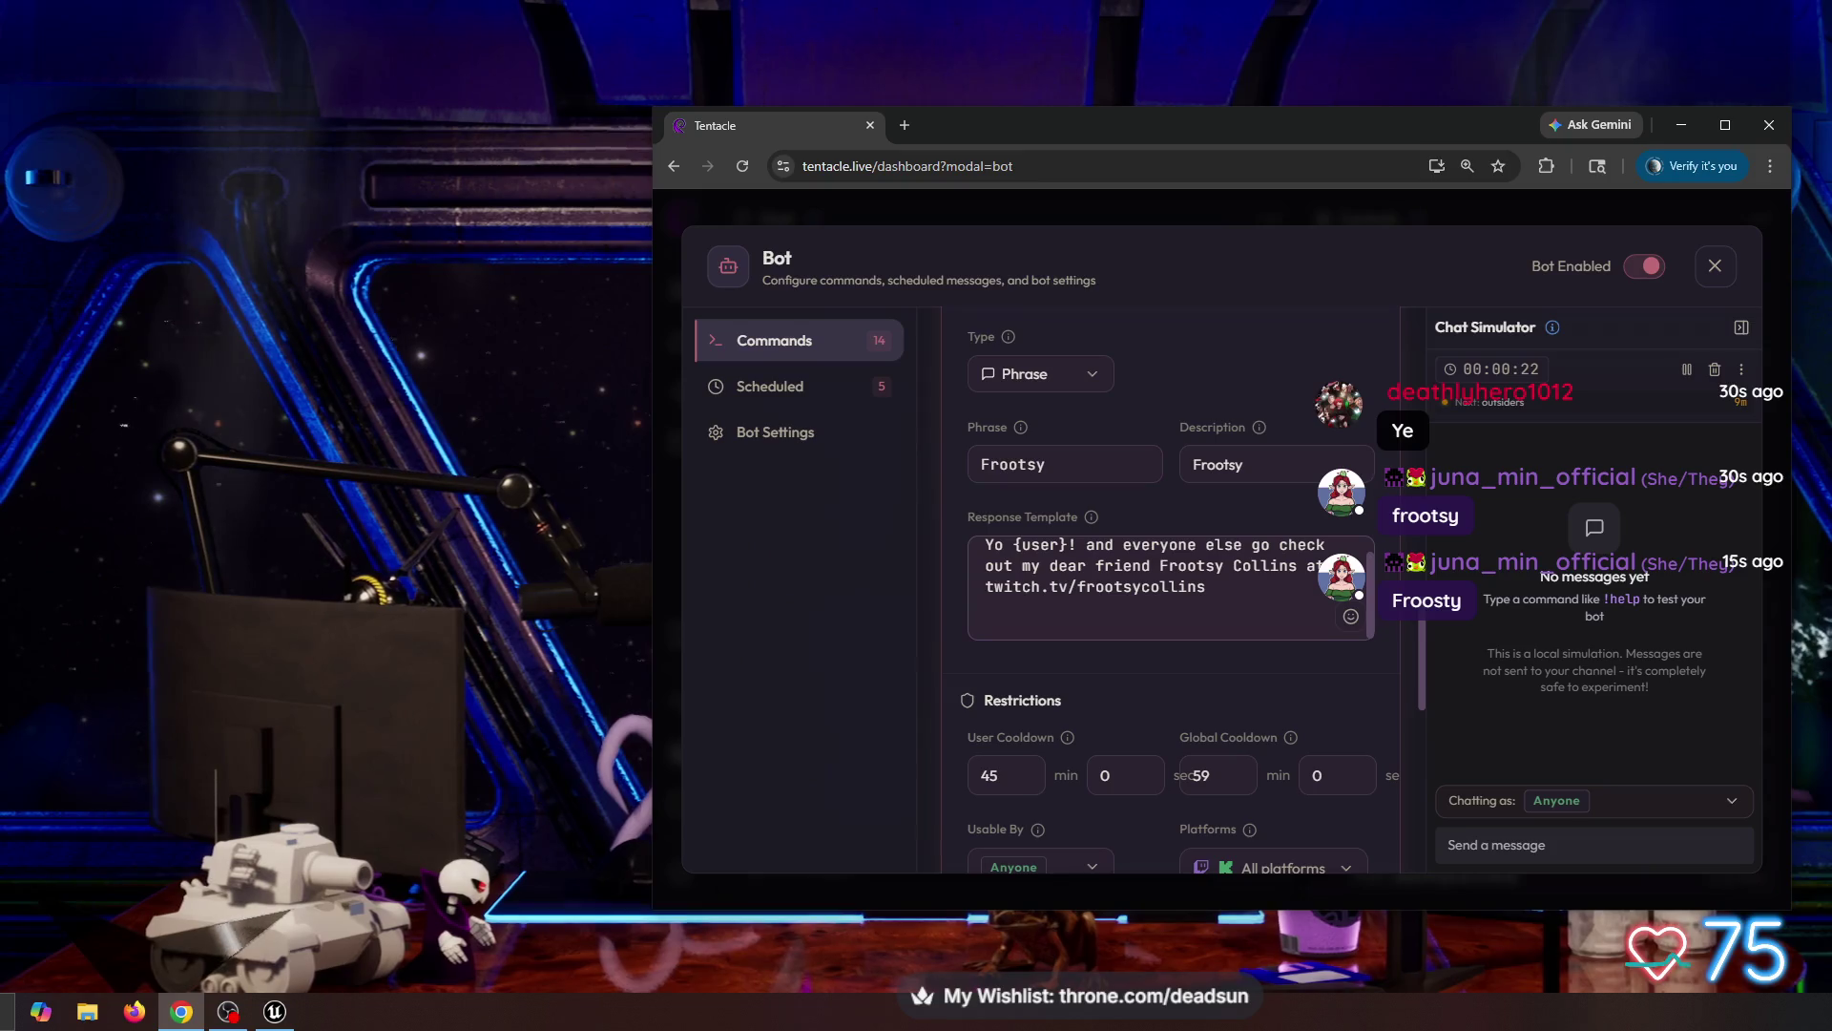
pyautogui.scroll(-10, 1171, 588)
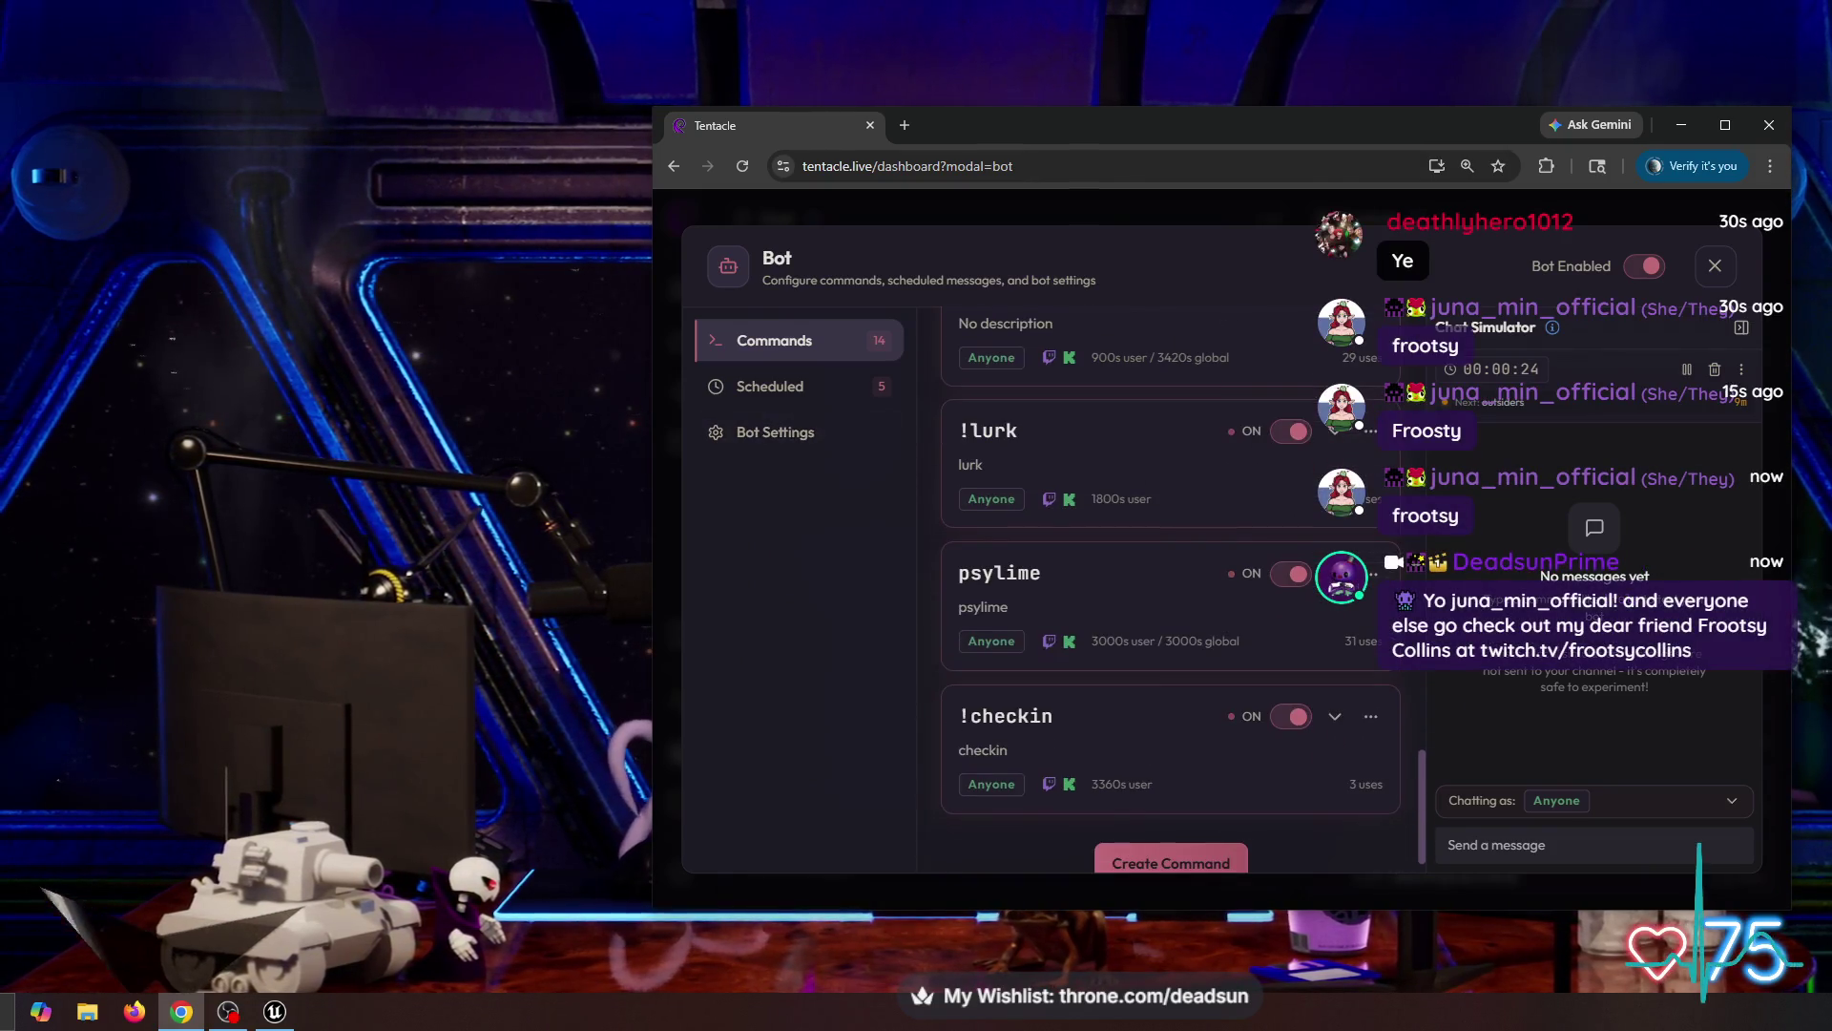
pyautogui.click(1171, 824)
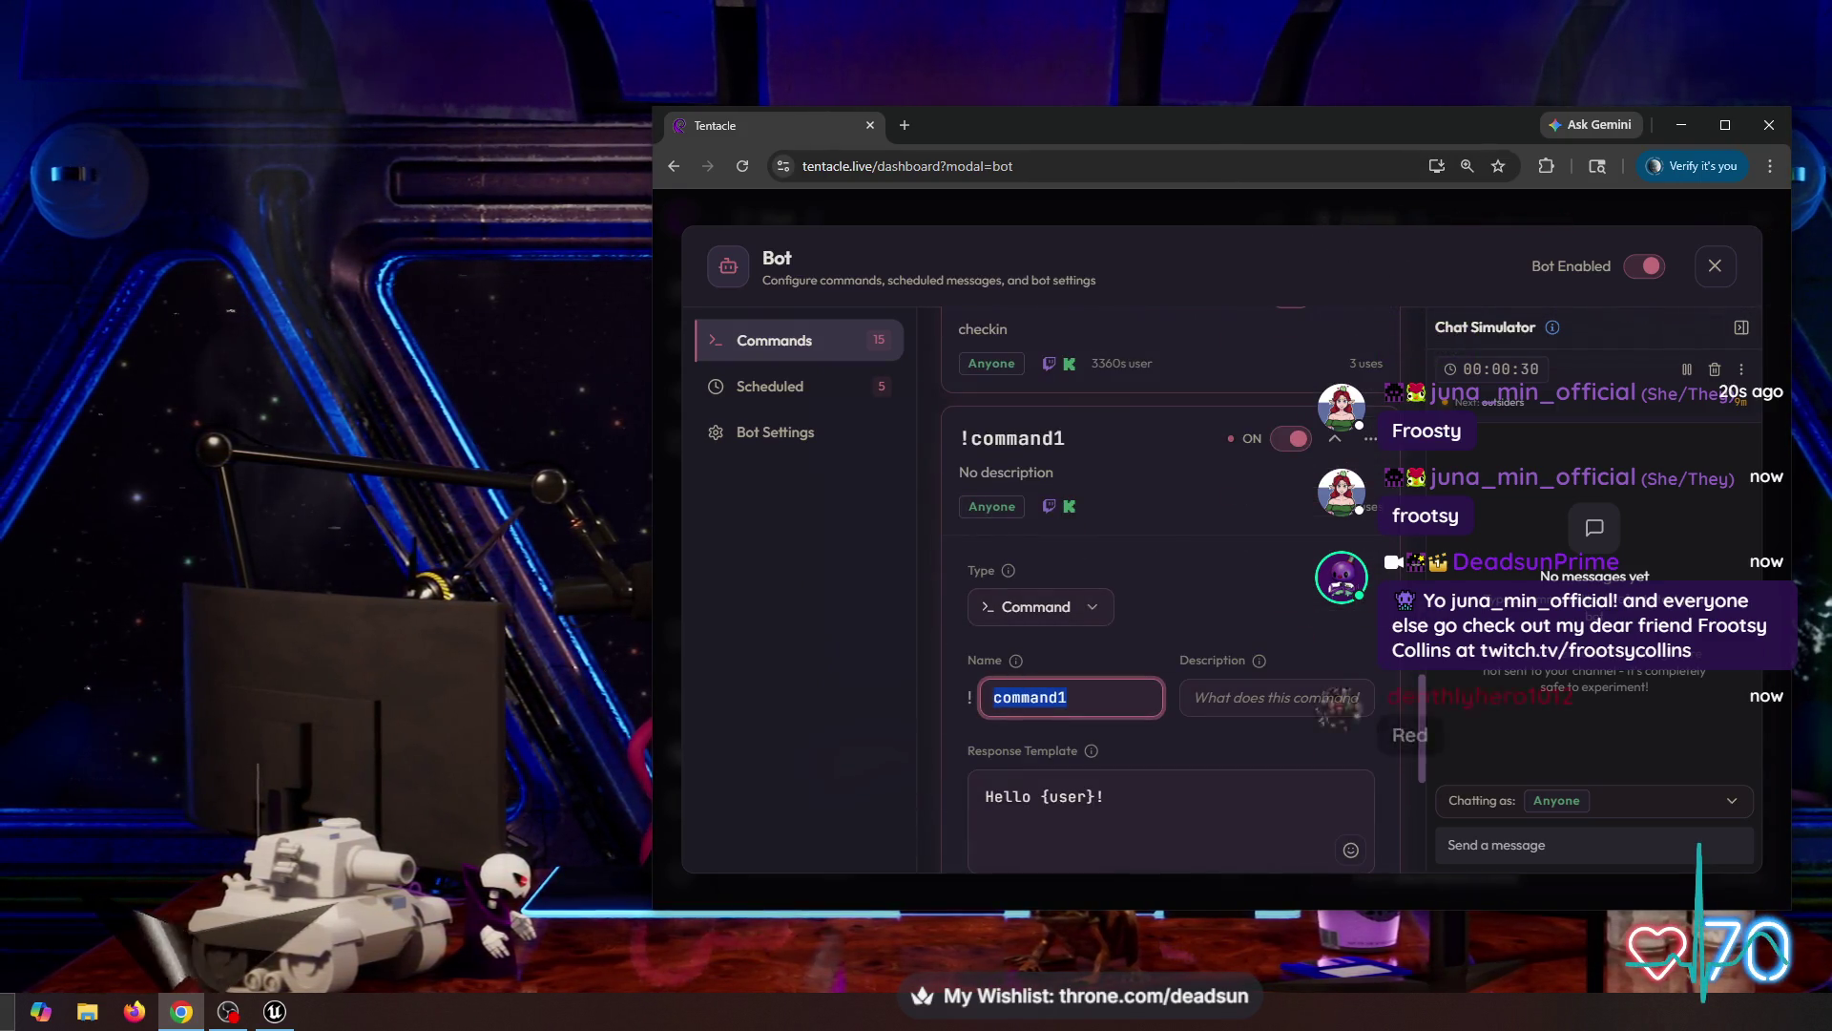
# Step: Rename the new command after the viewer's name and set its type to Phrase
pyautogui.write('Juna')
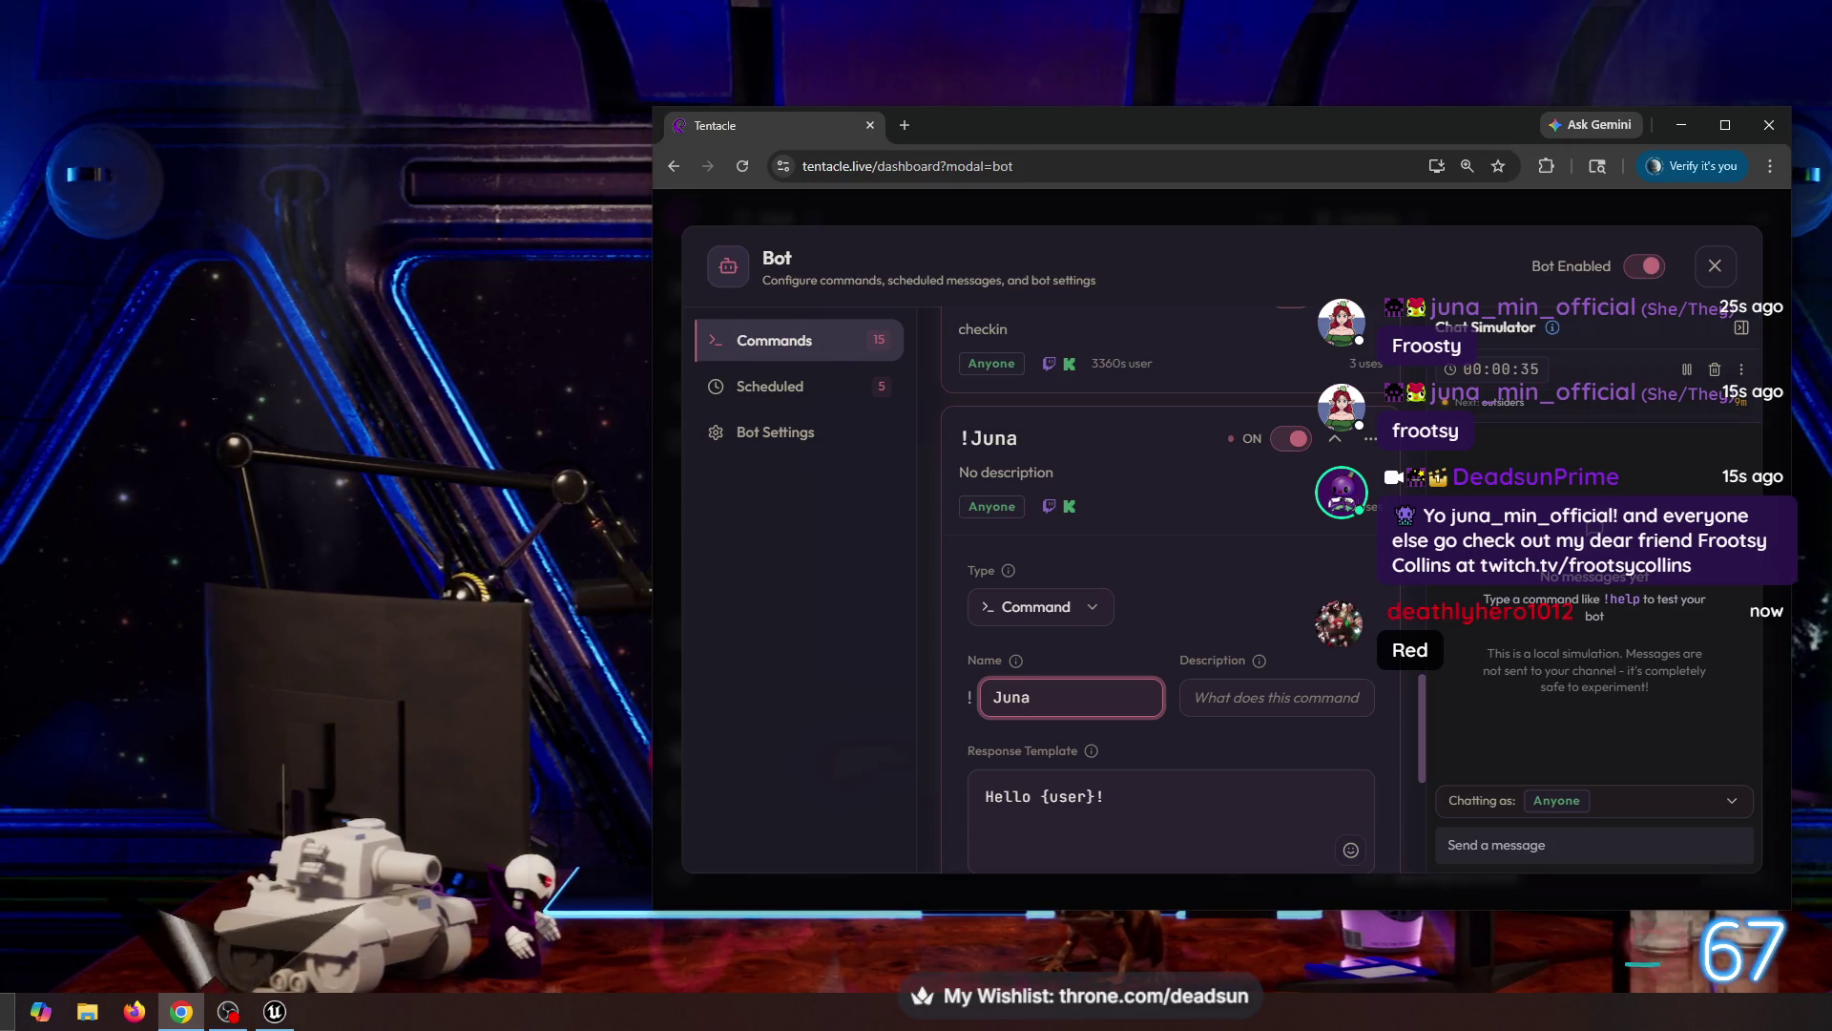
pyautogui.click(1040, 607)
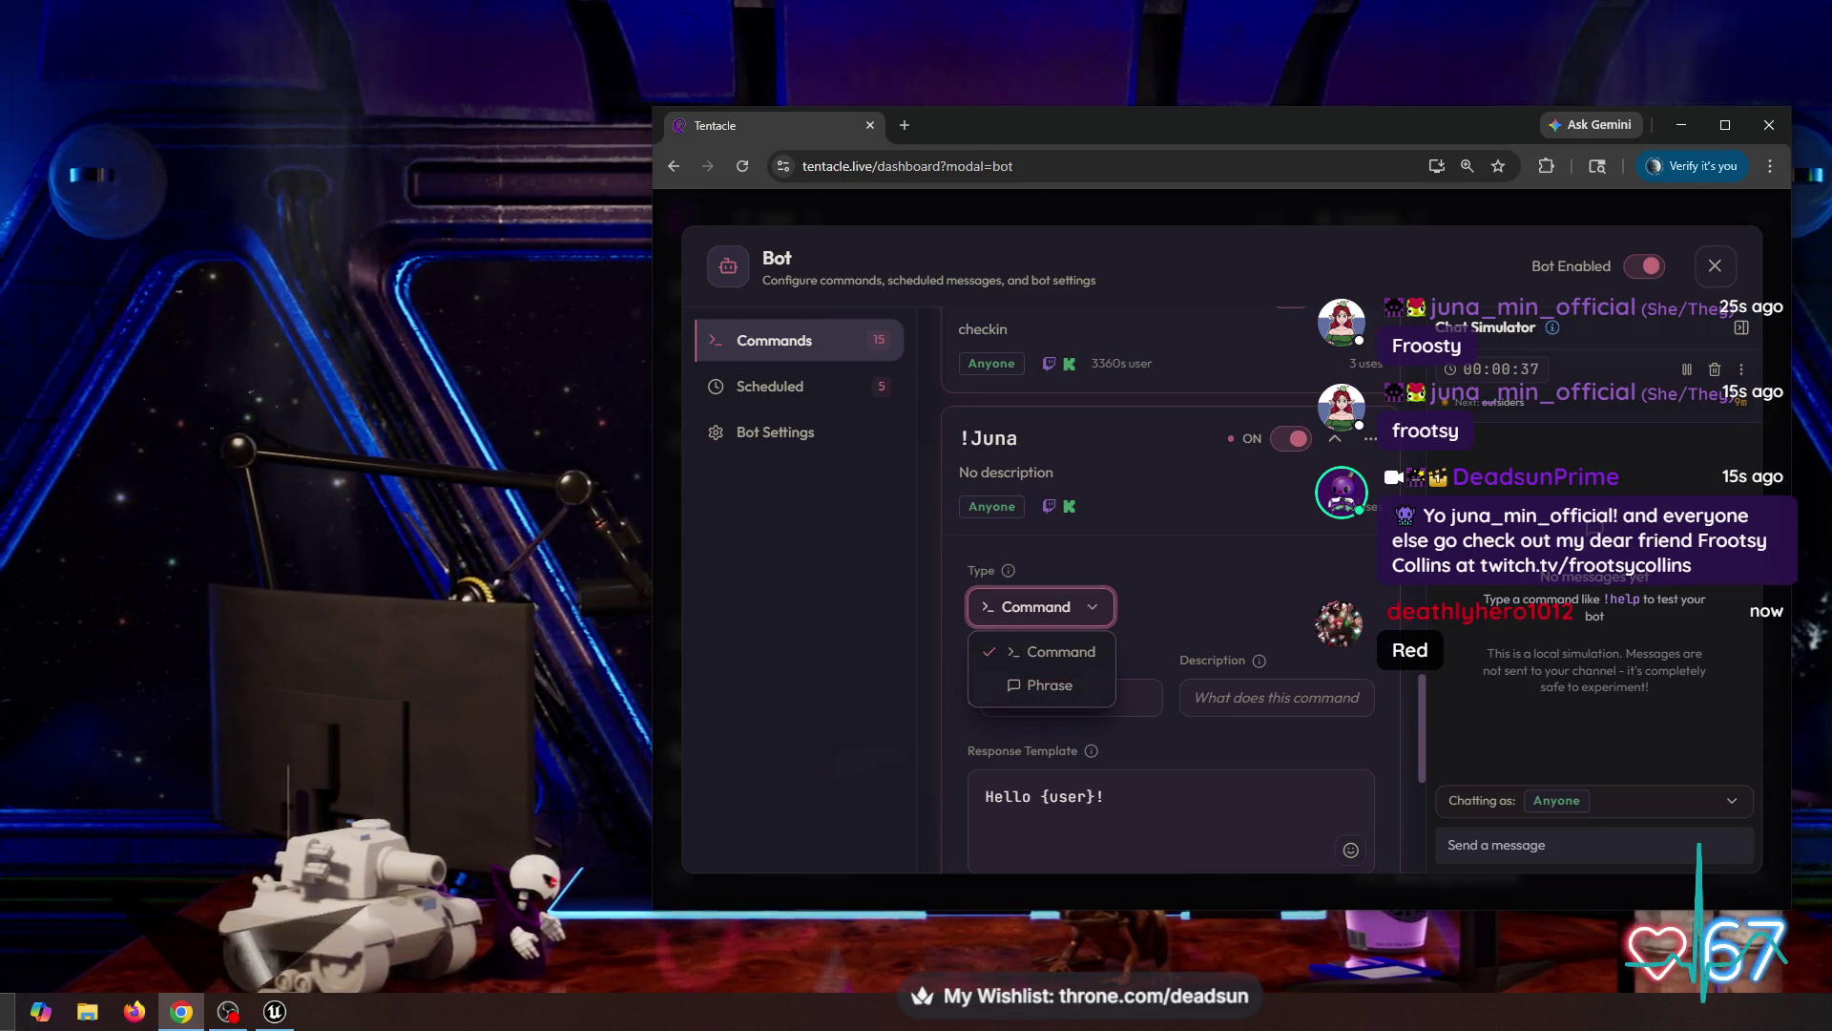
pyautogui.click(1050, 685)
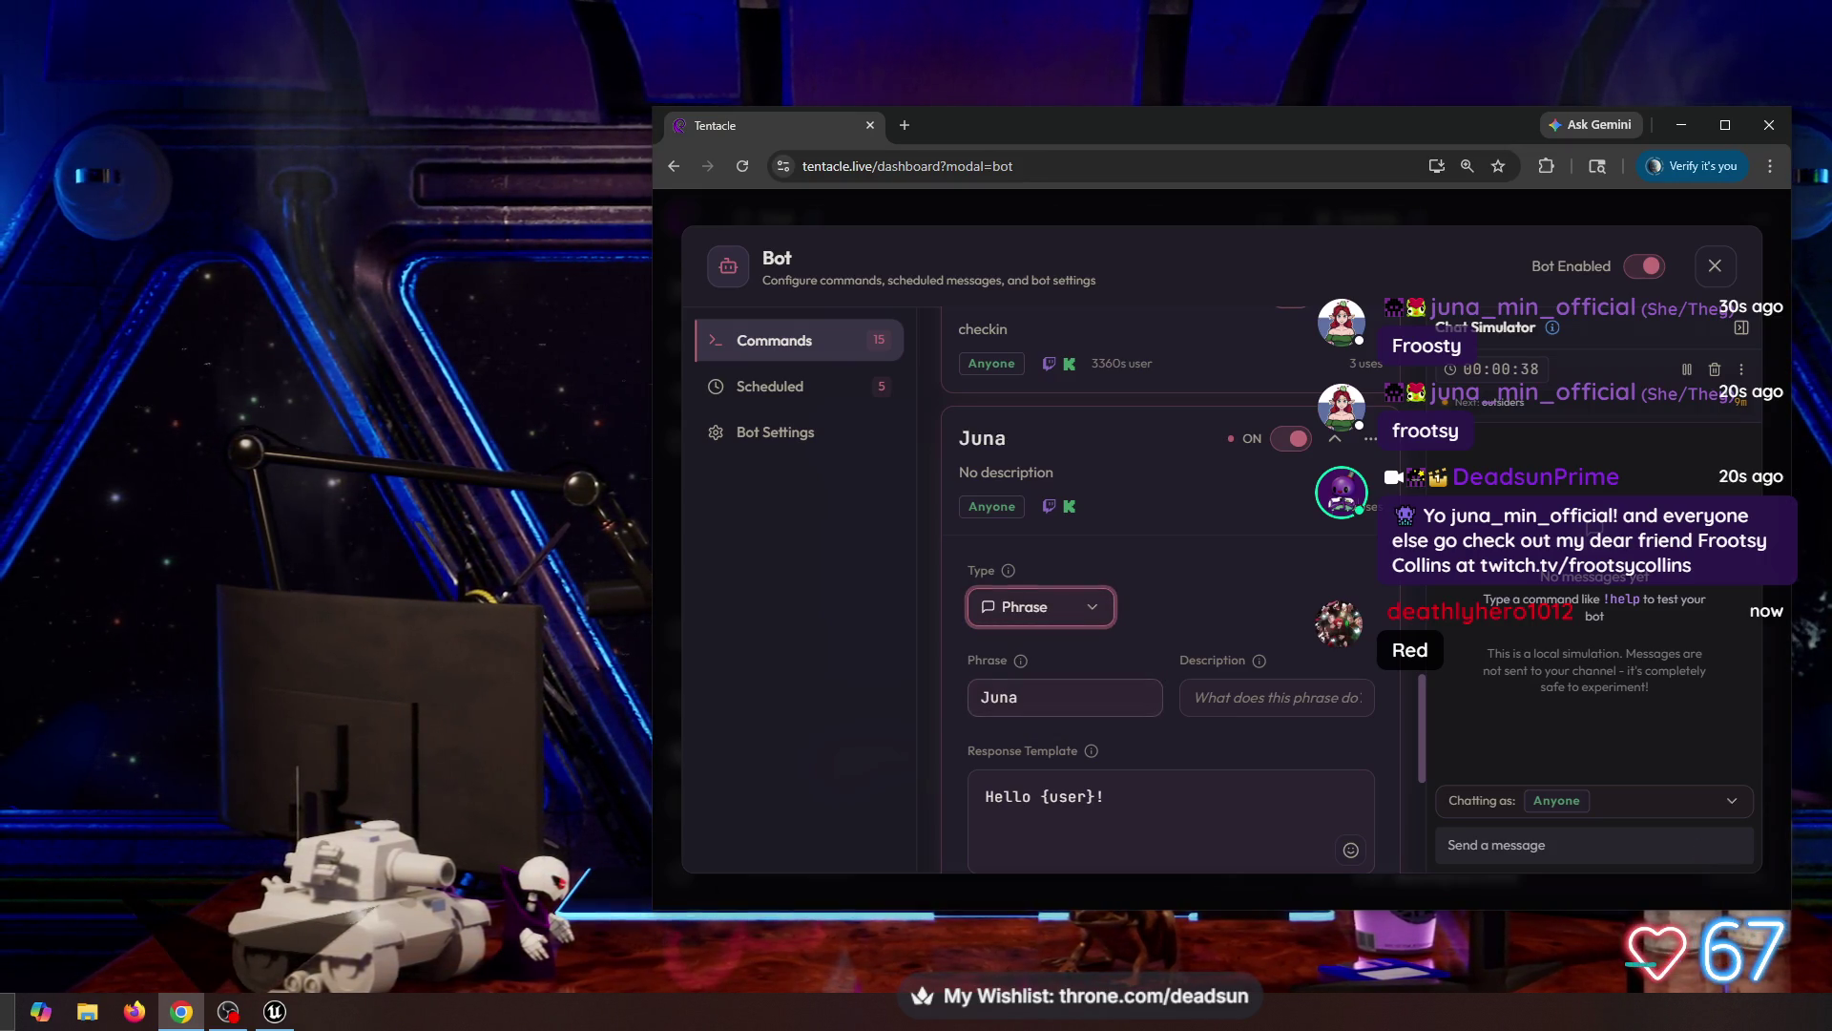
# Step: Replace the default response template with the shout-out message, starting with 'You'
pyautogui.click(1145, 820)
pyautogui.hotkey('ctrl', 'a')
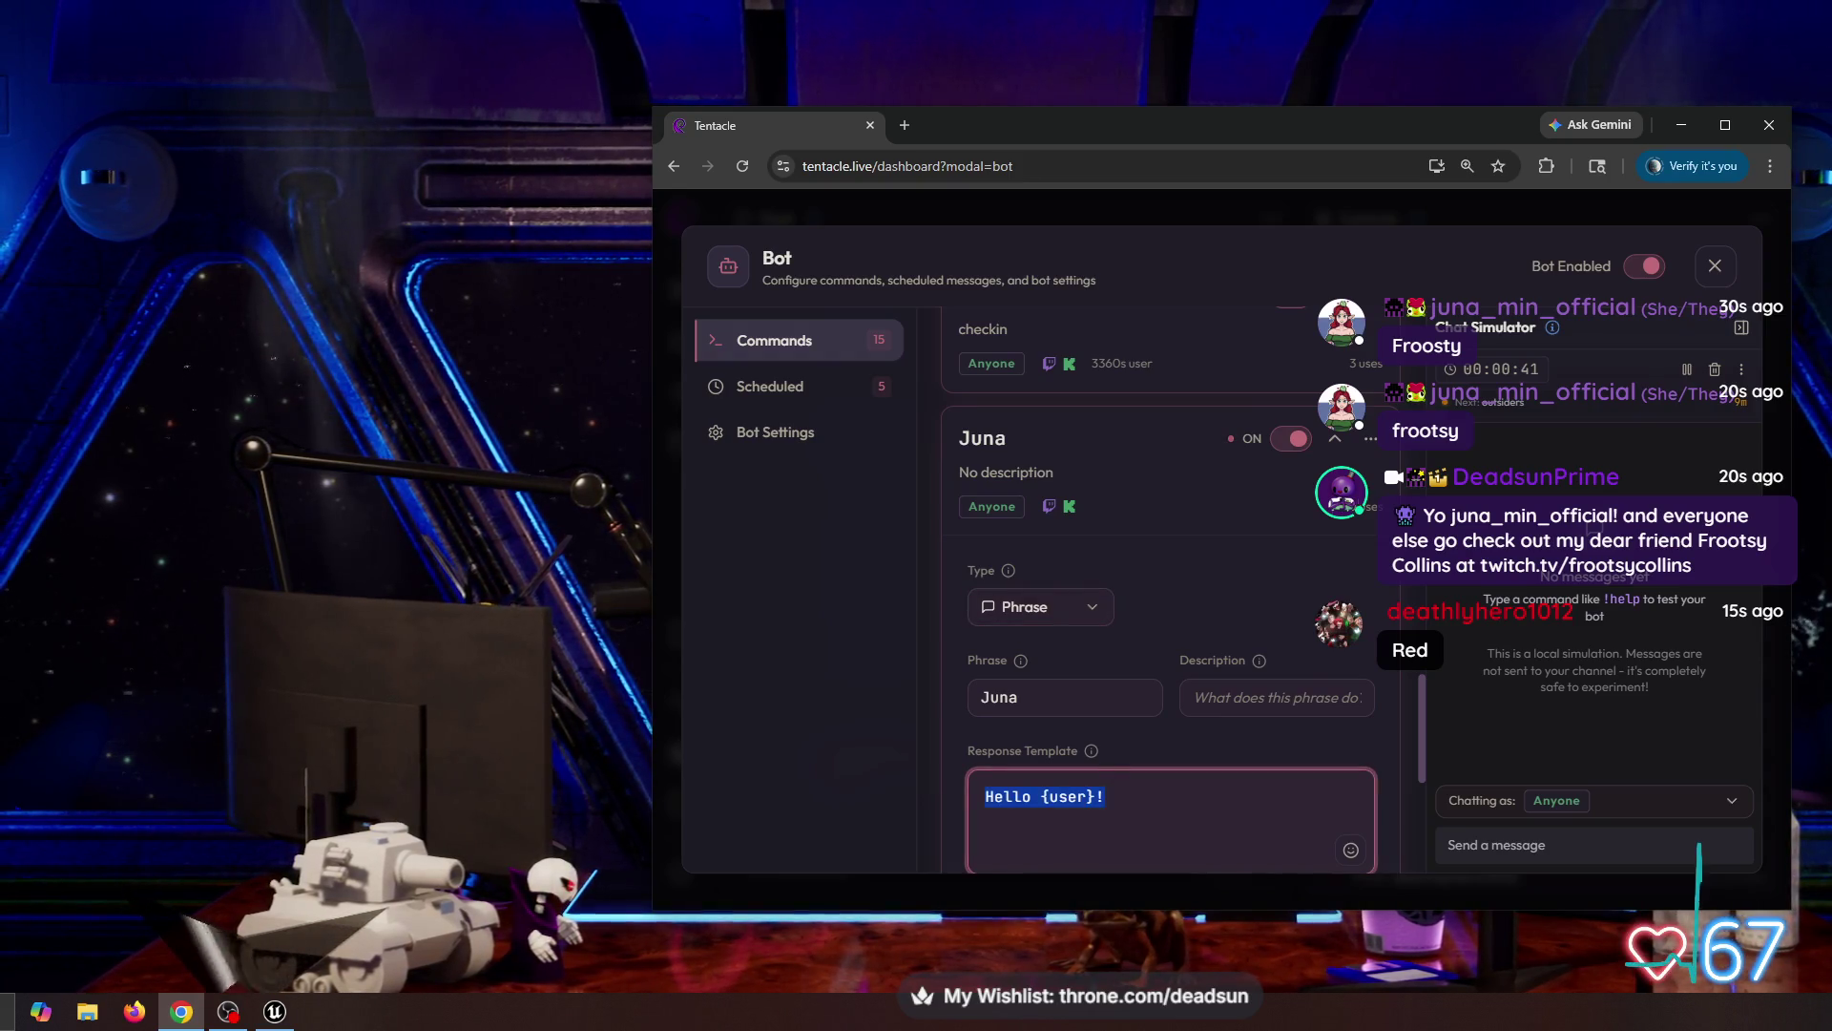
pyautogui.write('ya Boiiii Juna')
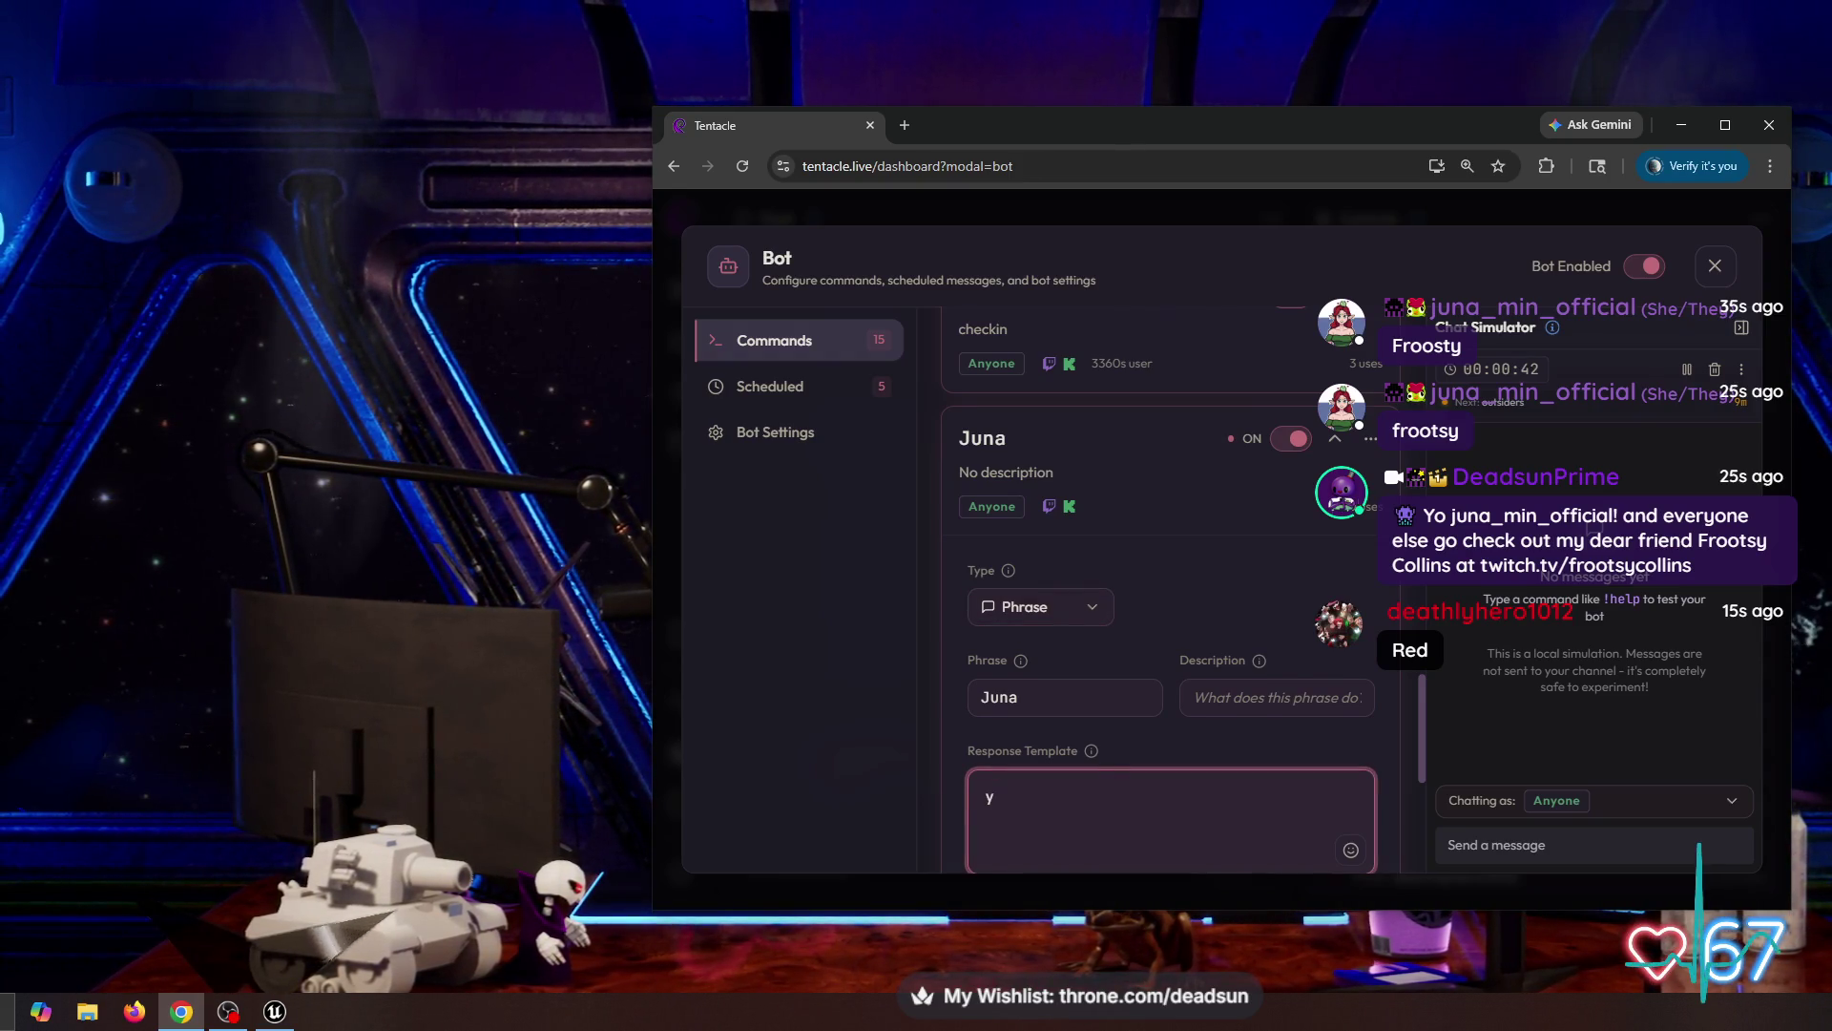
pyautogui.press('BackSpace')
pyautogui.write('You go check out ya Boiiii Juna')
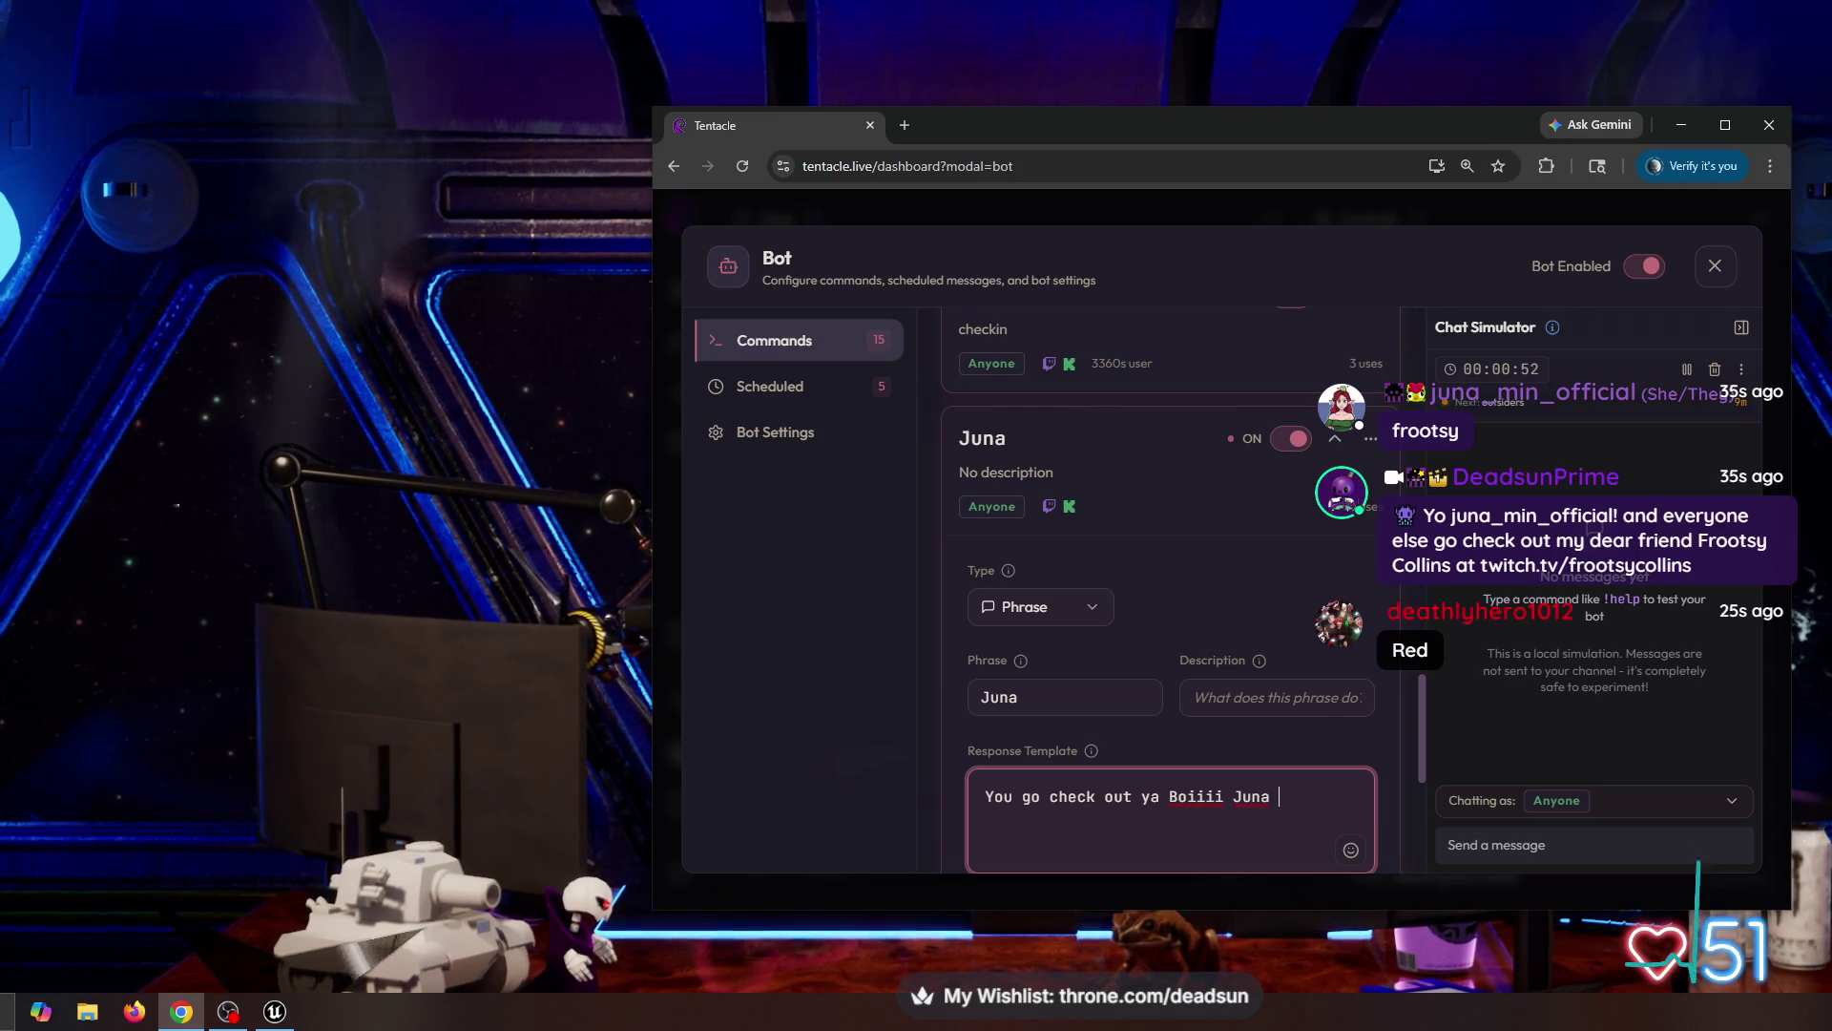
pyautogui.press('Return')
pyautogui.write('p')
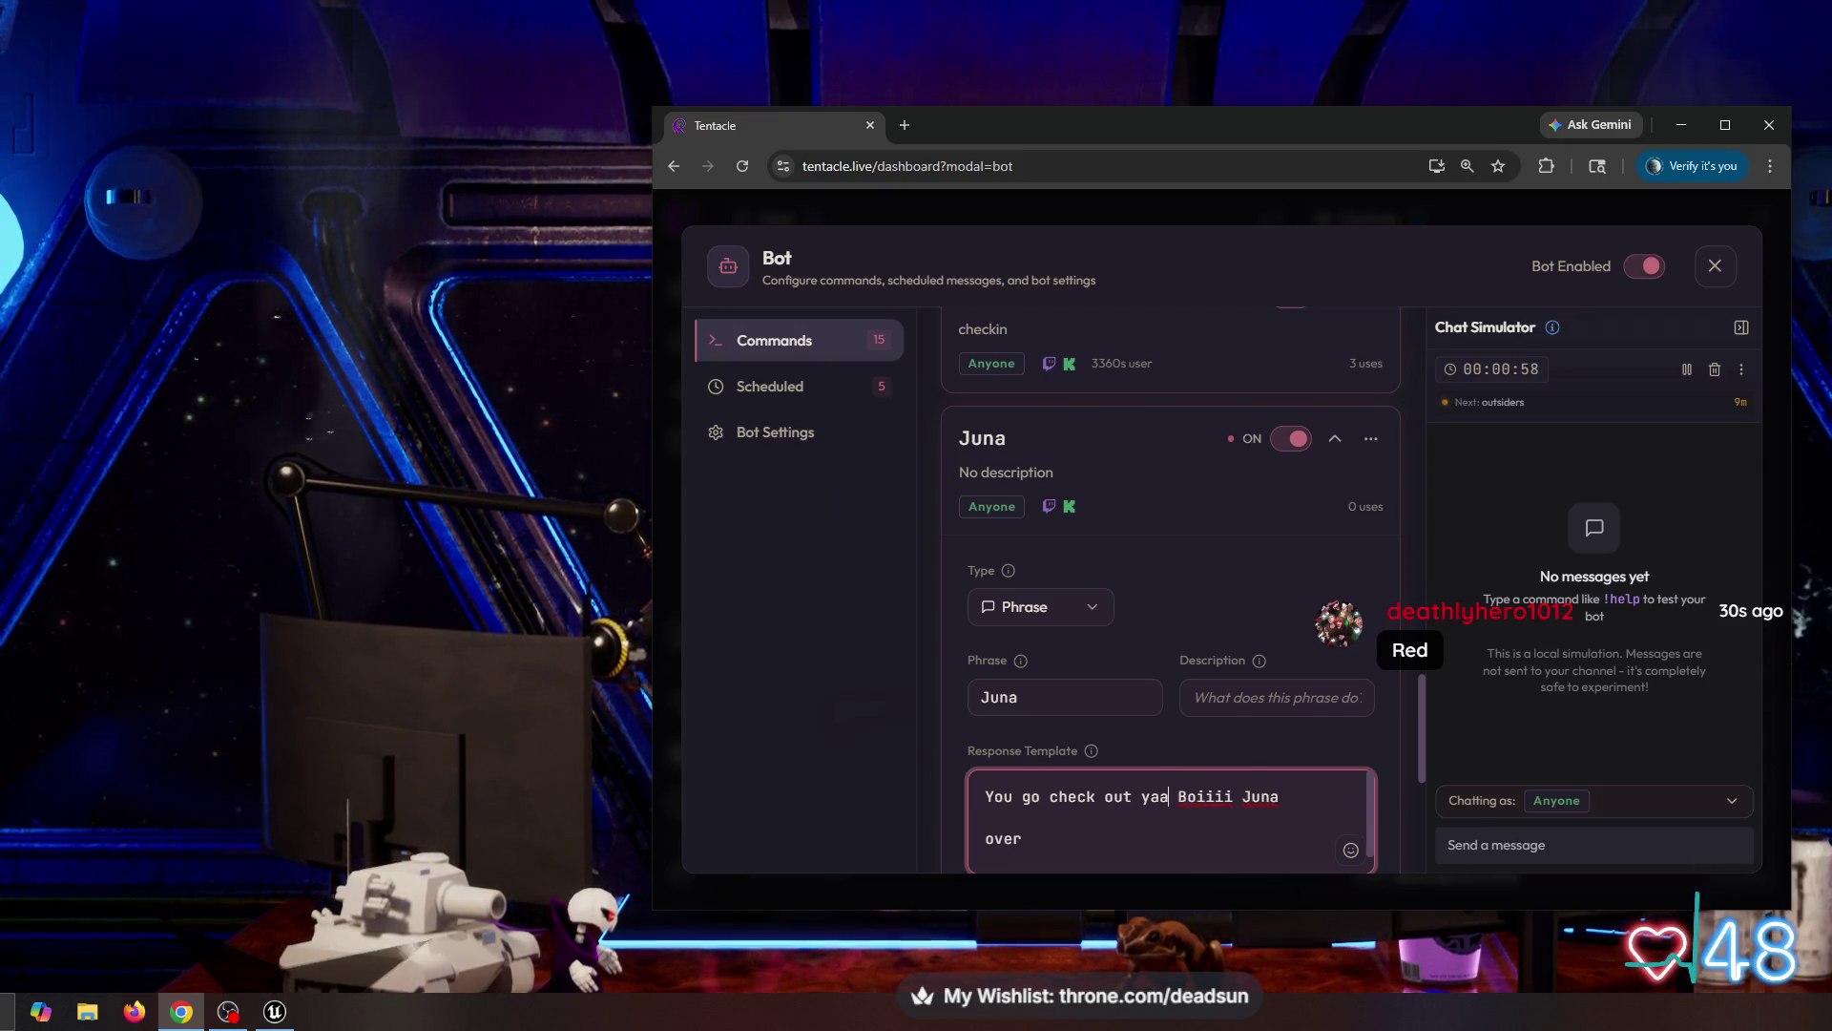
pyautogui.write('ah')
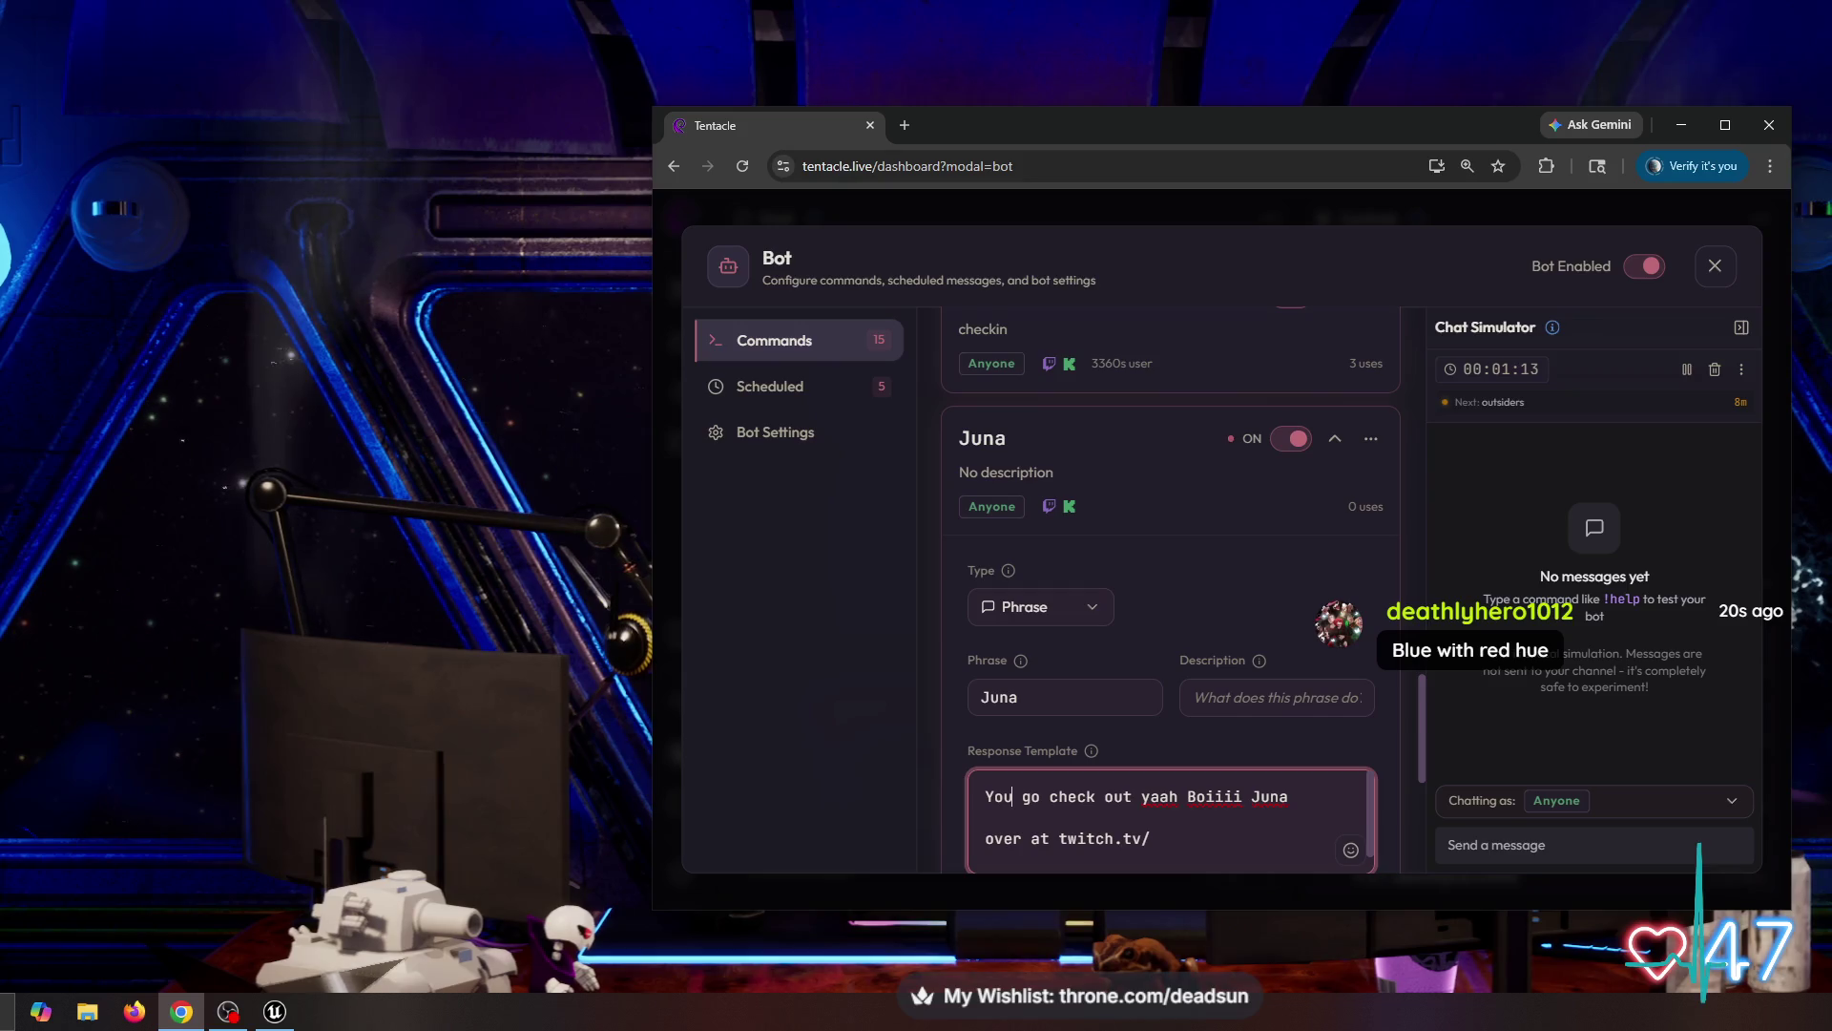
pyautogui.press('BackSpace')
pyautogui.write('oo')
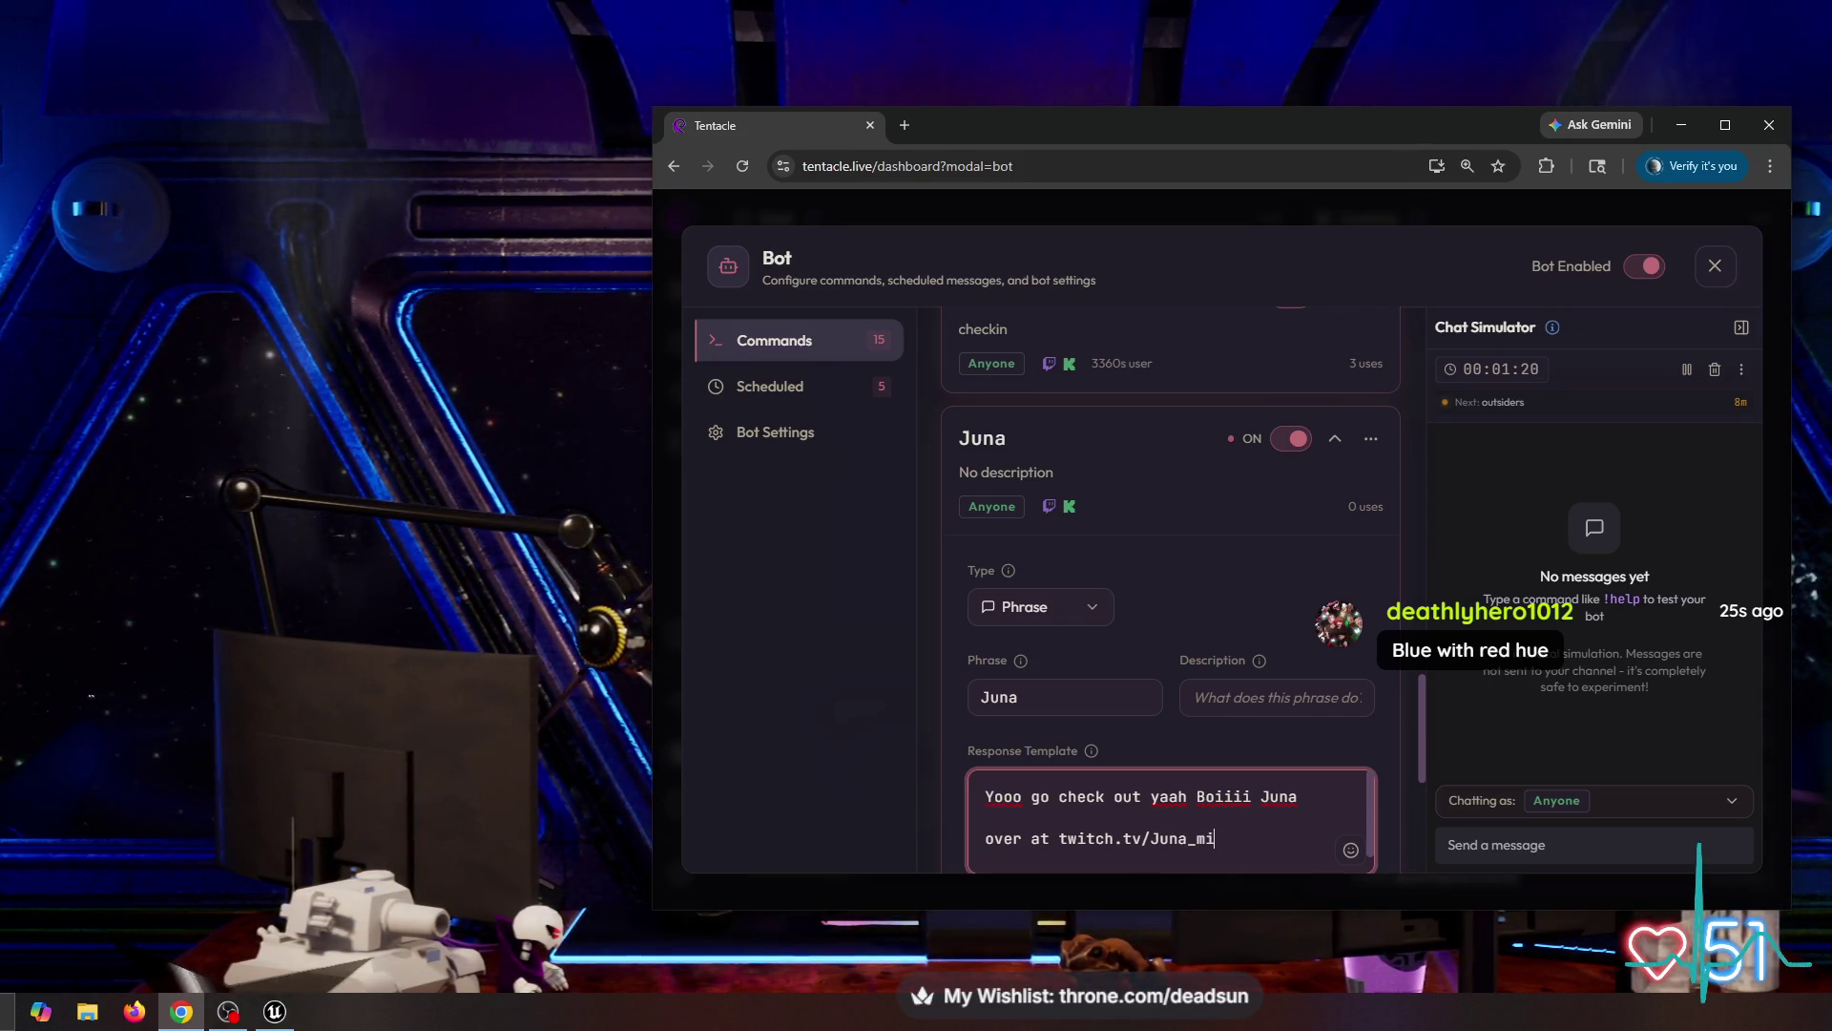
pyautogui.write('ffi')
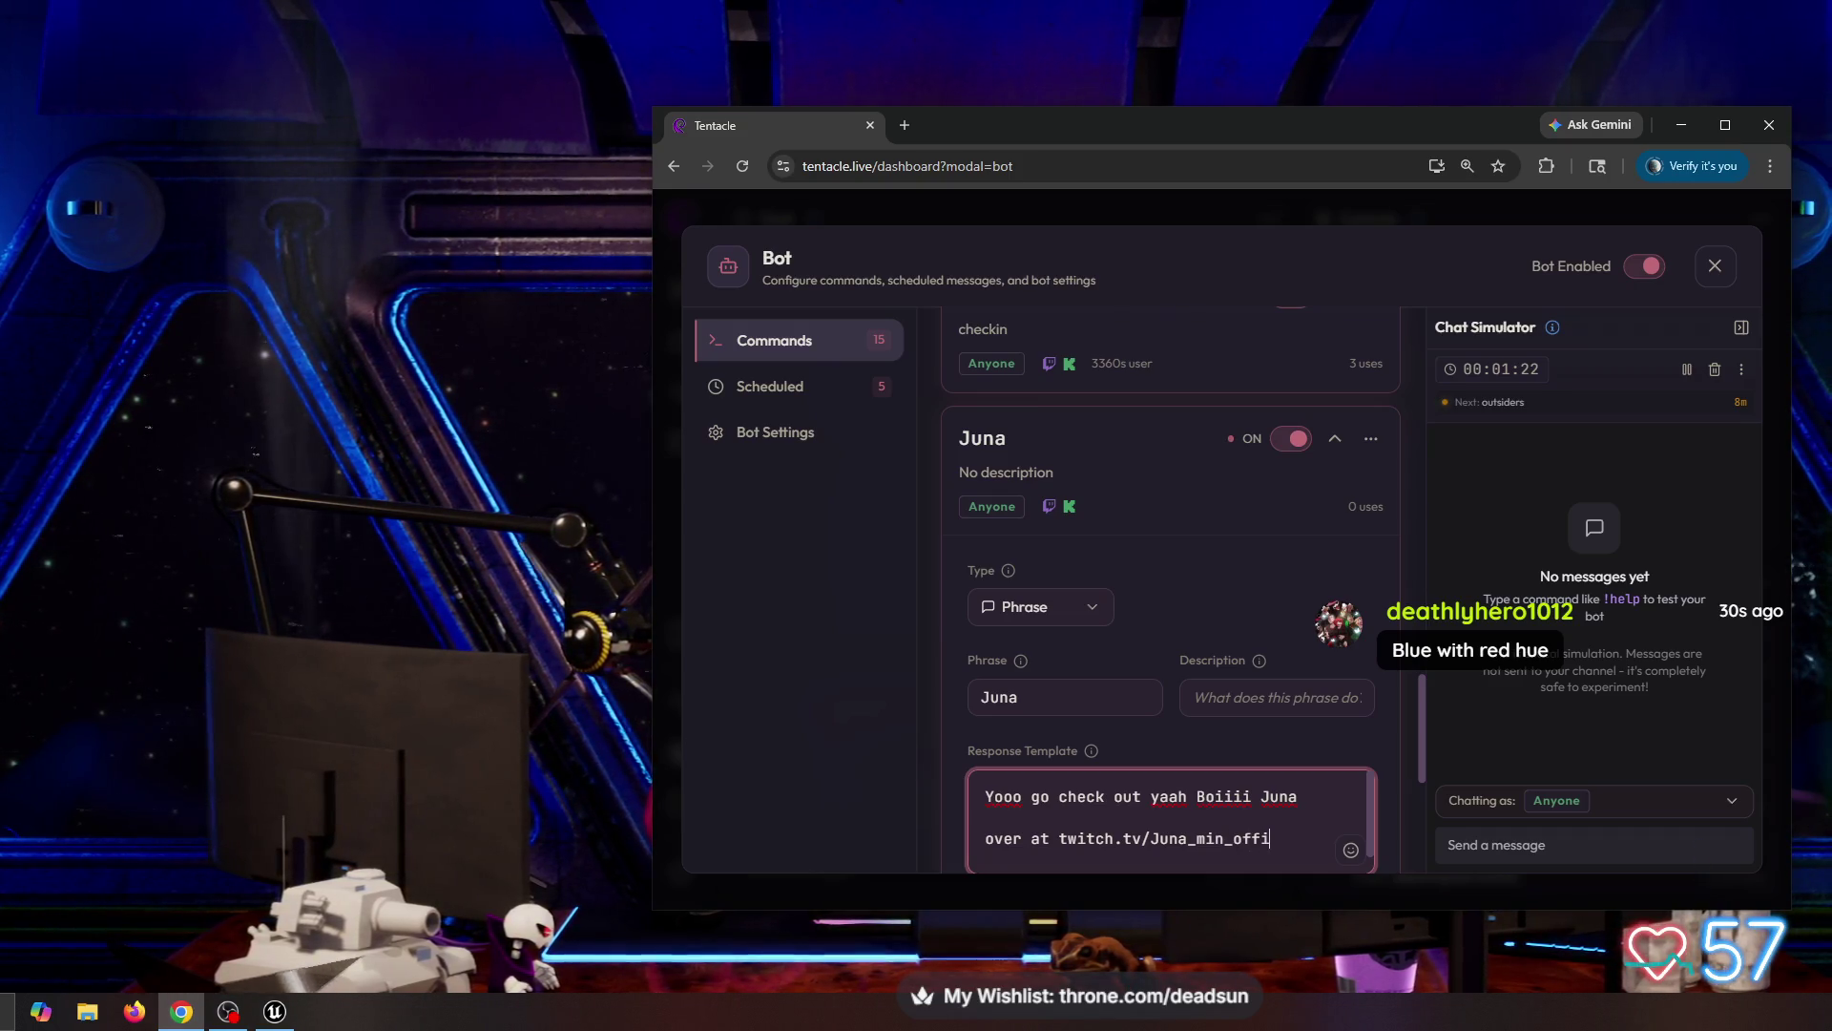
pyautogui.write('cial')
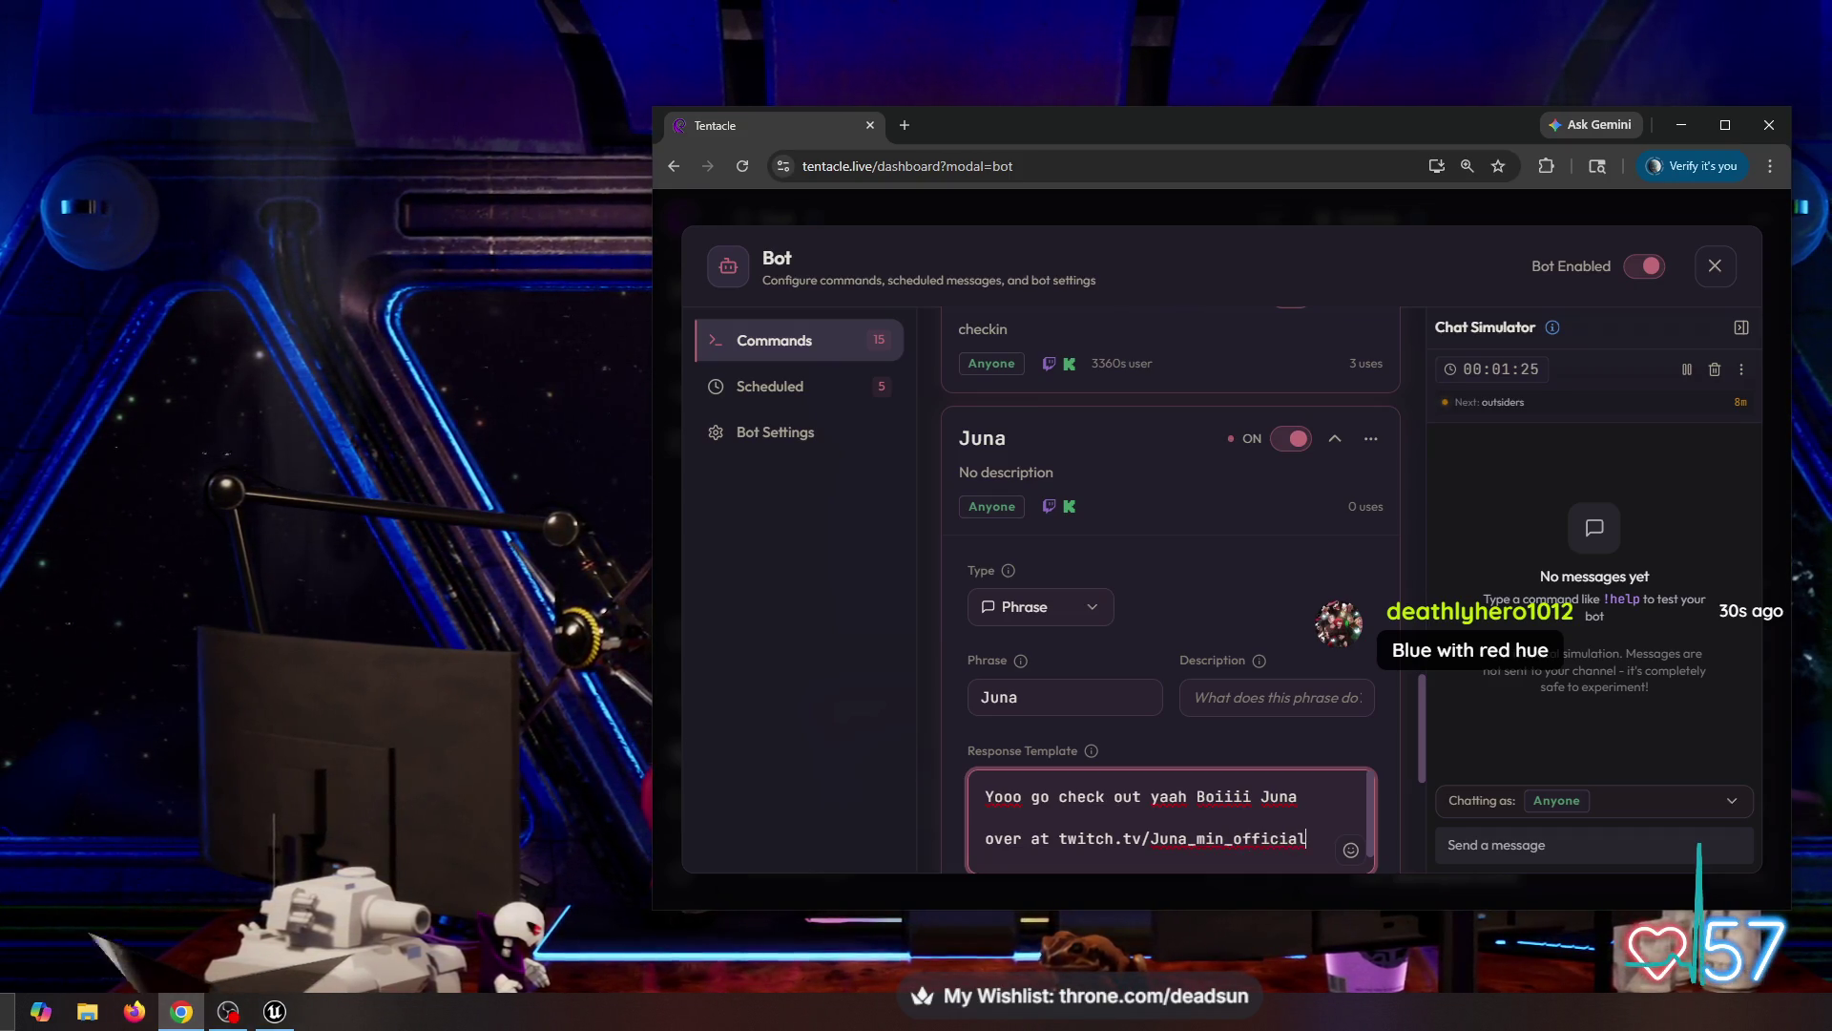
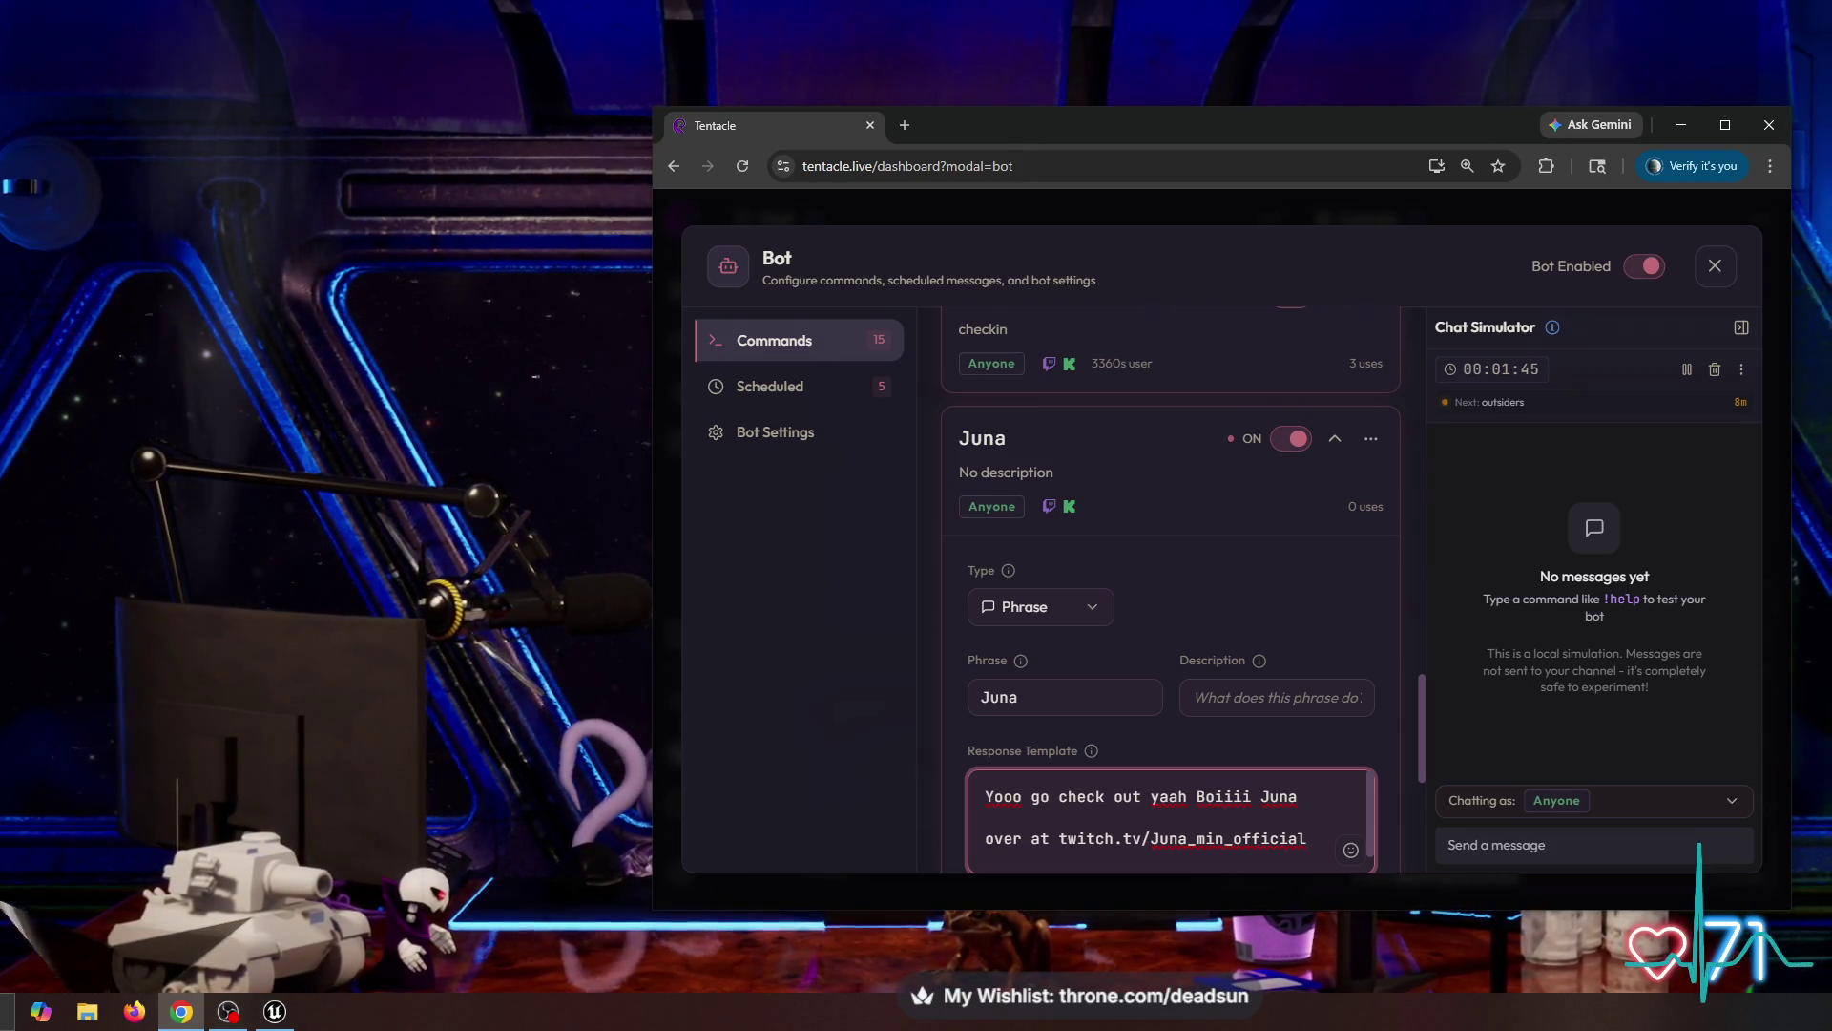
# Step: Scroll the Juna command editor down to Restrictions and move into the User Cooldown minutes field
pyautogui.scroll(-1, 1169, 821)
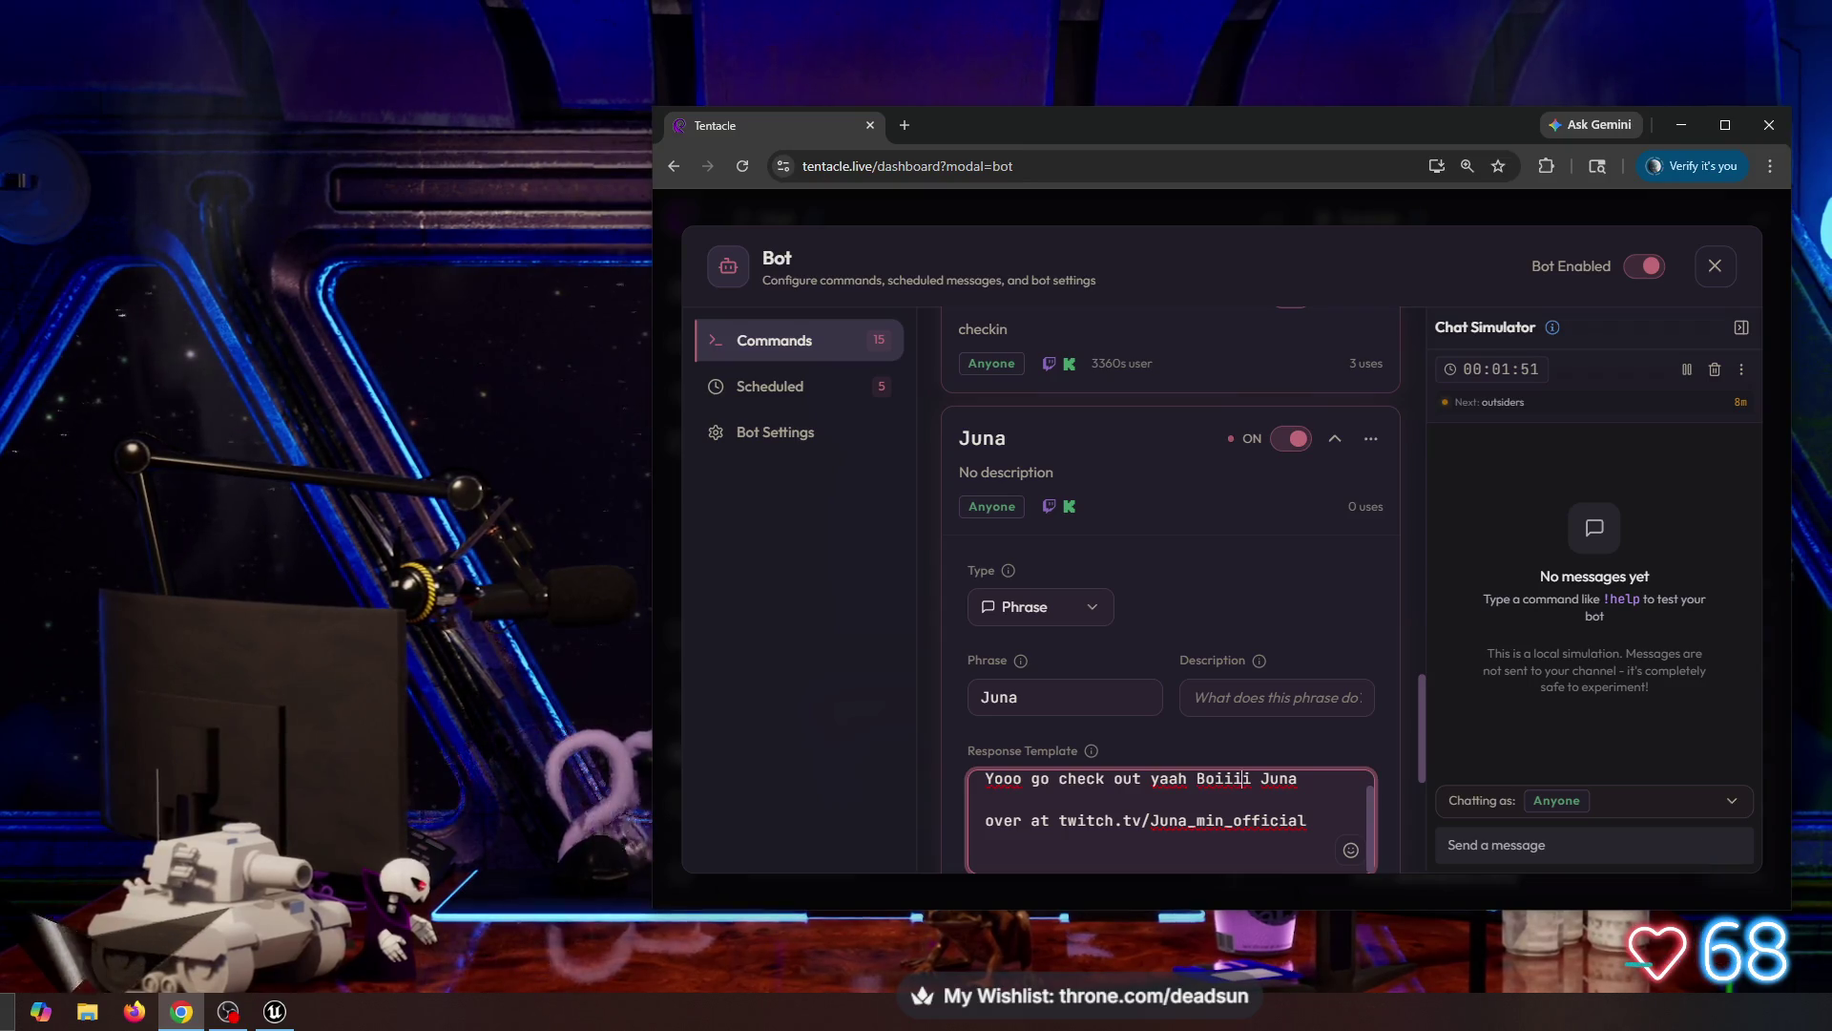
pyautogui.scroll(-5, 1244, 313)
pyautogui.press('Tab')
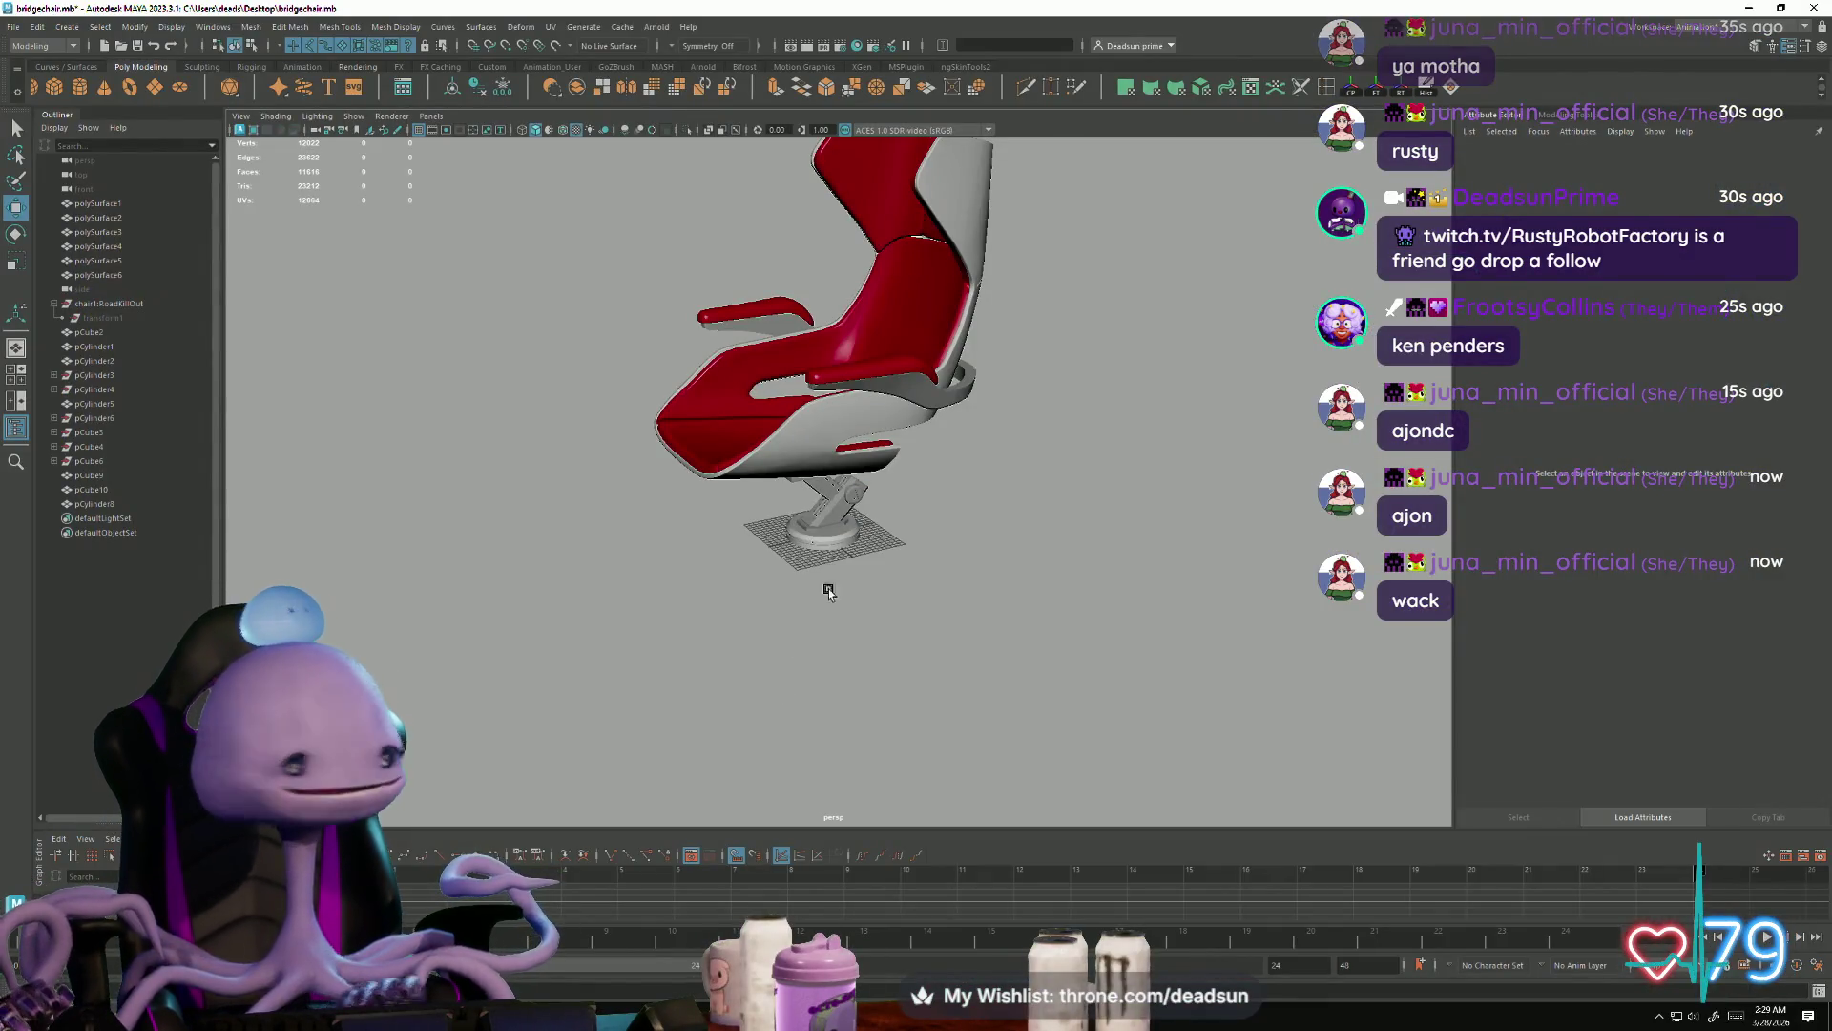
# Step: Orbit under the seat and select the support column pCube2
pyautogui.keyDown('alt'); pyautogui.moveTo(711, 310); pyautogui.dragTo(954, 478); pyautogui.keyUp('alt')
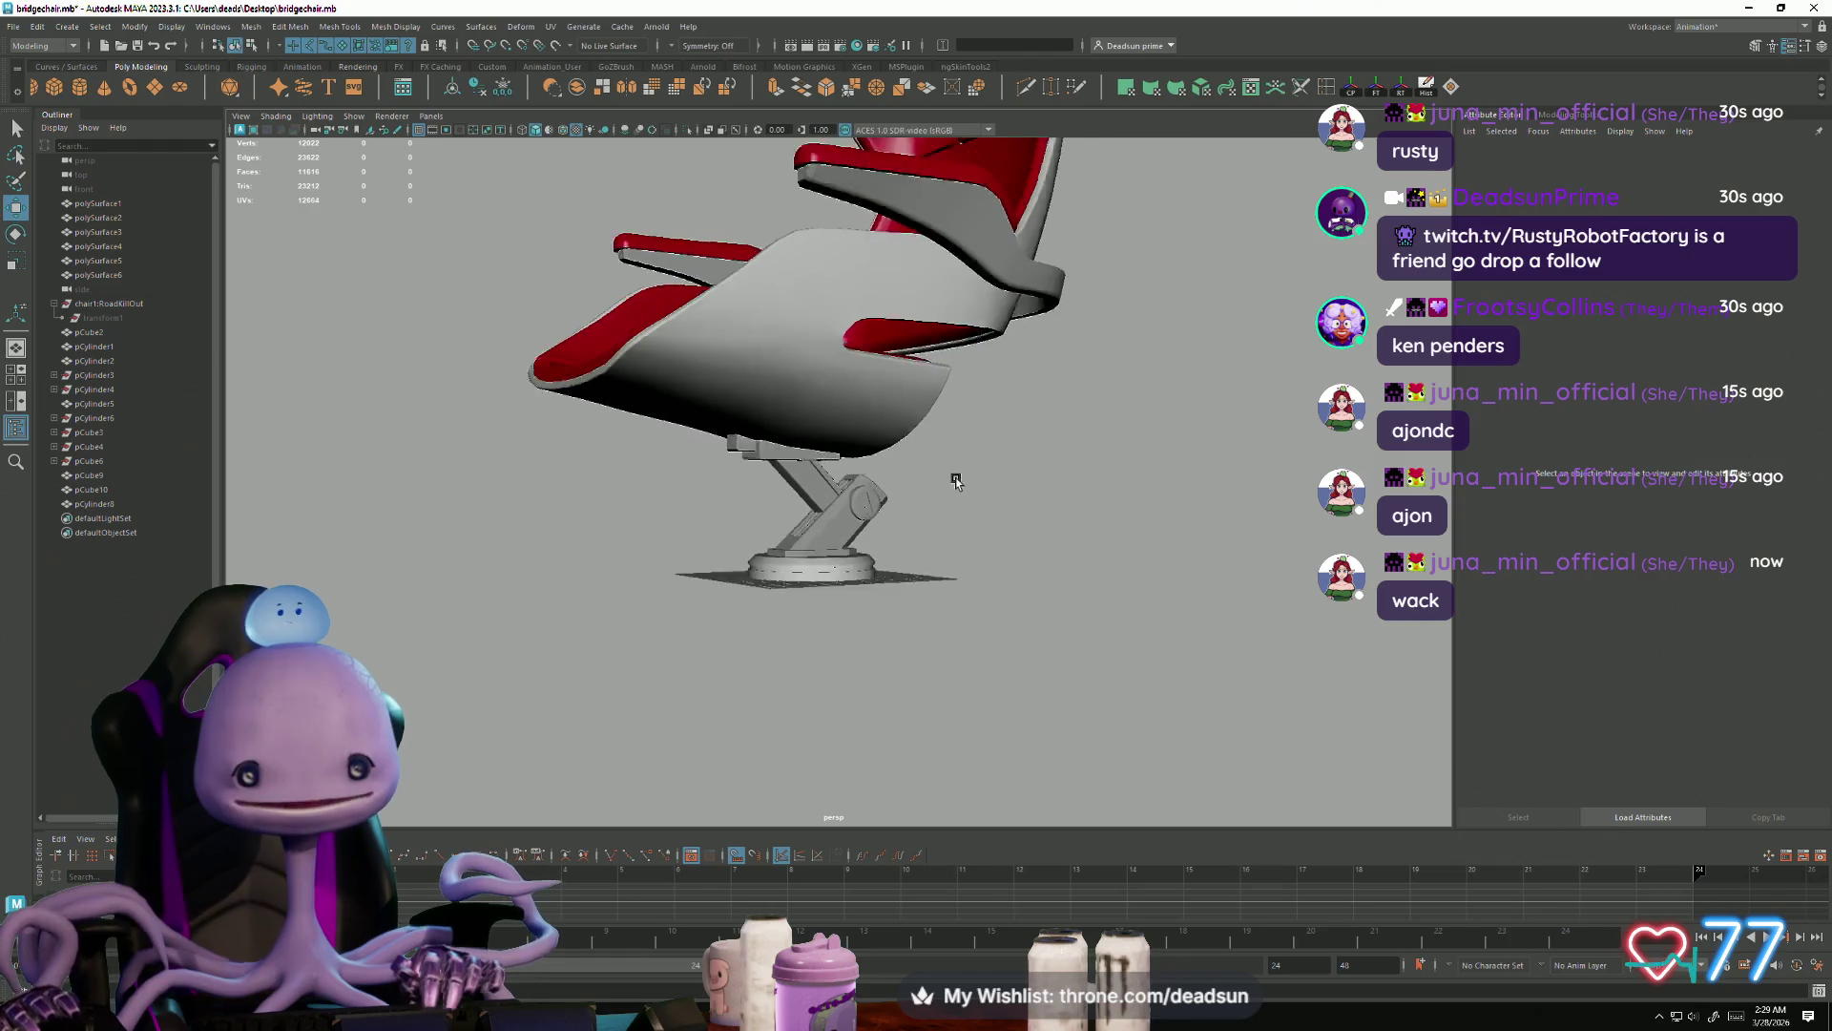
pyautogui.scroll(2, 675, 239)
pyautogui.click(675, 239)
pyautogui.keyDown('alt'); pyautogui.moveTo(675, 238); pyautogui.dragTo(763, 334); pyautogui.keyUp('alt')
pyautogui.scroll(5, 1018, 696)
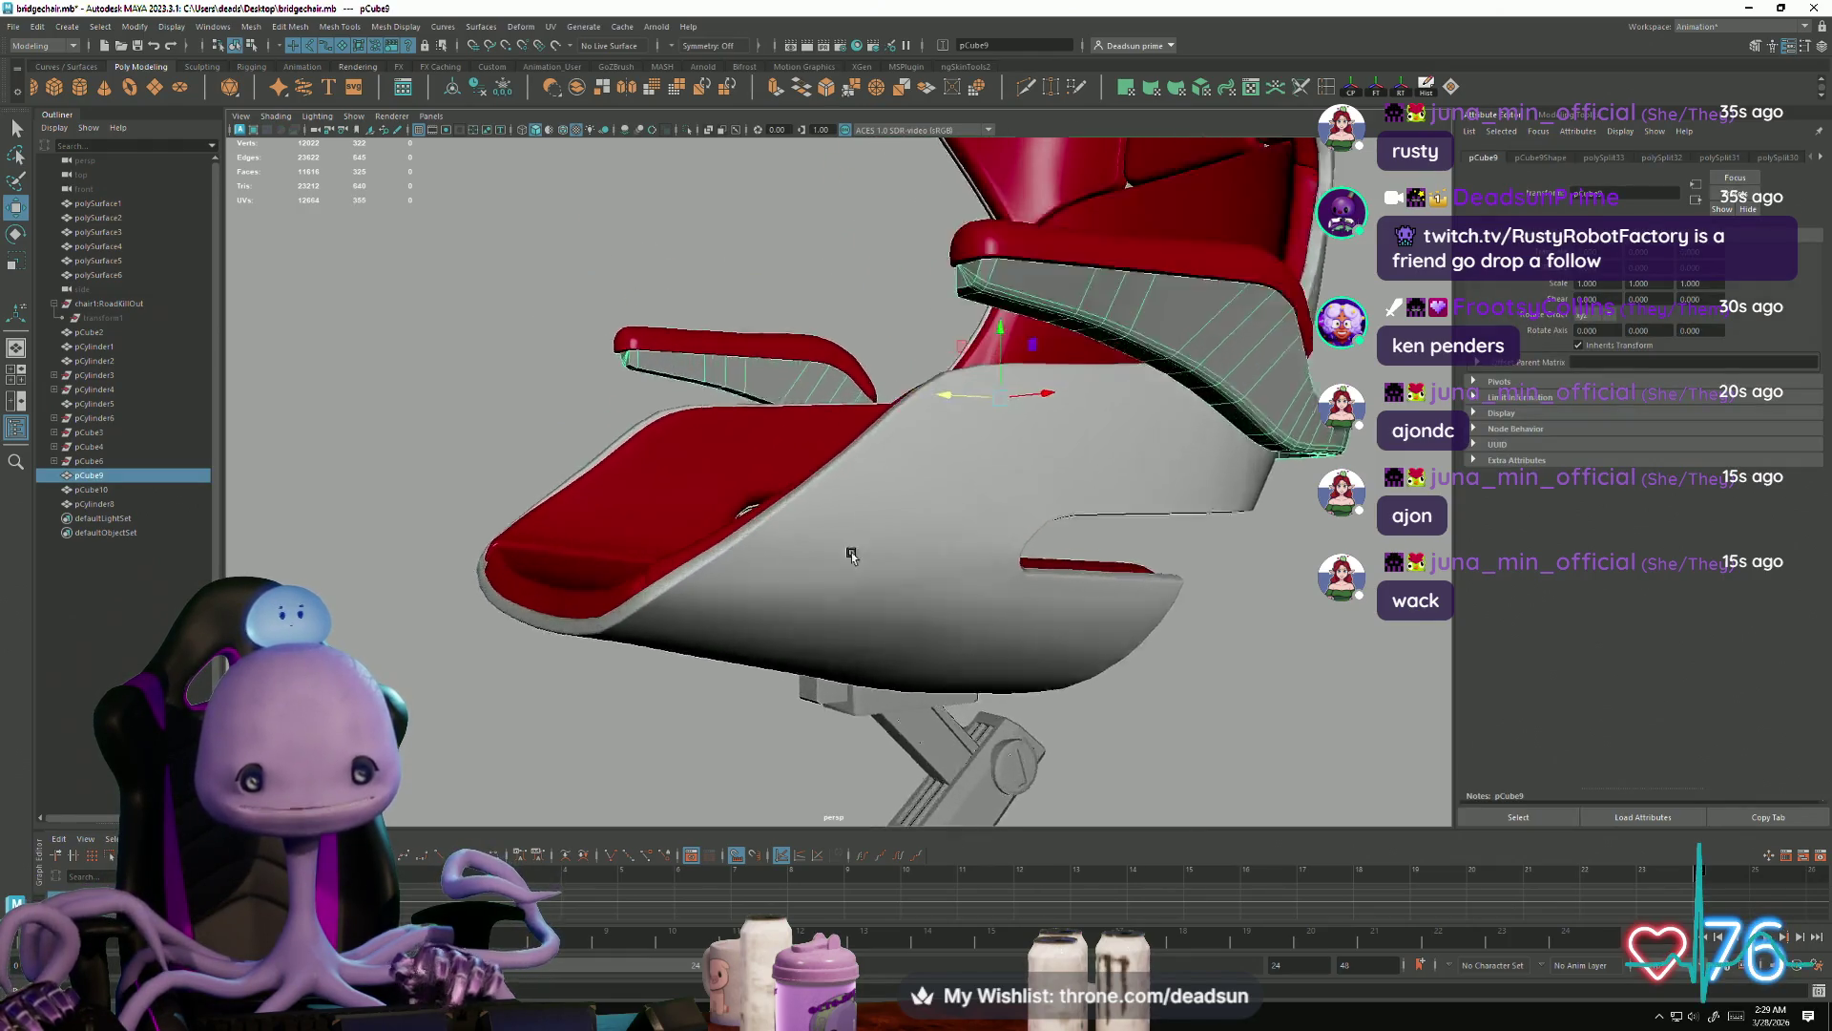
pyautogui.scroll(-5, 927, 662)
pyautogui.moveTo(892, 651)
pyautogui.keyDown('alt'); pyautogui.mouseDown()
pyautogui.moveTo(796, 618)
pyautogui.moveTo(642, 678)
pyautogui.moveTo(401, 644)
pyautogui.mouseUp(); pyautogui.keyUp('alt')
pyautogui.click(796, 619)
pyautogui.keyDown('alt'); pyautogui.moveTo(401, 645); pyautogui.dragTo(1055, 642, button='right'); pyautogui.keyUp('alt')
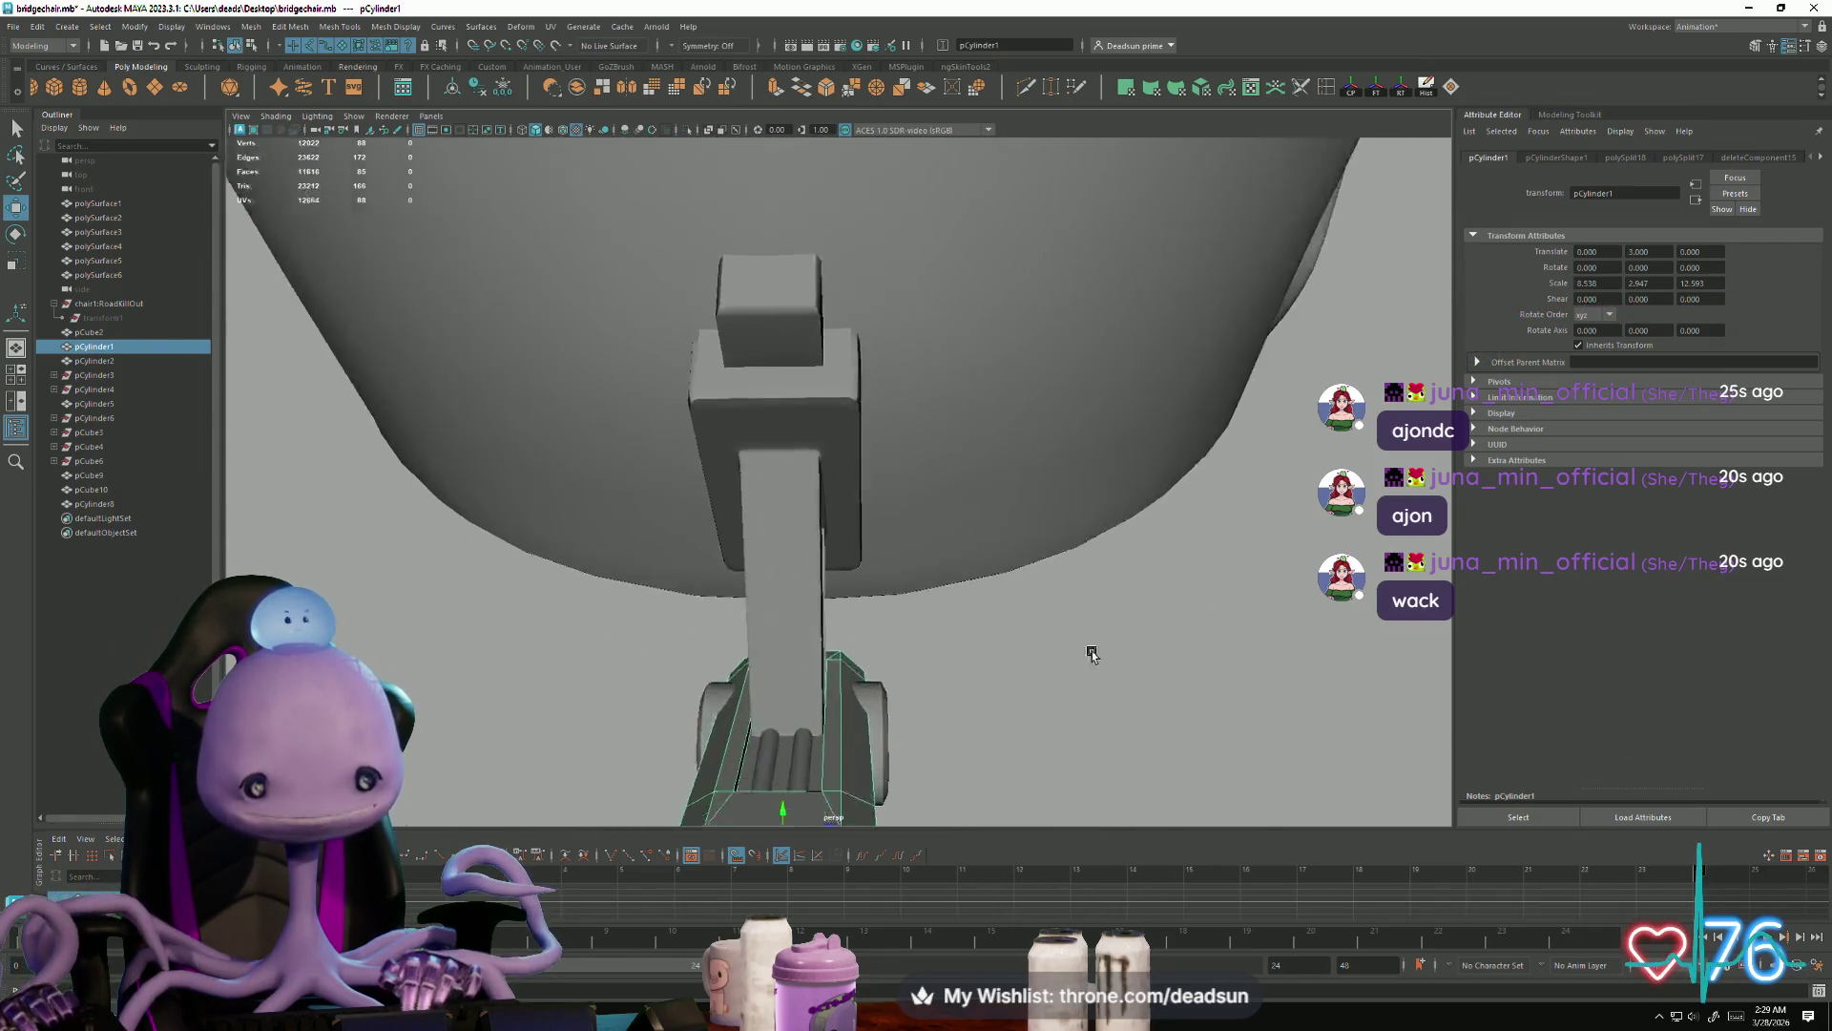
pyautogui.click(749, 282)
pyautogui.scroll(3, 799, 353)
pyautogui.keyDown('alt'); pyautogui.moveTo(799, 353); pyautogui.dragTo(804, 513); pyautogui.keyUp('alt')
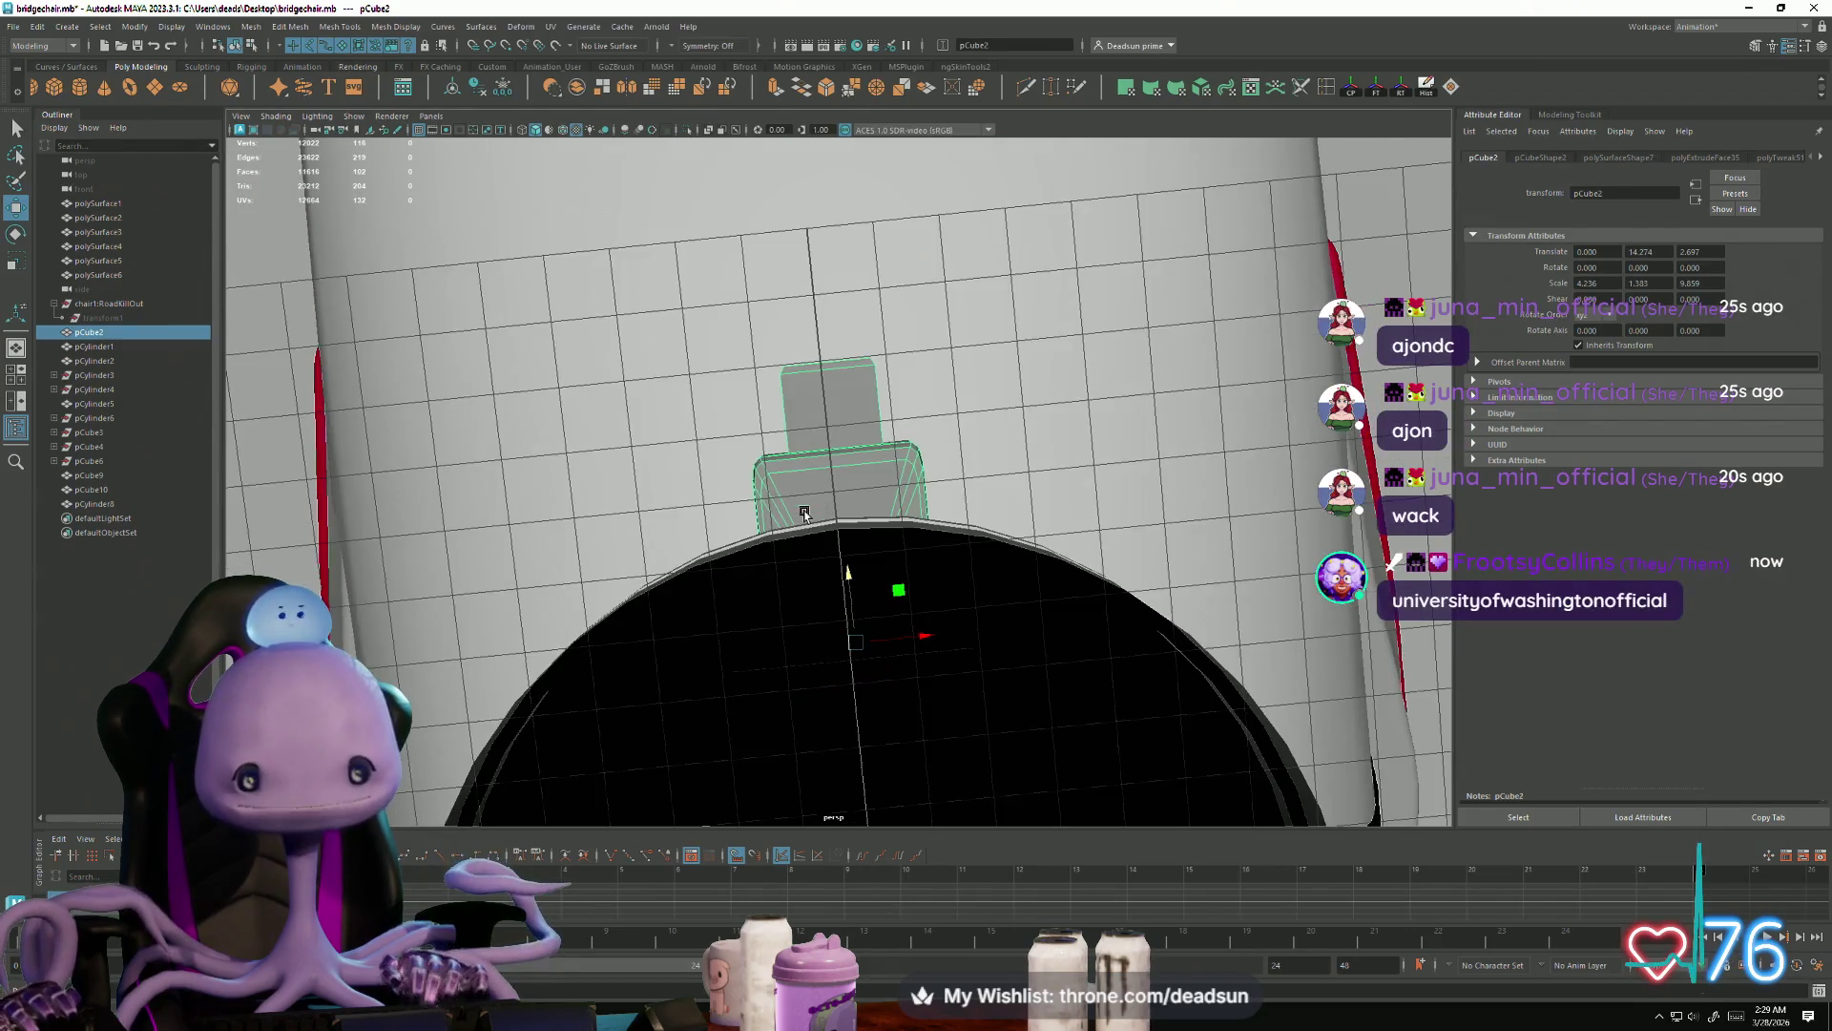
# Step: Select the column's end vertices and slide them outward along X to extend the bar
pyautogui.moveTo(708, 328)
pyautogui.mouseDown()
pyautogui.moveTo(913, 408)
pyautogui.moveTo(818, 397)
pyautogui.moveTo(728, 429)
pyautogui.moveTo(851, 593)
pyautogui.moveTo(807, 689)
pyautogui.moveTo(537, 652)
pyautogui.mouseUp()
pyautogui.press('w')
pyautogui.hotkey('ctrl', 'z')
pyautogui.moveTo(806, 642)
pyautogui.mouseDown()
pyautogui.moveTo(560, 632)
pyautogui.moveTo(749, 630)
pyautogui.moveTo(754, 563)
pyautogui.moveTo(708, 693)
pyautogui.mouseUp()
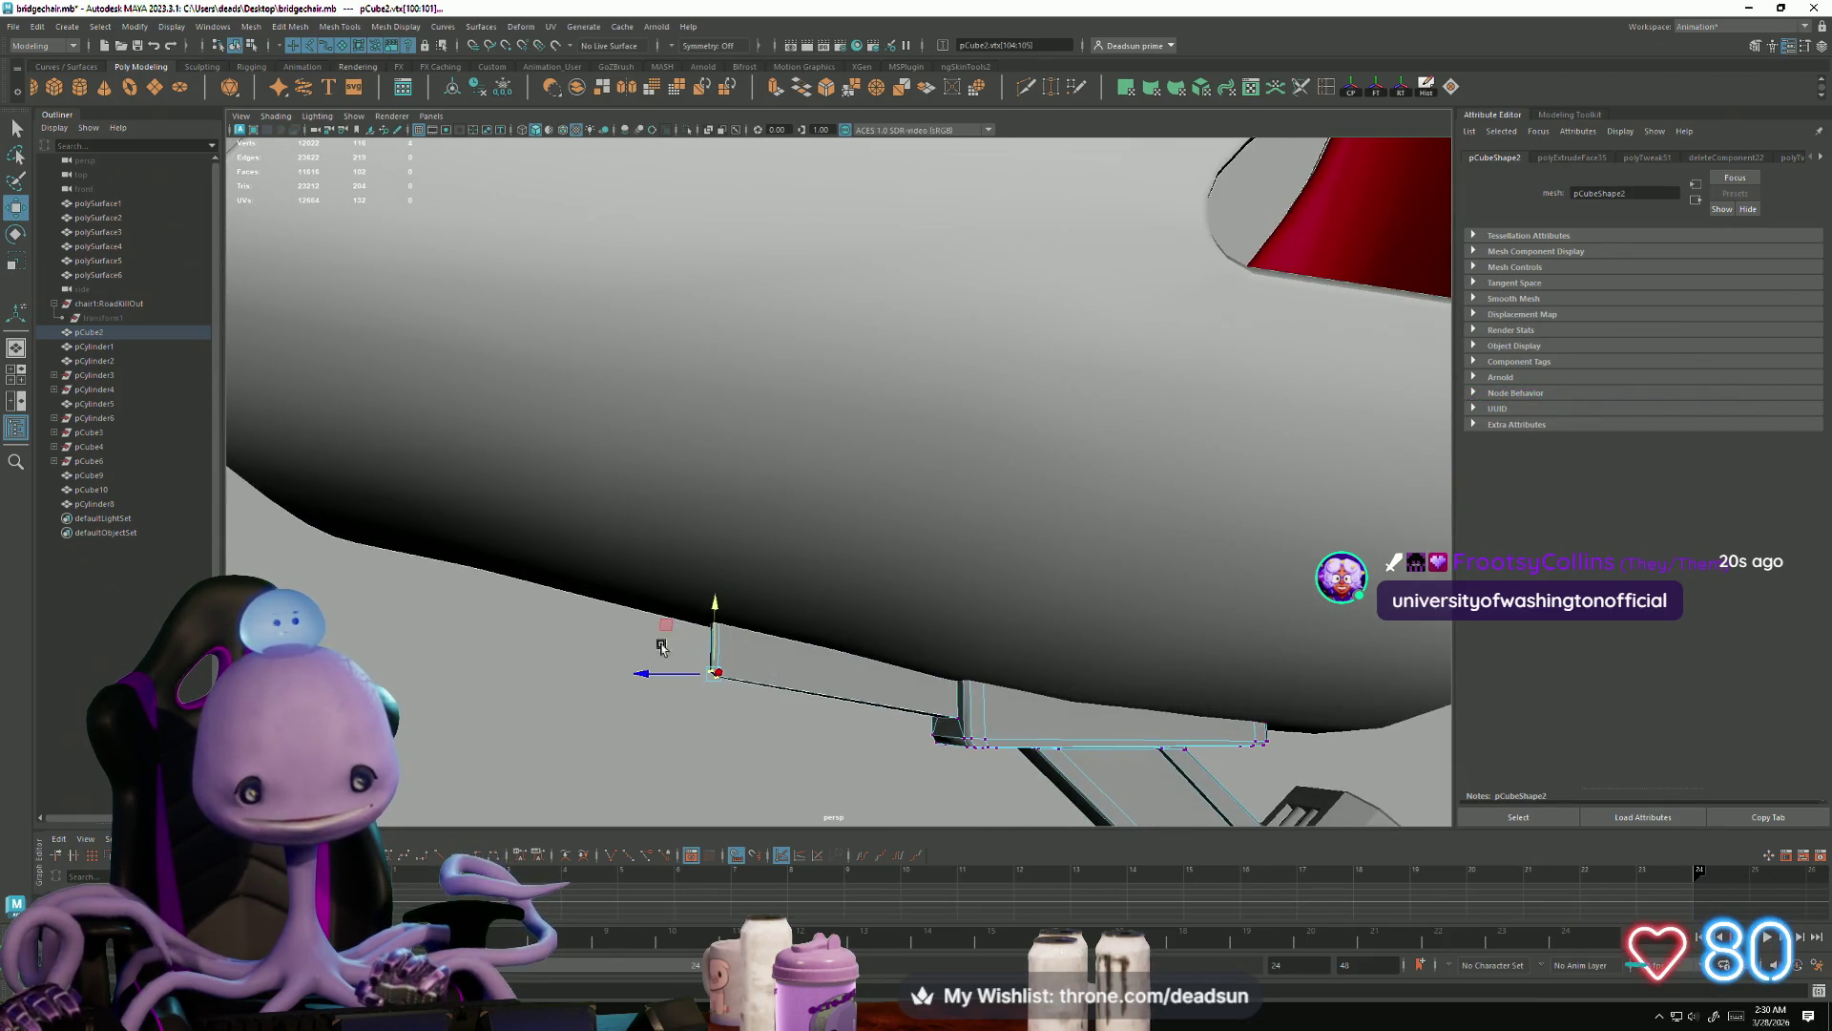
pyautogui.keyDown('alt'); pyautogui.moveTo(716, 579); pyautogui.dragTo(1001, 671); pyautogui.keyUp('alt')
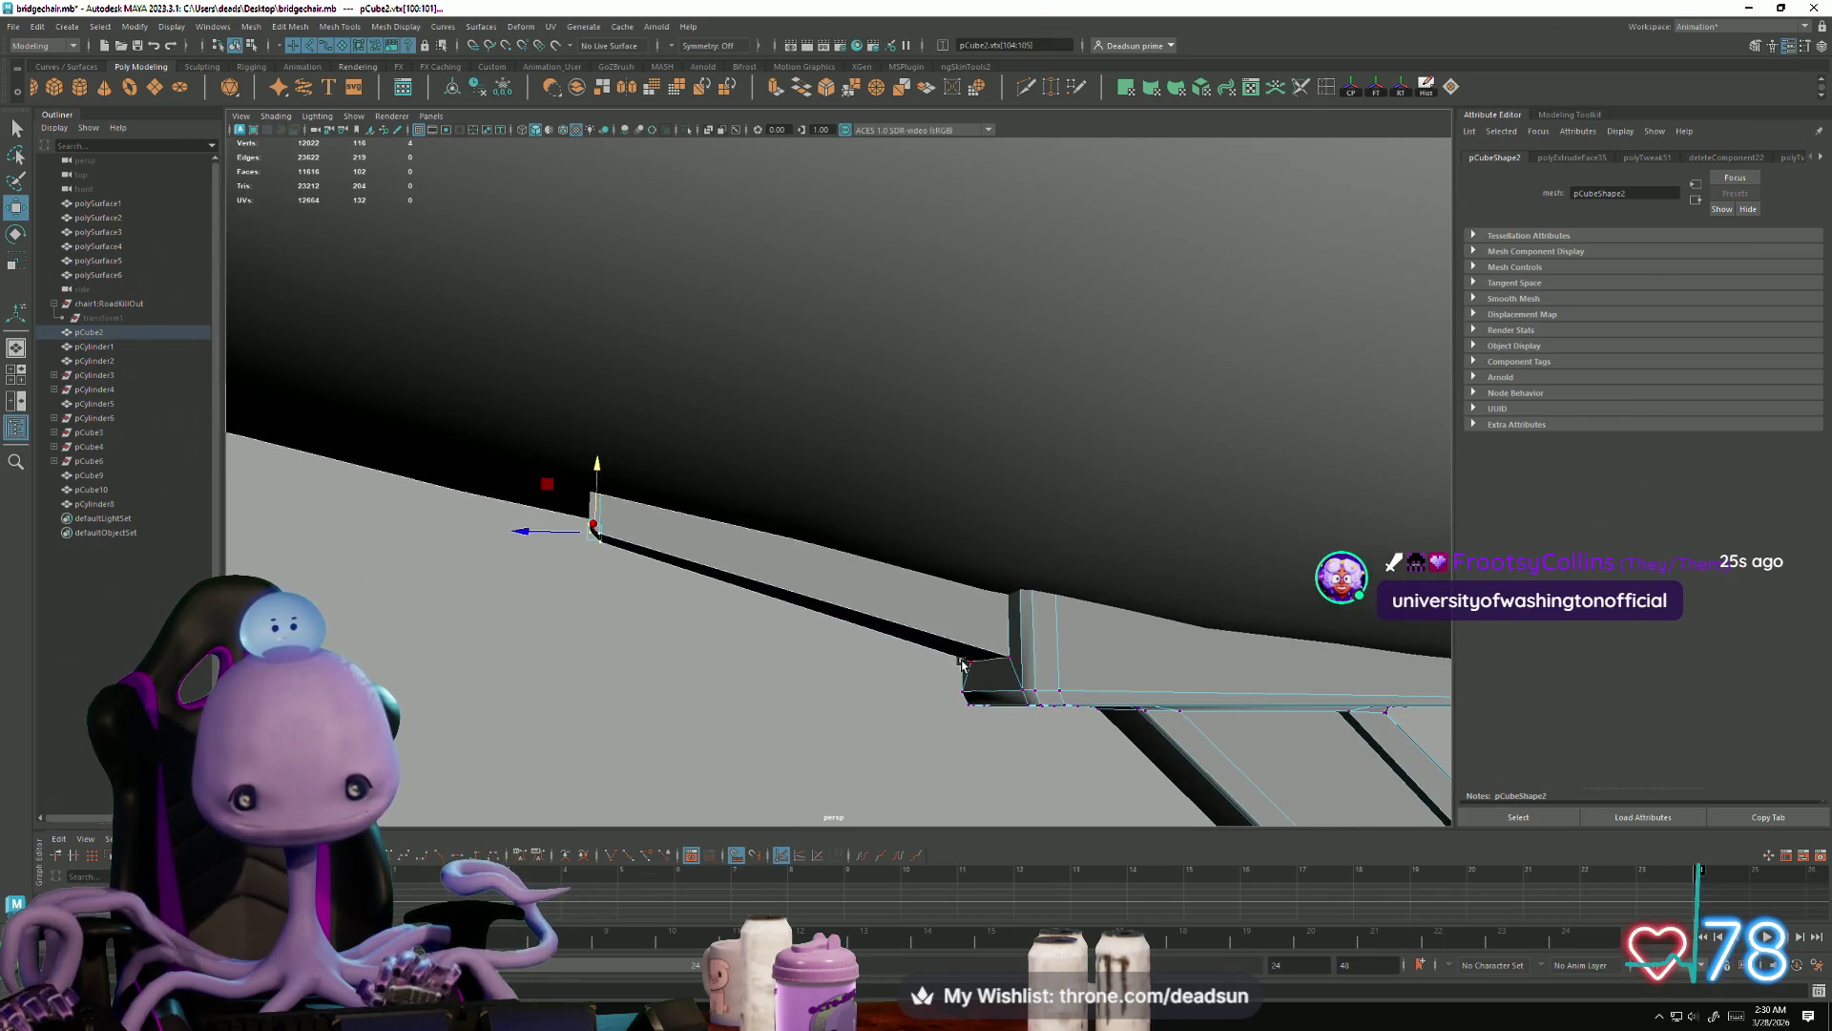
pyautogui.keyDown('alt'); pyautogui.moveTo(996, 589); pyautogui.dragTo(955, 611); pyautogui.keyUp('alt')
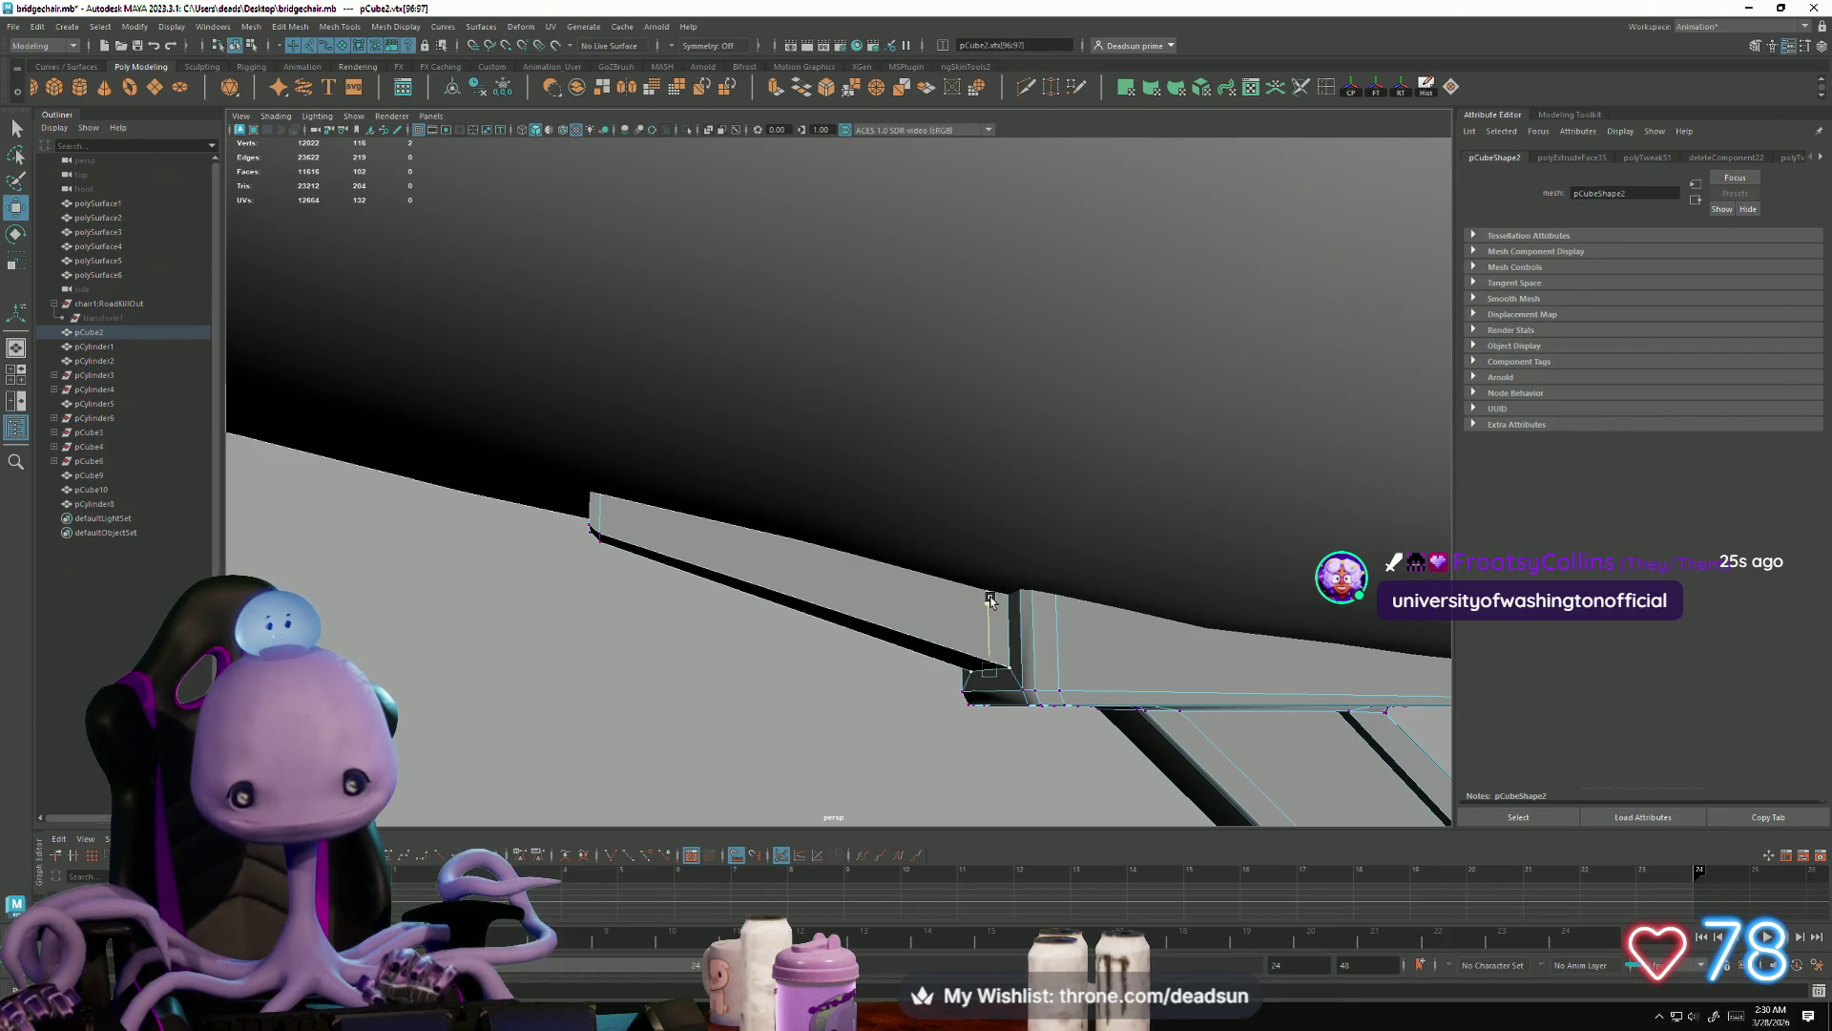
pyautogui.moveTo(1063, 735)
pyautogui.keyDown('alt'); pyautogui.mouseDown()
pyautogui.moveTo(791, 704)
pyautogui.moveTo(897, 572)
pyautogui.moveTo(1030, 695)
pyautogui.mouseUp(); pyautogui.keyUp('alt')
# Step: Return to object selection mode and frame the whole chair
pyautogui.rightClick(954, 508)
pyautogui.click(1140, 654)
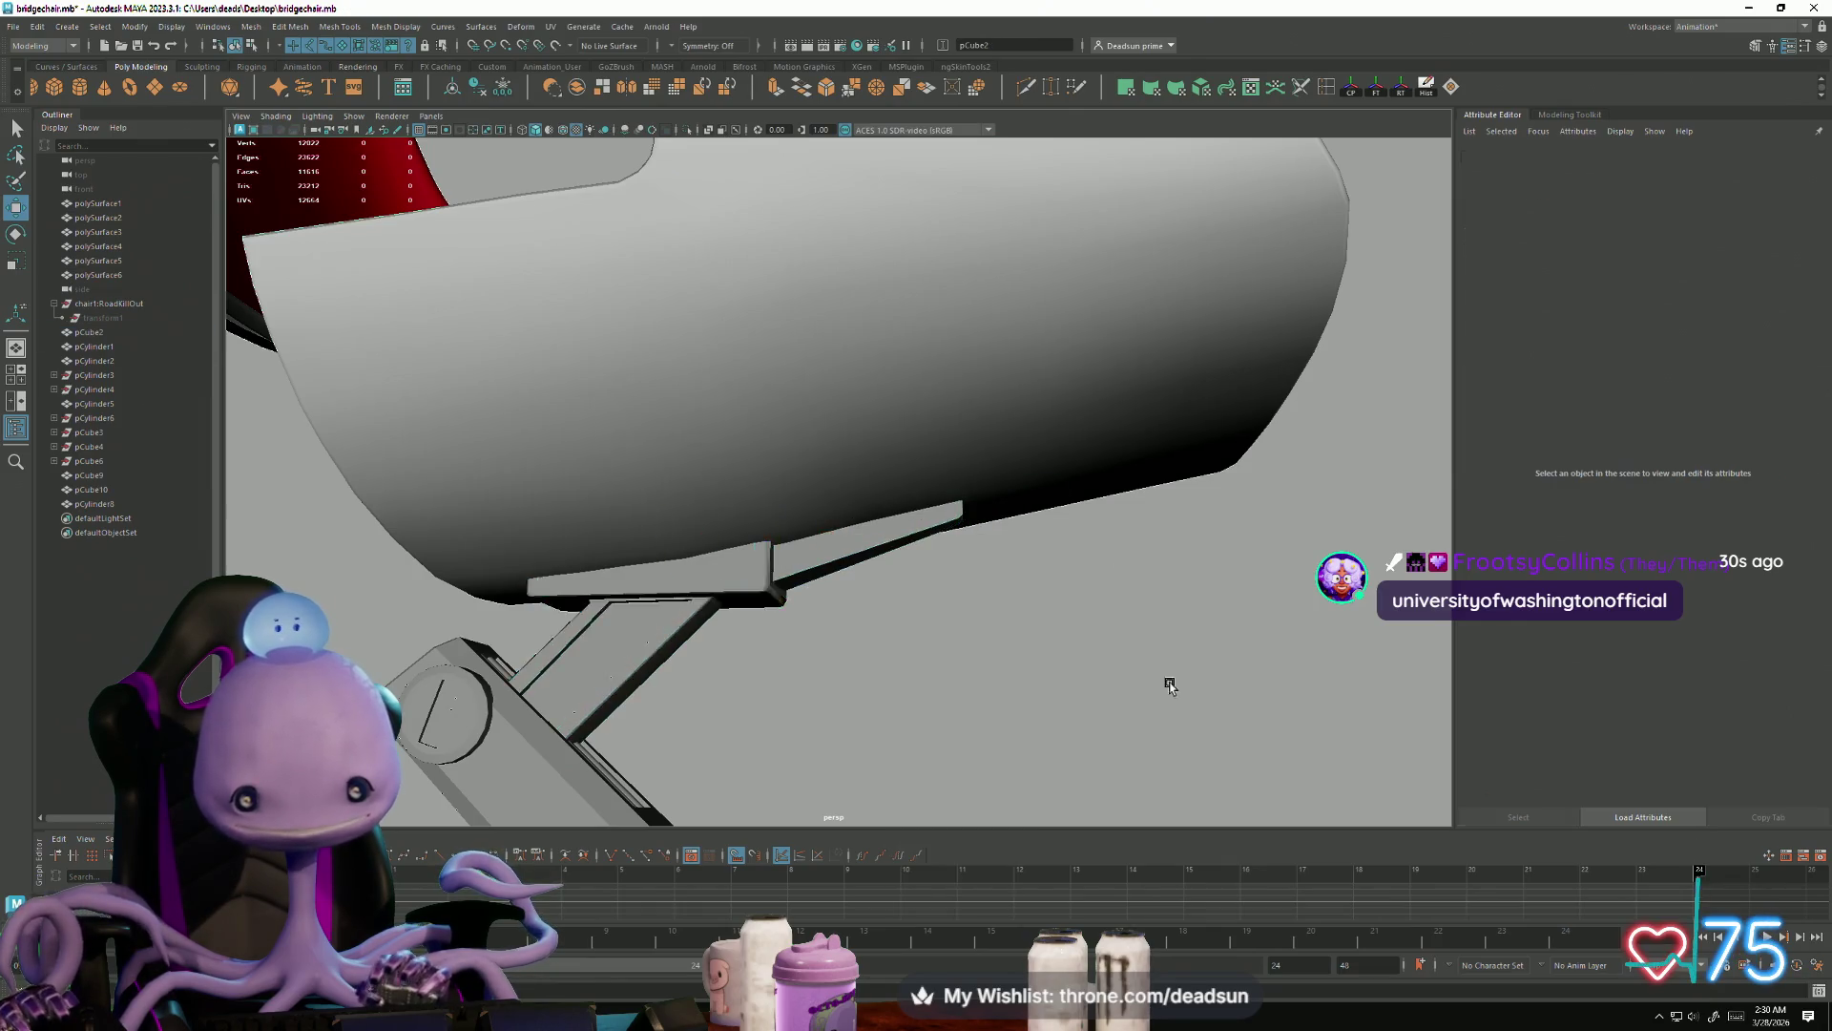
pyautogui.press('a')
pyautogui.moveTo(896, 663)
pyautogui.keyDown('alt'); pyautogui.mouseDown()
pyautogui.moveTo(703, 625)
pyautogui.moveTo(537, 694)
pyautogui.moveTo(733, 680)
pyautogui.moveTo(736, 707)
pyautogui.moveTo(789, 712)
pyautogui.moveTo(755, 698)
pyautogui.mouseUp(); pyautogui.keyUp('alt')
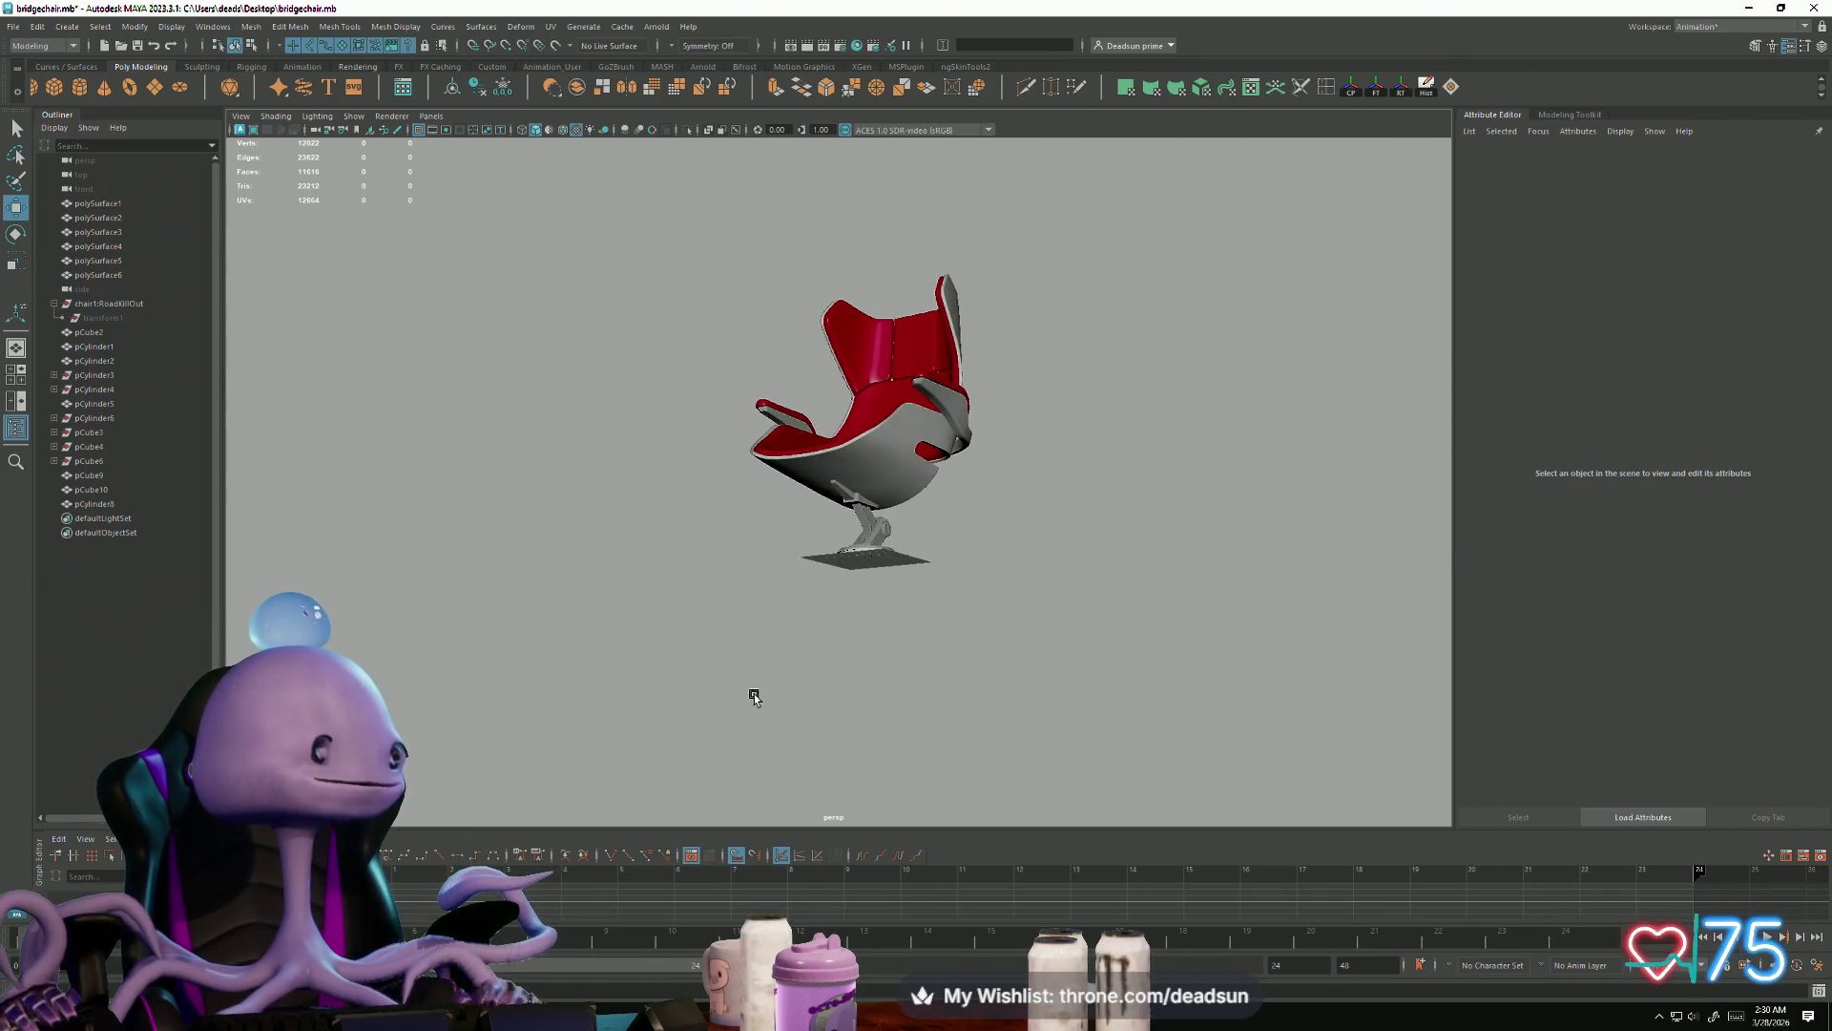
# Step: Inspect the armrest strut pCube9 close up, then orbit down toward the seat and base
pyautogui.moveTo(753, 692)
pyautogui.keyDown('alt'); pyautogui.mouseDown()
pyautogui.moveTo(748, 715)
pyautogui.moveTo(809, 712)
pyautogui.mouseUp(); pyautogui.keyUp('alt')
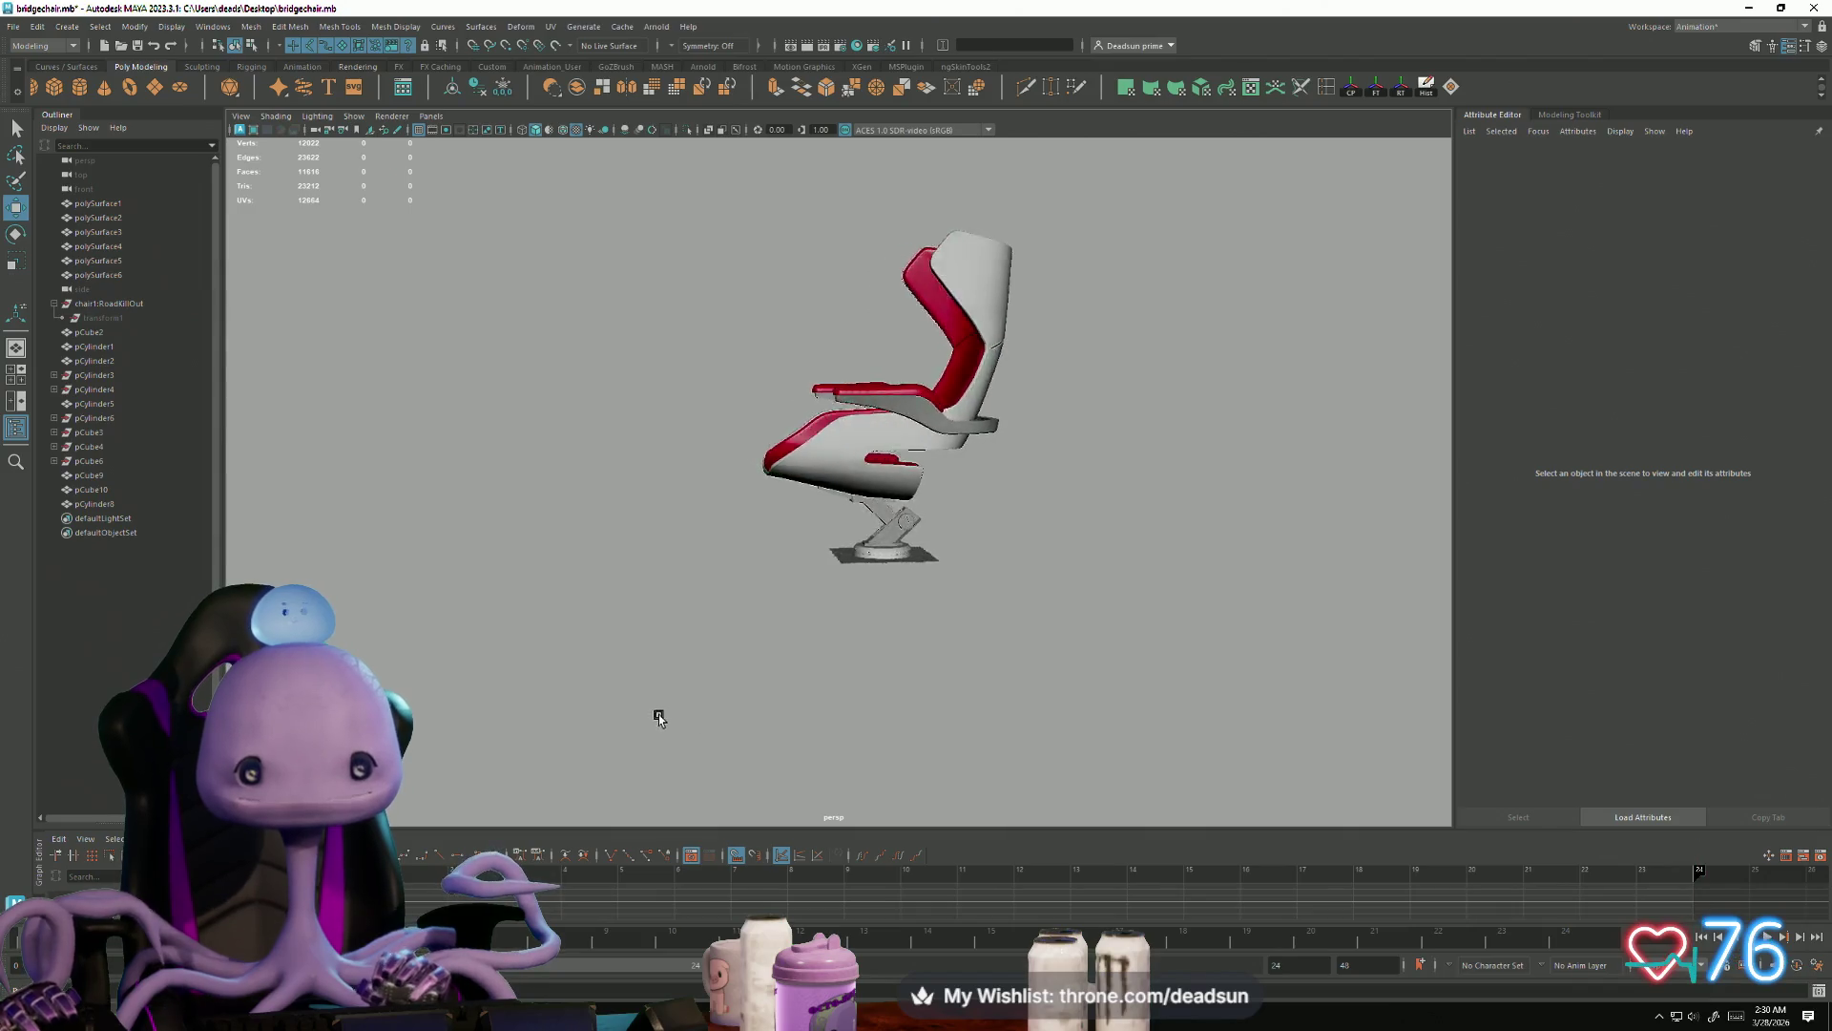
pyautogui.click(860, 391)
pyautogui.press('f')
pyautogui.moveTo(1050, 801)
pyautogui.keyDown('alt'); pyautogui.mouseDown()
pyautogui.moveTo(1077, 813)
pyautogui.moveTo(887, 667)
pyautogui.moveTo(1136, 668)
pyautogui.moveTo(1078, 622)
pyautogui.moveTo(1068, 554)
pyautogui.moveTo(1064, 644)
pyautogui.moveTo(1014, 695)
pyautogui.moveTo(871, 660)
pyautogui.moveTo(910, 561)
pyautogui.mouseUp(); pyautogui.keyUp('alt')
pyautogui.rightClick(1003, 474)
pyautogui.click(1071, 613)
pyautogui.moveTo(1071, 614)
pyautogui.keyDown('alt'); pyautogui.mouseDown()
pyautogui.moveTo(961, 654)
pyautogui.moveTo(908, 723)
pyautogui.moveTo(1055, 630)
pyautogui.moveTo(1116, 617)
pyautogui.moveTo(936, 638)
pyautogui.moveTo(814, 695)
pyautogui.moveTo(853, 685)
pyautogui.mouseUp(); pyautogui.keyUp('alt')
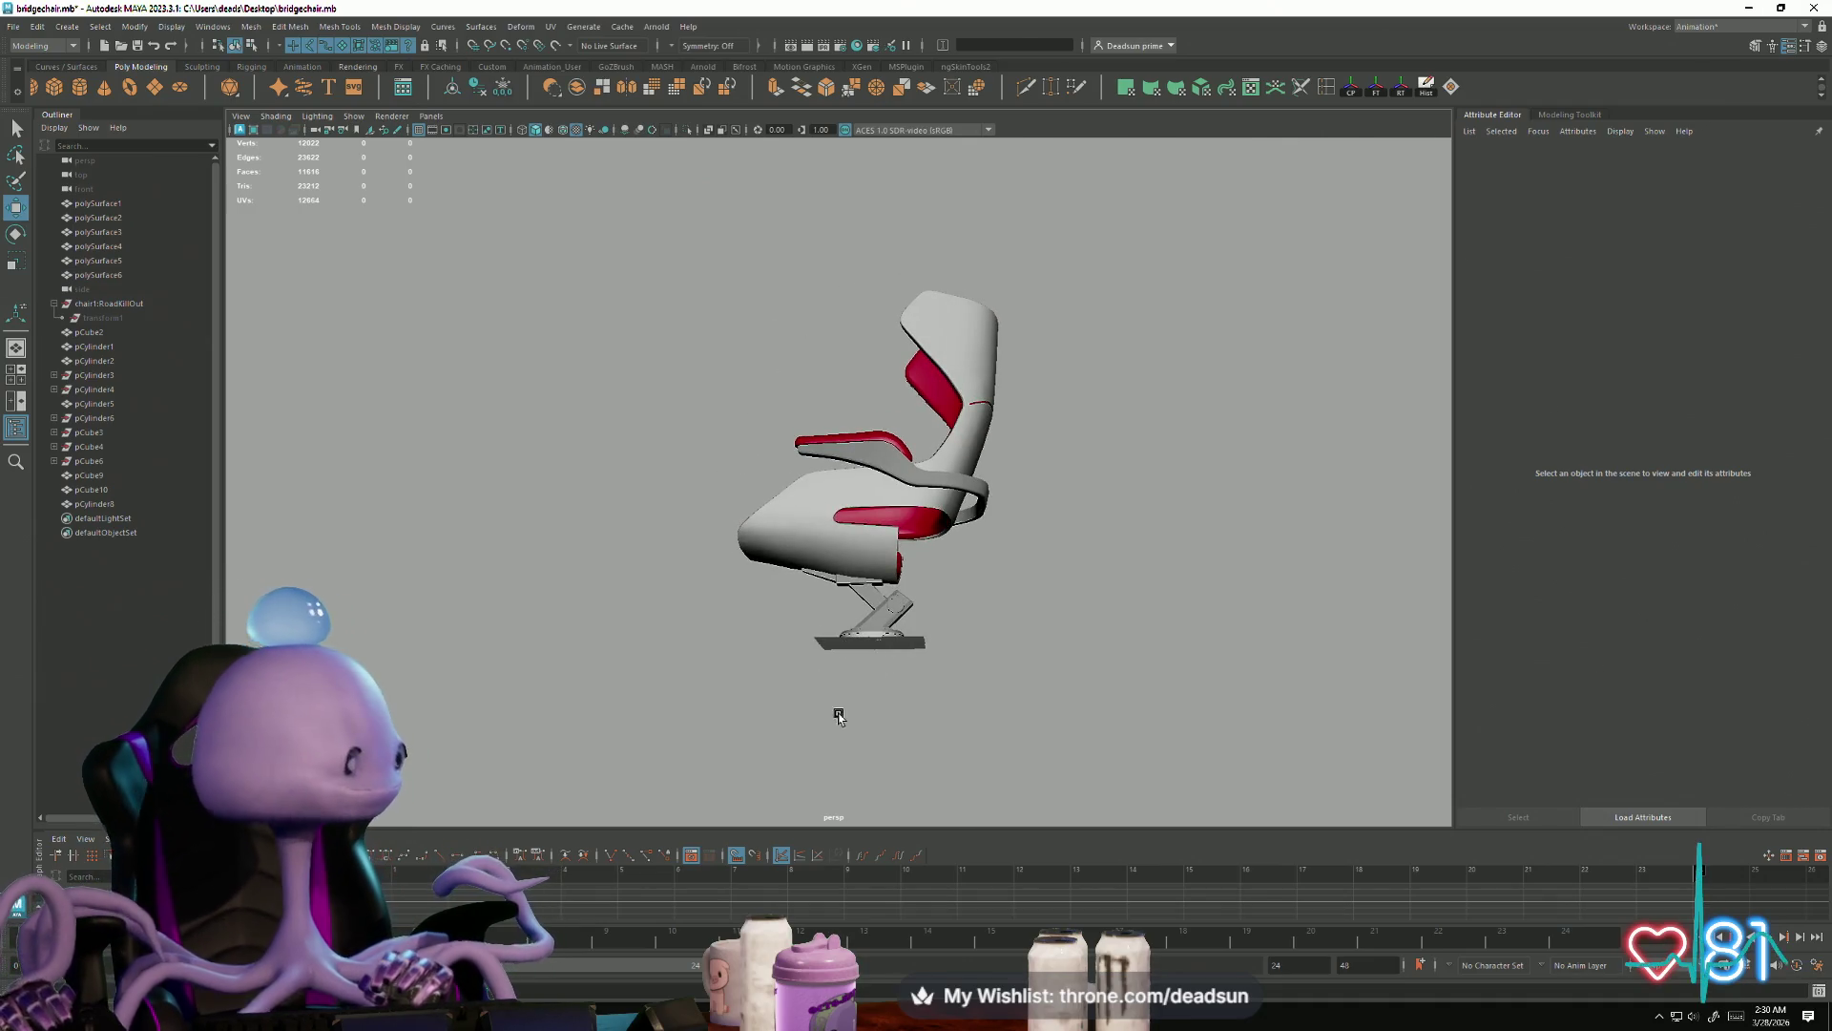
pyautogui.moveTo(839, 665)
pyautogui.keyDown('alt'); pyautogui.mouseDown()
pyautogui.moveTo(953, 684)
pyautogui.moveTo(1015, 729)
pyautogui.moveTo(1022, 581)
pyautogui.mouseUp(); pyautogui.keyUp('alt')
pyautogui.scroll(3, 1022, 581)
# Step: Select pCylinder2's lower face loop and scale it outward to widen the base
pyautogui.click(916, 725)
pyautogui.keyDown('alt'); pyautogui.moveTo(916, 725); pyautogui.dragTo(847, 757); pyautogui.keyUp('alt')
pyautogui.scroll(1, 847, 757)
pyautogui.moveTo(840, 659); pyautogui.dragTo(727, 792, button='right')
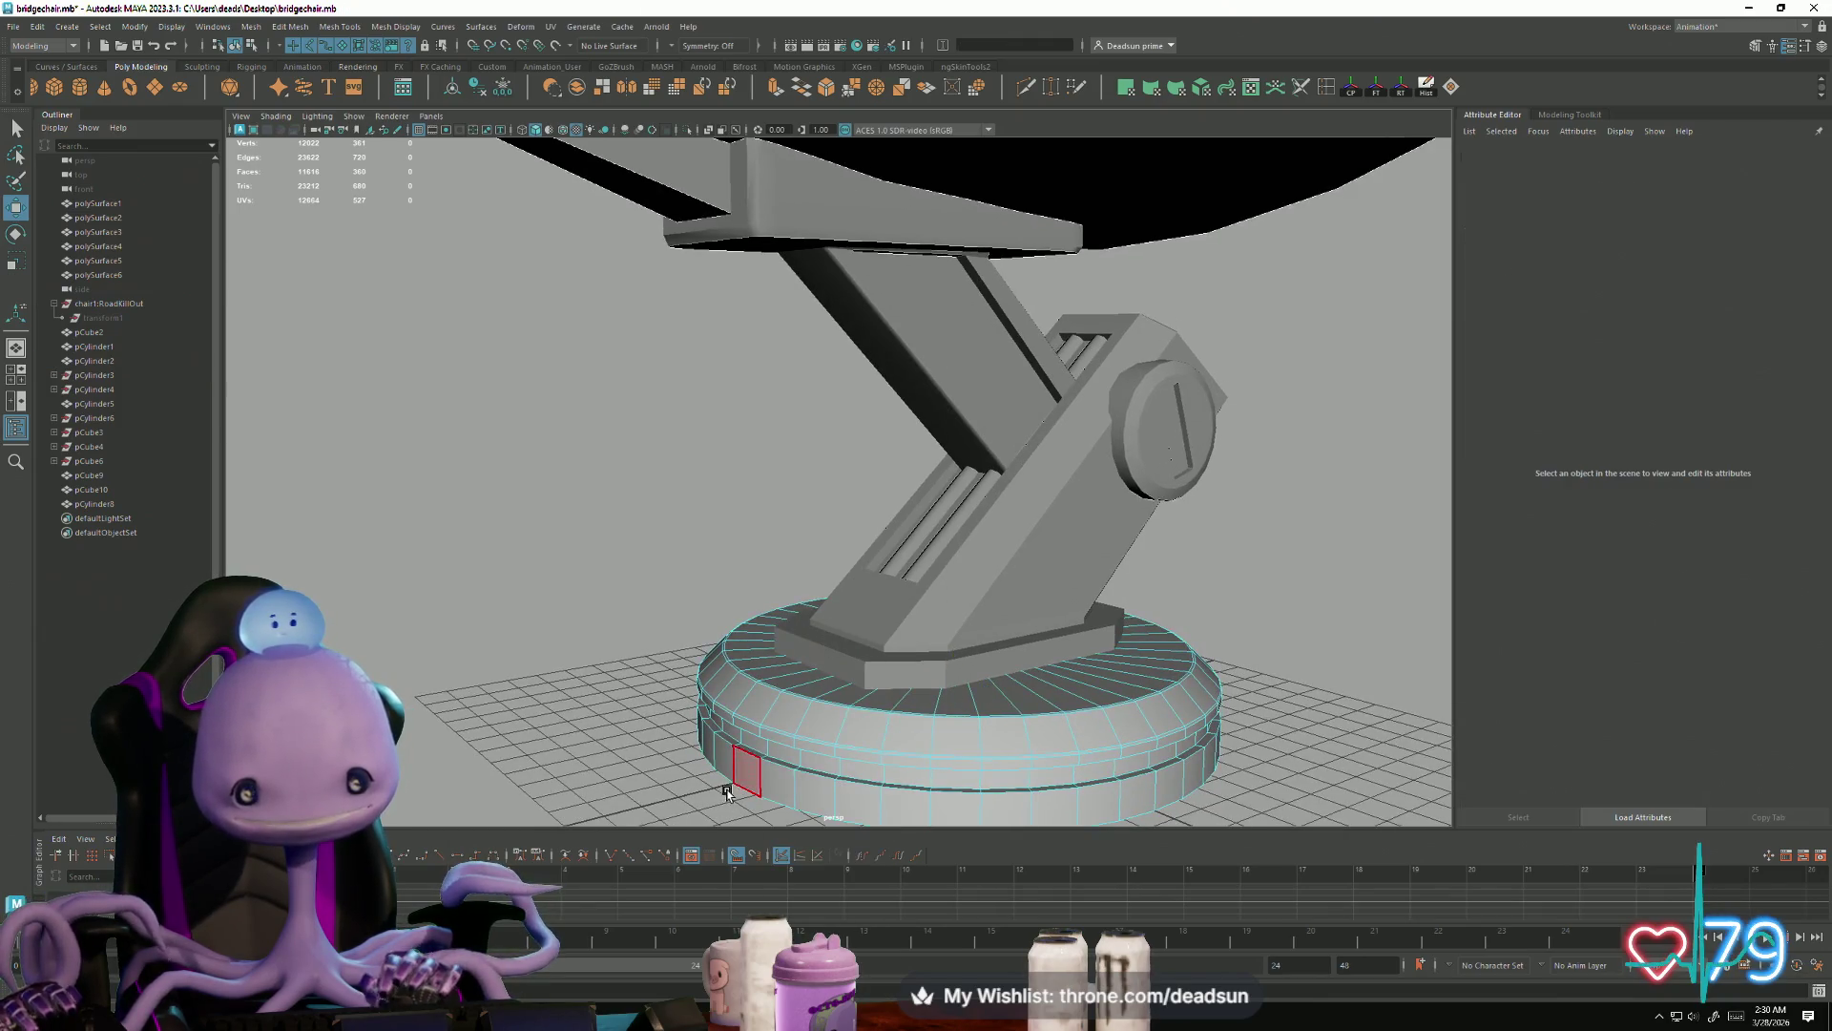
pyautogui.doubleClick(736, 780)
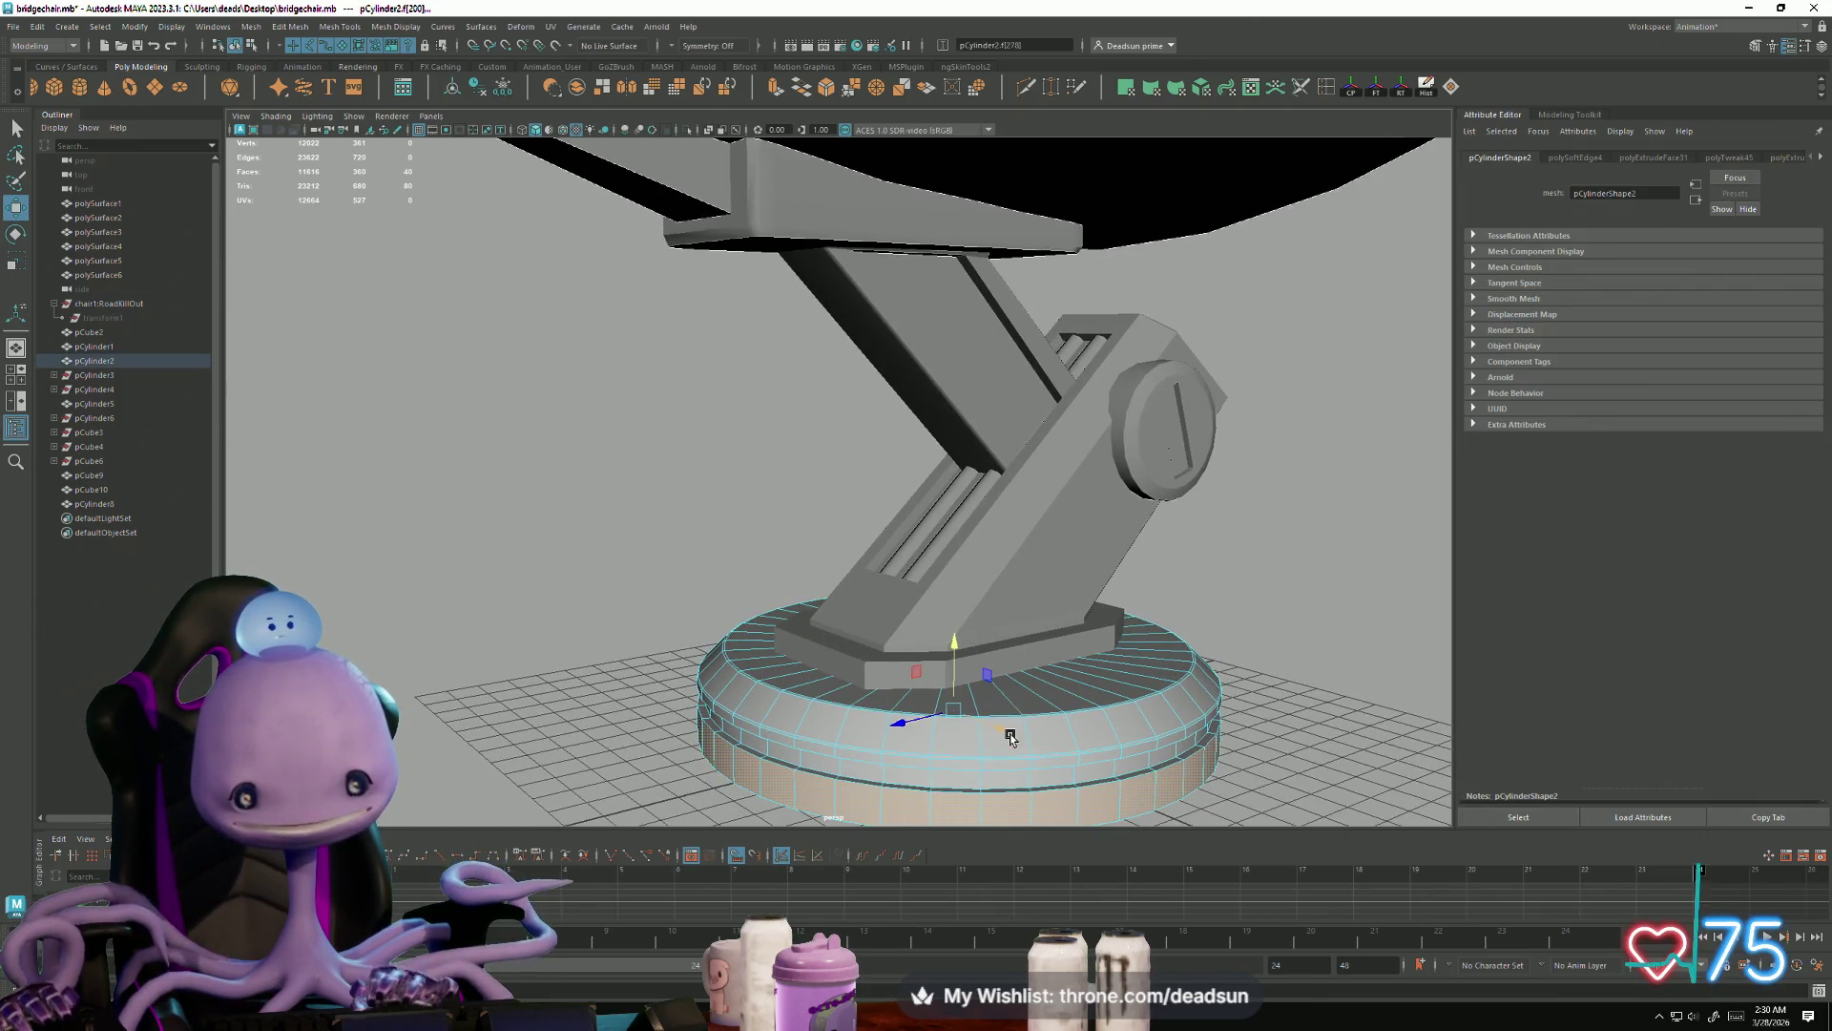
pyautogui.moveTo(952, 715)
pyautogui.mouseDown()
pyautogui.moveTo(971, 716)
pyautogui.moveTo(907, 626)
pyautogui.moveTo(719, 679)
pyautogui.moveTo(694, 668)
pyautogui.moveTo(701, 645)
pyautogui.mouseUp()
pyautogui.keyDown('ctrl'); pyautogui.moveTo(701, 645); pyautogui.dragTo(702, 647, button='right'); pyautogui.keyUp('ctrl')
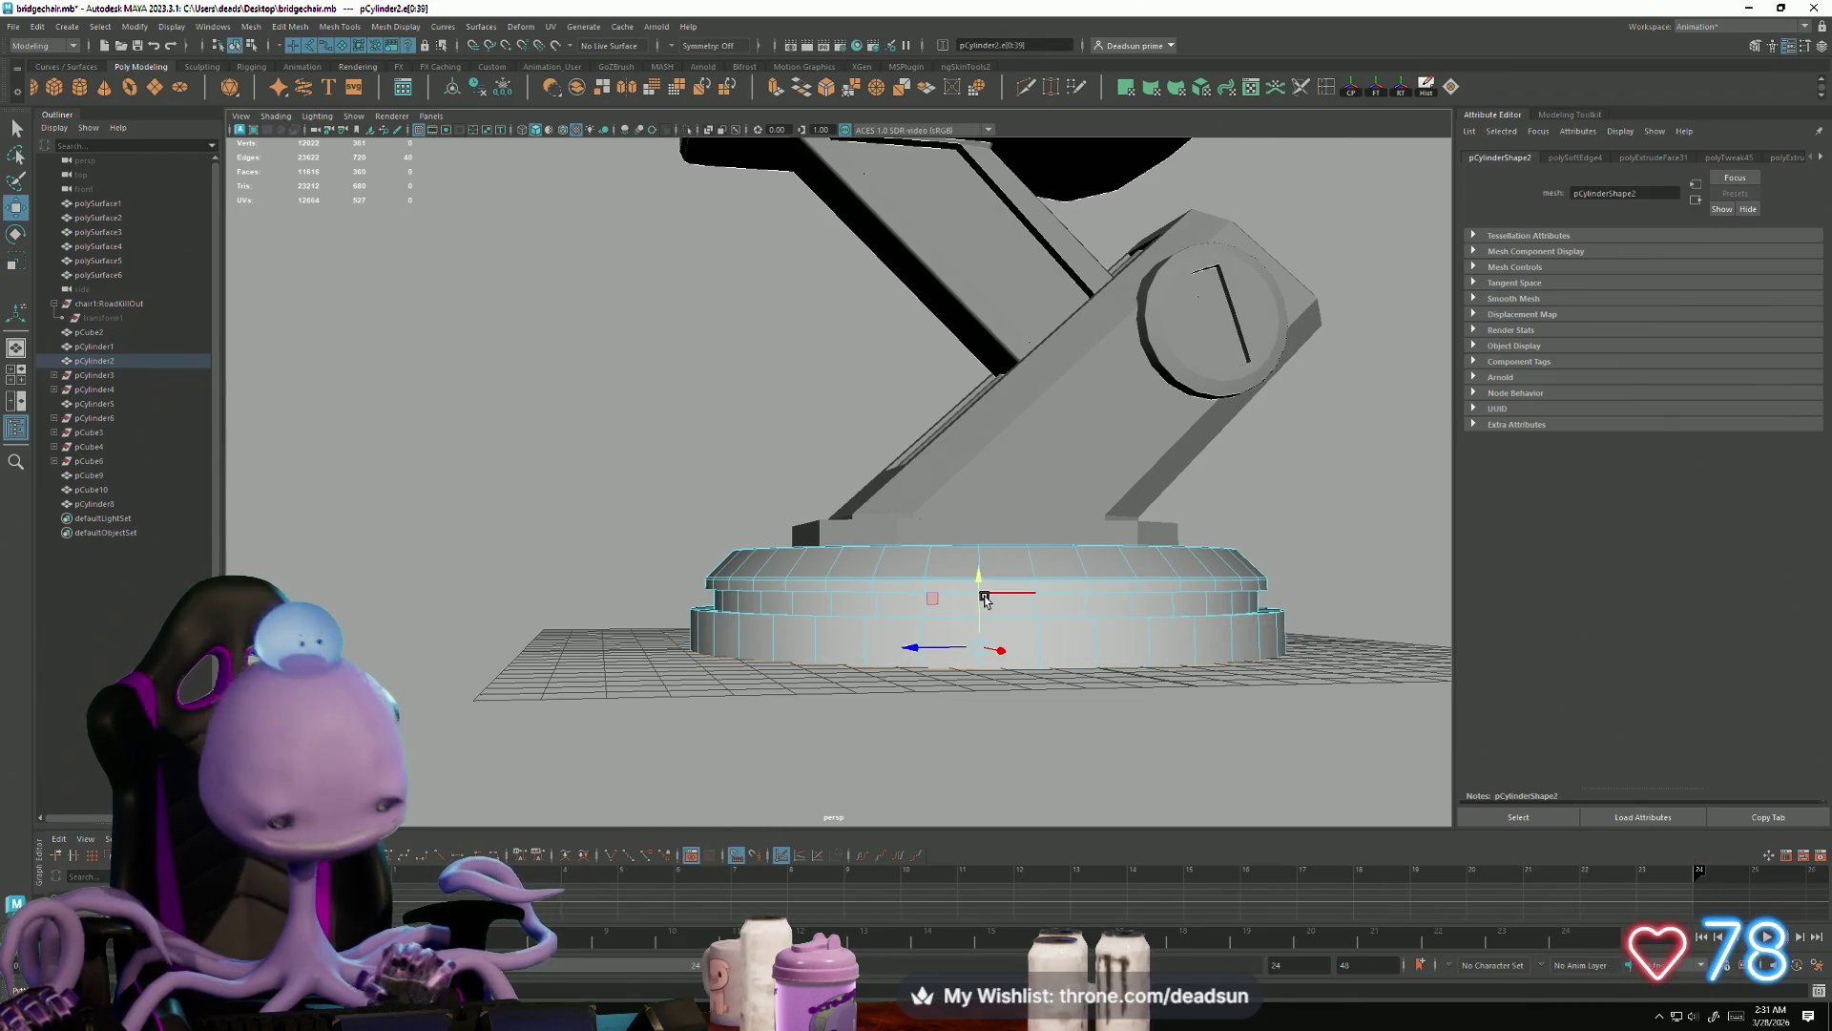
# Step: Return the base to object mode, clear the selection, and review the chair
pyautogui.moveTo(957, 649)
pyautogui.keyDown('alt'); pyautogui.mouseDown()
pyautogui.moveTo(970, 700)
pyautogui.moveTo(908, 741)
pyautogui.mouseUp(); pyautogui.keyUp('alt')
pyautogui.keyDown('ctrl'); pyautogui.moveTo(908, 740); pyautogui.dragTo(916, 773, button='right'); pyautogui.keyUp('ctrl')
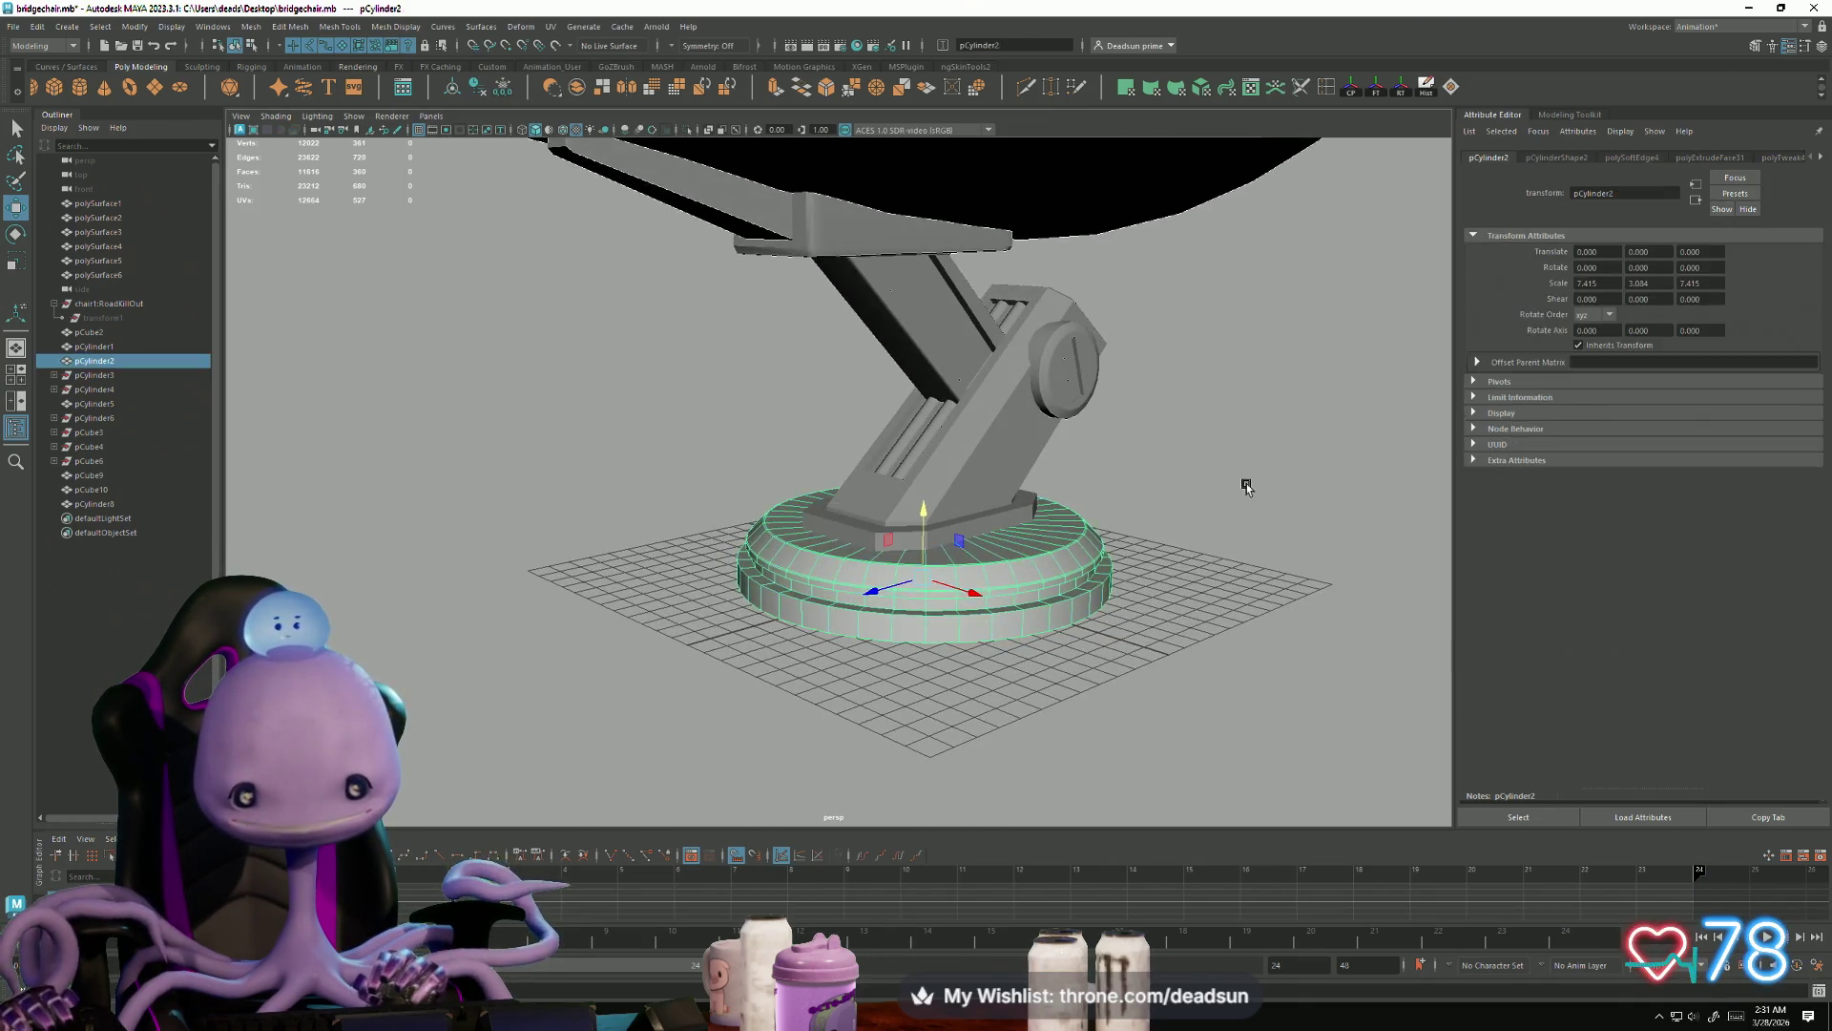
pyautogui.click(655, 634)
pyautogui.scroll(-3, 655, 634)
pyautogui.moveTo(838, 653)
pyautogui.keyDown('alt'); pyautogui.mouseDown()
pyautogui.moveTo(847, 683)
pyautogui.moveTo(860, 661)
pyautogui.mouseUp(); pyautogui.keyUp('alt')
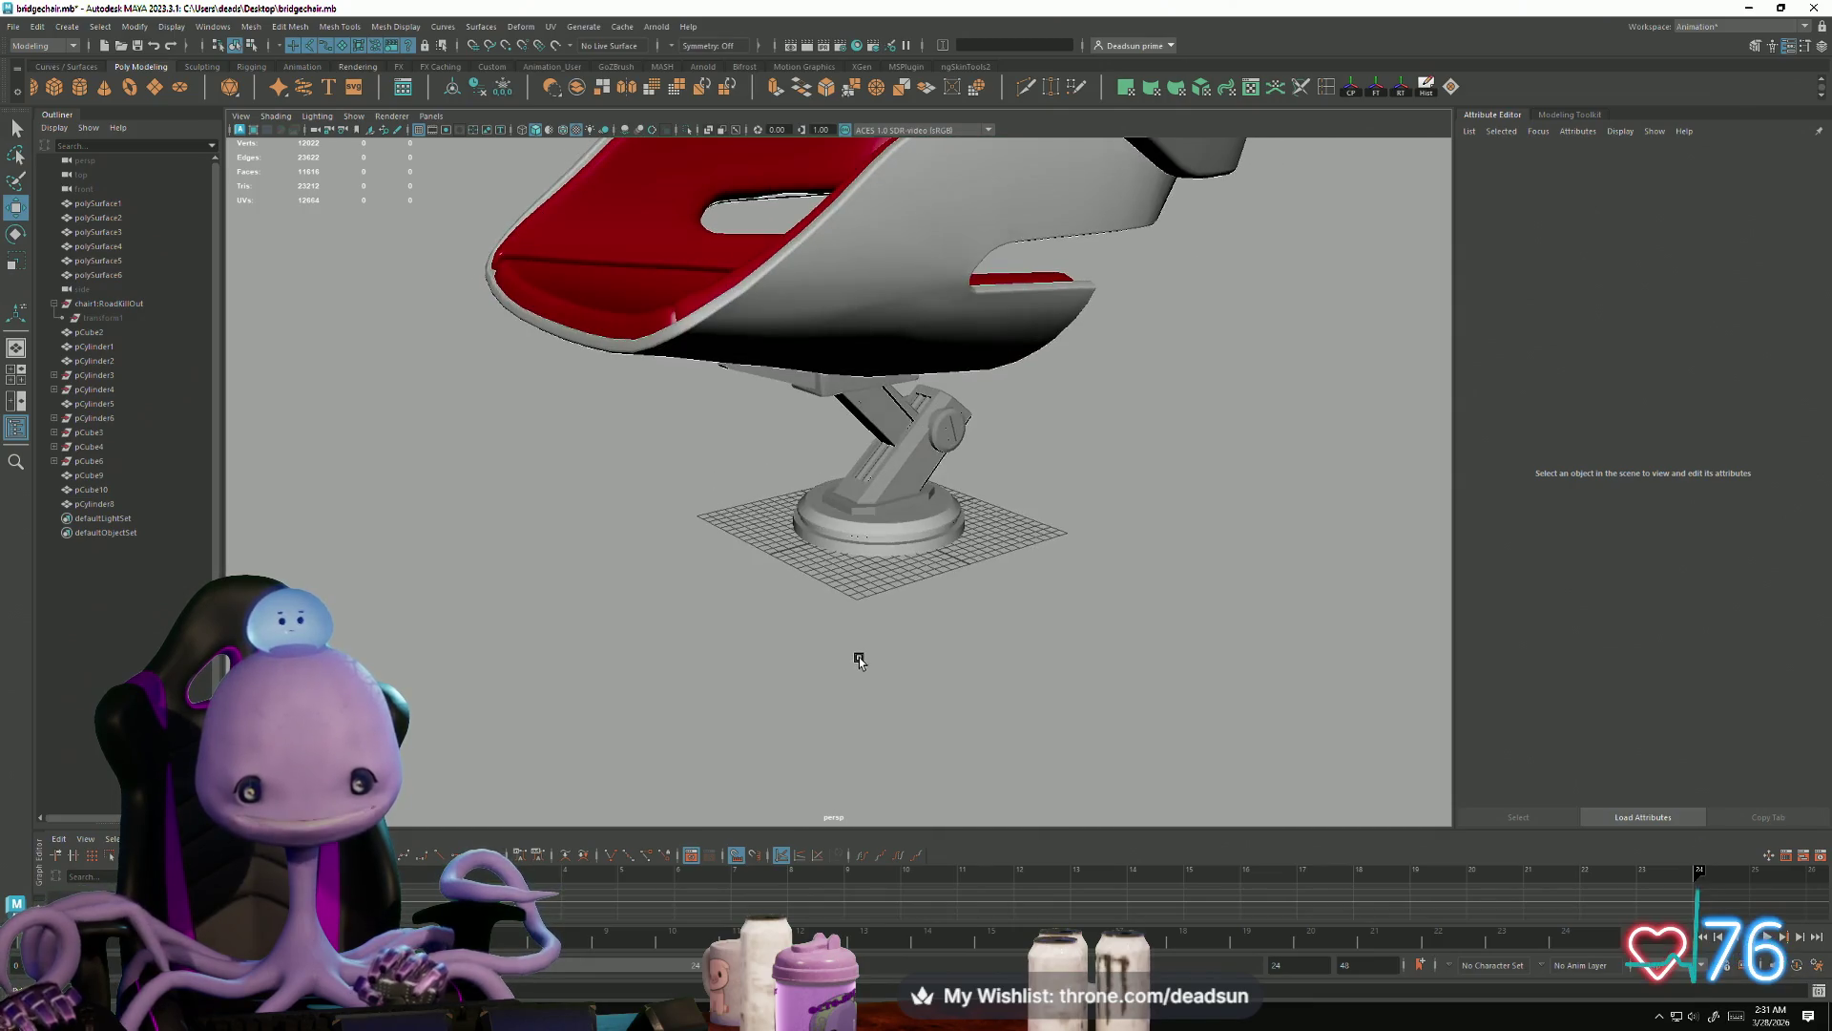
pyautogui.click(938, 581)
pyautogui.moveTo(948, 605)
pyautogui.keyDown('alt'); pyautogui.mouseDown()
pyautogui.moveTo(973, 573)
pyautogui.moveTo(1114, 611)
pyautogui.moveTo(748, 683)
pyautogui.moveTo(729, 745)
pyautogui.moveTo(945, 741)
pyautogui.moveTo(782, 733)
pyautogui.moveTo(769, 744)
pyautogui.moveTo(806, 736)
pyautogui.moveTo(712, 823)
pyautogui.moveTo(721, 420)
pyautogui.moveTo(689, 816)
pyautogui.moveTo(898, 532)
pyautogui.moveTo(867, 563)
pyautogui.moveTo(846, 410)
pyautogui.moveTo(859, 515)
pyautogui.moveTo(775, 508)
pyautogui.mouseUp(); pyautogui.keyUp('alt')
pyautogui.click(1115, 610)
pyautogui.click(792, 539)
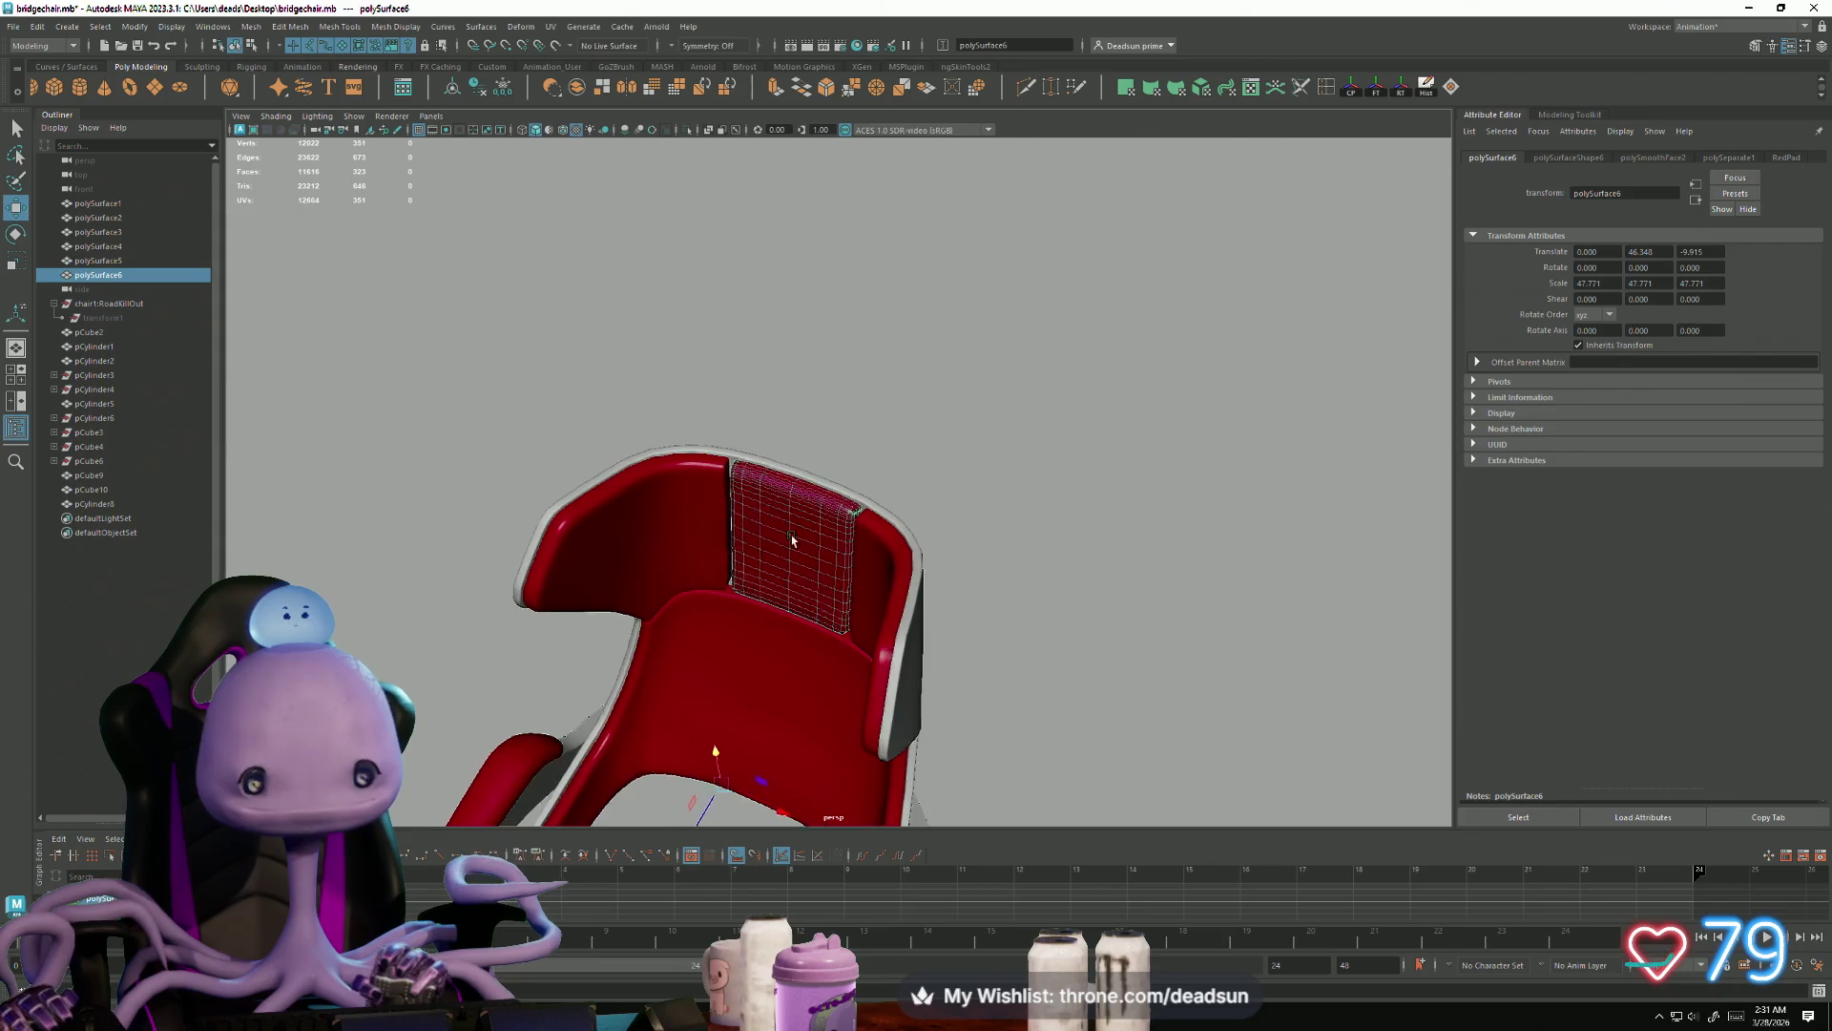
pyautogui.press('f')
pyautogui.rightClick(492, 332)
pyautogui.click(1249, 408)
pyautogui.moveTo(1250, 409)
pyautogui.keyDown('alt'); pyautogui.mouseDown()
pyautogui.moveTo(741, 524)
pyautogui.moveTo(773, 507)
pyautogui.moveTo(700, 555)
pyautogui.moveTo(628, 555)
pyautogui.moveTo(675, 543)
pyautogui.moveTo(757, 631)
pyautogui.moveTo(839, 626)
pyautogui.moveTo(790, 633)
pyautogui.moveTo(788, 652)
pyautogui.mouseUp(); pyautogui.keyUp('alt')
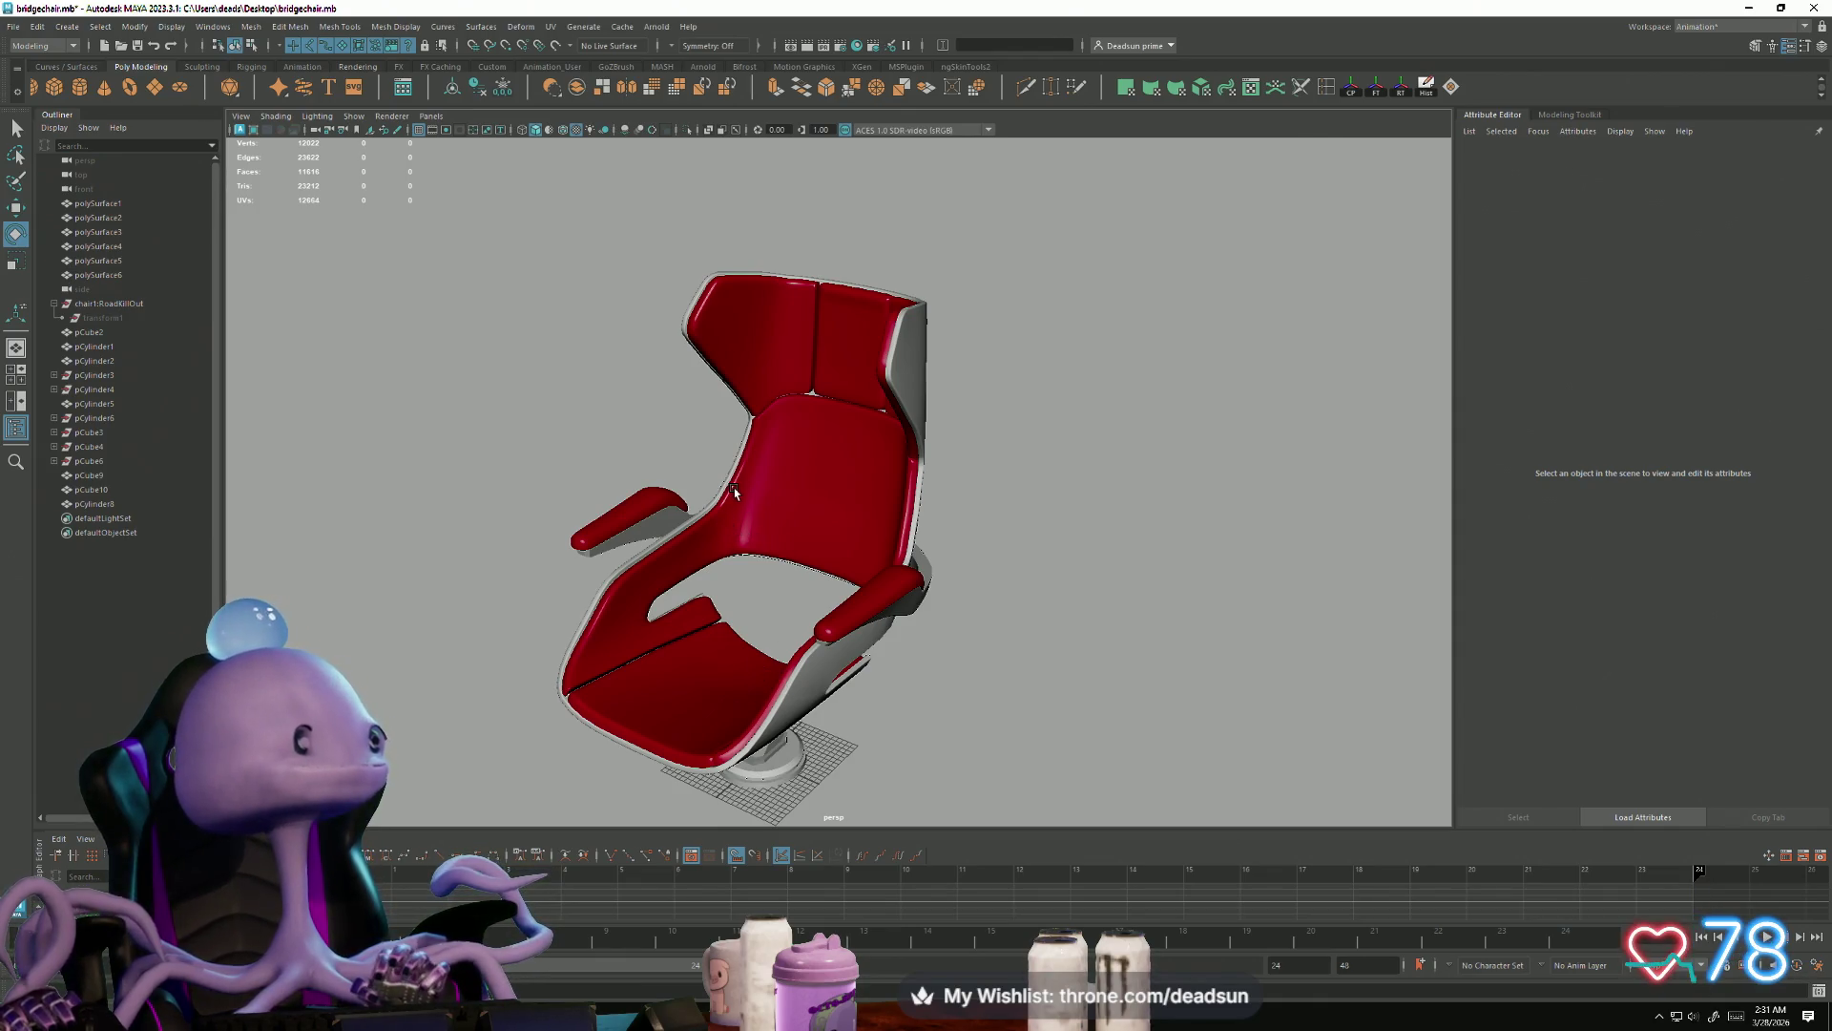
pyautogui.keyDown('alt'); pyautogui.moveTo(779, 445); pyautogui.dragTo(843, 384); pyautogui.keyUp('alt')
pyautogui.click(763, 339)
pyautogui.moveTo(763, 338)
pyautogui.keyDown('alt'); pyautogui.mouseDown()
pyautogui.moveTo(782, 673)
pyautogui.moveTo(674, 621)
pyautogui.mouseUp(); pyautogui.keyUp('alt')
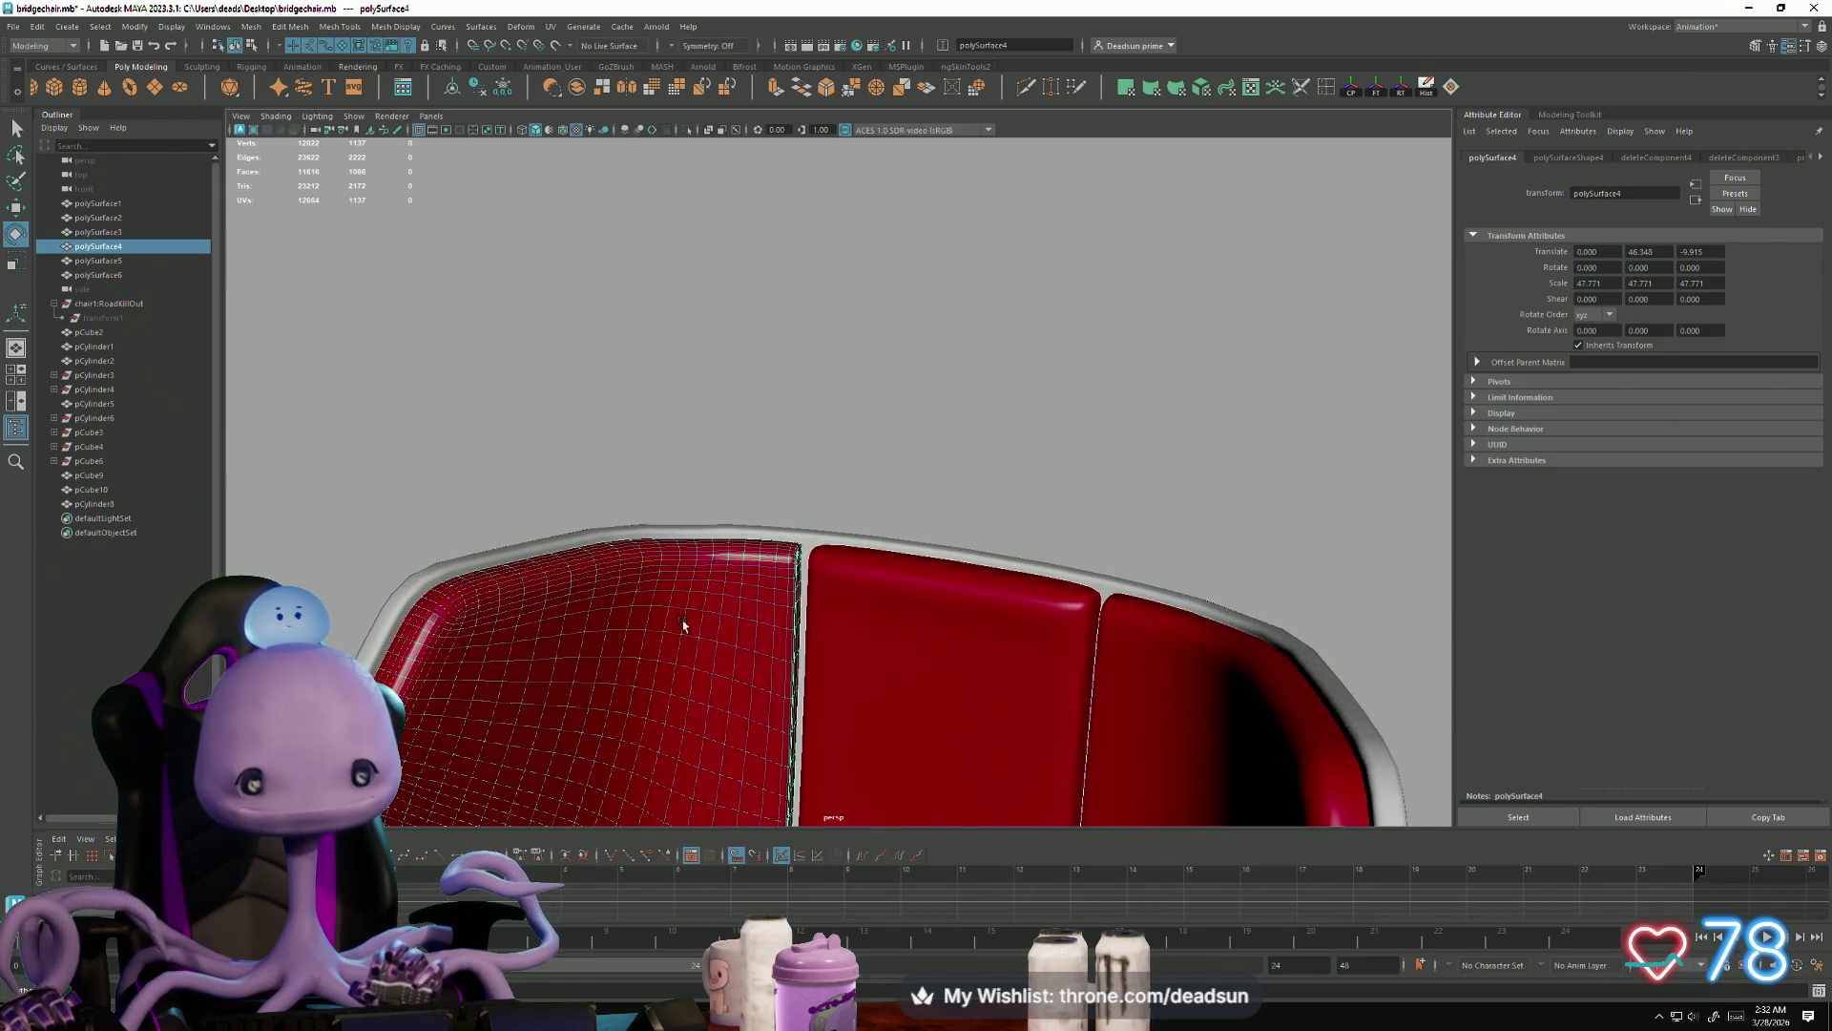
pyautogui.keyDown('alt'); pyautogui.moveTo(541, 613); pyautogui.dragTo(843, 543); pyautogui.keyUp('alt')
pyautogui.click(950, 386)
pyautogui.moveTo(950, 387)
pyautogui.keyDown('alt'); pyautogui.mouseDown()
pyautogui.moveTo(900, 589)
pyautogui.moveTo(849, 611)
pyautogui.moveTo(932, 544)
pyautogui.moveTo(605, 561)
pyautogui.mouseUp(); pyautogui.keyUp('alt')
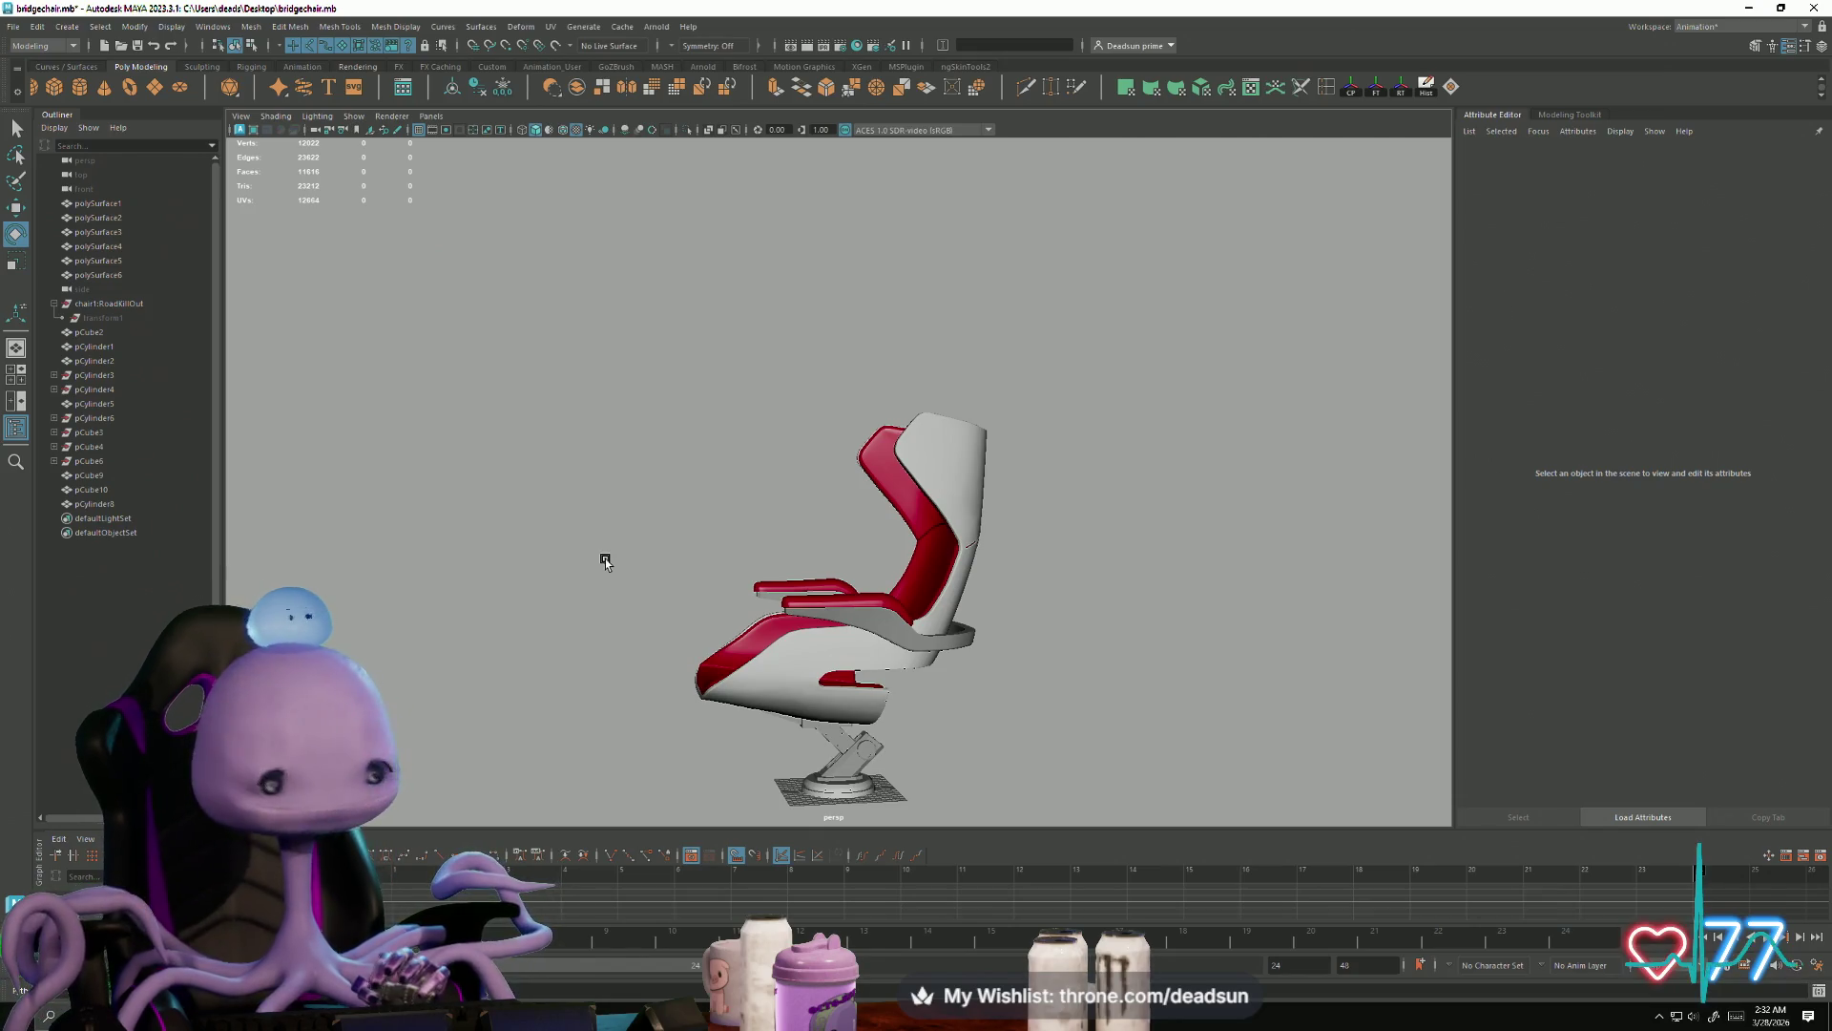
pyautogui.scroll(10, 798, 626)
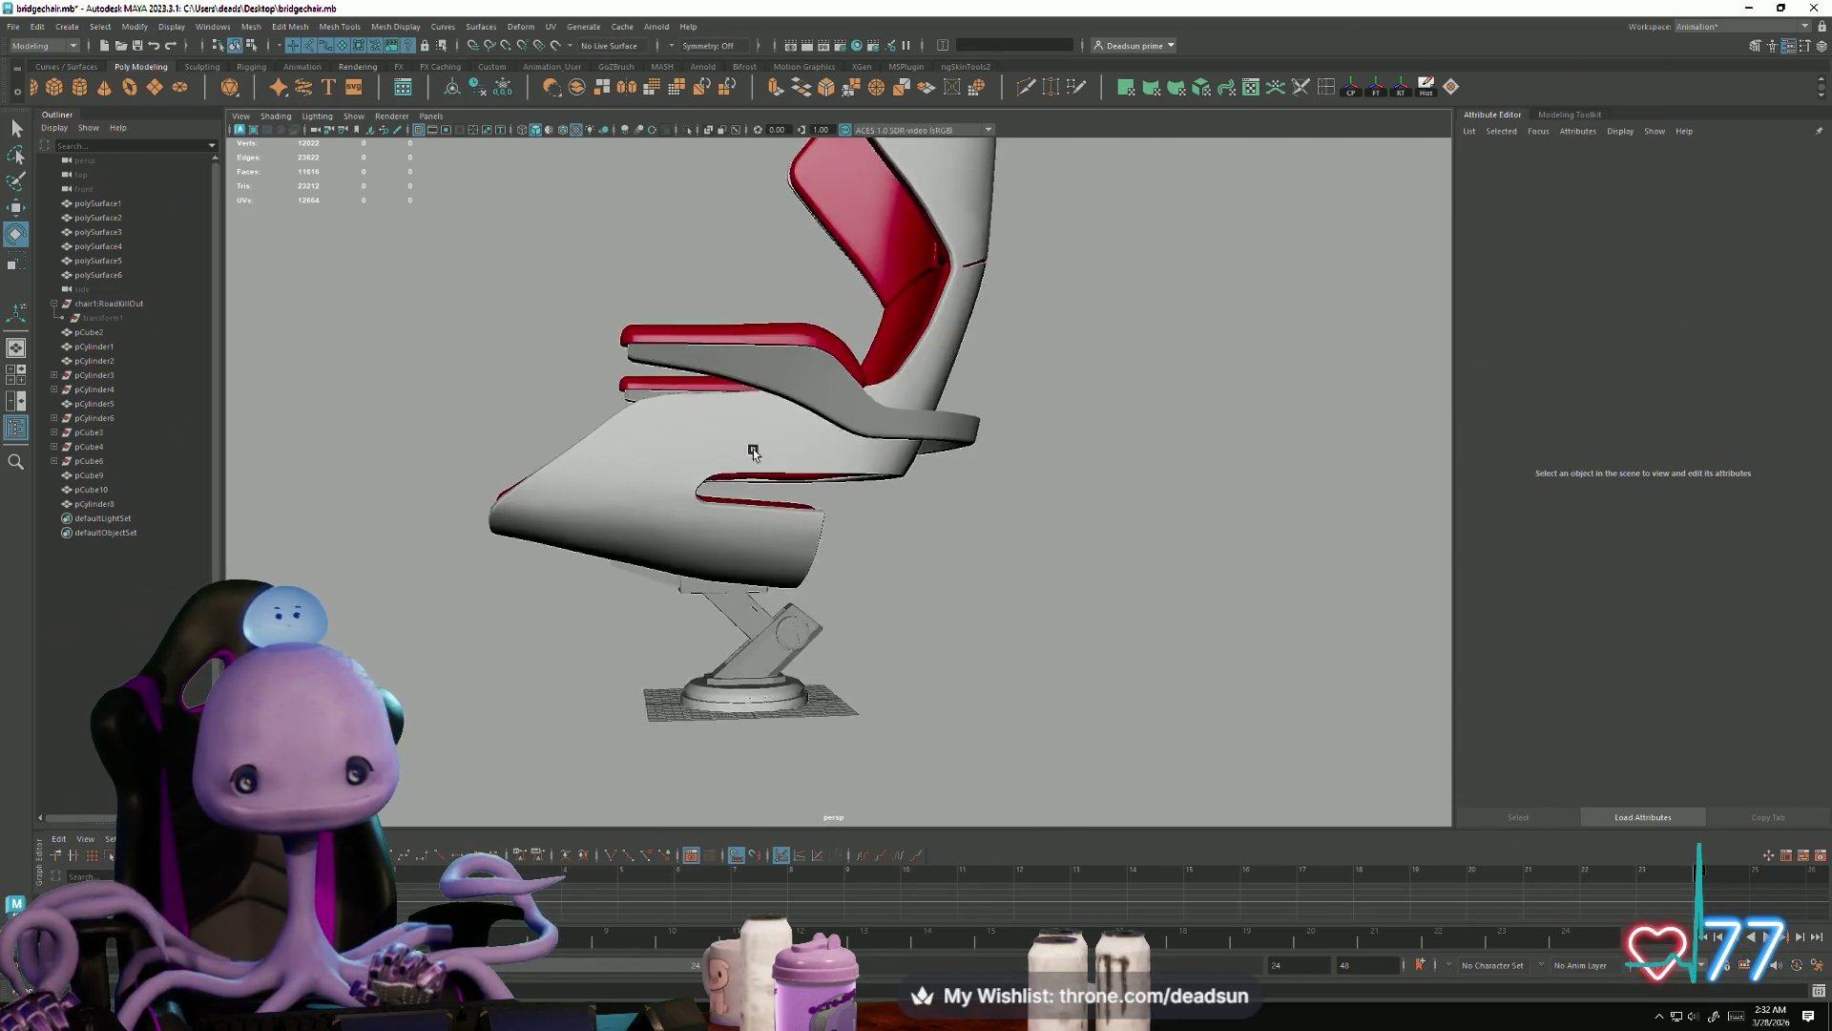
pyautogui.click(871, 410)
pyautogui.moveTo(871, 410)
pyautogui.keyDown('alt'); pyautogui.mouseDown()
pyautogui.moveTo(863, 503)
pyautogui.moveTo(769, 491)
pyautogui.moveTo(761, 515)
pyautogui.moveTo(906, 516)
pyautogui.mouseUp(); pyautogui.keyUp('alt')
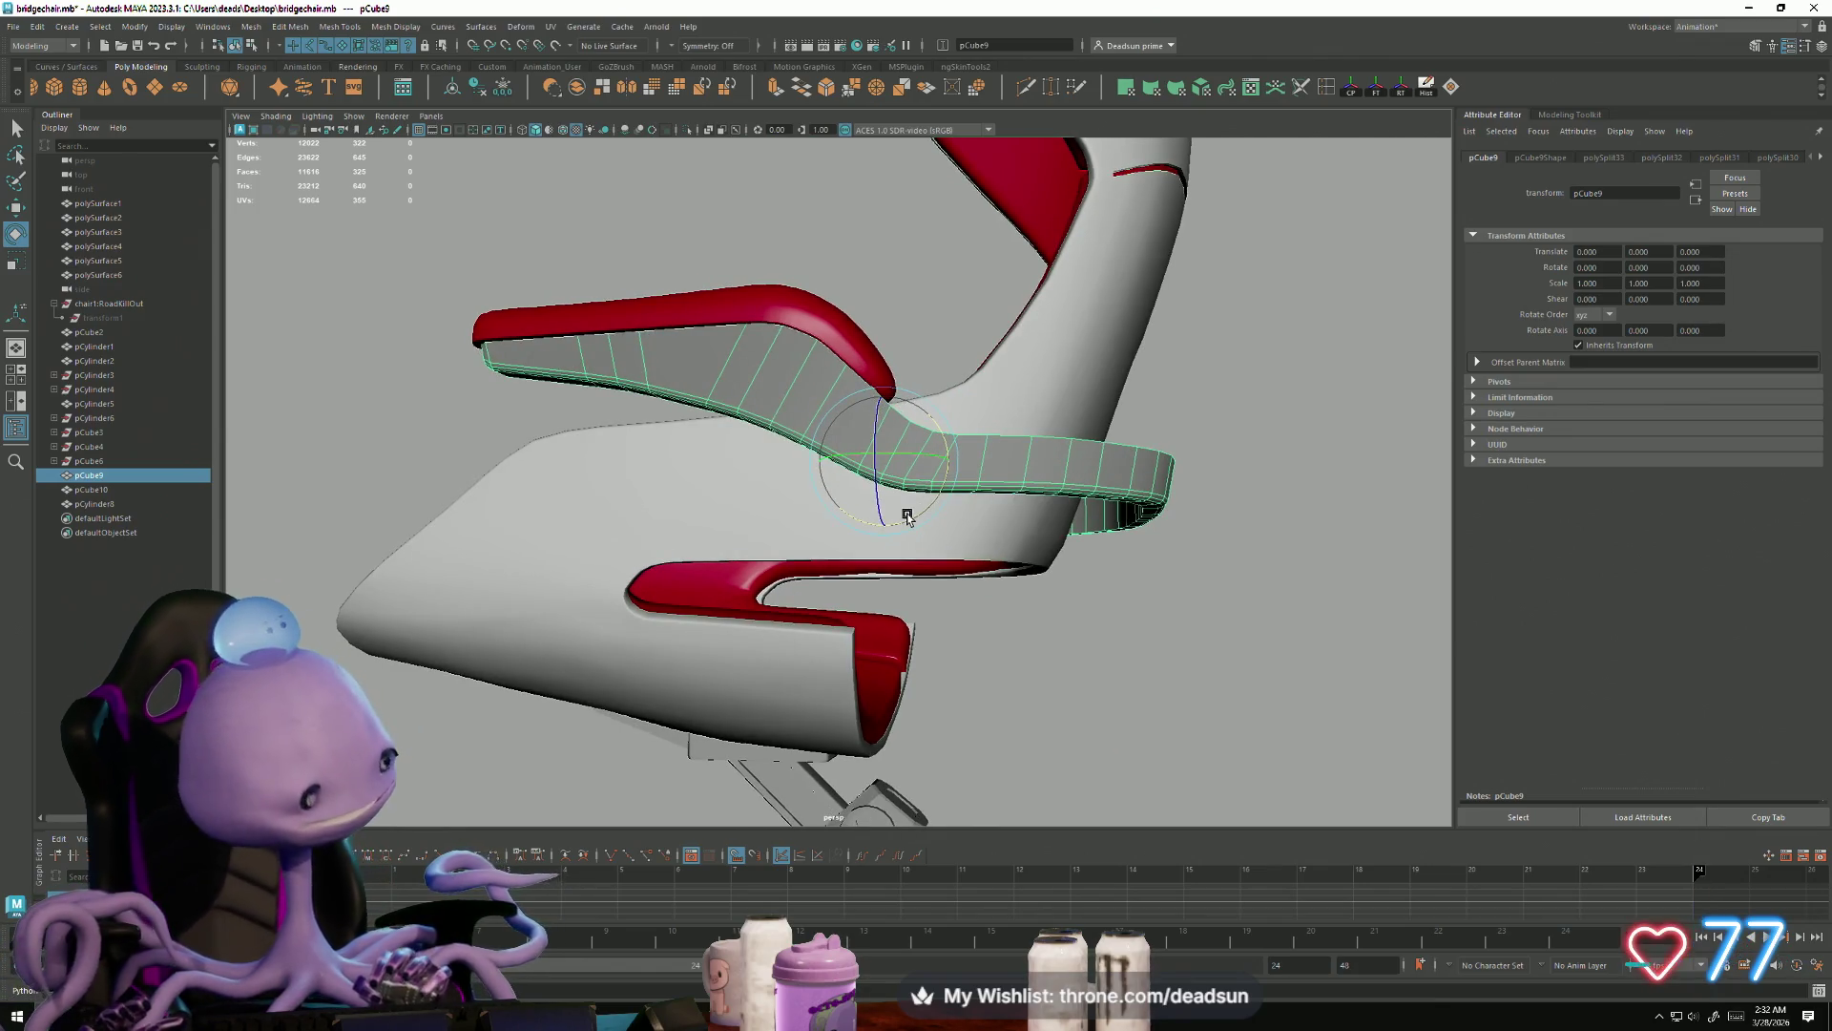
pyautogui.keyDown('alt'); pyautogui.moveTo(906, 516); pyautogui.dragTo(865, 418); pyautogui.keyUp('alt')
pyautogui.click(912, 577)
pyautogui.moveTo(911, 577)
pyautogui.keyDown('alt'); pyautogui.mouseDown()
pyautogui.moveTo(988, 582)
pyautogui.moveTo(1022, 634)
pyautogui.moveTo(933, 621)
pyautogui.moveTo(935, 602)
pyautogui.moveTo(949, 622)
pyautogui.moveTo(891, 605)
pyautogui.moveTo(715, 617)
pyautogui.moveTo(1059, 601)
pyautogui.moveTo(952, 656)
pyautogui.mouseUp(); pyautogui.keyUp('alt')
pyautogui.scroll(-5, 907, 601)
pyautogui.moveTo(907, 616)
pyautogui.keyDown('alt'); pyautogui.mouseDown()
pyautogui.moveTo(896, 674)
pyautogui.moveTo(1011, 626)
pyautogui.moveTo(955, 638)
pyautogui.moveTo(941, 602)
pyautogui.moveTo(964, 667)
pyautogui.moveTo(906, 687)
pyautogui.moveTo(945, 753)
pyautogui.moveTo(907, 687)
pyautogui.moveTo(455, 433)
pyautogui.mouseUp(); pyautogui.keyUp('alt')
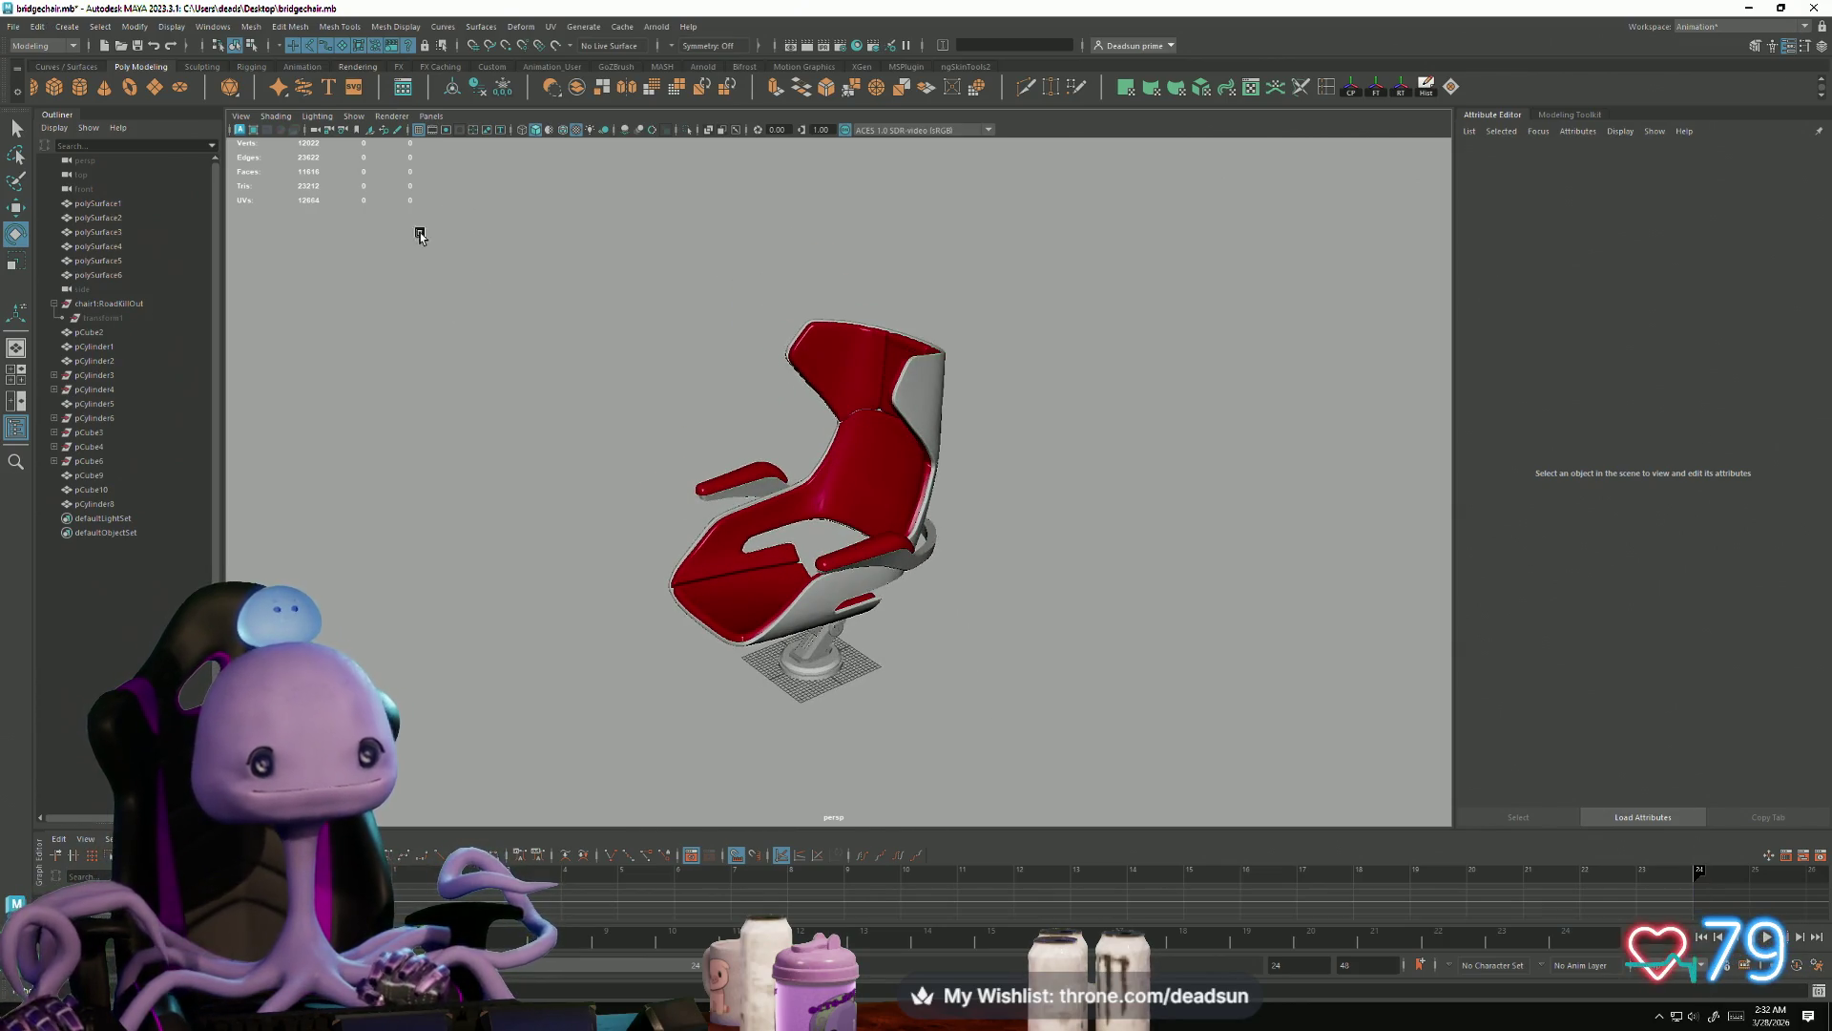
# Step: Delete non-deformer history on the chair1:RoadKillOut group and its transform1
pyautogui.moveTo(1119, 656); pyautogui.dragTo(1117, 655)
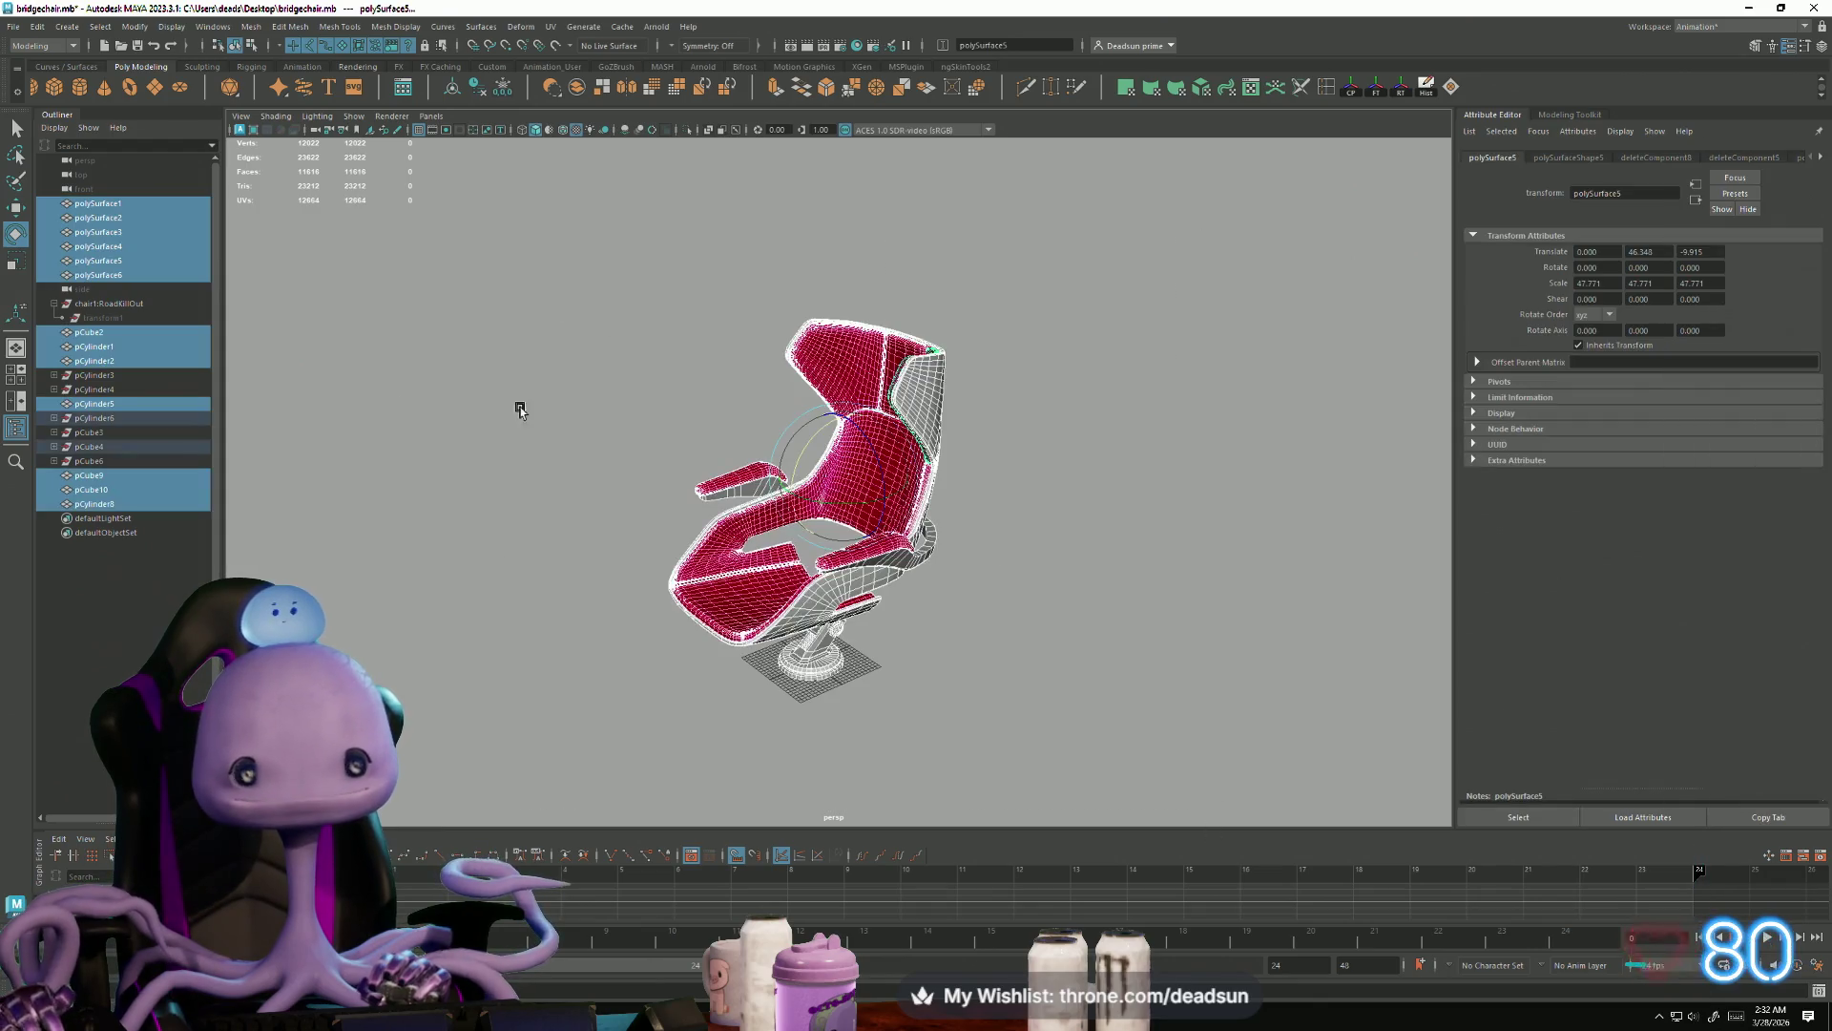
pyautogui.click(109, 305)
pyautogui.hotkey('alt', 'shift', 'd')
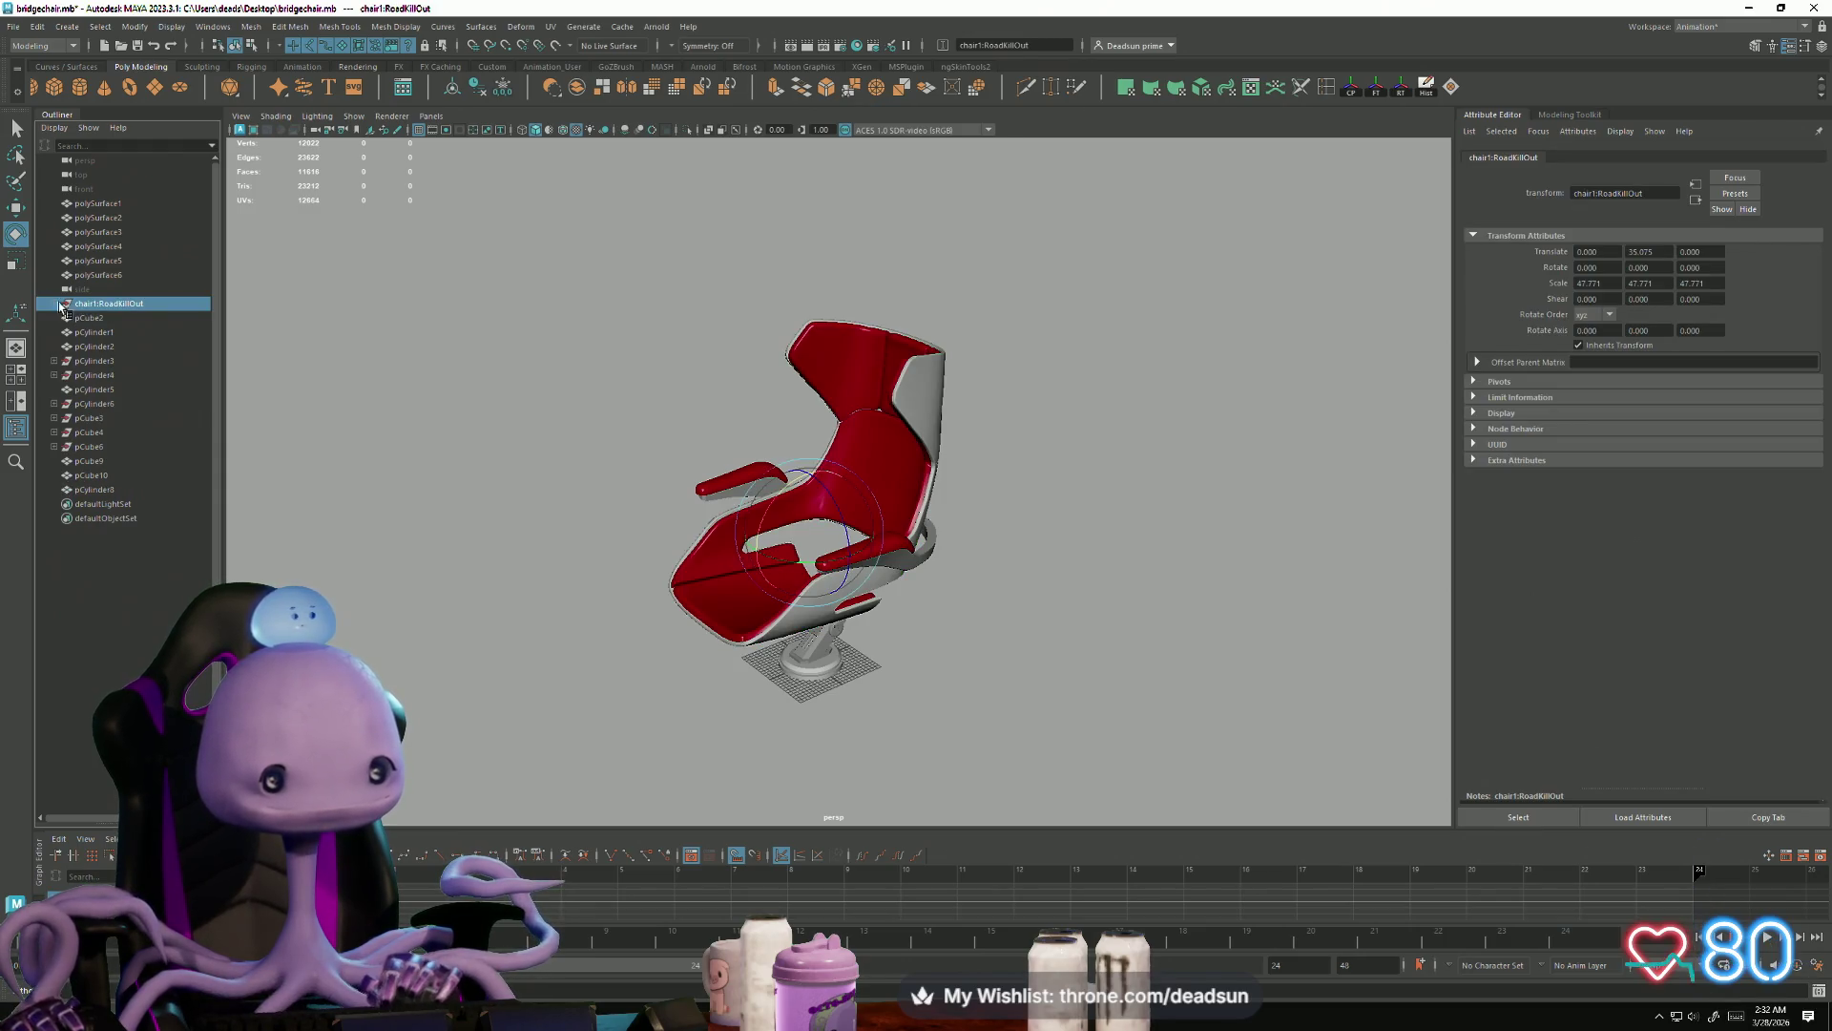
pyautogui.click(104, 320)
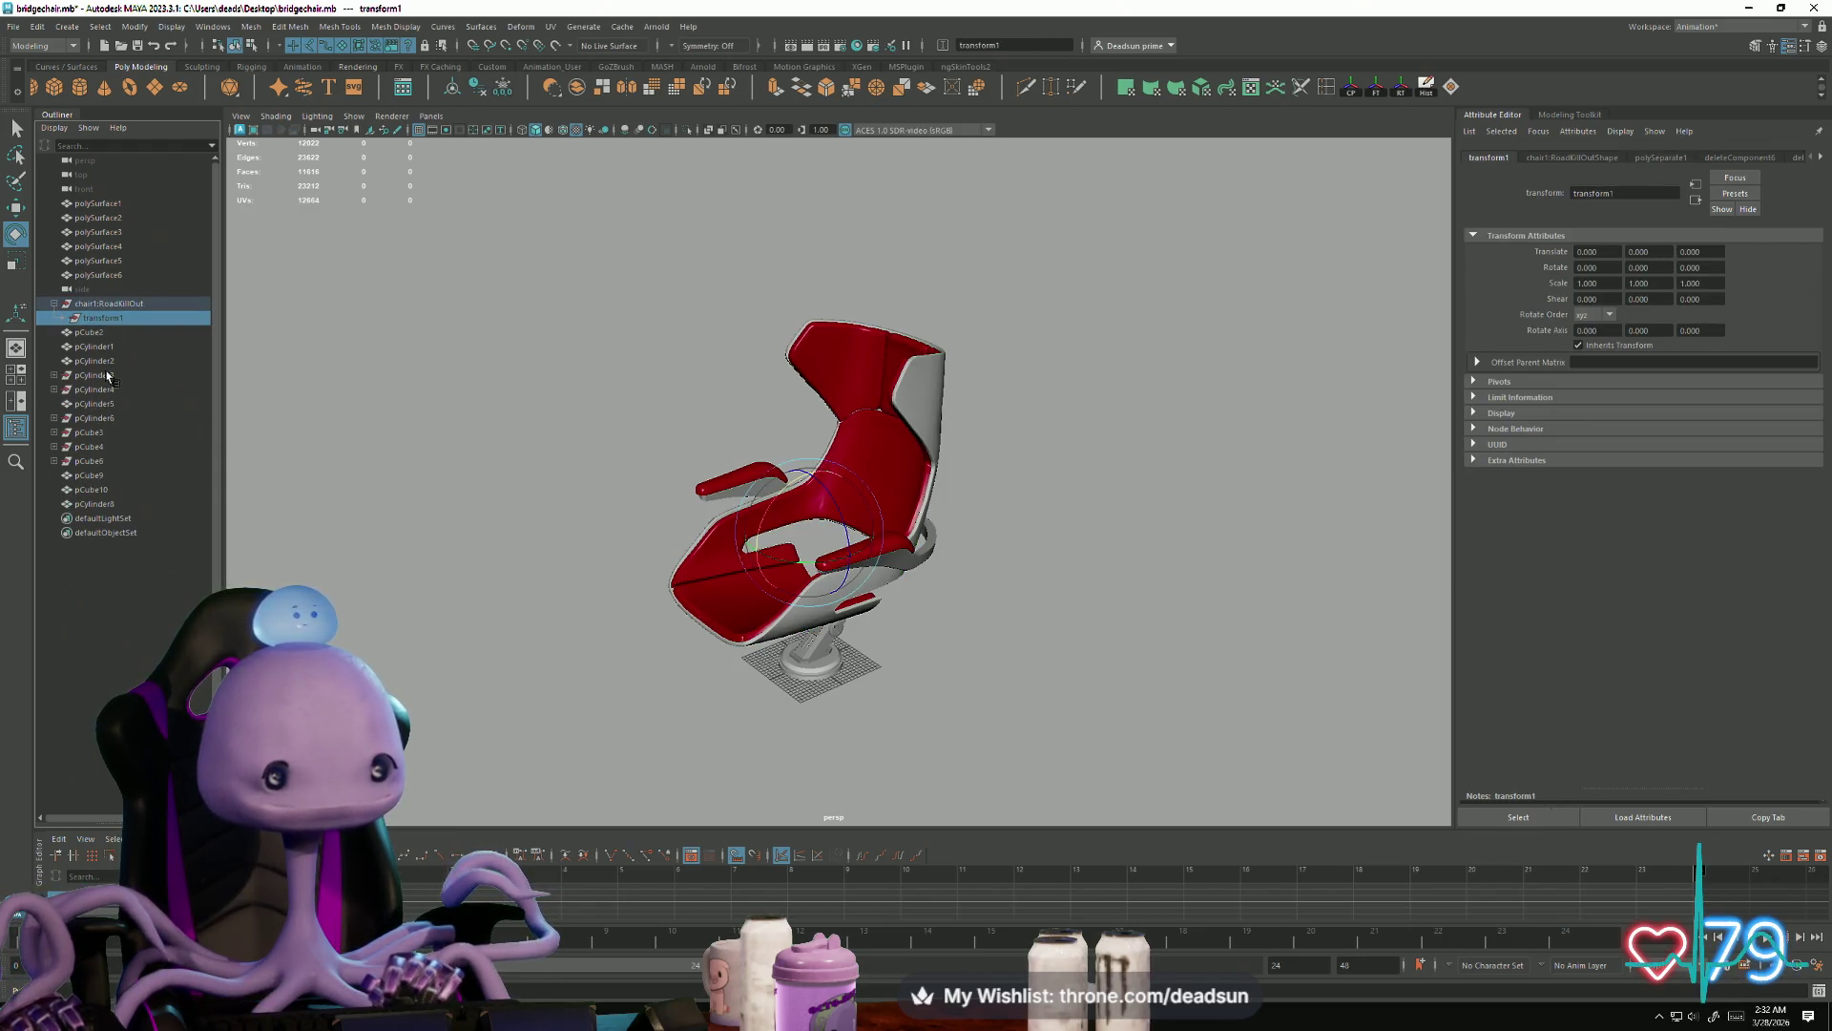
pyautogui.click(37, 26)
pyautogui.moveTo(186, 222)
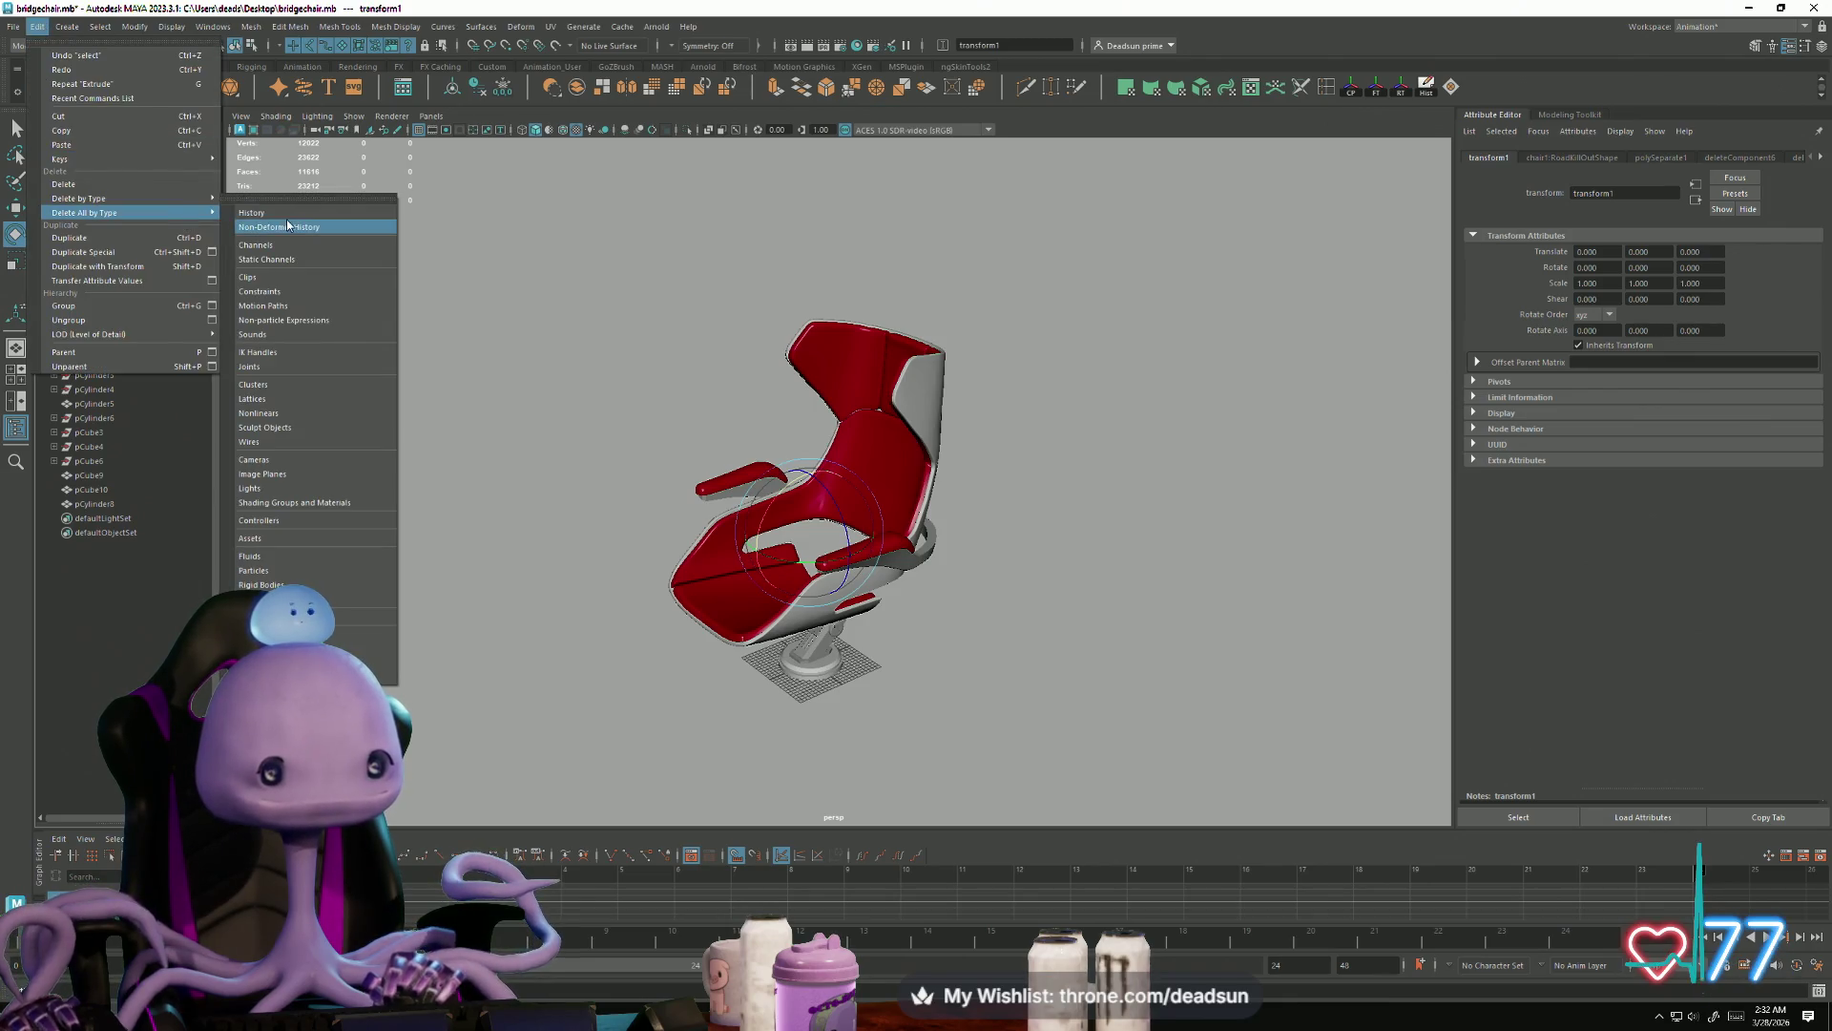
pyautogui.click(289, 227)
# Step: Unparent pCubeShape7 and pCylinder7 to world level in the Outliner
pyautogui.keyDown('alt'); pyautogui.moveTo(401, 440); pyautogui.dragTo(420, 434); pyautogui.keyUp('alt')
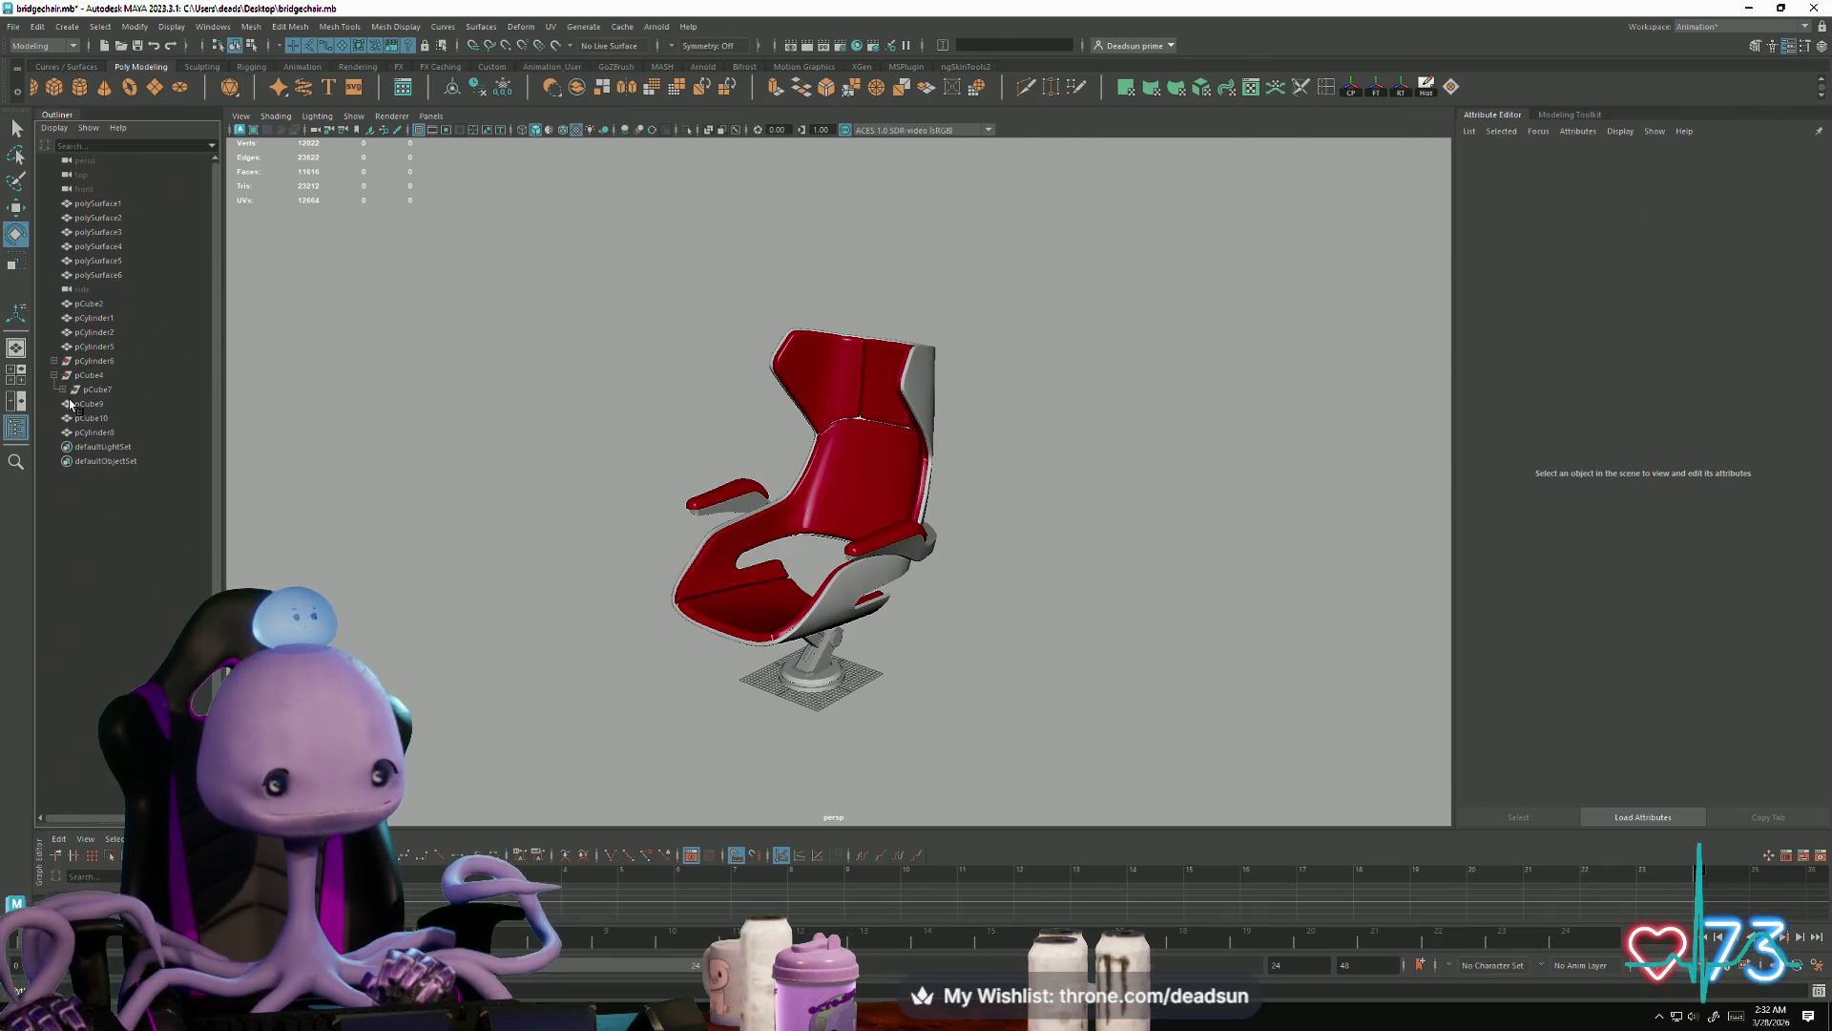
pyautogui.click(95, 405)
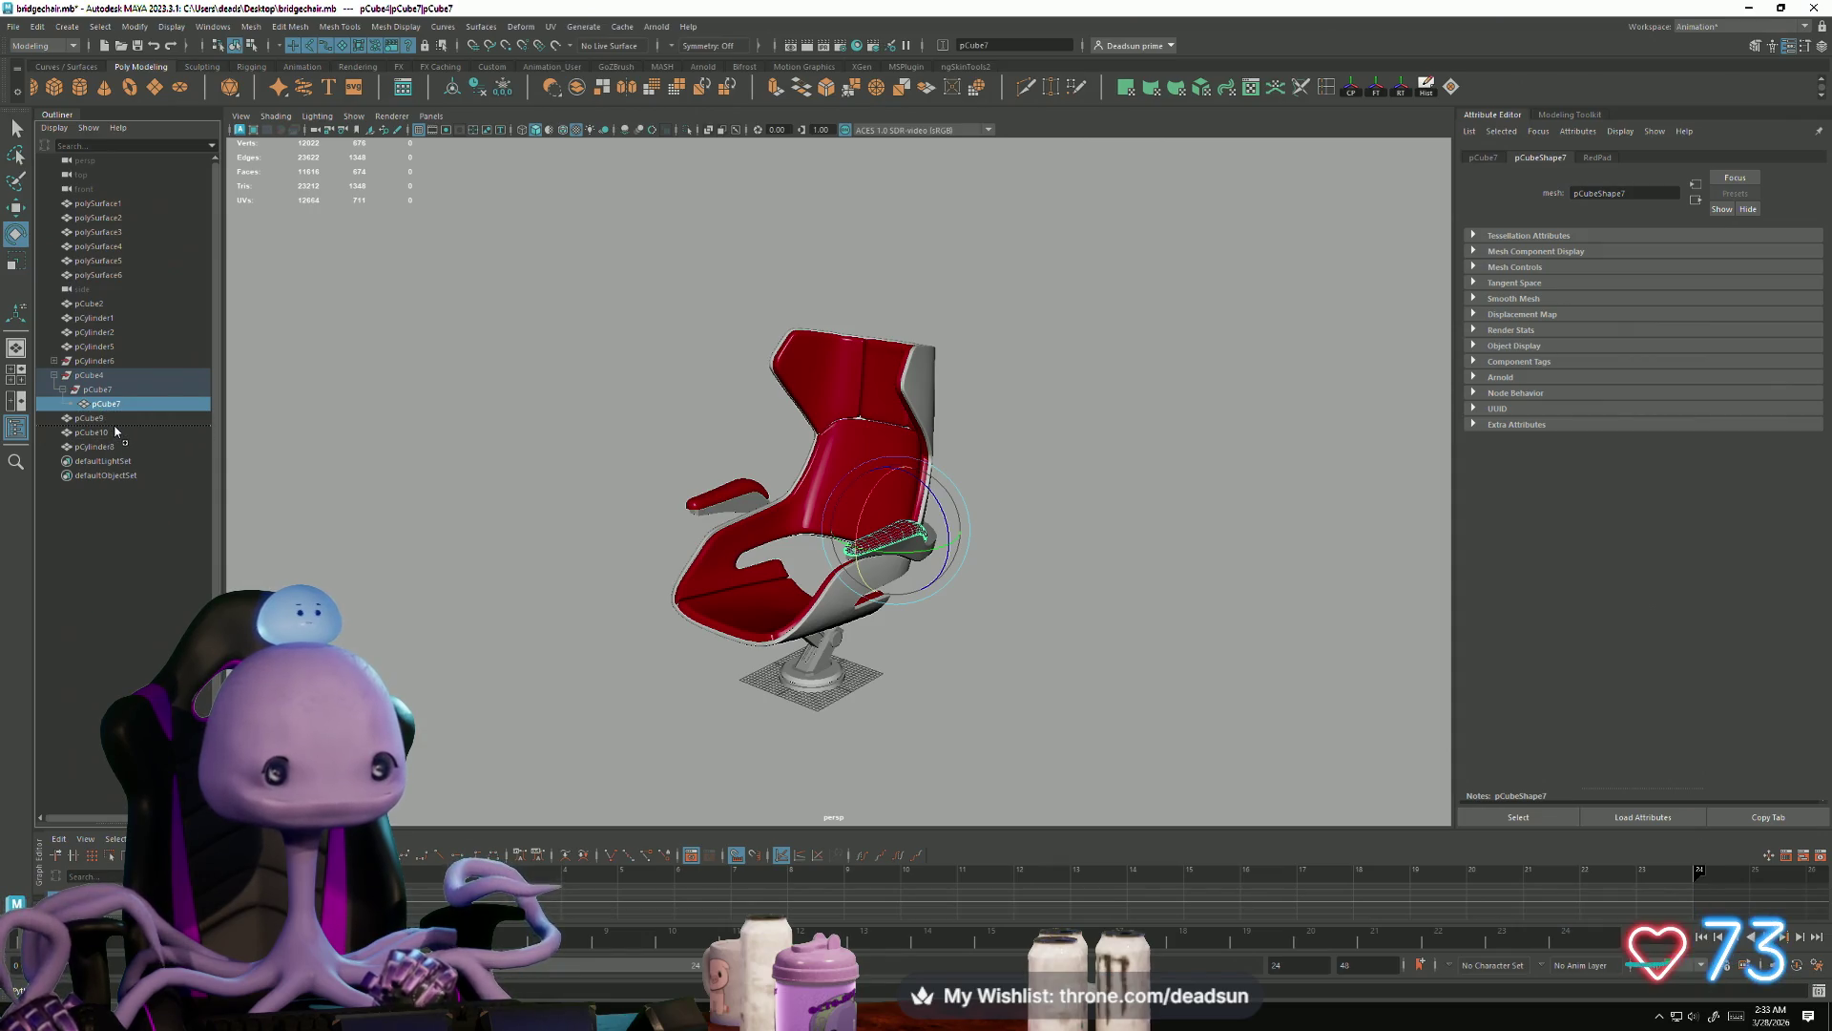
pyautogui.moveTo(115, 431); pyautogui.dragTo(113, 430)
pyautogui.click(76, 361)
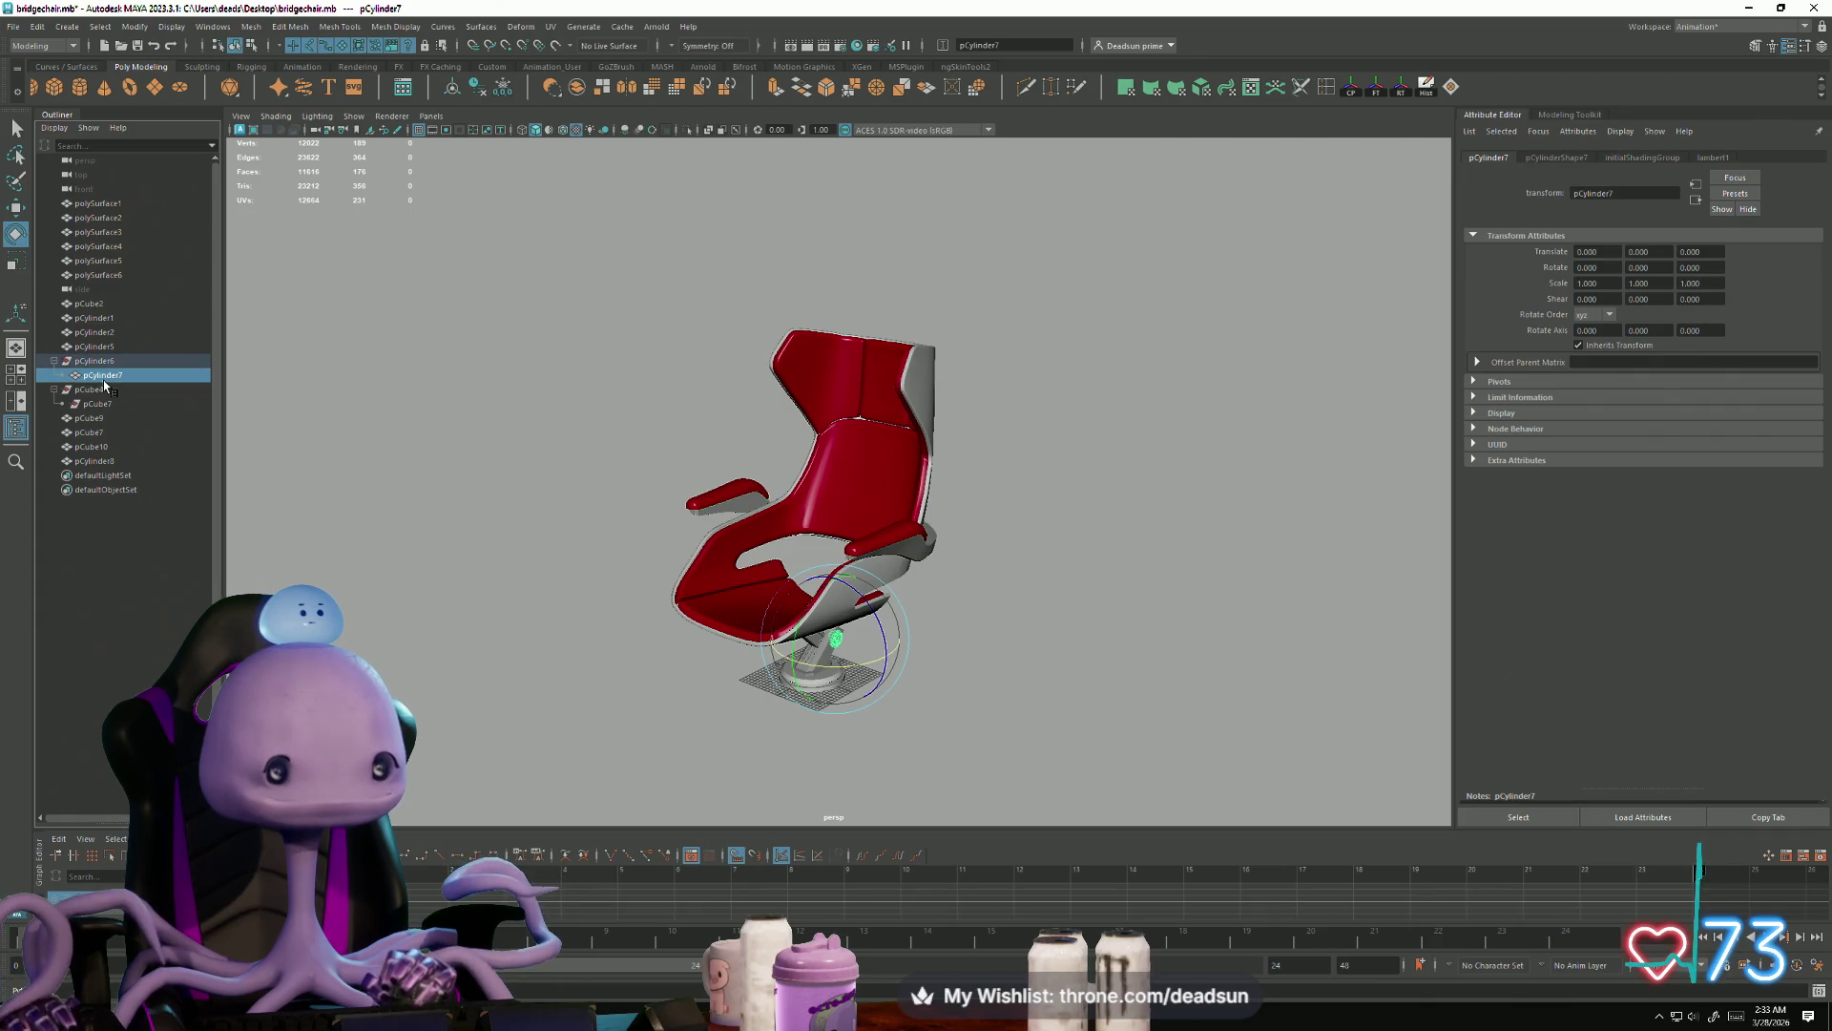
pyautogui.moveTo(129, 429); pyautogui.dragTo(122, 428)
# Step: Delete construction history for all objects and review the chair from several angles
pyautogui.click(37, 26)
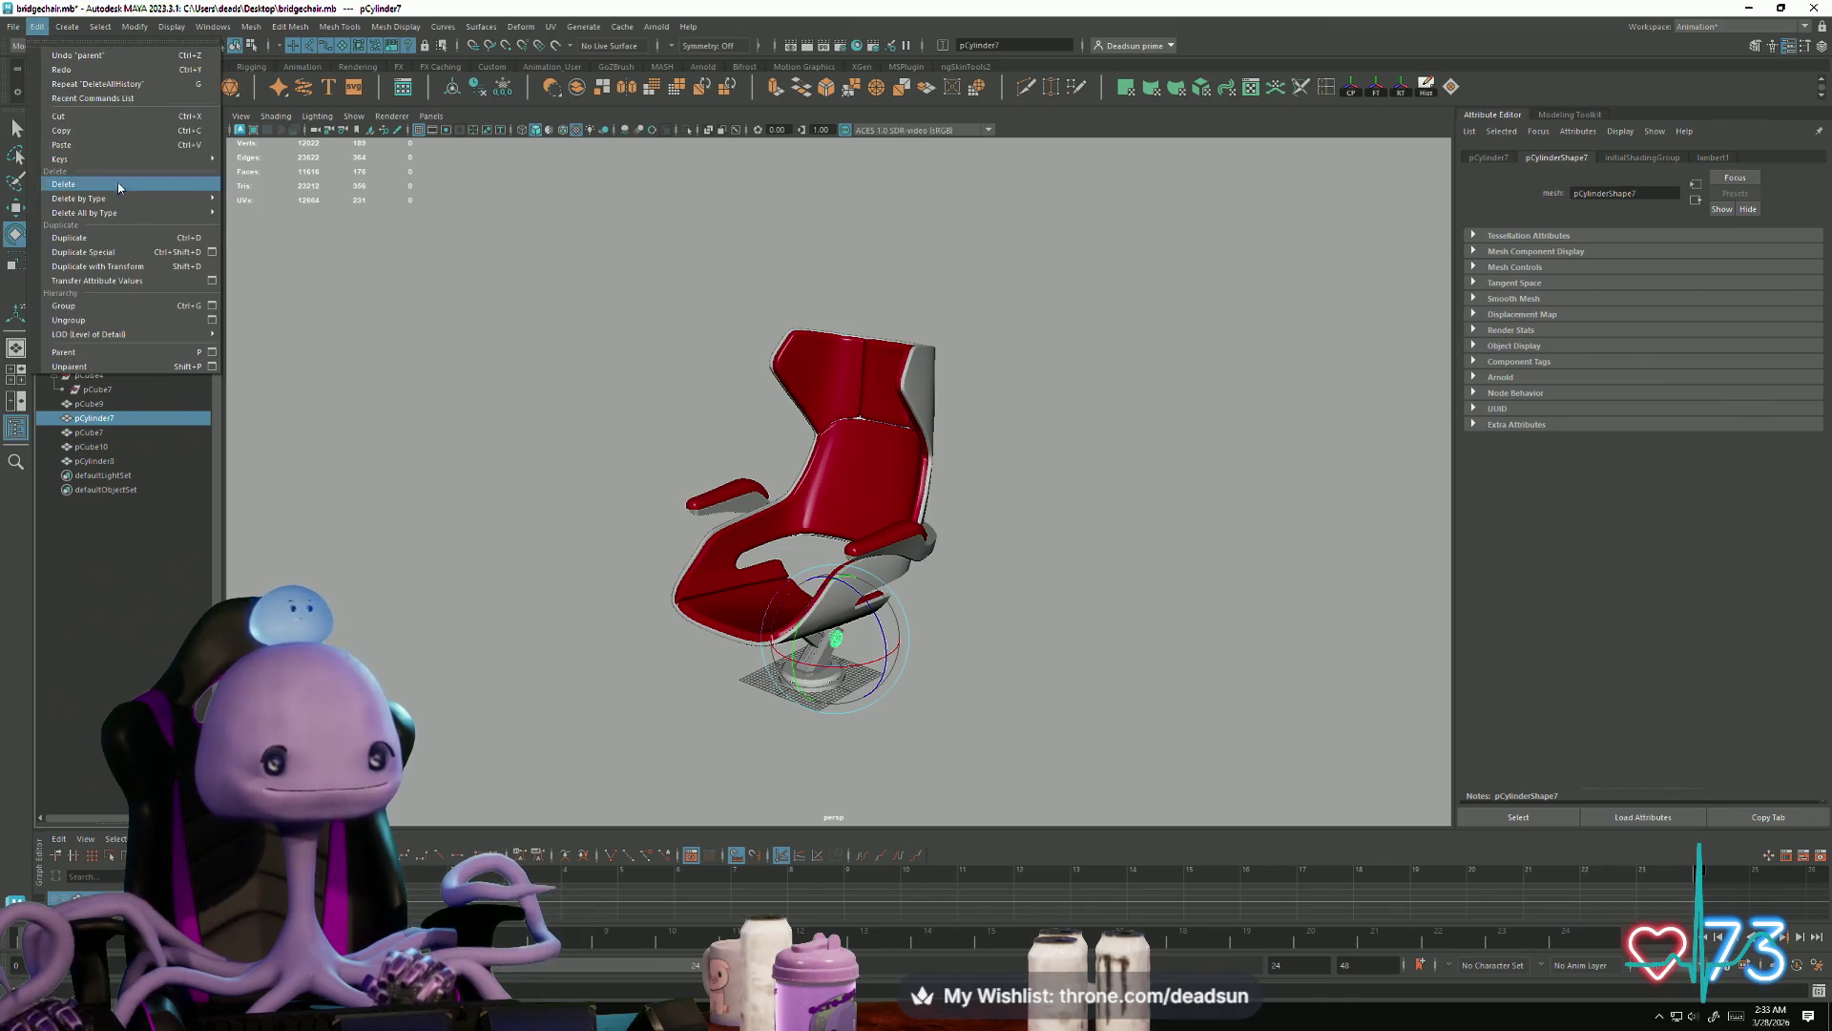
pyautogui.moveTo(191, 211)
pyautogui.click(256, 219)
pyautogui.moveTo(405, 369)
pyautogui.keyDown('alt'); pyautogui.mouseDown()
pyautogui.moveTo(601, 527)
pyautogui.moveTo(445, 495)
pyautogui.moveTo(667, 507)
pyautogui.moveTo(638, 524)
pyautogui.mouseUp(); pyautogui.keyUp('alt')
pyautogui.click(539, 506)
pyautogui.keyDown('alt'); pyautogui.moveTo(638, 524); pyautogui.dragTo(926, 598, button='right'); pyautogui.keyUp('alt')
pyautogui.moveTo(926, 598)
pyautogui.keyDown('alt'); pyautogui.mouseDown()
pyautogui.moveTo(683, 576)
pyautogui.moveTo(769, 554)
pyautogui.moveTo(630, 601)
pyautogui.moveTo(675, 777)
pyautogui.moveTo(626, 683)
pyautogui.moveTo(638, 596)
pyautogui.moveTo(674, 576)
pyautogui.moveTo(592, 683)
pyautogui.moveTo(491, 654)
pyautogui.moveTo(391, 660)
pyautogui.moveTo(753, 591)
pyautogui.moveTo(685, 557)
pyautogui.moveTo(560, 658)
pyautogui.moveTo(462, 687)
pyautogui.moveTo(377, 675)
pyautogui.moveTo(523, 741)
pyautogui.moveTo(605, 720)
pyautogui.moveTo(663, 598)
pyautogui.moveTo(601, 654)
pyautogui.moveTo(601, 696)
pyautogui.moveTo(516, 716)
pyautogui.moveTo(430, 646)
pyautogui.moveTo(450, 687)
pyautogui.moveTo(585, 667)
pyautogui.moveTo(745, 687)
pyautogui.moveTo(598, 274)
pyautogui.moveTo(1107, 711)
pyautogui.mouseUp(); pyautogui.keyUp('alt')
pyautogui.click(769, 553)
pyautogui.click(629, 601)
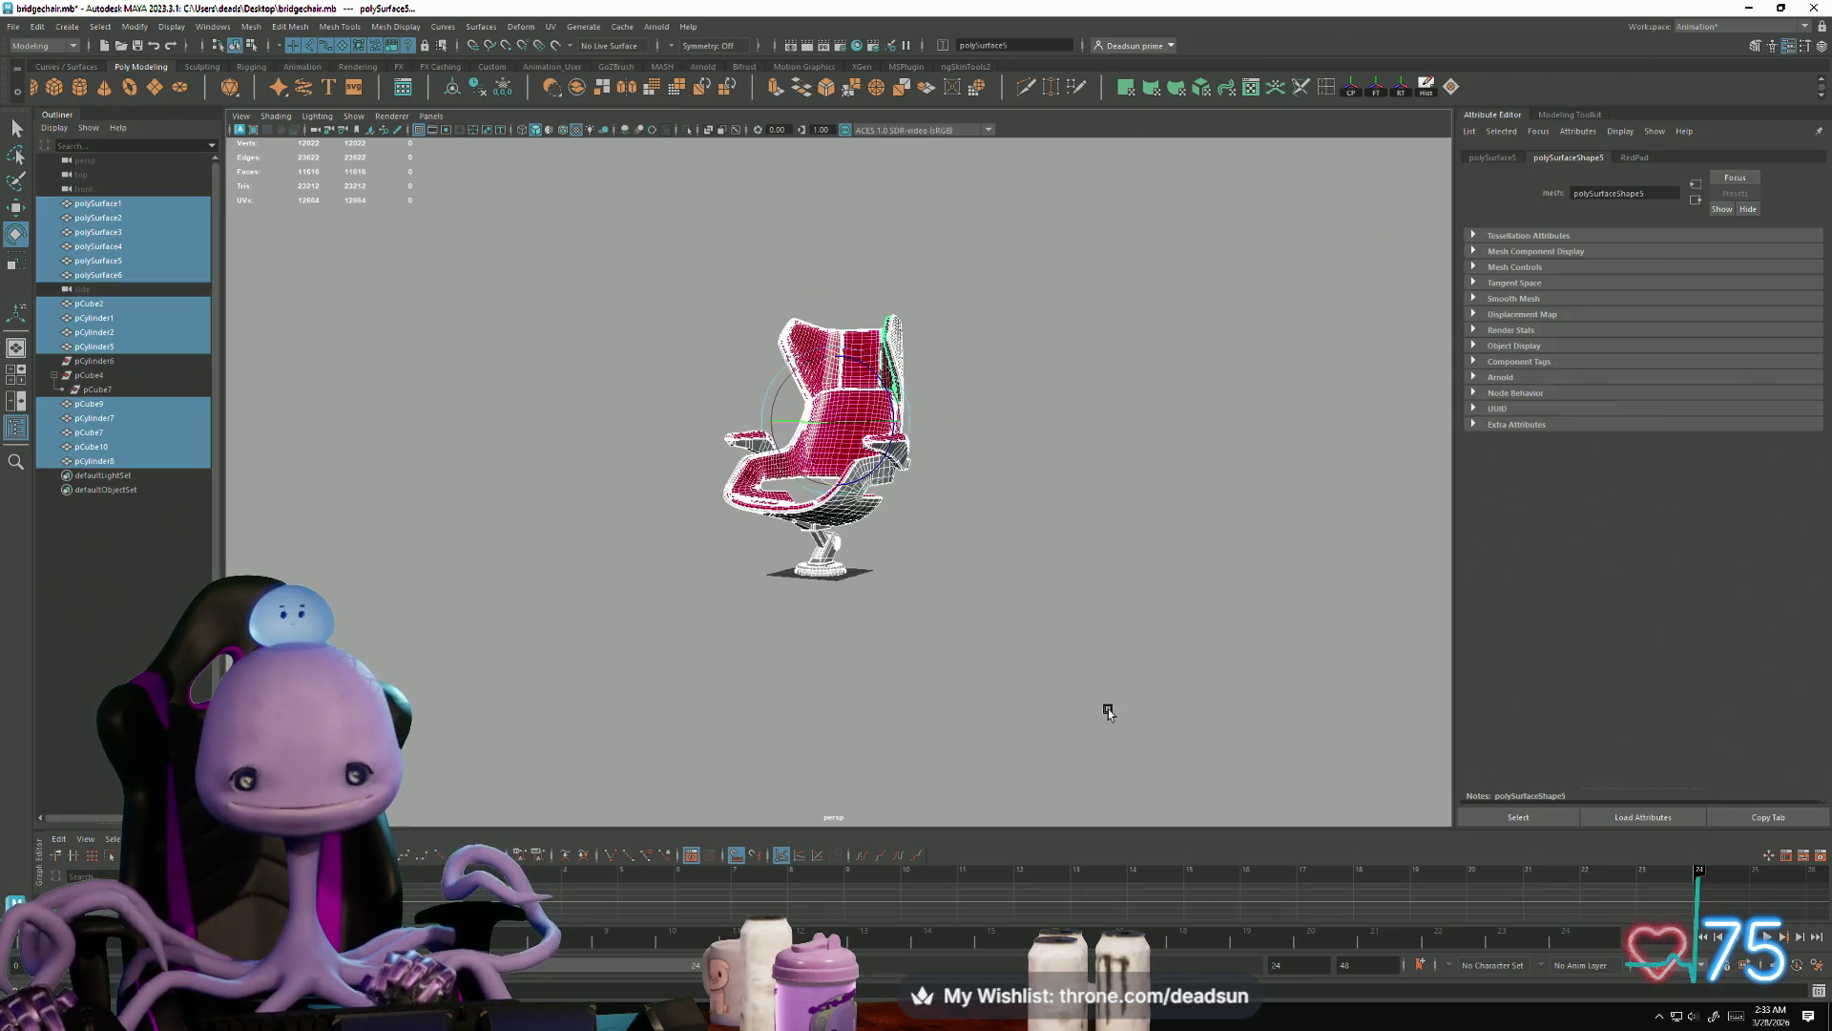
# Step: Combine the selected chair parts into one mesh, polySurface7
pyautogui.click(256, 29)
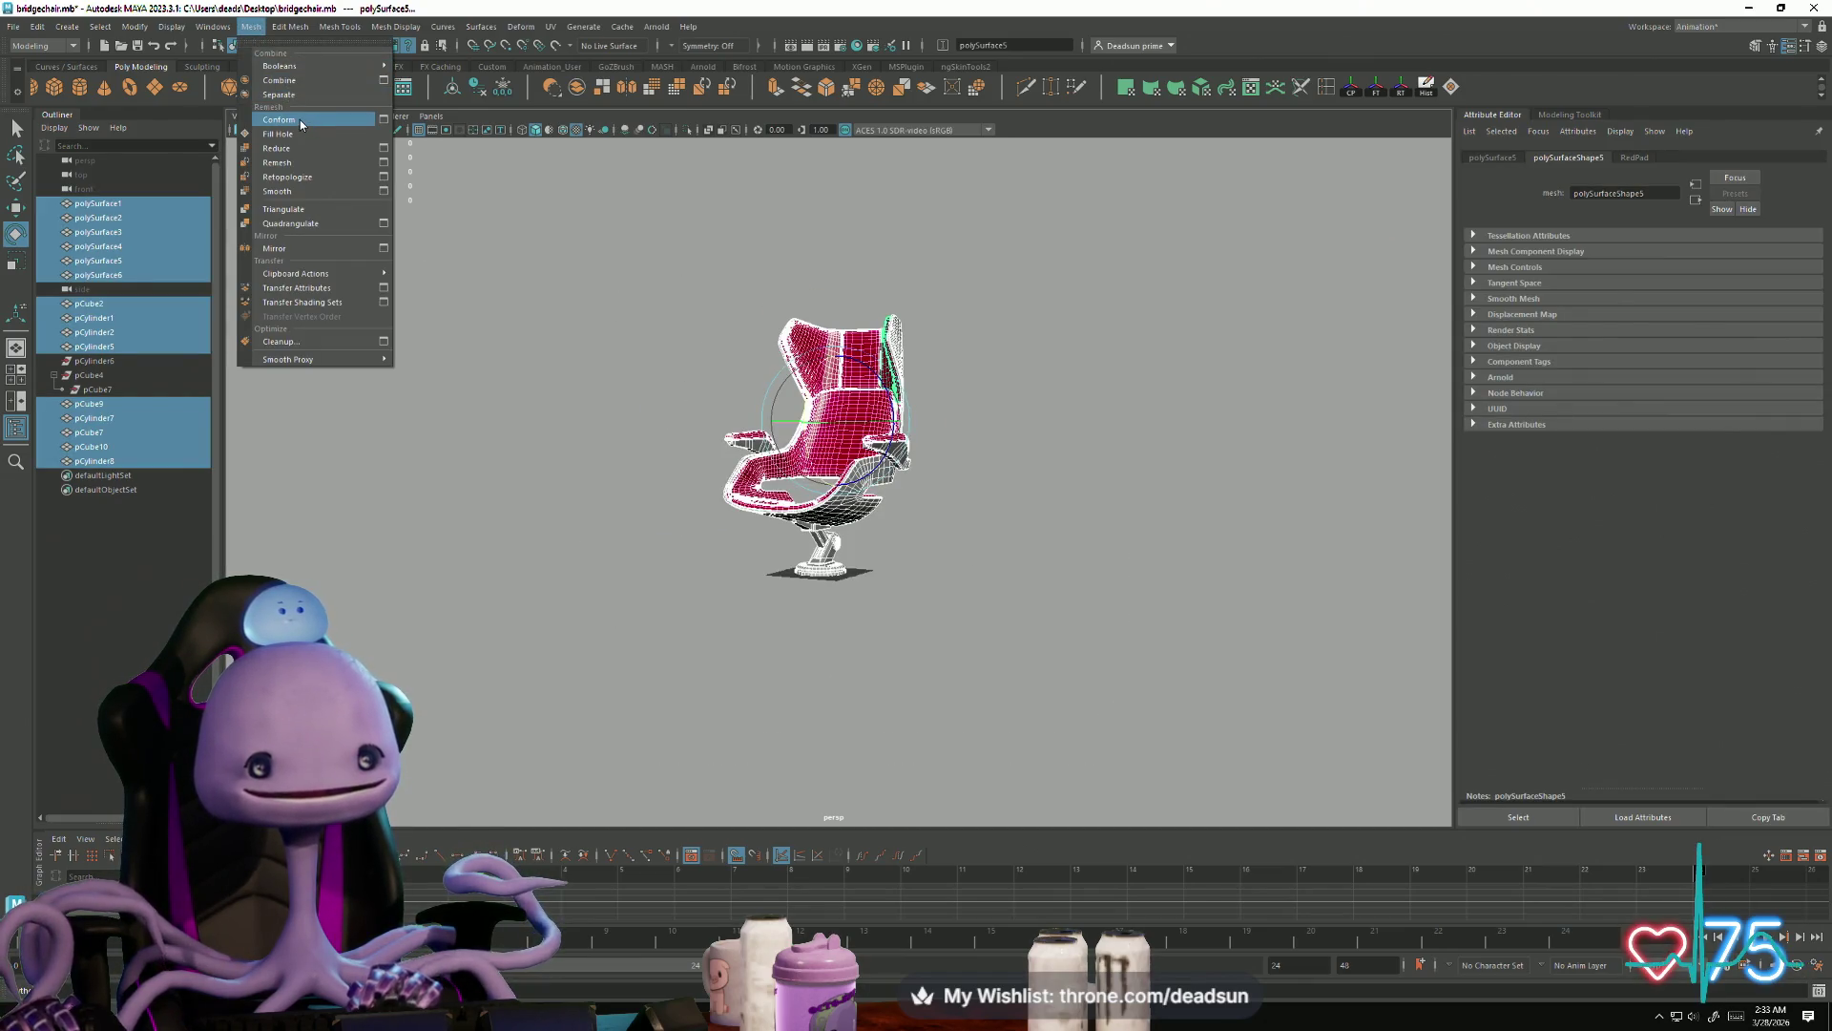
pyautogui.click(307, 82)
pyautogui.click(572, 389)
pyautogui.click(865, 410)
pyautogui.moveTo(644, 414)
pyautogui.keyDown('alt'); pyautogui.mouseDown()
pyautogui.moveTo(591, 427)
pyautogui.moveTo(842, 546)
pyautogui.moveTo(591, 513)
pyautogui.moveTo(668, 534)
pyautogui.moveTo(840, 515)
pyautogui.moveTo(763, 582)
pyautogui.mouseUp(); pyautogui.keyUp('alt')
pyautogui.click(777, 504)
pyautogui.click(840, 516)
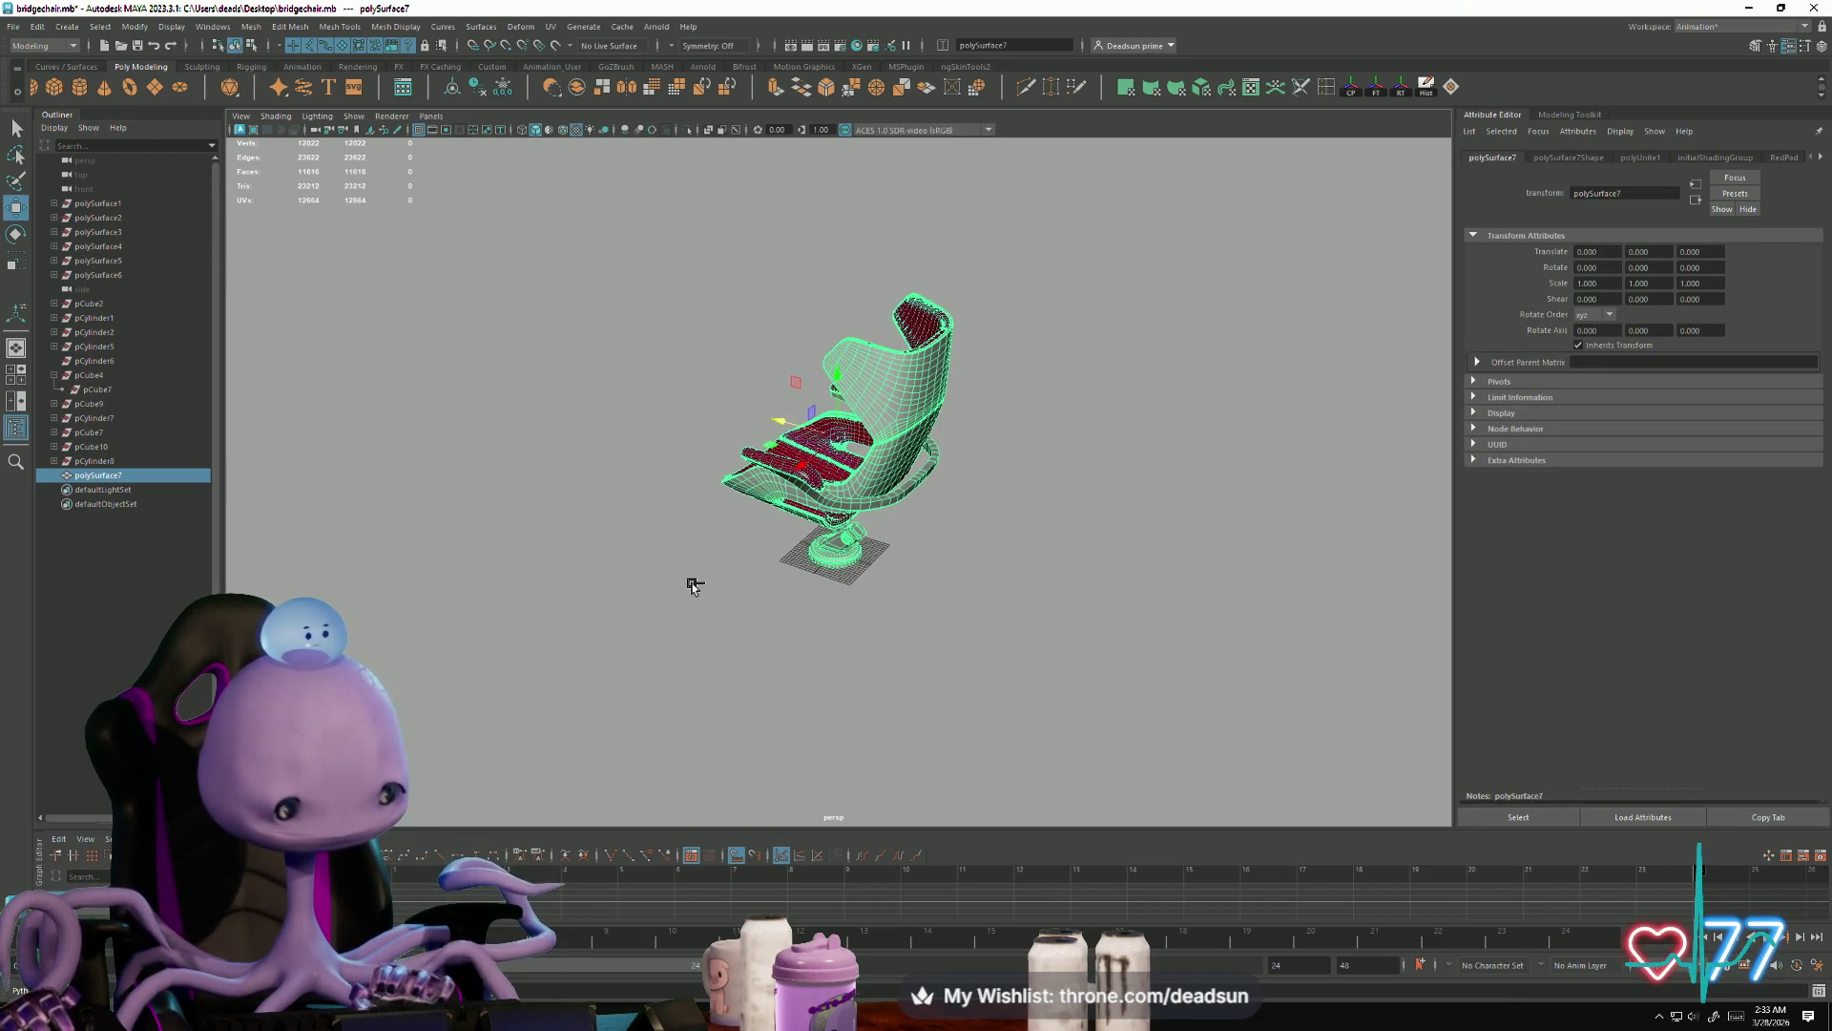
# Step: Duplicate the combined chair, move the copy polySurface8 aside, delete it, then Alt+Tab
pyautogui.hotkey('ctrl', 'd')
pyautogui.click(695, 622)
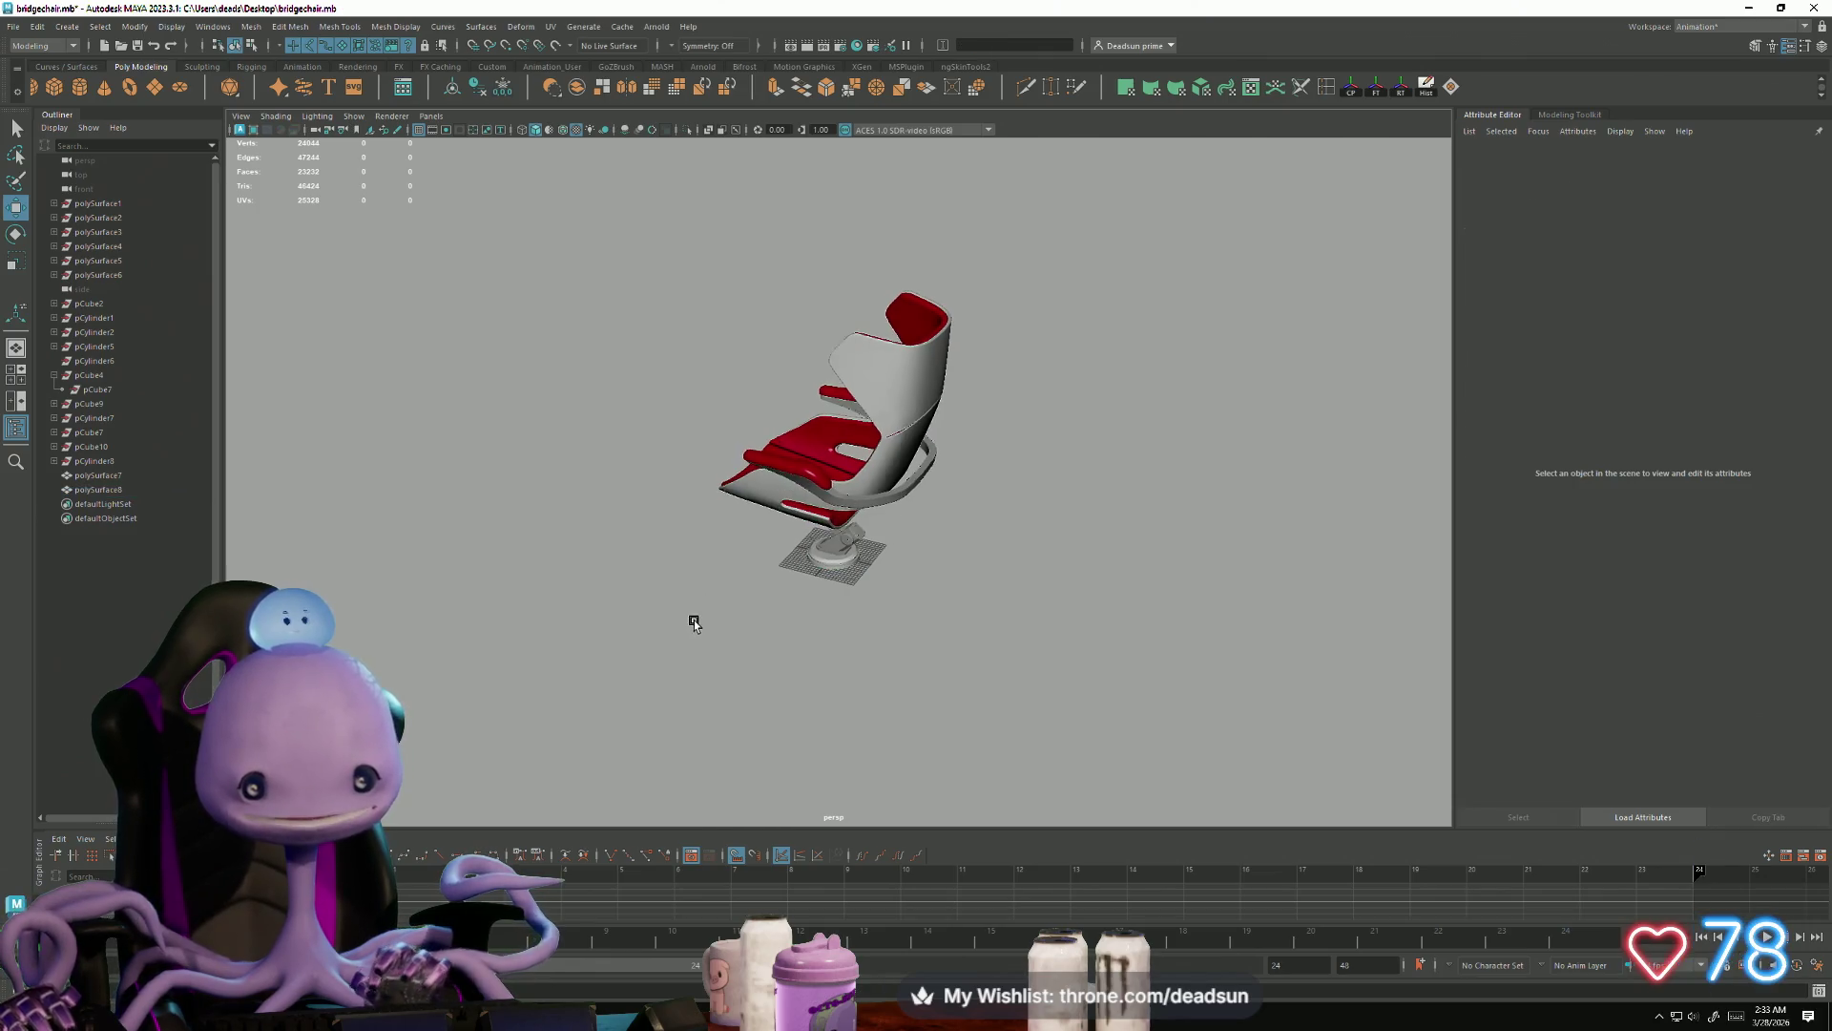
pyautogui.click(847, 522)
pyautogui.moveTo(822, 430); pyautogui.dragTo(724, 618)
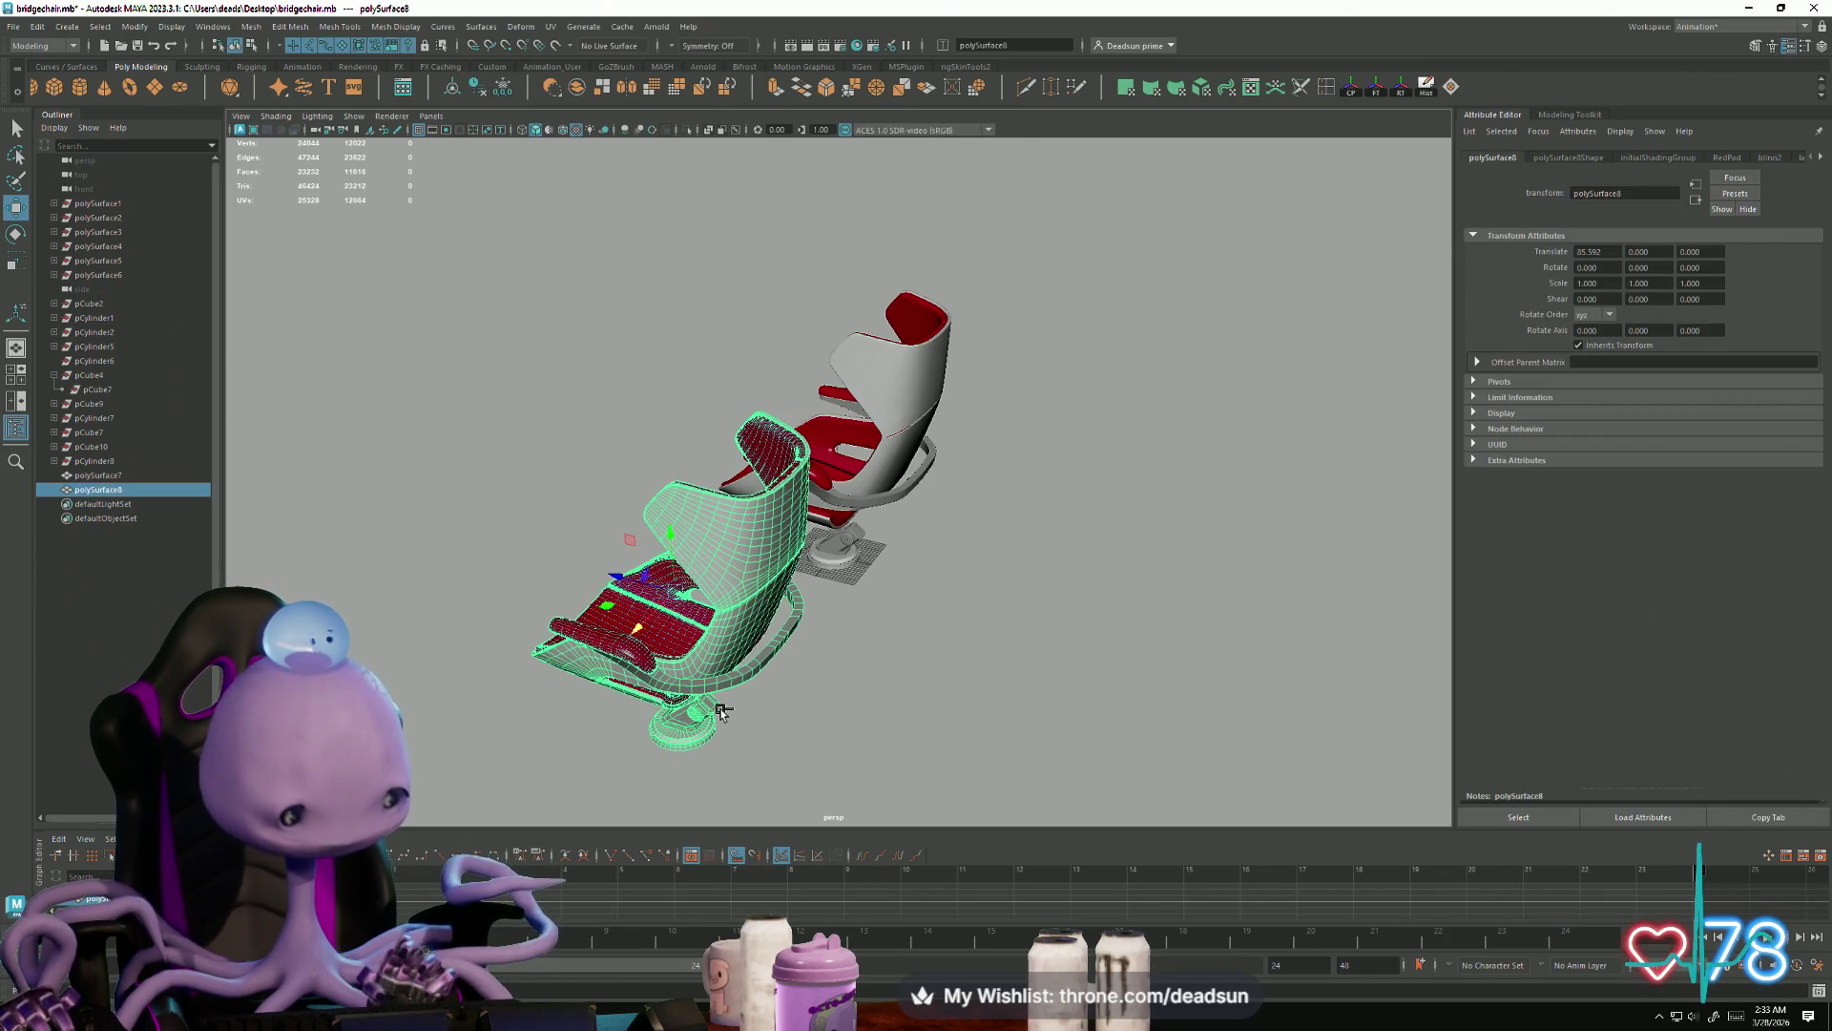
pyautogui.press('Delete')
pyautogui.hotkey('alt', 'Tab')
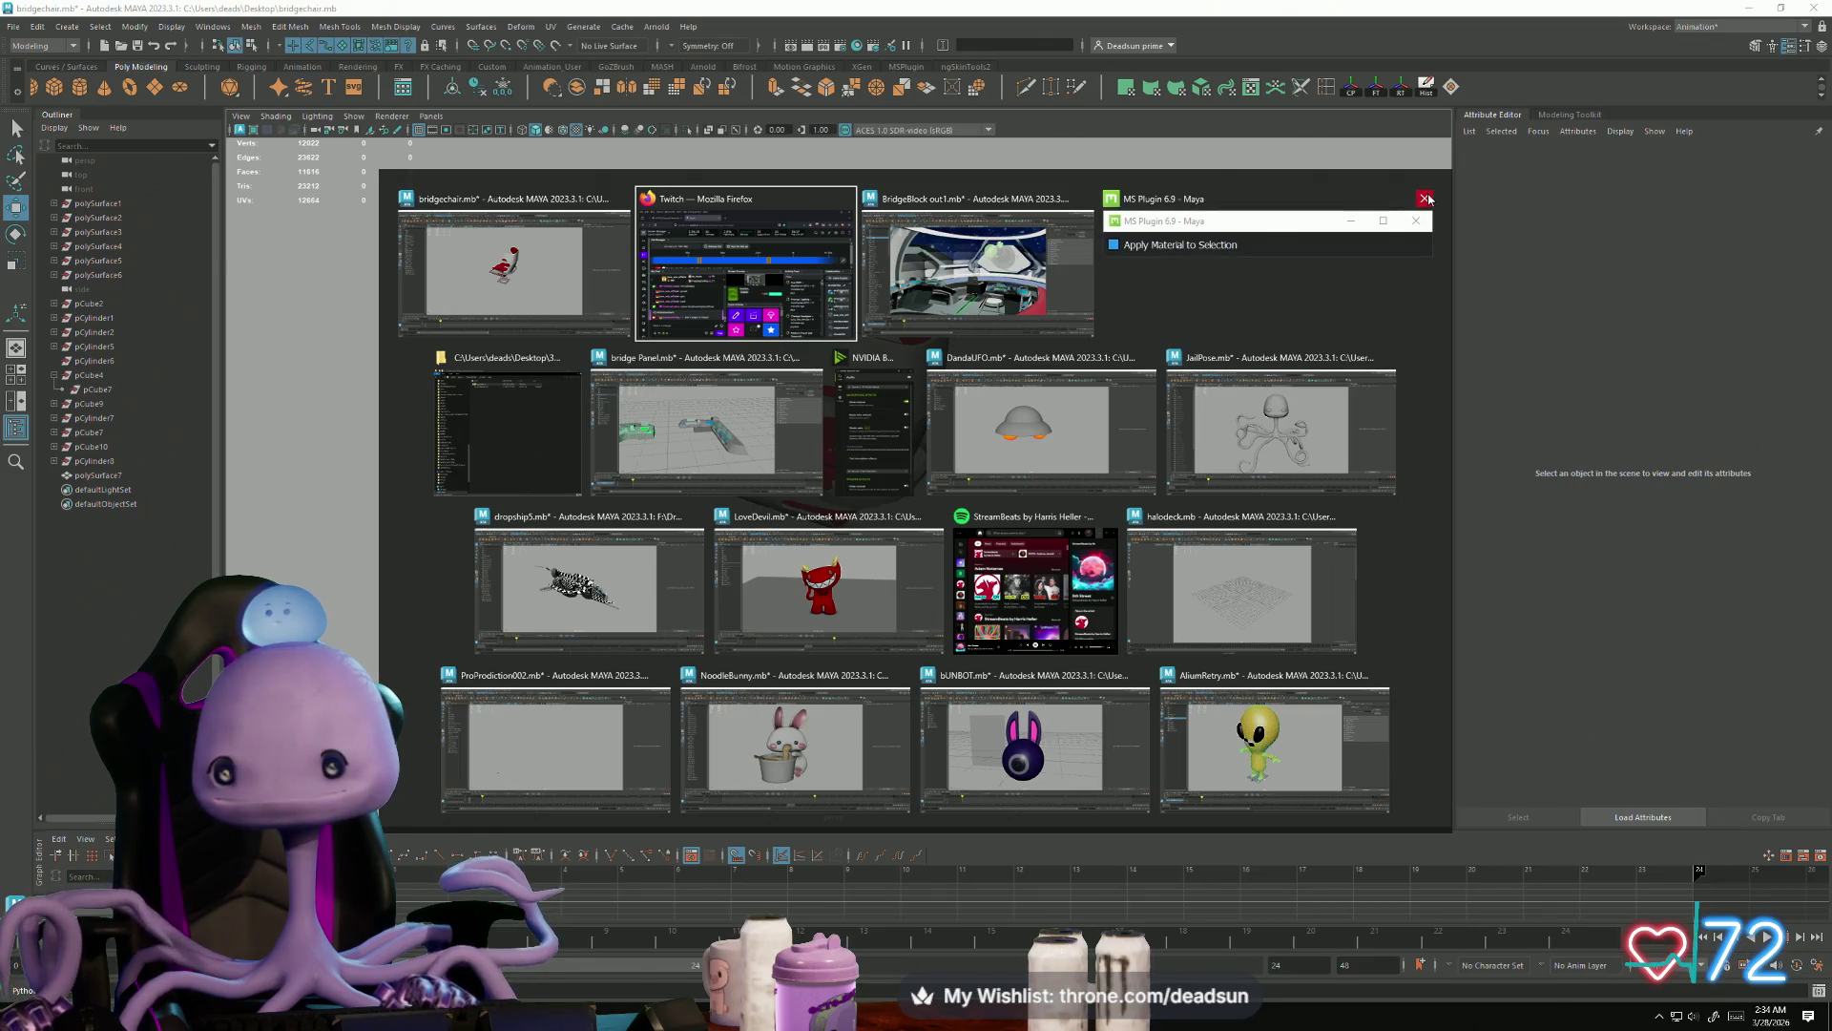
# Step: Close the MS Plugin window, bring up BridgeBlock out1, and select the chair group group4
pyautogui.click(1425, 198)
pyautogui.click(1157, 312)
pyautogui.press('a')
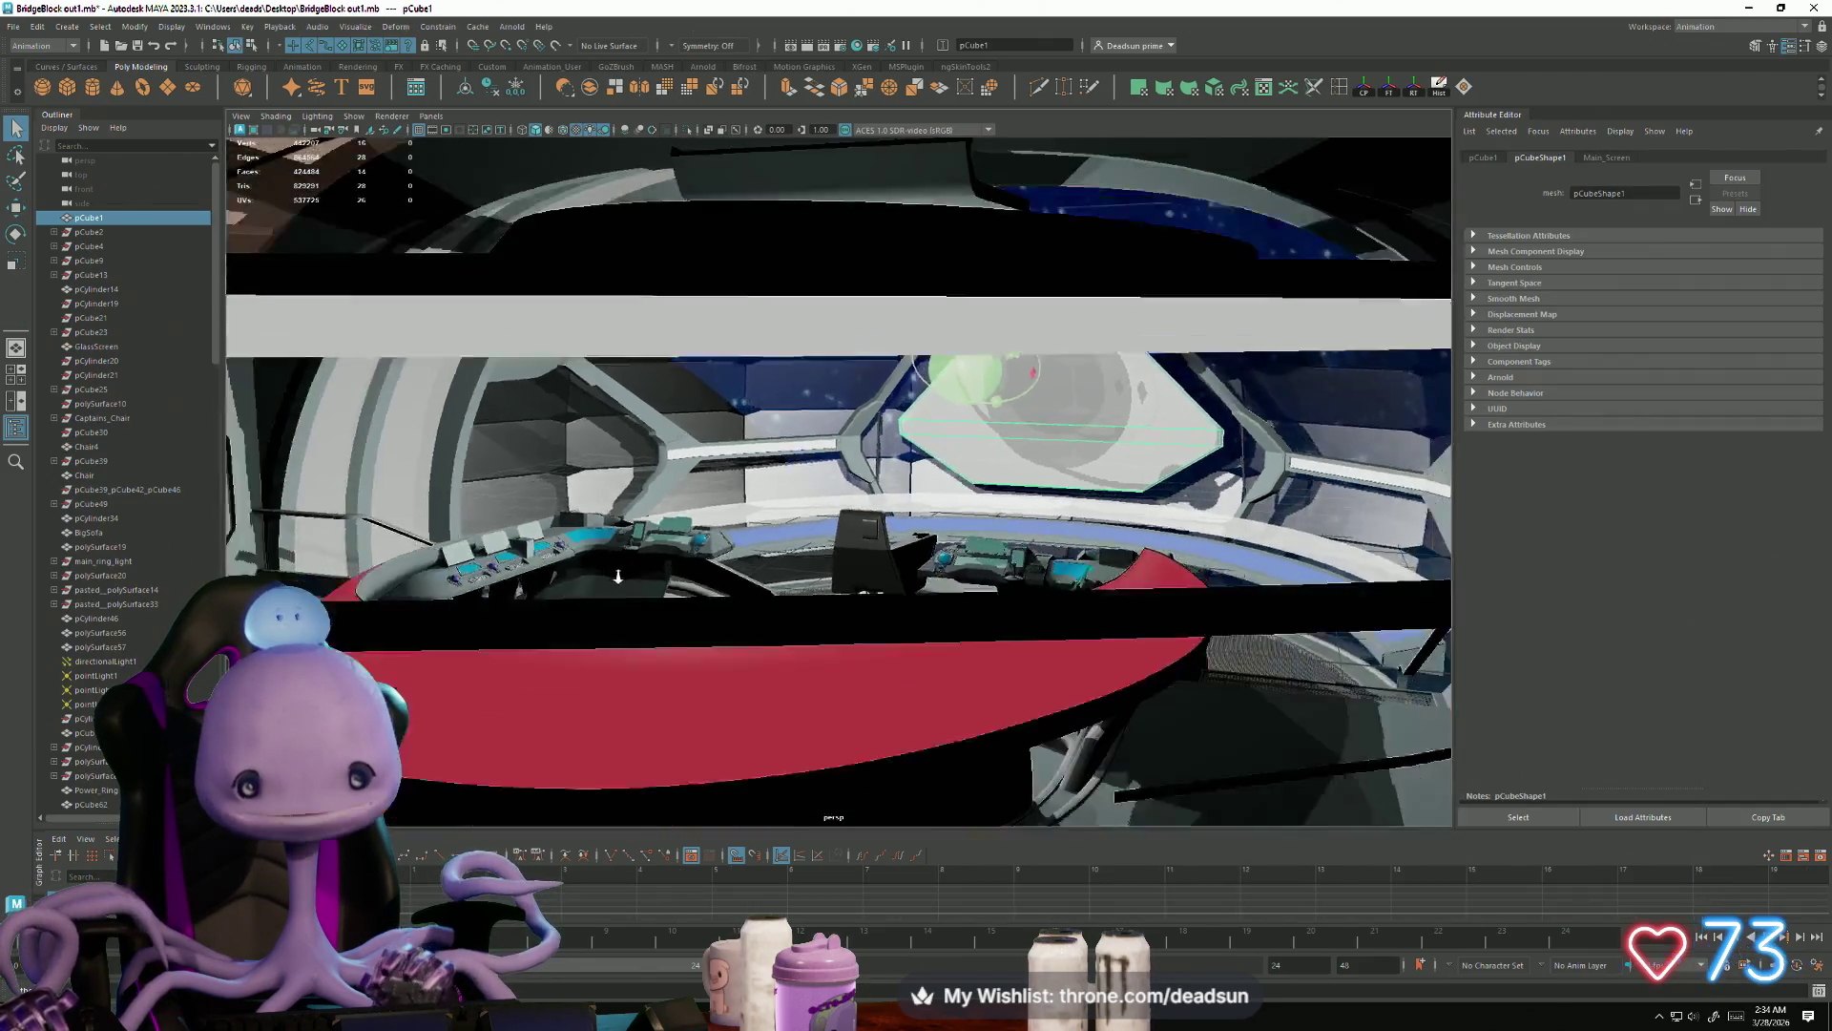
pyautogui.click(556, 570)
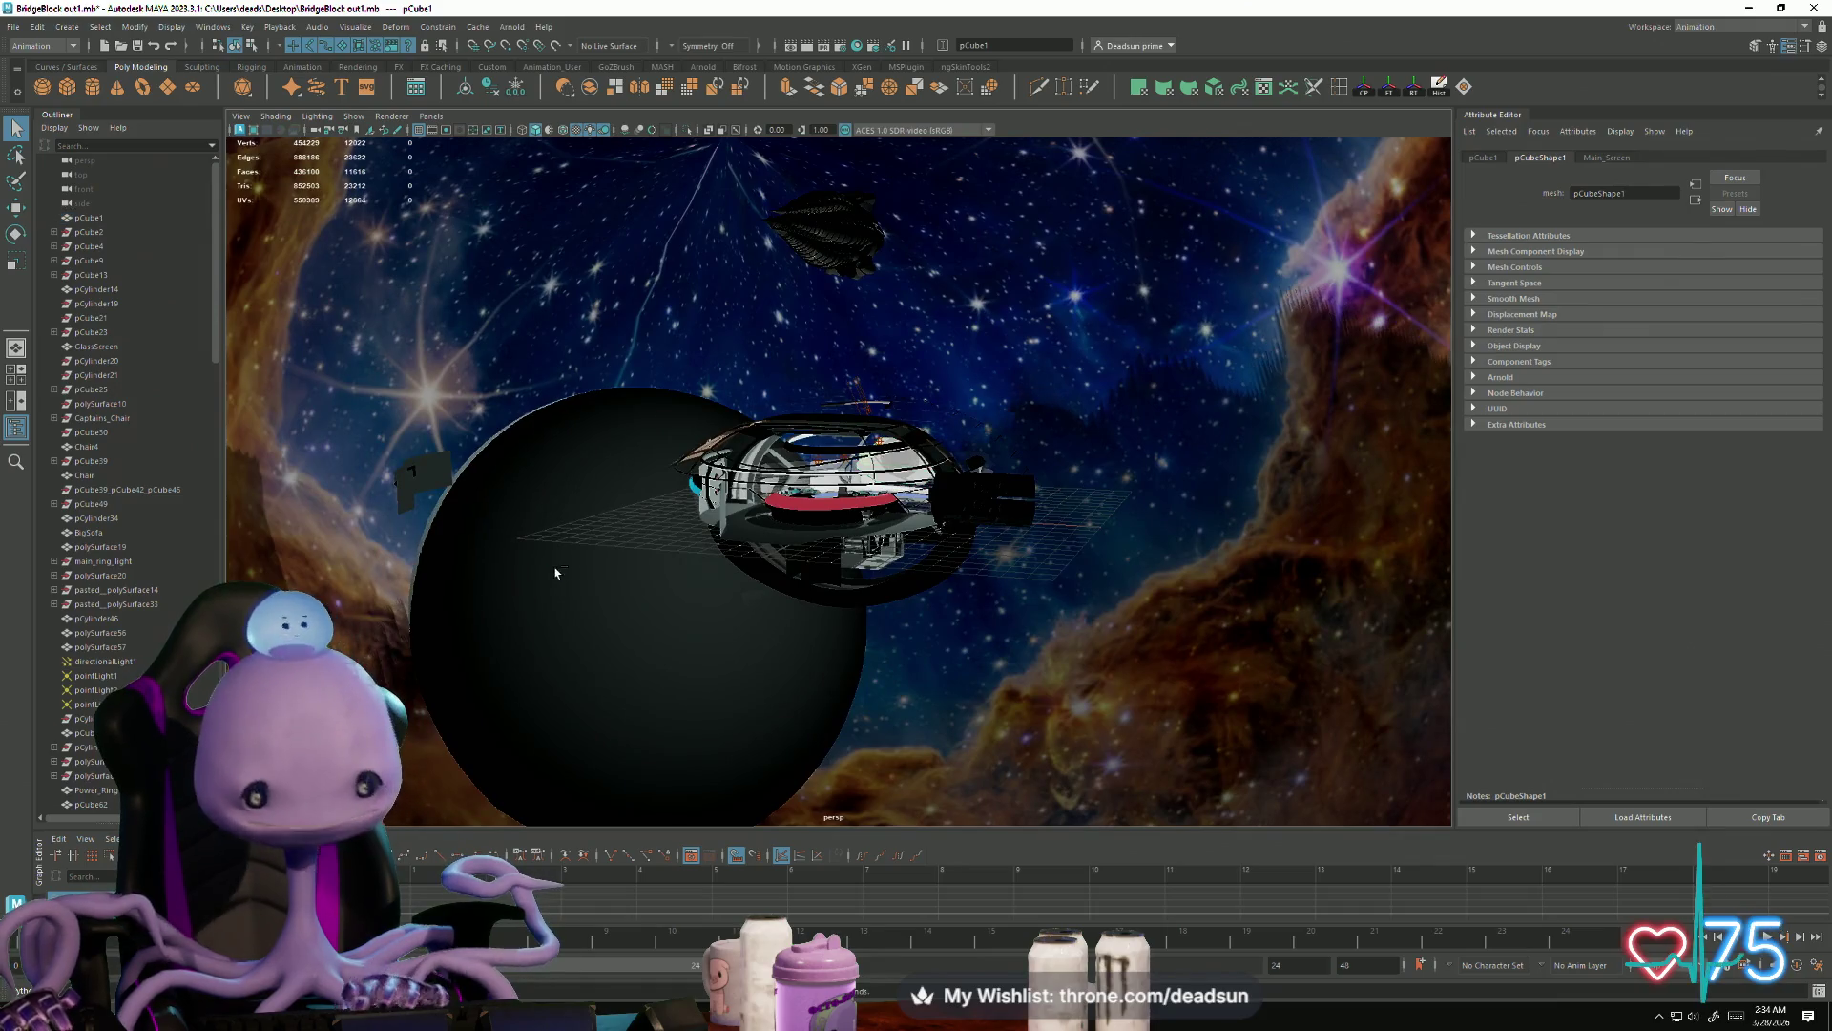
pyautogui.press('f')
# Step: Shrink group4, lower it into the bridge interior, and scale it down further to about 0.014
pyautogui.moveTo(681, 405)
pyautogui.mouseDown()
pyautogui.moveTo(620, 410)
pyautogui.moveTo(703, 442)
pyautogui.moveTo(736, 495)
pyautogui.mouseUp()
pyautogui.keyDown('alt'); pyautogui.moveTo(736, 495); pyautogui.dragTo(1072, 634, button='right'); pyautogui.keyUp('alt')
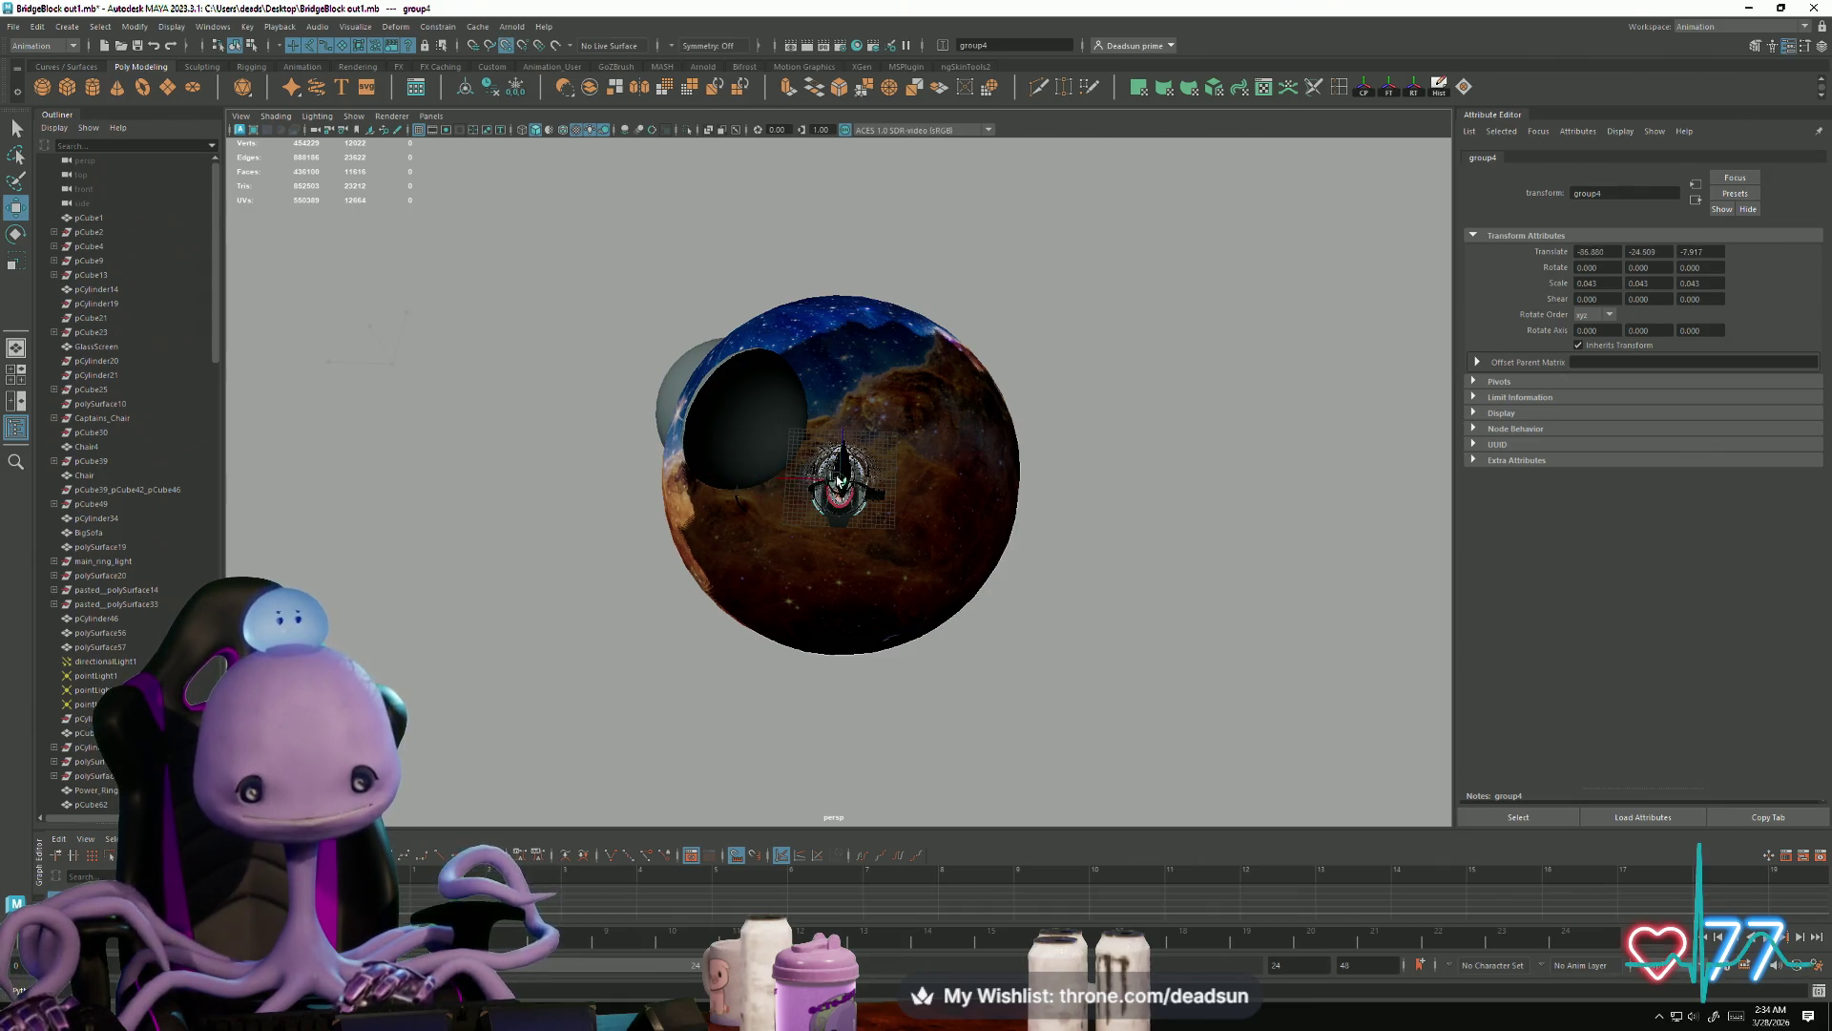
pyautogui.press('f')
pyautogui.keyDown('alt'); pyautogui.moveTo(747, 571); pyautogui.dragTo(788, 504); pyautogui.keyUp('alt')
pyautogui.moveTo(788, 504)
pyautogui.keyDown('alt'); pyautogui.mouseDown(button='middle')
pyautogui.moveTo(888, 287)
pyautogui.moveTo(990, 148)
pyautogui.mouseUp(button='middle'); pyautogui.keyUp('alt')
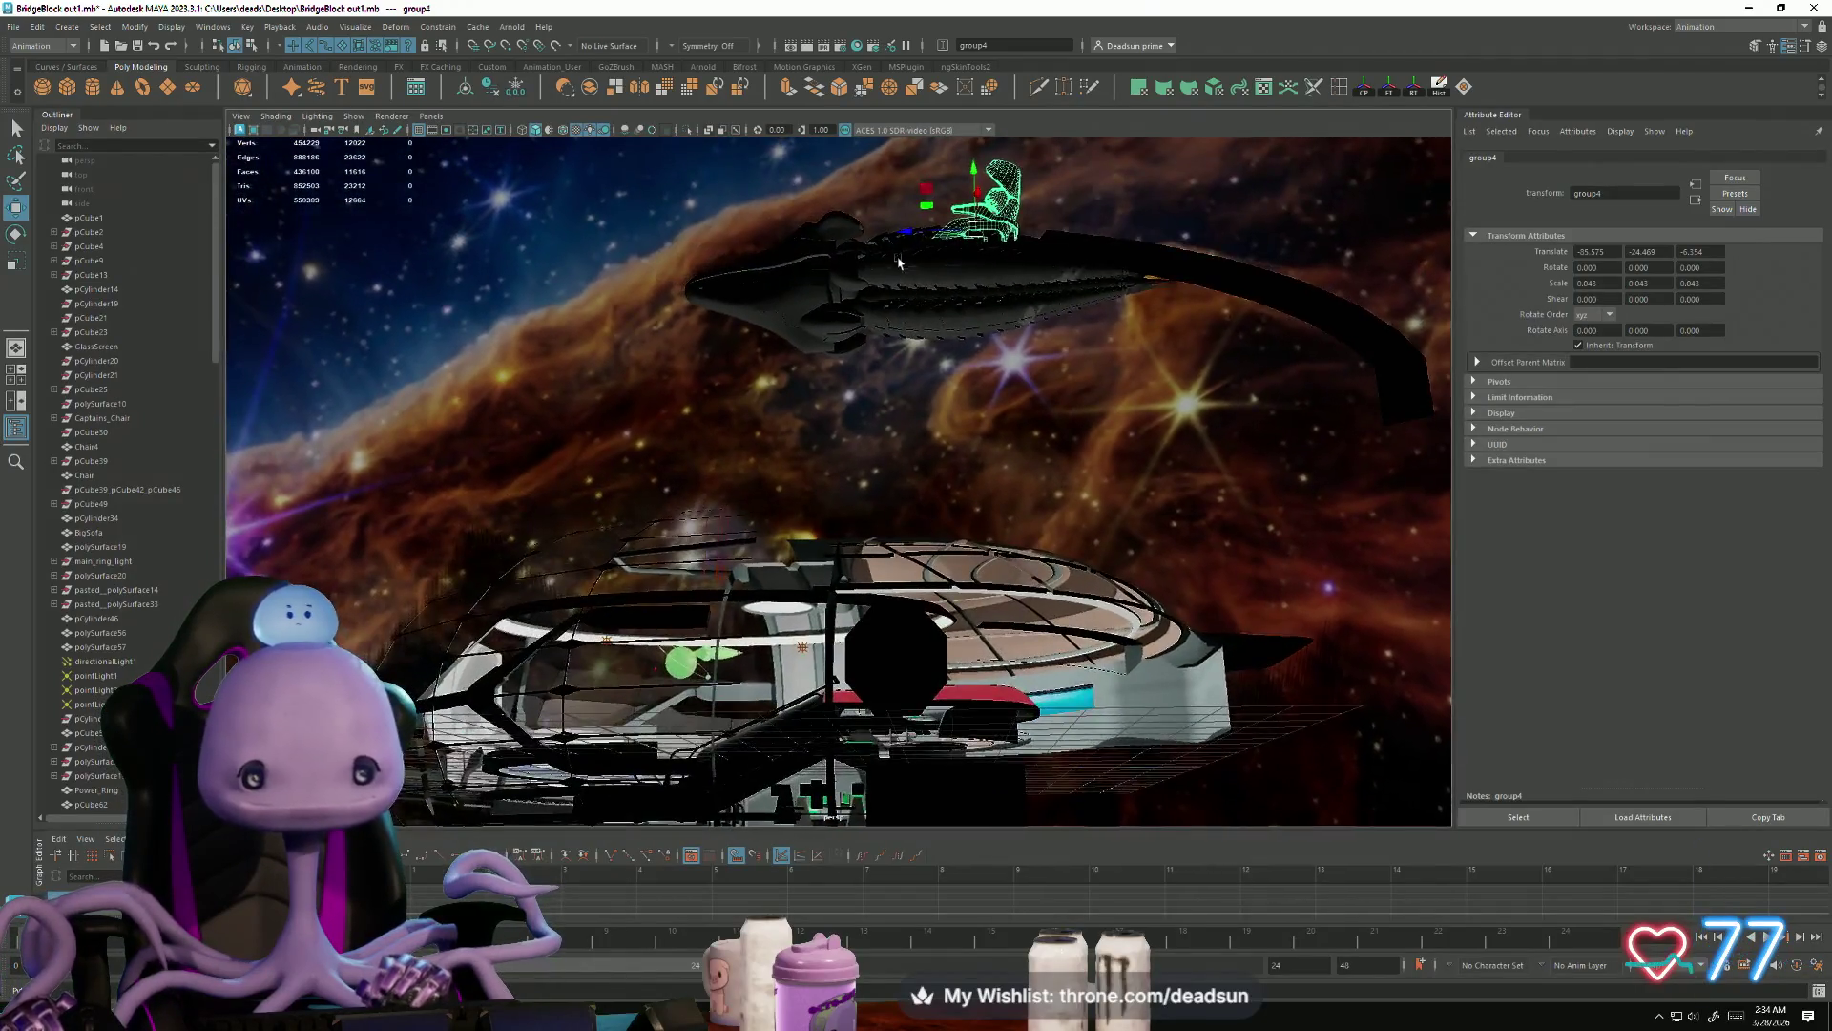
pyautogui.moveTo(992, 191)
pyautogui.mouseDown()
pyautogui.moveTo(994, 665)
pyautogui.moveTo(835, 622)
pyautogui.mouseUp()
pyautogui.press('f')
pyautogui.moveTo(840, 485)
pyautogui.mouseDown()
pyautogui.moveTo(722, 513)
pyautogui.moveTo(508, 508)
pyautogui.moveTo(752, 638)
pyautogui.moveTo(1070, 564)
pyautogui.moveTo(930, 503)
pyautogui.moveTo(601, 517)
pyautogui.moveTo(954, 532)
pyautogui.moveTo(979, 444)
pyautogui.moveTo(949, 456)
pyautogui.moveTo(944, 504)
pyautogui.mouseUp()
# Step: Enlarge the chair group slightly and move it to the right-hand bridge console
pyautogui.press('w')
pyautogui.press('f')
pyautogui.press('w')
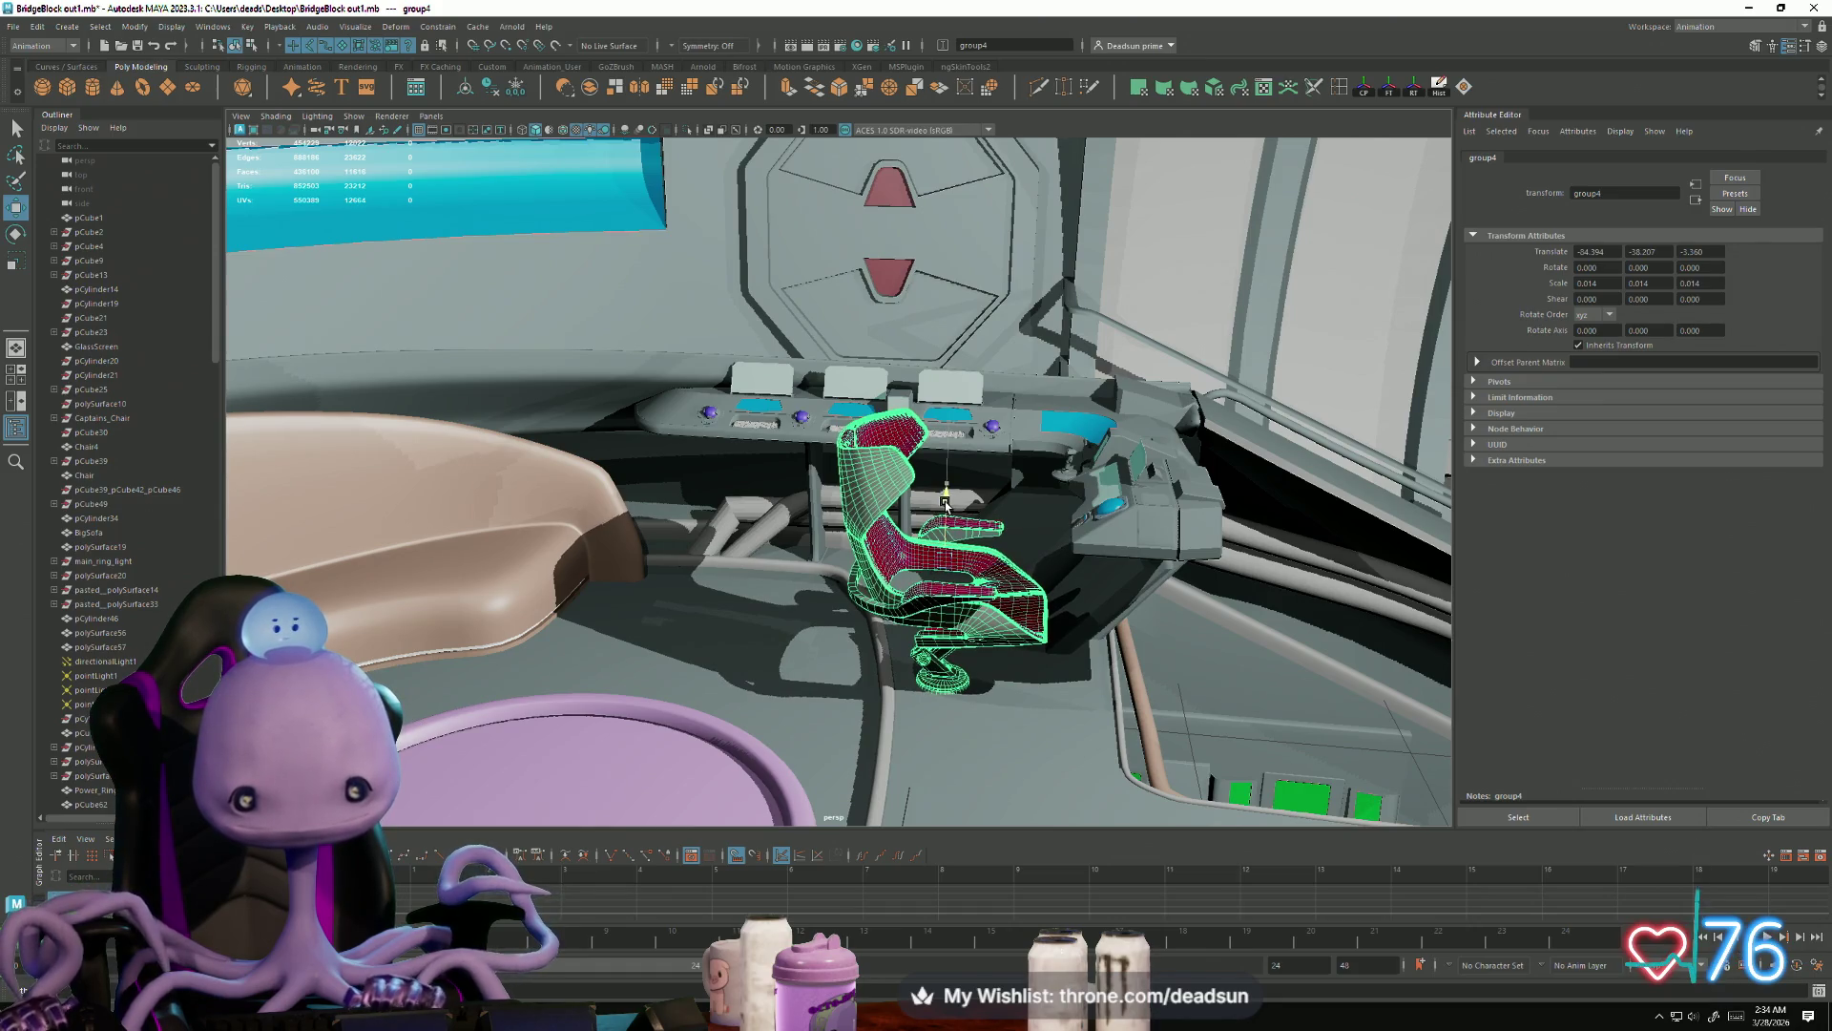
pyautogui.moveTo(994, 627)
pyautogui.keyDown('alt'); pyautogui.mouseDown()
pyautogui.moveTo(1157, 655)
pyautogui.moveTo(778, 583)
pyautogui.mouseUp(); pyautogui.keyUp('alt')
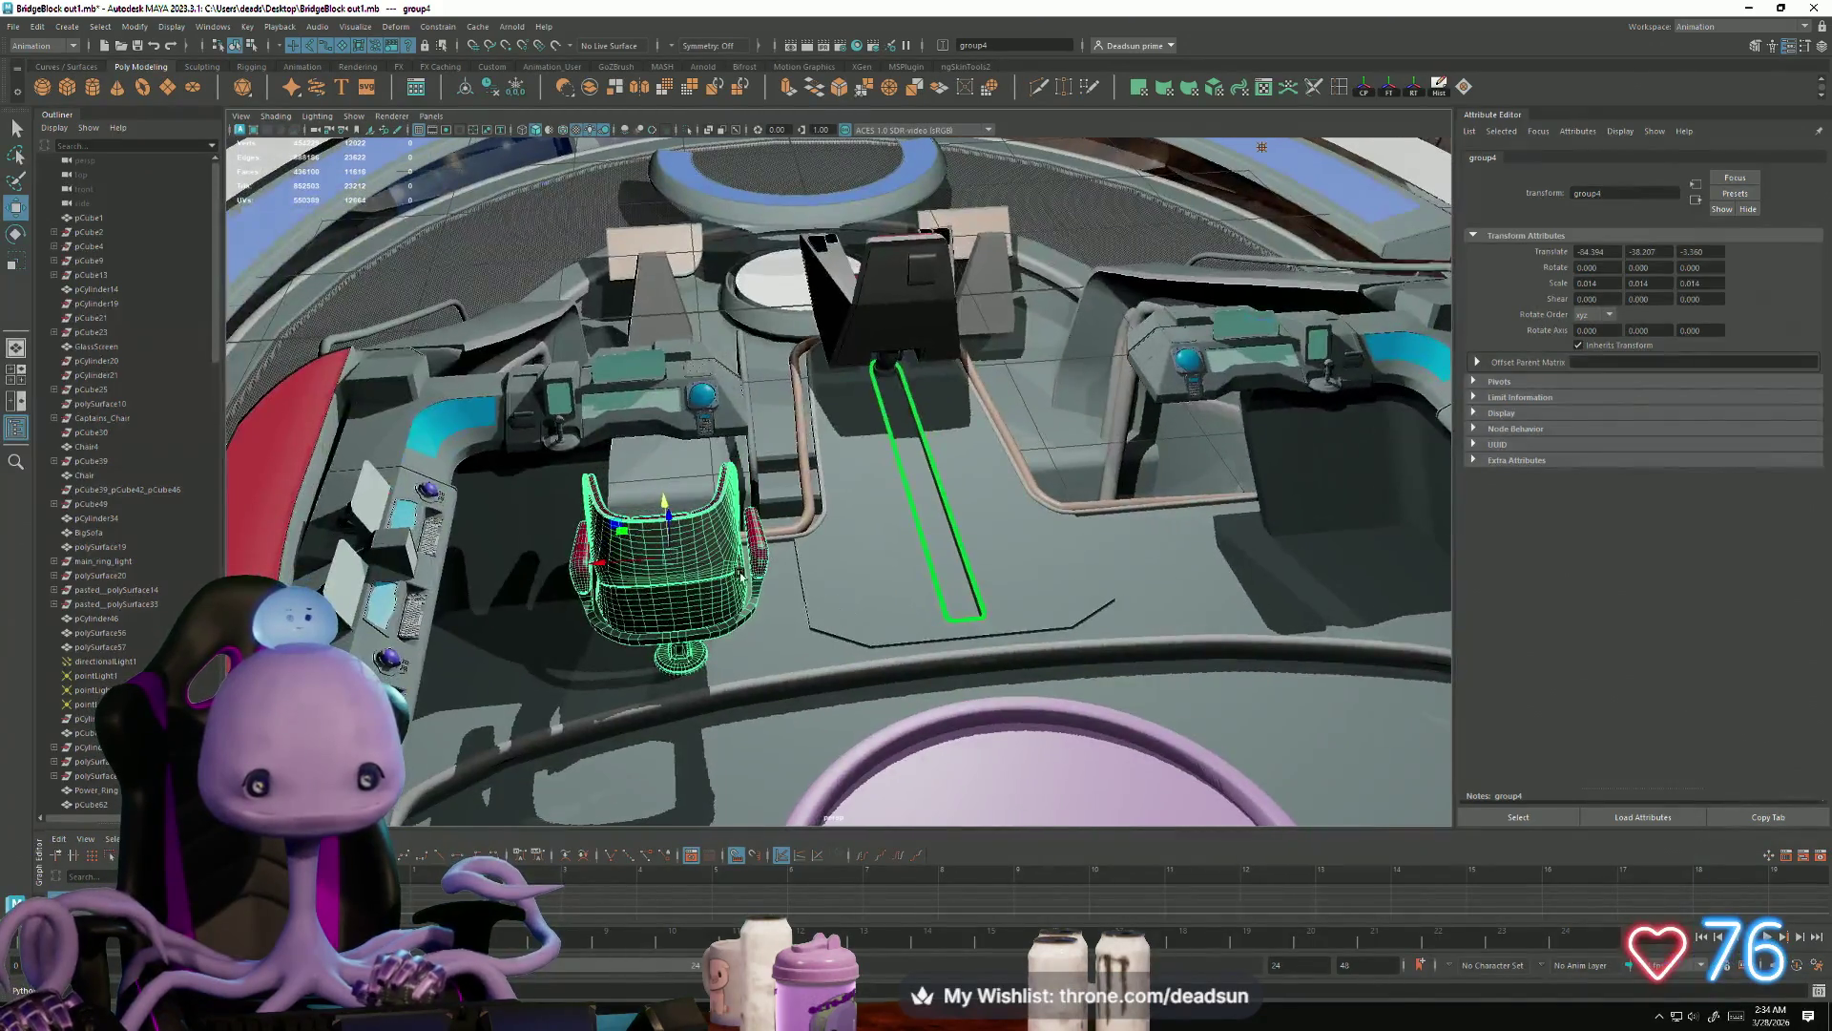
pyautogui.moveTo(601, 563); pyautogui.dragTo(564, 564)
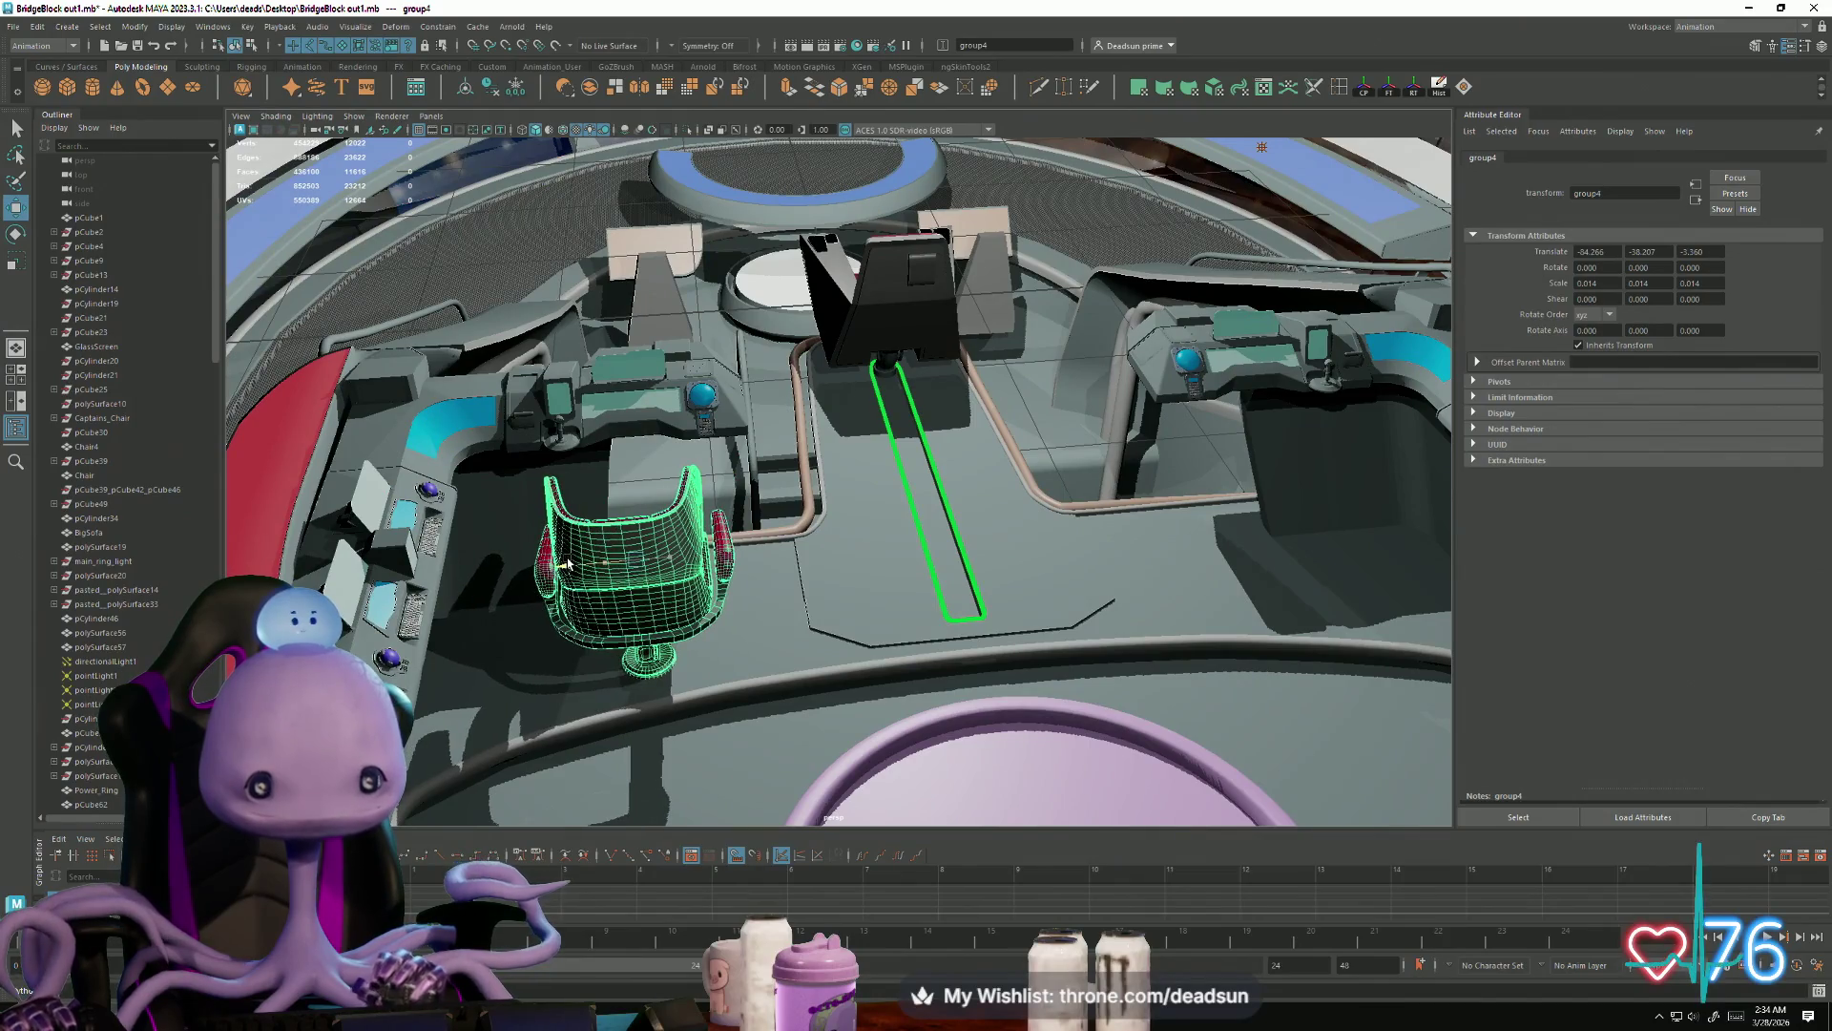
pyautogui.keyDown('alt'); pyautogui.moveTo(565, 564); pyautogui.dragTo(722, 587, button='middle'); pyautogui.keyUp('alt')
pyautogui.moveTo(723, 587)
pyautogui.keyDown('alt'); pyautogui.mouseDown()
pyautogui.moveTo(649, 563)
pyautogui.moveTo(602, 592)
pyautogui.moveTo(630, 611)
pyautogui.moveTo(604, 594)
pyautogui.mouseUp(); pyautogui.keyUp('alt')
pyautogui.moveTo(979, 604)
pyautogui.mouseDown()
pyautogui.moveTo(1063, 672)
pyautogui.moveTo(627, 704)
pyautogui.moveTo(546, 656)
pyautogui.moveTo(570, 625)
pyautogui.moveTo(845, 669)
pyautogui.mouseUp()
pyautogui.moveTo(501, 626)
pyautogui.mouseDown()
pyautogui.moveTo(983, 631)
pyautogui.moveTo(784, 681)
pyautogui.mouseUp()
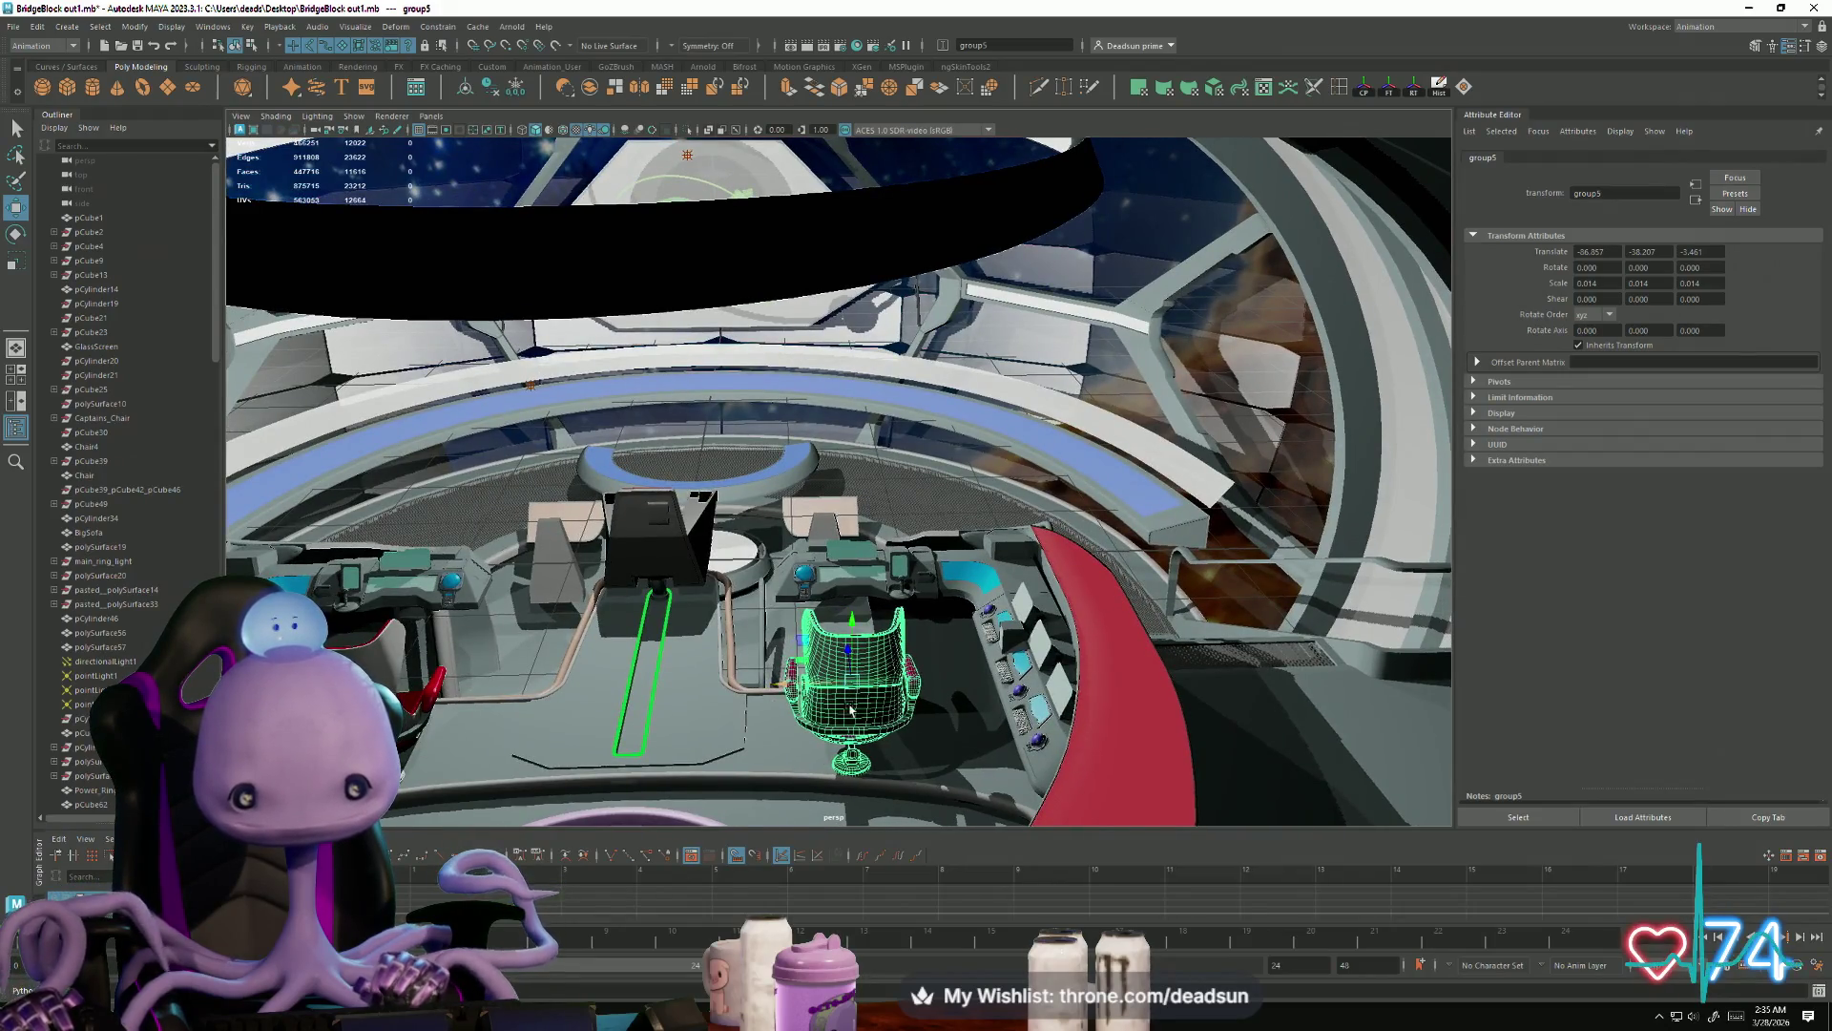
pyautogui.scroll(-10, 855, 709)
pyautogui.scroll(10, 1414, 830)
pyautogui.moveTo(572, 458)
pyautogui.keyDown('alt'); pyautogui.mouseDown()
pyautogui.moveTo(511, 542)
pyautogui.moveTo(492, 366)
pyautogui.moveTo(768, 608)
pyautogui.moveTo(667, 616)
pyautogui.moveTo(659, 584)
pyautogui.mouseUp(); pyautogui.keyUp('alt')
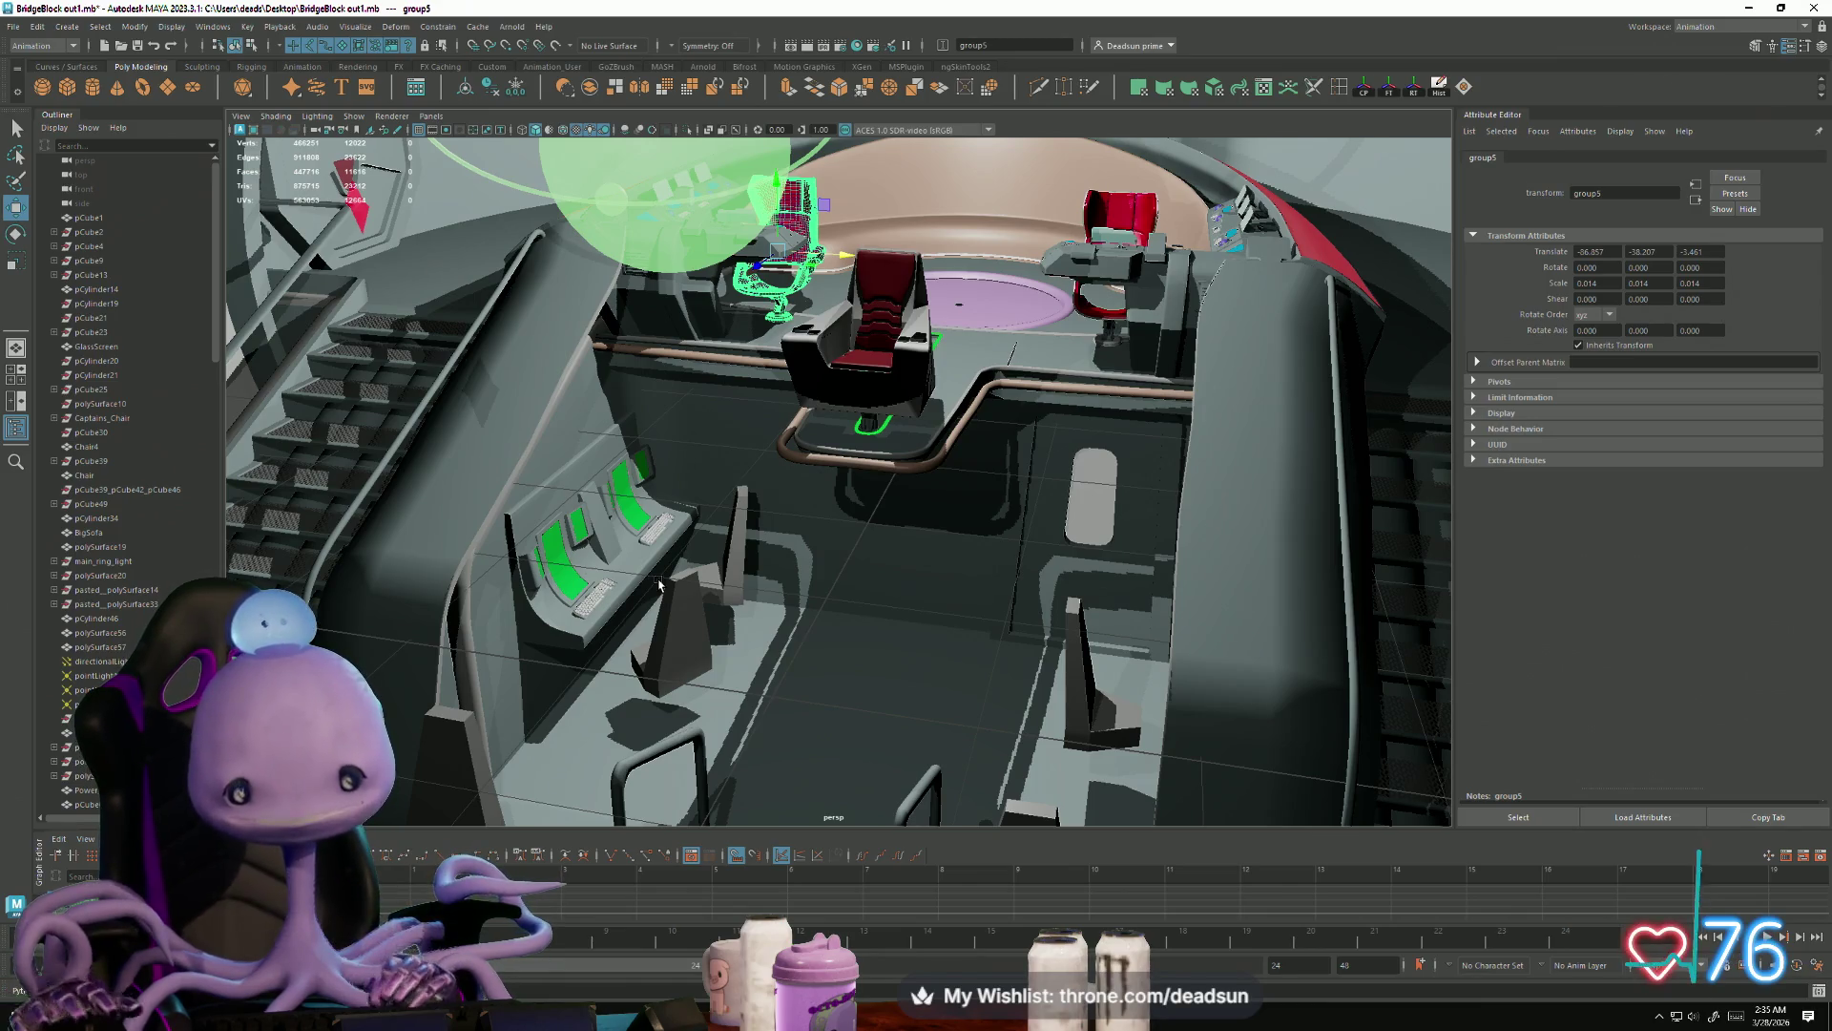
# Step: Delete the old pedestal seat Chair6
pyautogui.click(691, 608)
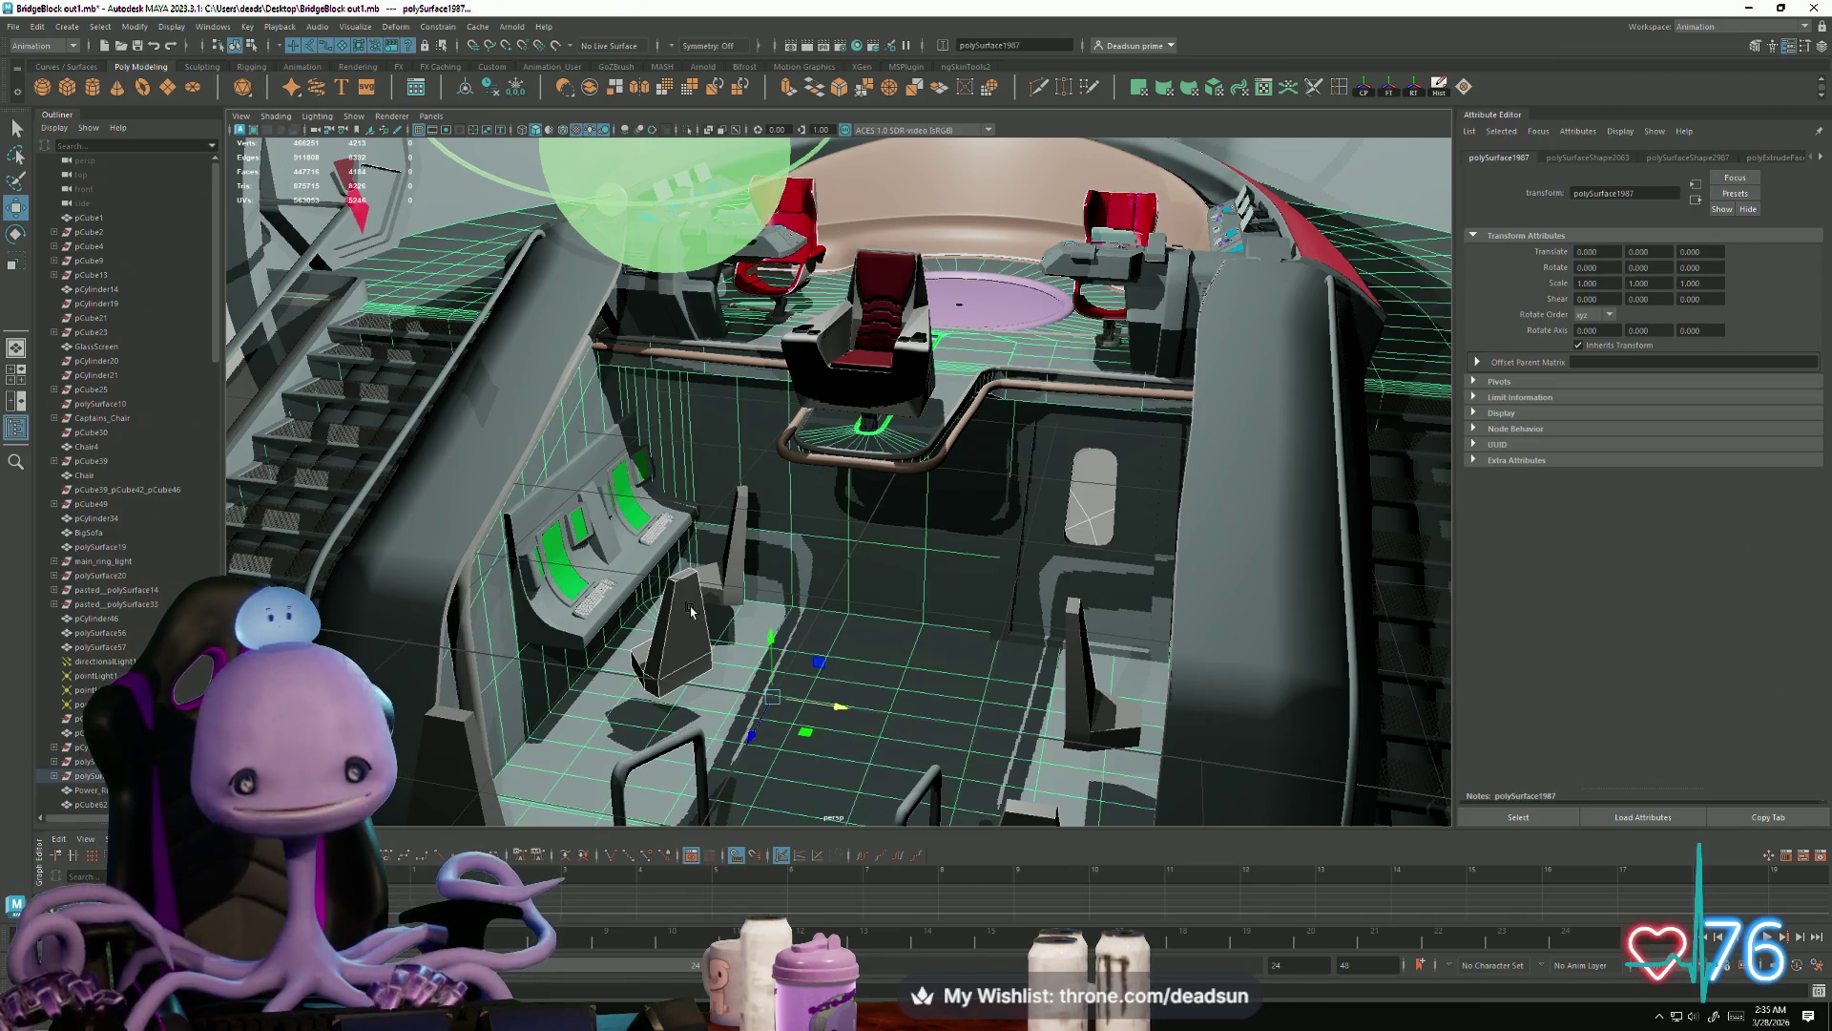
pyautogui.click(650, 649)
pyautogui.press('Delete')
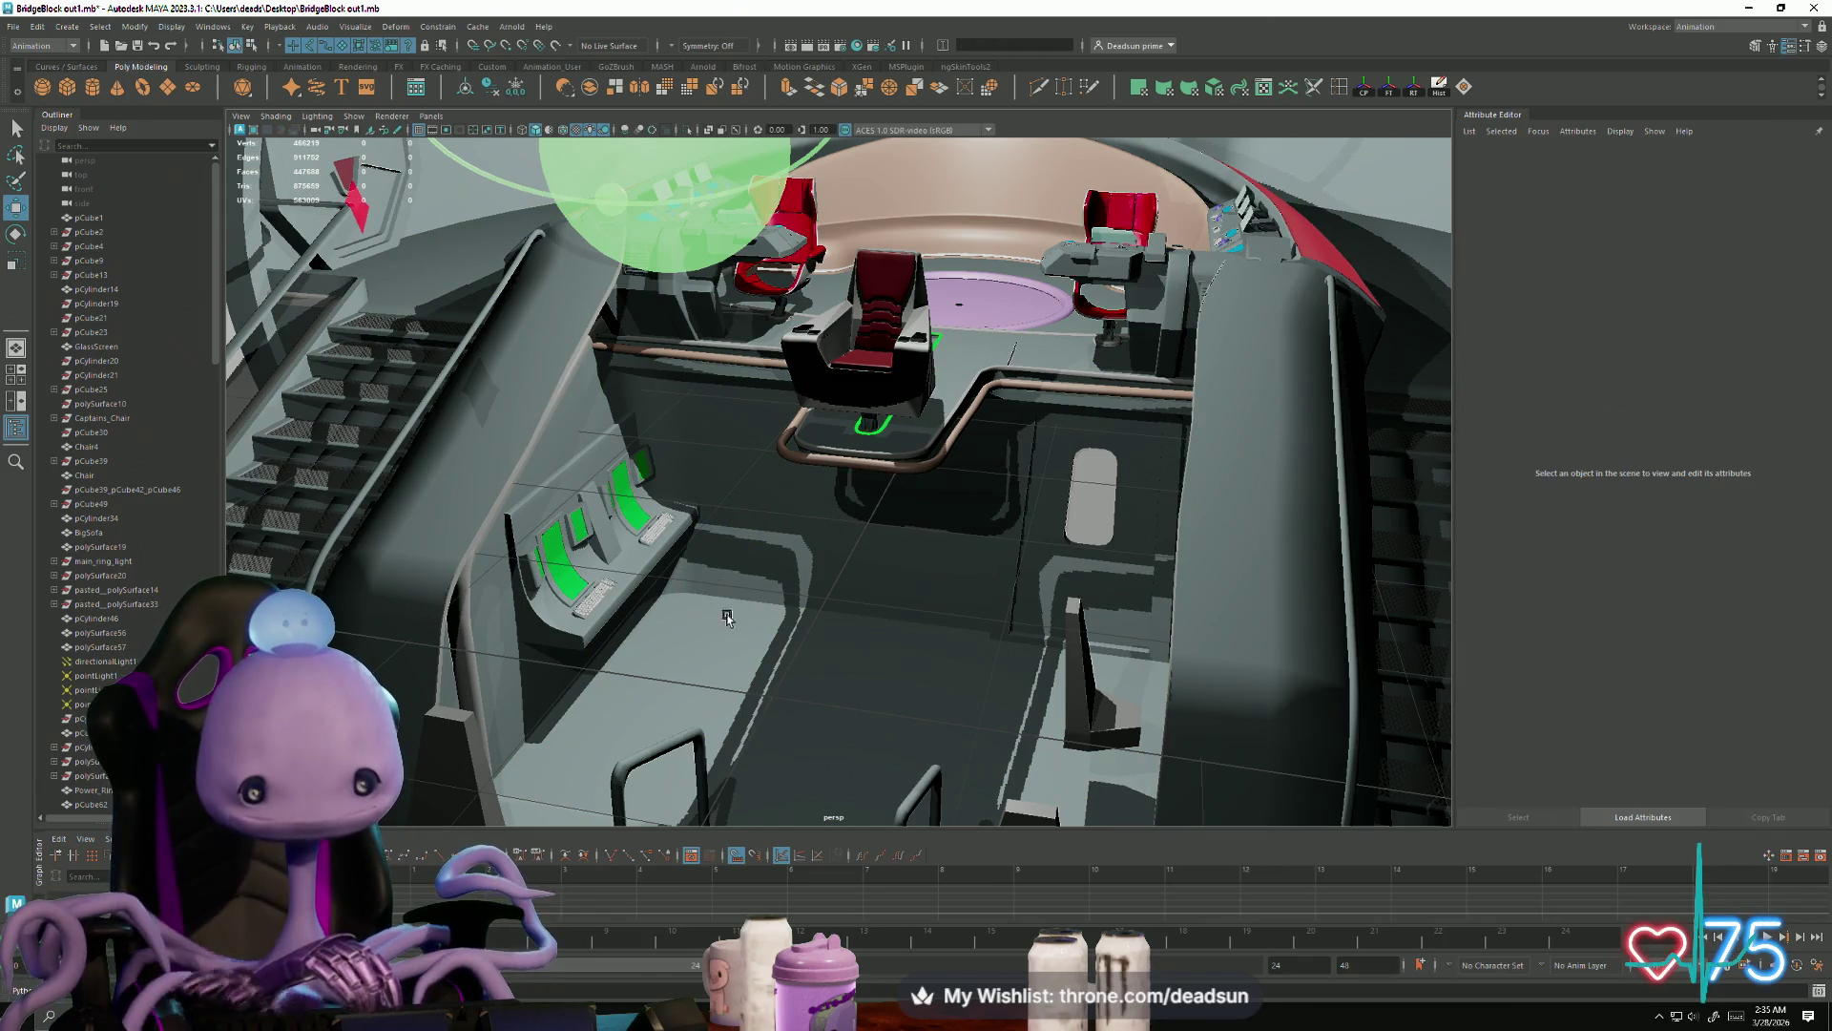
# Step: Move the pasted red chair onto the floor in front of the green consoles
pyautogui.click(808, 225)
pyautogui.keyDown('alt'); pyautogui.moveTo(808, 226); pyautogui.dragTo(817, 584); pyautogui.keyUp('alt')
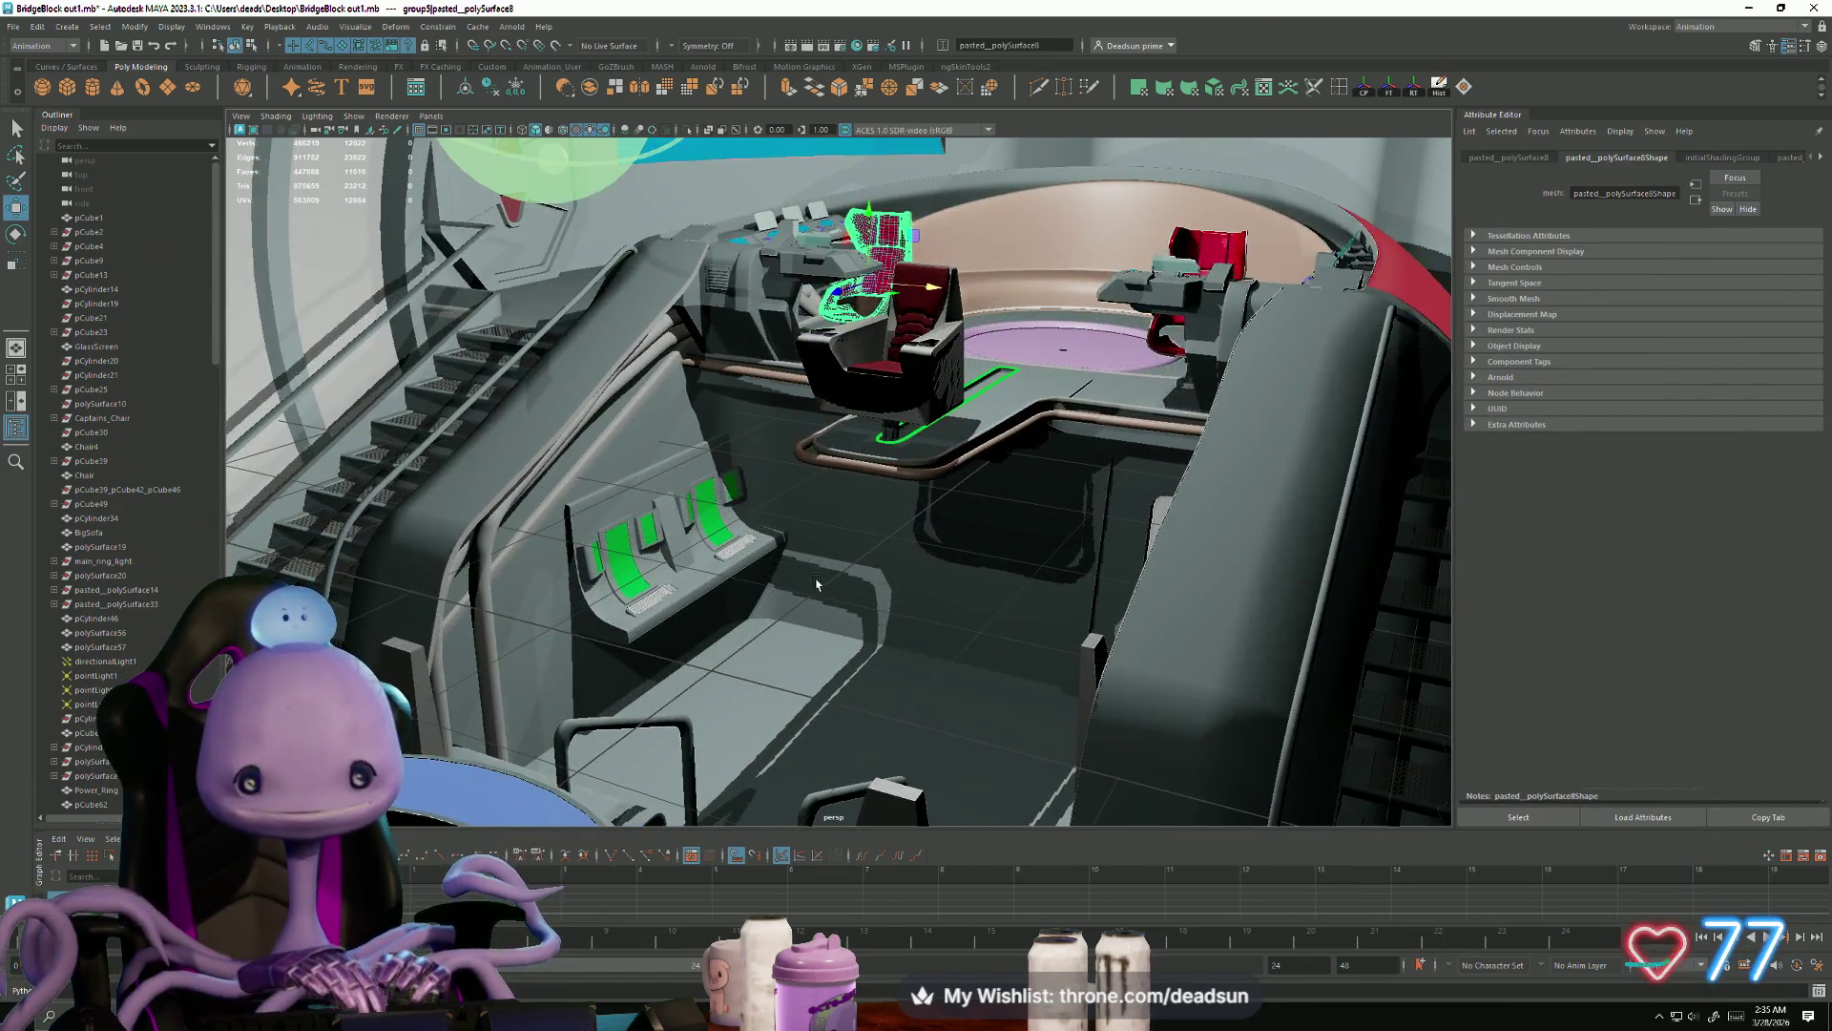
pyautogui.click(905, 372)
pyautogui.moveTo(905, 373)
pyautogui.keyDown('alt'); pyautogui.mouseDown()
pyautogui.moveTo(923, 222)
pyautogui.moveTo(885, 547)
pyautogui.moveTo(866, 558)
pyautogui.mouseUp(); pyautogui.keyUp('alt')
pyautogui.click(904, 243)
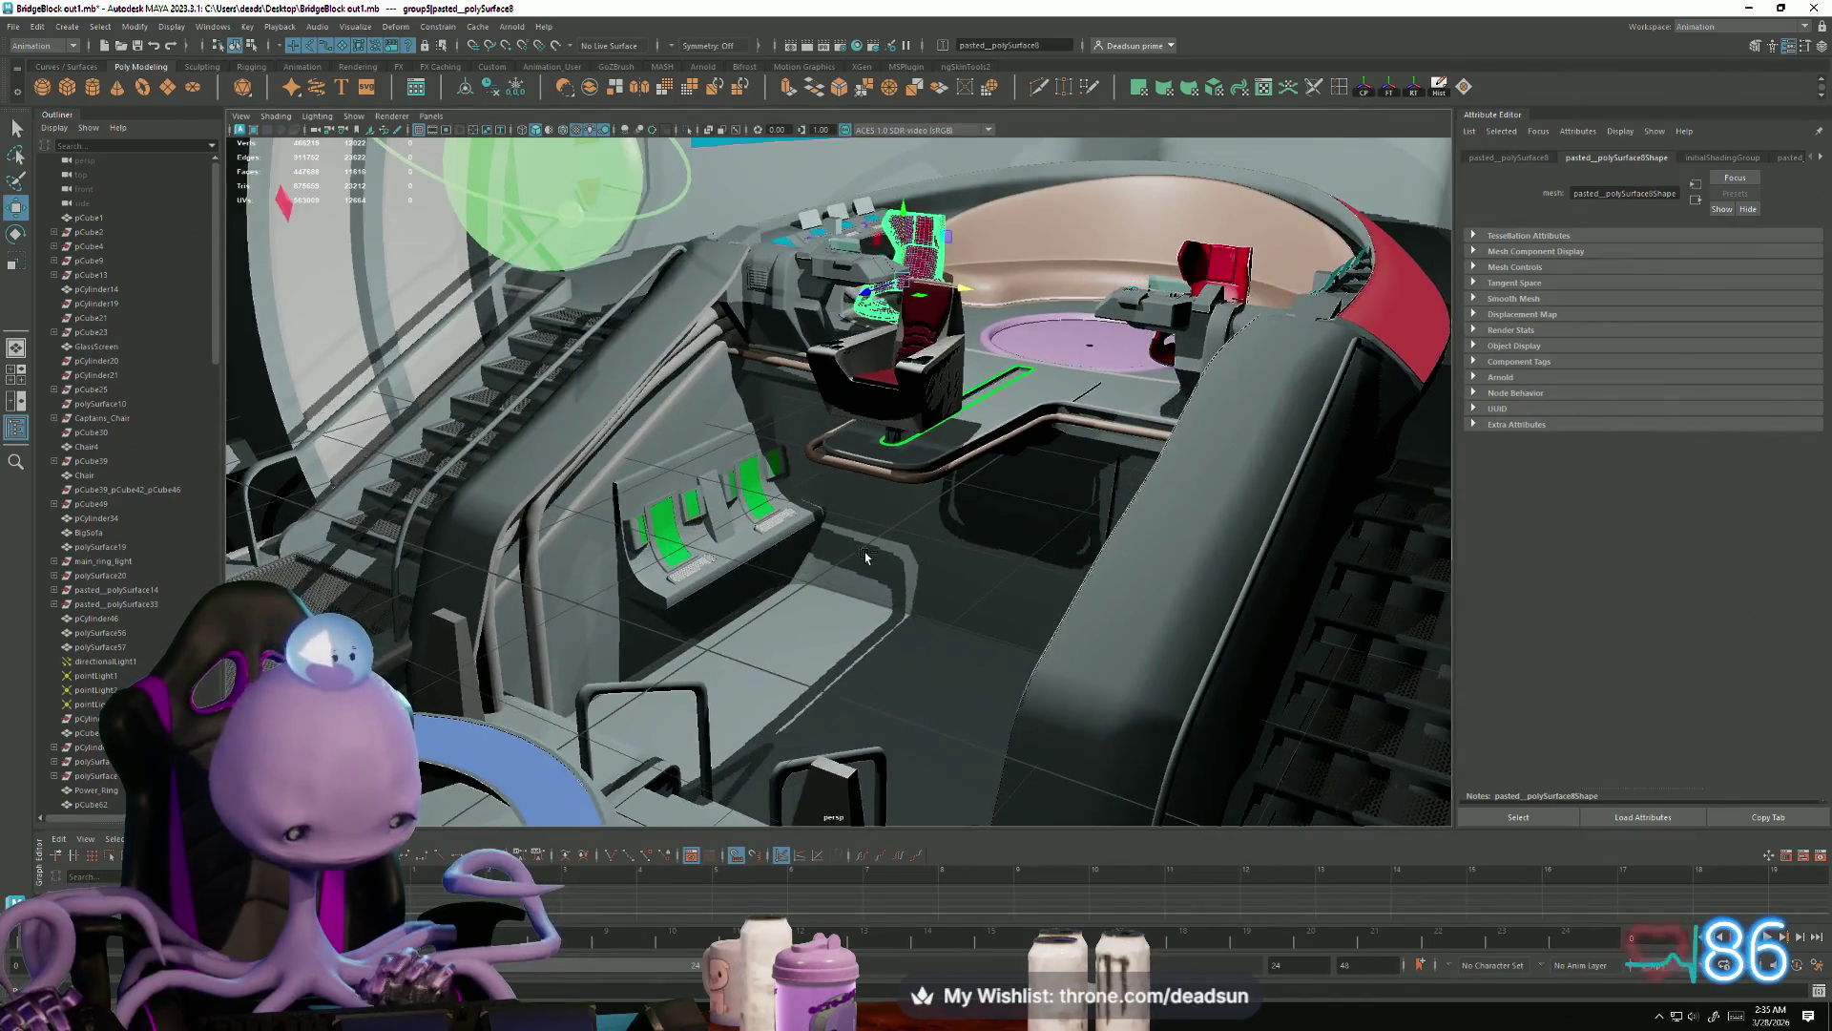
pyautogui.moveTo(864, 304); pyautogui.dragTo(718, 353)
pyautogui.moveTo(765, 254)
pyautogui.mouseDown()
pyautogui.moveTo(725, 496)
pyautogui.moveTo(735, 587)
pyautogui.mouseUp()
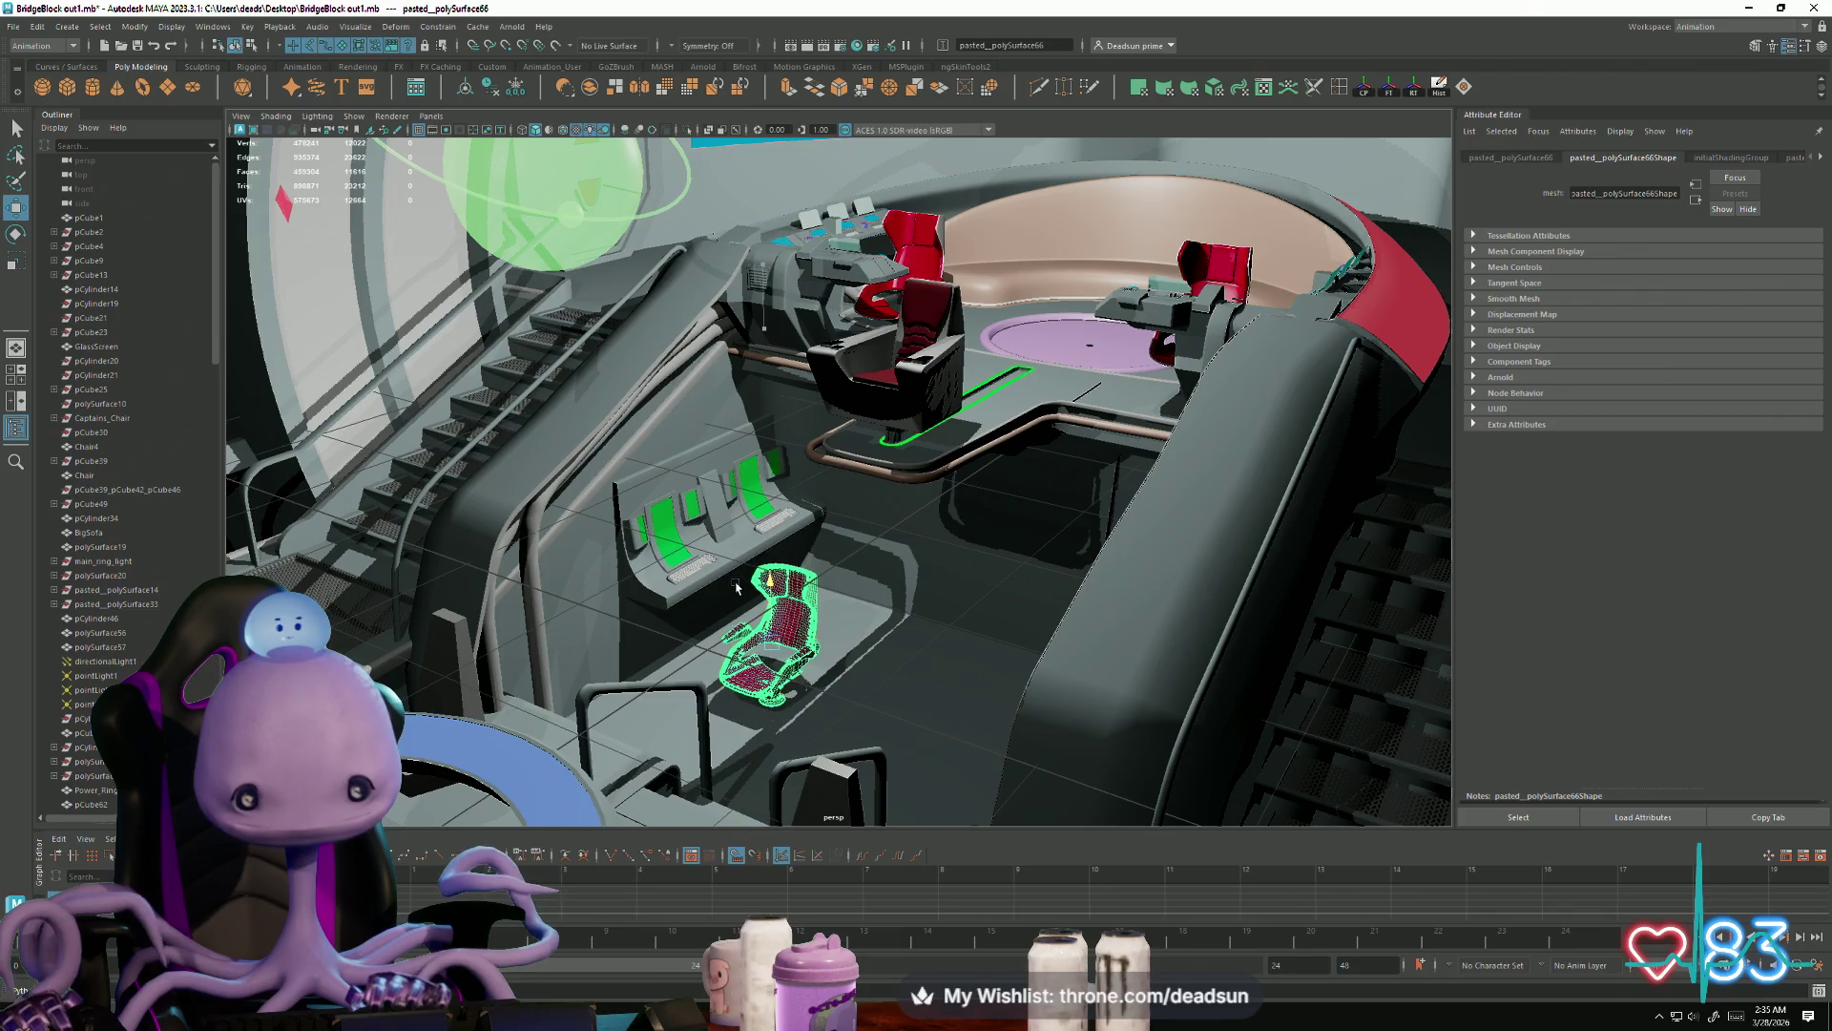
# Step: Rotate the pasted chair to stand upright and slide it up and right across the floor
pyautogui.press('f')
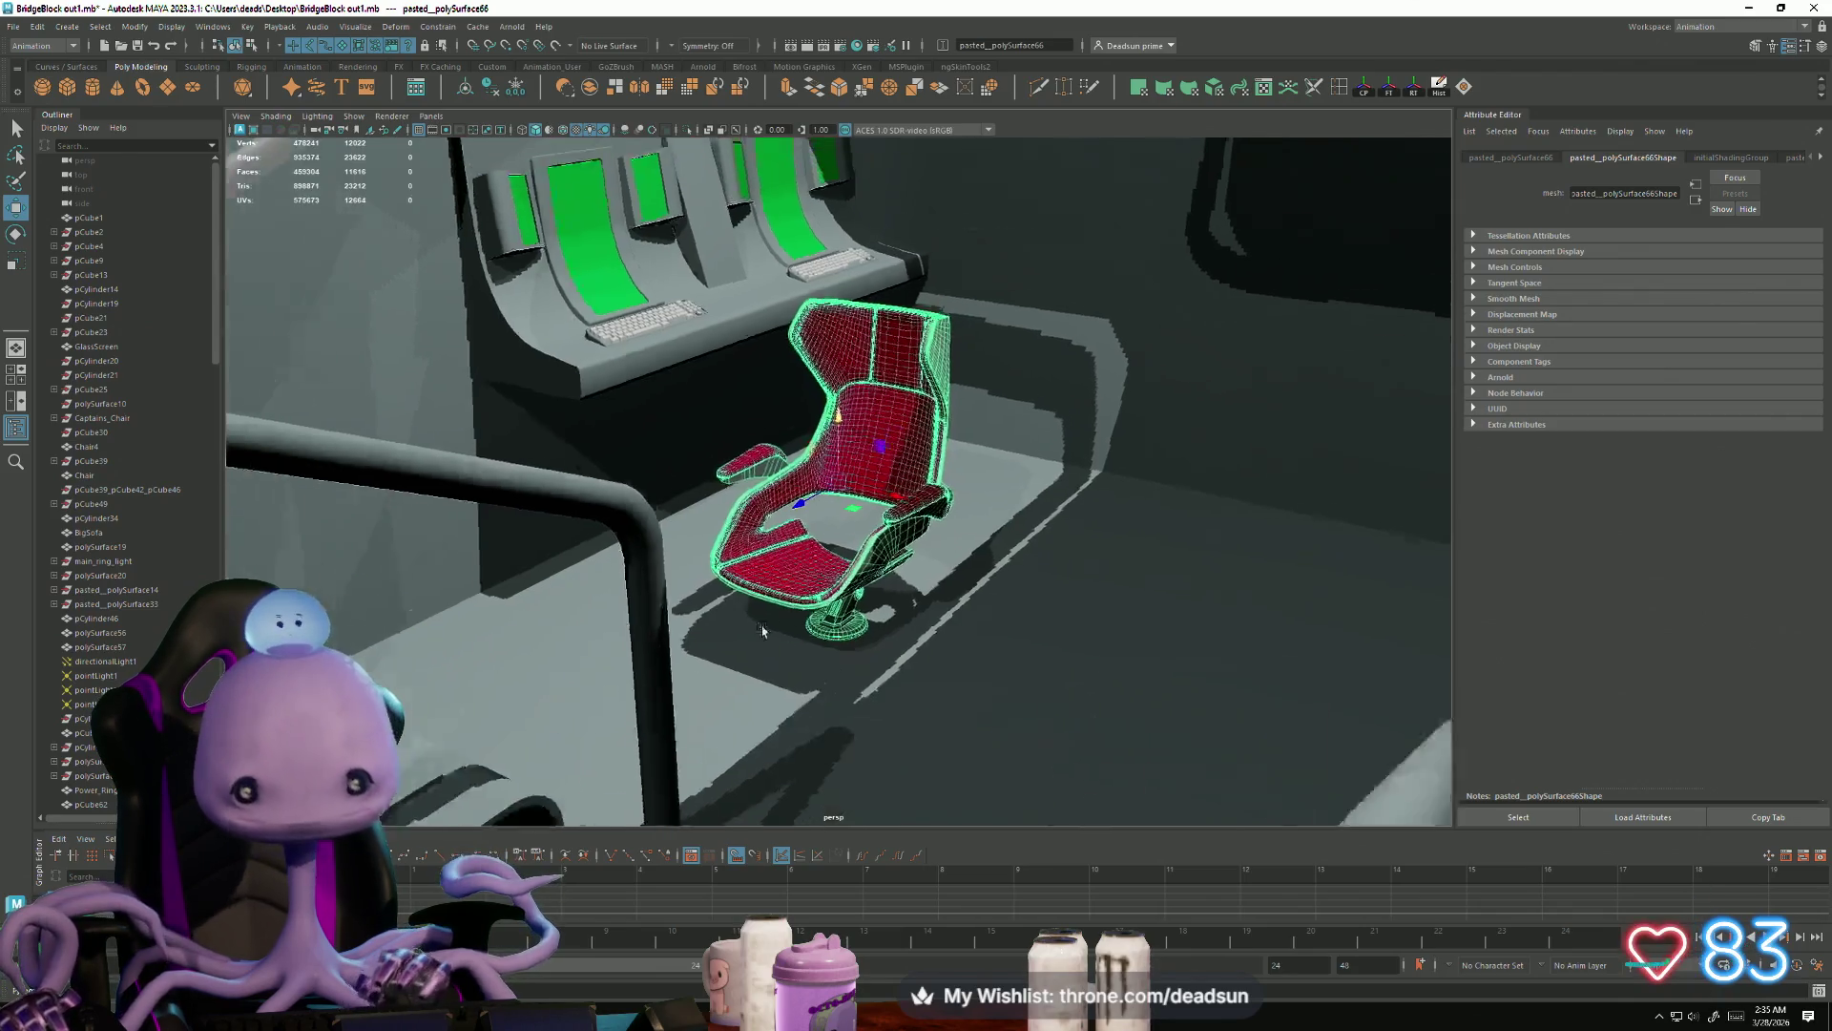
pyautogui.moveTo(761, 630)
pyautogui.keyDown('alt'); pyautogui.mouseDown()
pyautogui.moveTo(830, 626)
pyautogui.moveTo(859, 668)
pyautogui.moveTo(1079, 735)
pyautogui.moveTo(999, 711)
pyautogui.moveTo(769, 751)
pyautogui.mouseUp(); pyautogui.keyUp('alt')
pyautogui.press('f')
pyautogui.scroll(5, 788, 727)
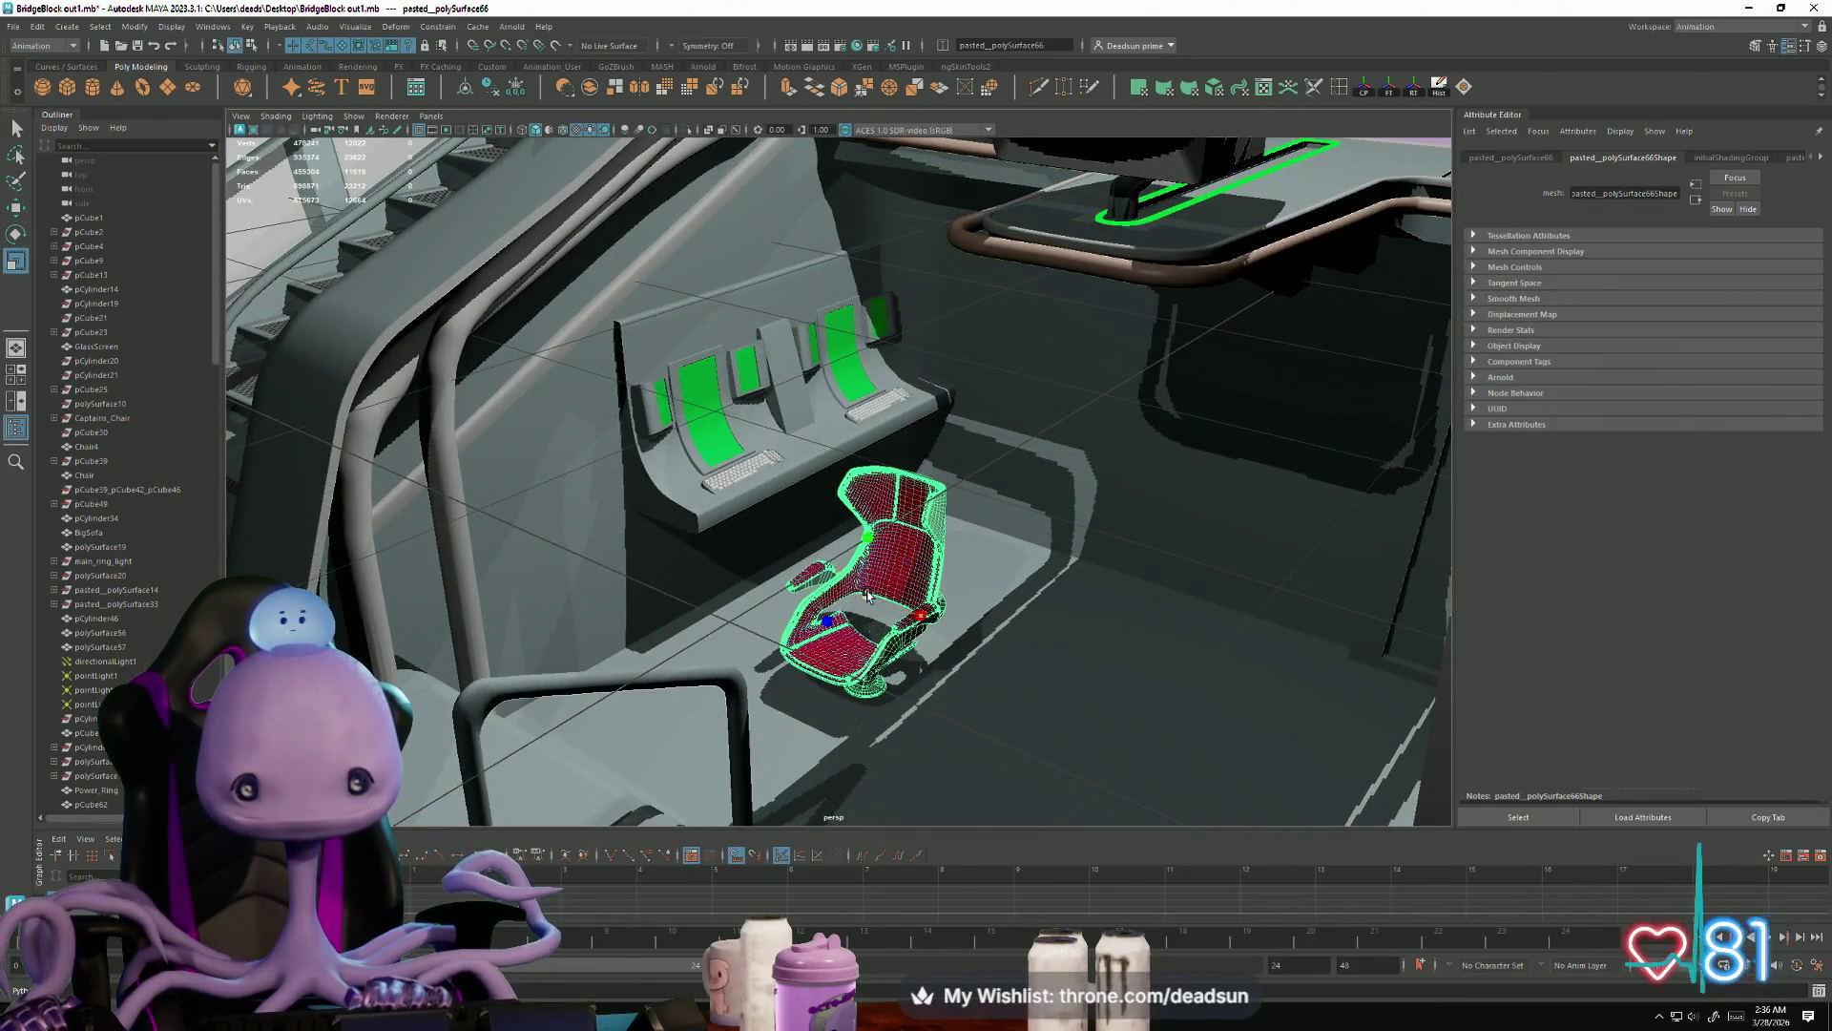
pyautogui.moveTo(869, 527); pyautogui.dragTo(866, 470)
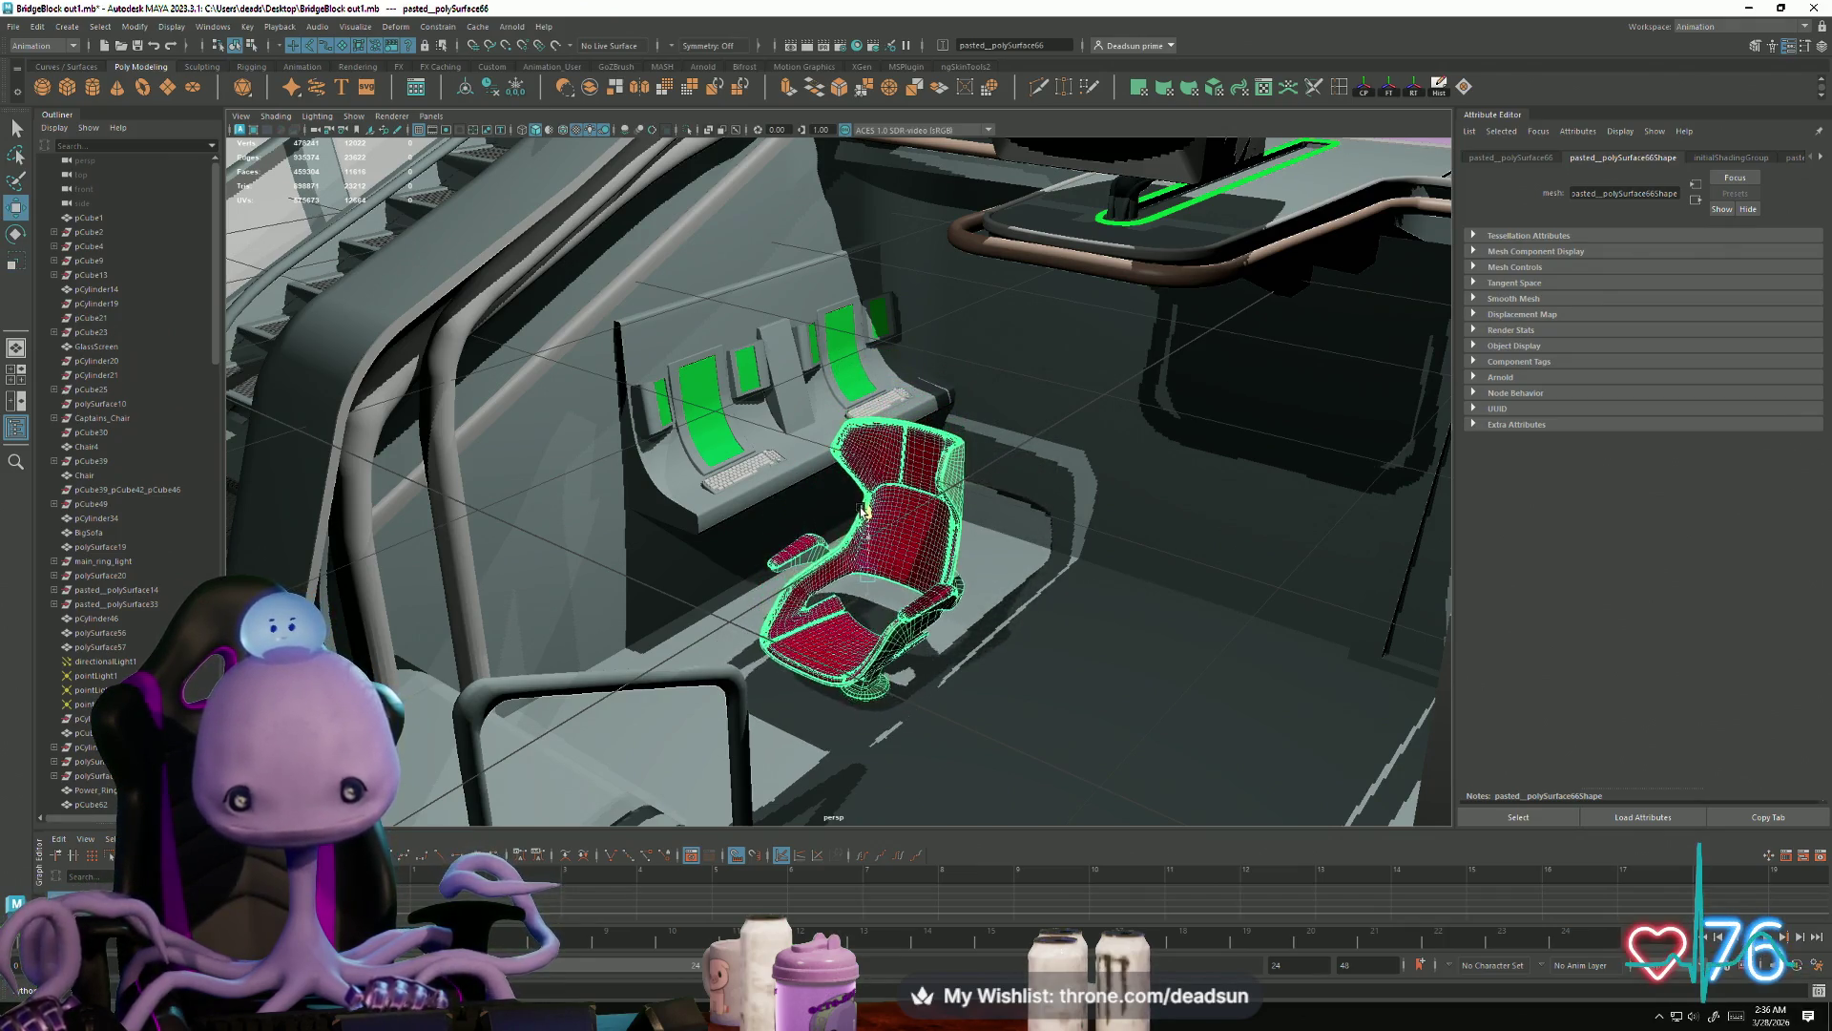
pyautogui.moveTo(826, 604); pyautogui.dragTo(956, 525)
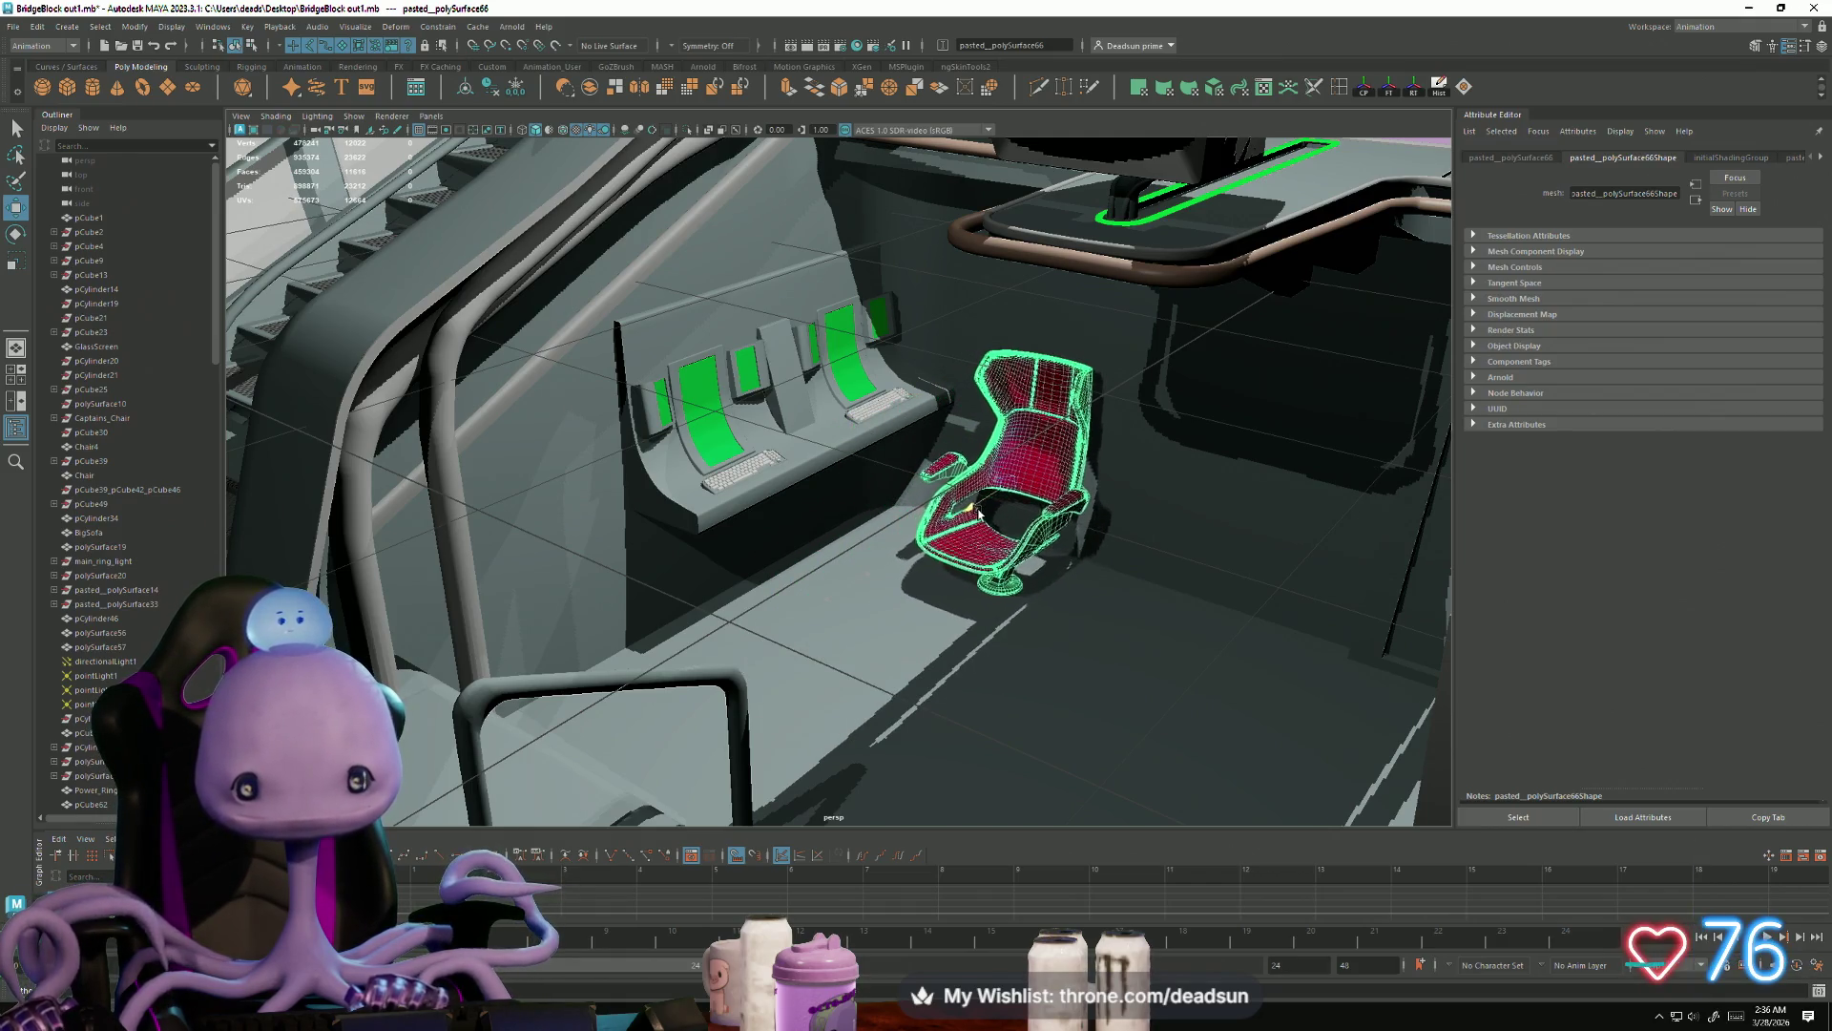
pyautogui.moveTo(1017, 627)
pyautogui.keyDown('alt'); pyautogui.mouseDown()
pyautogui.moveTo(900, 665)
pyautogui.moveTo(921, 651)
pyautogui.moveTo(840, 607)
pyautogui.mouseUp(); pyautogui.keyUp('alt')
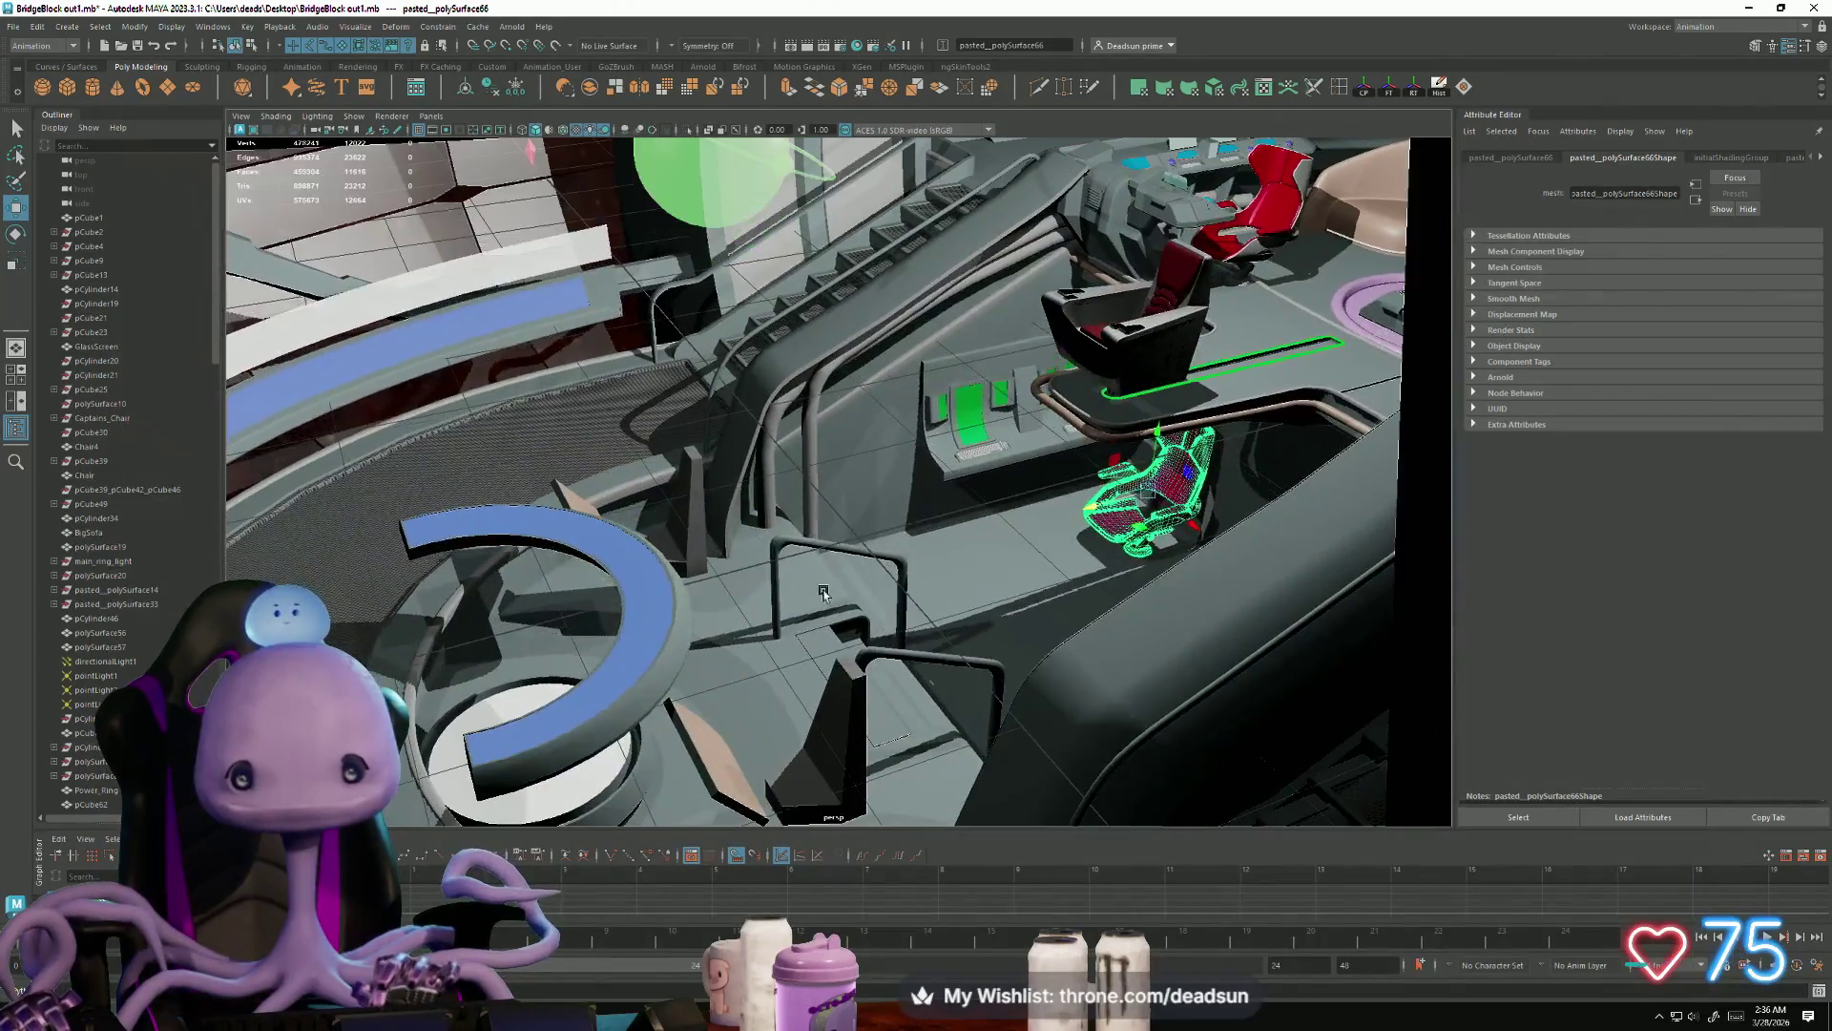
pyautogui.click(694, 506)
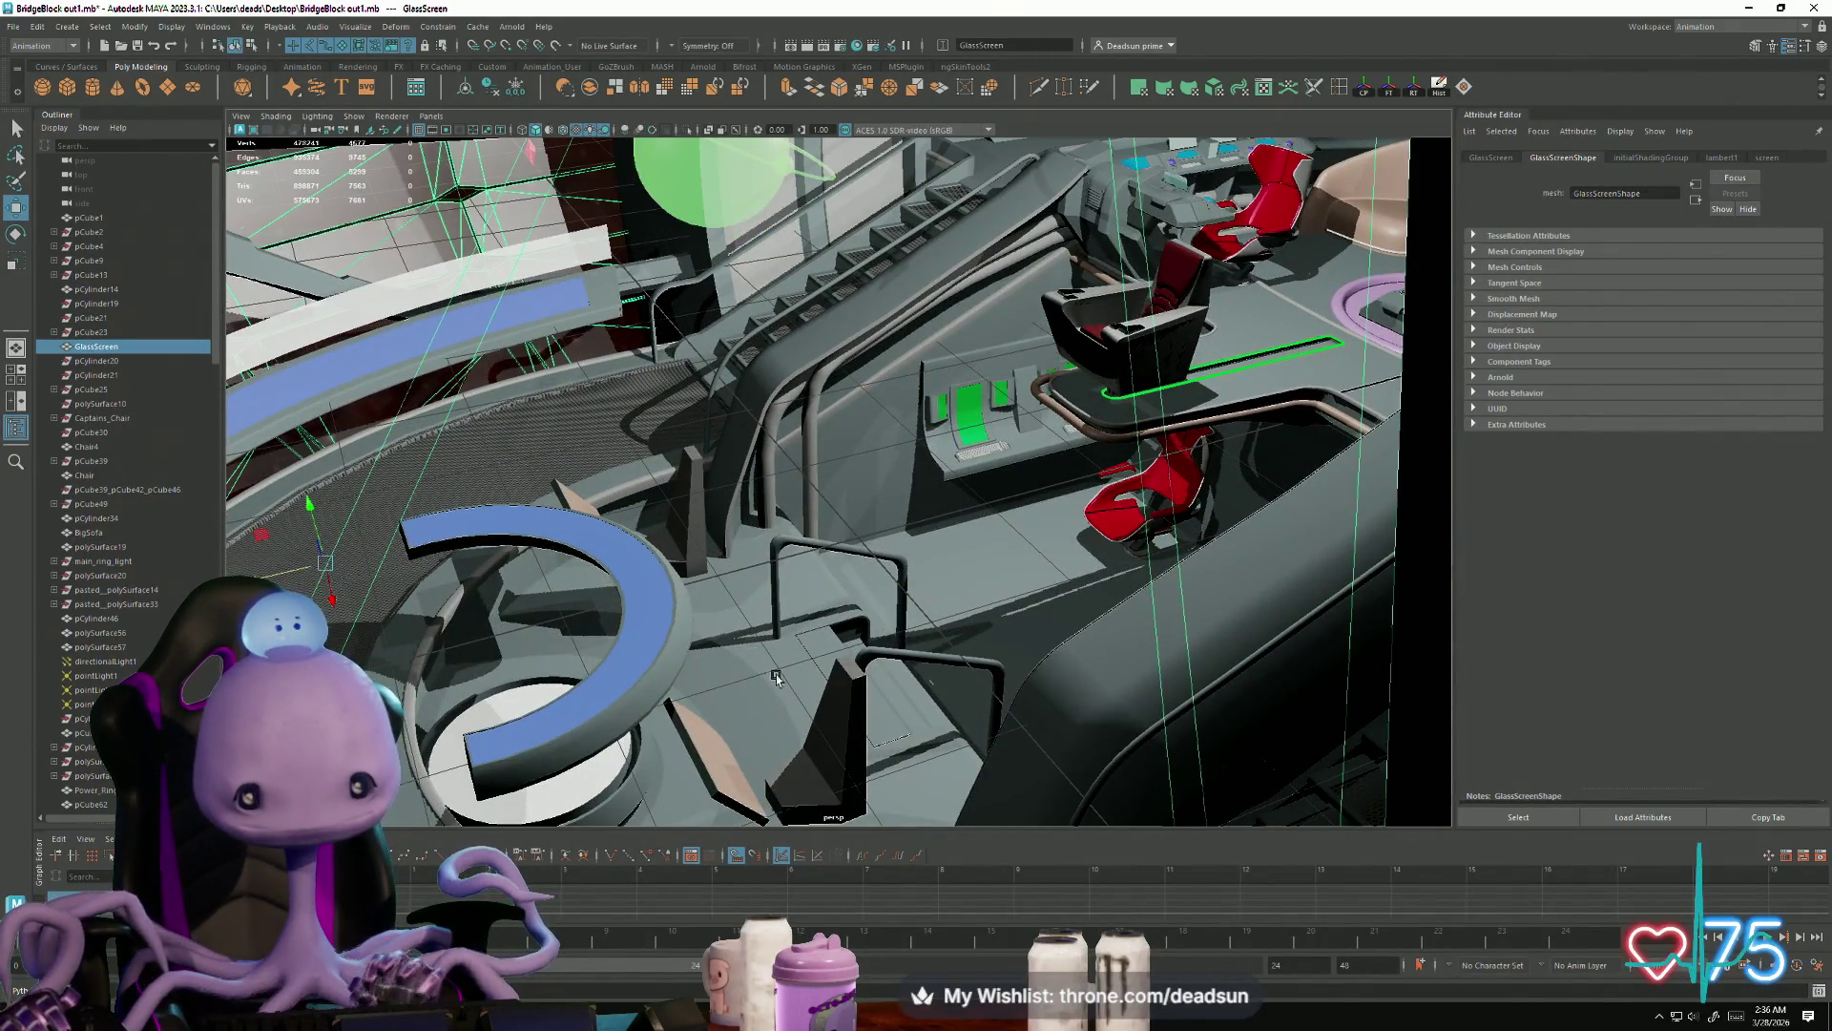
# Step: Delete the Chair object and move the red chair left near the stairs
pyautogui.keyDown('alt'); pyautogui.moveTo(764, 665); pyautogui.dragTo(652, 589); pyautogui.keyUp('alt')
pyautogui.keyDown('alt'); pyautogui.moveTo(694, 655); pyautogui.dragTo(729, 700); pyautogui.keyUp('alt')
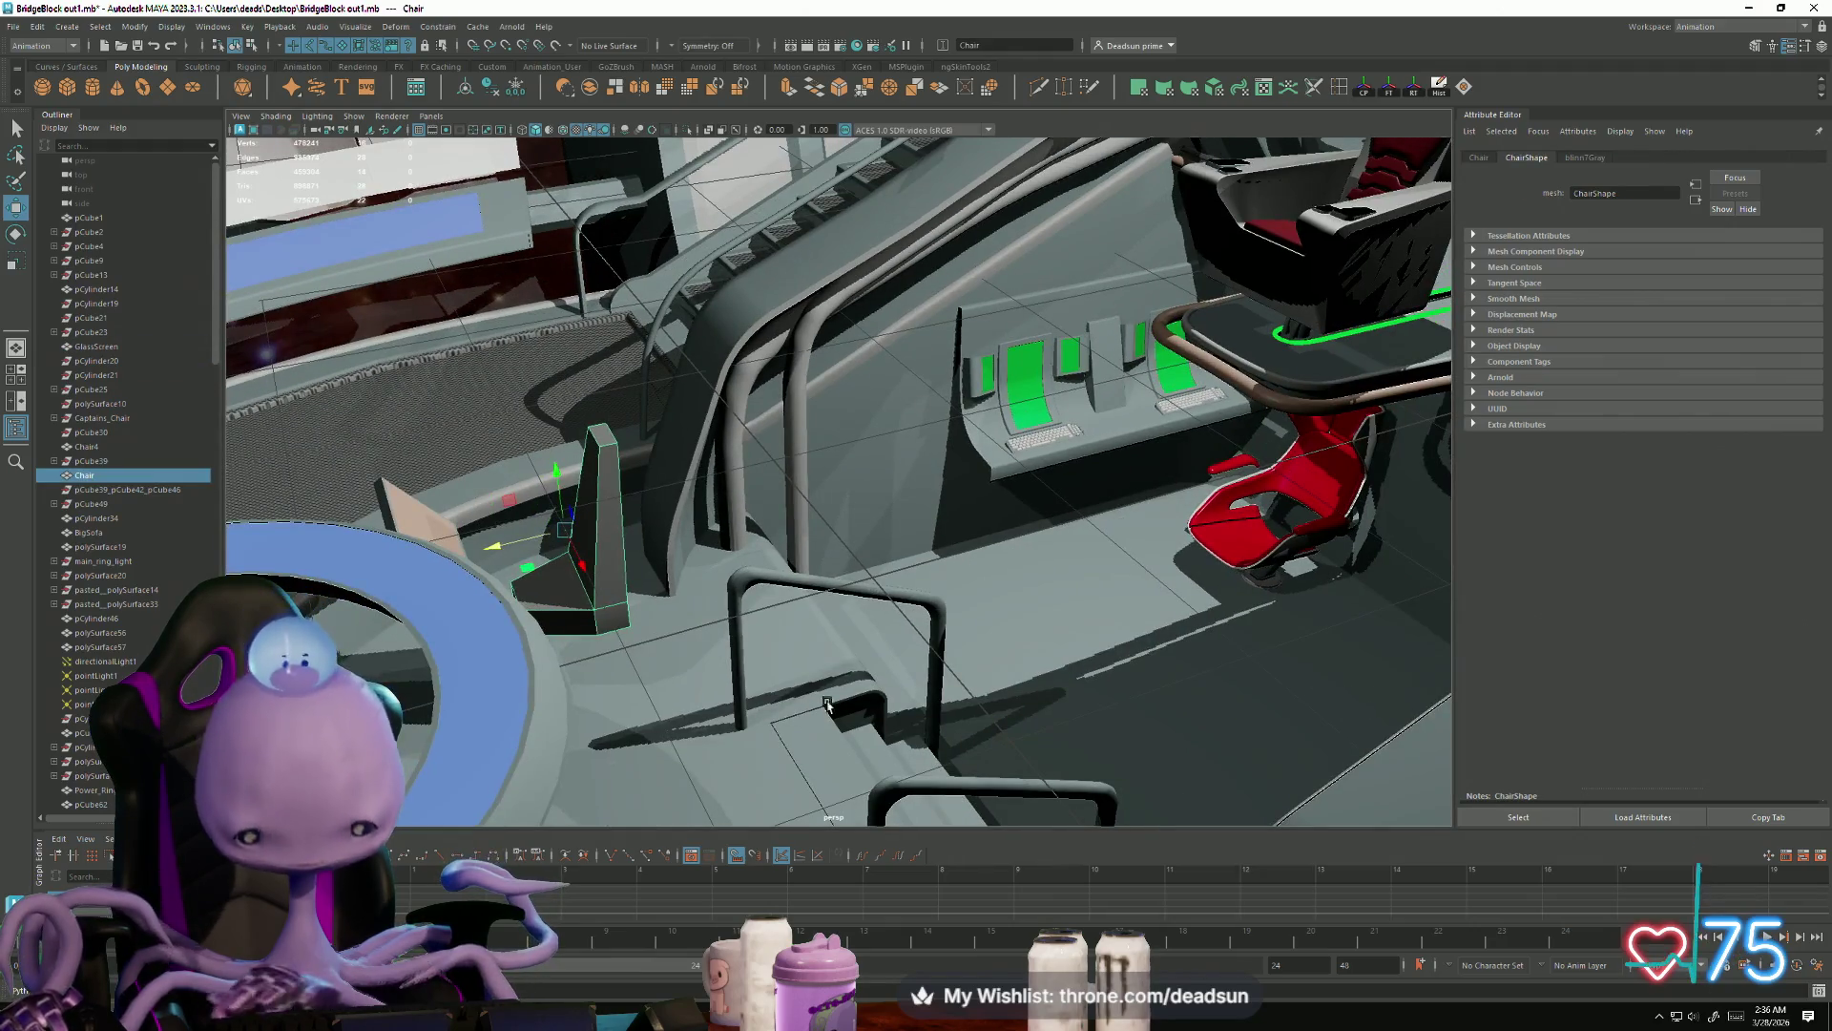
pyautogui.press('Delete')
pyautogui.click(1197, 543)
pyautogui.moveTo(1258, 515)
pyautogui.mouseDown()
pyautogui.moveTo(571, 631)
pyautogui.moveTo(575, 523)
pyautogui.mouseUp()
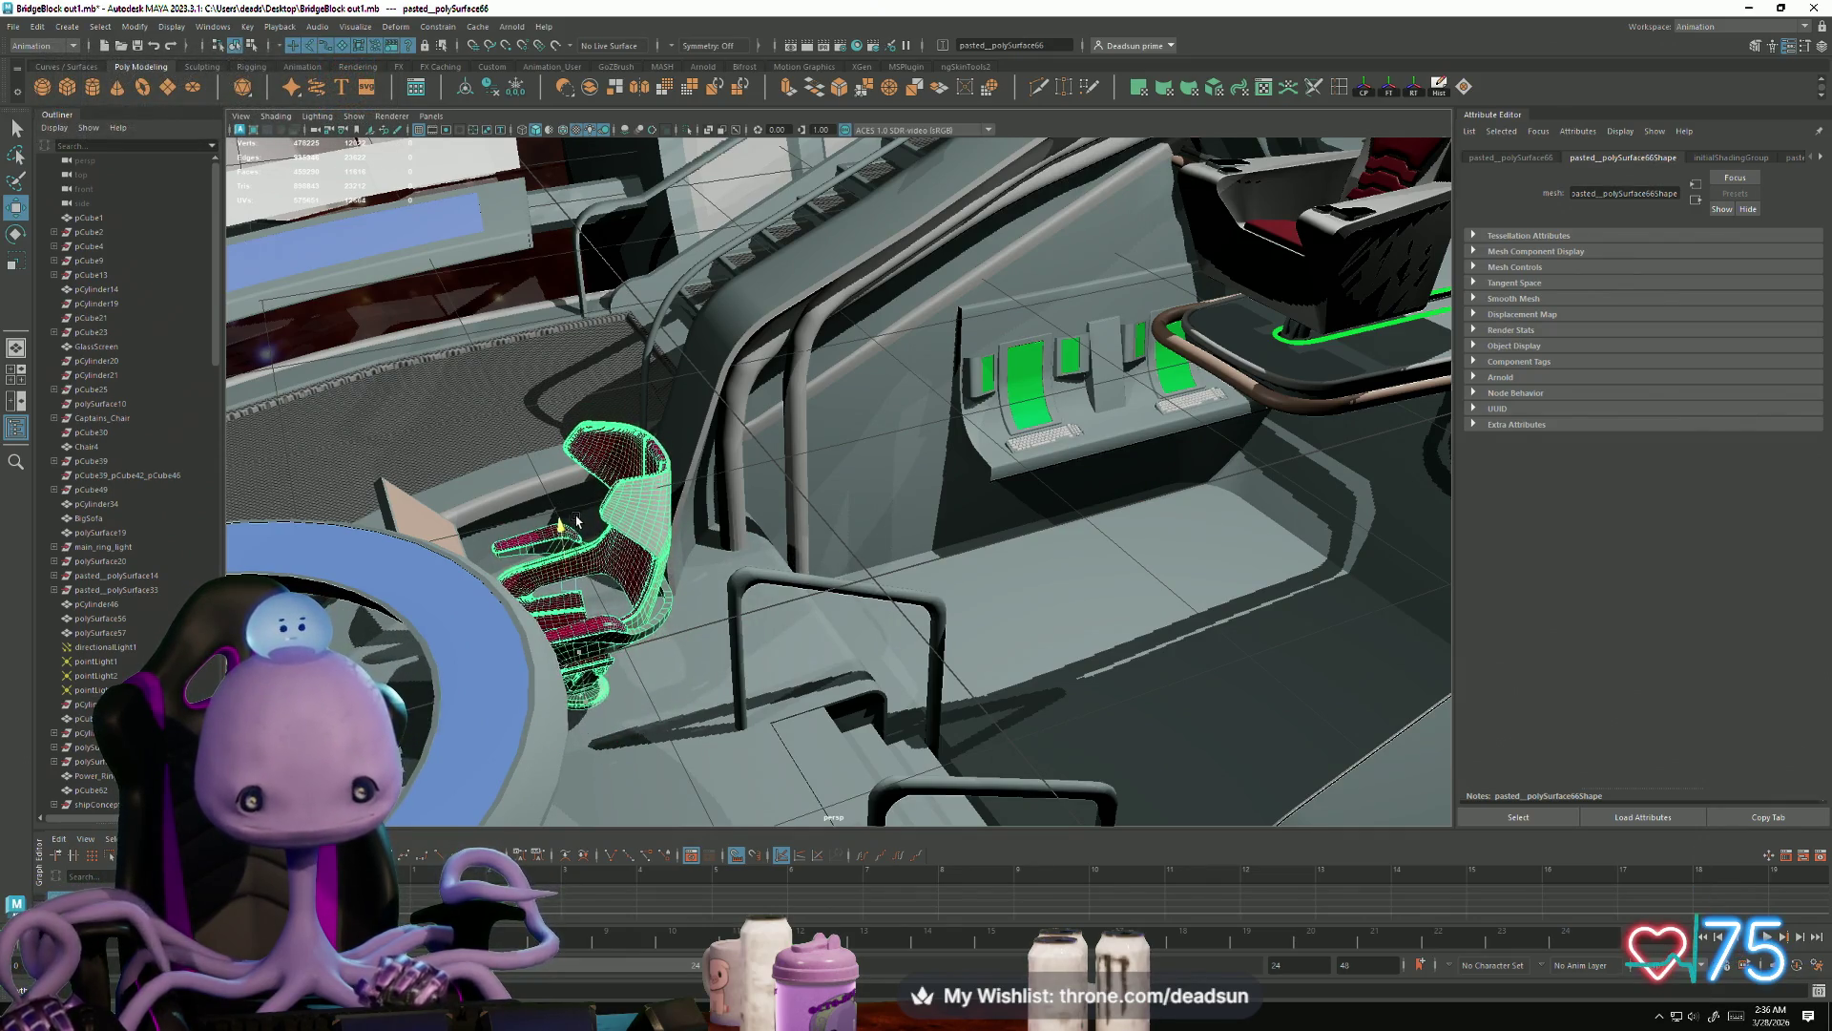
# Step: Select the new chair and drag it from the right console over to the left console
pyautogui.press('f')
pyautogui.moveTo(557, 579)
pyautogui.keyDown('alt'); pyautogui.mouseDown()
pyautogui.moveTo(573, 641)
pyautogui.moveTo(482, 706)
pyautogui.moveTo(445, 677)
pyautogui.mouseUp(); pyautogui.keyUp('alt')
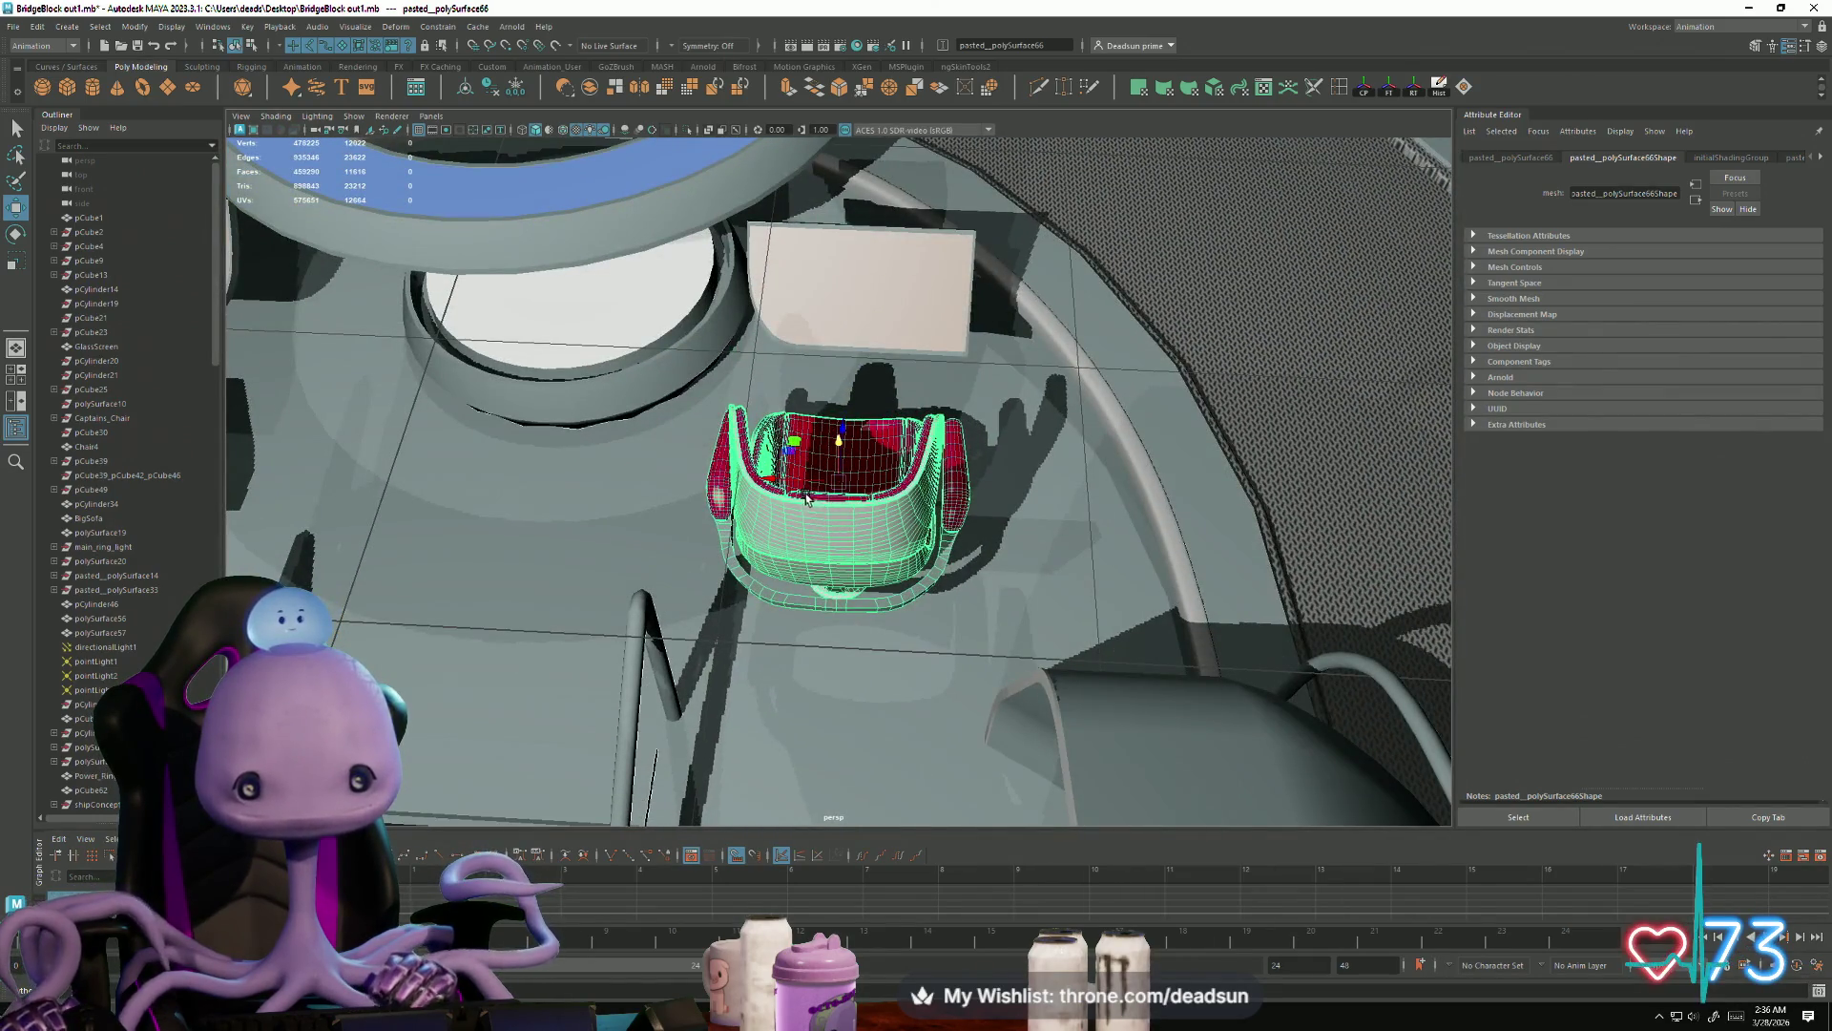
pyautogui.keyDown('alt'); pyautogui.moveTo(767, 487); pyautogui.dragTo(573, 429); pyautogui.keyUp('alt')
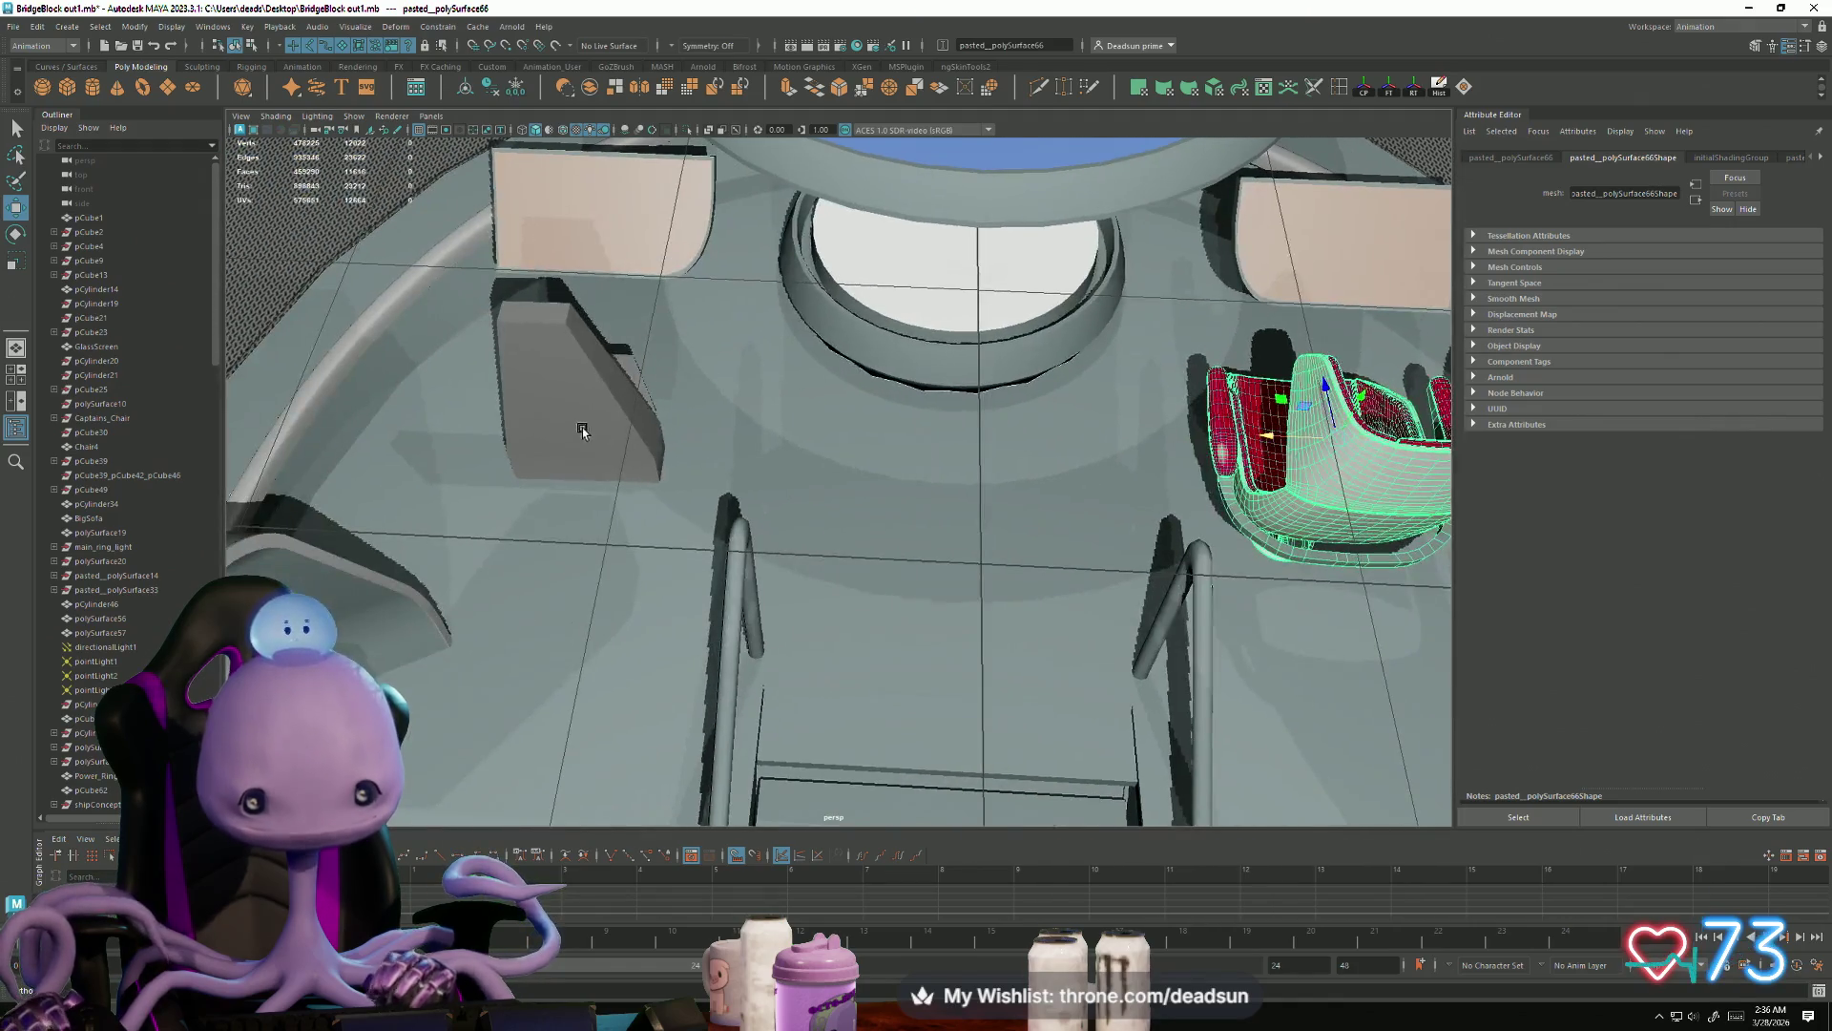
pyautogui.click(572, 430)
pyautogui.press('[')
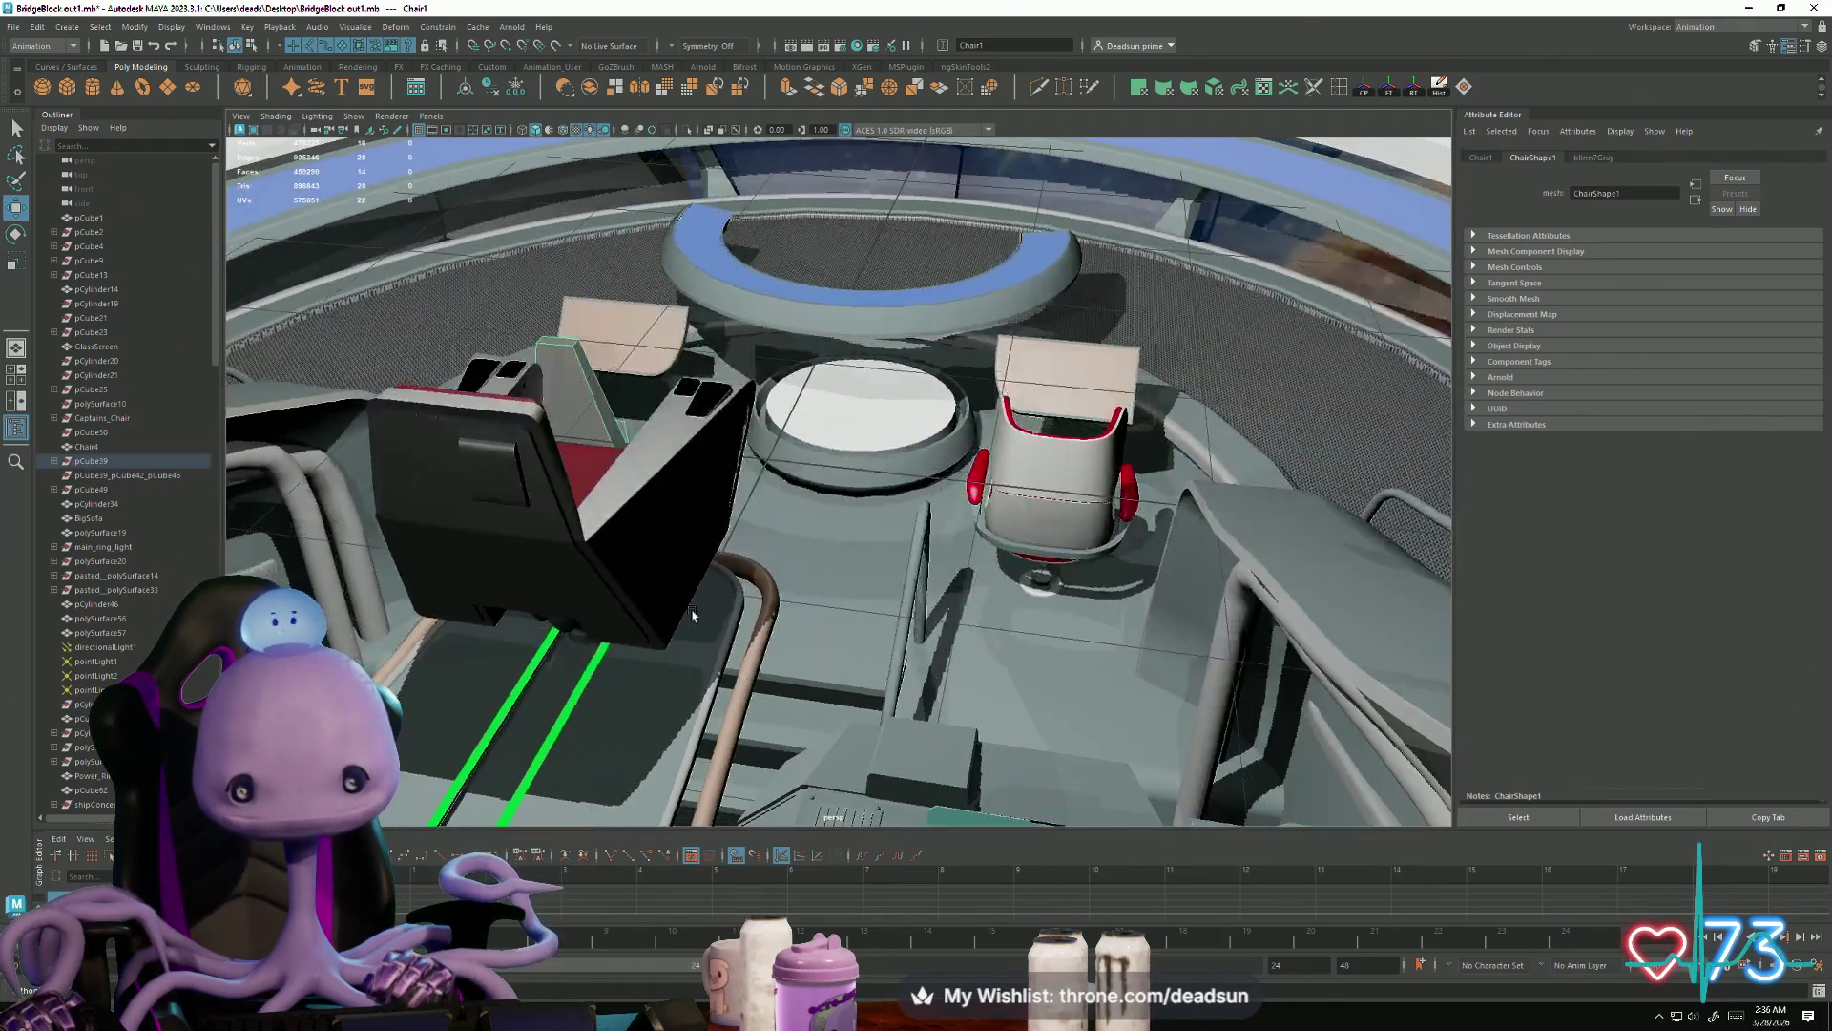
pyautogui.click(945, 515)
pyautogui.click(1035, 488)
pyautogui.keyDown('alt'); pyautogui.moveTo(1036, 488); pyautogui.dragTo(883, 674); pyautogui.keyUp('alt')
pyautogui.moveTo(1085, 512)
pyautogui.mouseDown()
pyautogui.moveTo(907, 477)
pyautogui.moveTo(601, 501)
pyautogui.moveTo(652, 503)
pyautogui.moveTo(613, 516)
pyautogui.moveTo(632, 648)
pyautogui.moveTo(603, 644)
pyautogui.mouseUp()
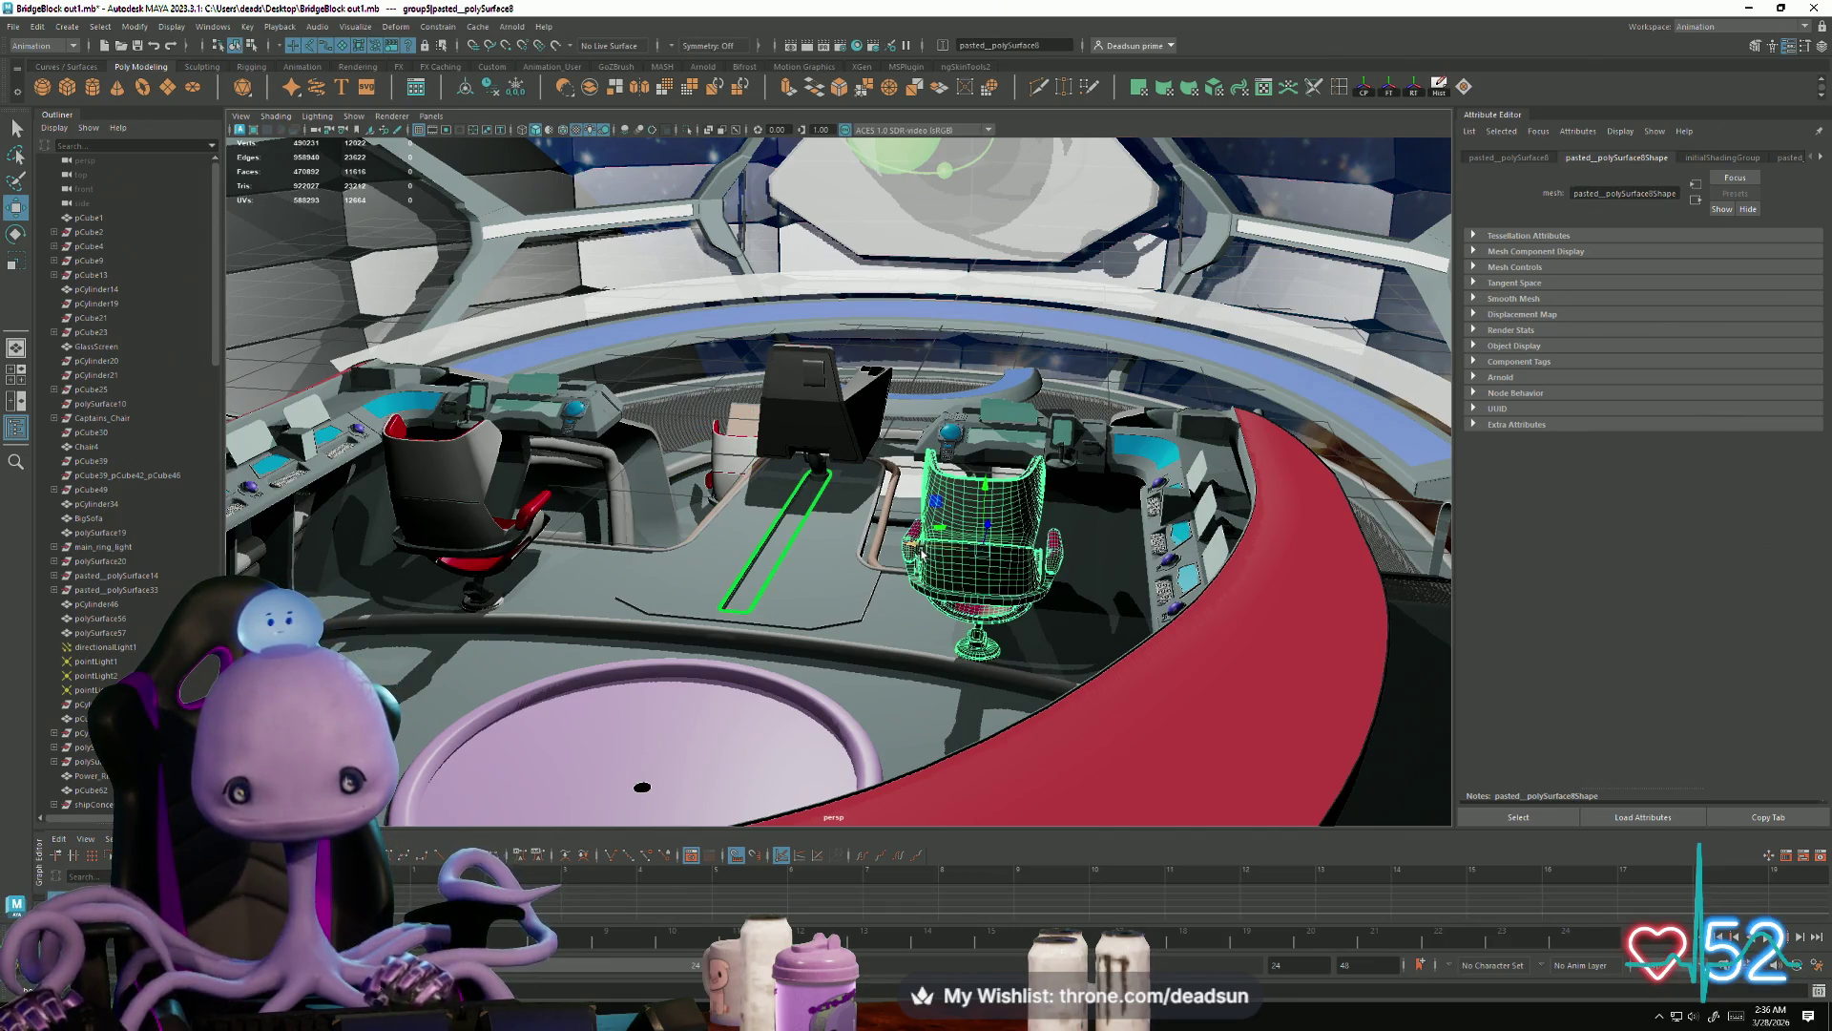
pyautogui.moveTo(930, 546)
pyautogui.keyDown('alt'); pyautogui.mouseDown()
pyautogui.moveTo(858, 620)
pyautogui.moveTo(719, 696)
pyautogui.moveTo(784, 697)
pyautogui.moveTo(552, 695)
pyautogui.moveTo(667, 701)
pyautogui.moveTo(896, 642)
pyautogui.moveTo(589, 711)
pyautogui.mouseUp(); pyautogui.keyUp('alt')
pyautogui.keyDown('alt'); pyautogui.moveTo(925, 594); pyautogui.dragTo(140, 332, button='right'); pyautogui.keyUp('alt')
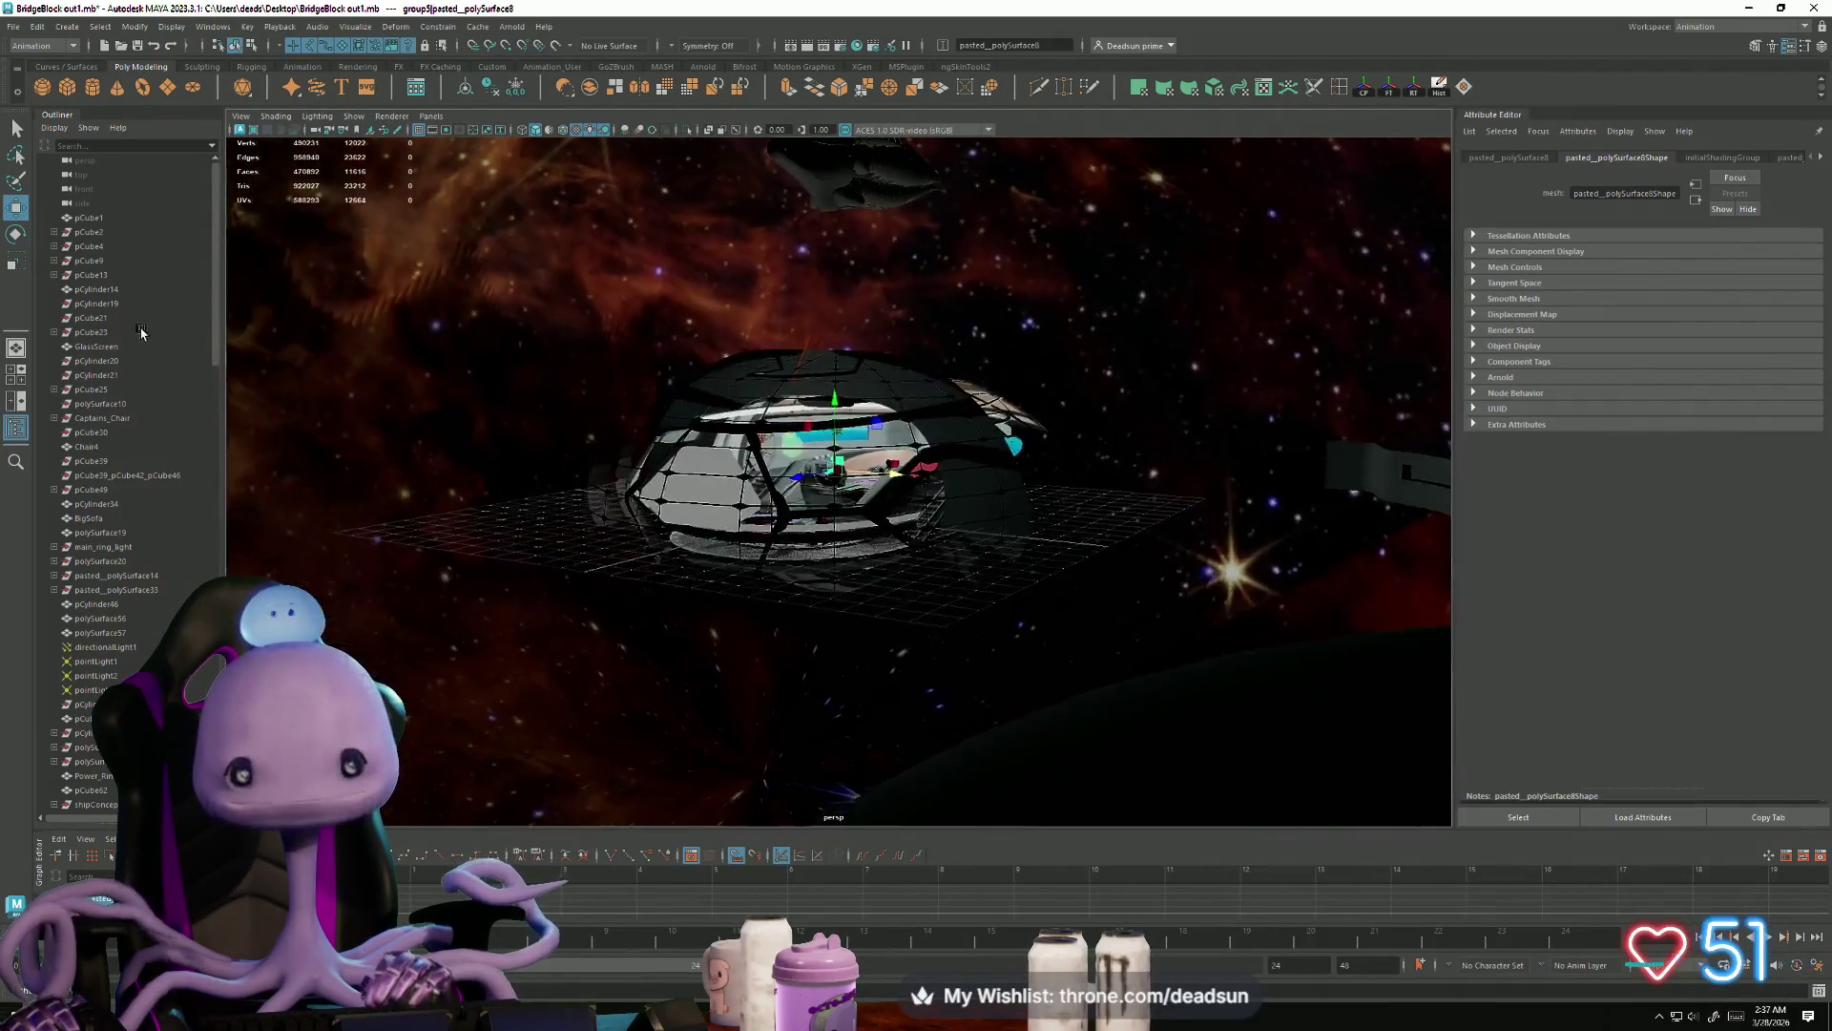
pyautogui.moveTo(570, 372)
pyautogui.keyDown('alt'); pyautogui.mouseDown(button='right')
pyautogui.moveTo(491, 233)
pyautogui.moveTo(989, 599)
pyautogui.moveTo(1078, 620)
pyautogui.moveTo(892, 556)
pyautogui.mouseUp(button='right'); pyautogui.keyUp('alt')
pyautogui.click(491, 233)
pyautogui.click(892, 555)
pyautogui.moveTo(893, 555)
pyautogui.keyDown('alt'); pyautogui.mouseDown()
pyautogui.moveTo(873, 647)
pyautogui.moveTo(754, 661)
pyautogui.moveTo(337, 626)
pyautogui.moveTo(17, 652)
pyautogui.moveTo(837, 679)
pyautogui.moveTo(886, 651)
pyautogui.moveTo(766, 632)
pyautogui.moveTo(841, 673)
pyautogui.moveTo(821, 689)
pyautogui.moveTo(823, 673)
pyautogui.moveTo(590, 682)
pyautogui.moveTo(789, 655)
pyautogui.moveTo(752, 608)
pyautogui.moveTo(761, 635)
pyautogui.mouseUp(); pyautogui.keyUp('alt')
pyautogui.press('f')
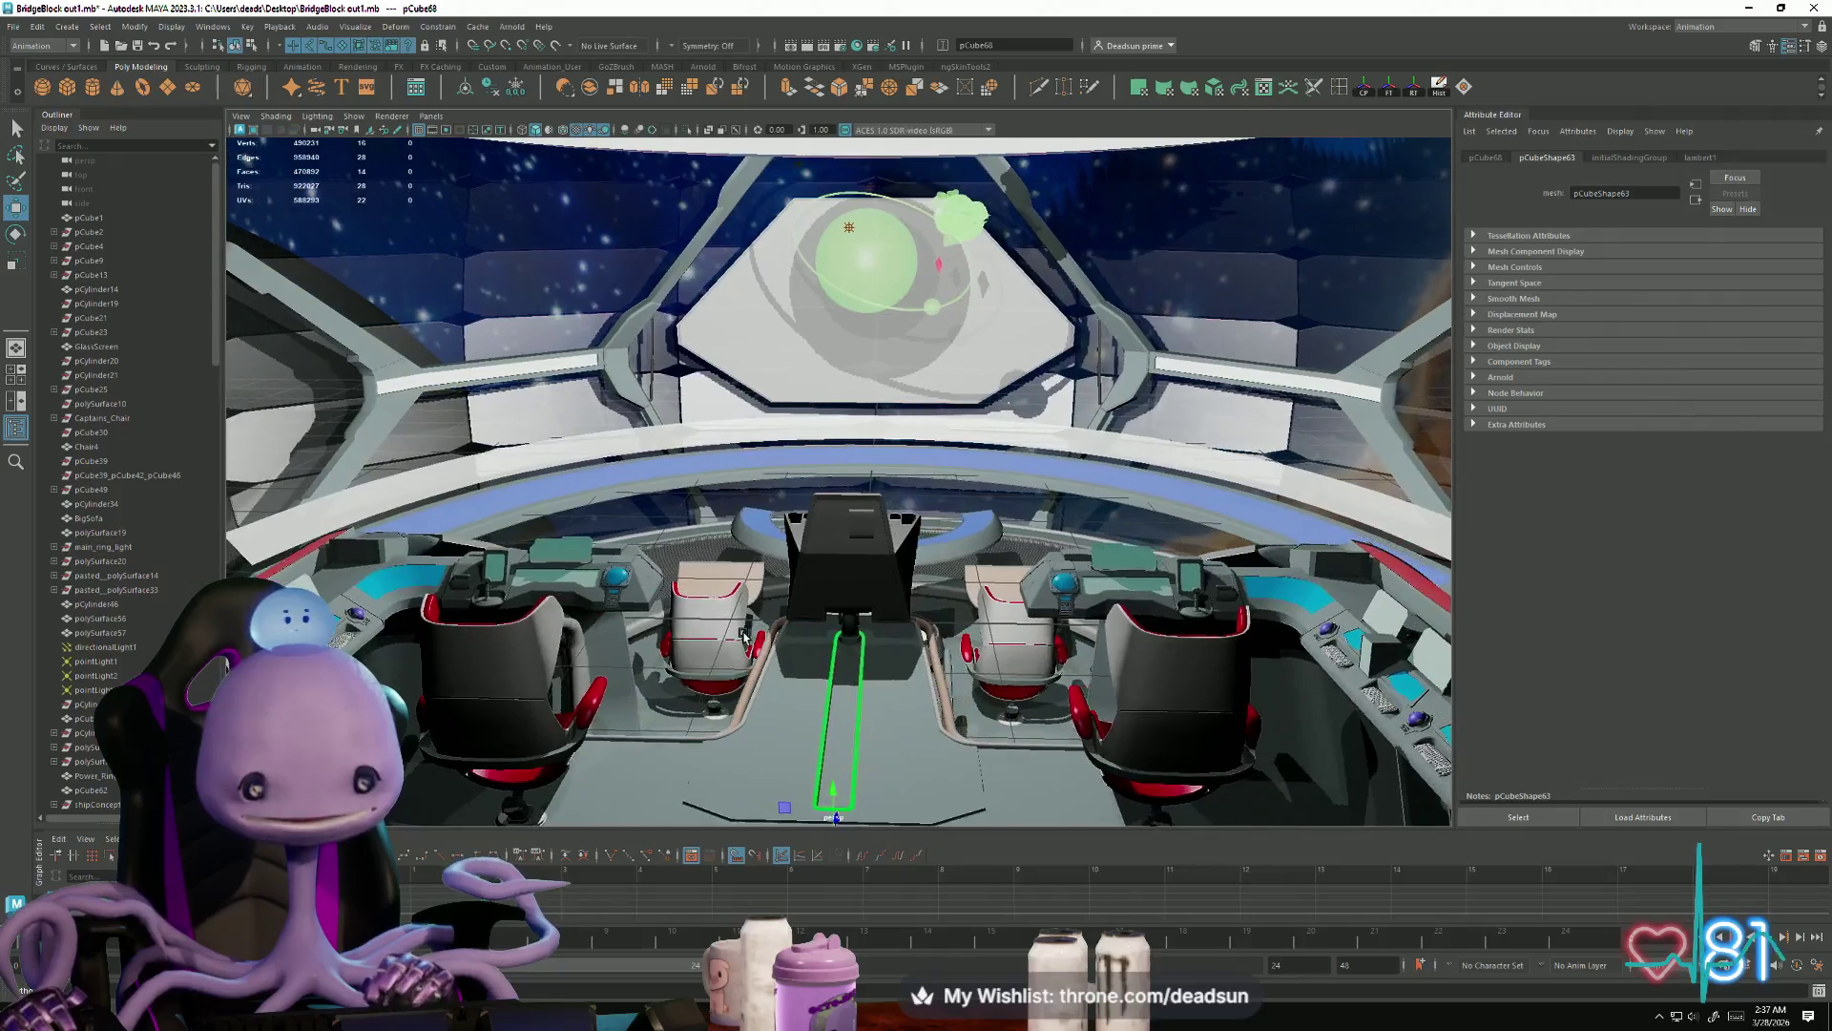
# Step: Switch to bridge Panel.mb and close it without saving
pyautogui.hotkey('alt', 'Tab')
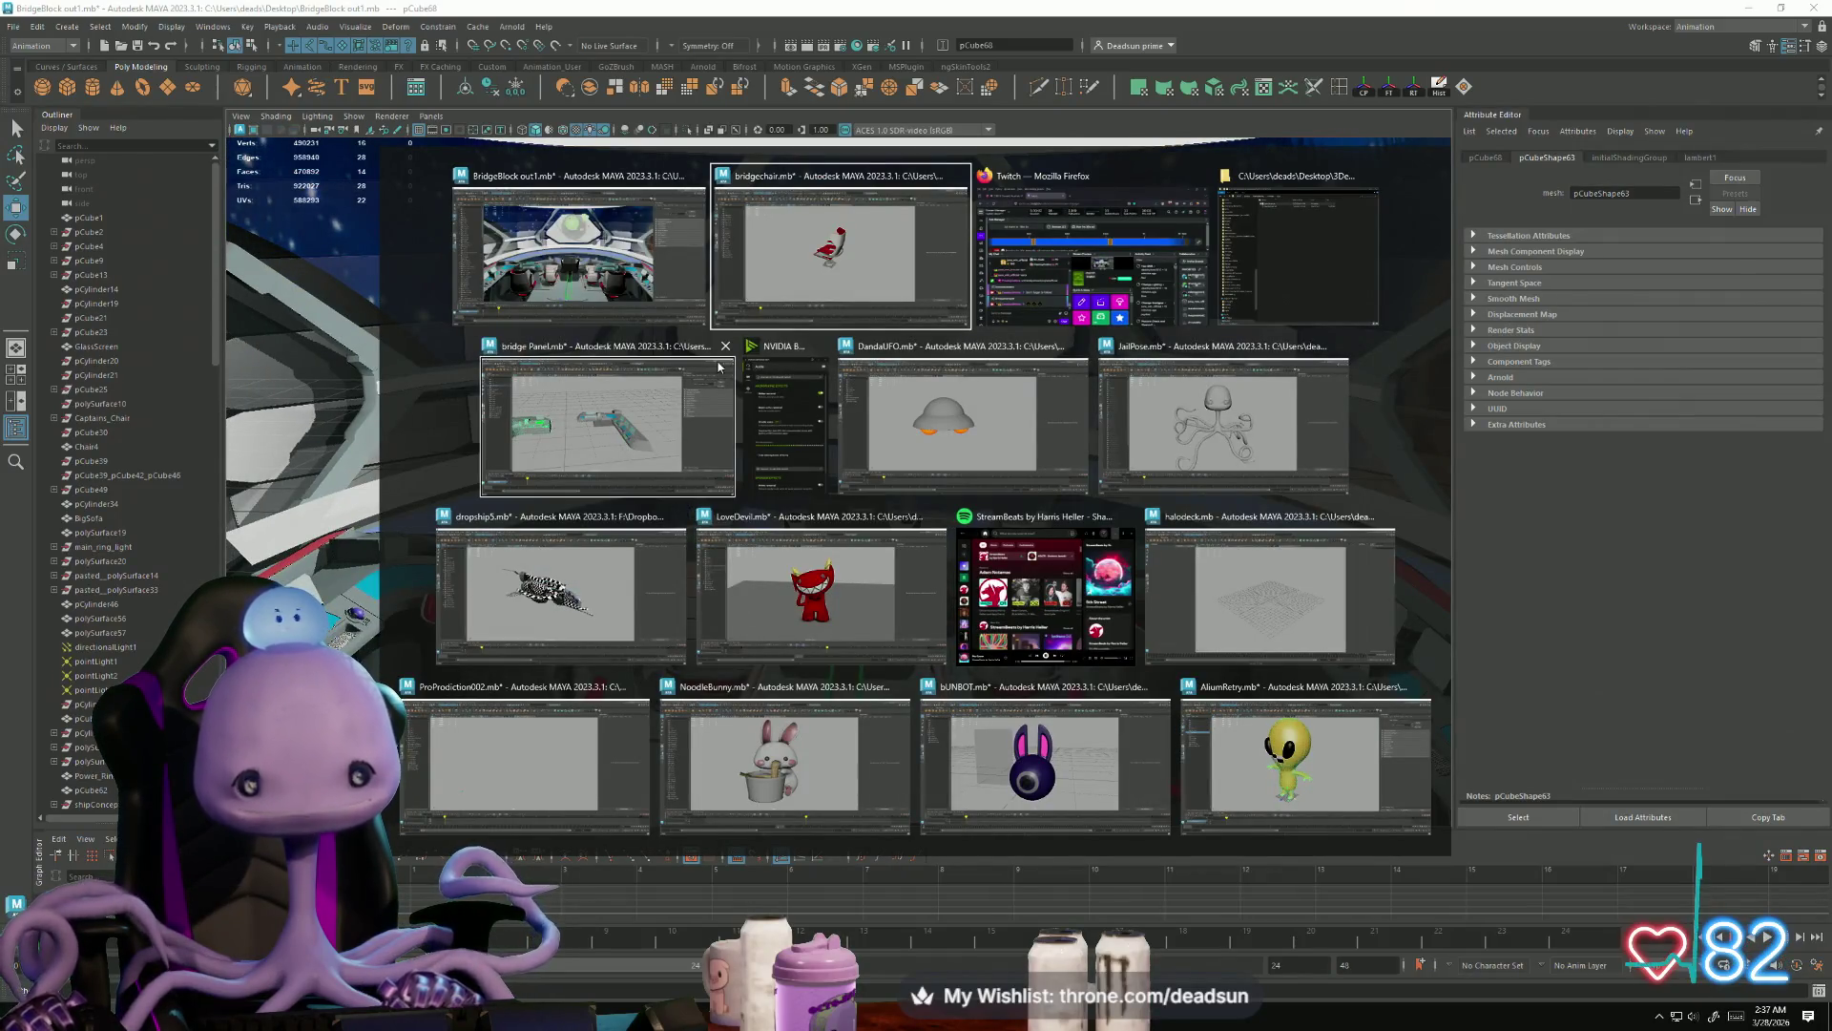
pyautogui.click(641, 443)
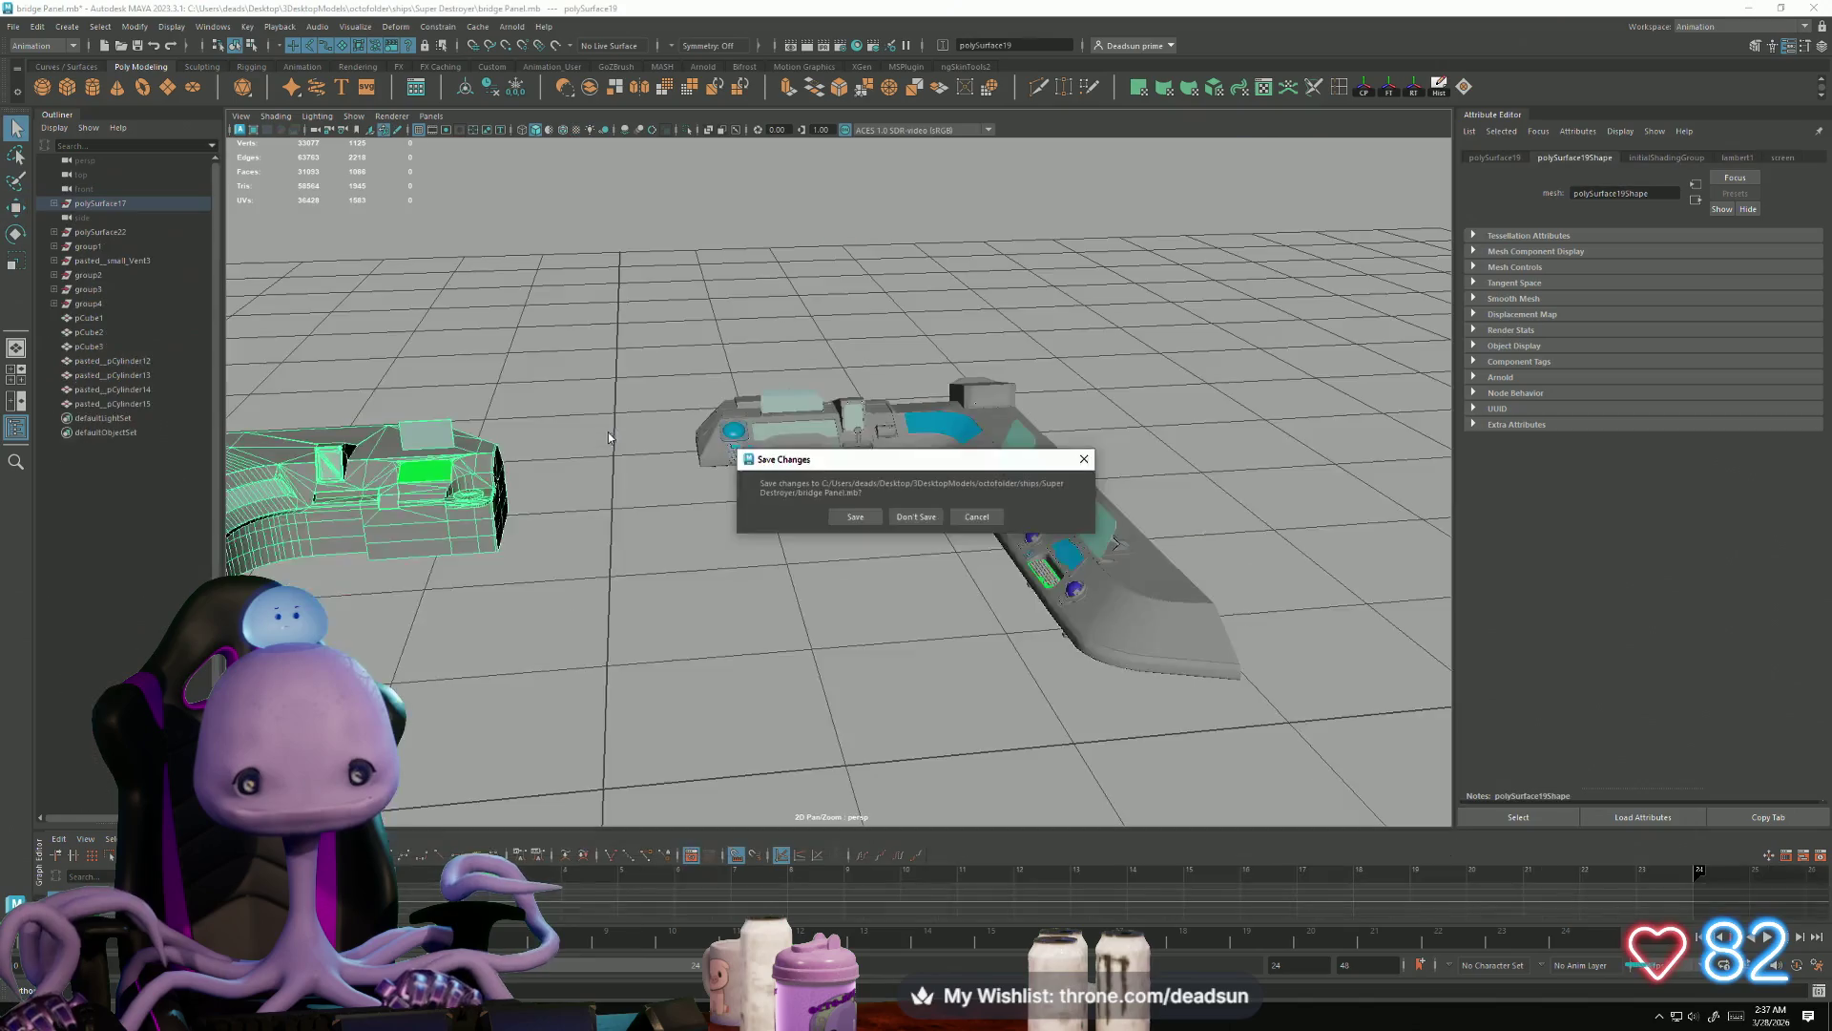
pyautogui.click(905, 517)
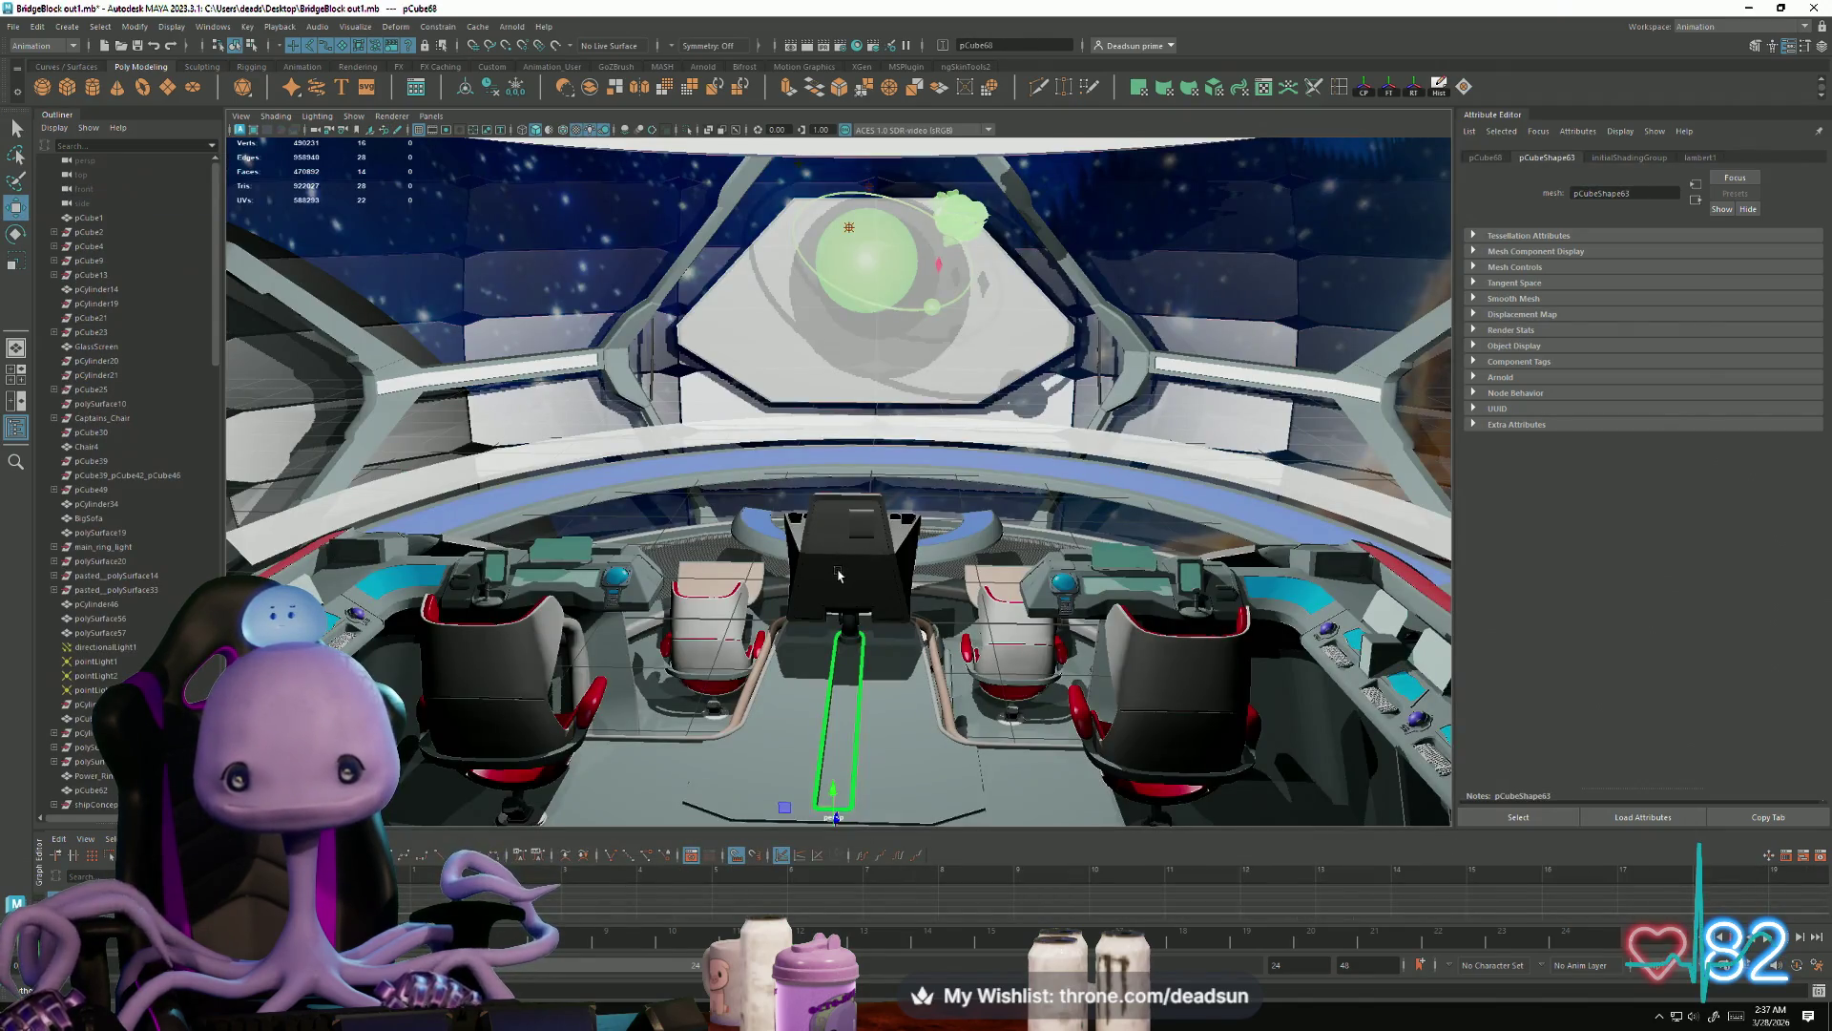
pyautogui.keyDown('alt'); pyautogui.moveTo(829, 559); pyautogui.dragTo(812, 578, button='middle'); pyautogui.keyUp('alt')
pyautogui.keyDown('alt'); pyautogui.moveTo(812, 578); pyautogui.dragTo(821, 592); pyautogui.keyUp('alt')
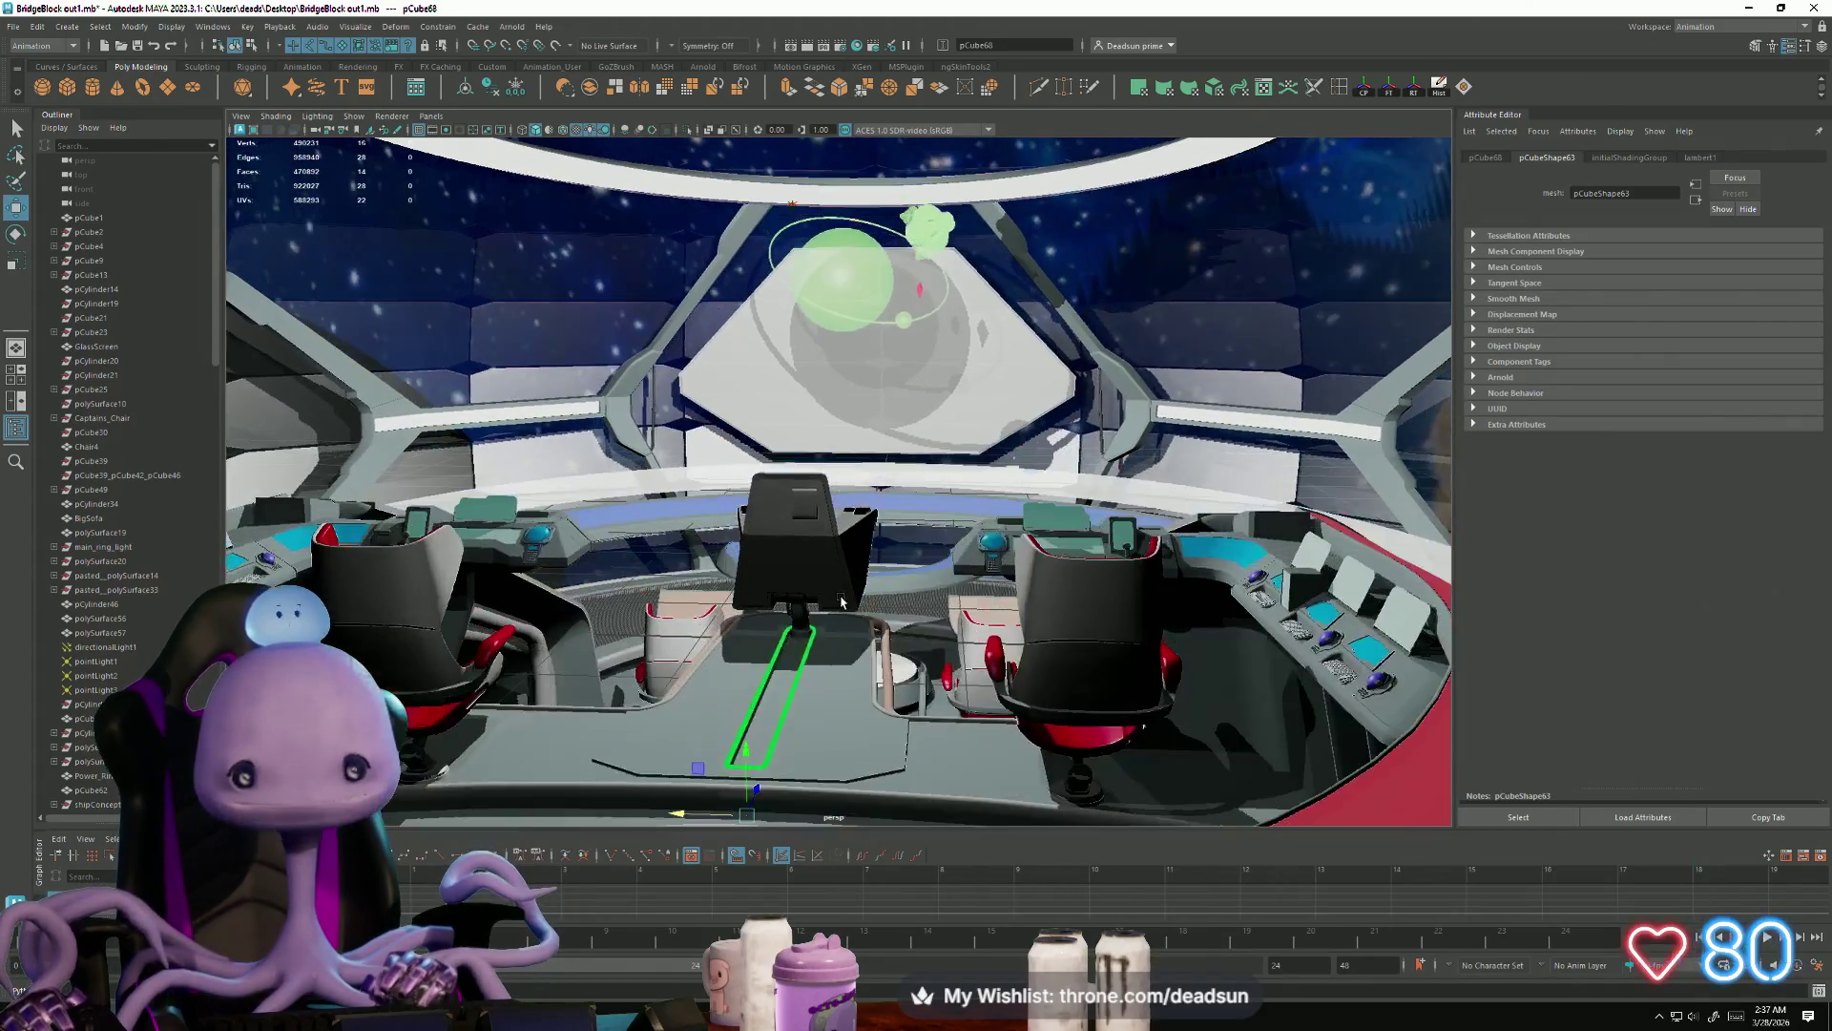
# Step: Switch to halodeck.mb and select the dome surface polySurface30, then the red chair
pyautogui.hotkey('alt', 'Tab')
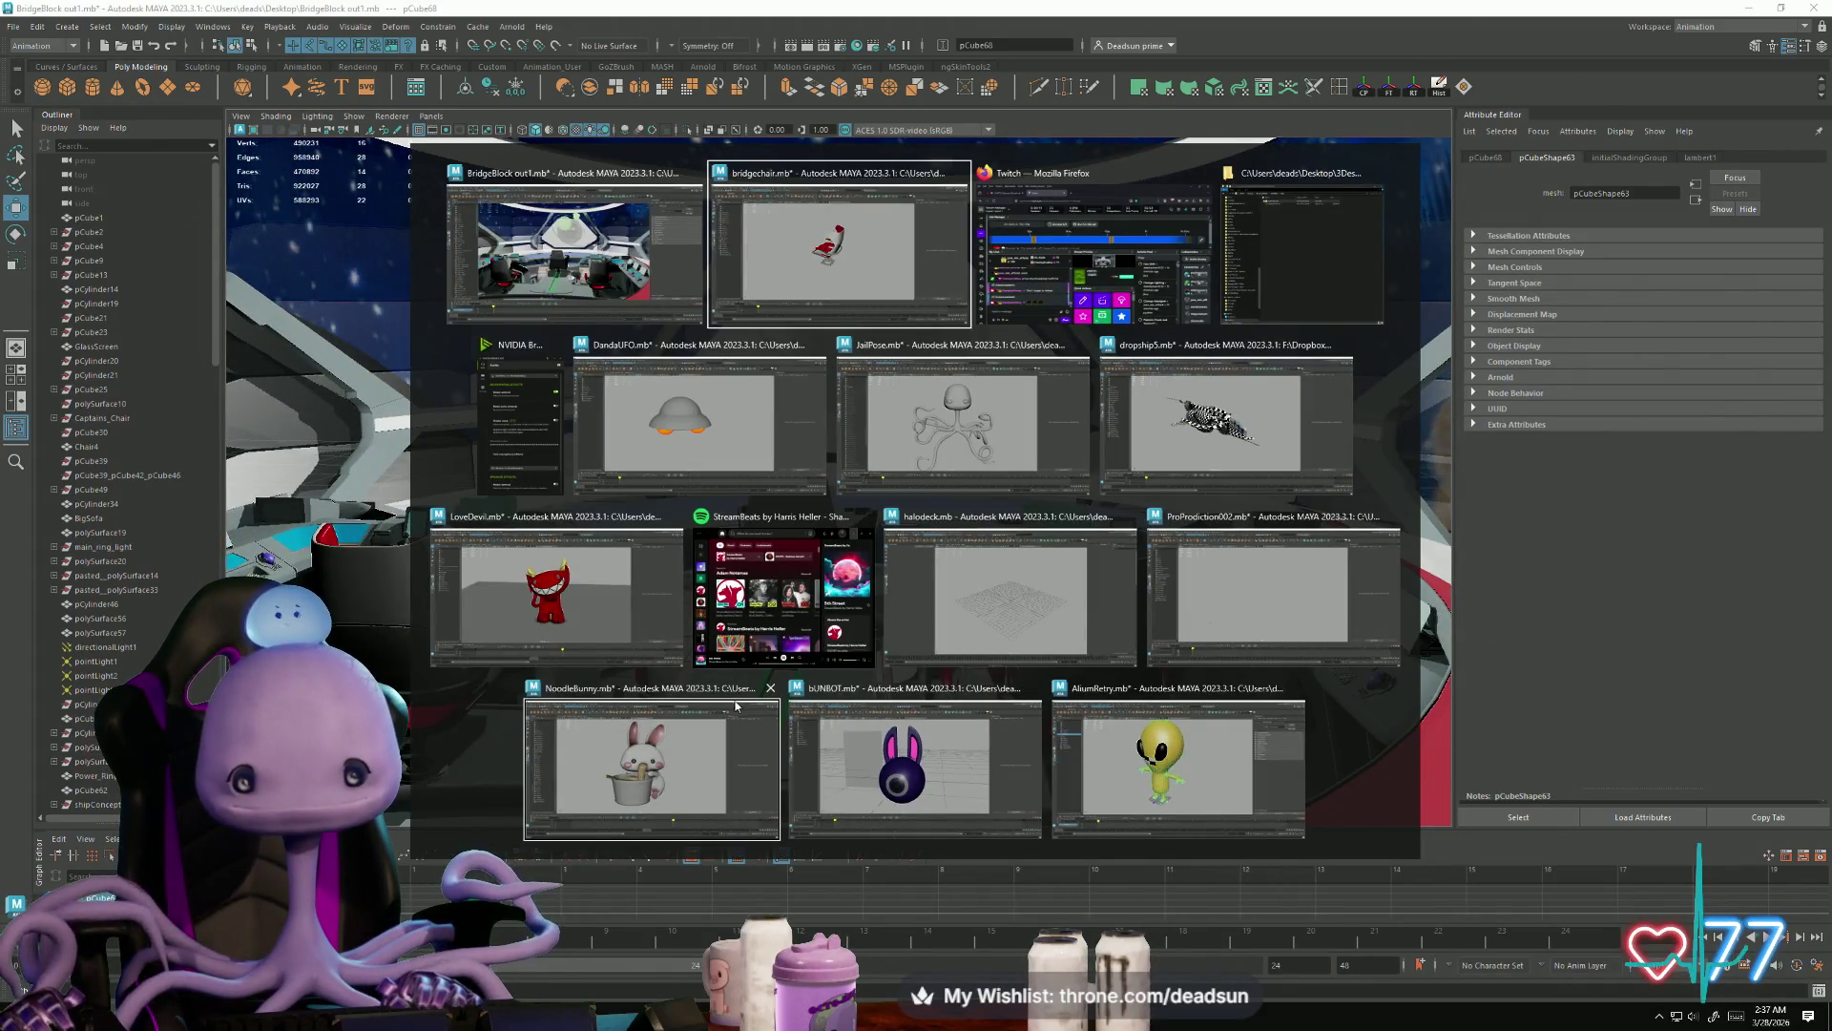
pyautogui.click(1030, 592)
pyautogui.scroll(3, 934, 624)
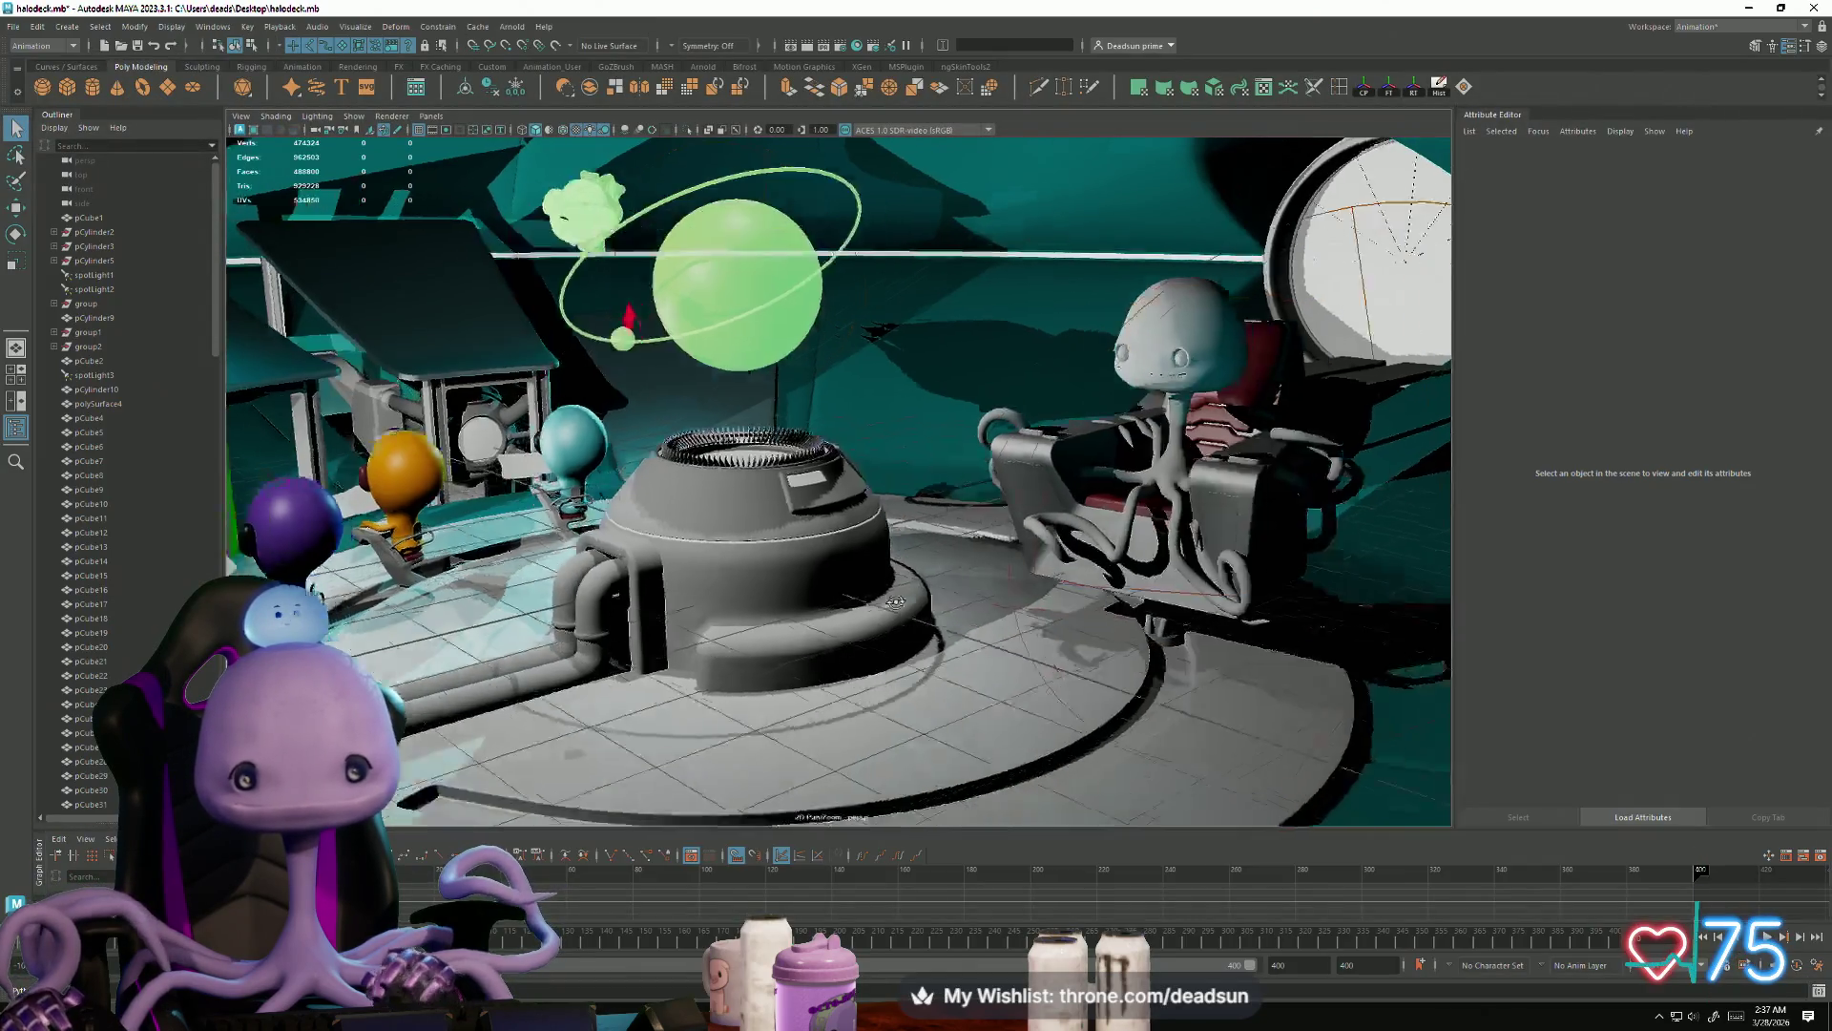
pyautogui.moveTo(934, 624)
pyautogui.keyDown('alt'); pyautogui.mouseDown(button='right')
pyautogui.moveTo(787, 643)
pyautogui.moveTo(722, 702)
pyautogui.moveTo(763, 722)
pyautogui.mouseUp(button='right'); pyautogui.keyUp('alt')
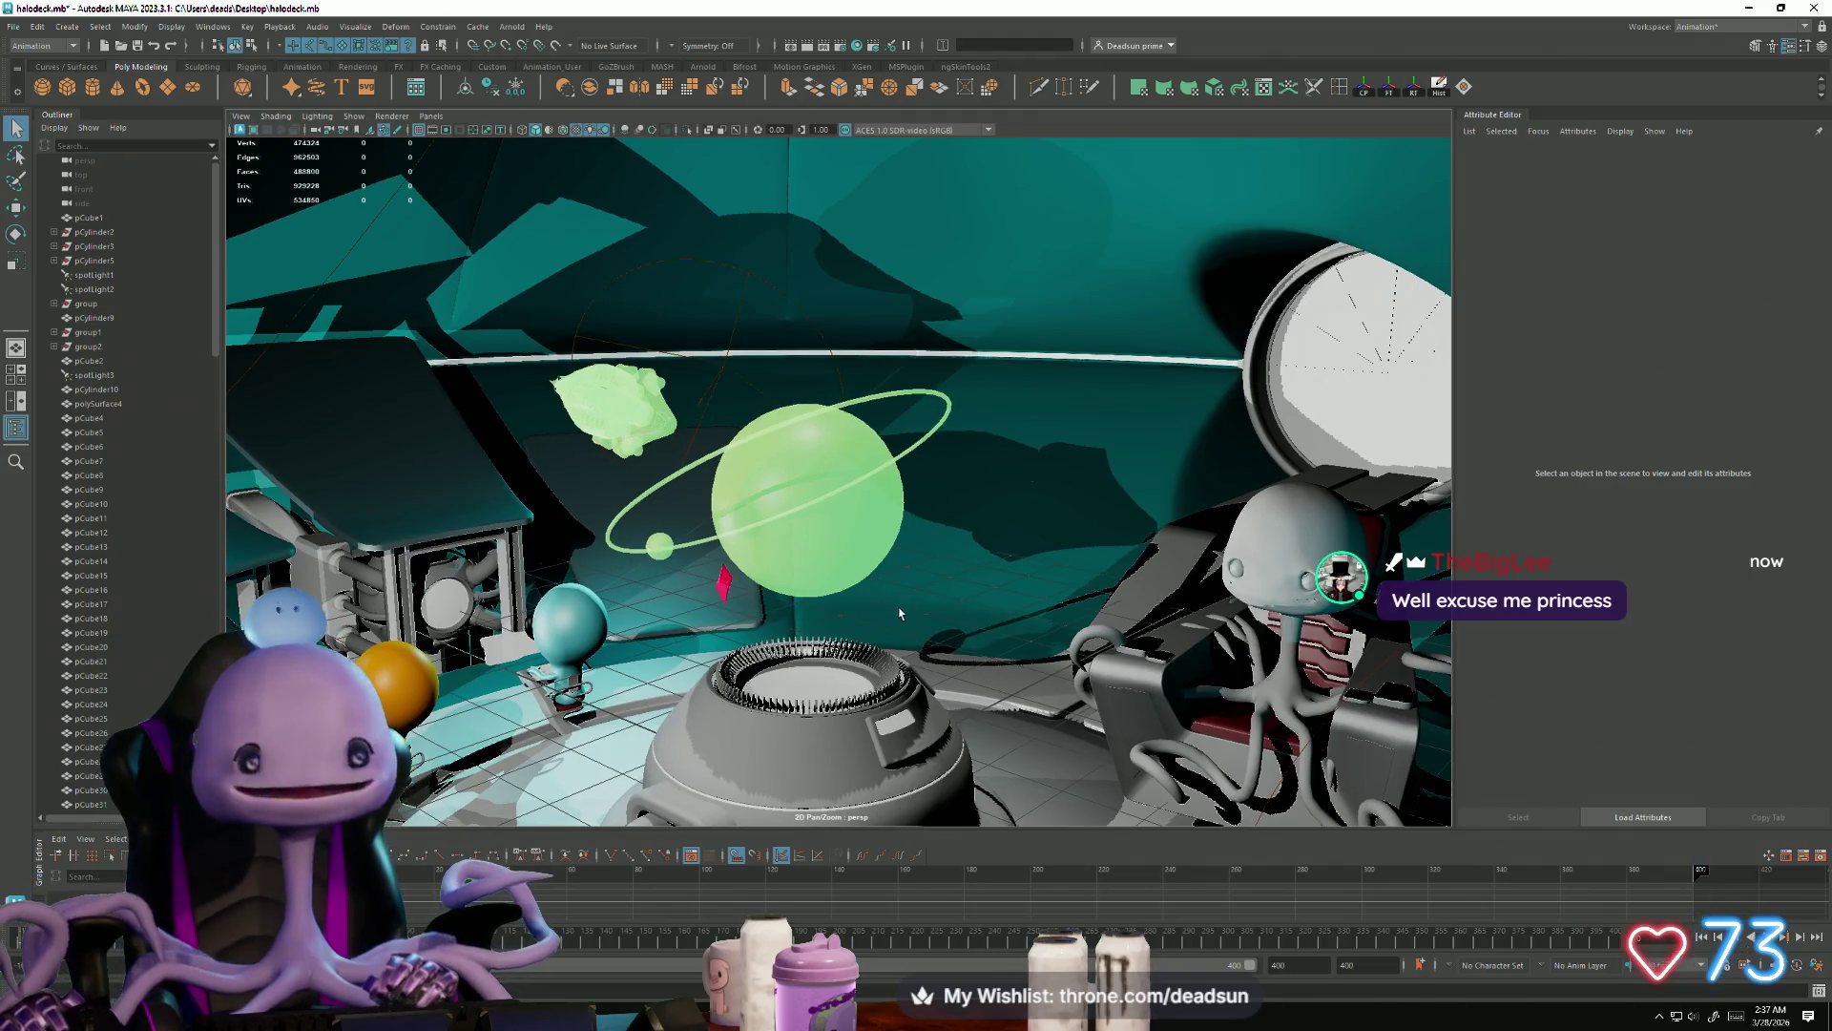
pyautogui.press('[')
pyautogui.click(914, 702)
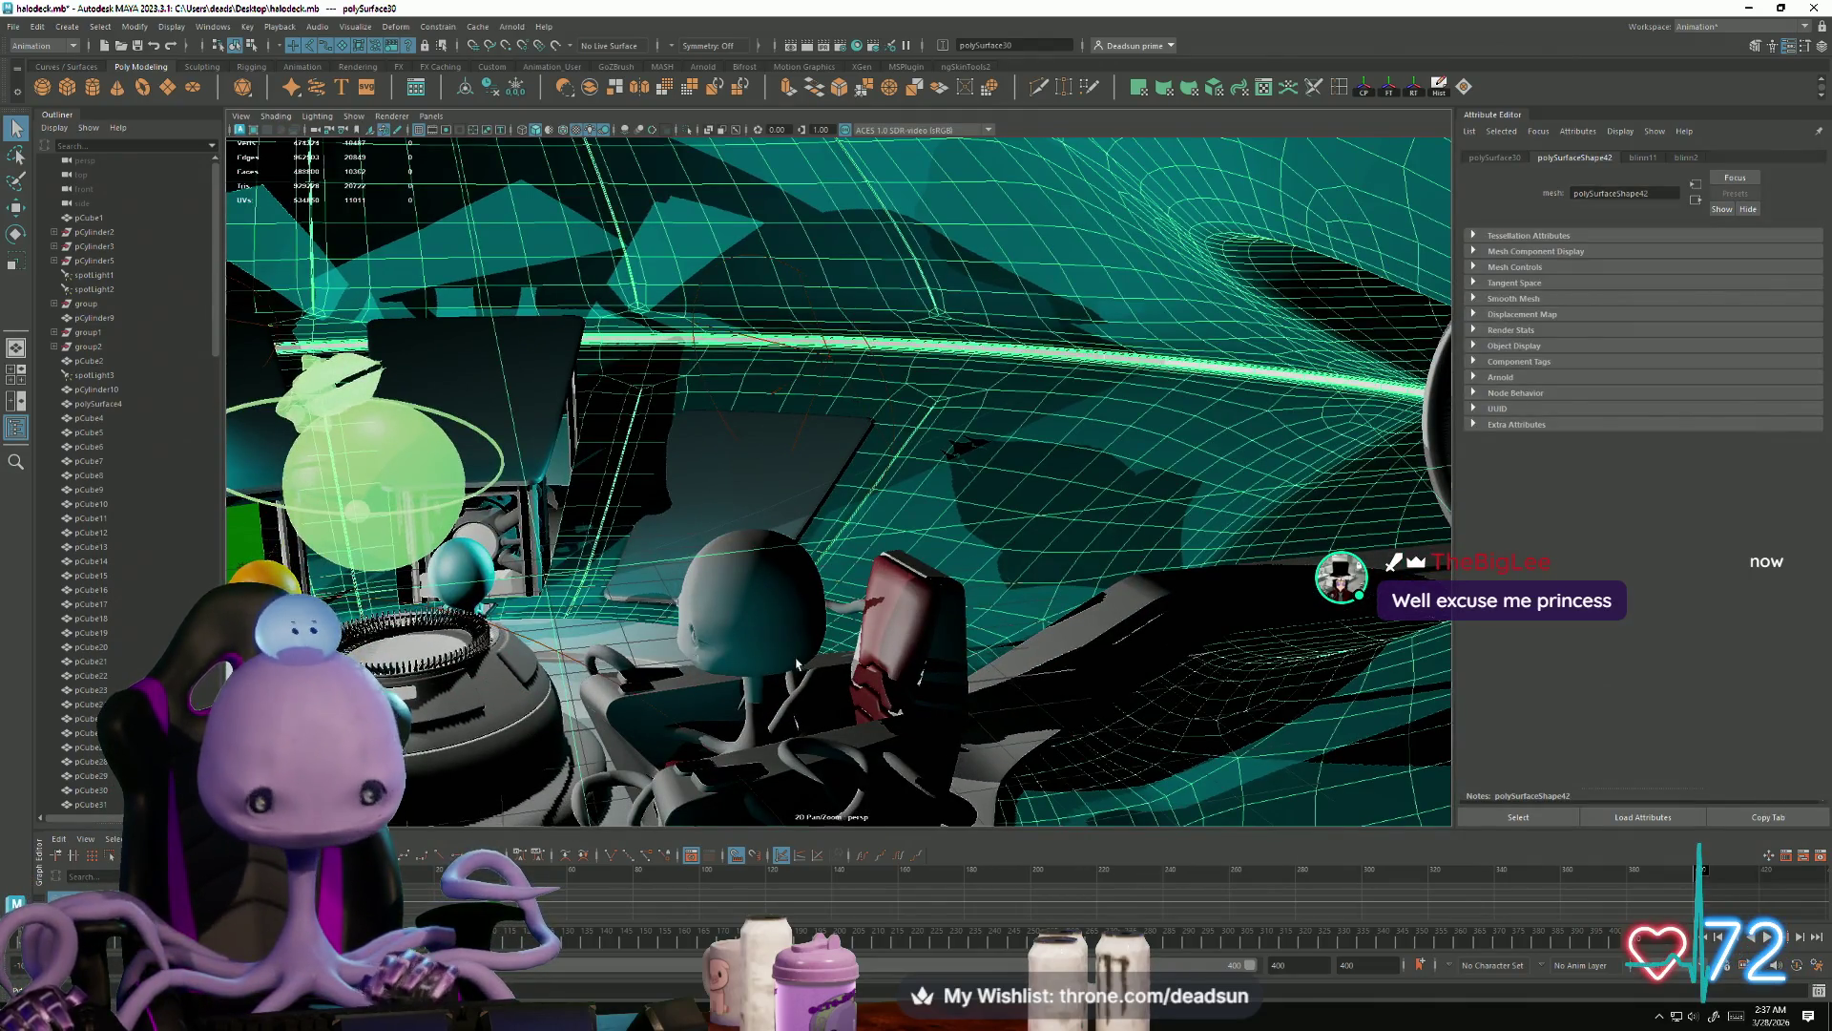
pyautogui.keyDown('alt'); pyautogui.moveTo(797, 663); pyautogui.dragTo(957, 751, button='right'); pyautogui.keyUp('alt')
pyautogui.click(960, 754)
# Step: Step back through the saved camera views, then switch to the ProProdiction002 scene
pyautogui.press('[')
pyautogui.press('[')
pyautogui.press('[')
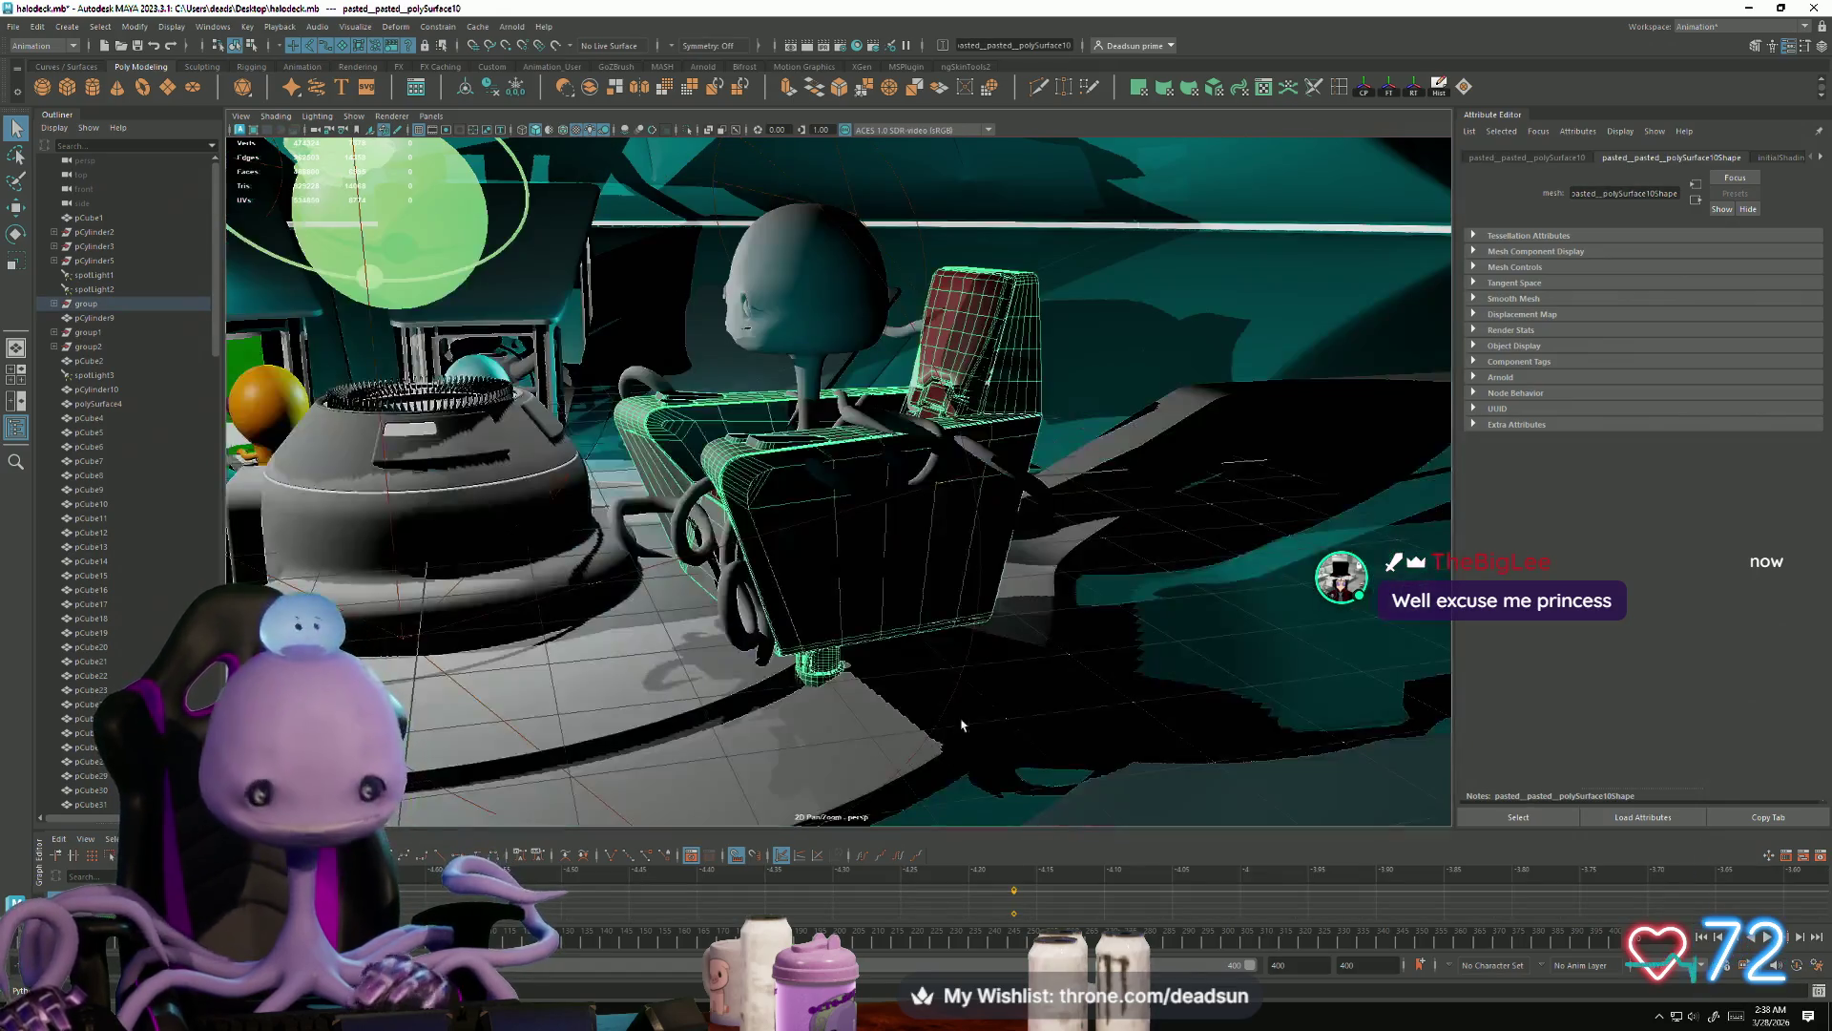
pyautogui.press('[')
pyautogui.press('[')
pyautogui.press('[')
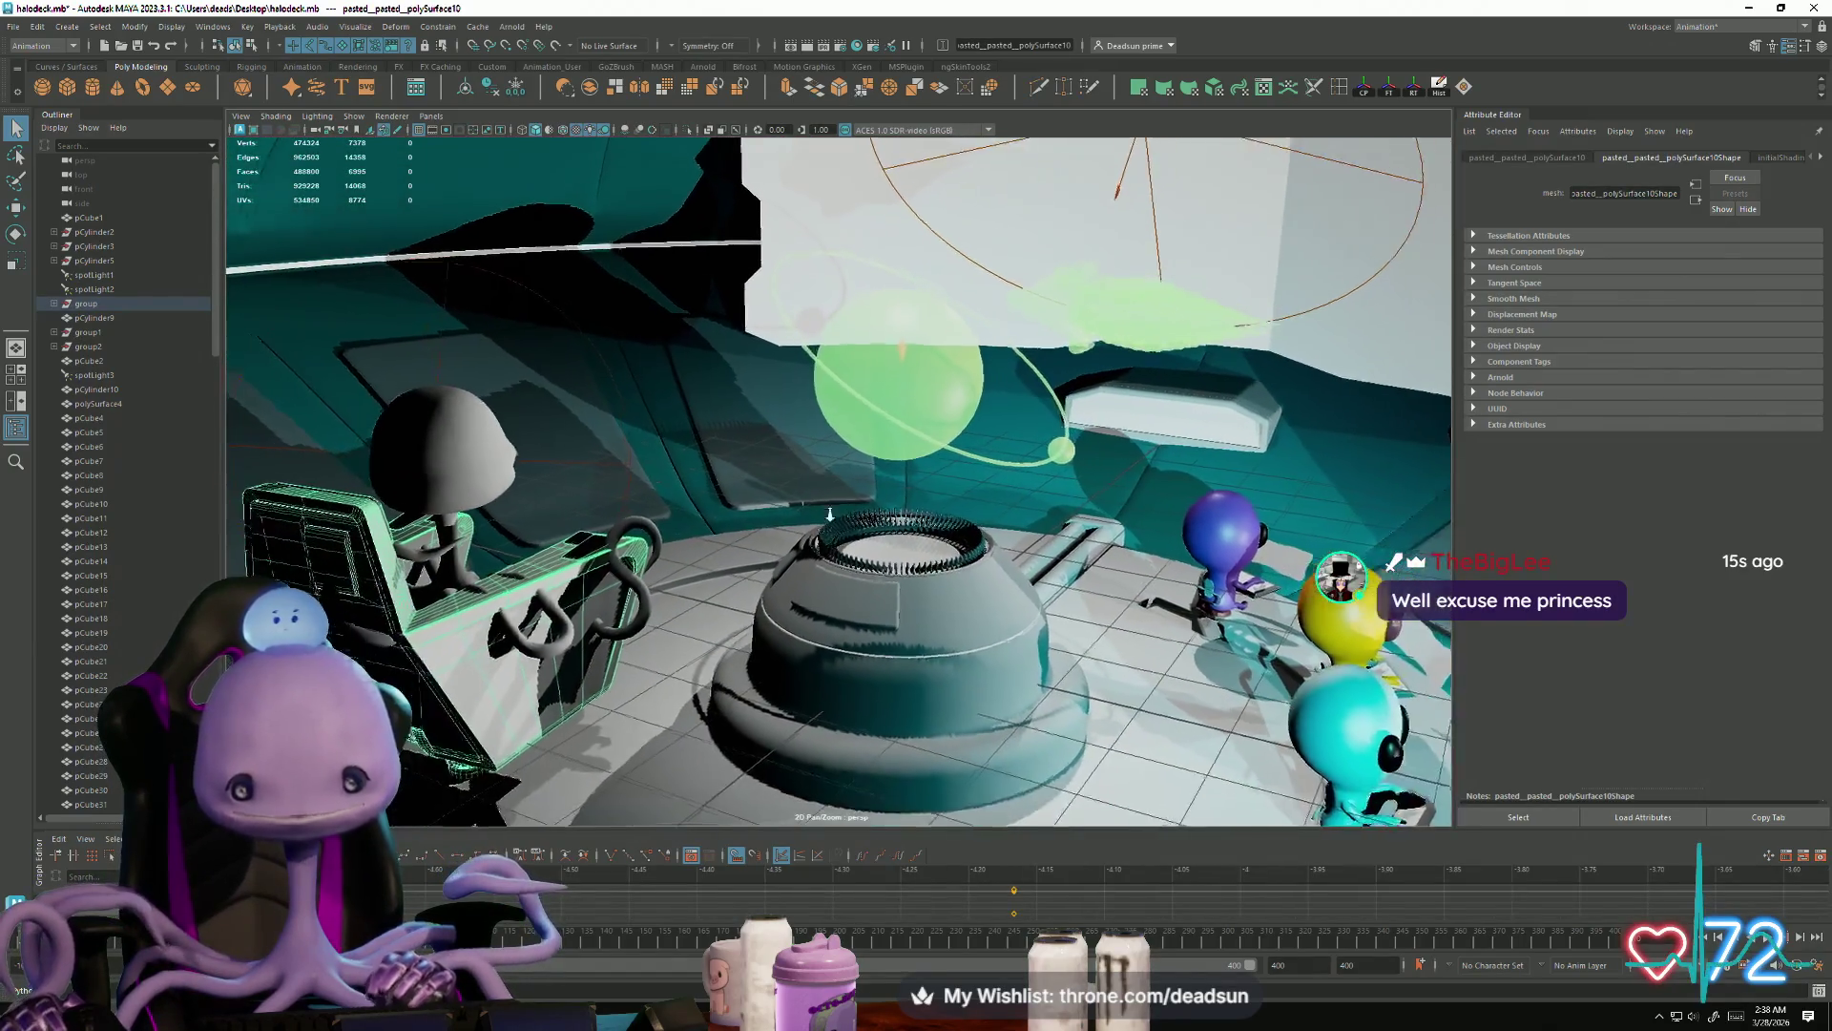
pyautogui.press('[')
pyautogui.press('[')
pyautogui.press('[')
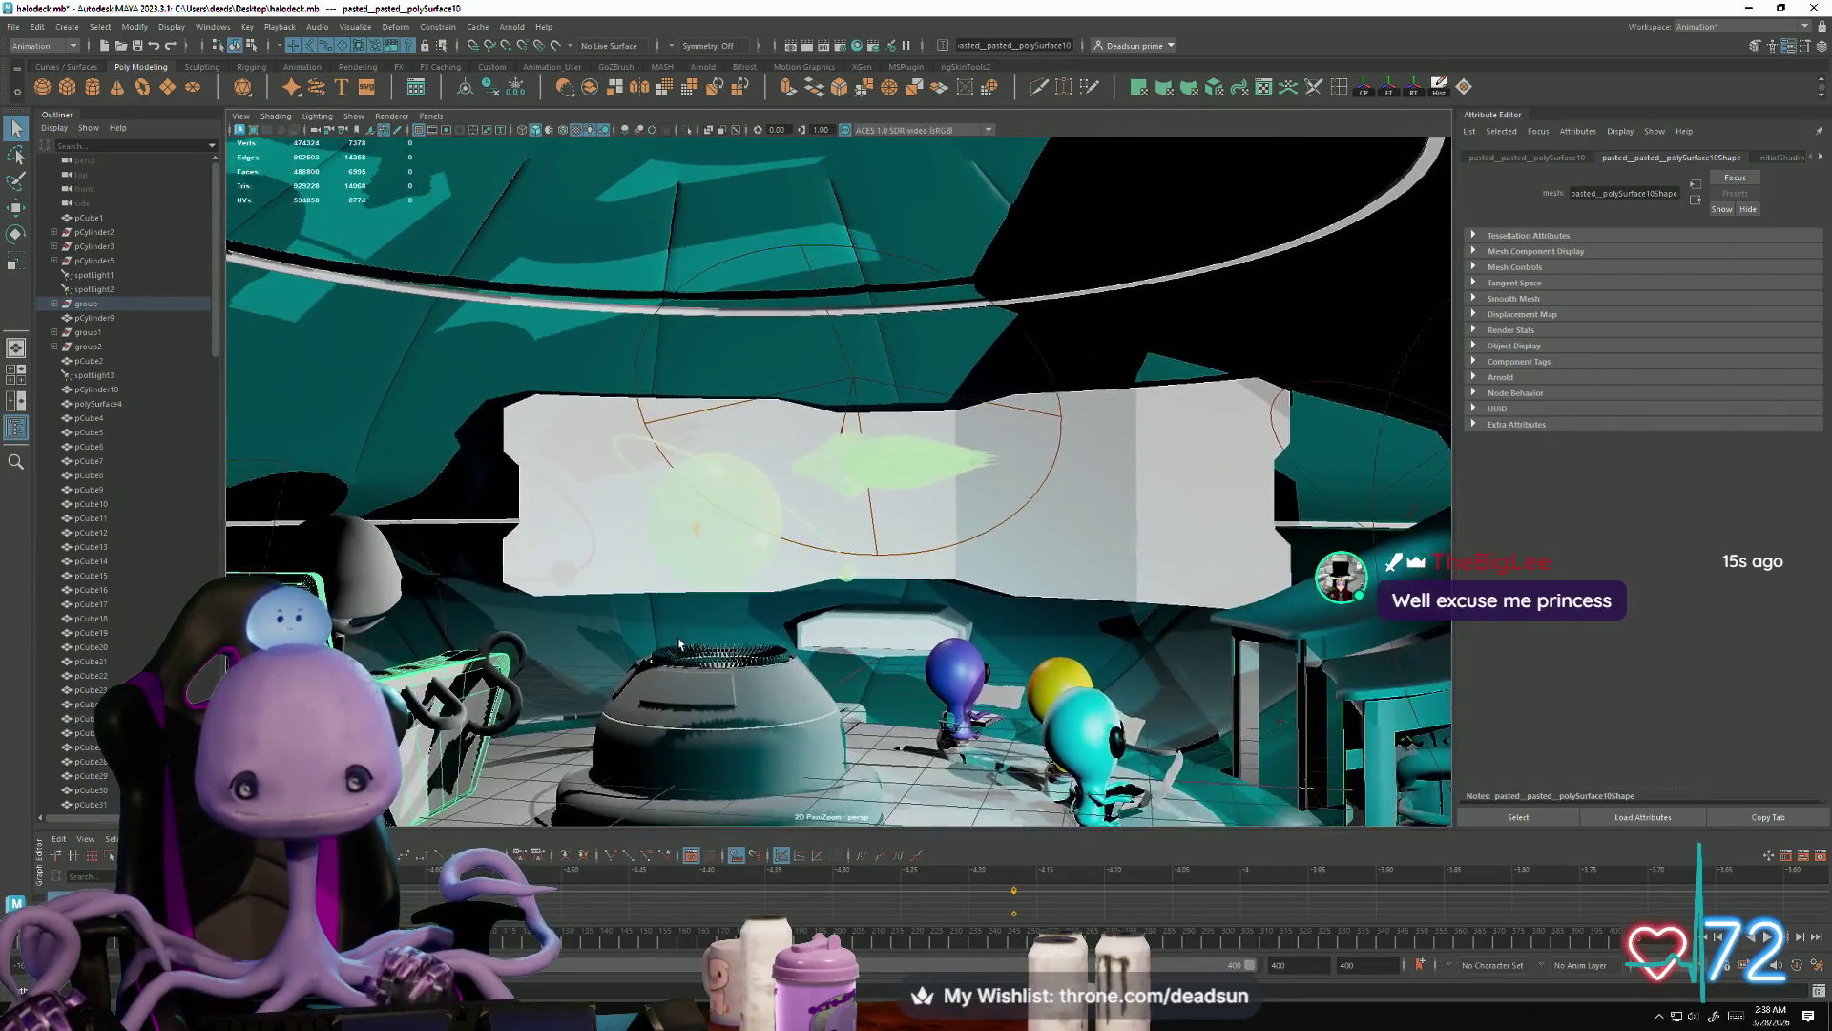
pyautogui.press('[')
pyautogui.press('[')
pyautogui.press('[')
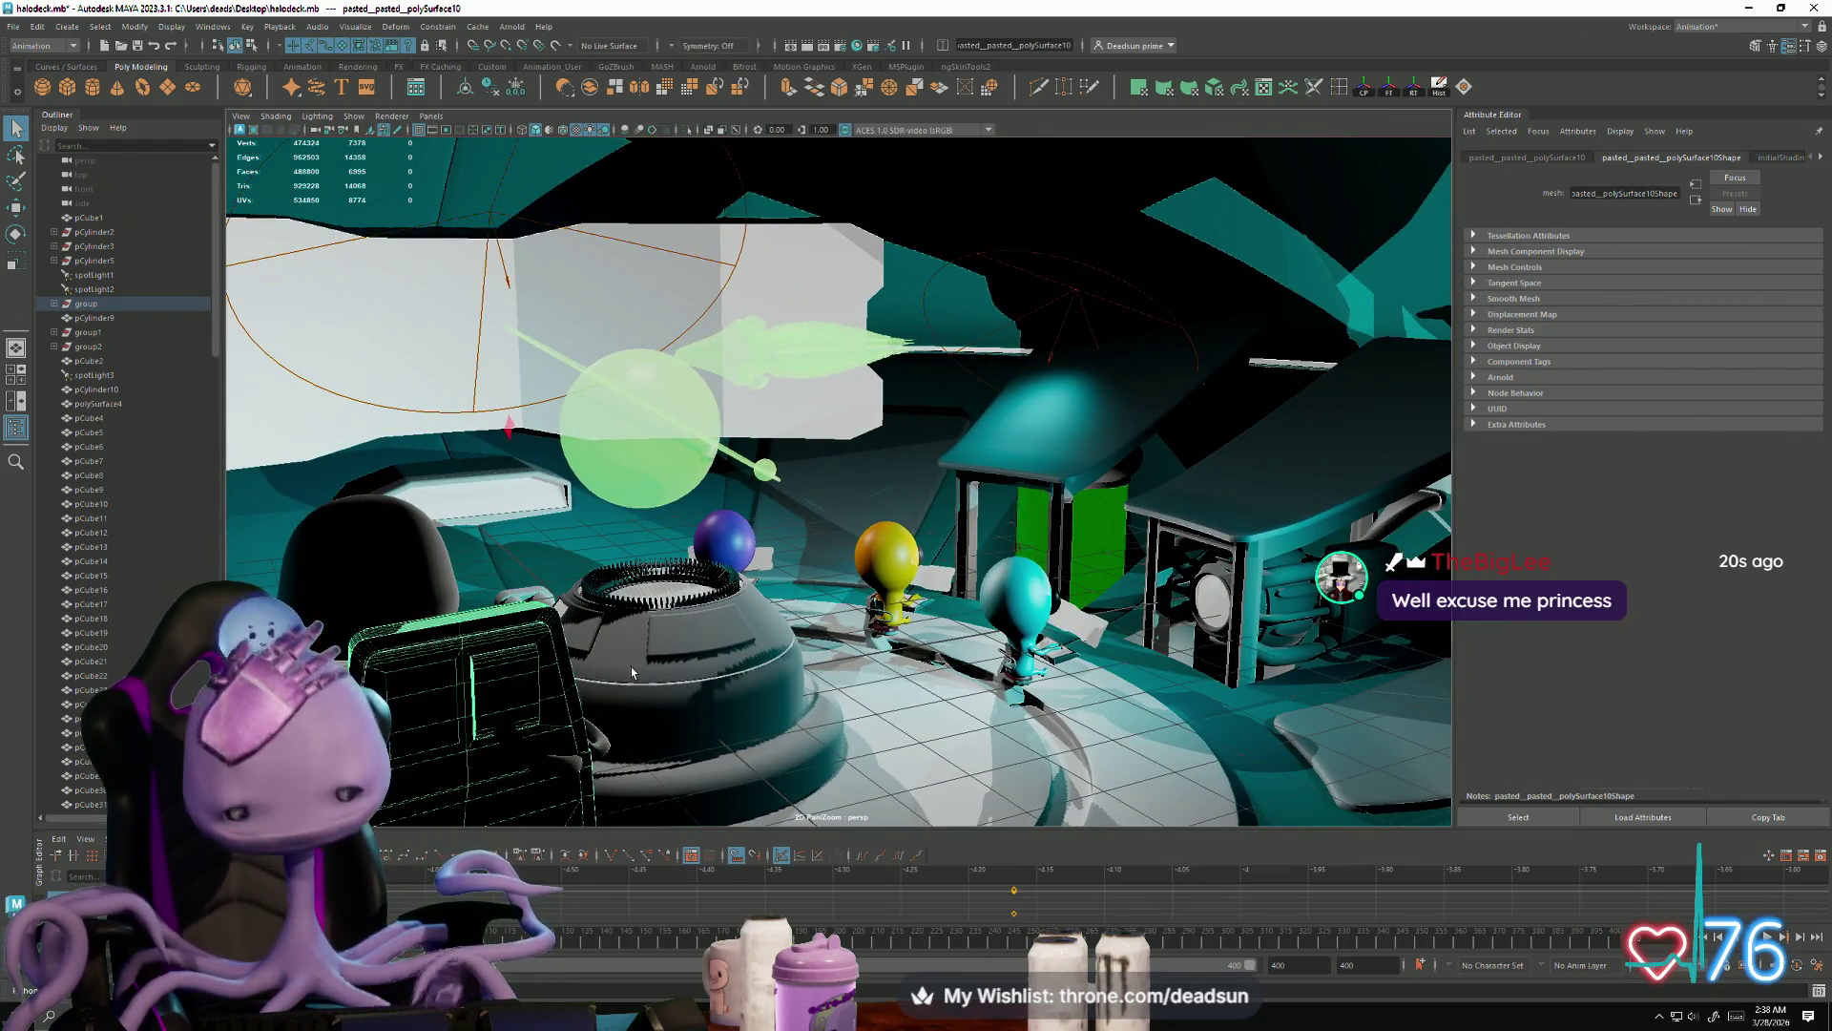
pyautogui.hotkey('alt', 'Tab')
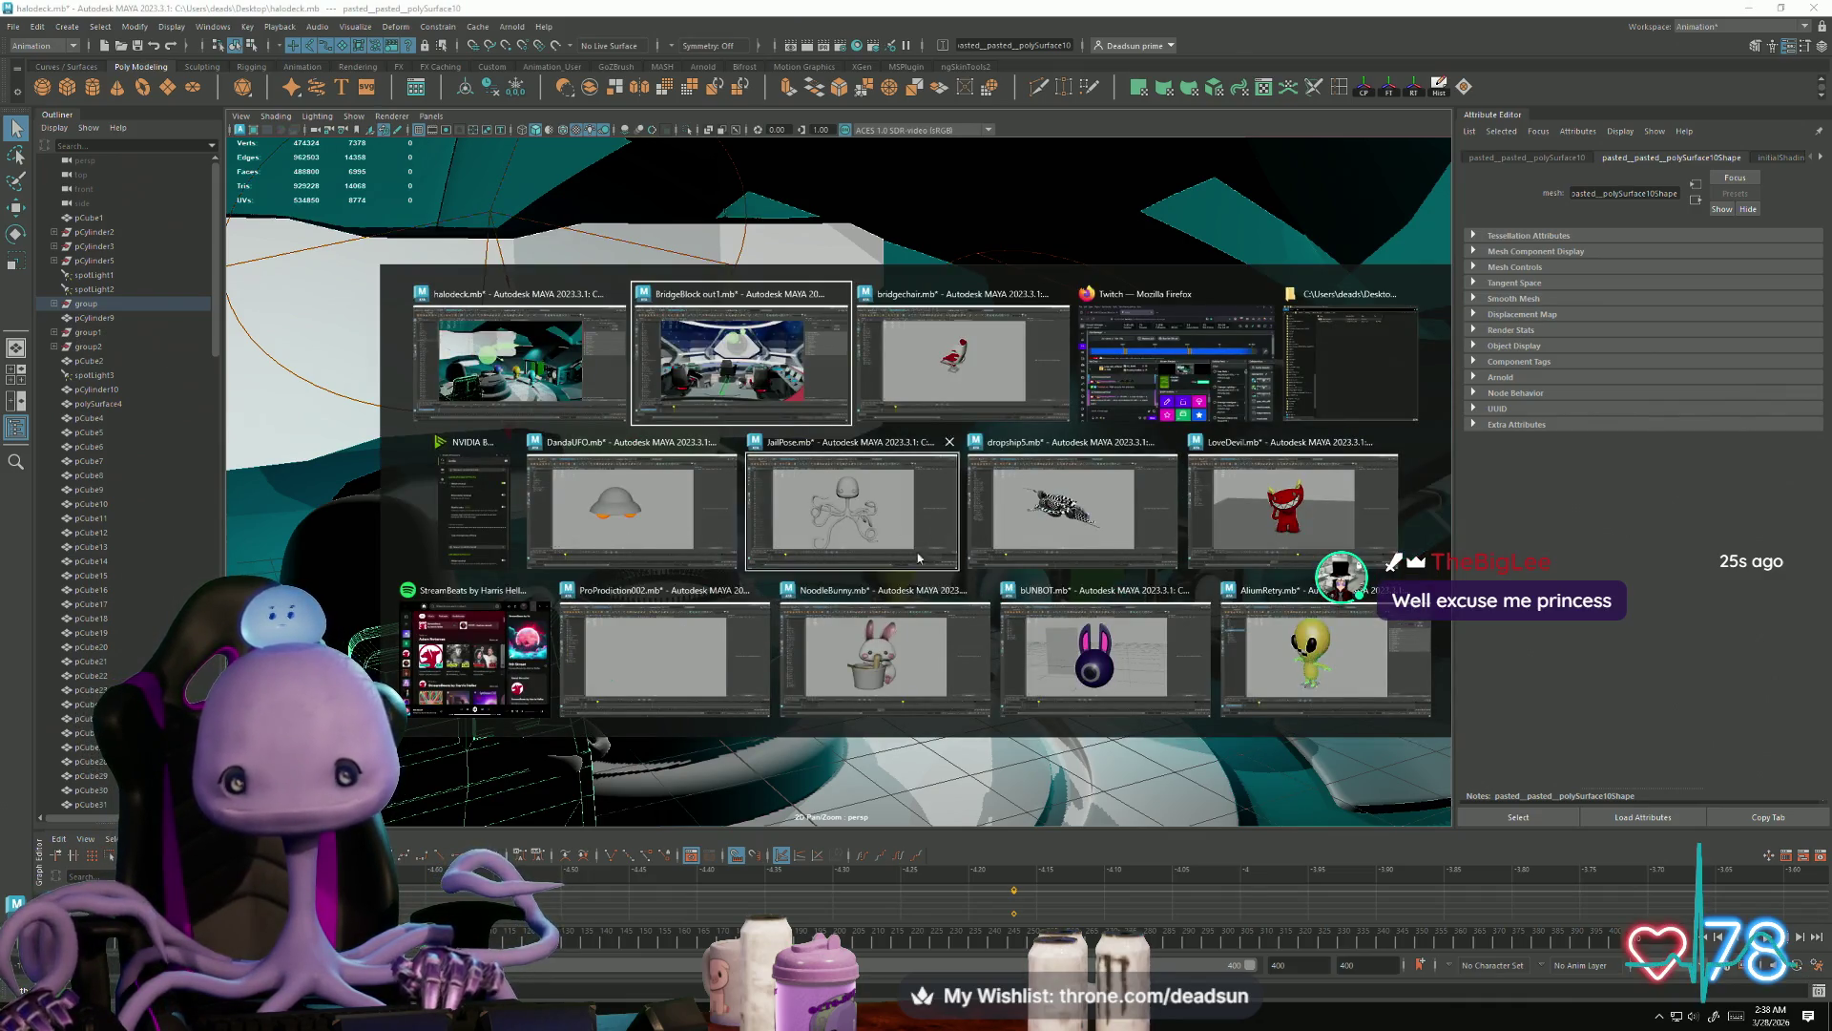
pyautogui.click(679, 655)
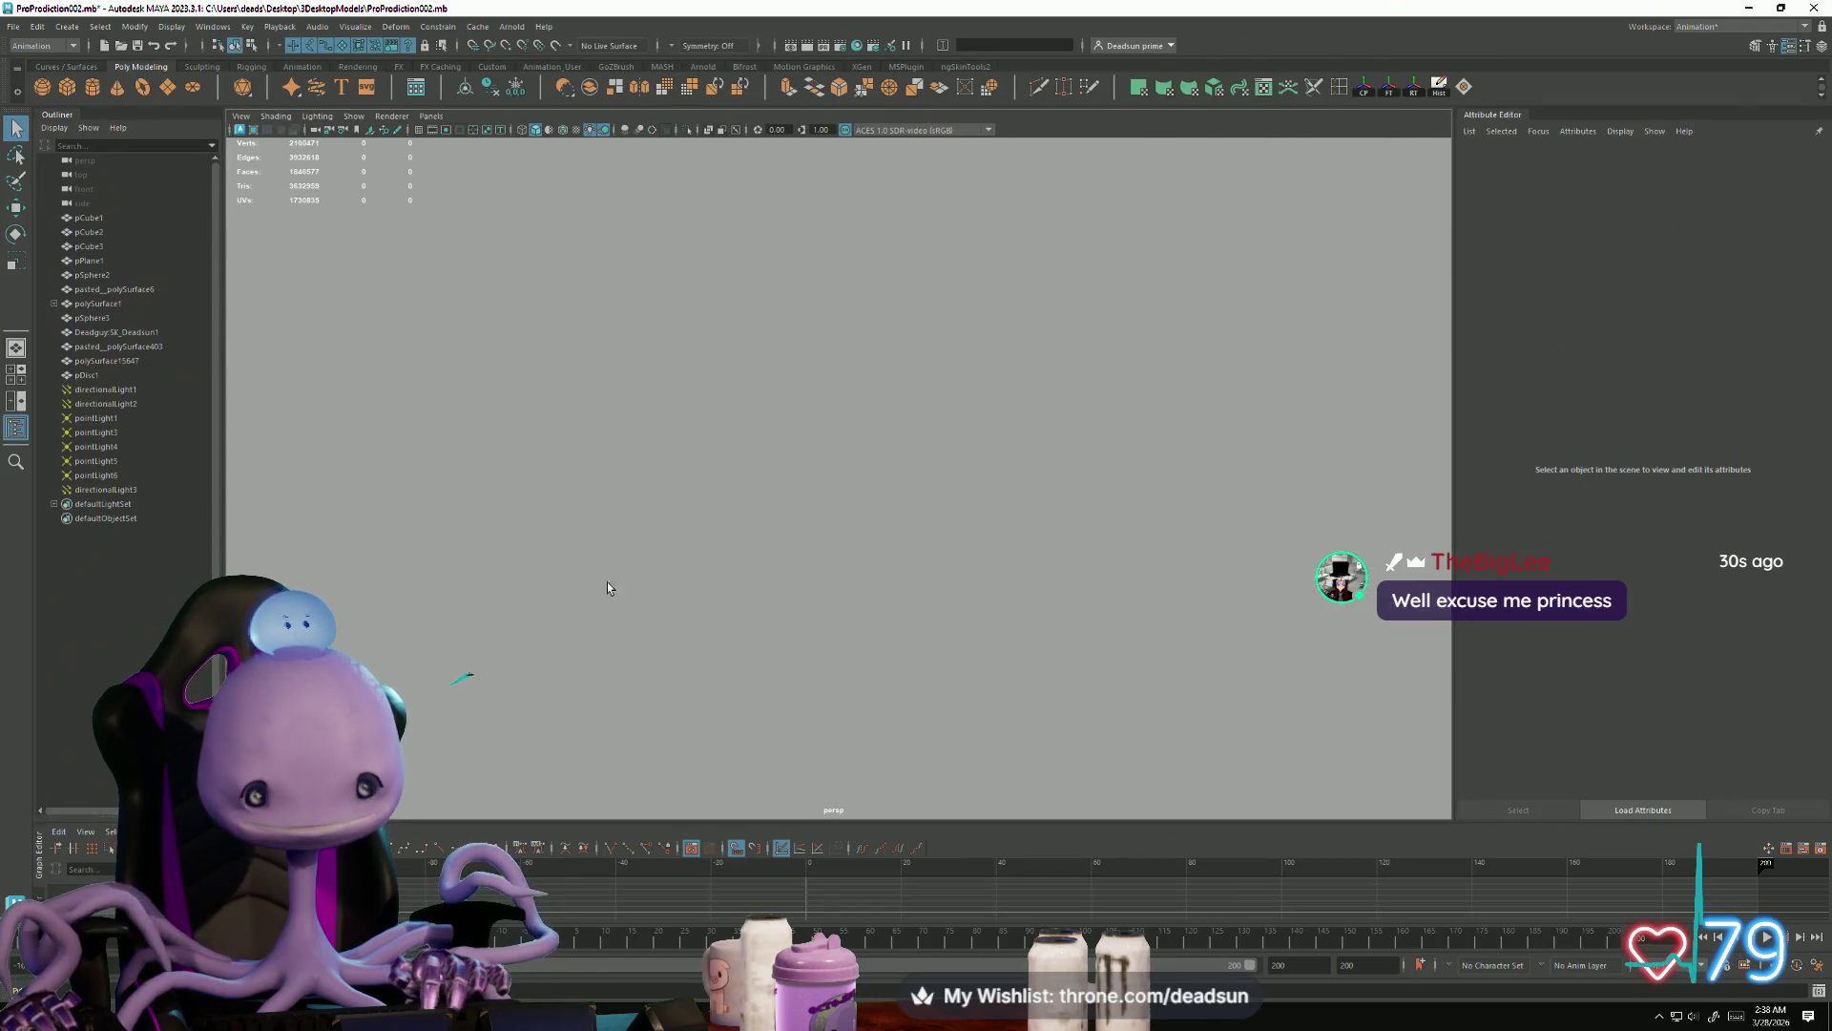
# Step: Scrub the ProProdiction002 timeline to frame 140 and back, then switch to LoveDevil.mb
pyautogui.moveTo(515, 902)
pyautogui.mouseDown()
pyautogui.moveTo(924, 915)
pyautogui.moveTo(1422, 870)
pyautogui.moveTo(794, 902)
pyautogui.mouseUp()
pyautogui.moveTo(558, 902); pyautogui.dragTo(515, 903)
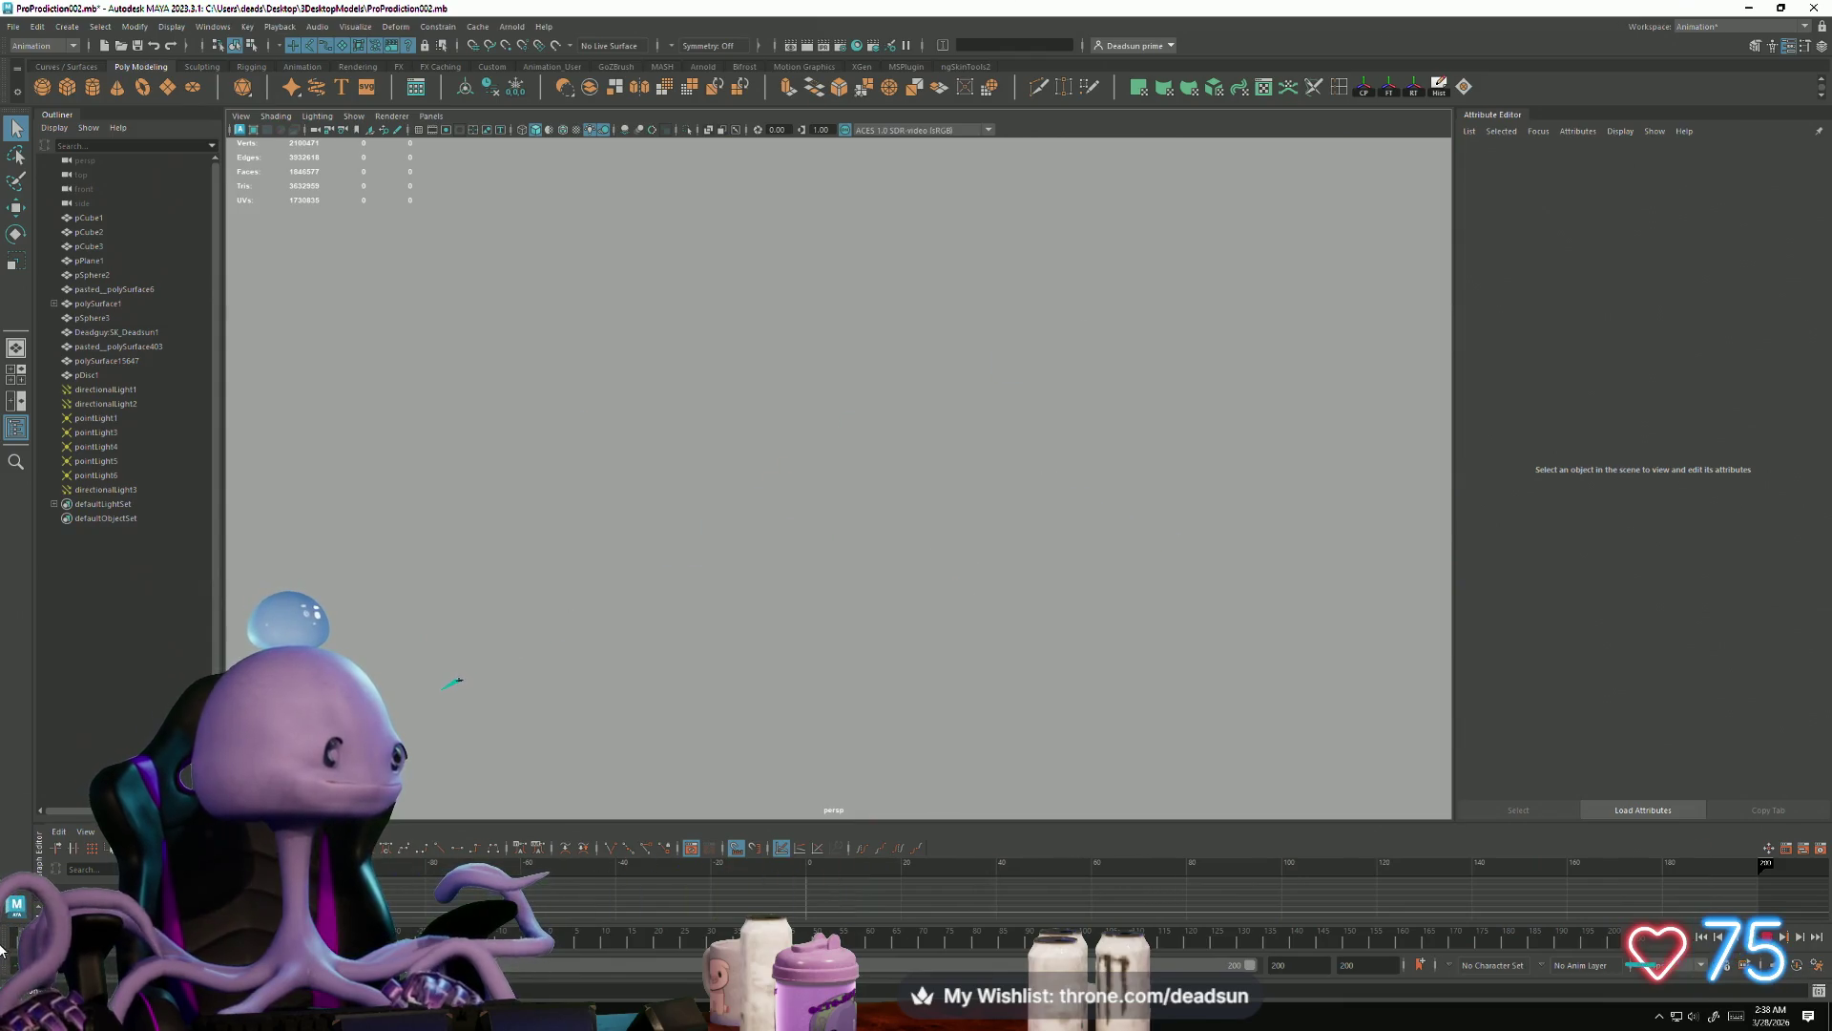
pyautogui.hotkey('alt', 'Tab')
pyautogui.click(690, 601)
pyautogui.moveTo(803, 691)
pyautogui.keyDown('alt'); pyautogui.mouseDown()
pyautogui.moveTo(1479, 684)
pyautogui.moveTo(1183, 703)
pyautogui.moveTo(849, 689)
pyautogui.moveTo(1171, 676)
pyautogui.moveTo(876, 691)
pyautogui.mouseUp(); pyautogui.keyUp('alt')
pyautogui.click(937, 780)
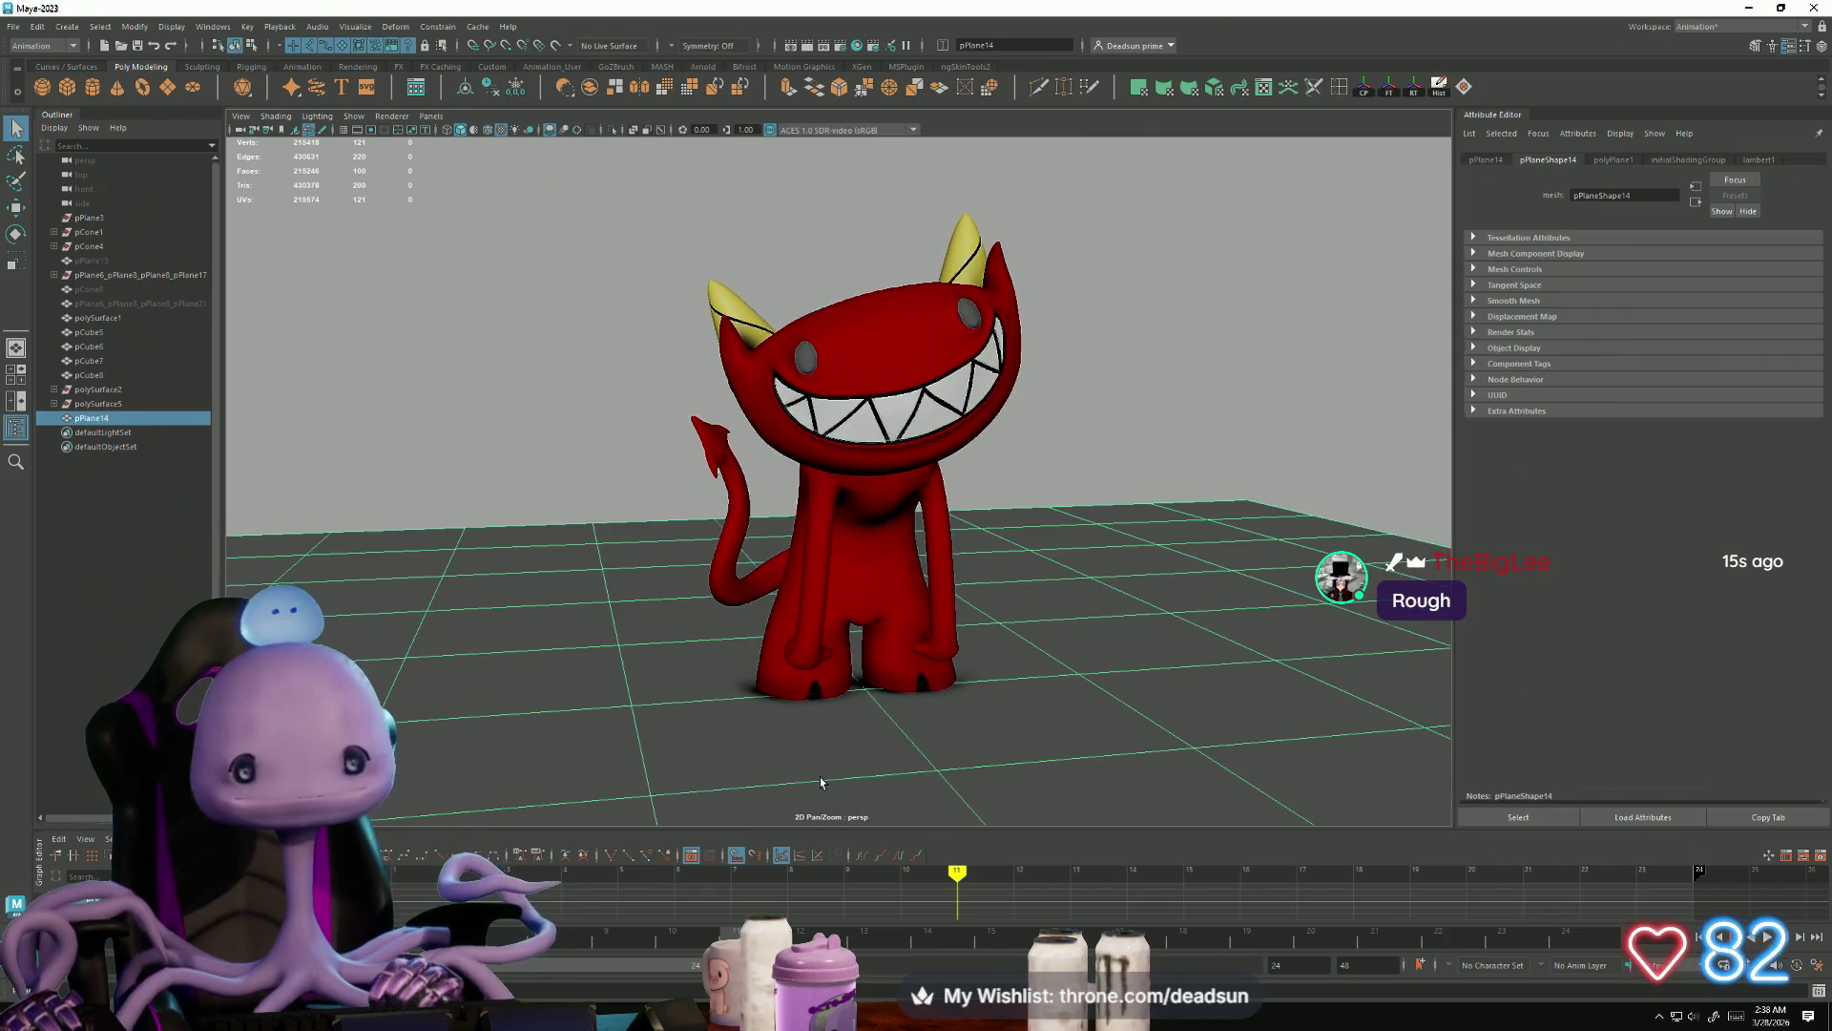
# Step: Switch to bridgechair.mb, view the chair from the front, and open the File menu
pyautogui.hotkey('alt', 'Tab')
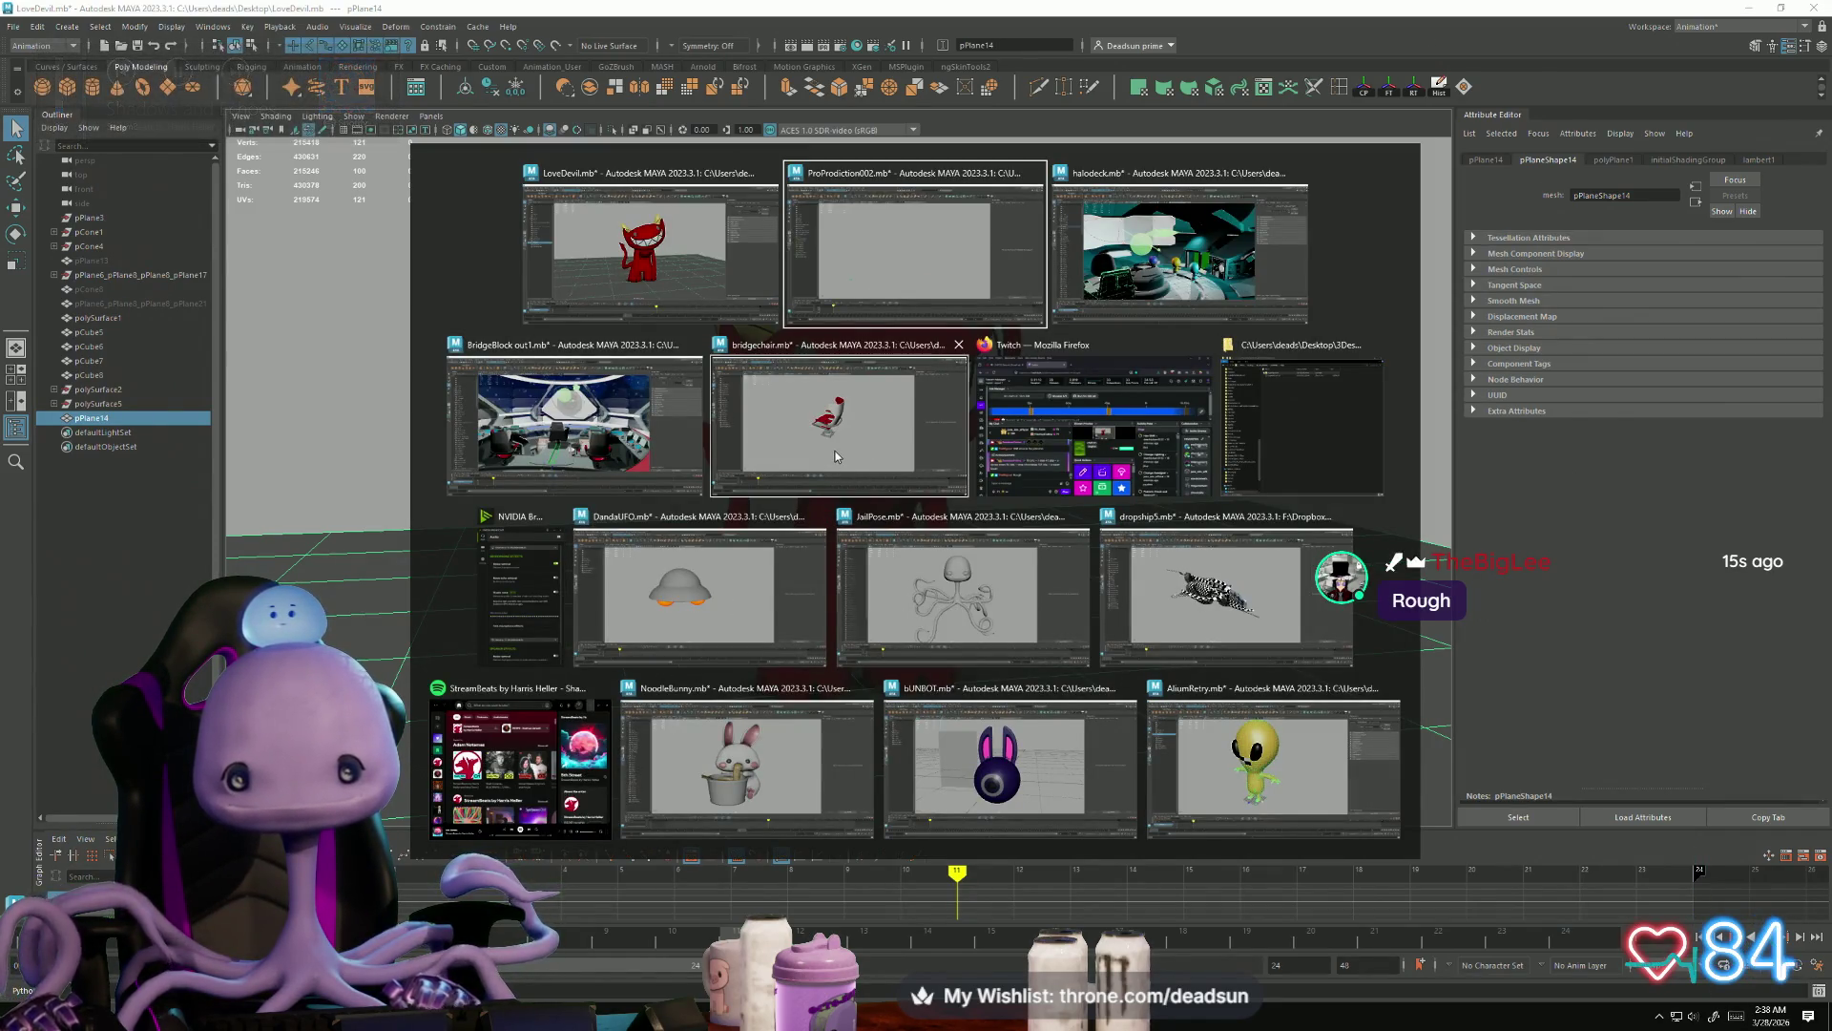
pyautogui.click(867, 474)
pyautogui.moveTo(501, 417)
pyautogui.keyDown('alt'); pyautogui.mouseDown()
pyautogui.moveTo(622, 401)
pyautogui.moveTo(876, 494)
pyautogui.moveTo(546, 495)
pyautogui.moveTo(735, 513)
pyautogui.mouseUp(); pyautogui.keyUp('alt')
pyautogui.click(8, 26)
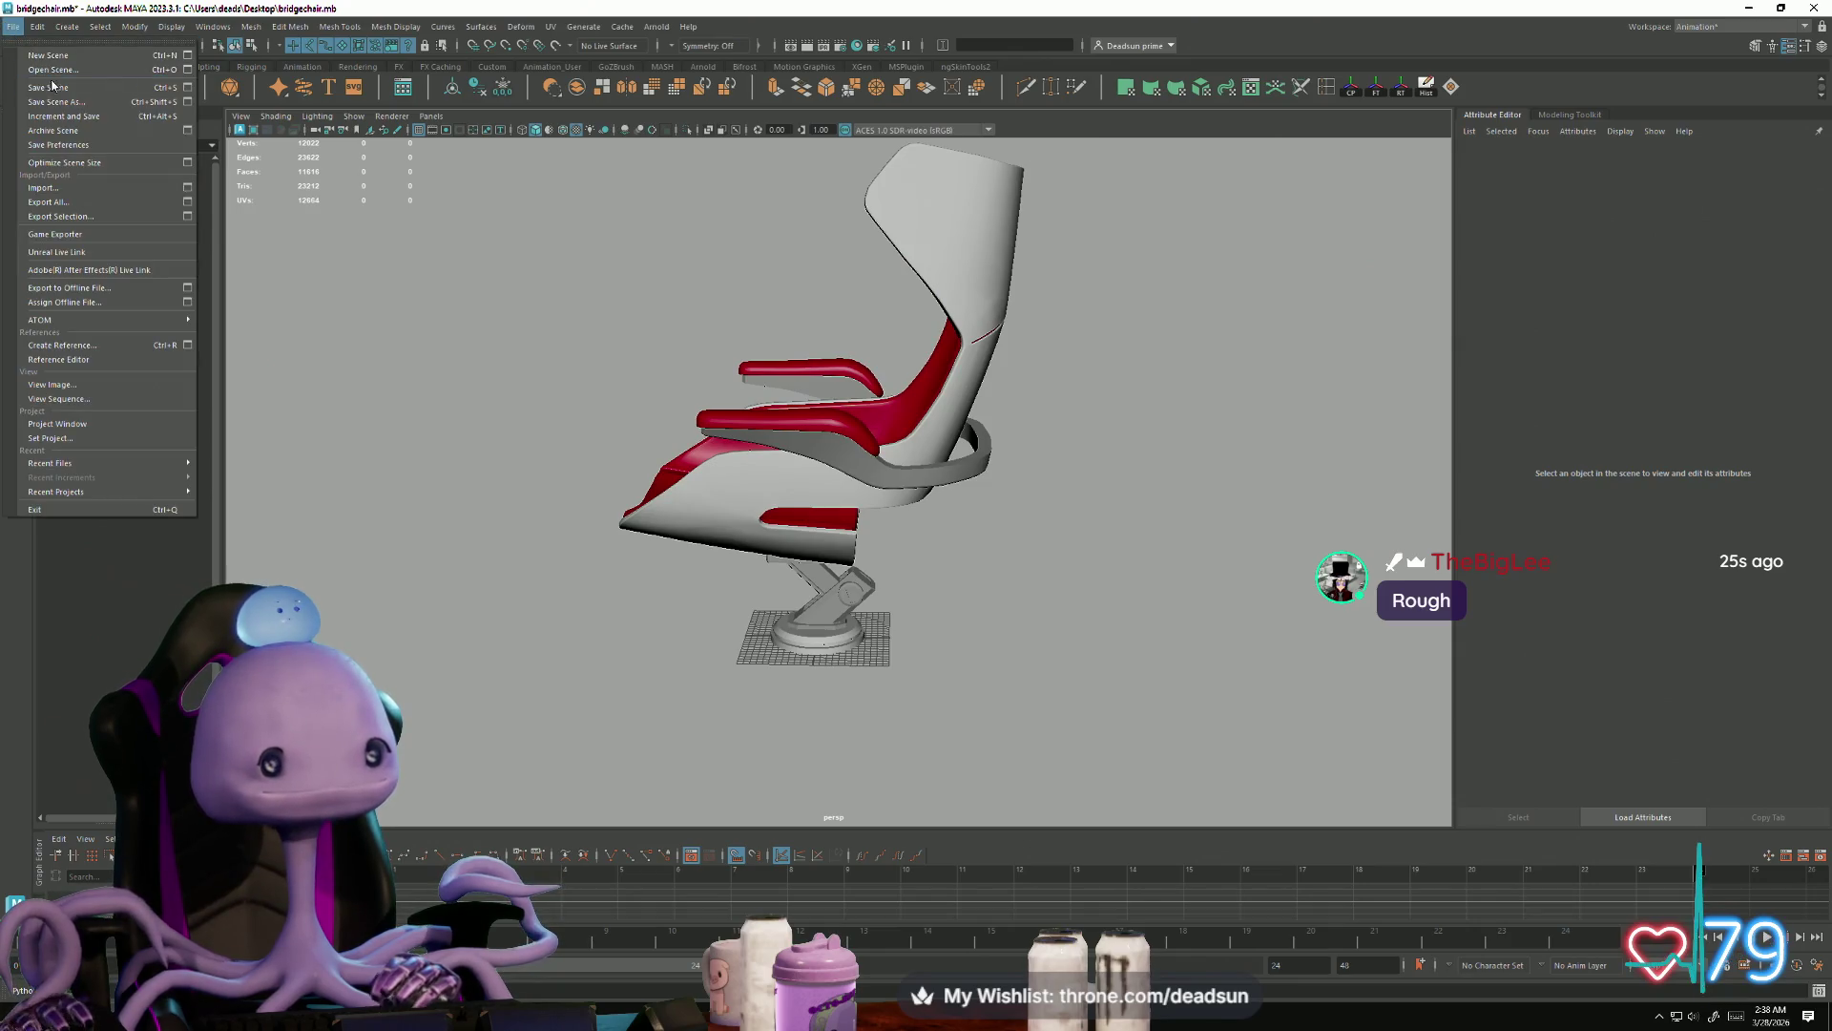
# Step: Save the bridgechair scene, then select polySurface7 and pick faces in component mode
pyautogui.click(70, 92)
pyautogui.moveTo(462, 356)
pyautogui.keyDown('alt'); pyautogui.mouseDown()
pyautogui.moveTo(840, 515)
pyautogui.moveTo(827, 532)
pyautogui.moveTo(748, 499)
pyautogui.mouseUp(); pyautogui.keyUp('alt')
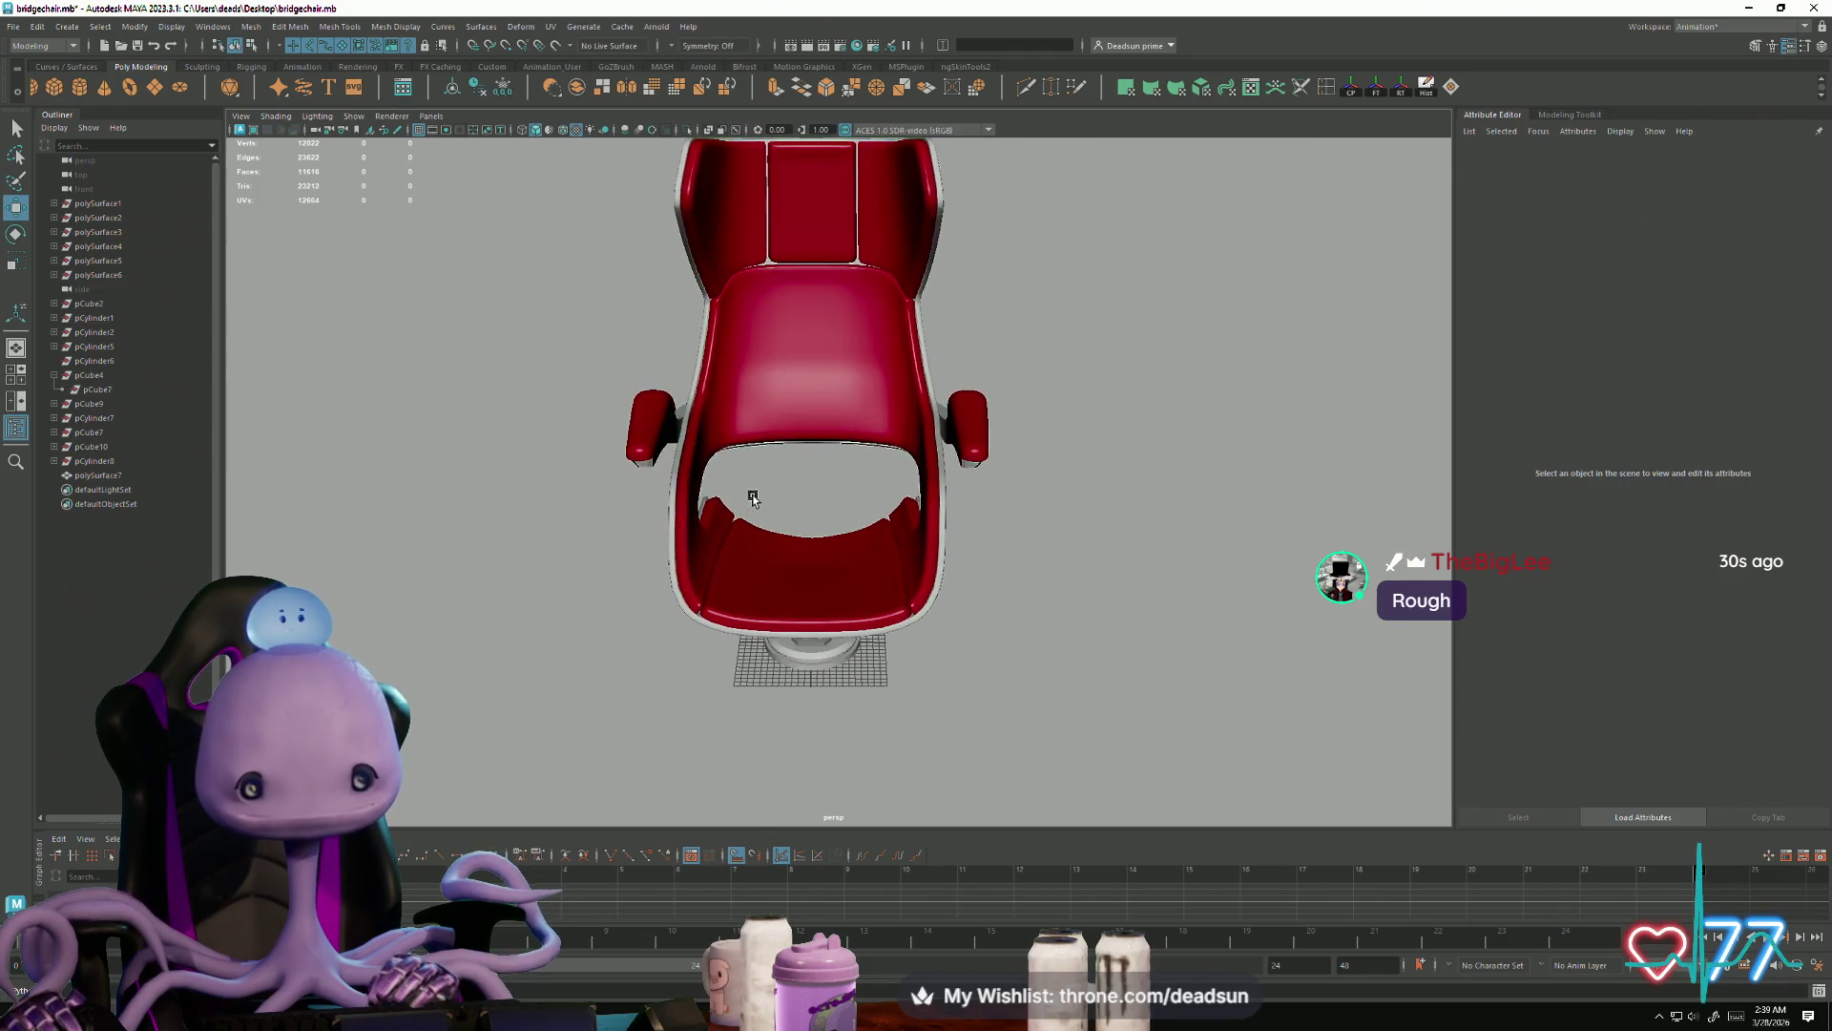
pyautogui.keyDown('alt'); pyautogui.moveTo(749, 499); pyautogui.dragTo(822, 597, button='right'); pyautogui.keyUp('alt')
pyautogui.click(707, 622)
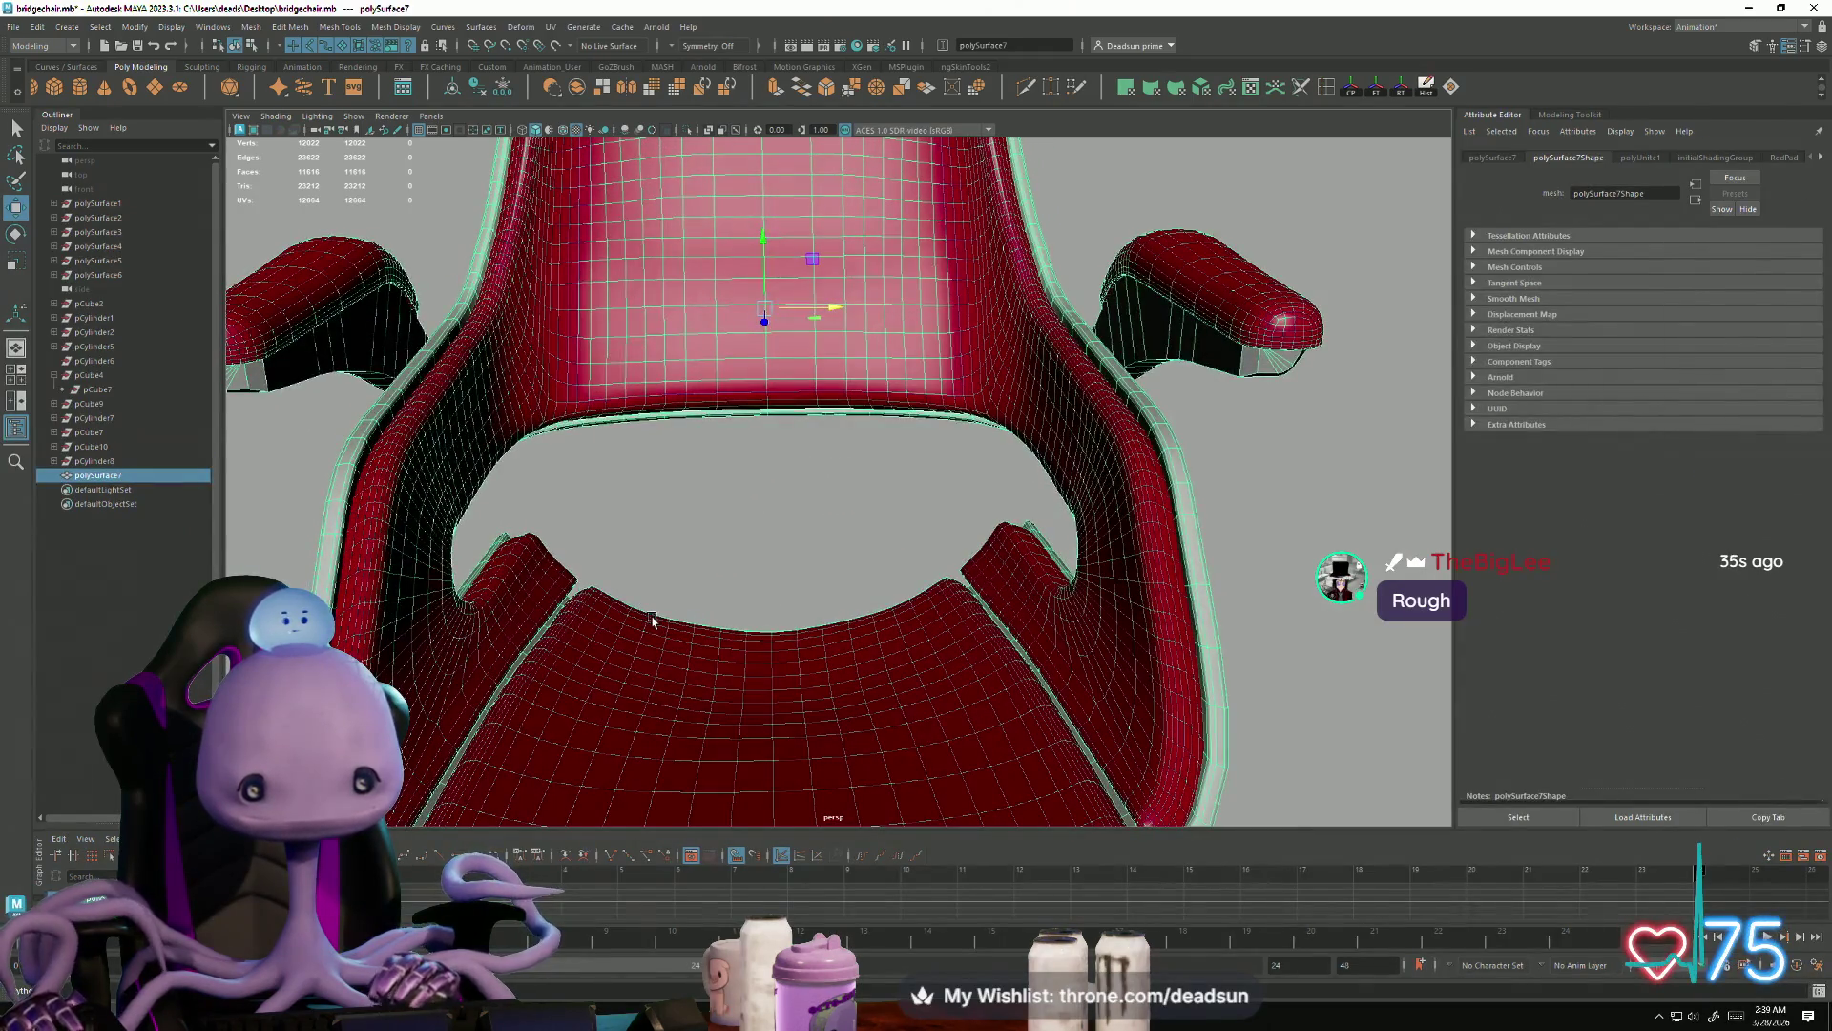
pyautogui.keyDown('alt'); pyautogui.moveTo(650, 631); pyautogui.dragTo(641, 577); pyautogui.keyUp('alt')
pyautogui.rightClick(637, 575)
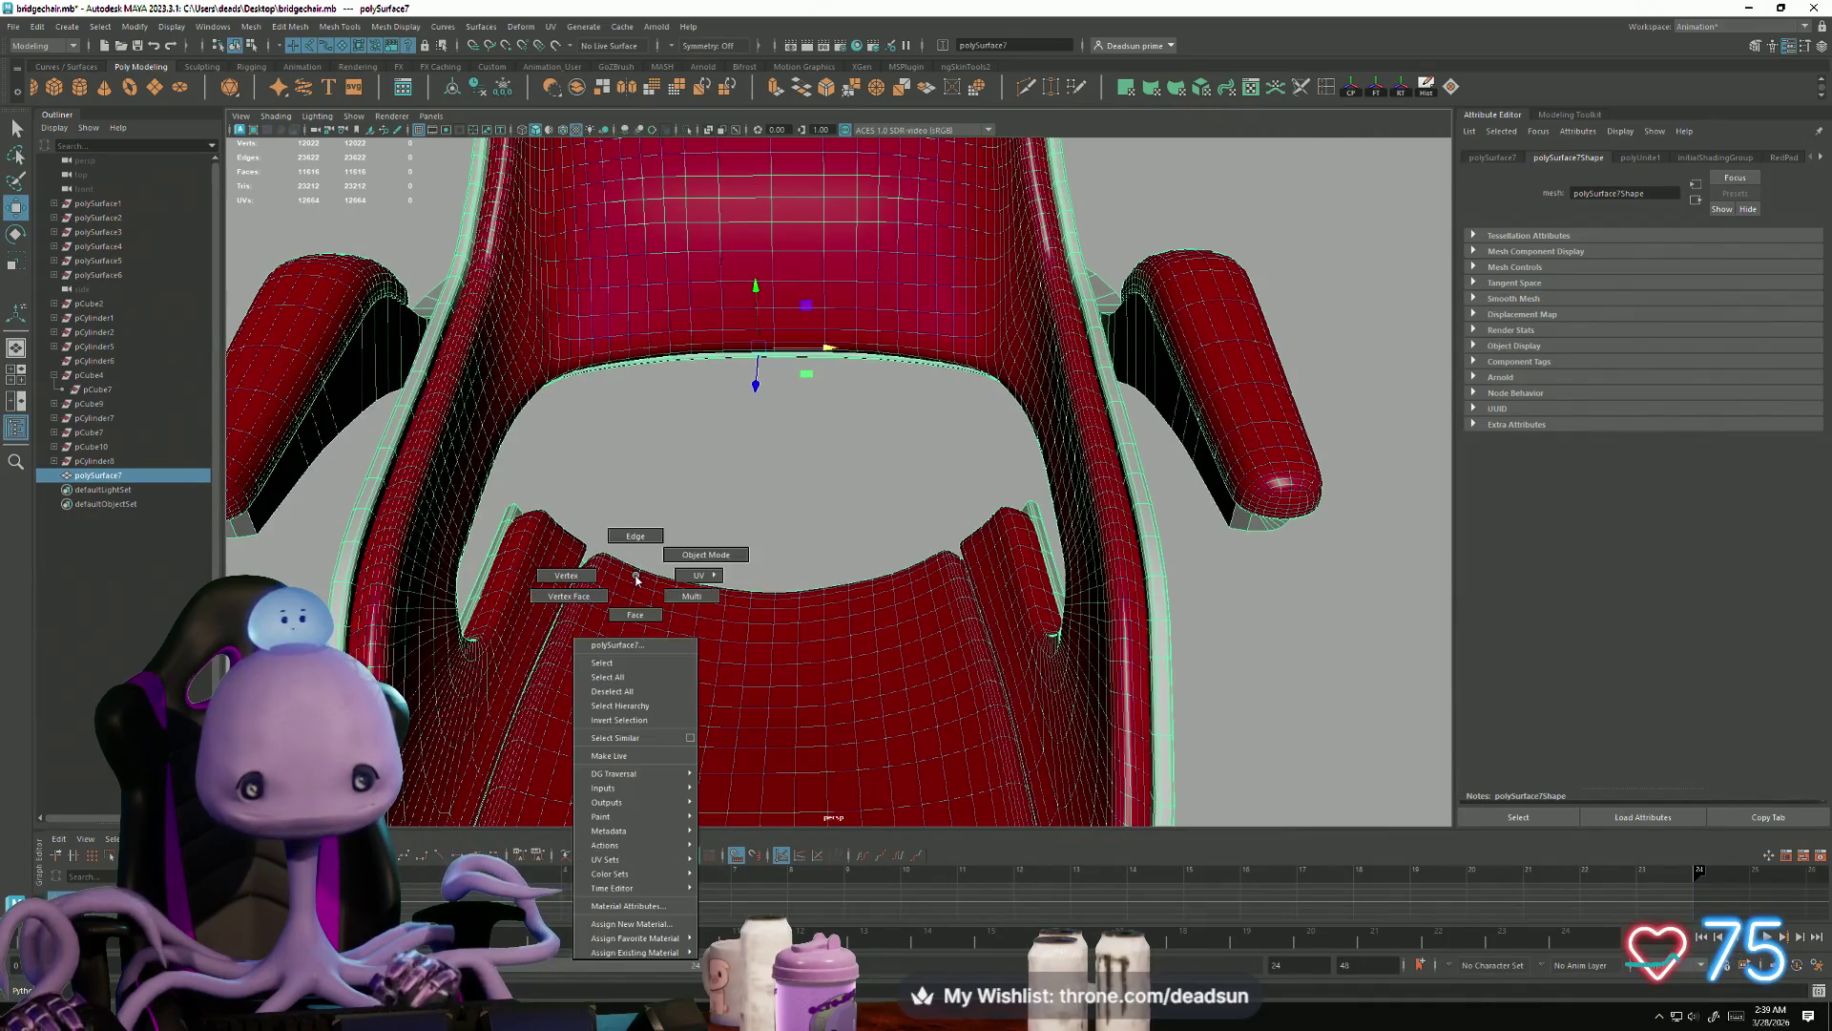
pyautogui.moveTo(681, 595); pyautogui.dragTo(620, 576, button='right')
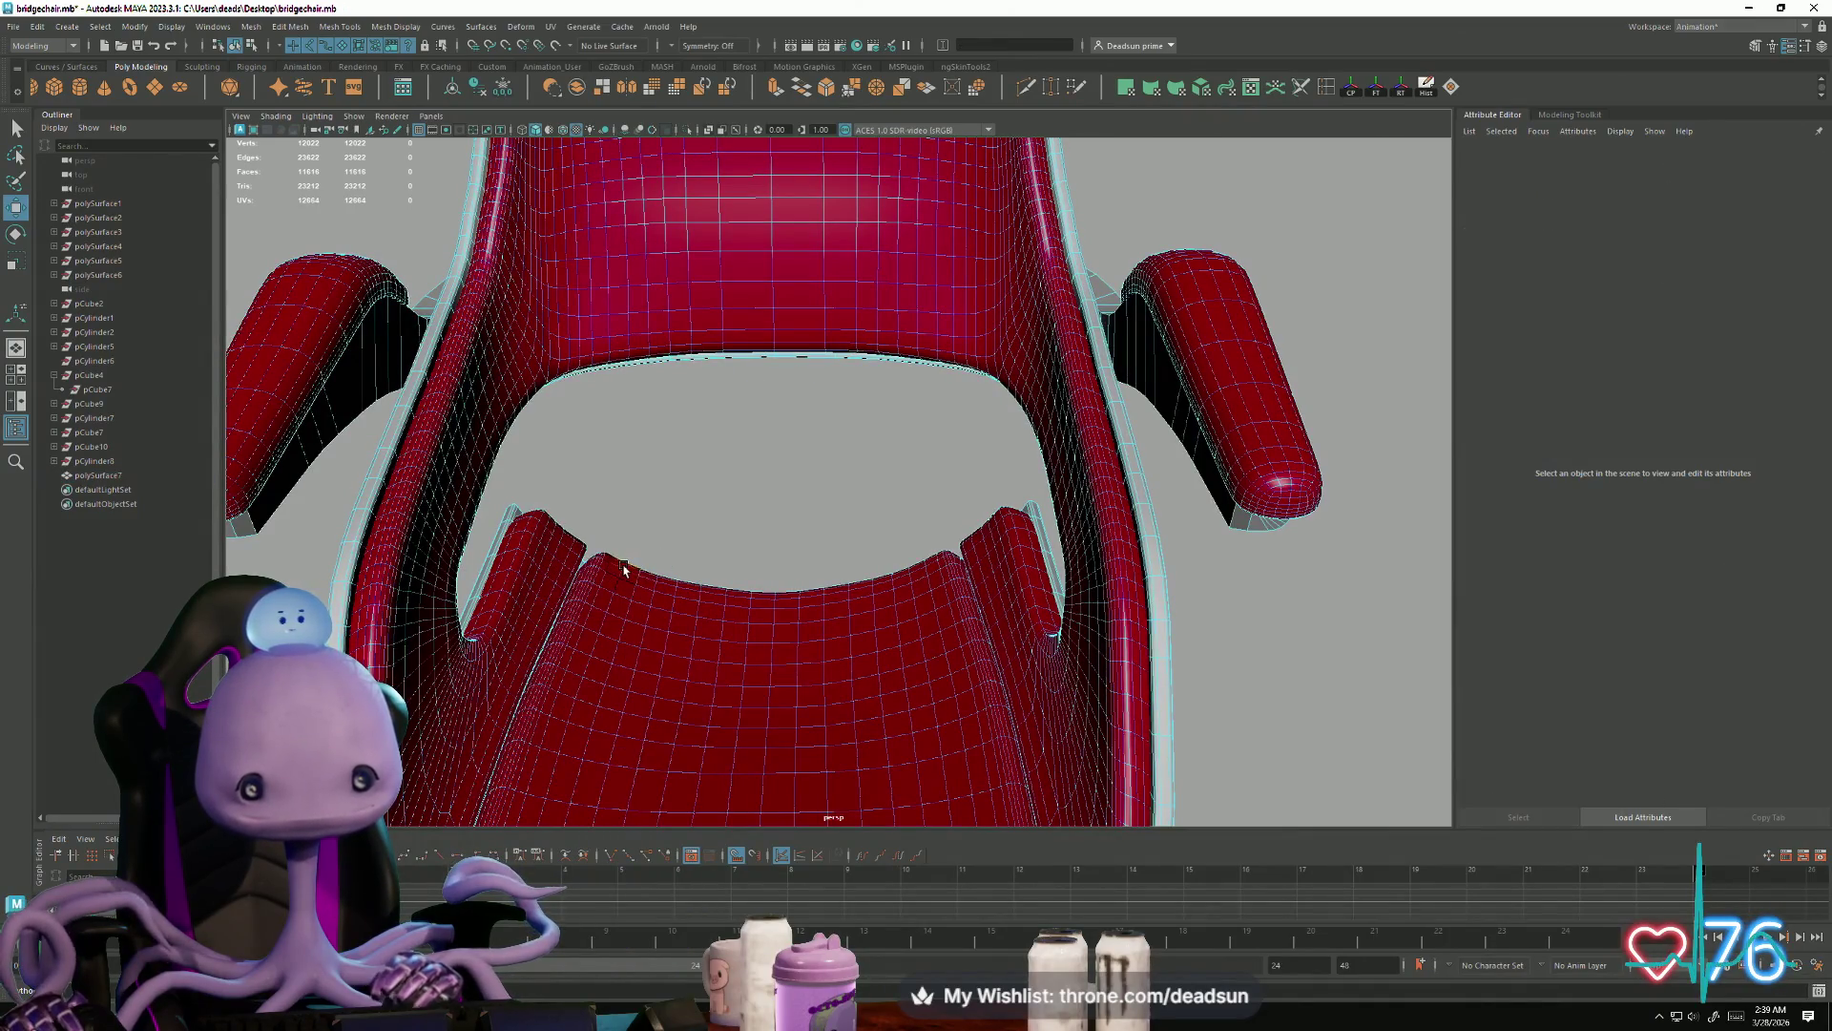
pyautogui.moveTo(793, 665)
pyautogui.keyDown('alt'); pyautogui.mouseDown()
pyautogui.moveTo(765, 695)
pyautogui.moveTo(830, 572)
pyautogui.moveTo(1090, 492)
pyautogui.mouseUp(); pyautogui.keyUp('alt')
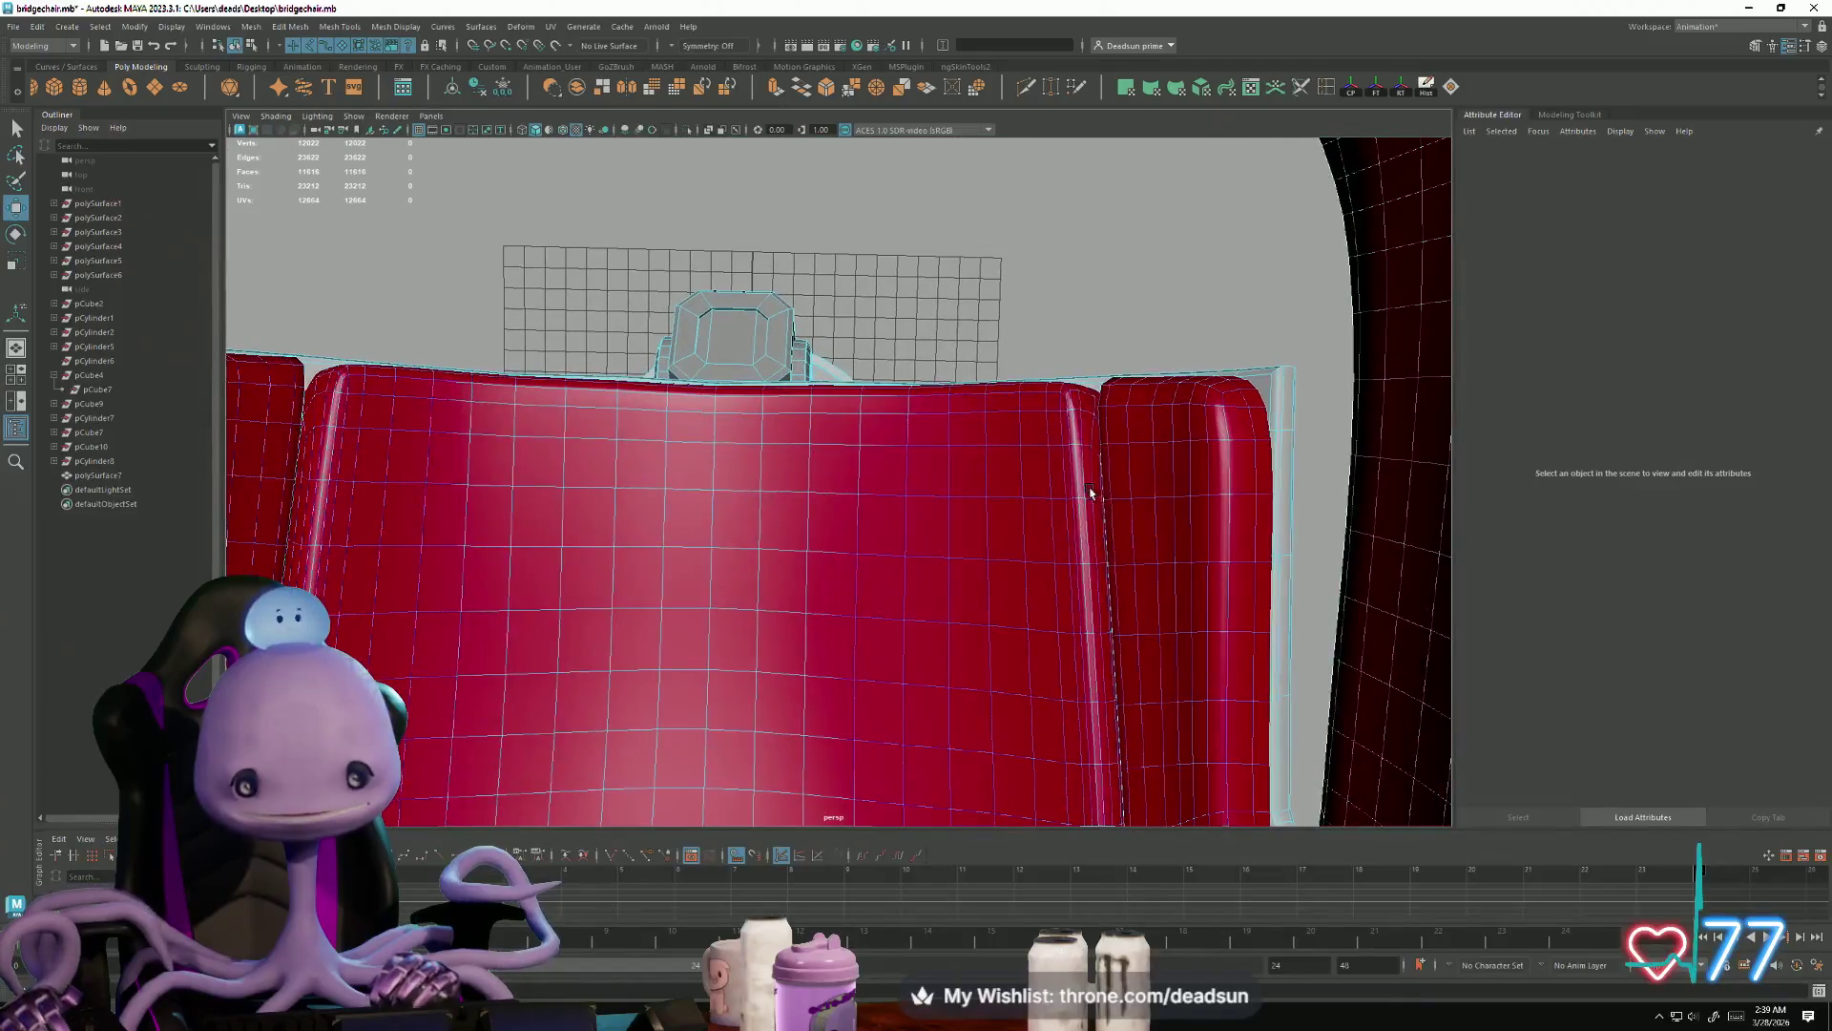
pyautogui.moveTo(1051, 405); pyautogui.dragTo(1058, 425, button='right')
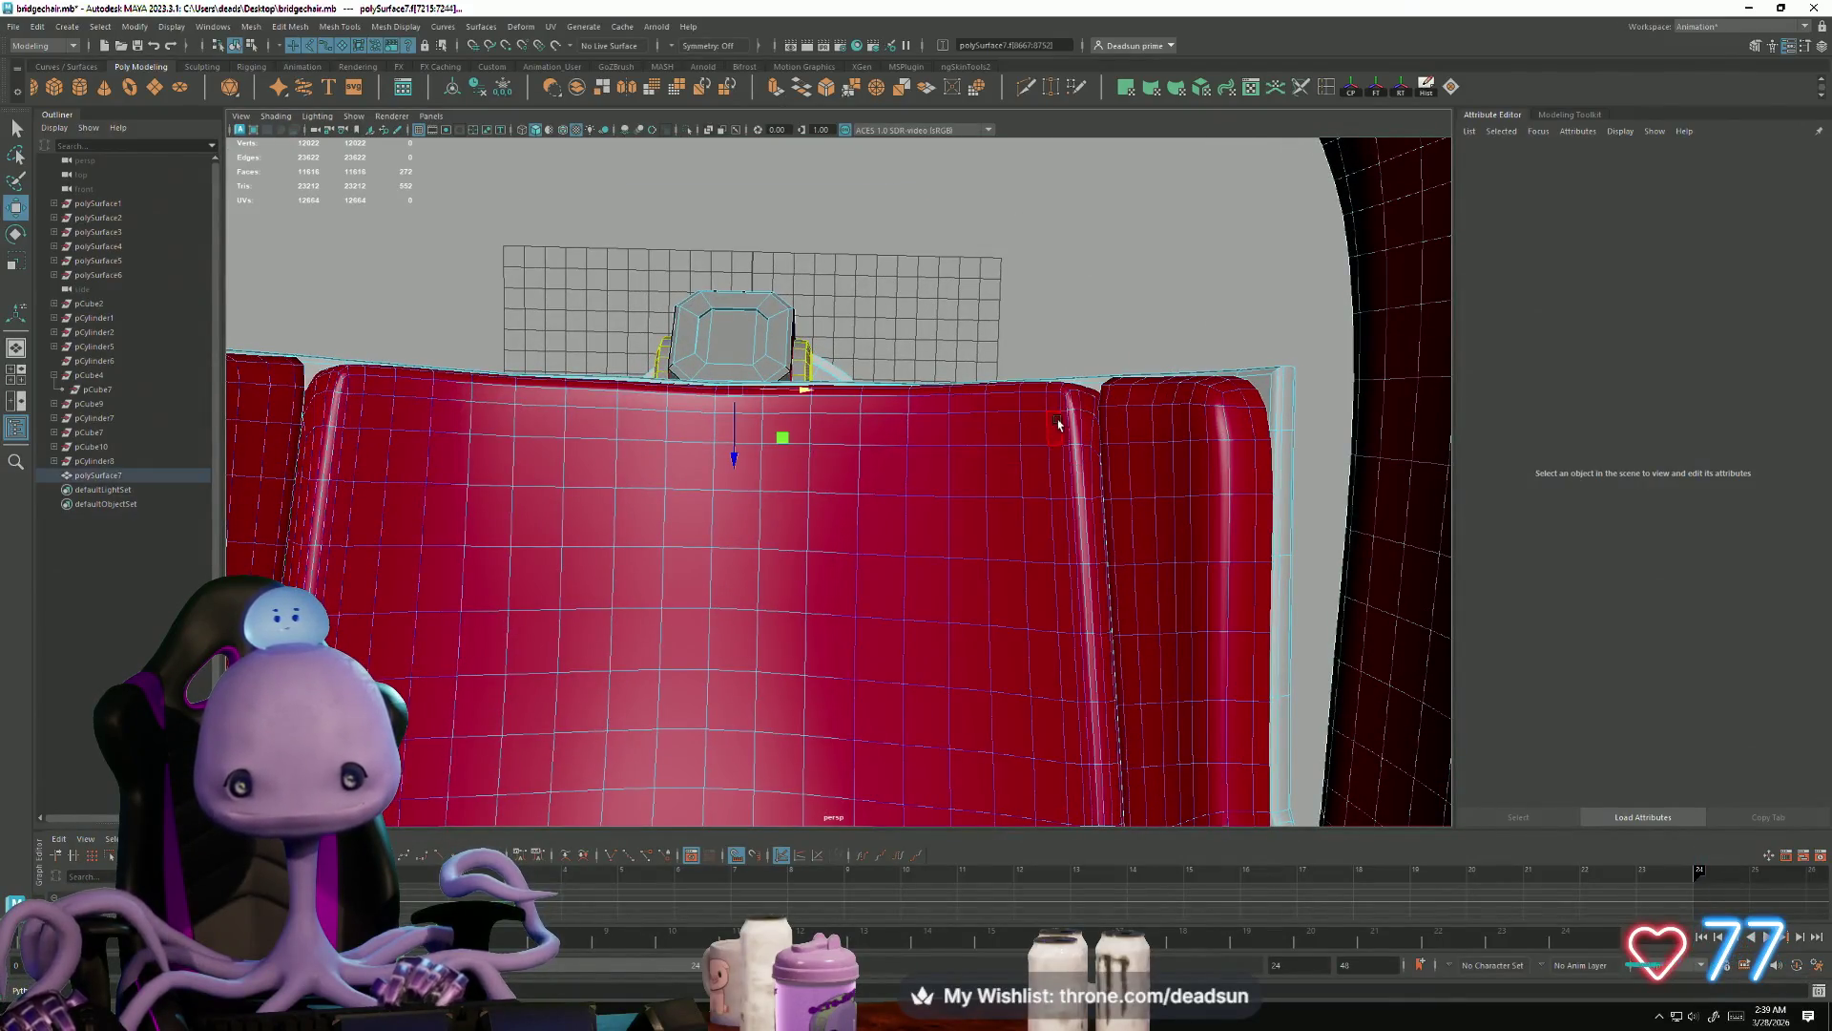
pyautogui.click(1047, 403)
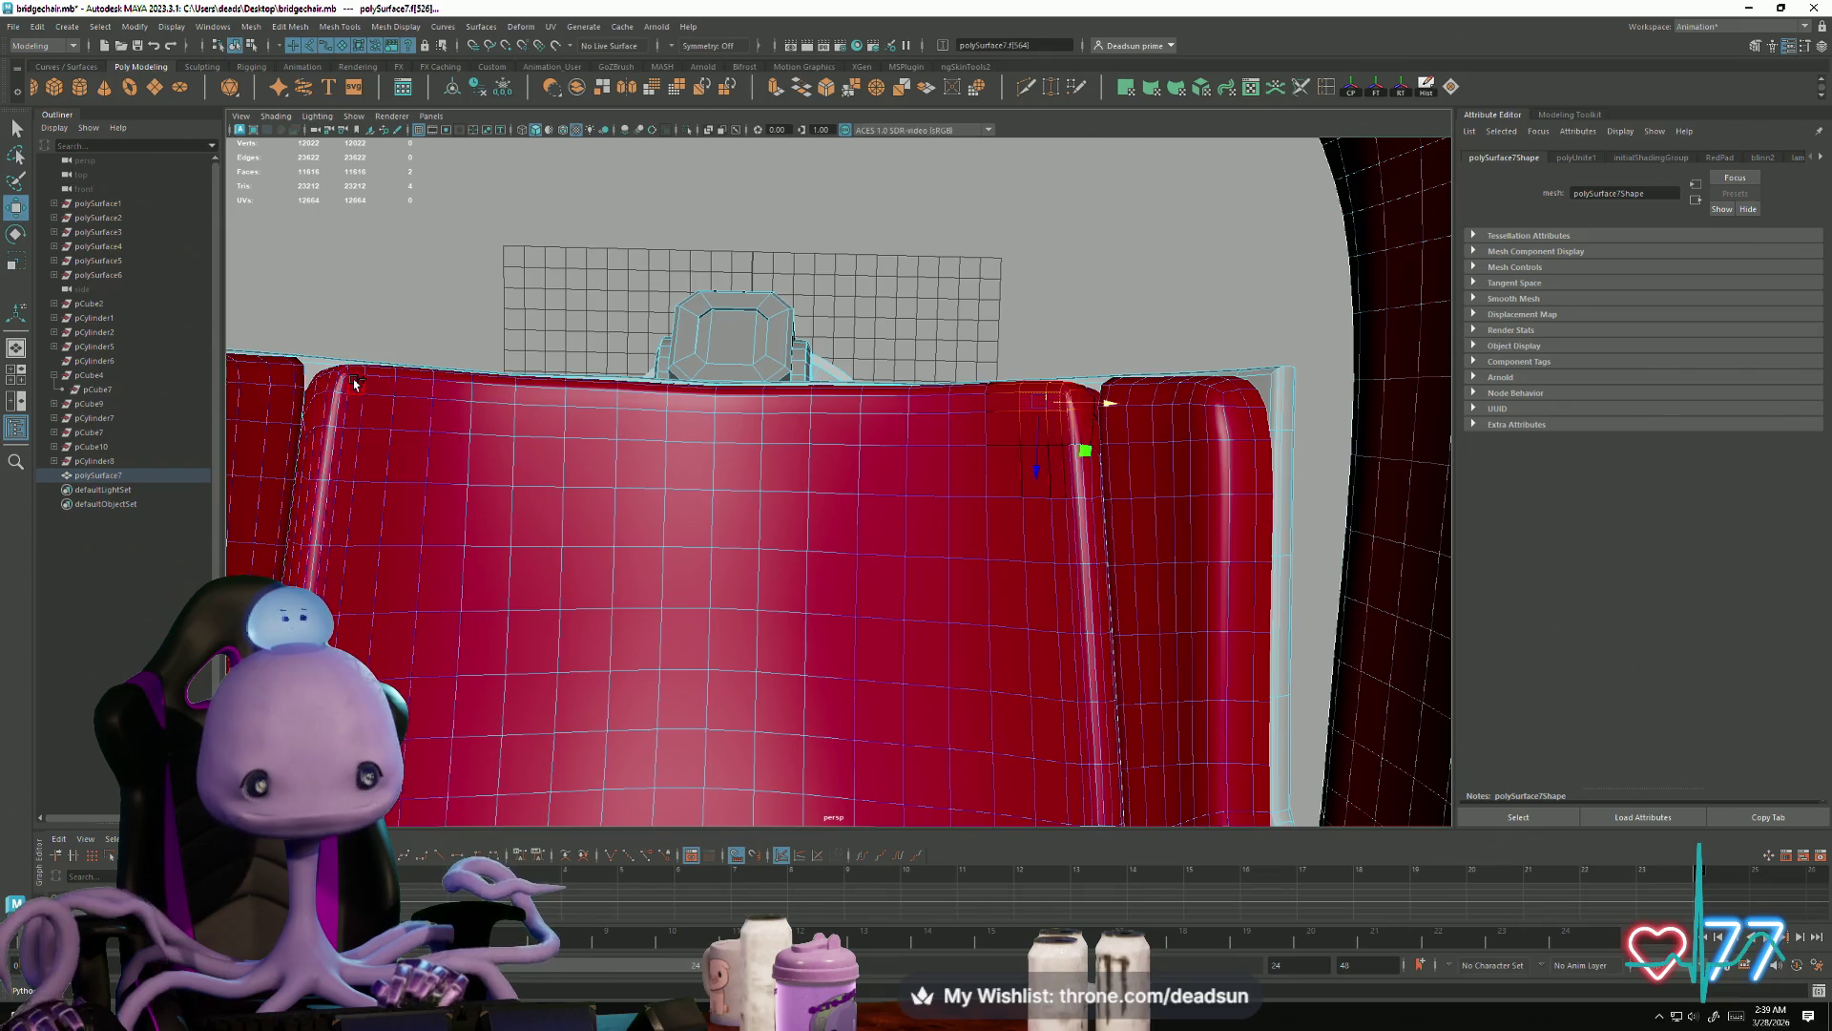
# Step: Reposition the view, clear the selection and reselect the chair mesh polySurface7
pyautogui.keyDown('alt'); pyautogui.moveTo(606, 546); pyautogui.dragTo(557, 465); pyautogui.keyUp('alt')
pyautogui.keyDown('alt'); pyautogui.moveTo(494, 477); pyautogui.dragTo(521, 495); pyautogui.keyUp('alt')
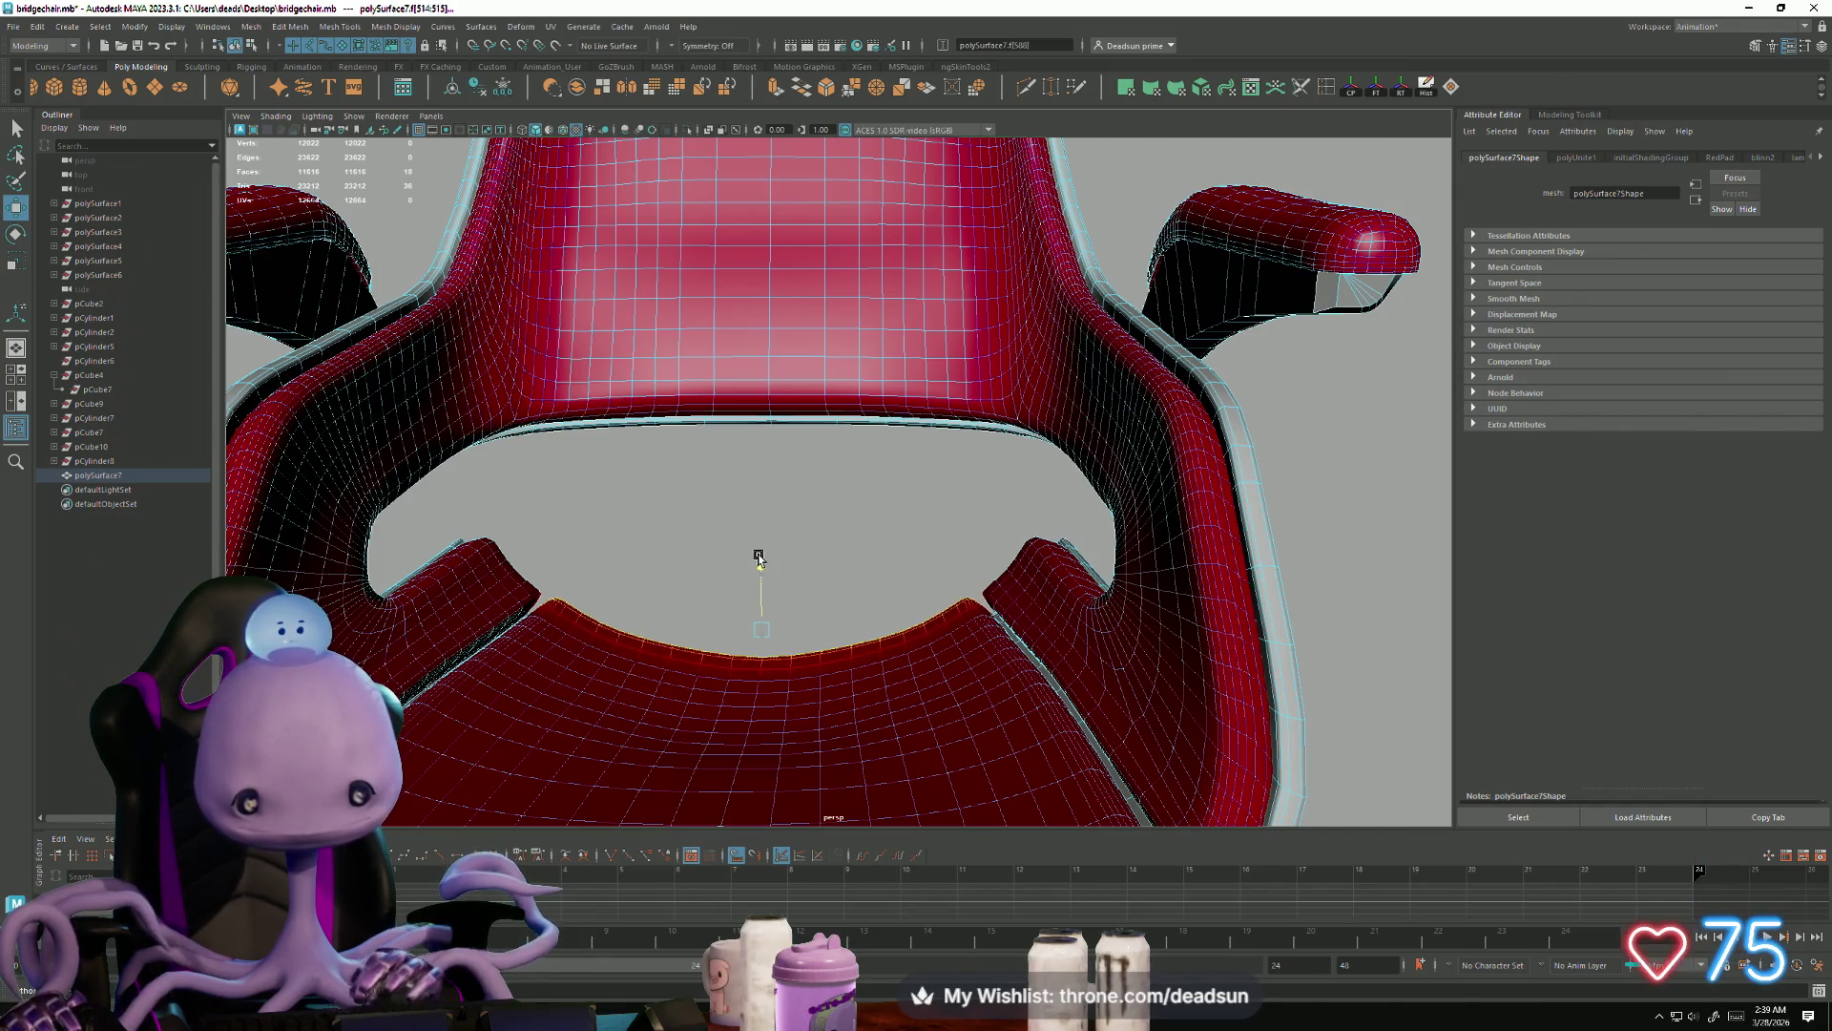
pyautogui.scroll(-5, 759, 558)
pyautogui.moveTo(739, 572); pyautogui.dragTo(700, 503, button='right')
pyautogui.moveTo(699, 503)
pyautogui.keyDown('alt'); pyautogui.mouseDown()
pyautogui.moveTo(751, 595)
pyautogui.moveTo(736, 519)
pyautogui.moveTo(883, 503)
pyautogui.moveTo(850, 462)
pyautogui.moveTo(810, 462)
pyautogui.moveTo(1158, 507)
pyautogui.moveTo(1129, 532)
pyautogui.moveTo(1145, 585)
pyautogui.moveTo(812, 480)
pyautogui.moveTo(1415, 454)
pyautogui.moveTo(1118, 651)
pyautogui.mouseUp(); pyautogui.keyUp('alt')
pyautogui.click(736, 520)
pyautogui.scroll(-5, 1144, 569)
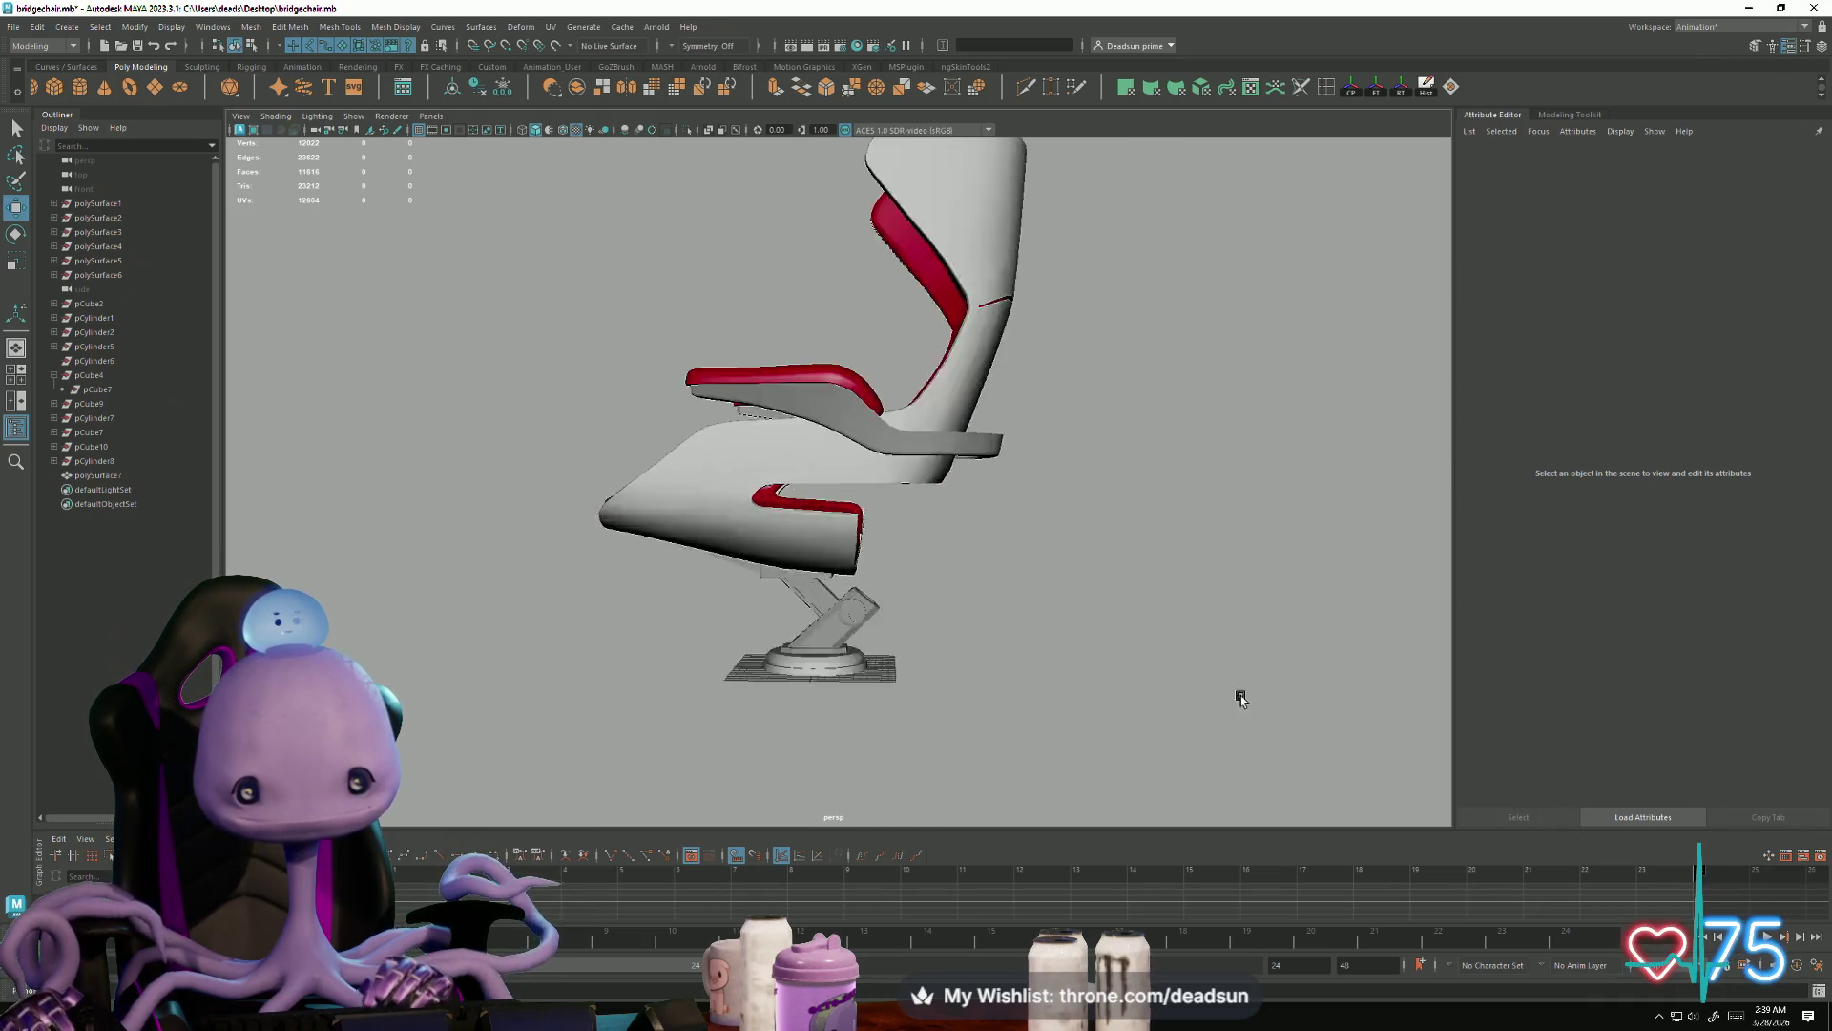
pyautogui.scroll(8, 1118, 651)
pyautogui.click(969, 540)
pyautogui.scroll(3, 876, 520)
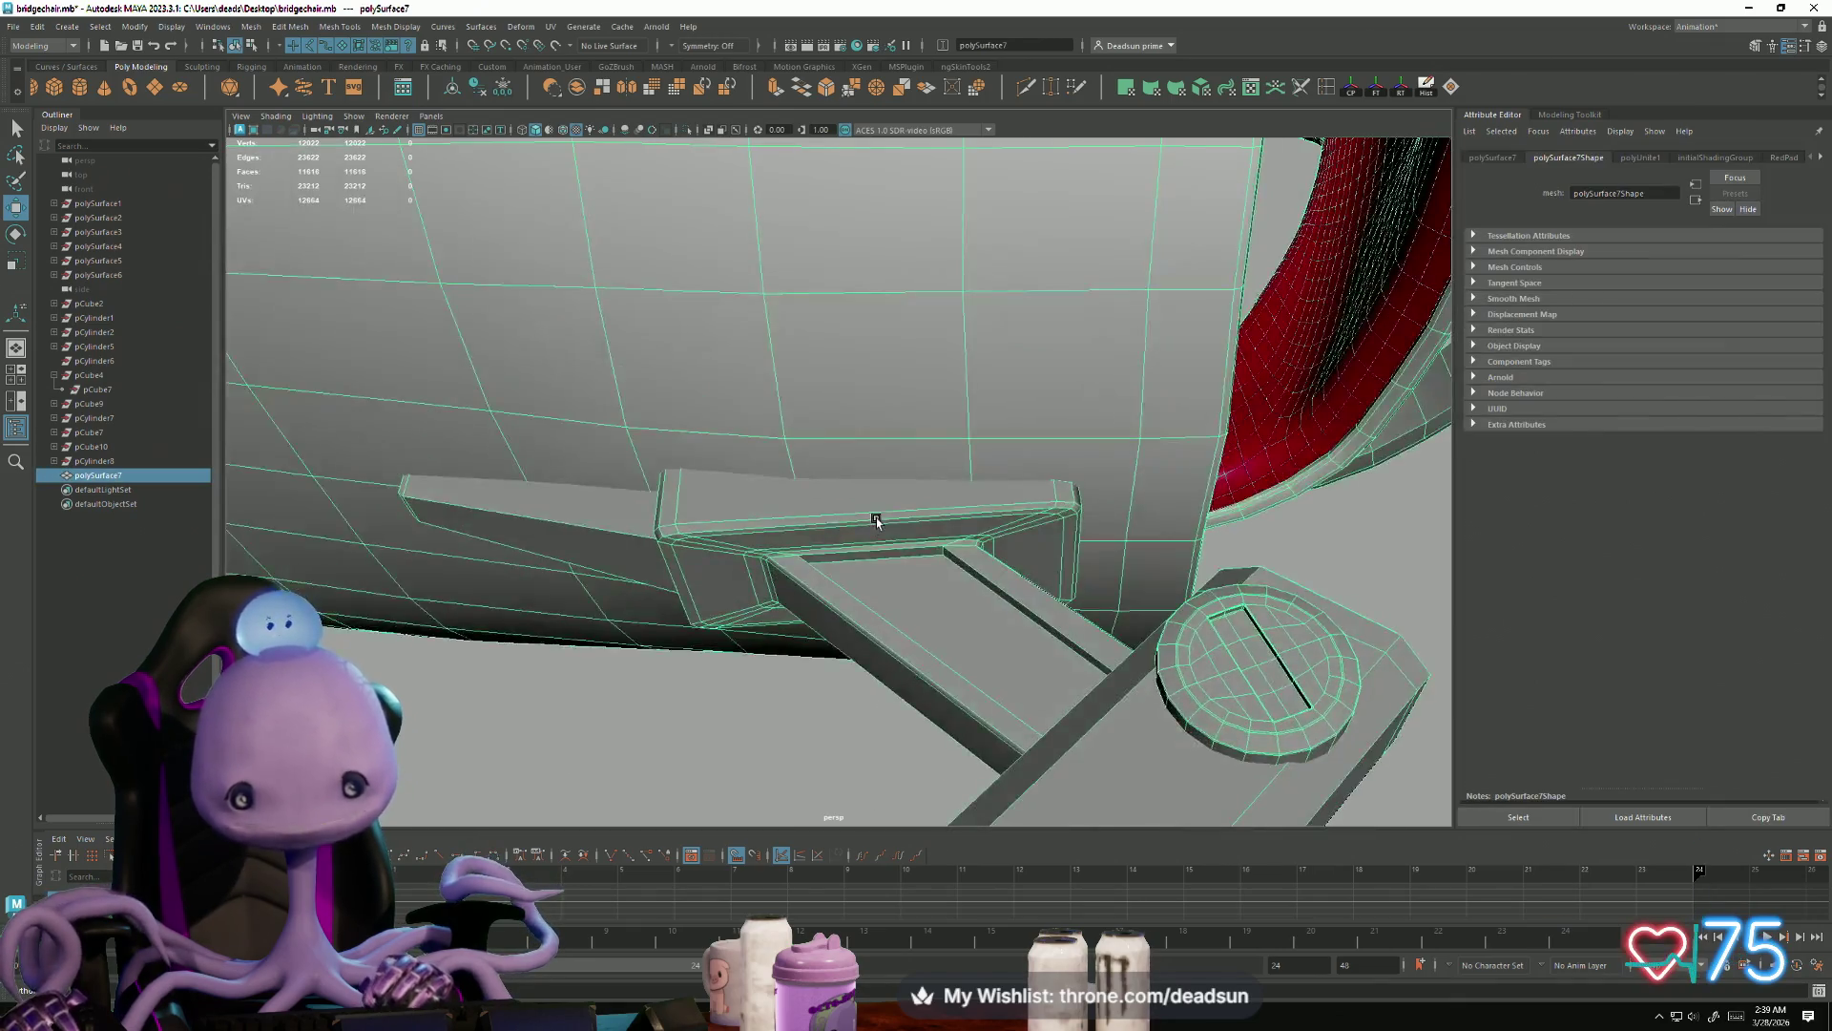
pyautogui.scroll(6, 876, 520)
# Step: In edge mode, select the three top edges of the diagonal strut
pyautogui.press('F10')
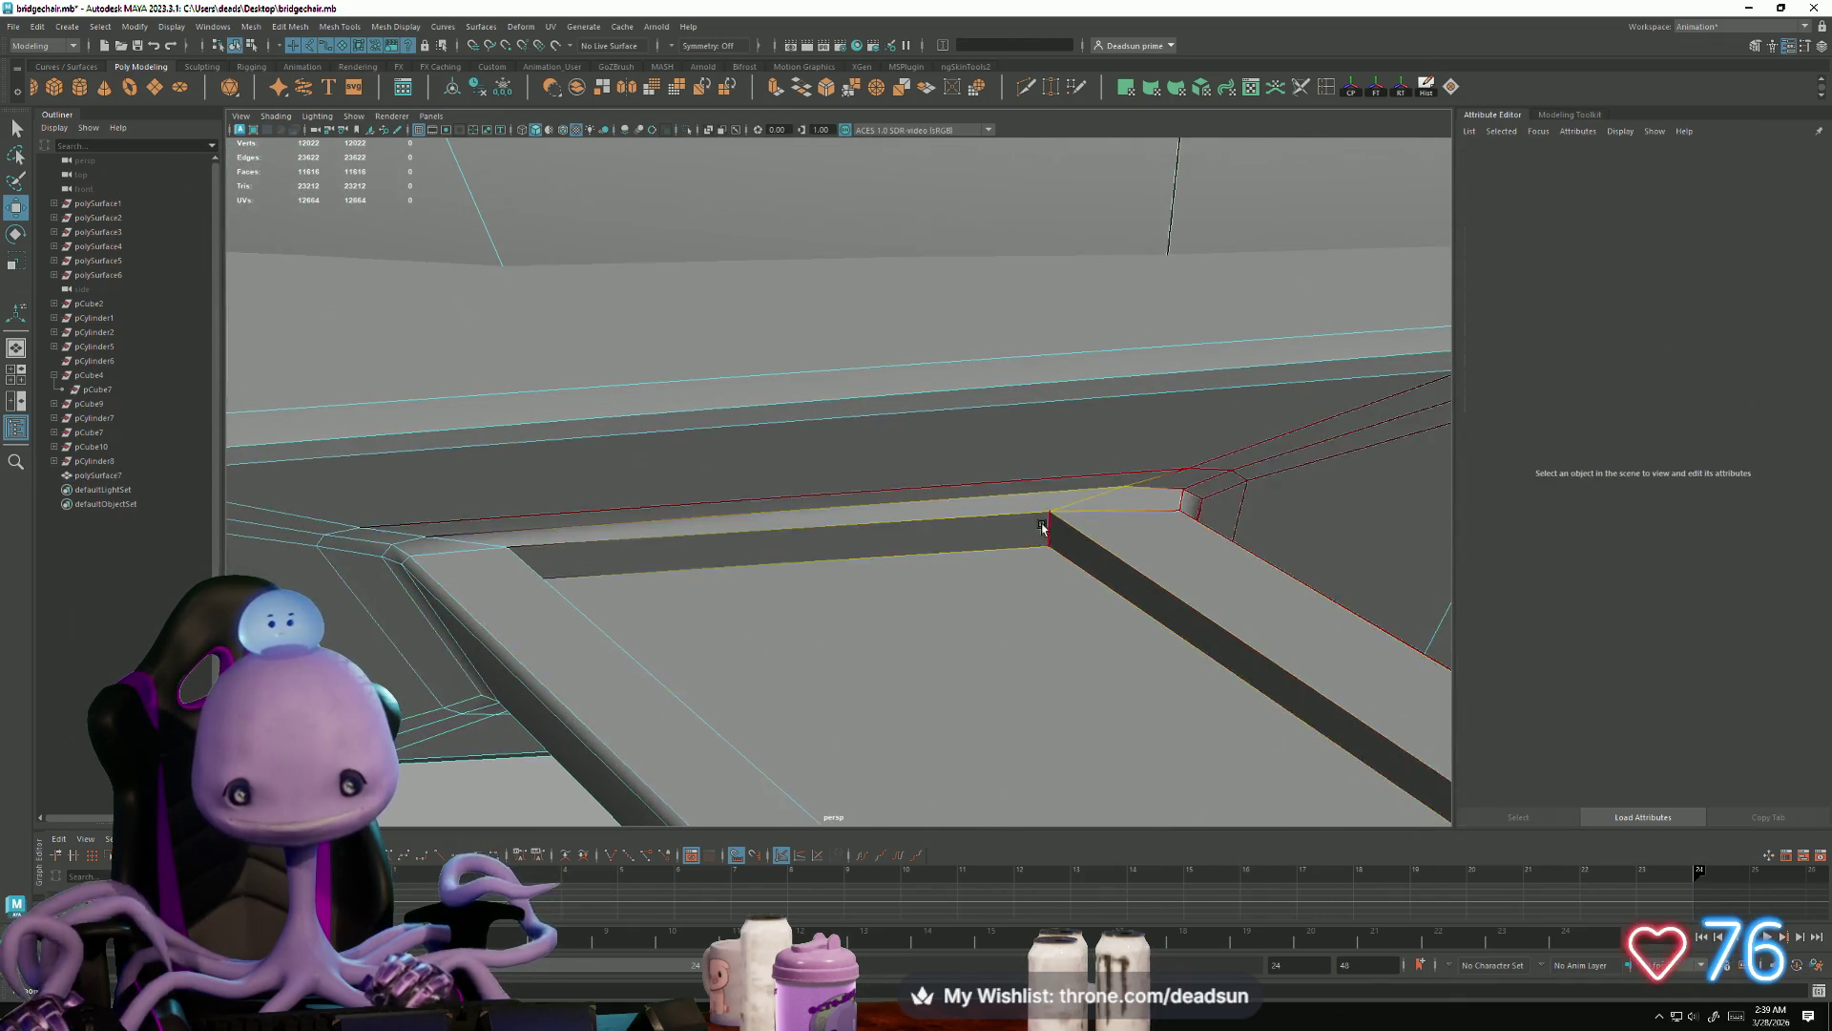
pyautogui.moveTo(1050, 527); pyautogui.dragTo(1050, 531, button='right')
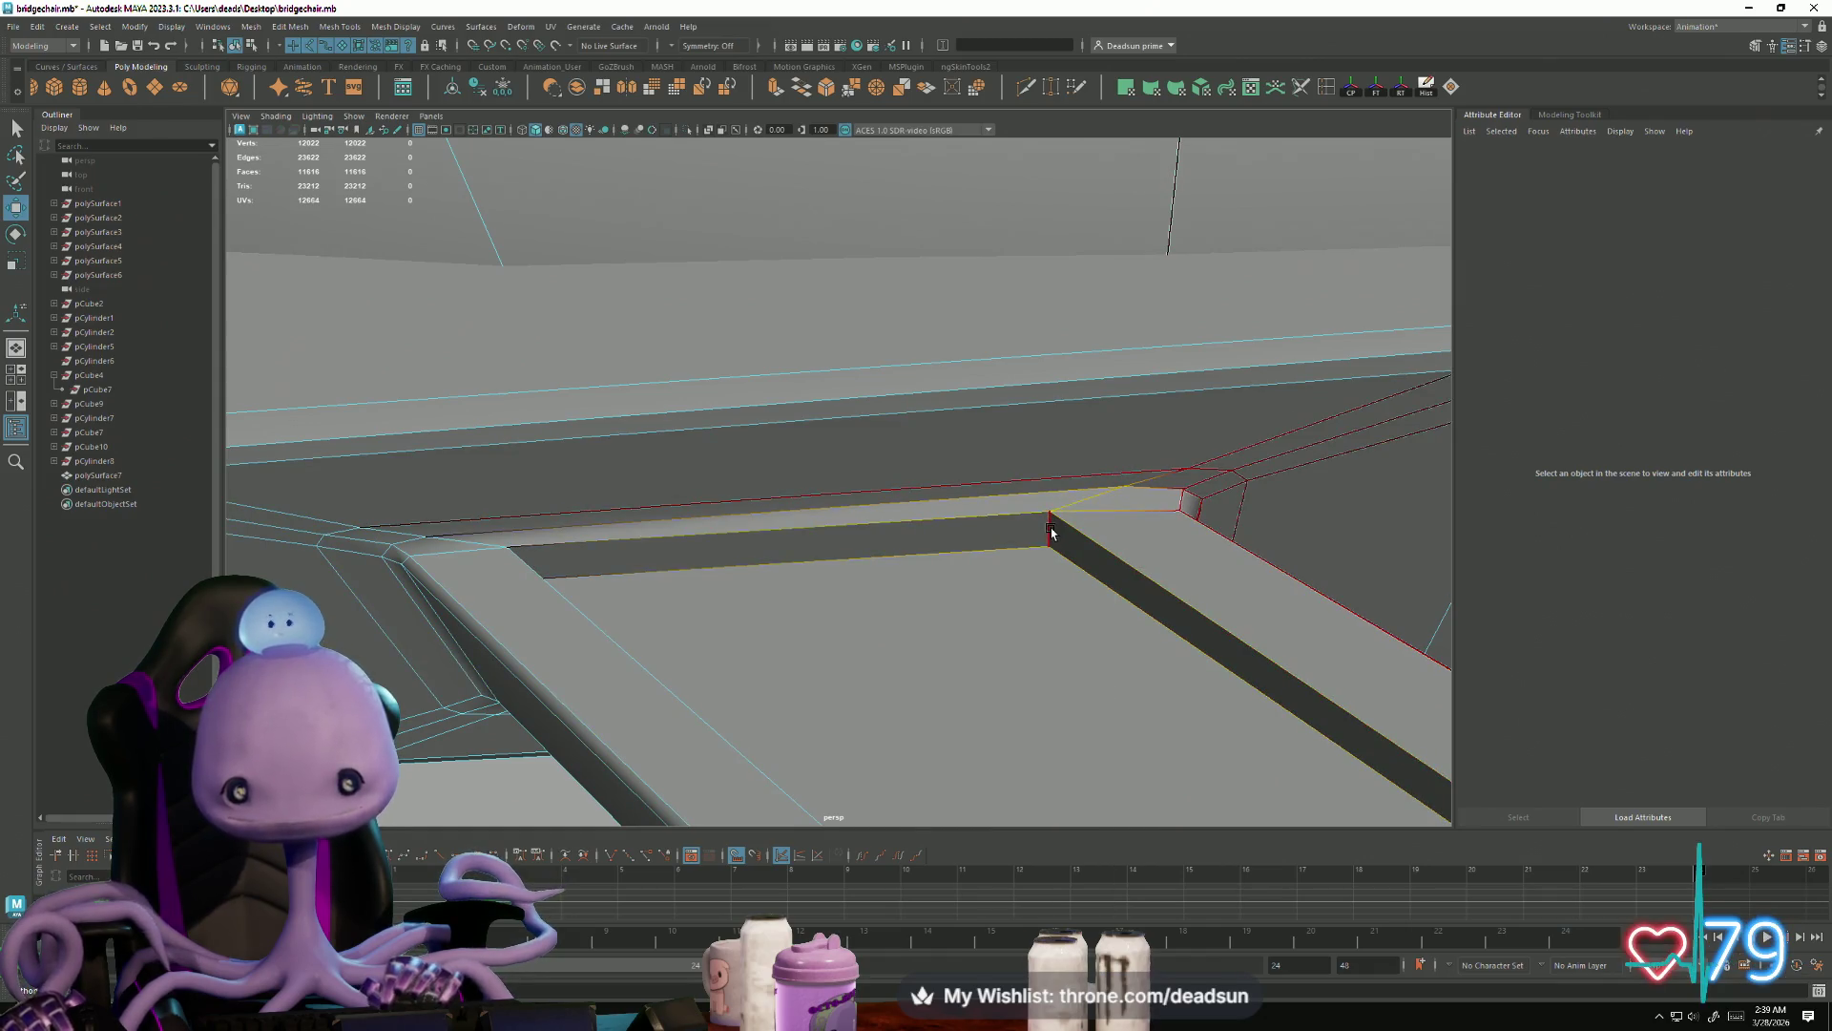
pyautogui.click(1050, 529)
pyautogui.moveTo(1050, 530)
pyautogui.keyDown('alt'); pyautogui.mouseDown()
pyautogui.moveTo(916, 563)
pyautogui.moveTo(943, 527)
pyautogui.mouseUp(); pyautogui.keyUp('alt')
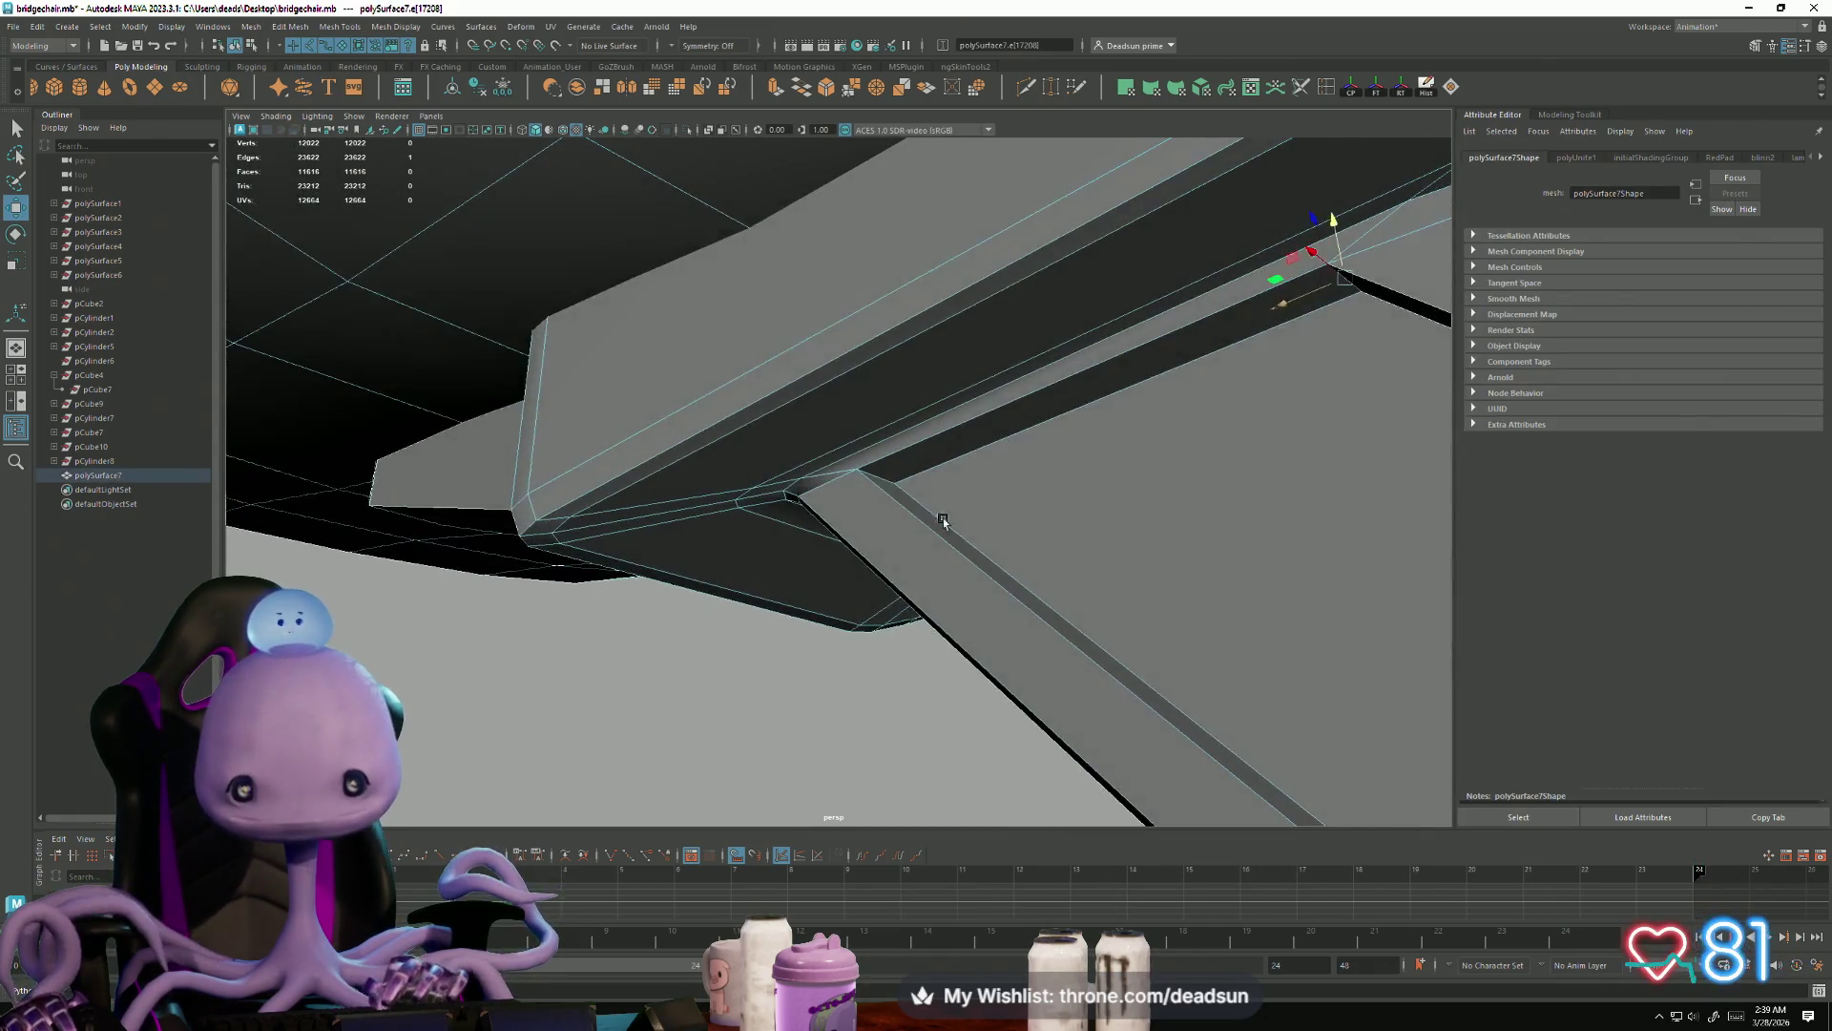
pyautogui.keyDown('shift'); pyautogui.click(943, 528); pyautogui.keyUp('shift')
pyautogui.moveTo(1300, 642)
pyautogui.keyDown('alt'); pyautogui.mouseDown()
pyautogui.moveTo(954, 625)
pyautogui.moveTo(767, 443)
pyautogui.mouseUp(); pyautogui.keyUp('alt')
pyautogui.keyDown('shift'); pyautogui.click(573, 156); pyautogui.keyUp('shift')
pyautogui.moveTo(625, 212)
pyautogui.keyDown('alt'); pyautogui.mouseDown()
pyautogui.moveTo(617, 516)
pyautogui.moveTo(708, 507)
pyautogui.mouseUp(); pyautogui.keyUp('alt')
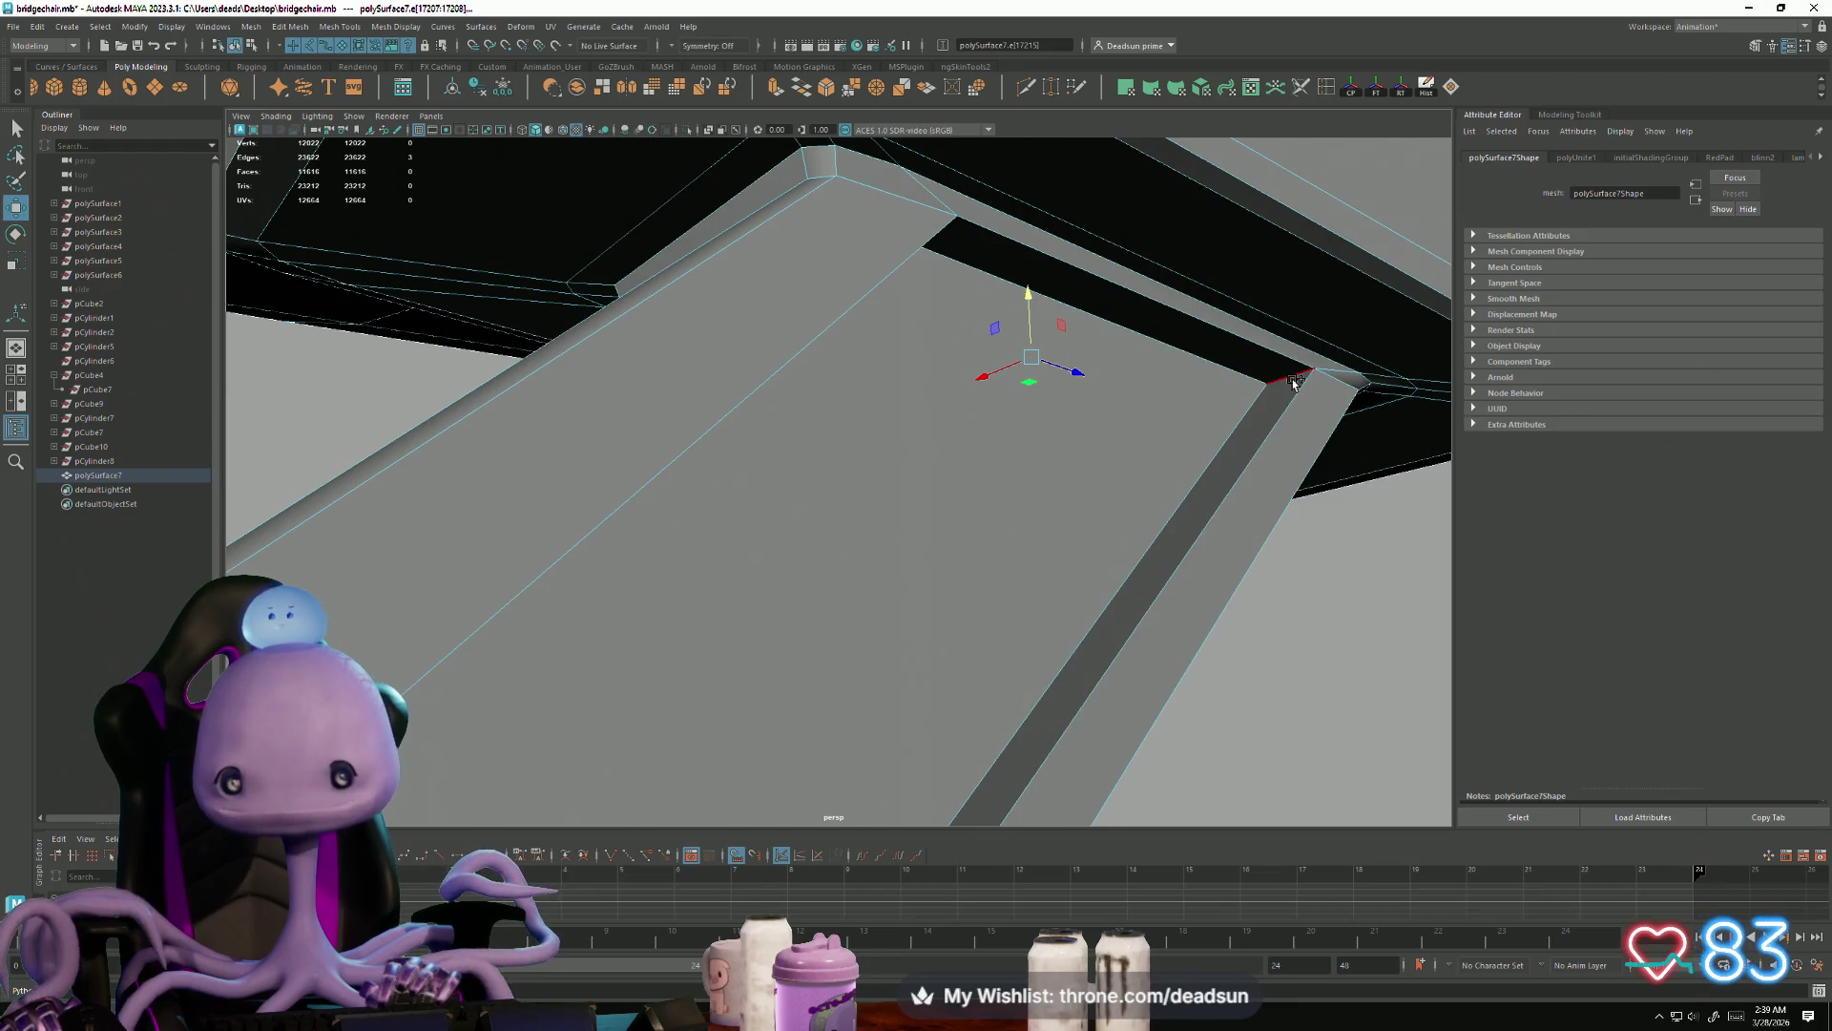
pyautogui.moveTo(1326, 560)
pyautogui.keyDown('alt'); pyautogui.mouseDown()
pyautogui.moveTo(1072, 511)
pyautogui.moveTo(969, 524)
pyautogui.mouseUp(); pyautogui.keyUp('alt')
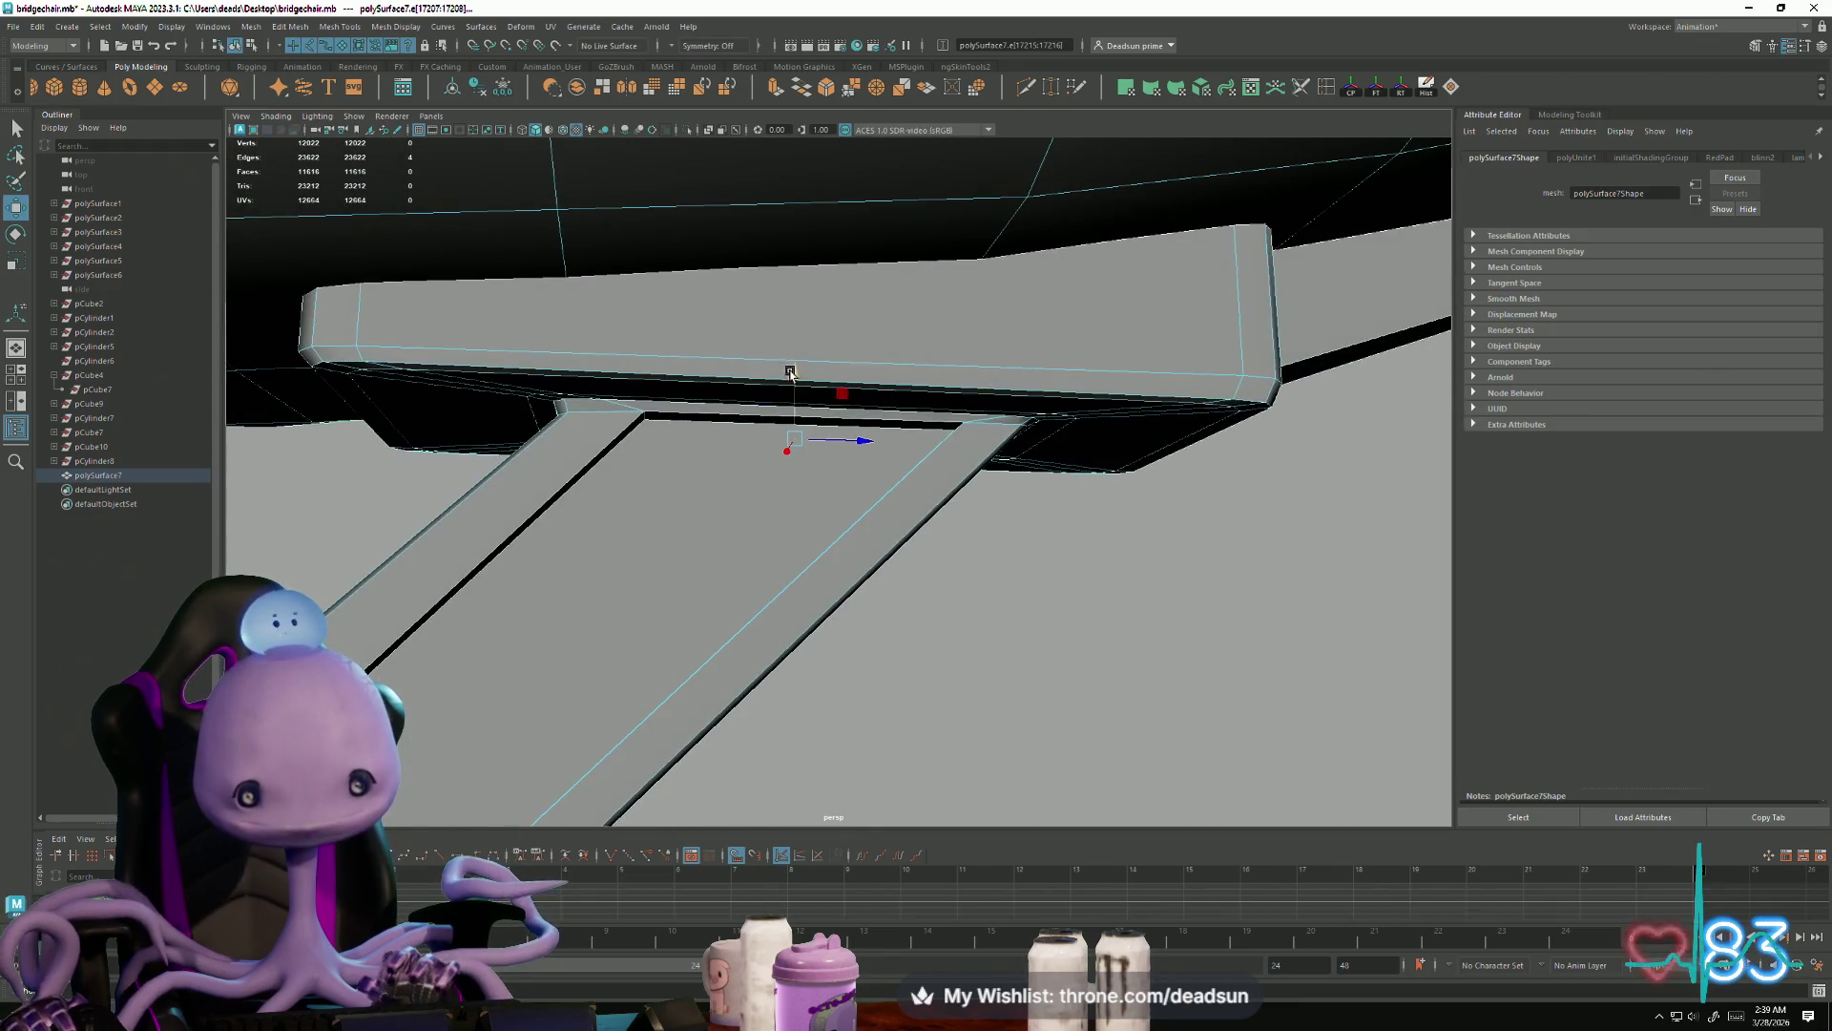
# Step: Move the strut's top edges down and to the left, then select the beam's long edge
pyautogui.moveTo(788, 385); pyautogui.dragTo(784, 395)
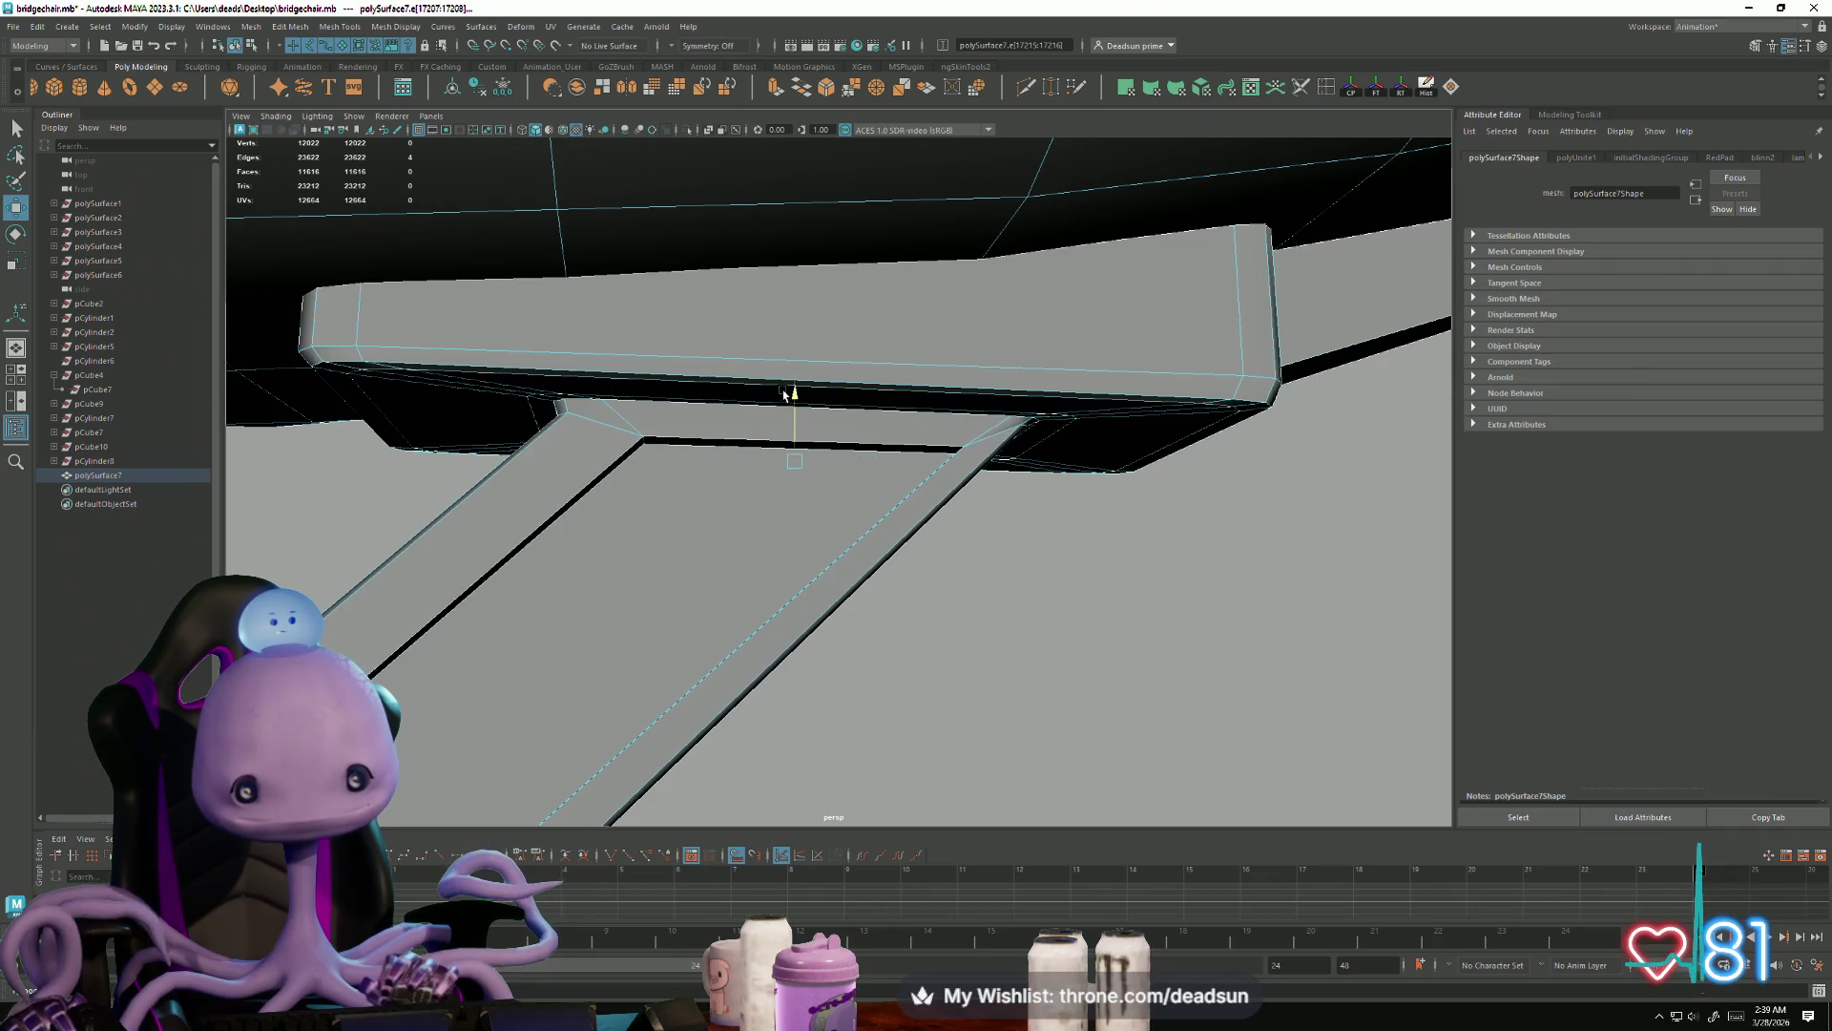
pyautogui.moveTo(866, 464)
pyautogui.mouseDown()
pyautogui.moveTo(707, 524)
pyautogui.moveTo(735, 551)
pyautogui.moveTo(597, 601)
pyautogui.moveTo(840, 563)
pyautogui.moveTo(812, 555)
pyautogui.mouseUp()
pyautogui.moveTo(839, 384); pyautogui.dragTo(840, 385)
pyautogui.keyDown('alt'); pyautogui.moveTo(781, 471); pyautogui.dragTo(918, 593); pyautogui.keyUp('alt')
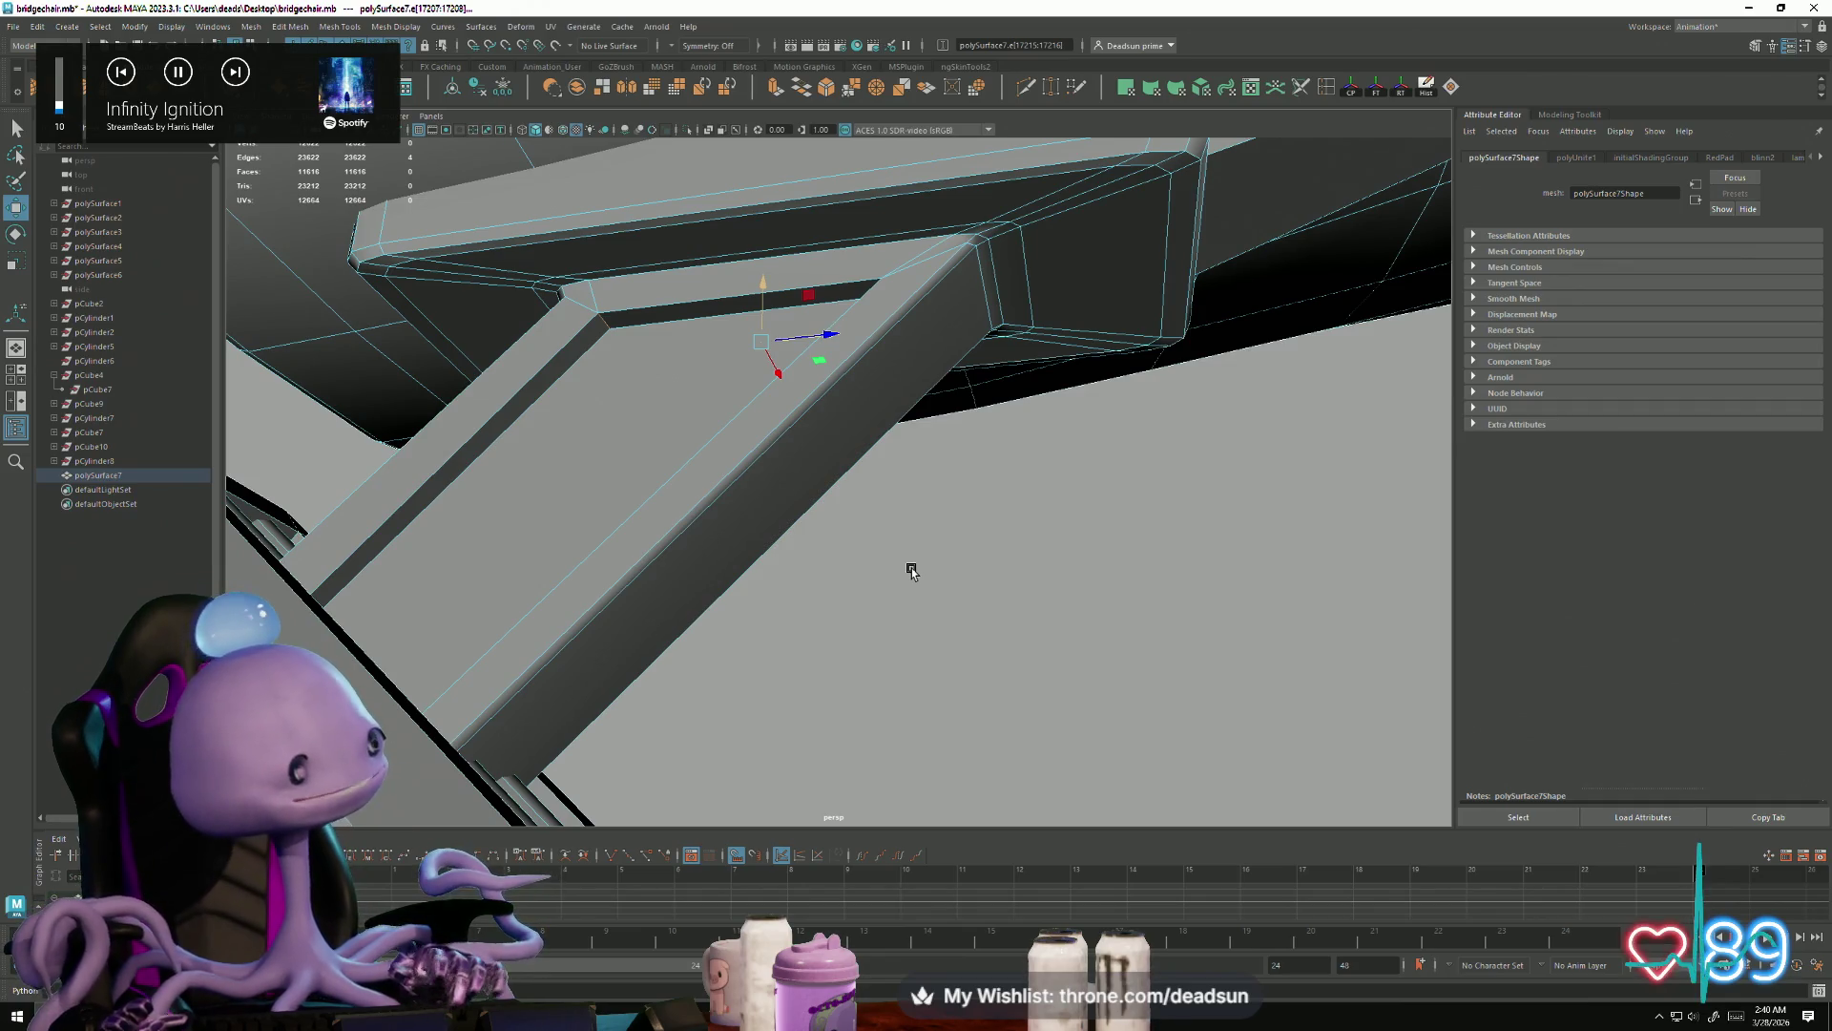
pyautogui.scroll(-2, 911, 571)
pyautogui.click(781, 445)
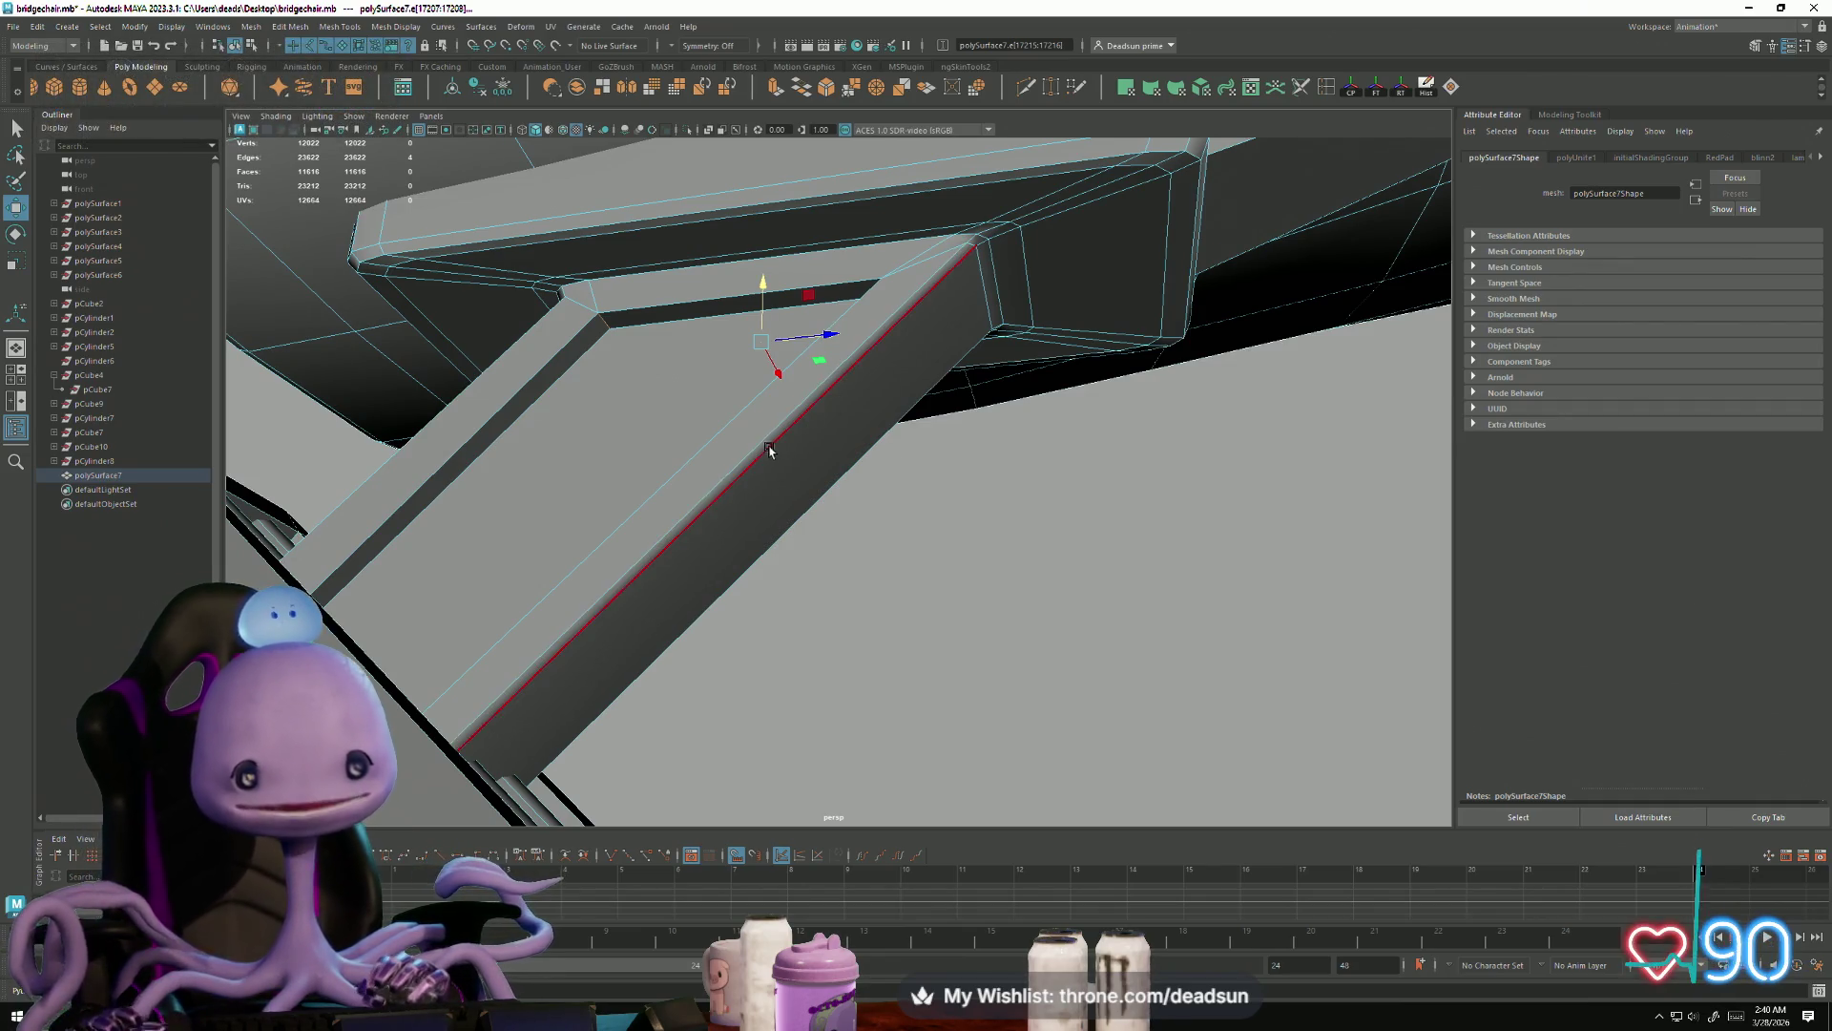
pyautogui.moveTo(691, 437)
pyautogui.keyDown('alt'); pyautogui.mouseDown(button='right')
pyautogui.moveTo(829, 511)
pyautogui.moveTo(888, 582)
pyautogui.moveTo(846, 563)
pyautogui.mouseUp(button='right'); pyautogui.keyUp('alt')
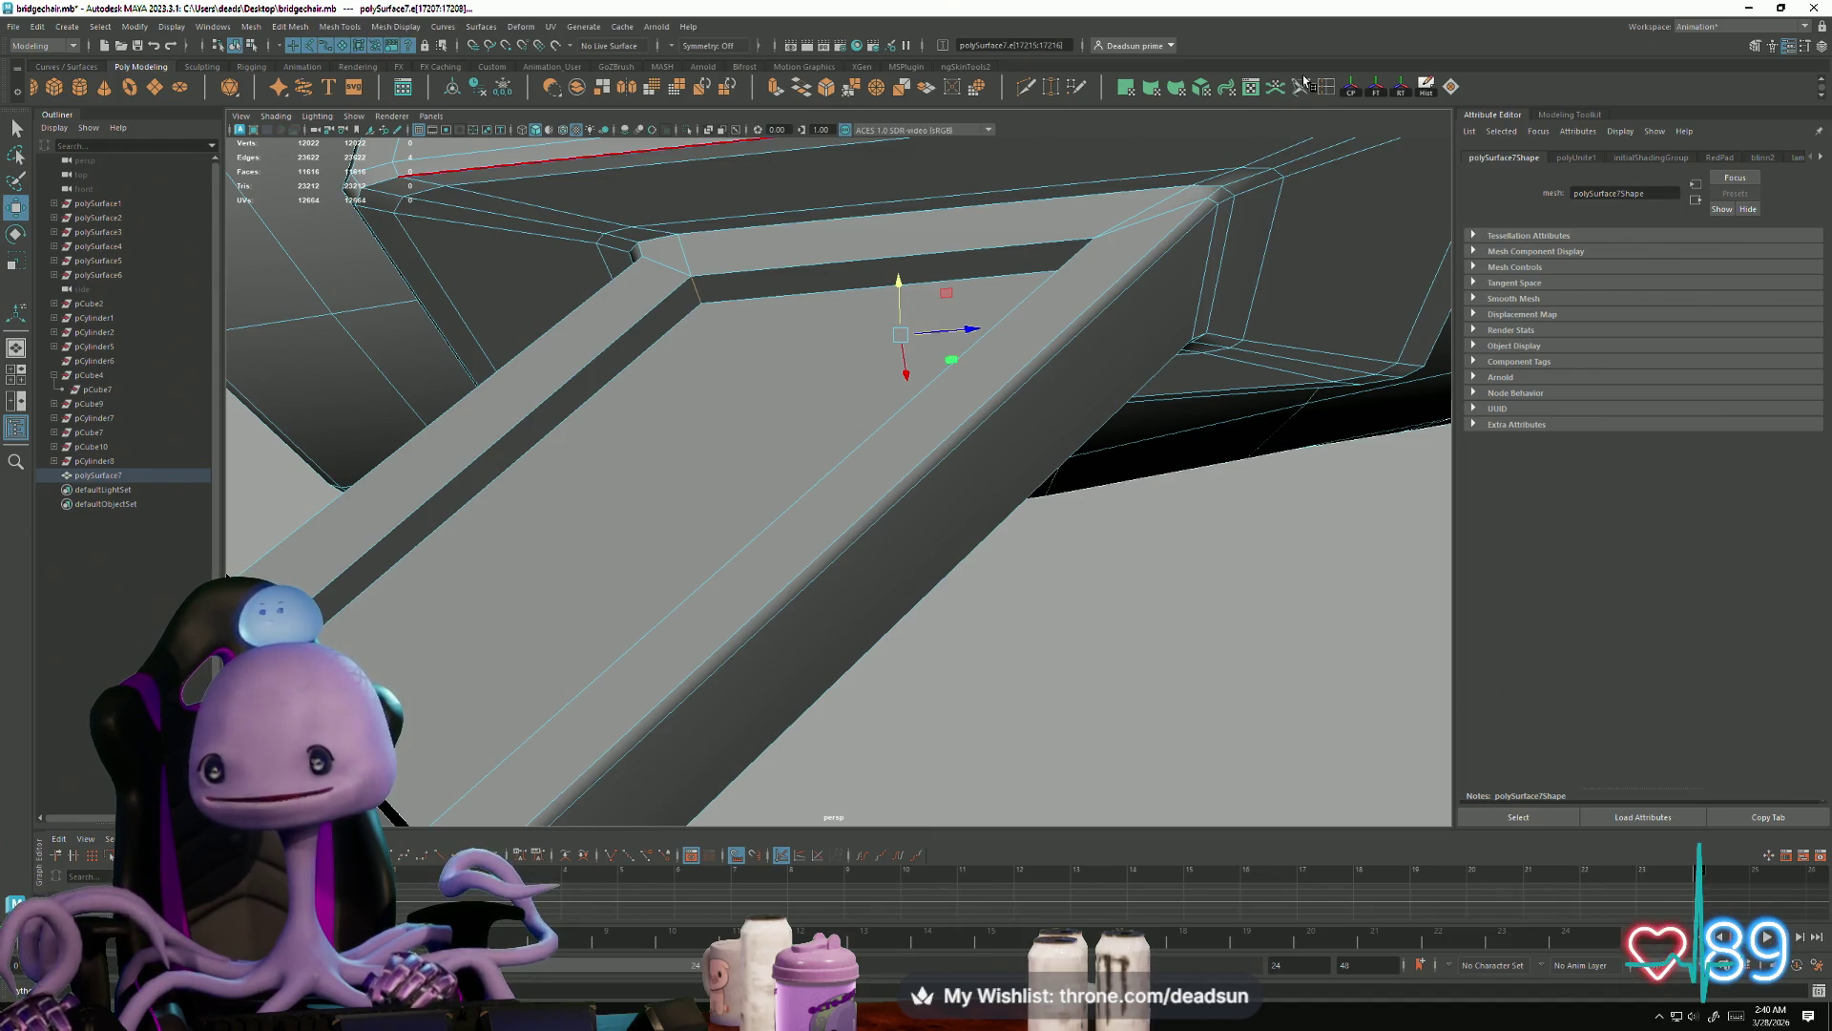
# Step: Open the Bevel options and trial bevels up to about 0.74 width, undoing each
pyautogui.click(252, 27)
pyautogui.moveTo(292, 33)
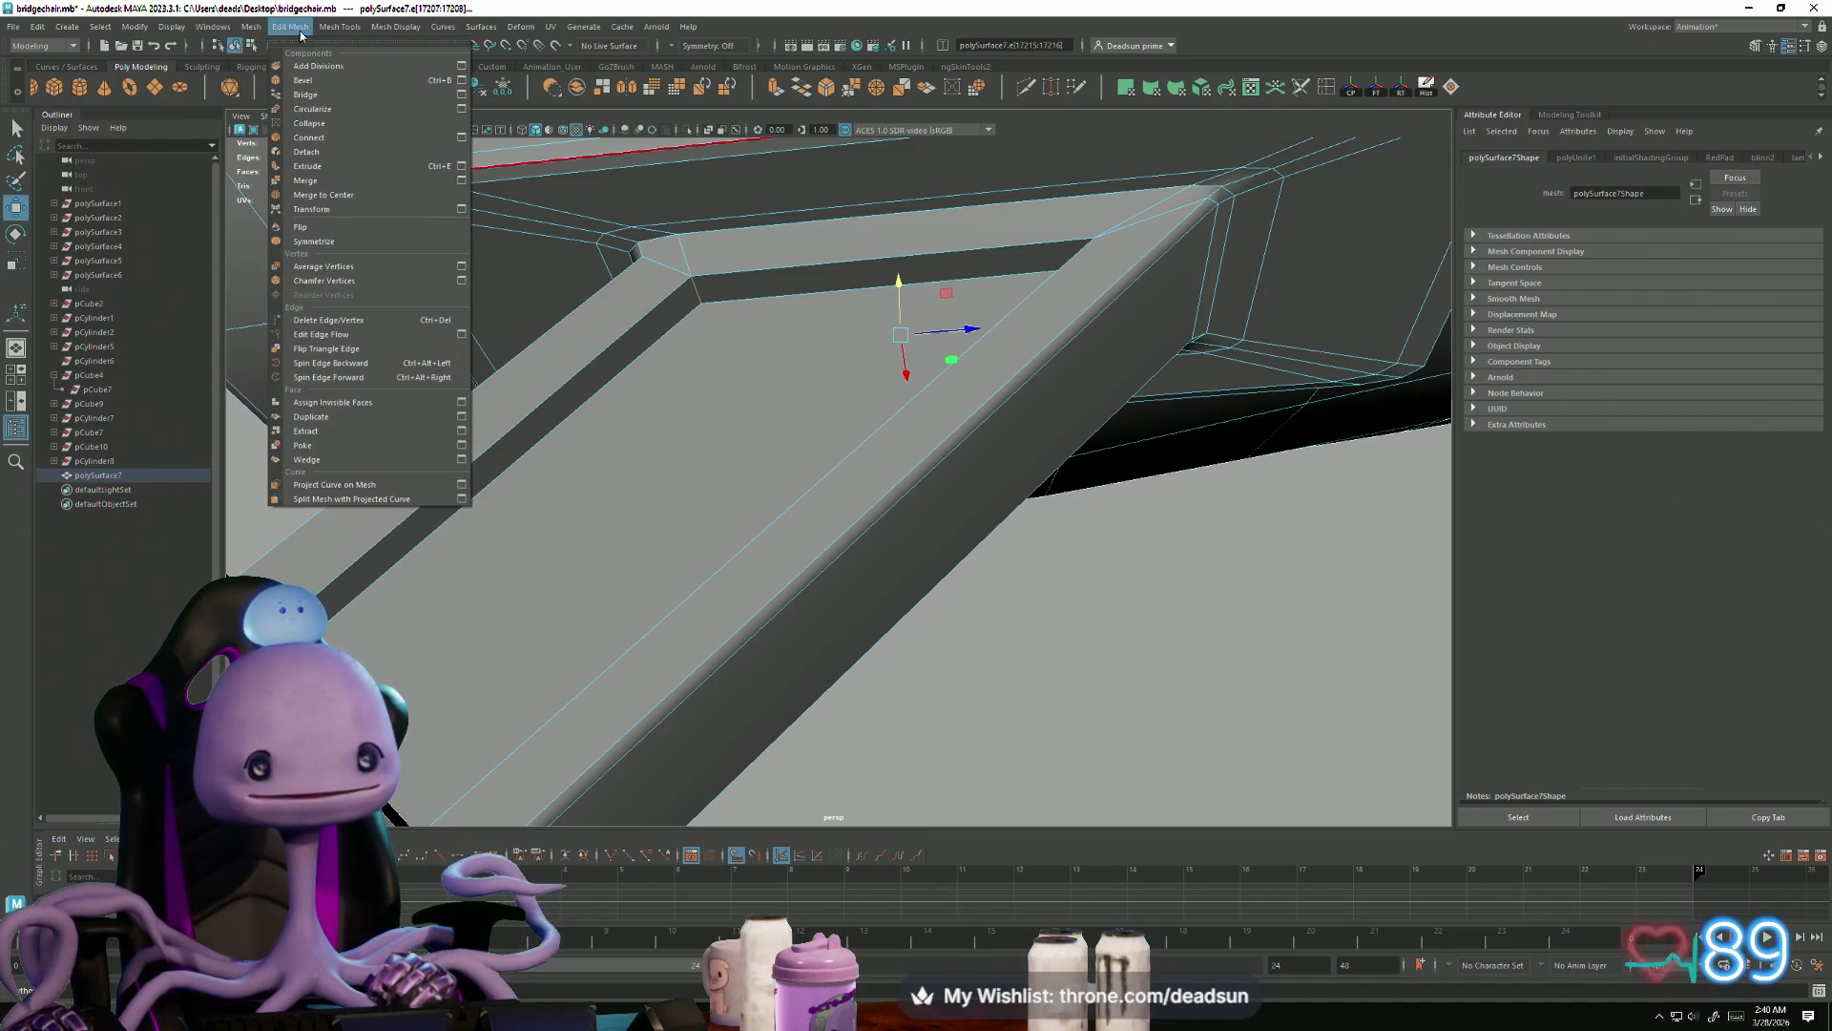
pyautogui.click(461, 80)
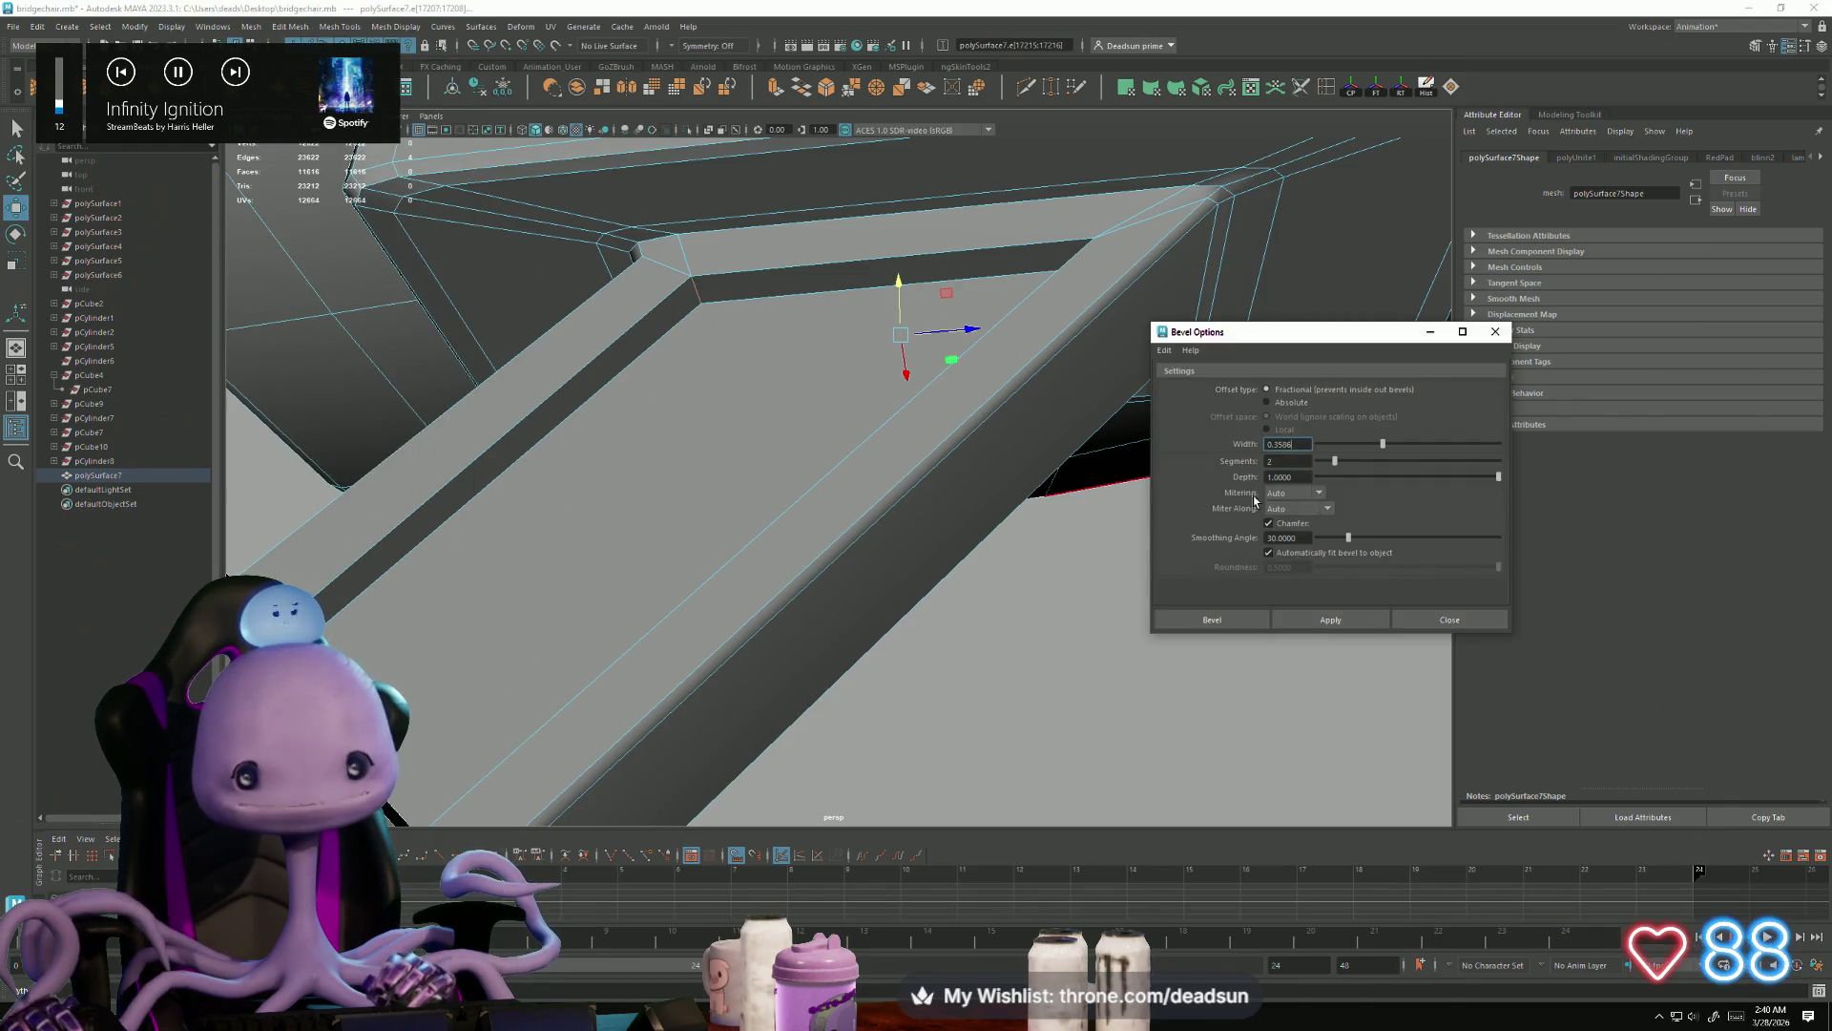
pyautogui.click(1332, 622)
pyautogui.hotkey('ctrl', 'z')
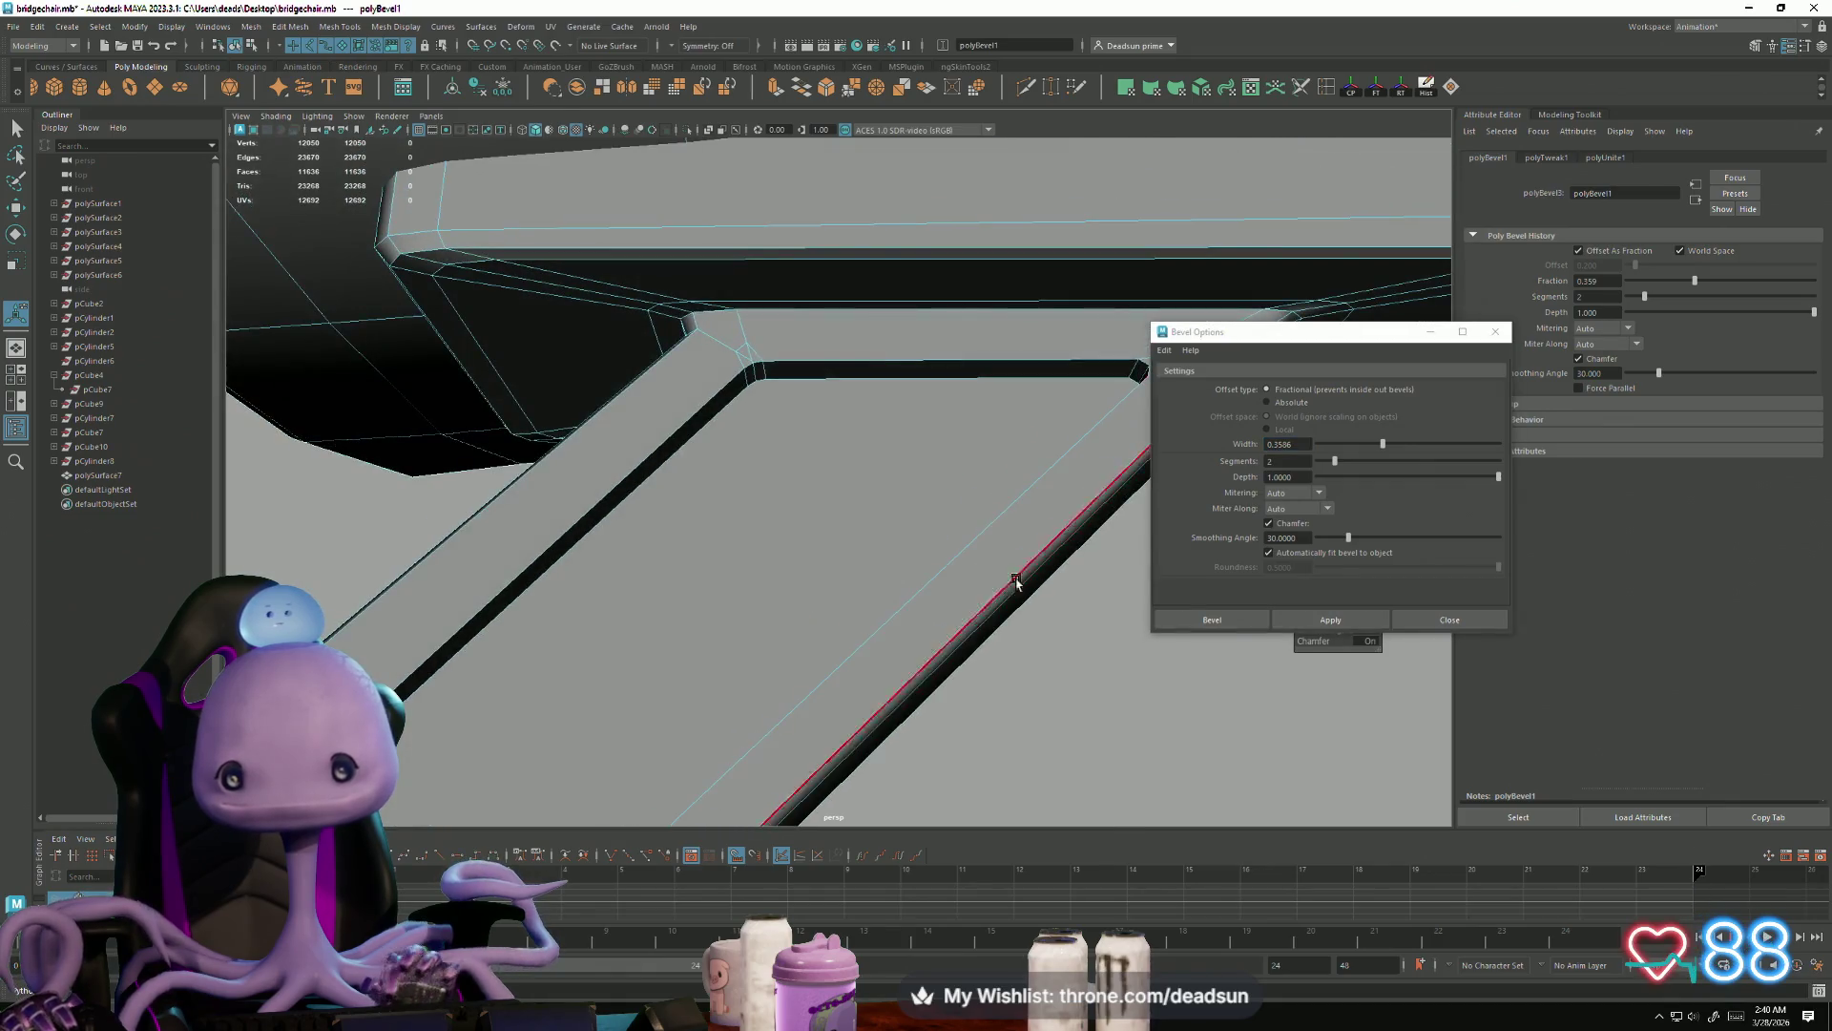
pyautogui.moveTo(1385, 448); pyautogui.dragTo(1453, 452)
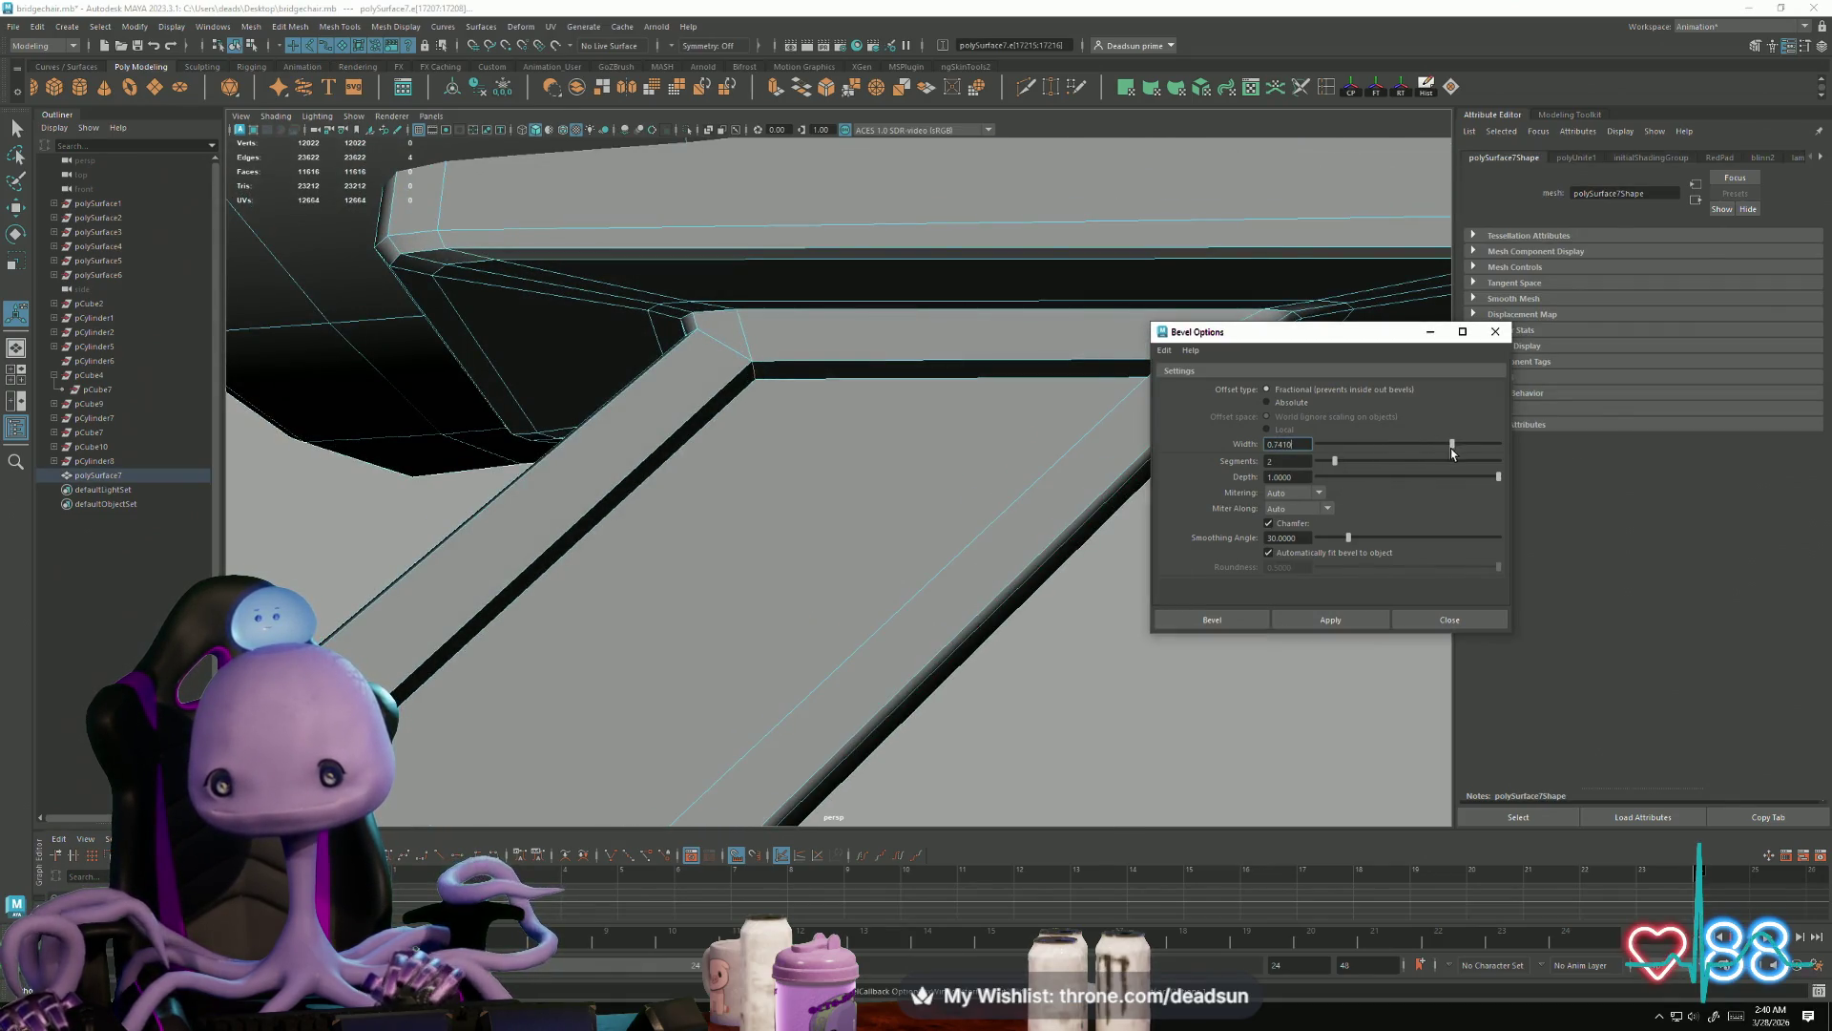
pyautogui.click(1336, 615)
pyautogui.moveTo(982, 642)
pyautogui.keyDown('alt'); pyautogui.mouseDown()
pyautogui.moveTo(839, 642)
pyautogui.moveTo(853, 673)
pyautogui.mouseUp(); pyautogui.keyUp('alt')
pyautogui.hotkey('ctrl', 'z')
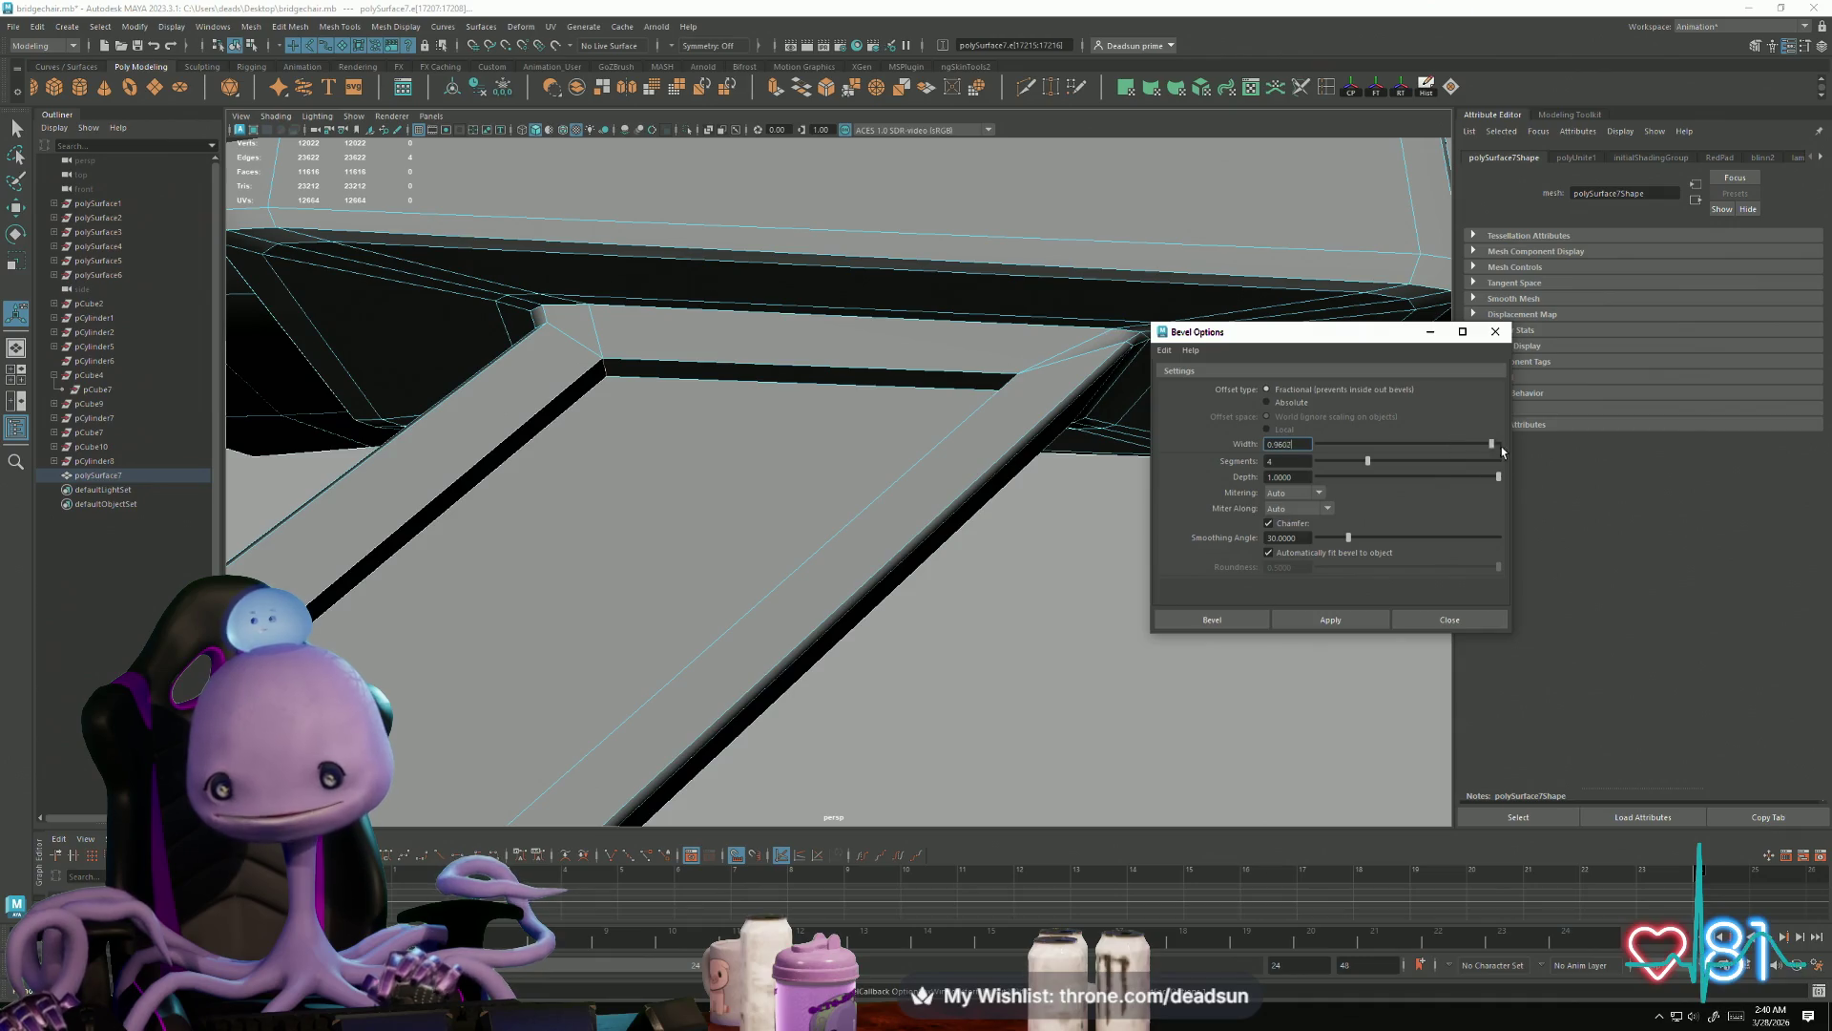
# Step: Try 4-segment and 5-segment bevels on the strut edges, undoing to adjust
pyautogui.click(1330, 621)
pyautogui.moveTo(950, 652)
pyautogui.keyDown('alt'); pyautogui.mouseDown()
pyautogui.moveTo(769, 667)
pyautogui.moveTo(858, 660)
pyautogui.mouseUp(); pyautogui.keyUp('alt')
pyautogui.moveTo(858, 660)
pyautogui.keyDown('alt'); pyautogui.mouseDown(button='right')
pyautogui.moveTo(1174, 740)
pyautogui.moveTo(982, 679)
pyautogui.moveTo(870, 675)
pyautogui.mouseUp(button='right'); pyautogui.keyUp('alt')
pyautogui.moveTo(870, 676)
pyautogui.keyDown('alt'); pyautogui.mouseDown()
pyautogui.moveTo(839, 658)
pyautogui.moveTo(534, 691)
pyautogui.moveTo(970, 719)
pyautogui.moveTo(895, 665)
pyautogui.mouseUp(); pyautogui.keyUp('alt')
pyautogui.hotkey('ctrl', 'z')
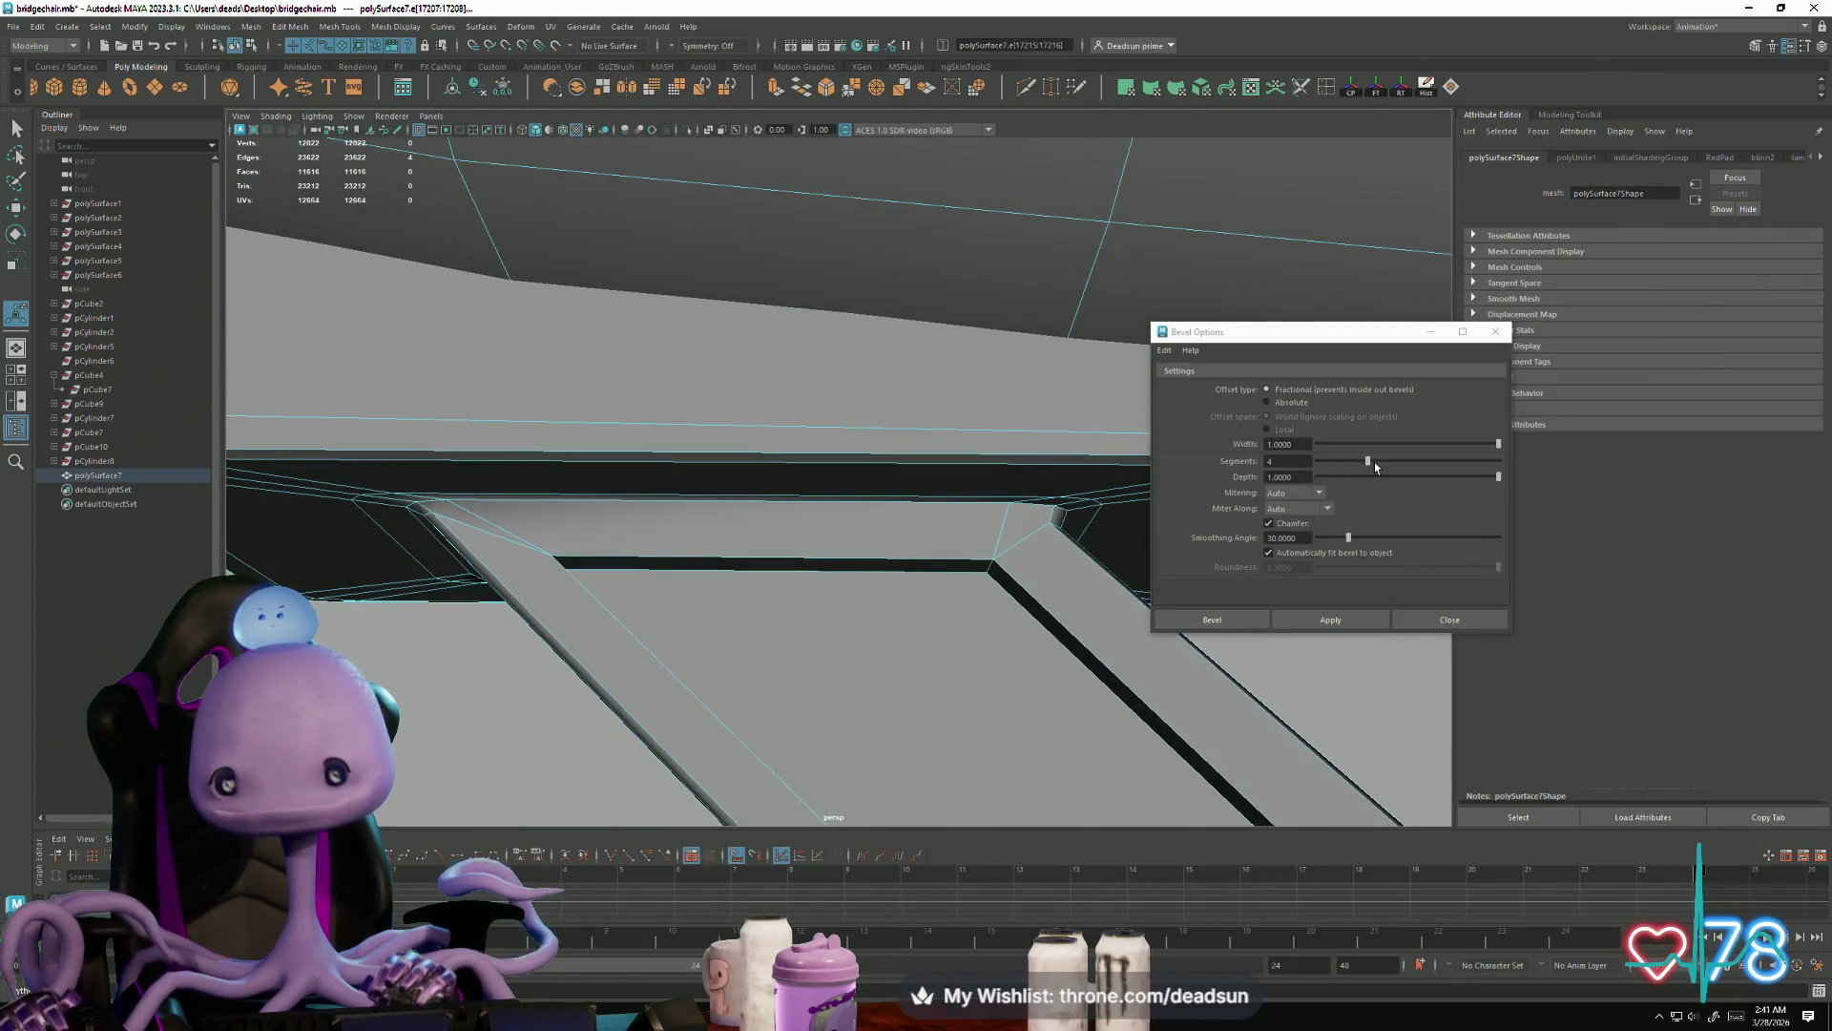
pyautogui.moveTo(1369, 462); pyautogui.dragTo(1386, 462)
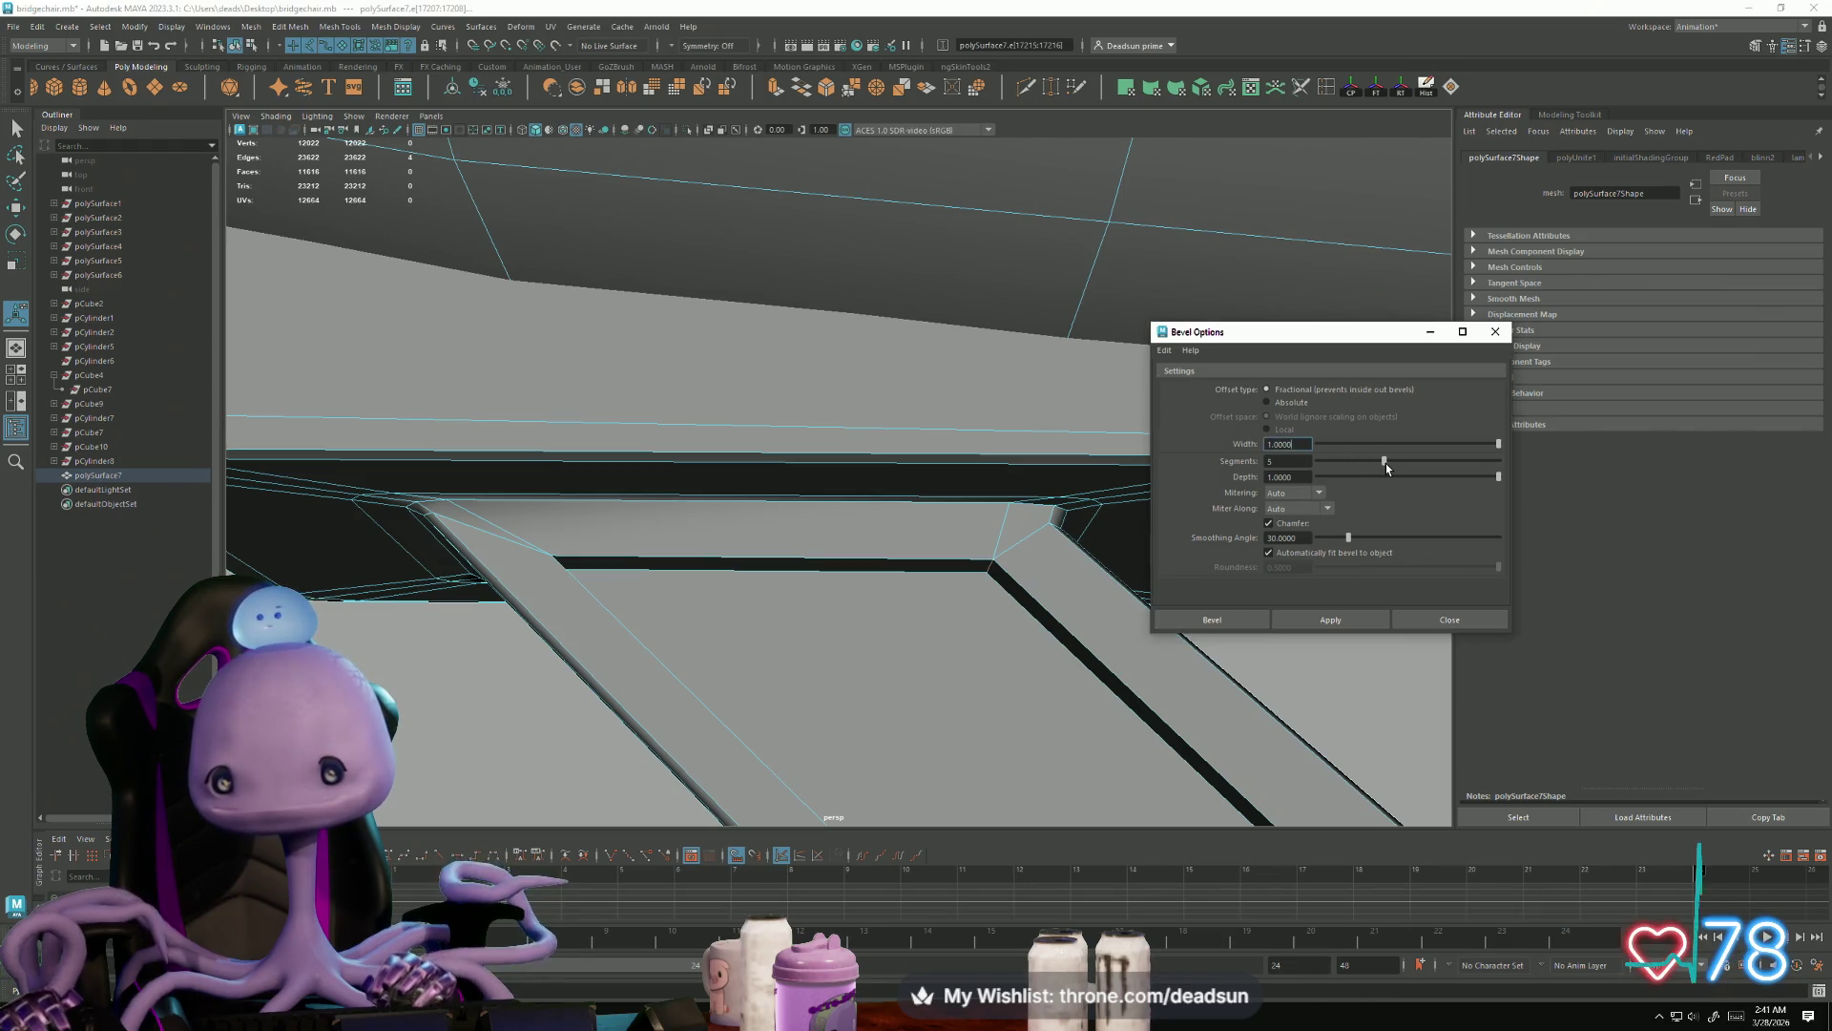
pyautogui.click(1330, 619)
pyautogui.moveTo(1125, 662)
pyautogui.keyDown('alt'); pyautogui.mouseDown()
pyautogui.moveTo(632, 652)
pyautogui.moveTo(675, 678)
pyautogui.mouseUp(); pyautogui.keyUp('alt')
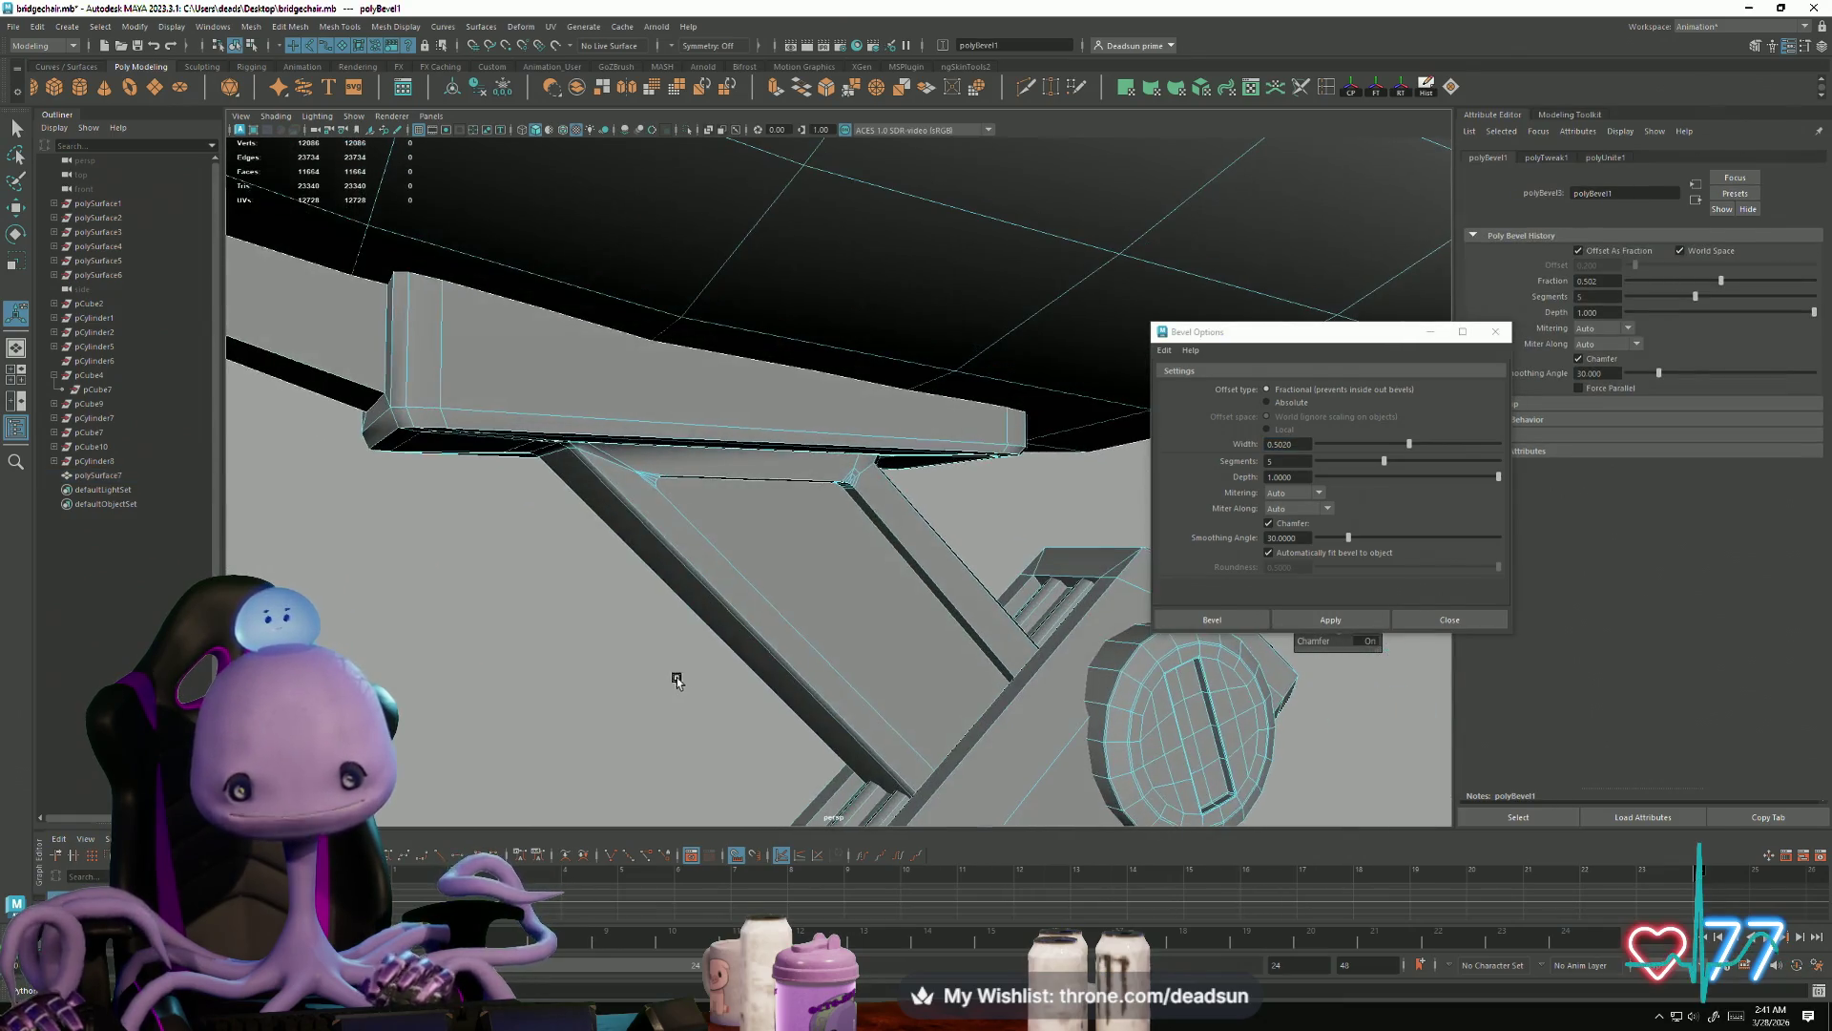
pyautogui.hotkey('ctrl', 'z')
# Step: Apply the final bevel at width 0.9004 with 5 segments, then pick a corner vertex
pyautogui.keyDown('alt'); pyautogui.moveTo(764, 642); pyautogui.dragTo(945, 725); pyautogui.keyUp('alt')
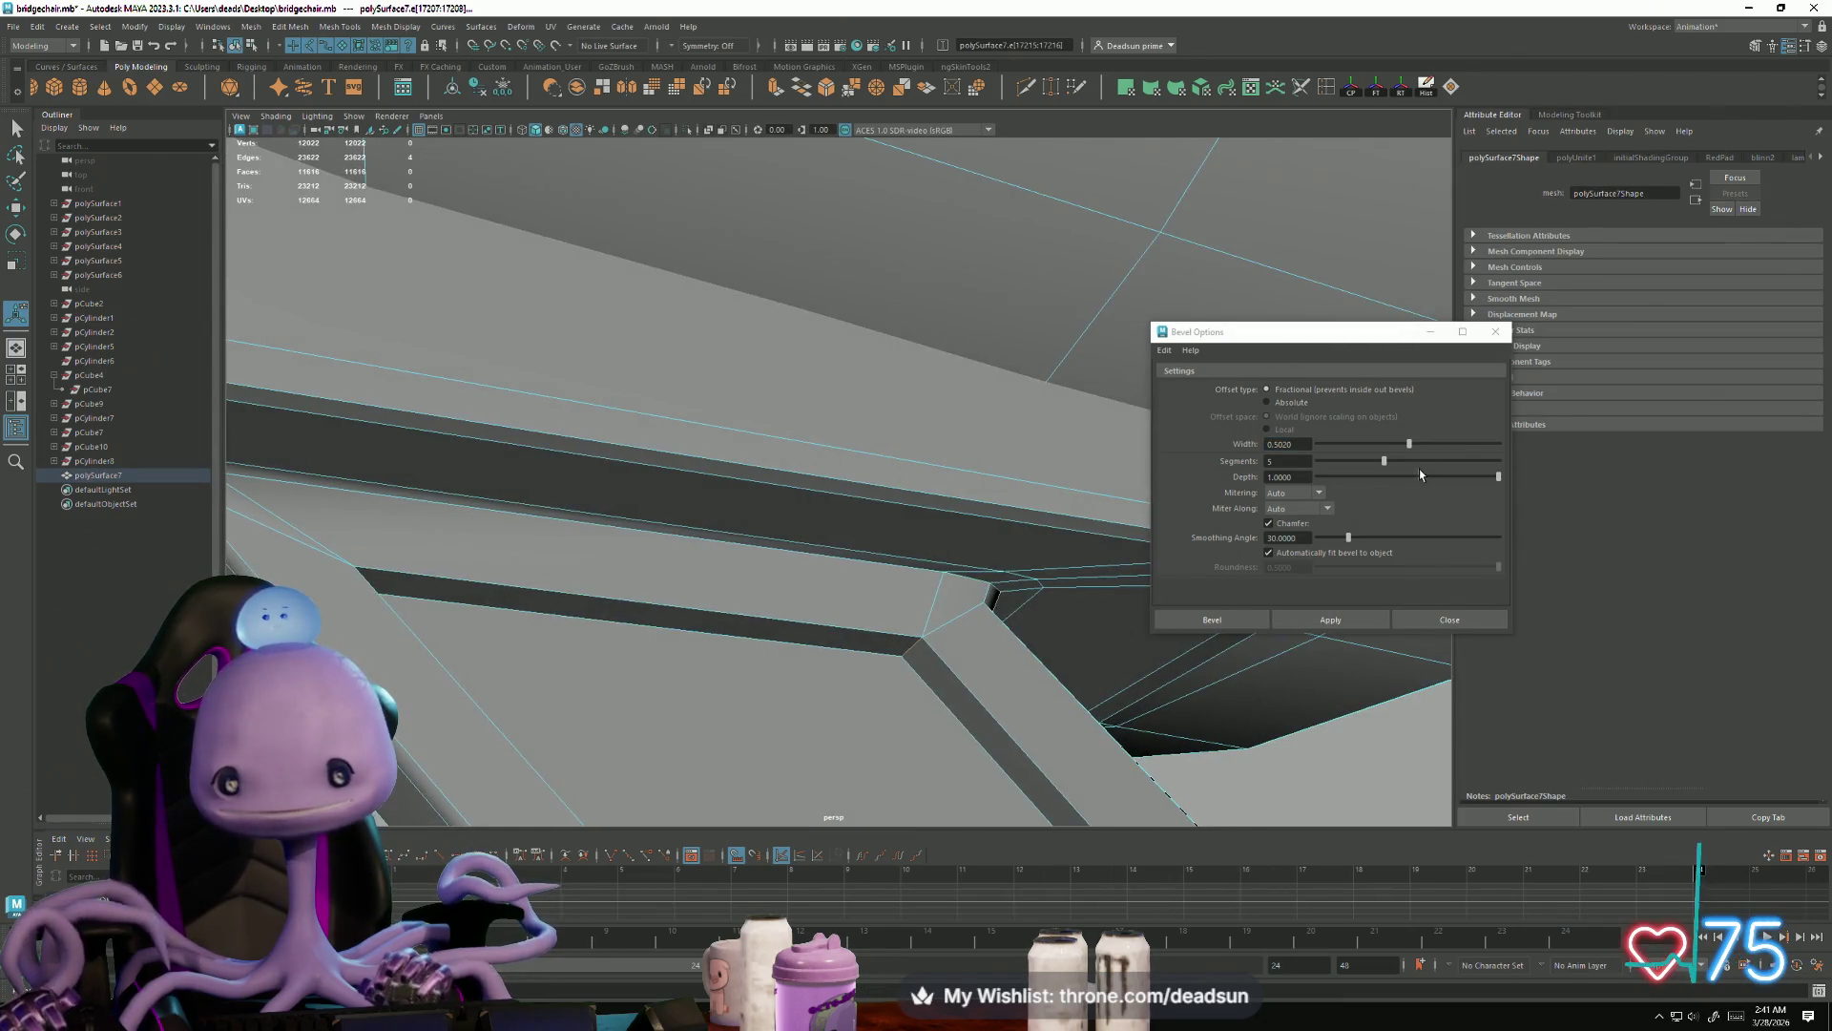
pyautogui.moveTo(1411, 445); pyautogui.dragTo(1480, 444)
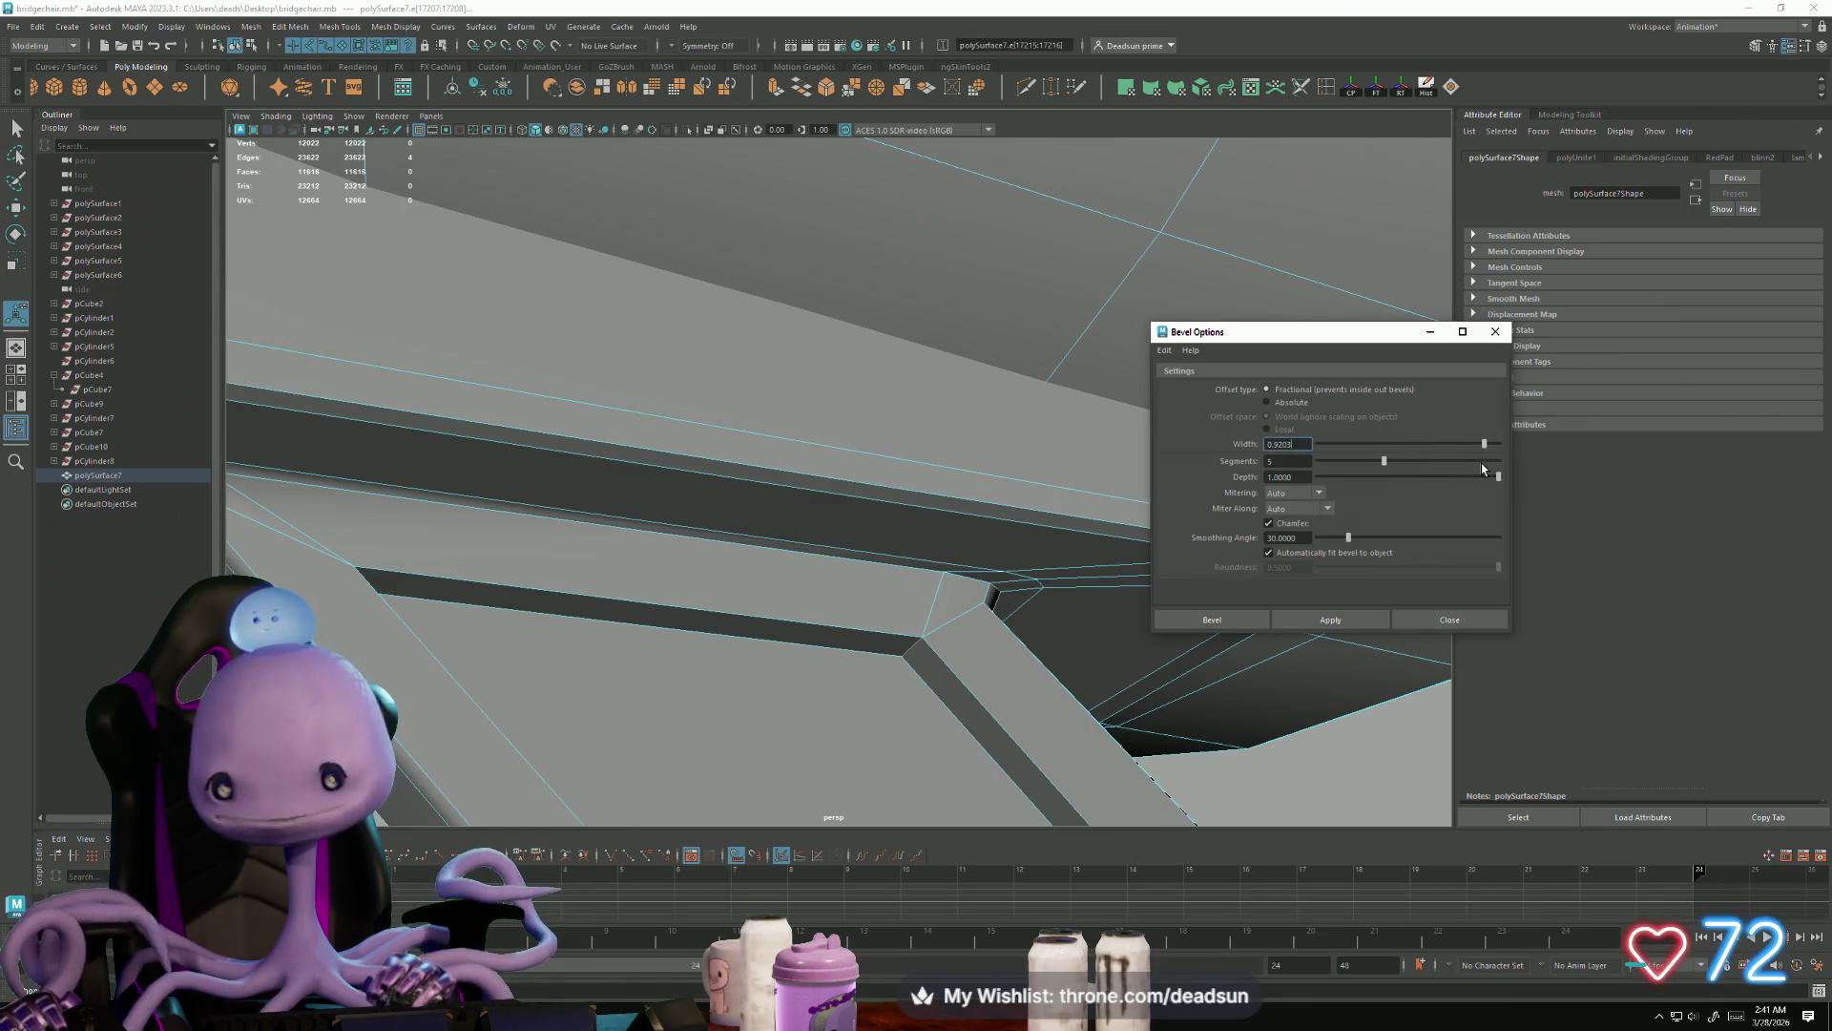
pyautogui.click(1365, 620)
pyautogui.moveTo(964, 648)
pyautogui.keyDown('alt'); pyautogui.mouseDown()
pyautogui.moveTo(859, 703)
pyautogui.moveTo(920, 706)
pyautogui.moveTo(900, 687)
pyautogui.moveTo(859, 707)
pyautogui.moveTo(940, 733)
pyautogui.moveTo(540, 658)
pyautogui.moveTo(703, 535)
pyautogui.moveTo(798, 601)
pyautogui.moveTo(763, 535)
pyautogui.mouseUp(); pyautogui.keyUp('alt')
pyautogui.press('F9')
pyautogui.press('q')
pyautogui.click(755, 477)
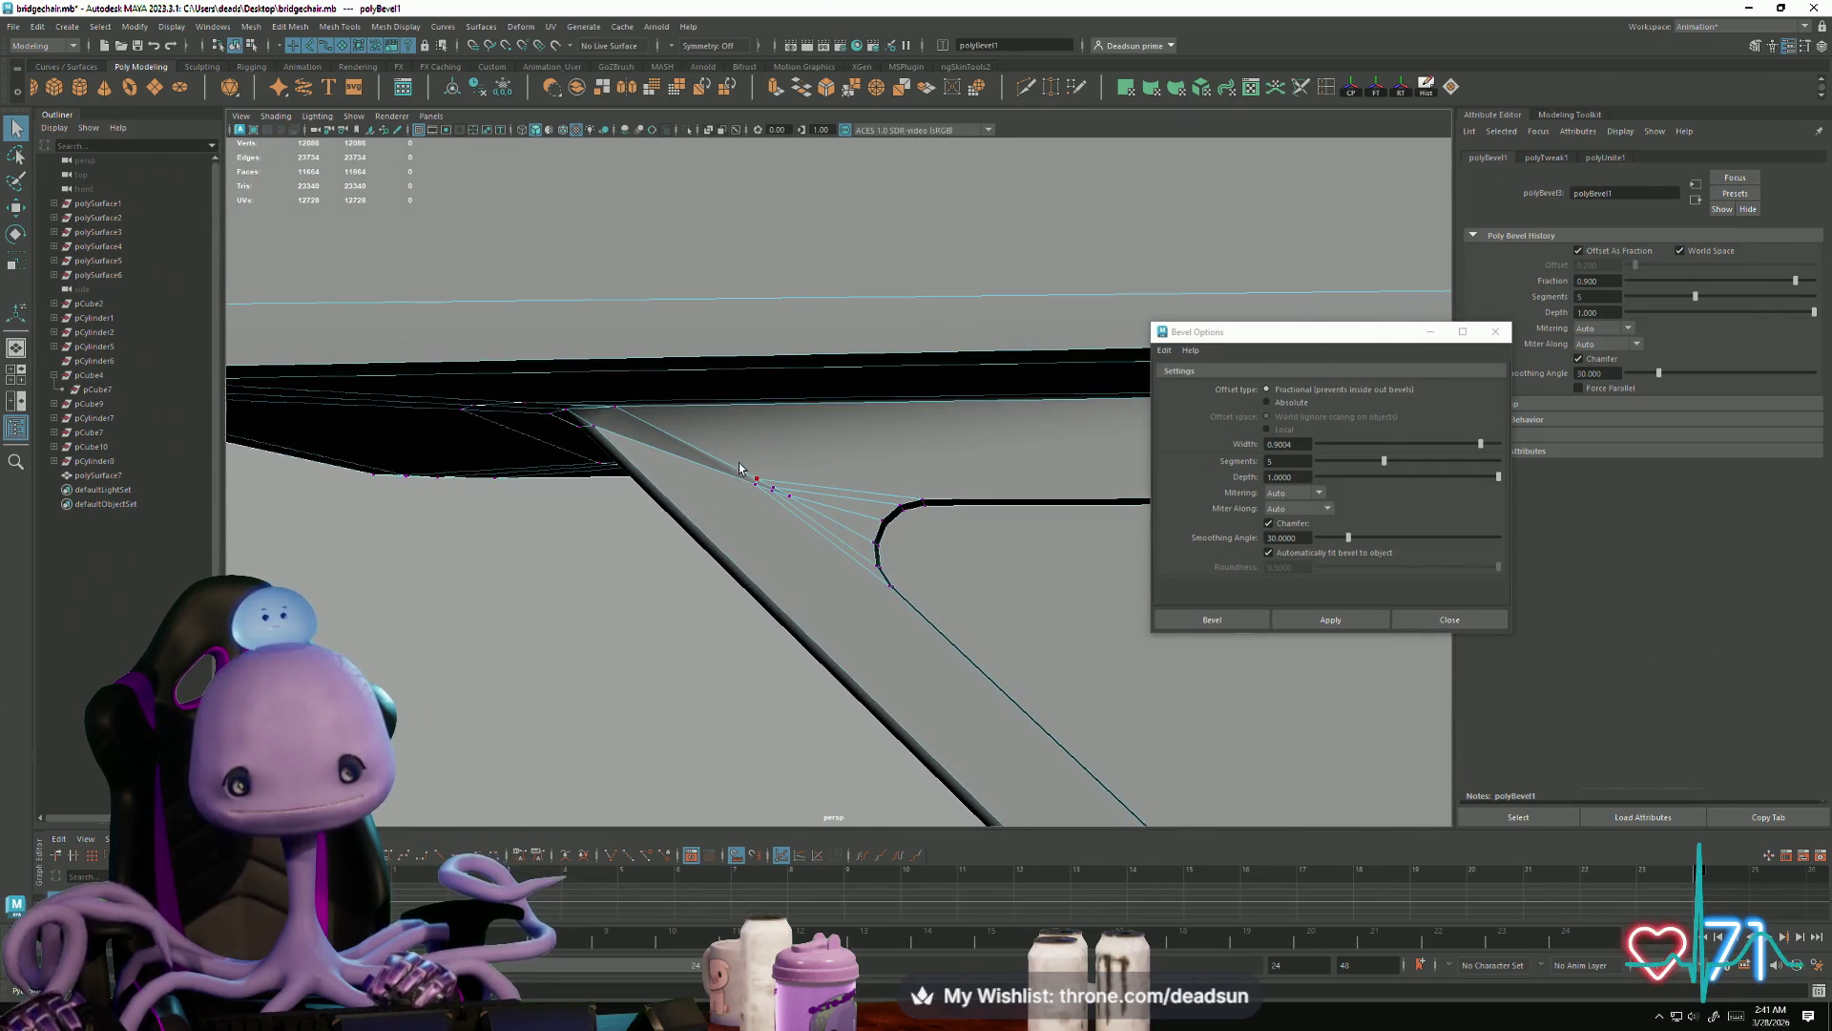
# Step: Weld the stray vertices at the bevelled corner and delete the leftover one
pyautogui.moveTo(754, 519)
pyautogui.keyDown('alt'); pyautogui.mouseDown(button='right')
pyautogui.moveTo(782, 573)
pyautogui.moveTo(700, 621)
pyautogui.mouseUp(button='right'); pyautogui.keyUp('alt')
pyautogui.moveTo(699, 622)
pyautogui.keyDown('alt'); pyautogui.mouseDown()
pyautogui.moveTo(867, 491)
pyautogui.moveTo(798, 580)
pyautogui.moveTo(881, 582)
pyautogui.moveTo(892, 626)
pyautogui.mouseUp(); pyautogui.keyUp('alt')
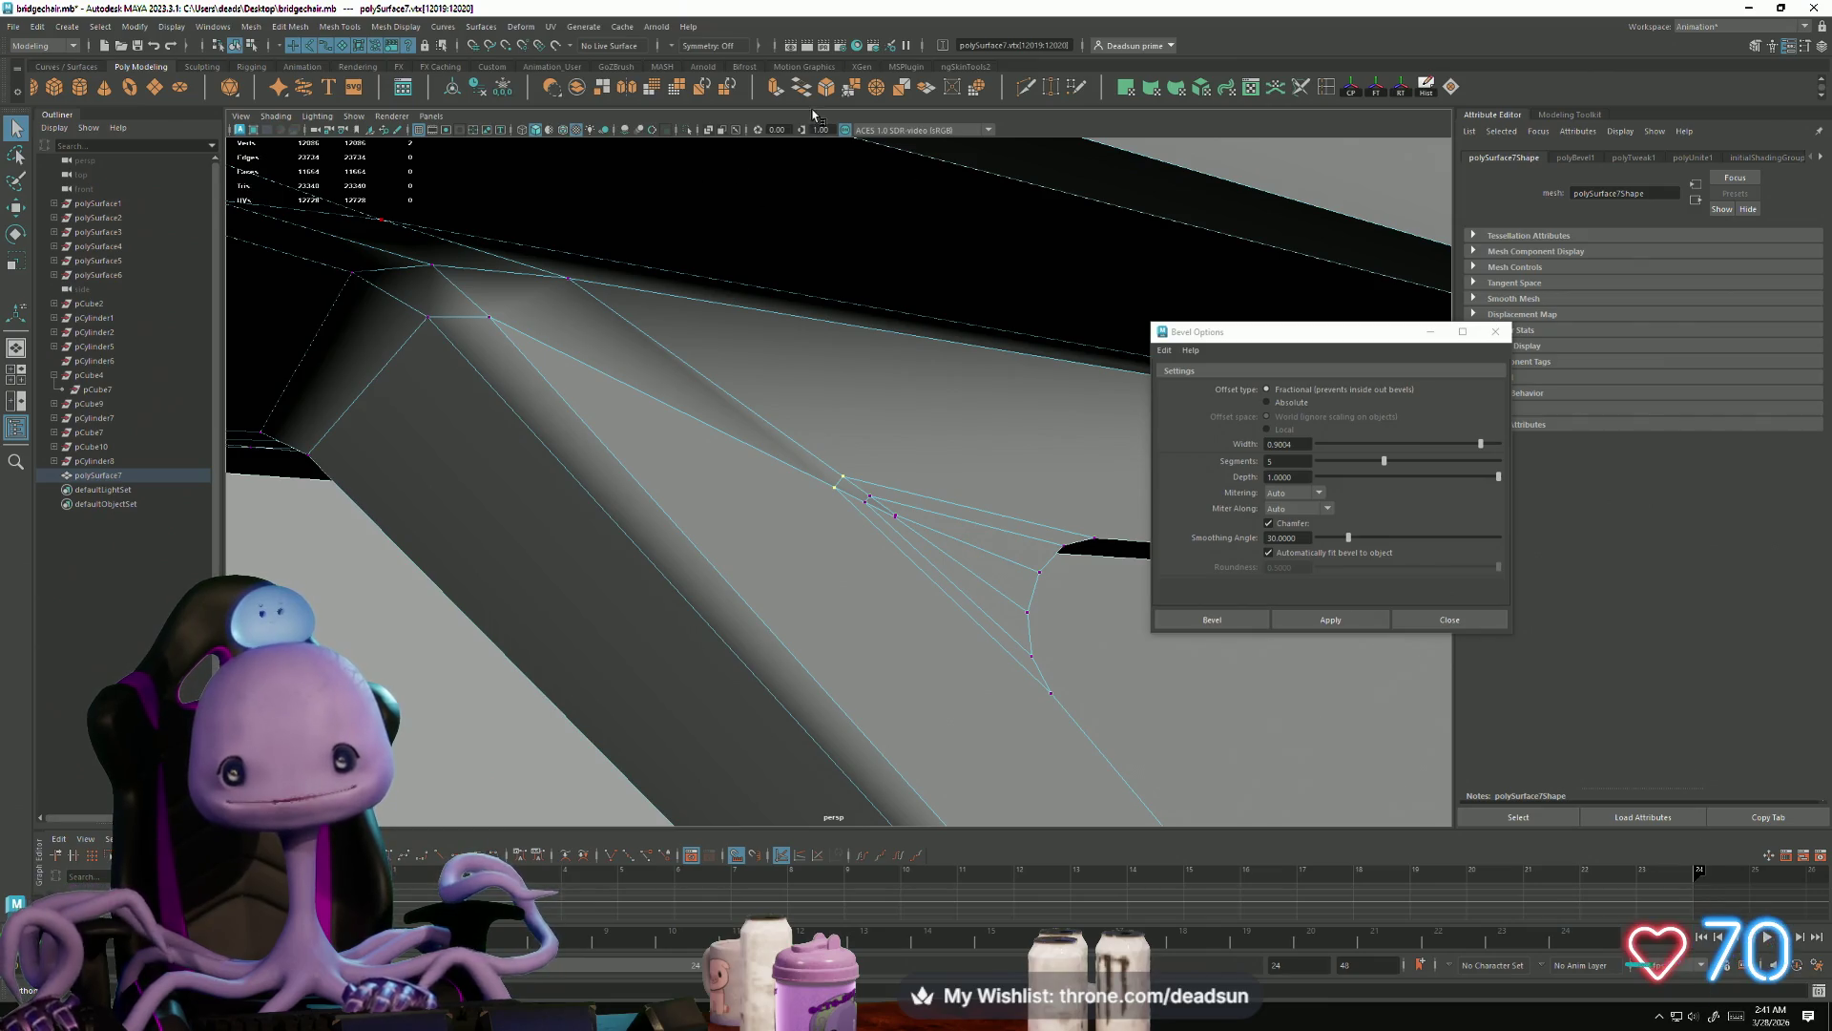
pyautogui.click(868, 504)
pyautogui.moveTo(868, 503); pyautogui.dragTo(902, 530)
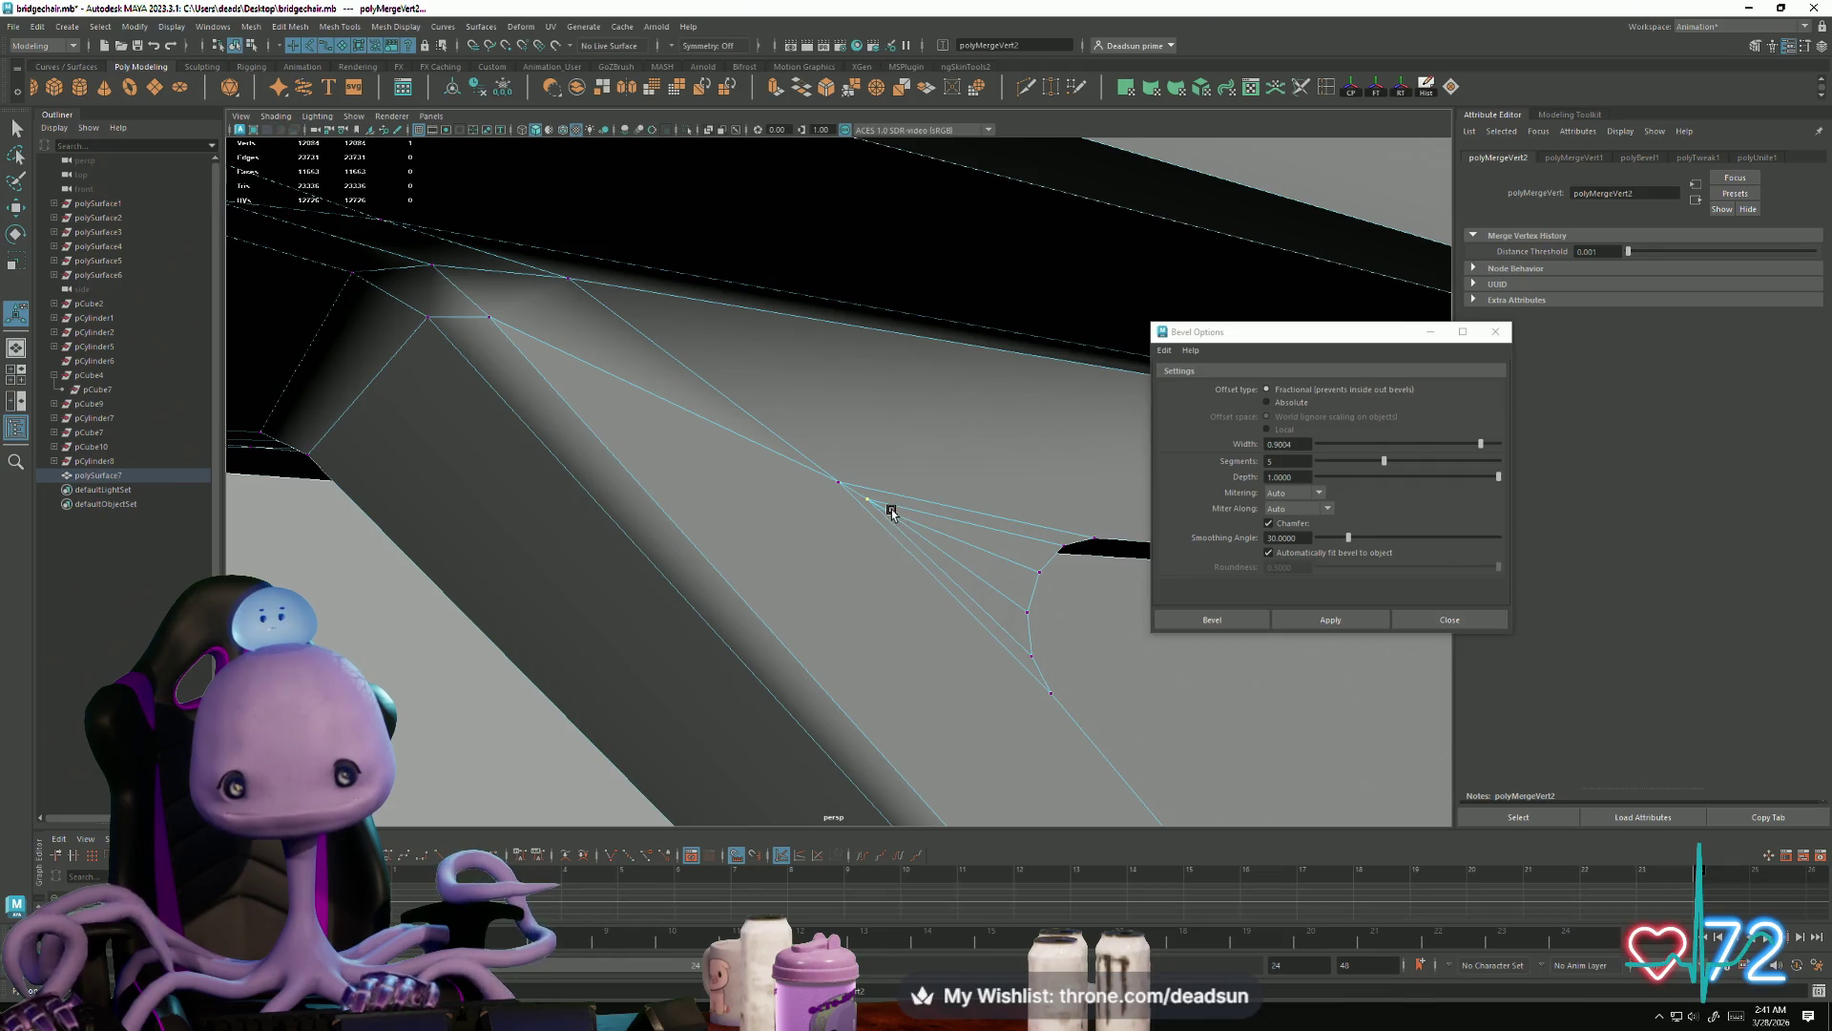
pyautogui.click(892, 512)
pyautogui.moveTo(867, 500)
pyautogui.mouseDown()
pyautogui.moveTo(842, 506)
pyautogui.moveTo(861, 494)
pyautogui.mouseUp()
pyautogui.press('Delete')
pyautogui.moveTo(906, 556)
pyautogui.keyDown('alt'); pyautogui.mouseDown()
pyautogui.moveTo(964, 653)
pyautogui.moveTo(911, 662)
pyautogui.moveTo(736, 622)
pyautogui.moveTo(783, 536)
pyautogui.moveTo(744, 576)
pyautogui.moveTo(757, 614)
pyautogui.moveTo(663, 608)
pyautogui.mouseUp(); pyautogui.keyUp('alt')
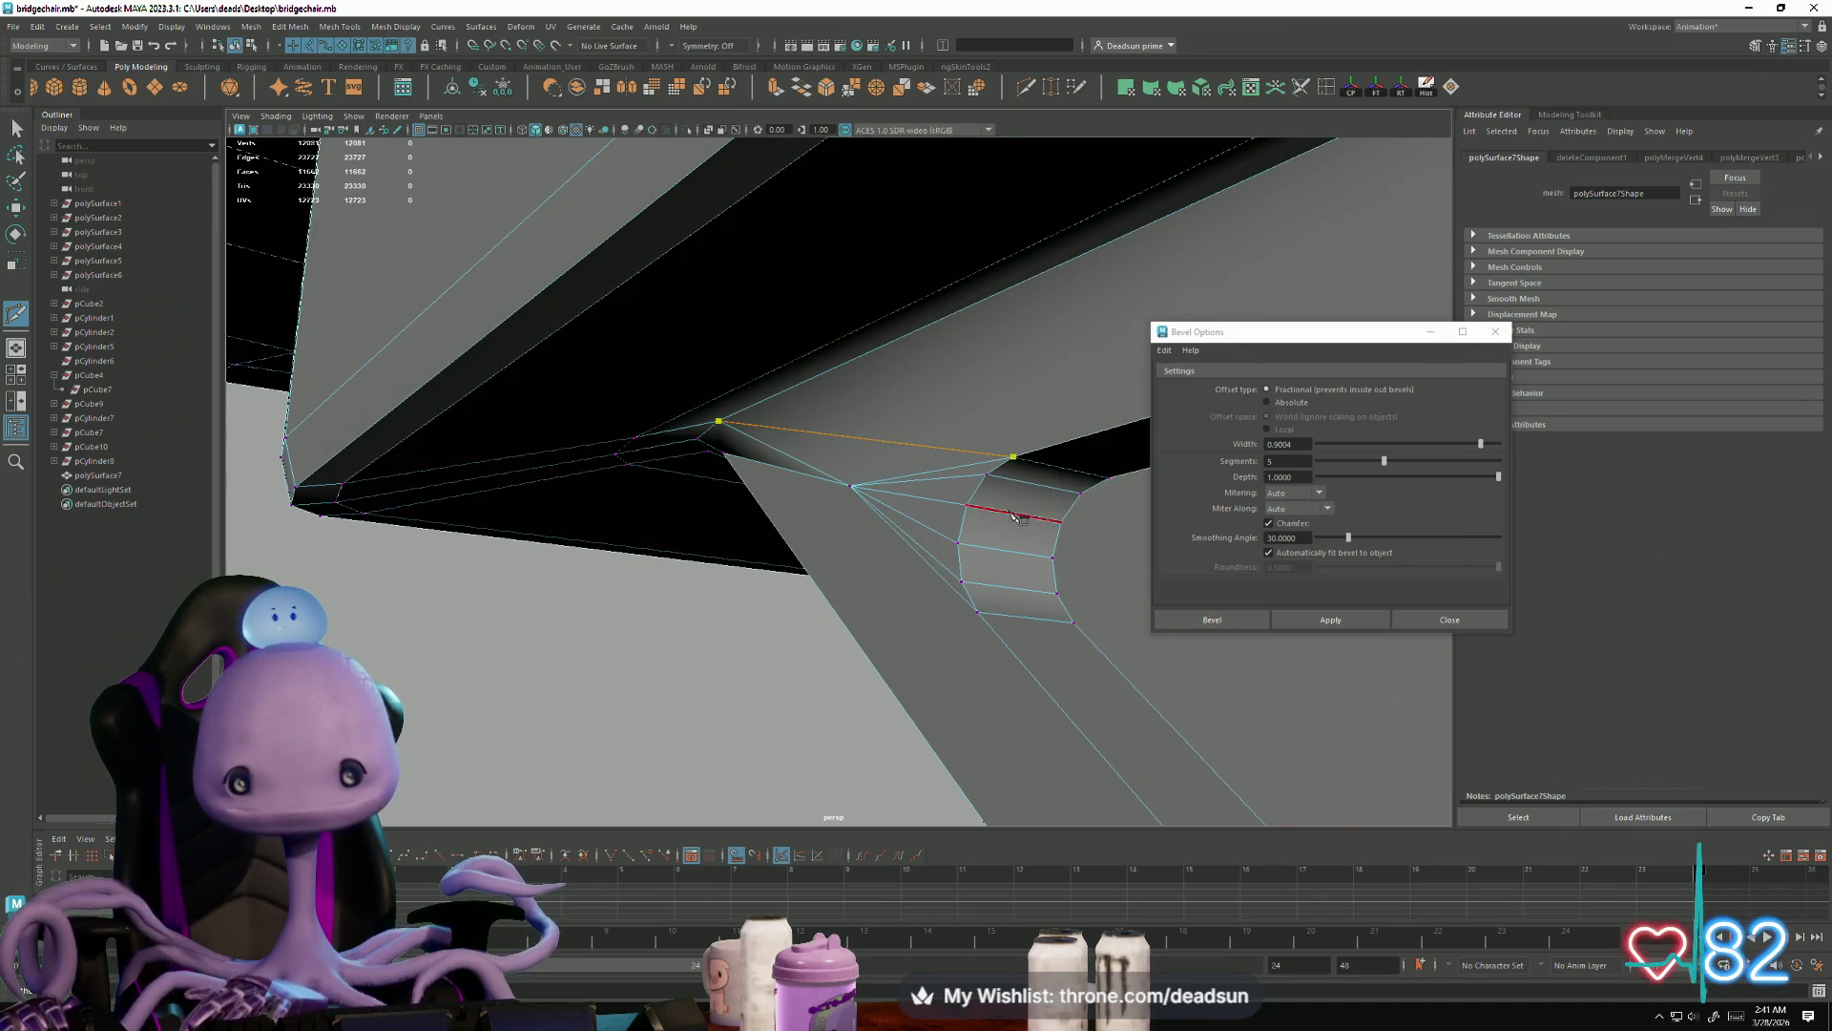
# Step: Clear the selection and commit a new cut across the corner face
pyautogui.click(757, 532)
pyautogui.moveTo(757, 532)
pyautogui.keyDown('alt'); pyautogui.mouseDown()
pyautogui.moveTo(802, 560)
pyautogui.moveTo(909, 545)
pyautogui.mouseUp(); pyautogui.keyUp('alt')
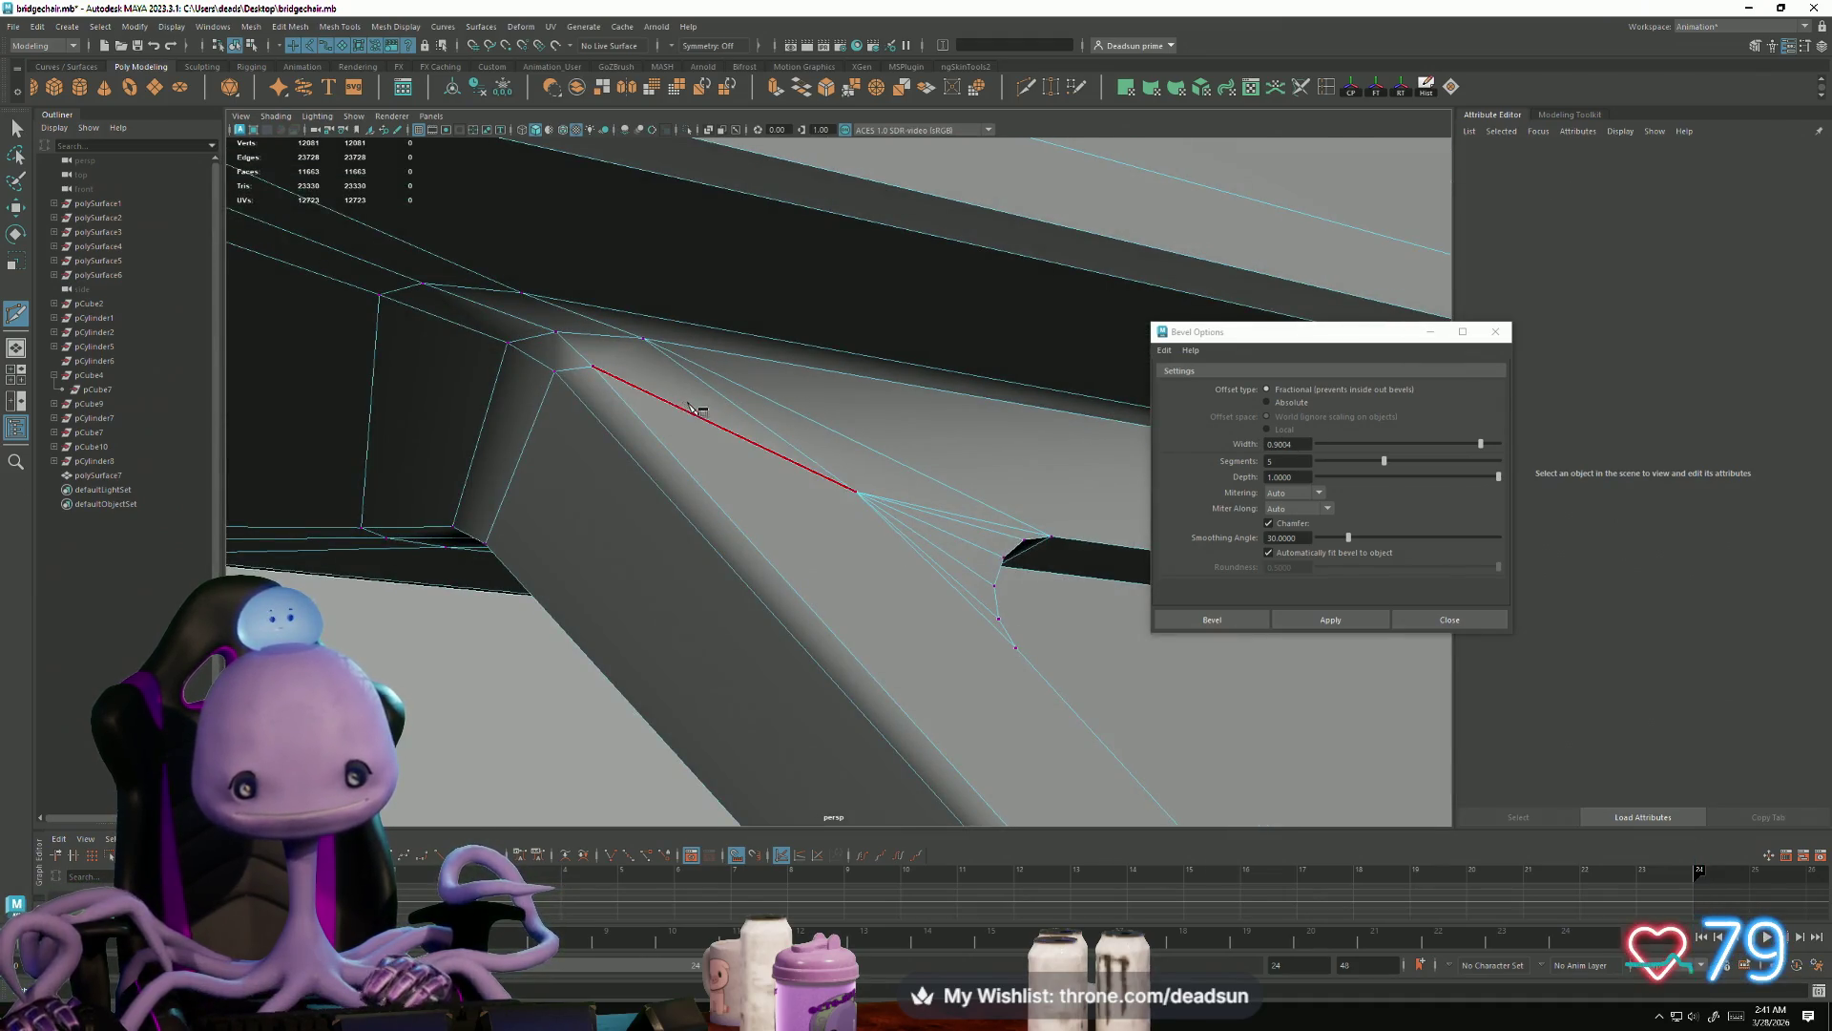
pyautogui.moveTo(914, 561)
pyautogui.keyDown('alt'); pyautogui.mouseDown()
pyautogui.moveTo(965, 687)
pyautogui.moveTo(990, 613)
pyautogui.mouseUp(); pyautogui.keyUp('alt')
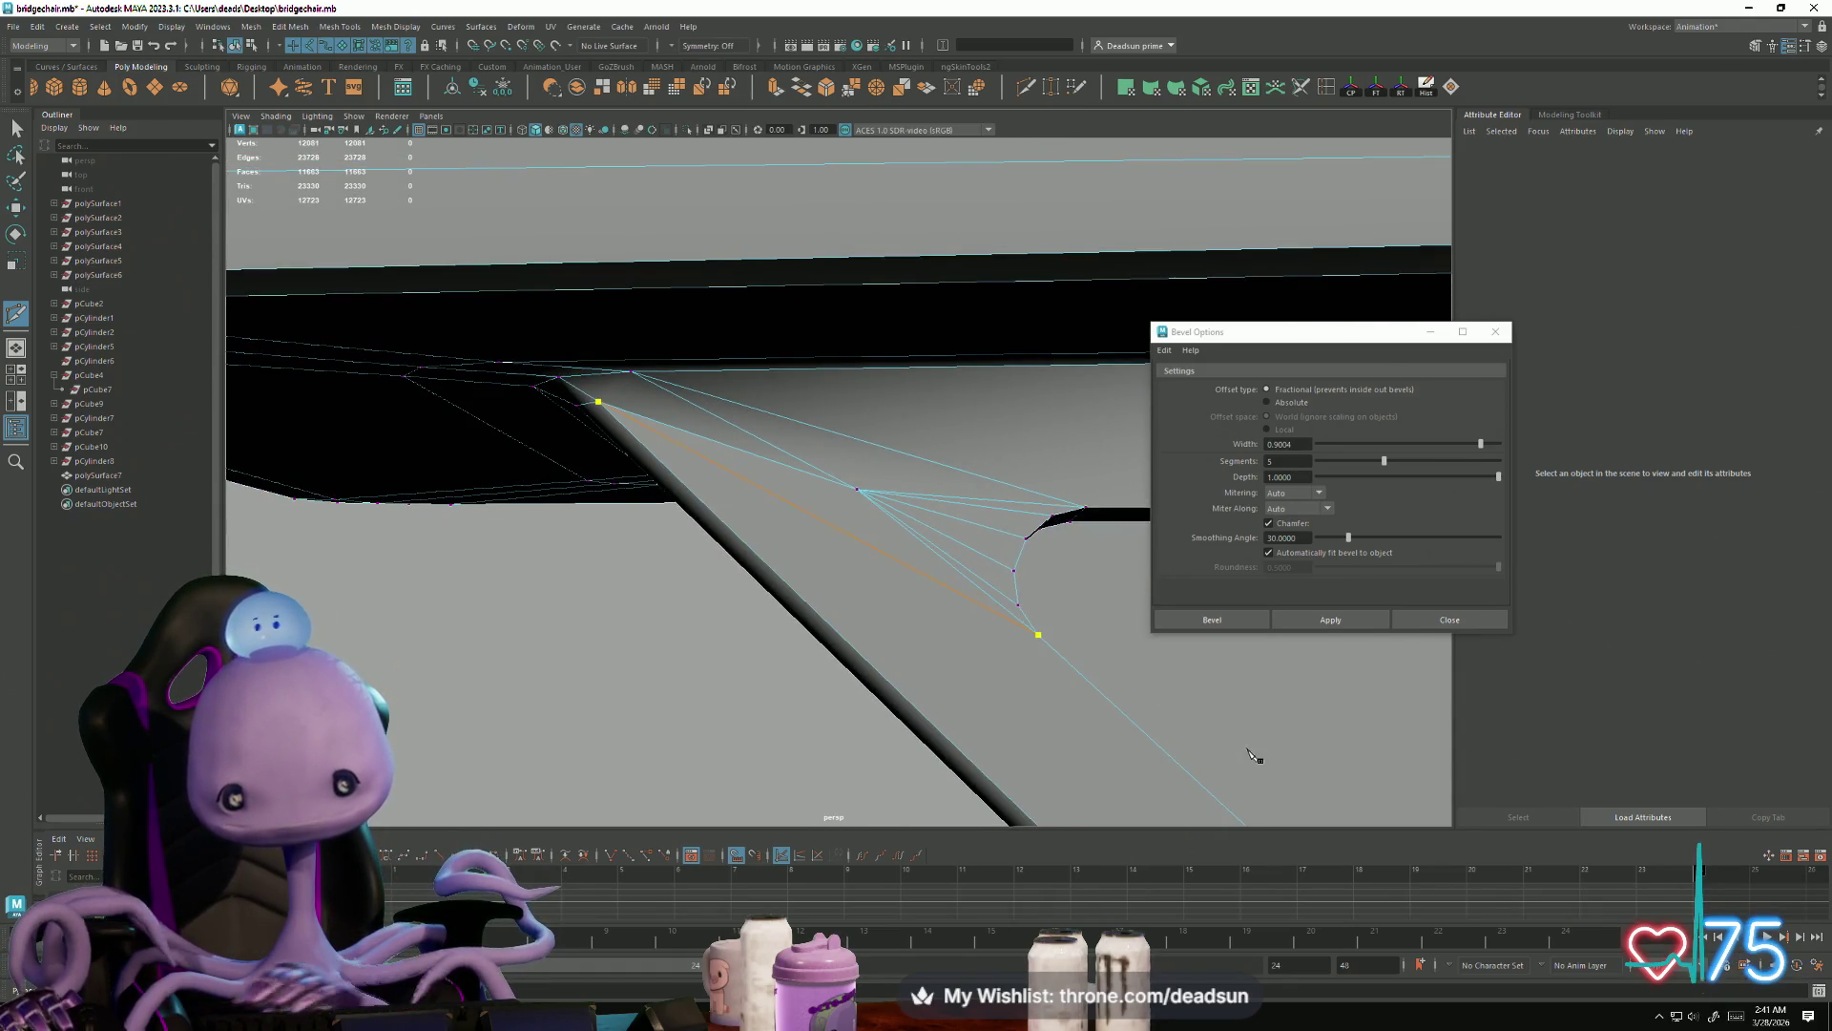
pyautogui.press('Return')
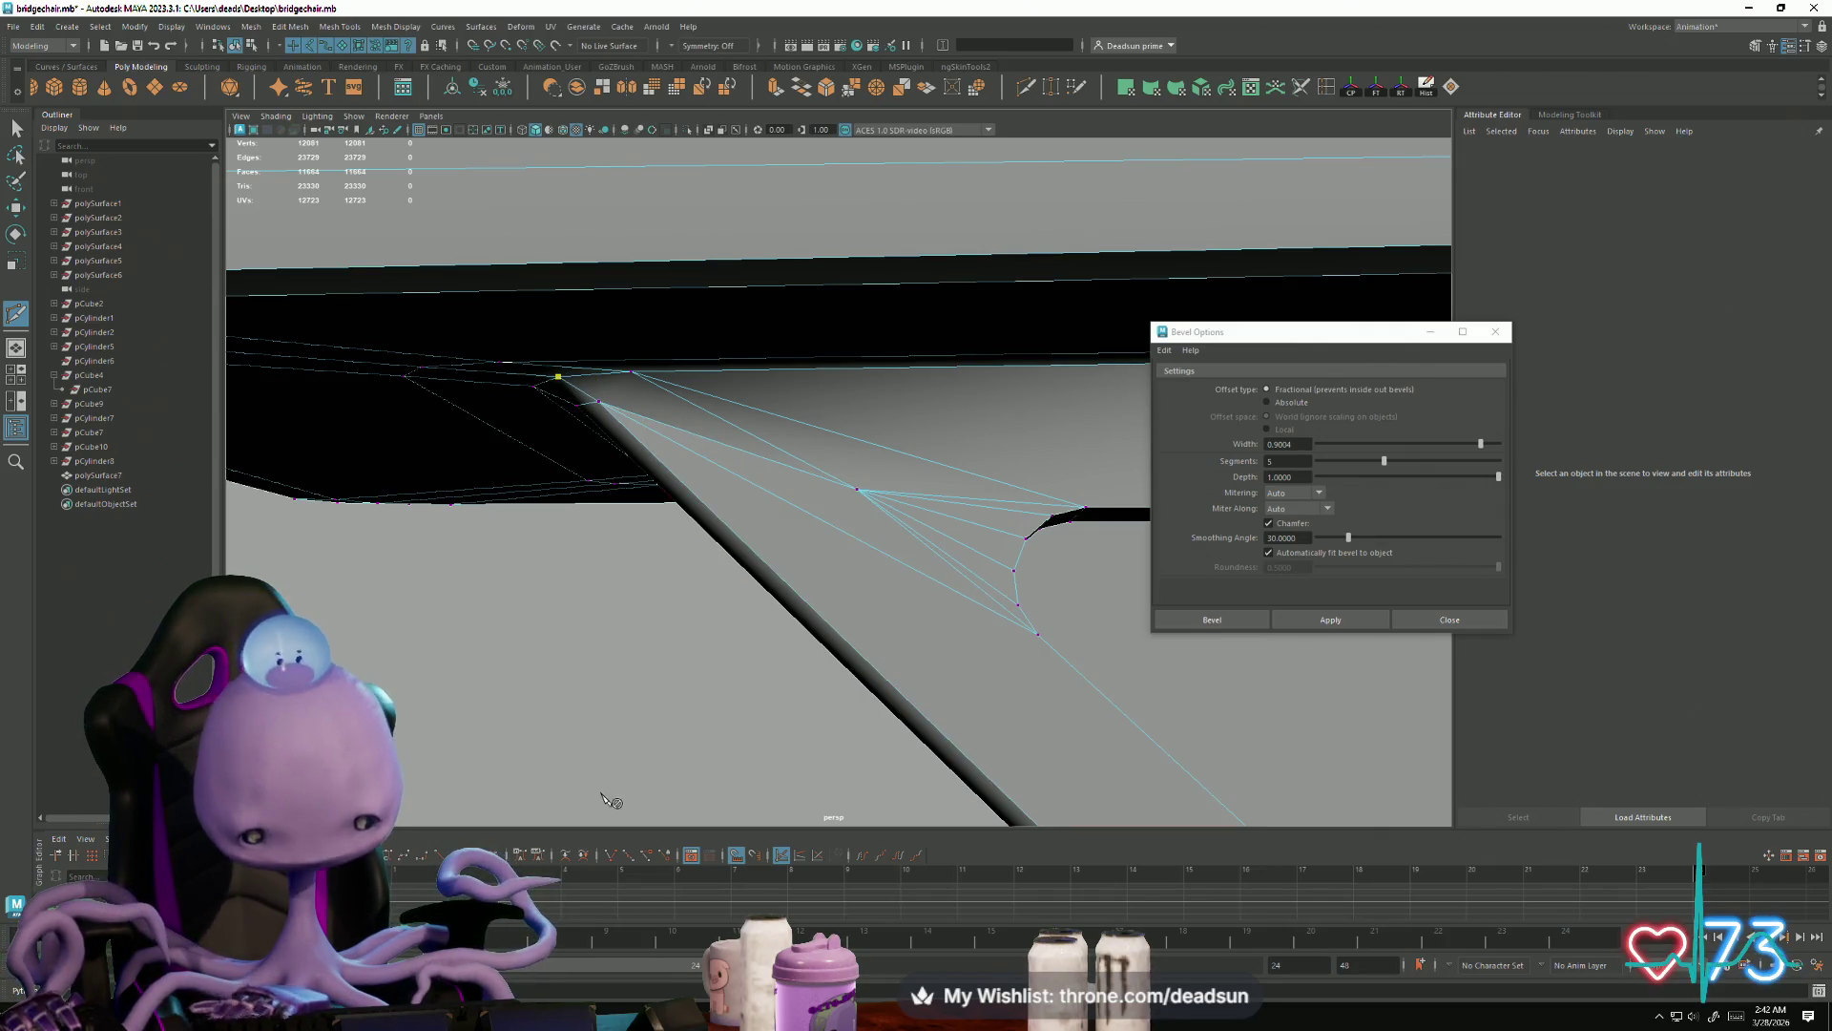
pyautogui.moveTo(542, 642)
pyautogui.keyDown('alt'); pyautogui.mouseDown()
pyautogui.moveTo(704, 642)
pyautogui.moveTo(740, 696)
pyautogui.moveTo(622, 684)
pyautogui.mouseUp(); pyautogui.keyUp('alt')
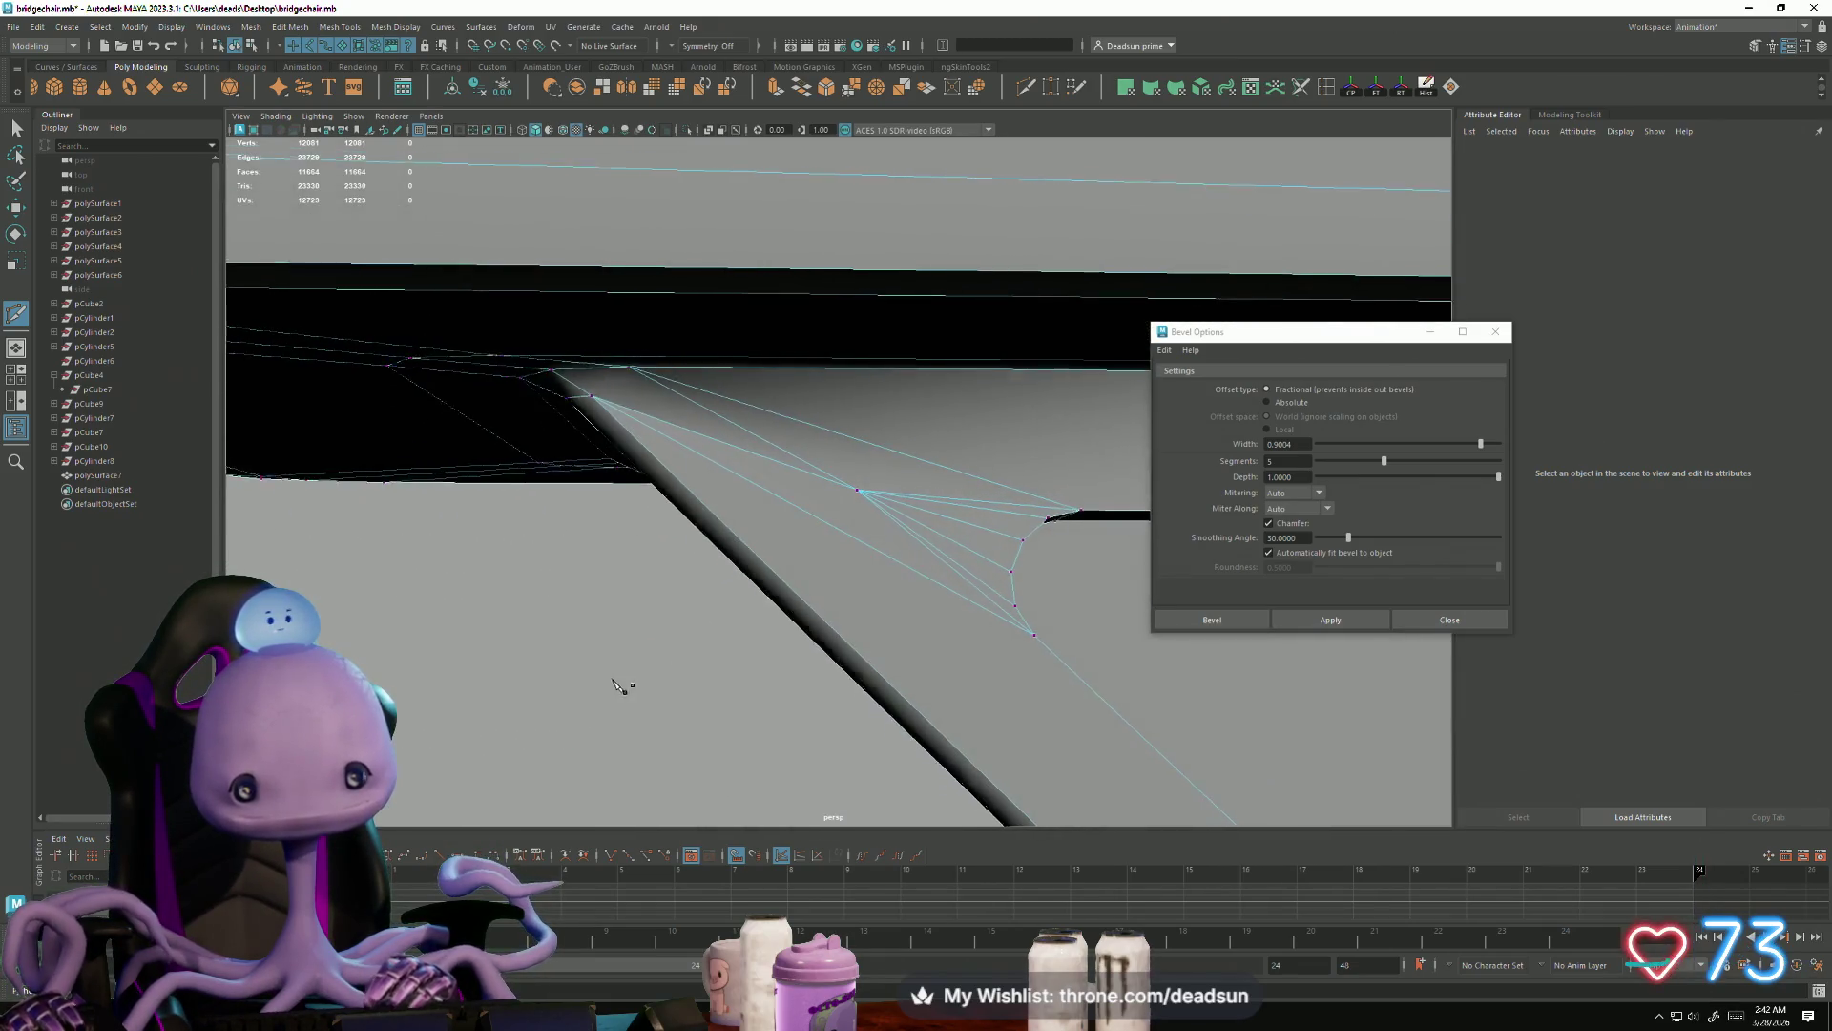
# Step: Select the fan edges in the bevelled corner and delete them
pyautogui.click(17, 129)
pyautogui.moveTo(948, 530); pyautogui.dragTo(964, 507, button='right')
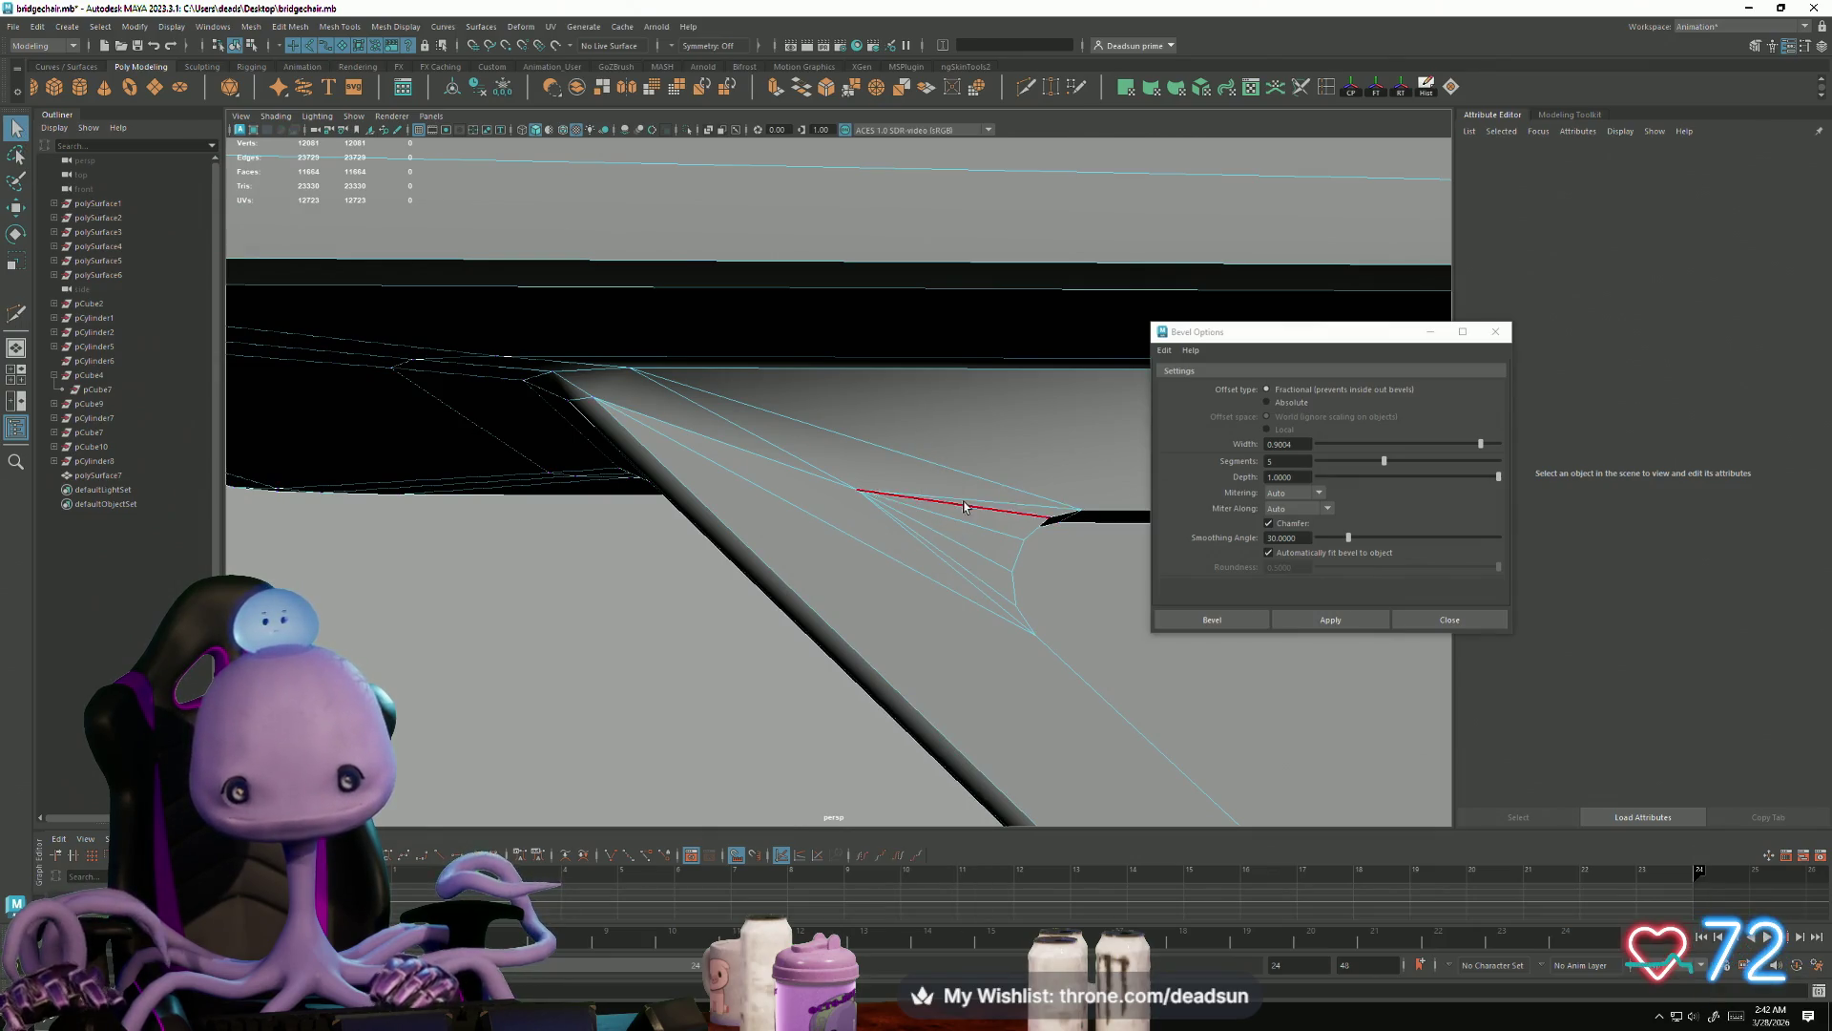
pyautogui.click(769, 468)
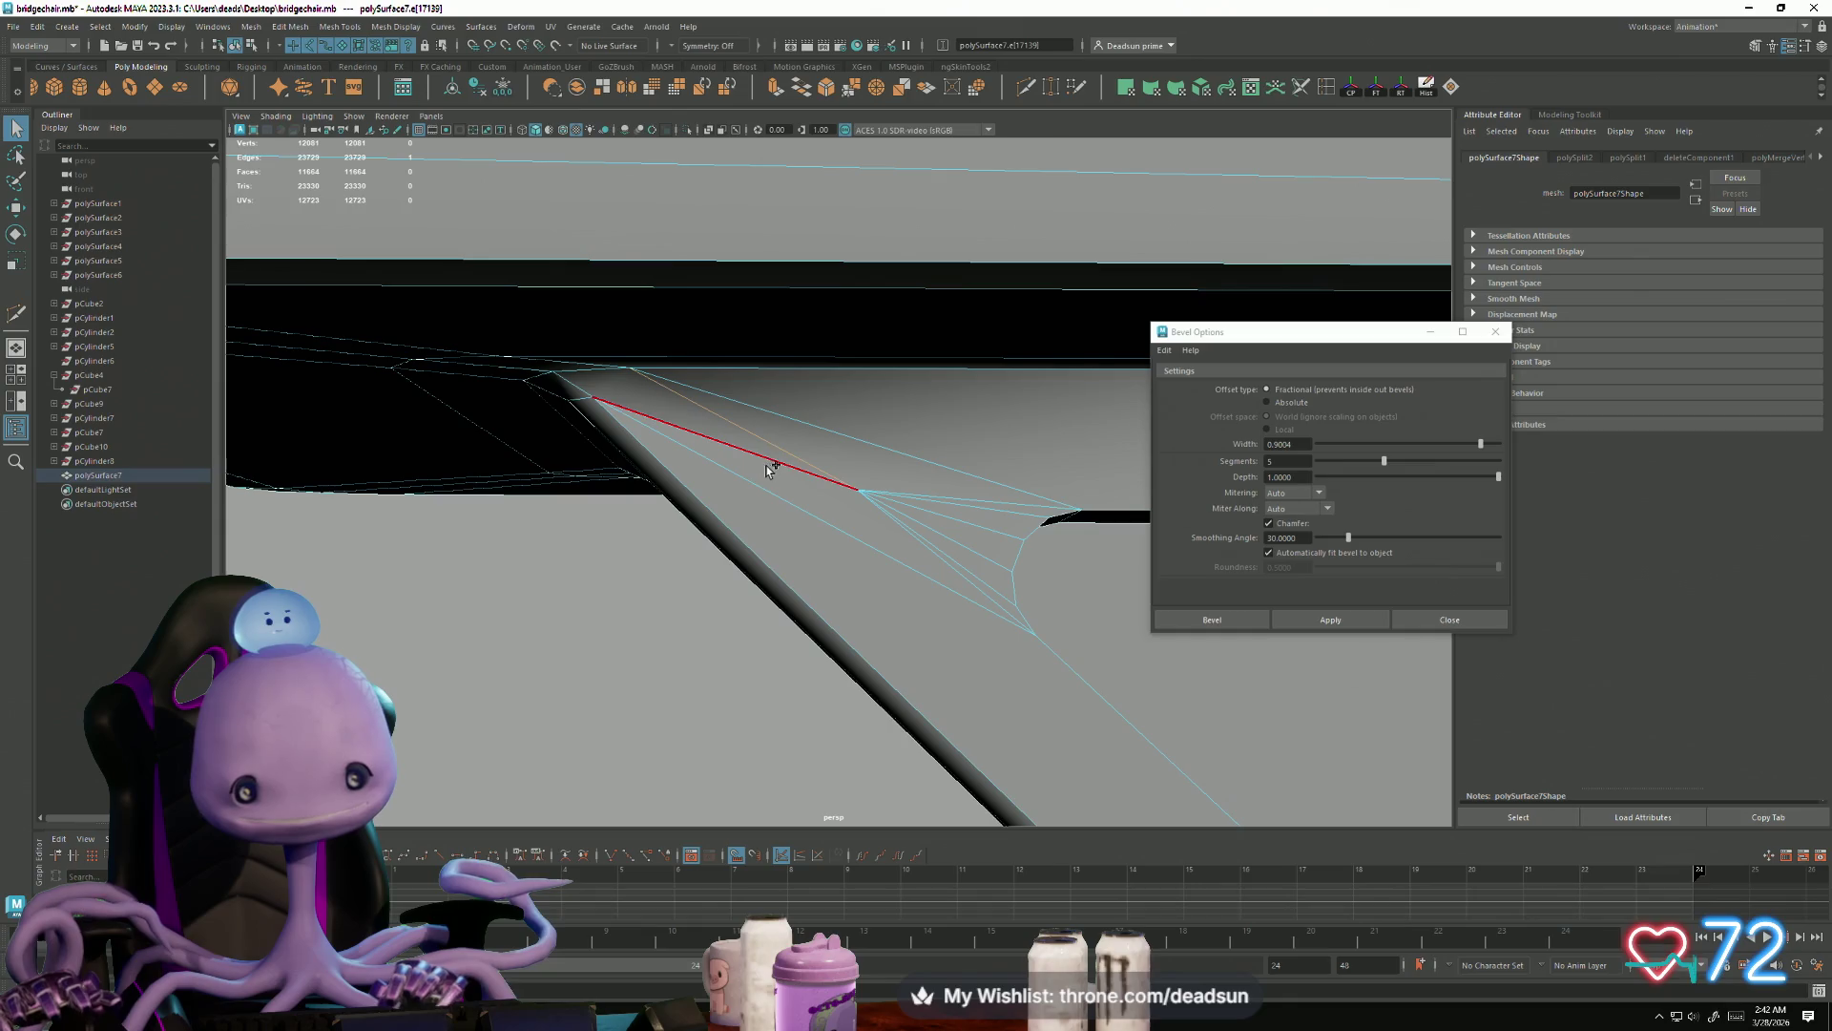
pyautogui.keyDown('shift'); pyautogui.click(902, 535); pyautogui.keyUp('shift')
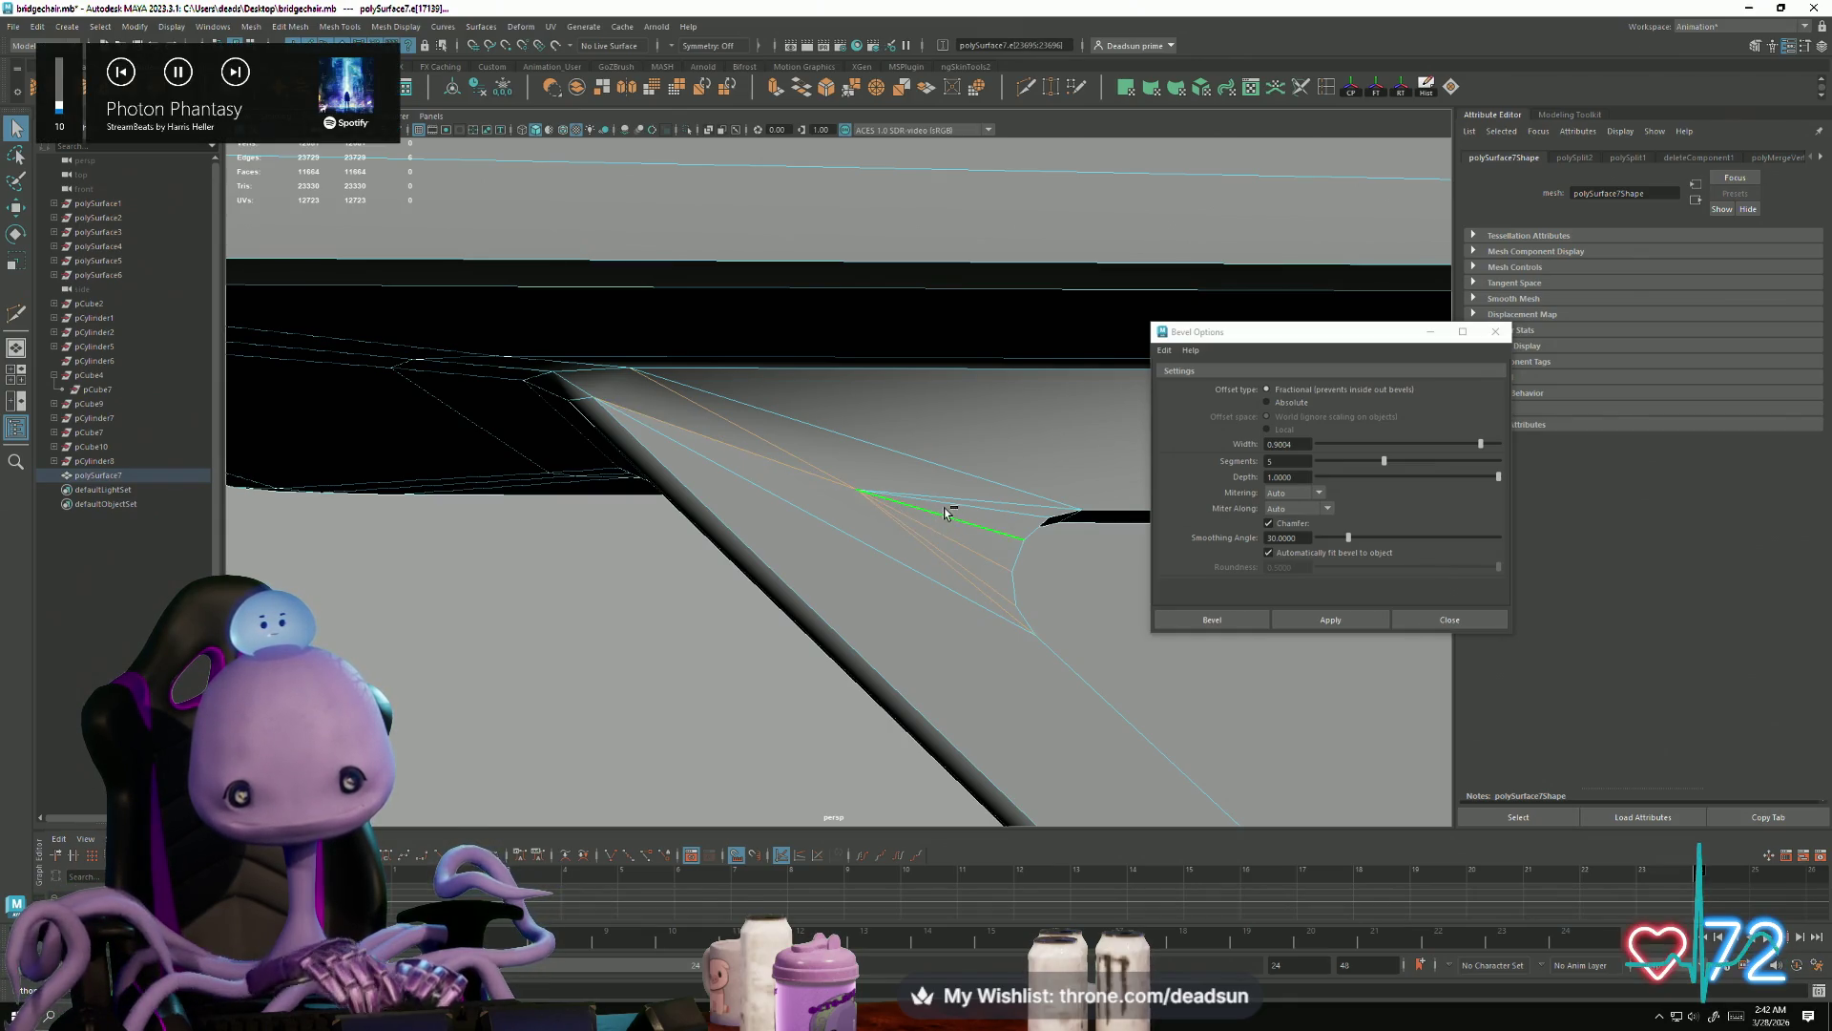
pyautogui.press('Delete')
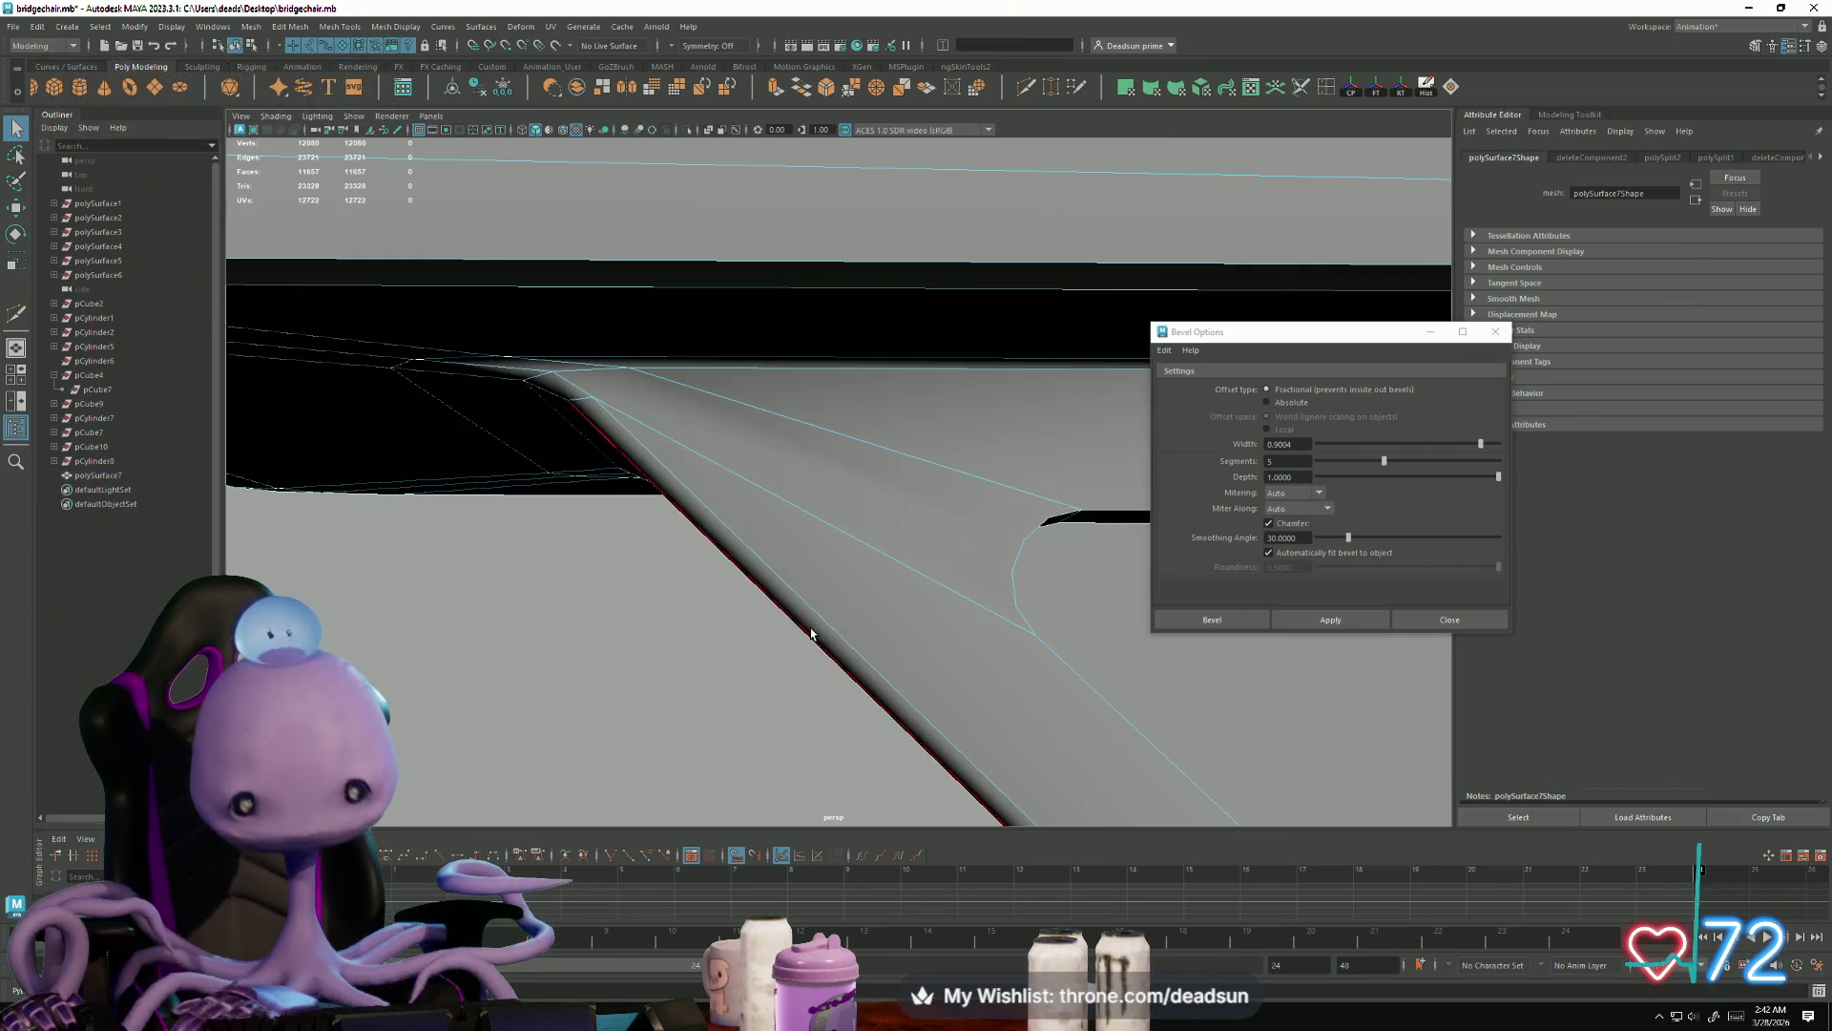
pyautogui.moveTo(818, 592)
pyautogui.keyDown('alt'); pyautogui.mouseDown()
pyautogui.moveTo(863, 503)
pyautogui.moveTo(851, 573)
pyautogui.moveTo(886, 599)
pyautogui.moveTo(792, 568)
pyautogui.moveTo(706, 501)
pyautogui.moveTo(691, 572)
pyautogui.moveTo(827, 558)
pyautogui.moveTo(970, 111)
pyautogui.mouseUp(); pyautogui.keyUp('alt')
pyautogui.click(1026, 87)
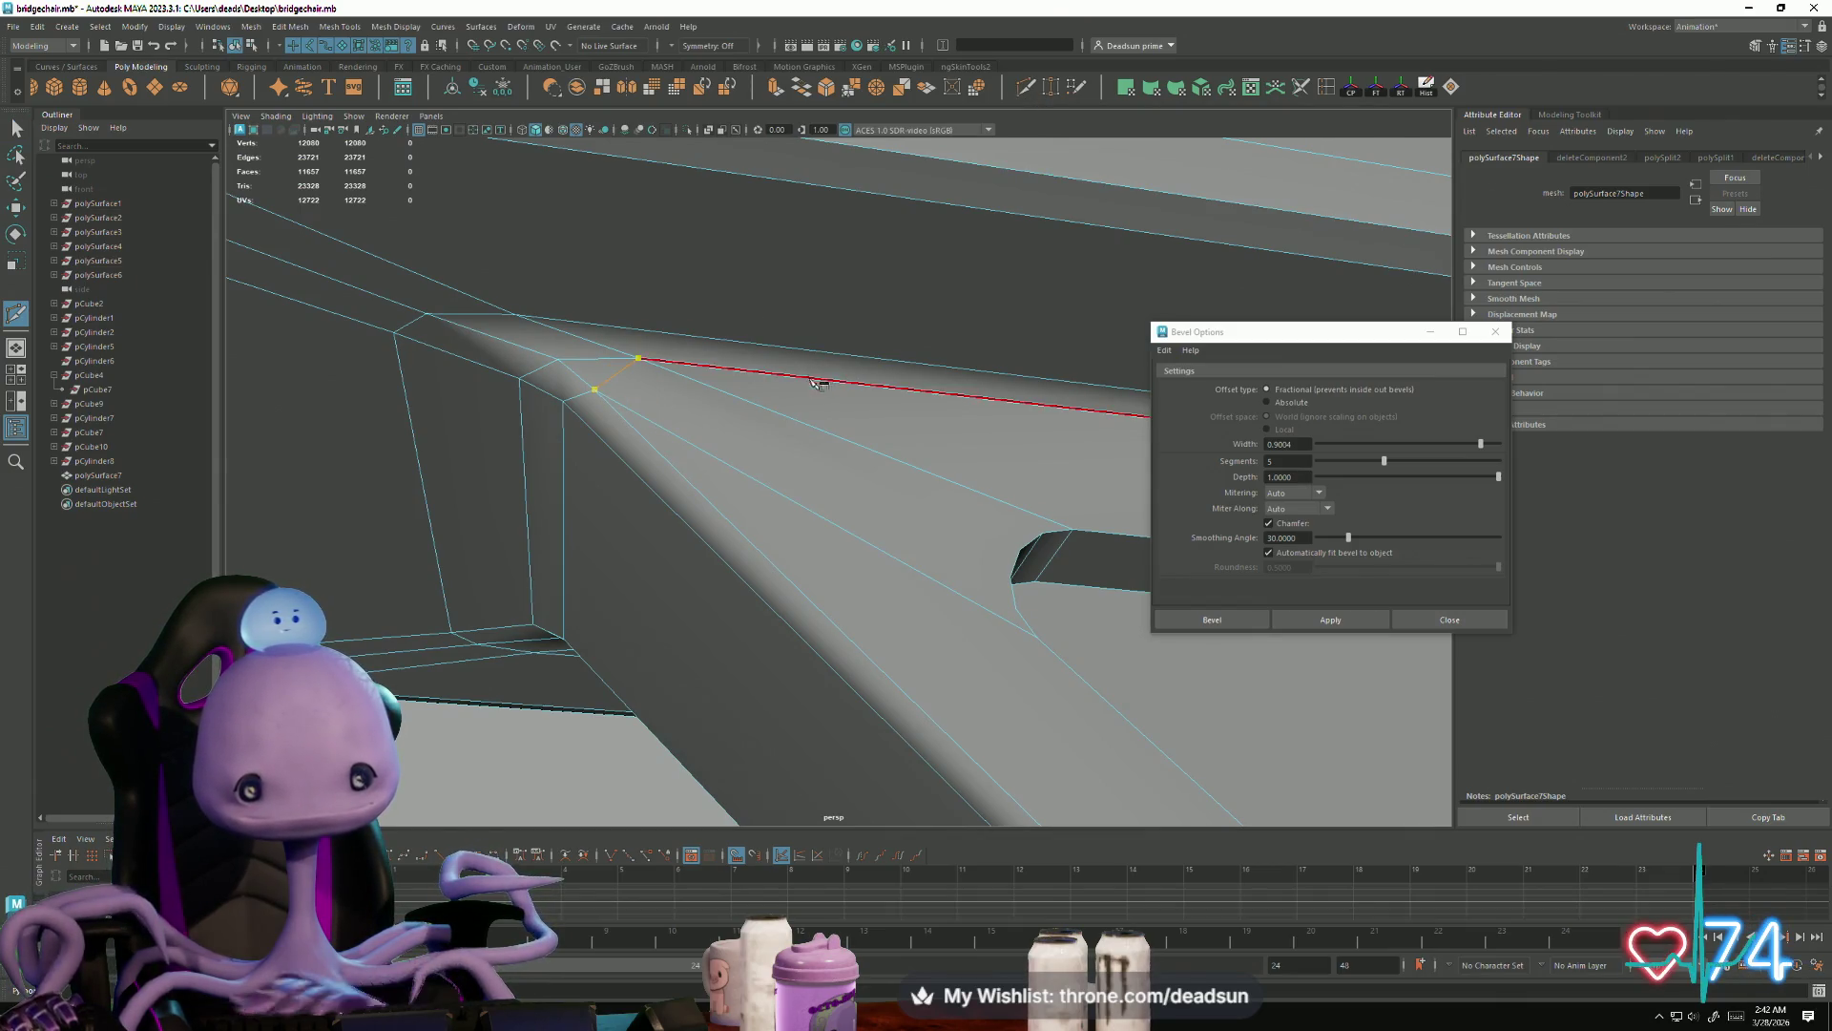
# Step: Cut new edges from the strut's upper edge to the corners of the bevelled opening
pyautogui.click(614, 360)
pyautogui.rightClick(601, 397)
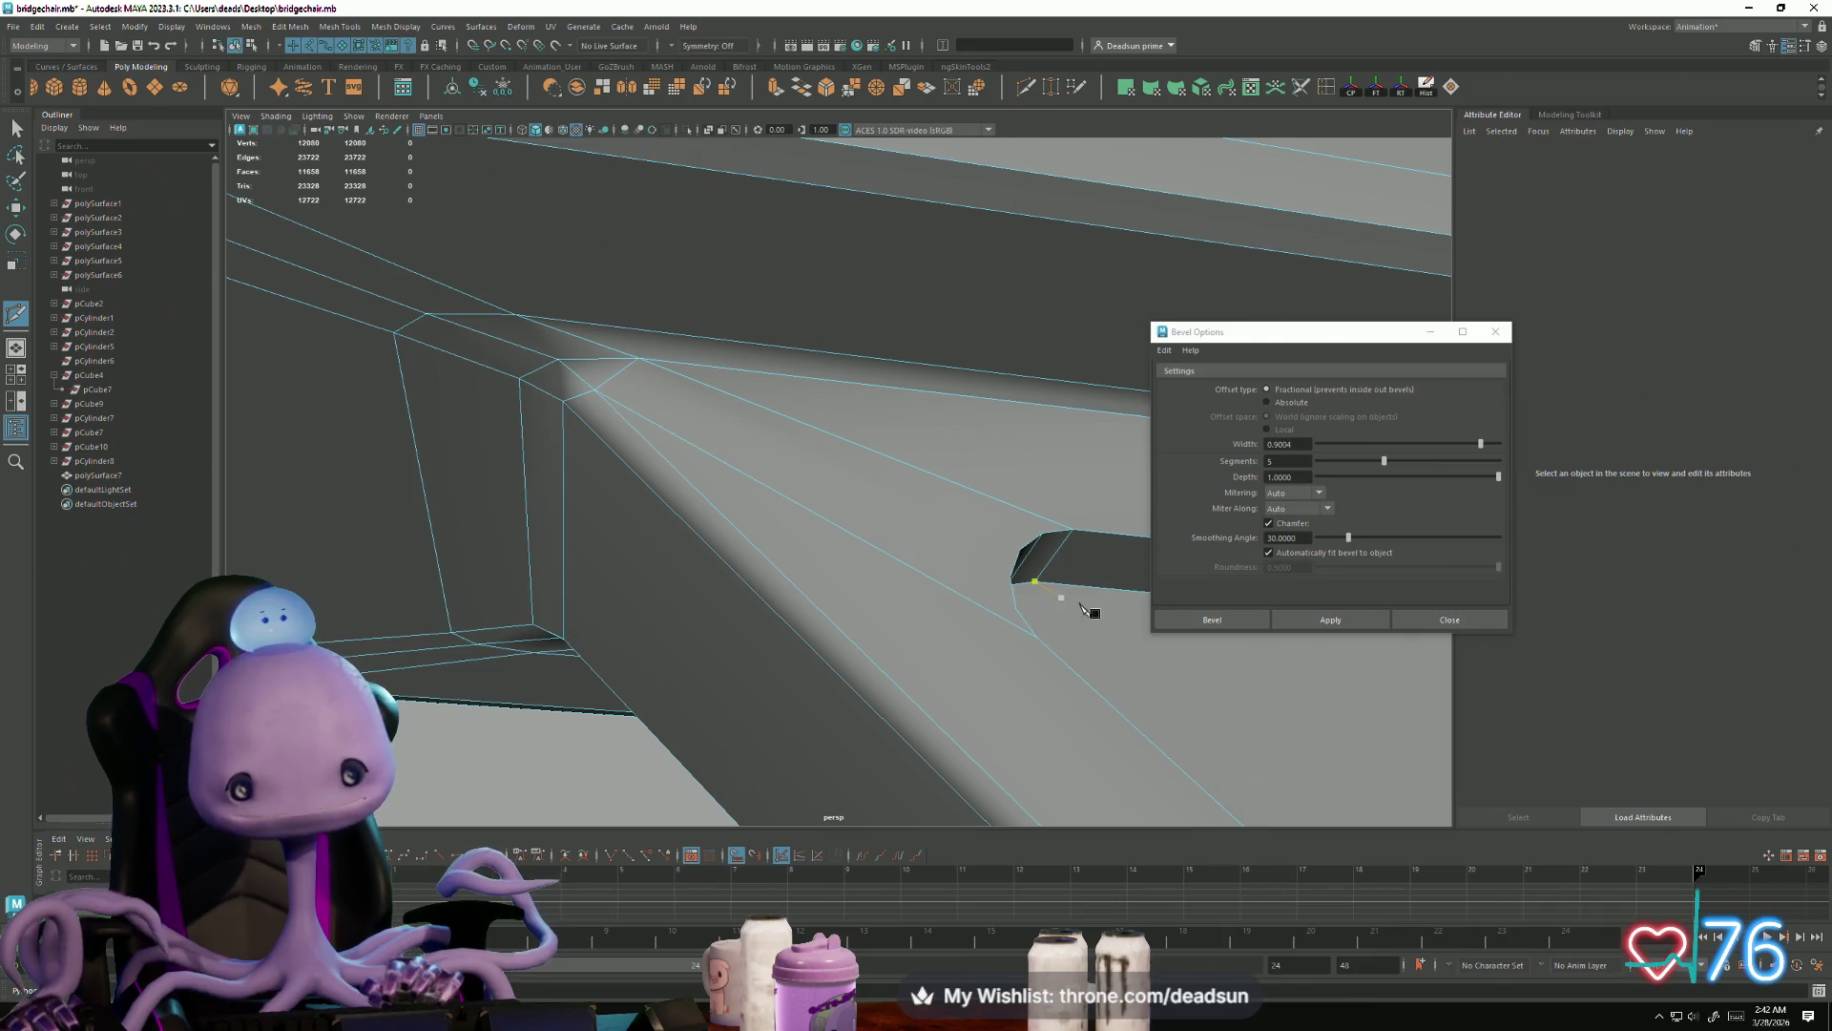
pyautogui.moveTo(1083, 589)
pyautogui.keyDown('alt'); pyautogui.mouseDown()
pyautogui.moveTo(982, 614)
pyautogui.moveTo(1013, 550)
pyautogui.mouseUp(); pyautogui.keyUp('alt')
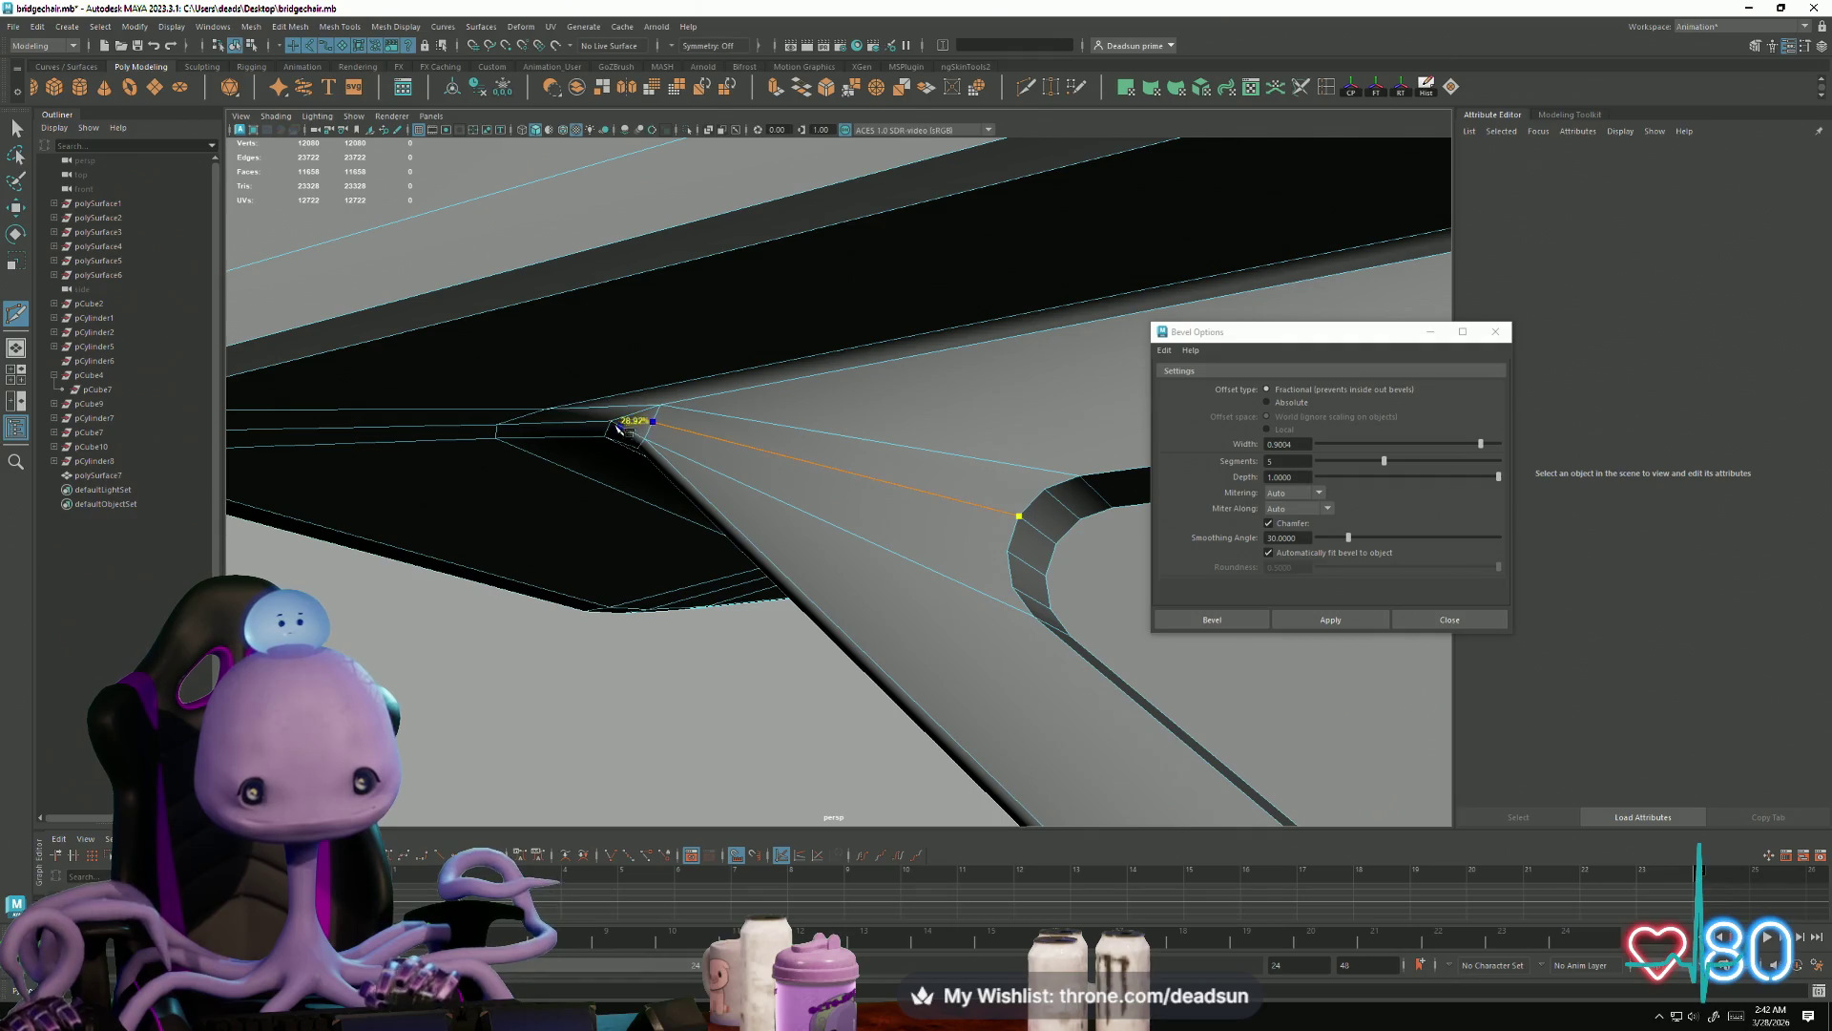
pyautogui.click(625, 429)
pyautogui.rightClick(483, 397)
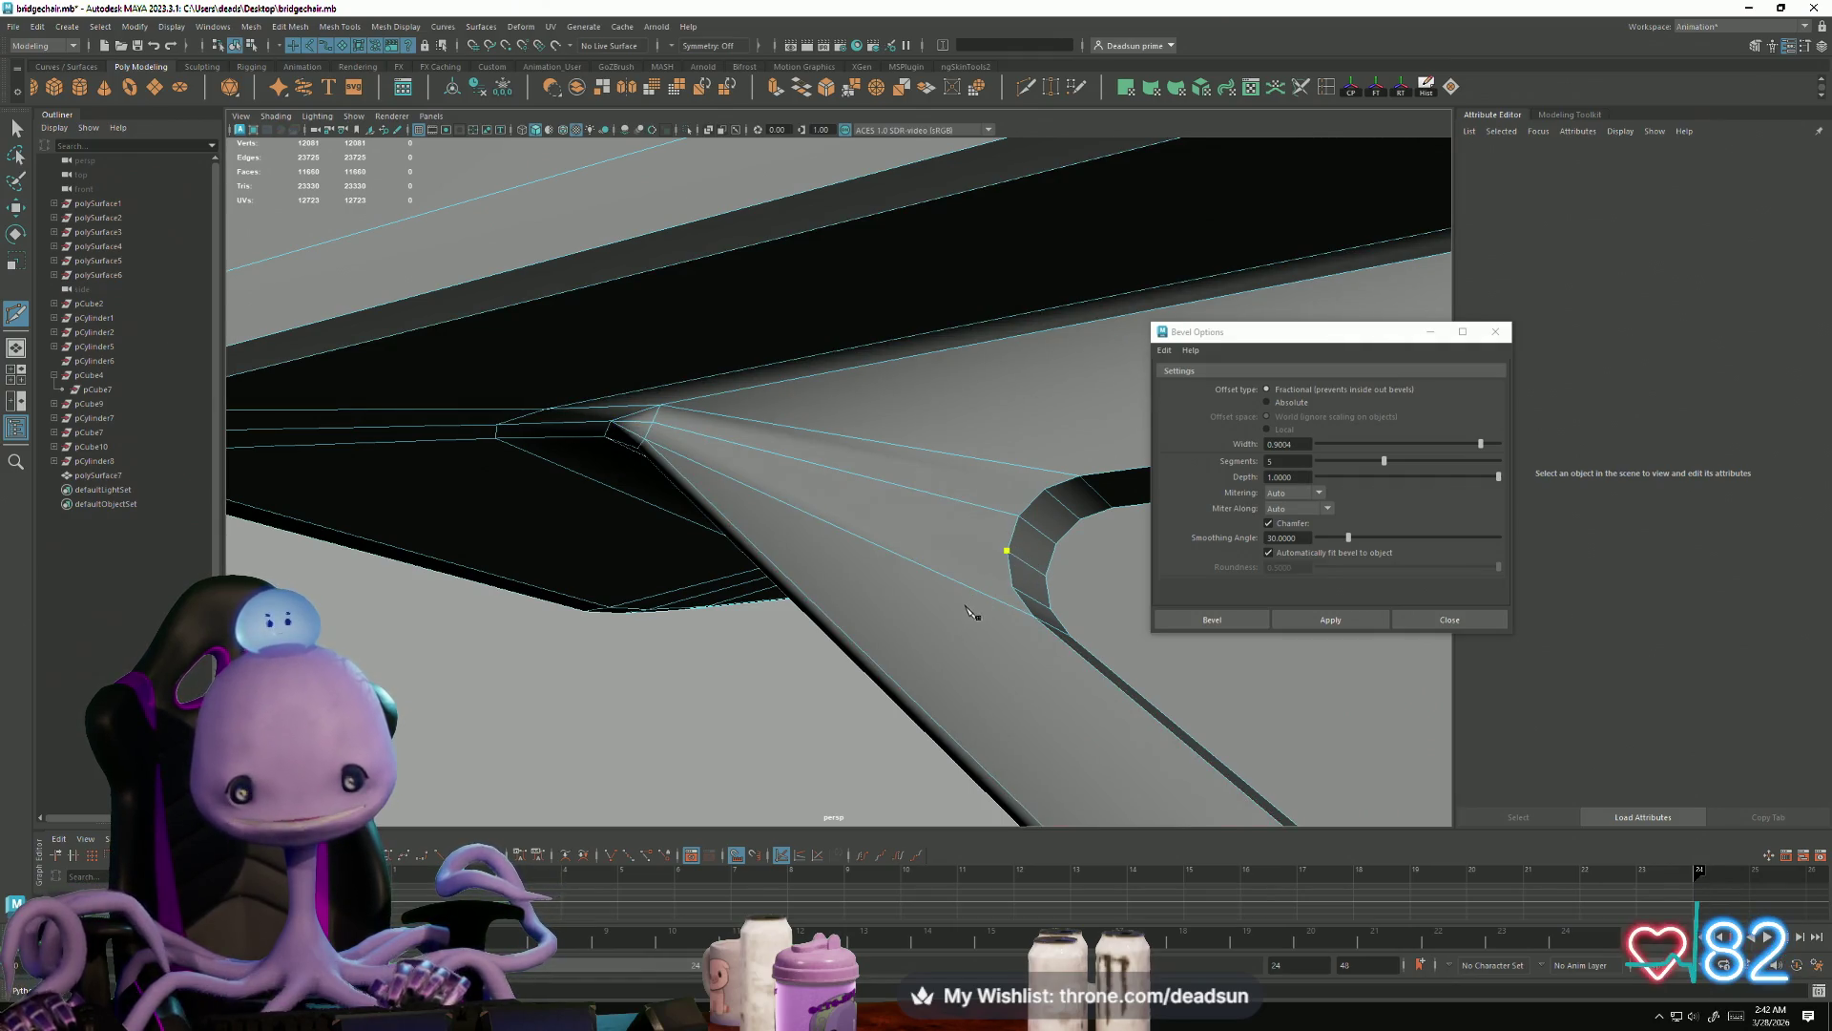
pyautogui.click(650, 429)
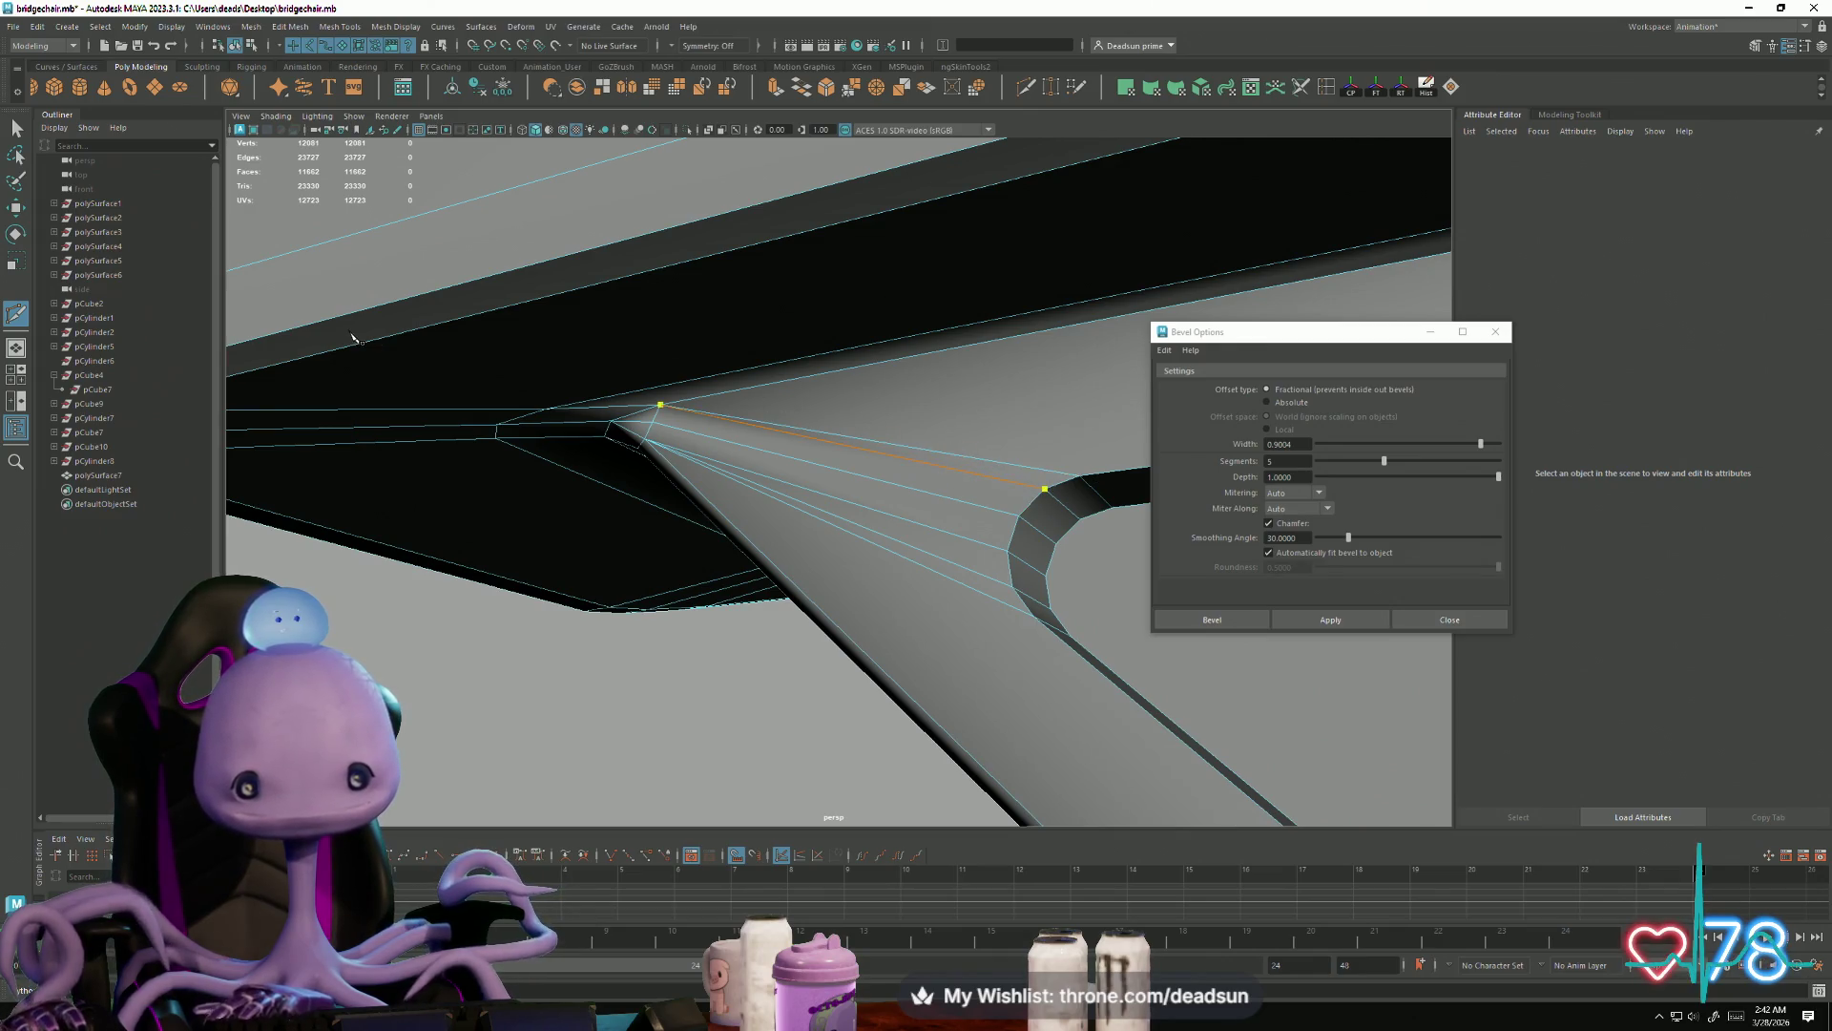
pyautogui.keyDown('alt'); pyautogui.moveTo(837, 737); pyautogui.dragTo(585, 703, button='right'); pyautogui.keyUp('alt')
pyautogui.moveTo(585, 704)
pyautogui.keyDown('alt'); pyautogui.mouseDown()
pyautogui.moveTo(696, 740)
pyautogui.moveTo(696, 704)
pyautogui.moveTo(795, 706)
pyautogui.moveTo(501, 505)
pyautogui.mouseUp(); pyautogui.keyUp('alt')
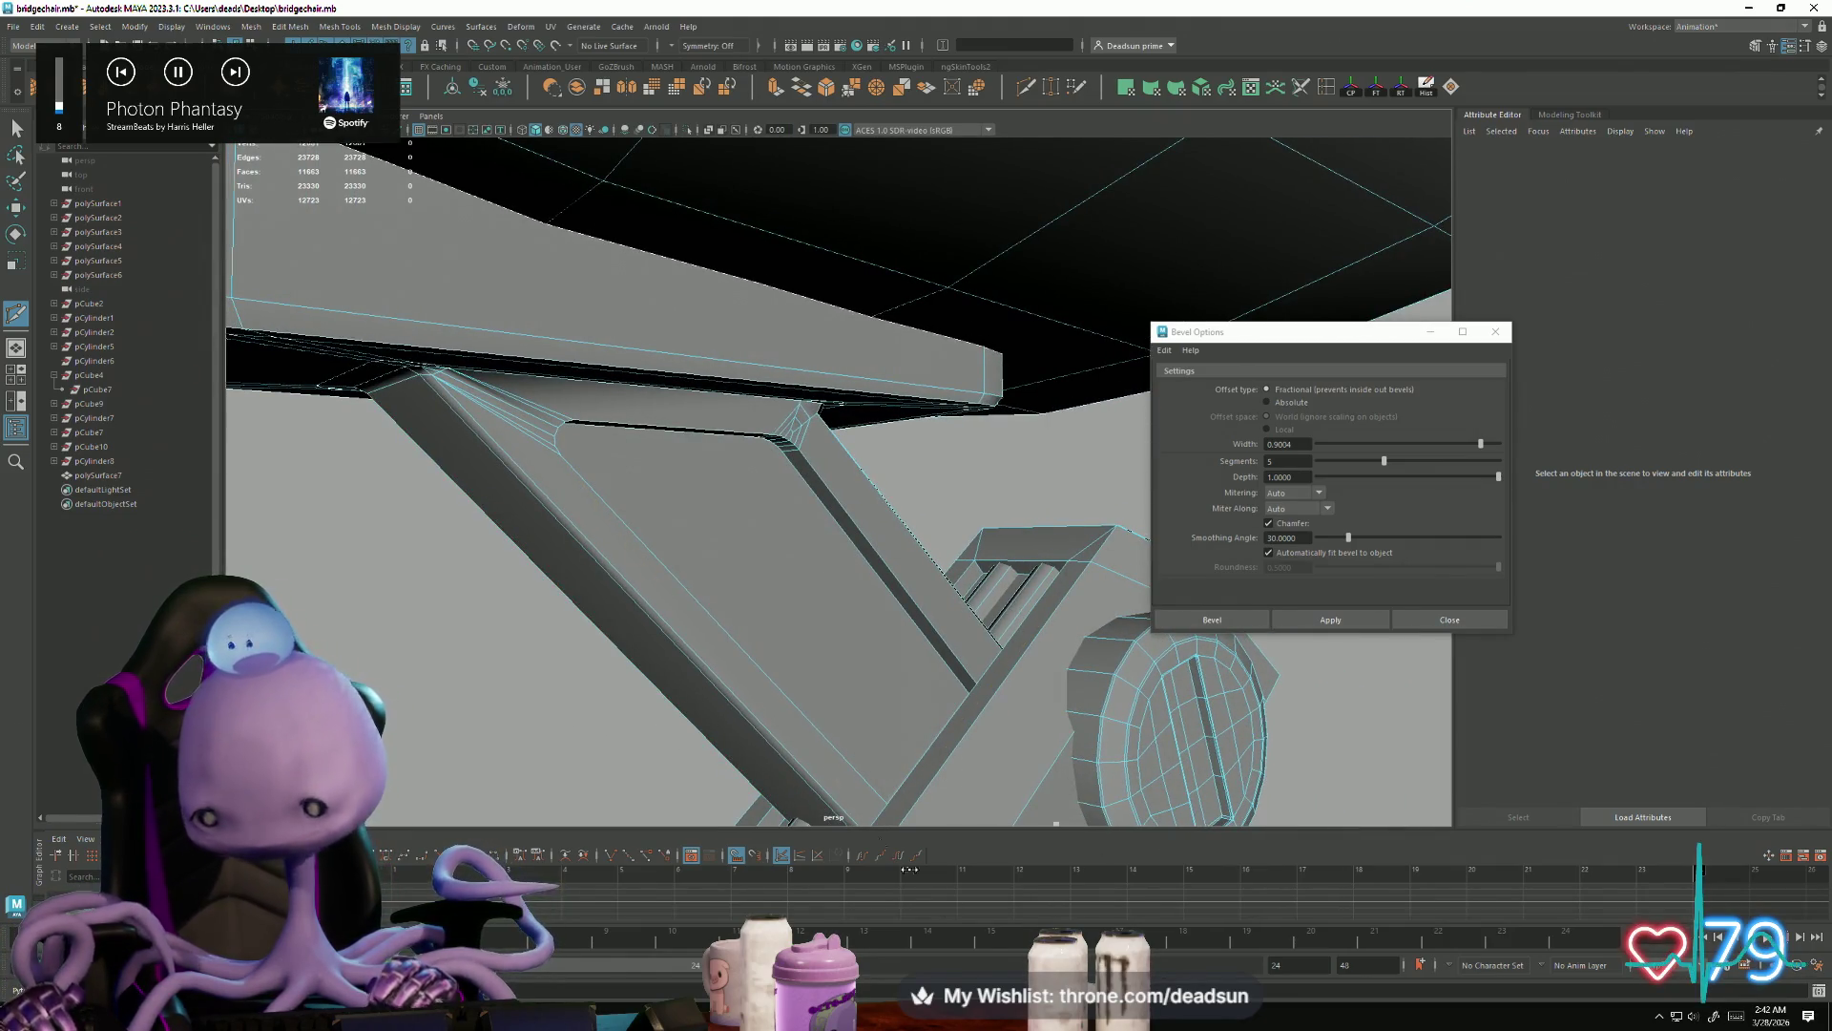
pyautogui.moveTo(823, 536)
pyautogui.keyDown('alt'); pyautogui.mouseDown()
pyautogui.moveTo(725, 531)
pyautogui.moveTo(961, 687)
pyautogui.moveTo(689, 677)
pyautogui.moveTo(801, 646)
pyautogui.moveTo(764, 655)
pyautogui.moveTo(560, 544)
pyautogui.moveTo(869, 673)
pyautogui.moveTo(720, 556)
pyautogui.moveTo(730, 570)
pyautogui.moveTo(797, 450)
pyautogui.moveTo(777, 532)
pyautogui.moveTo(747, 525)
pyautogui.mouseUp(); pyautogui.keyUp('alt')
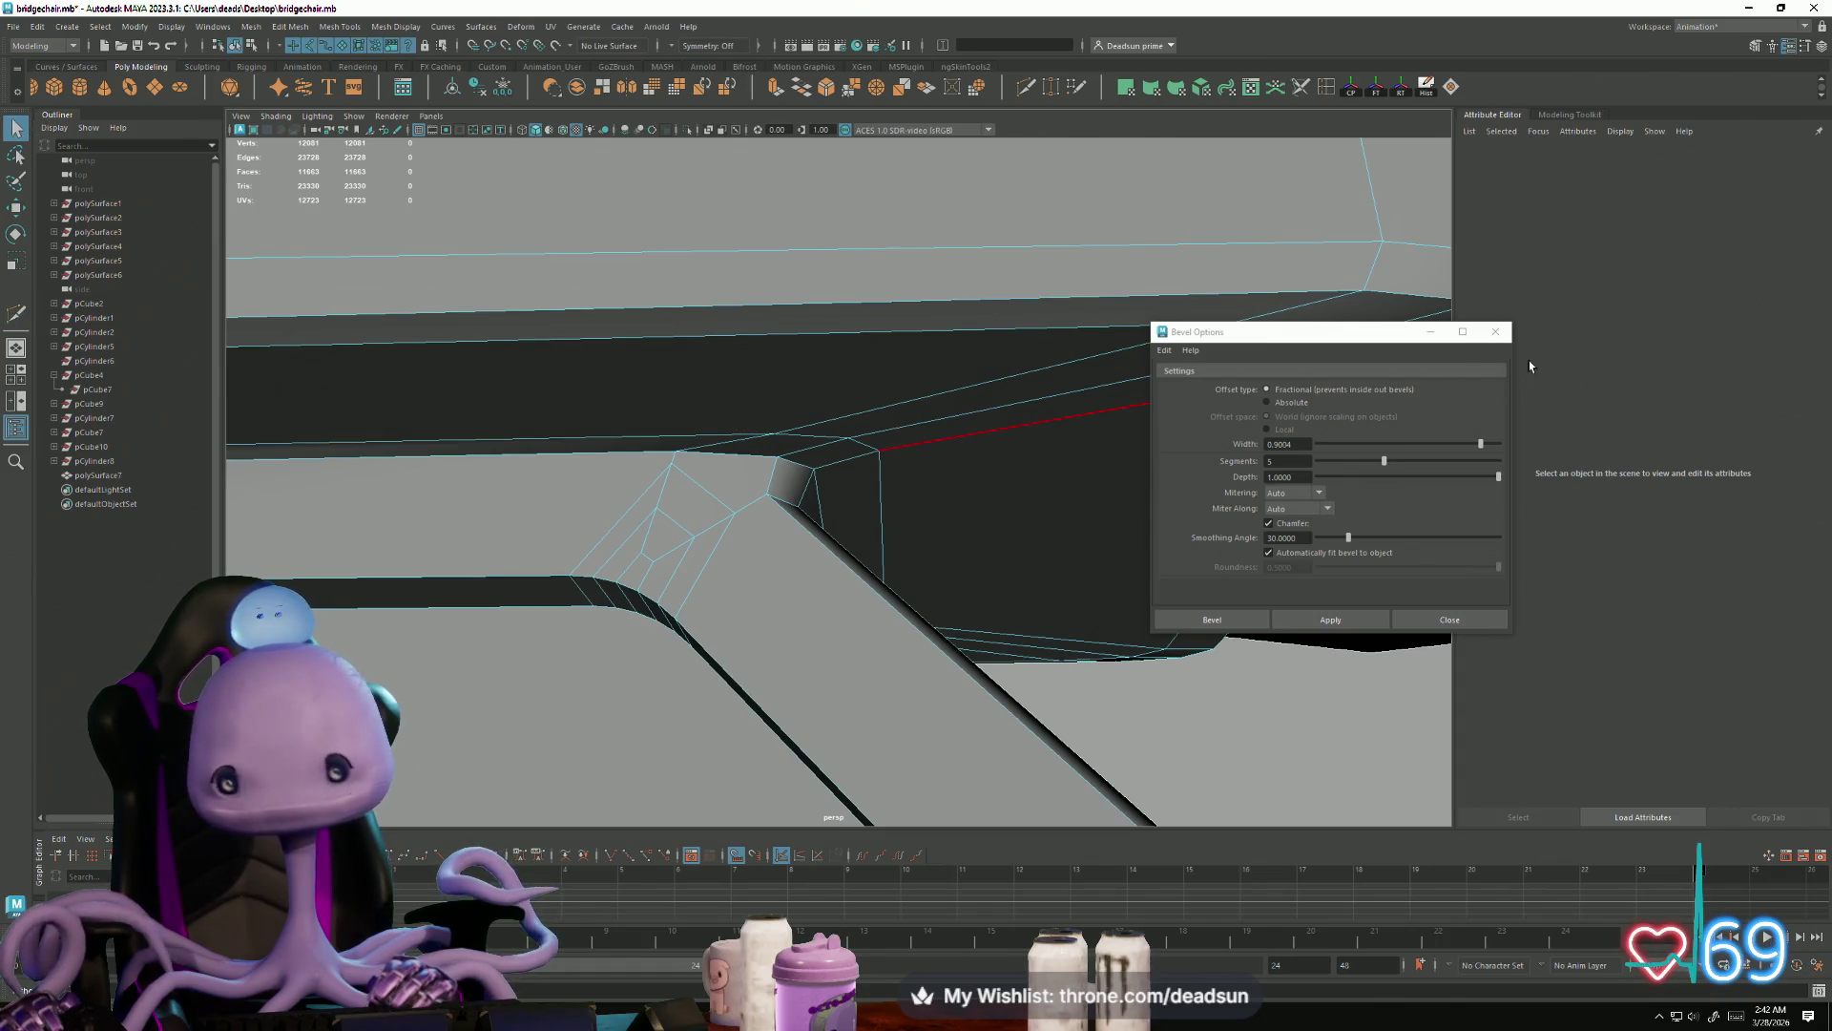
# Step: Close the Bevel Options window and select the vertex at the new edge's top end
pyautogui.moveTo(1384, 338)
pyautogui.mouseDown()
pyautogui.moveTo(1636, 331)
pyautogui.moveTo(1586, 351)
pyautogui.mouseUp()
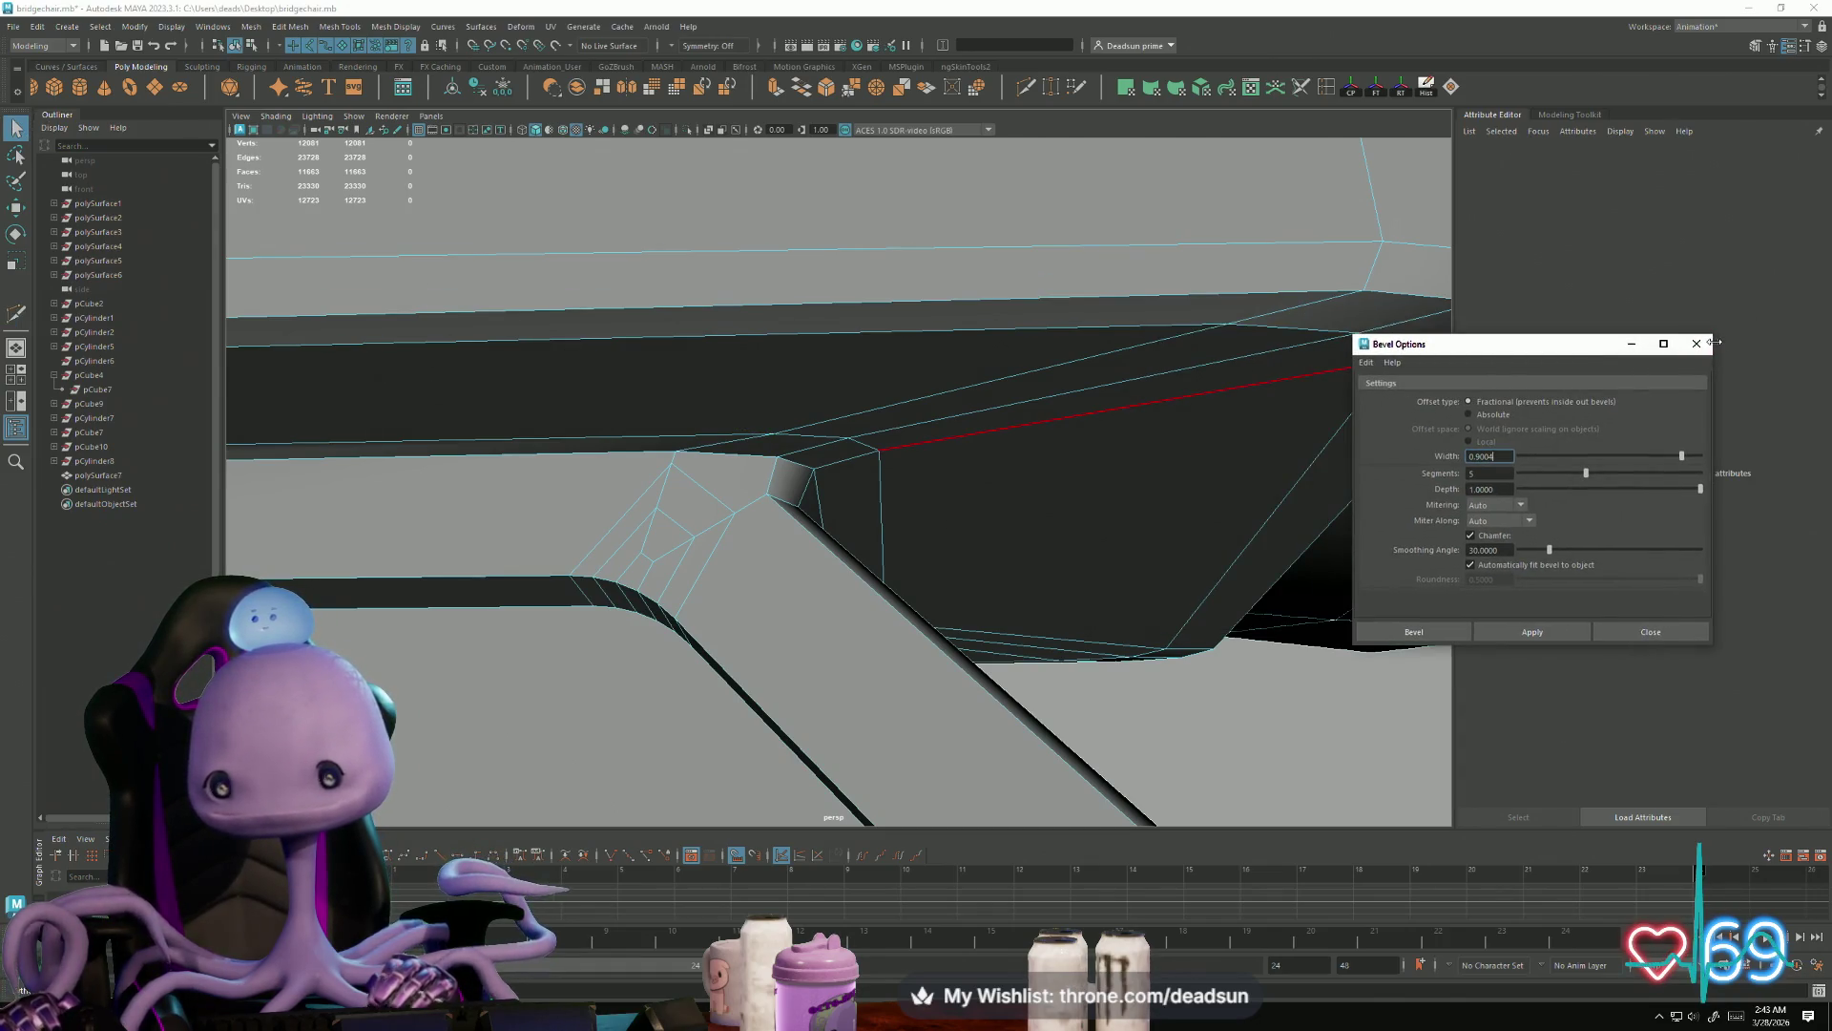
pyautogui.click(1697, 343)
pyautogui.keyDown('alt'); pyautogui.moveTo(756, 515); pyautogui.dragTo(772, 503); pyautogui.keyUp('alt')
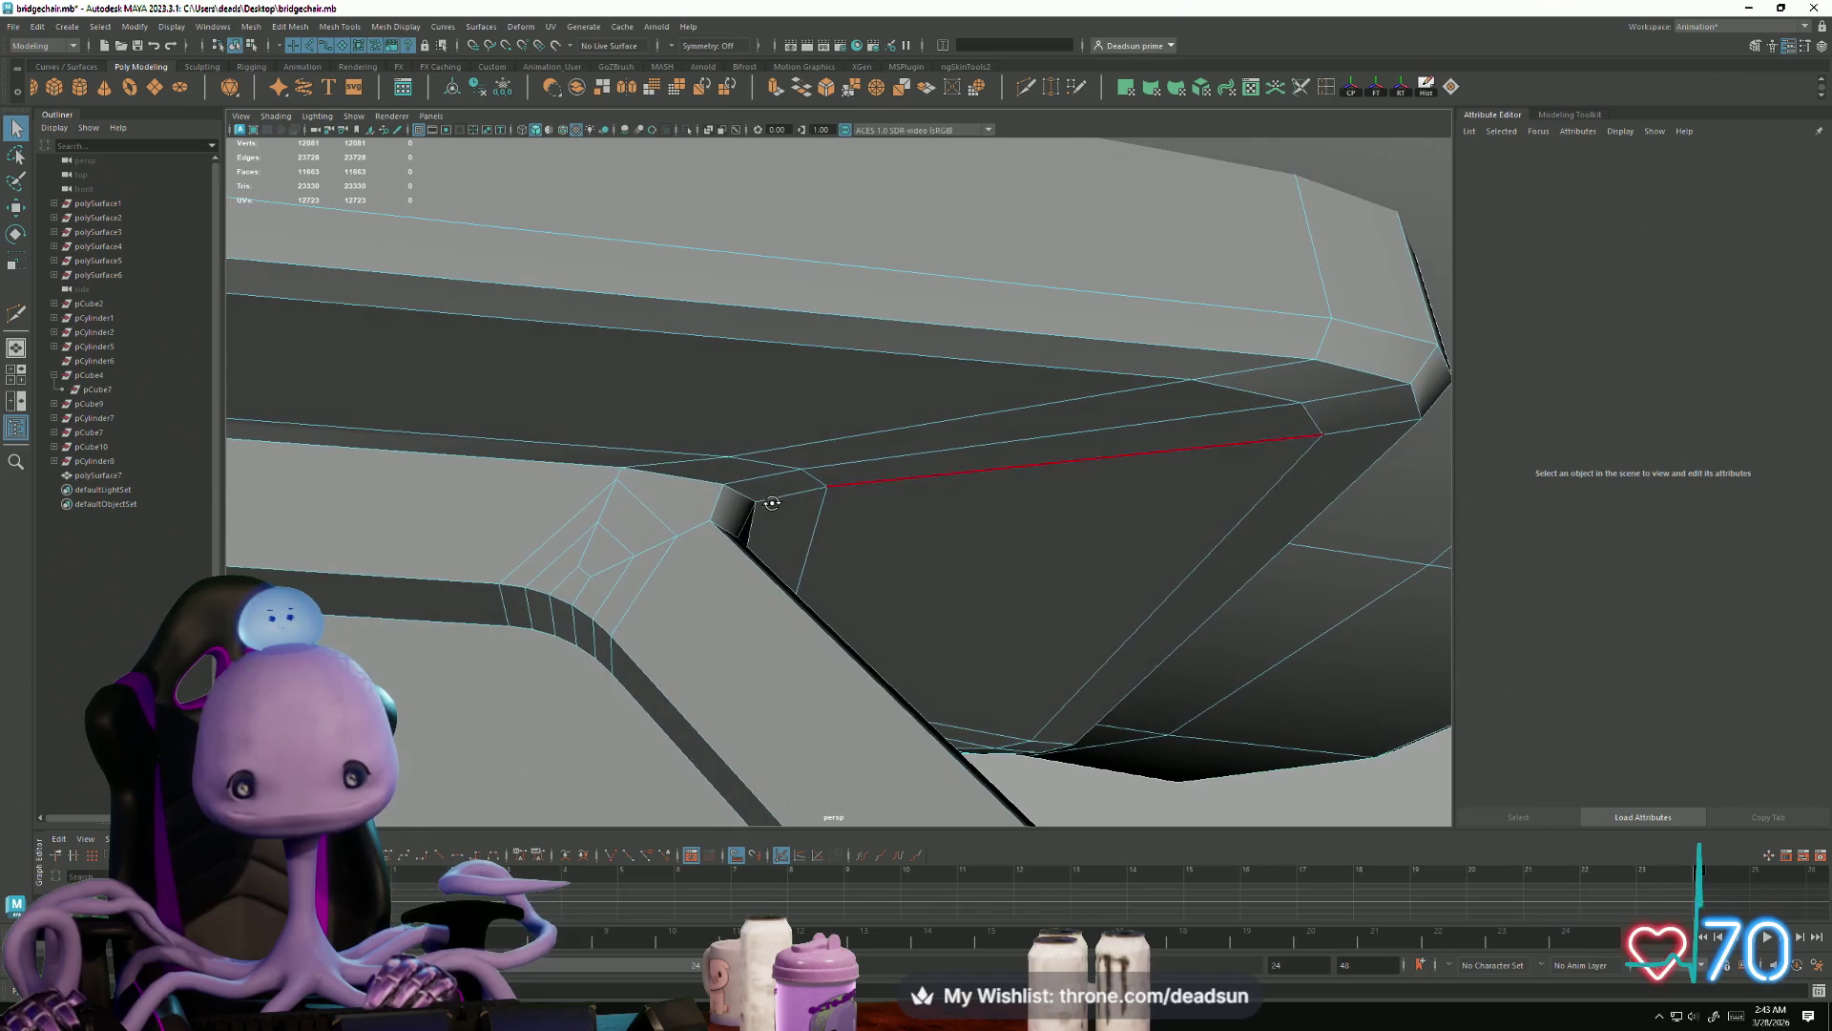
pyautogui.click(616, 479)
pyautogui.moveTo(623, 523)
pyautogui.keyDown('alt'); pyautogui.mouseDown()
pyautogui.moveTo(614, 573)
pyautogui.moveTo(268, 353)
pyautogui.mouseUp(); pyautogui.keyUp('alt')
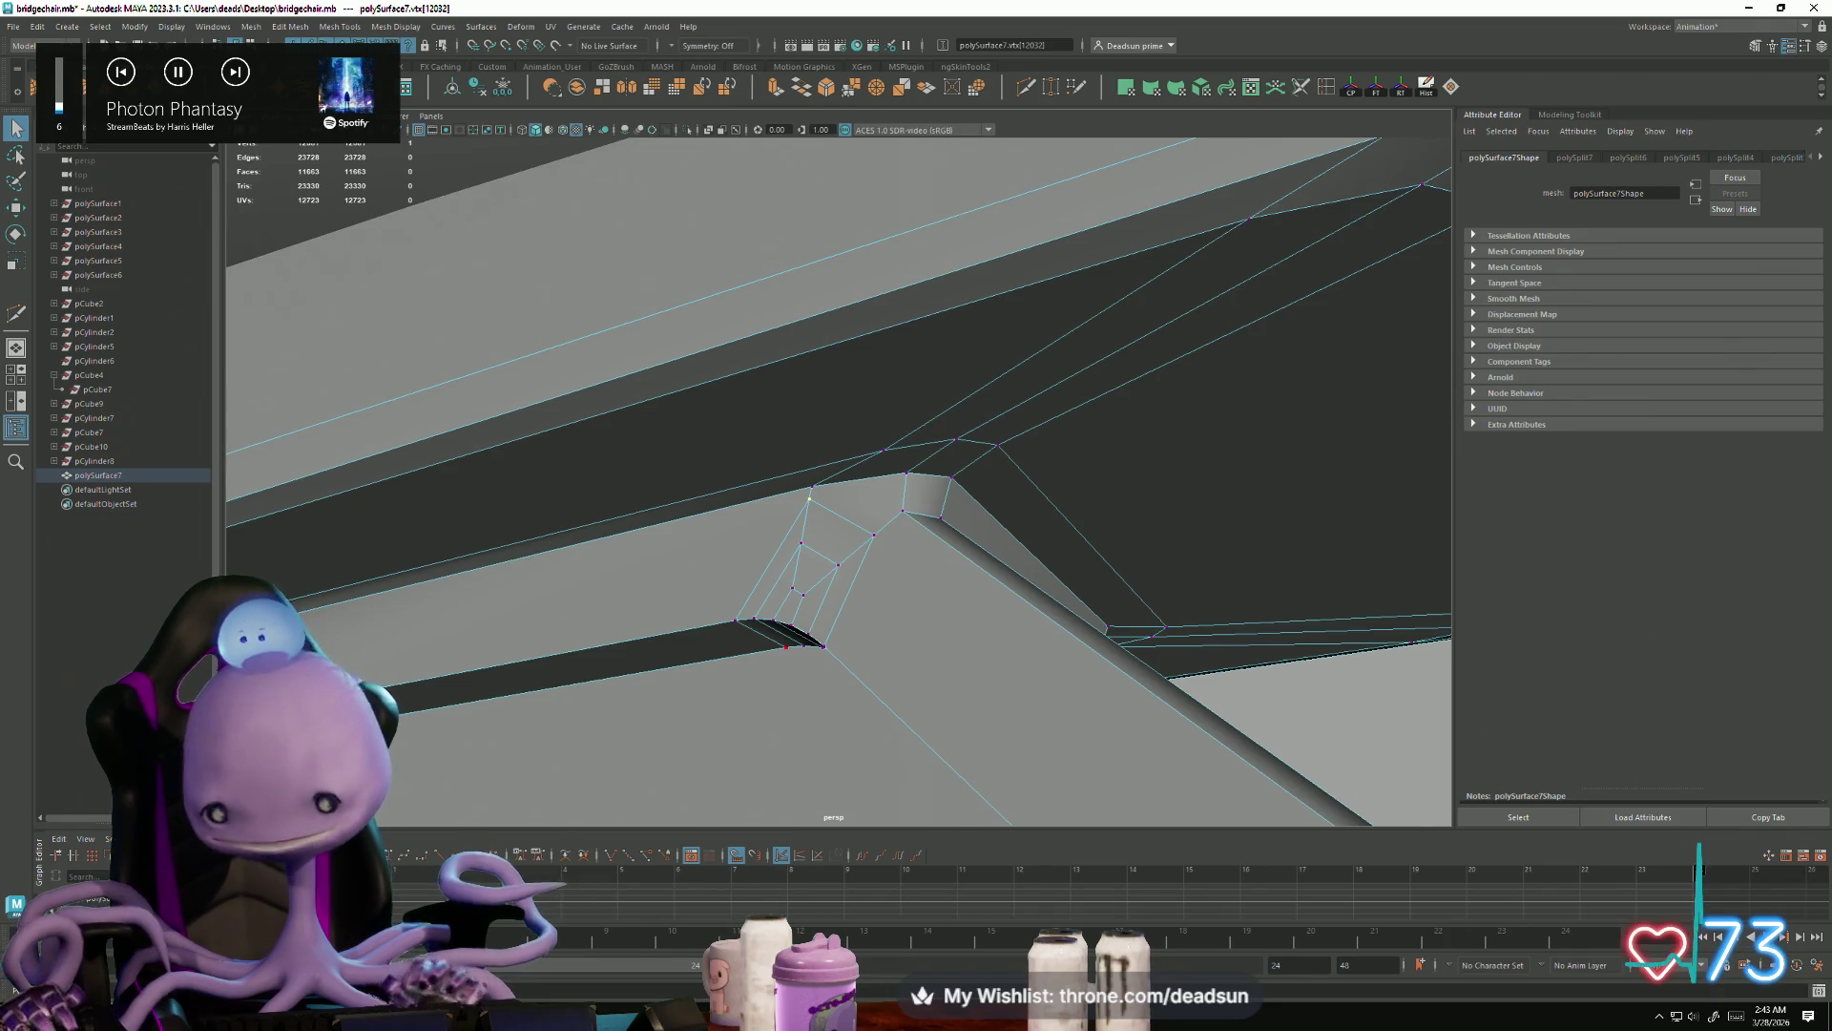
pyautogui.hotkey('alt', 'Tab')
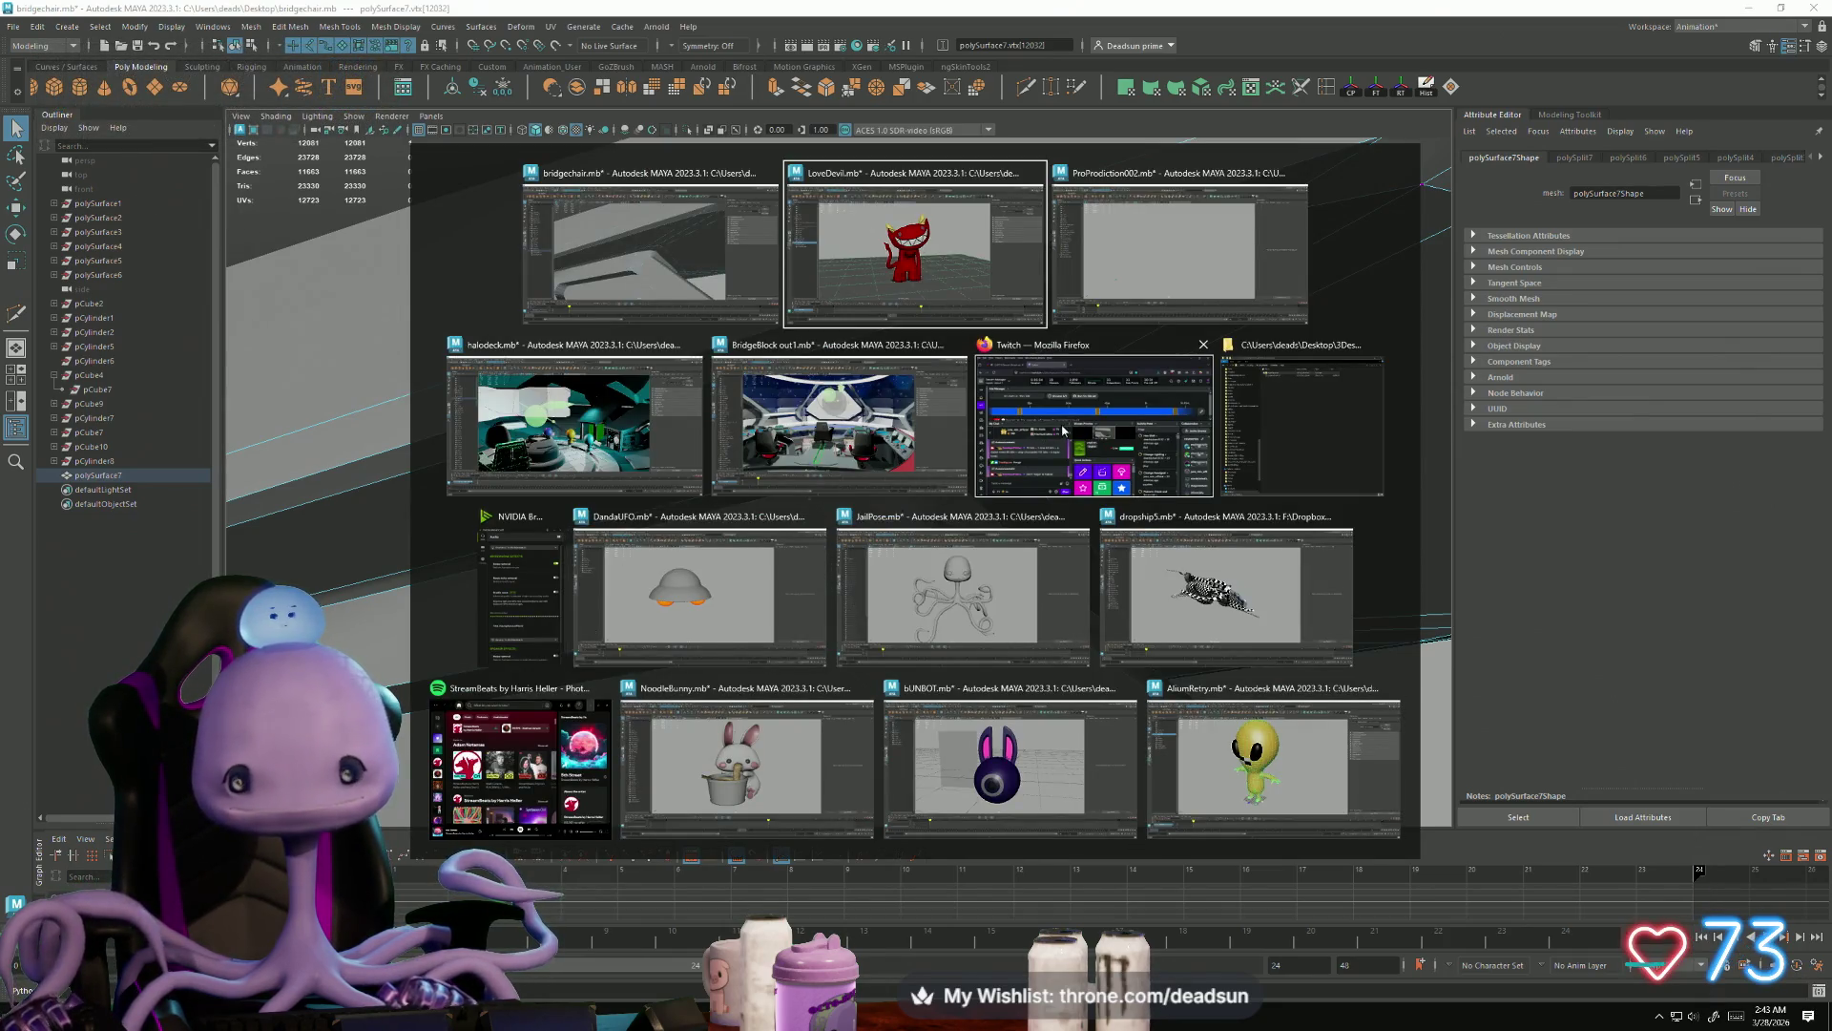
pyautogui.press('Escape')
pyautogui.hotkey('alt', 'Tab')
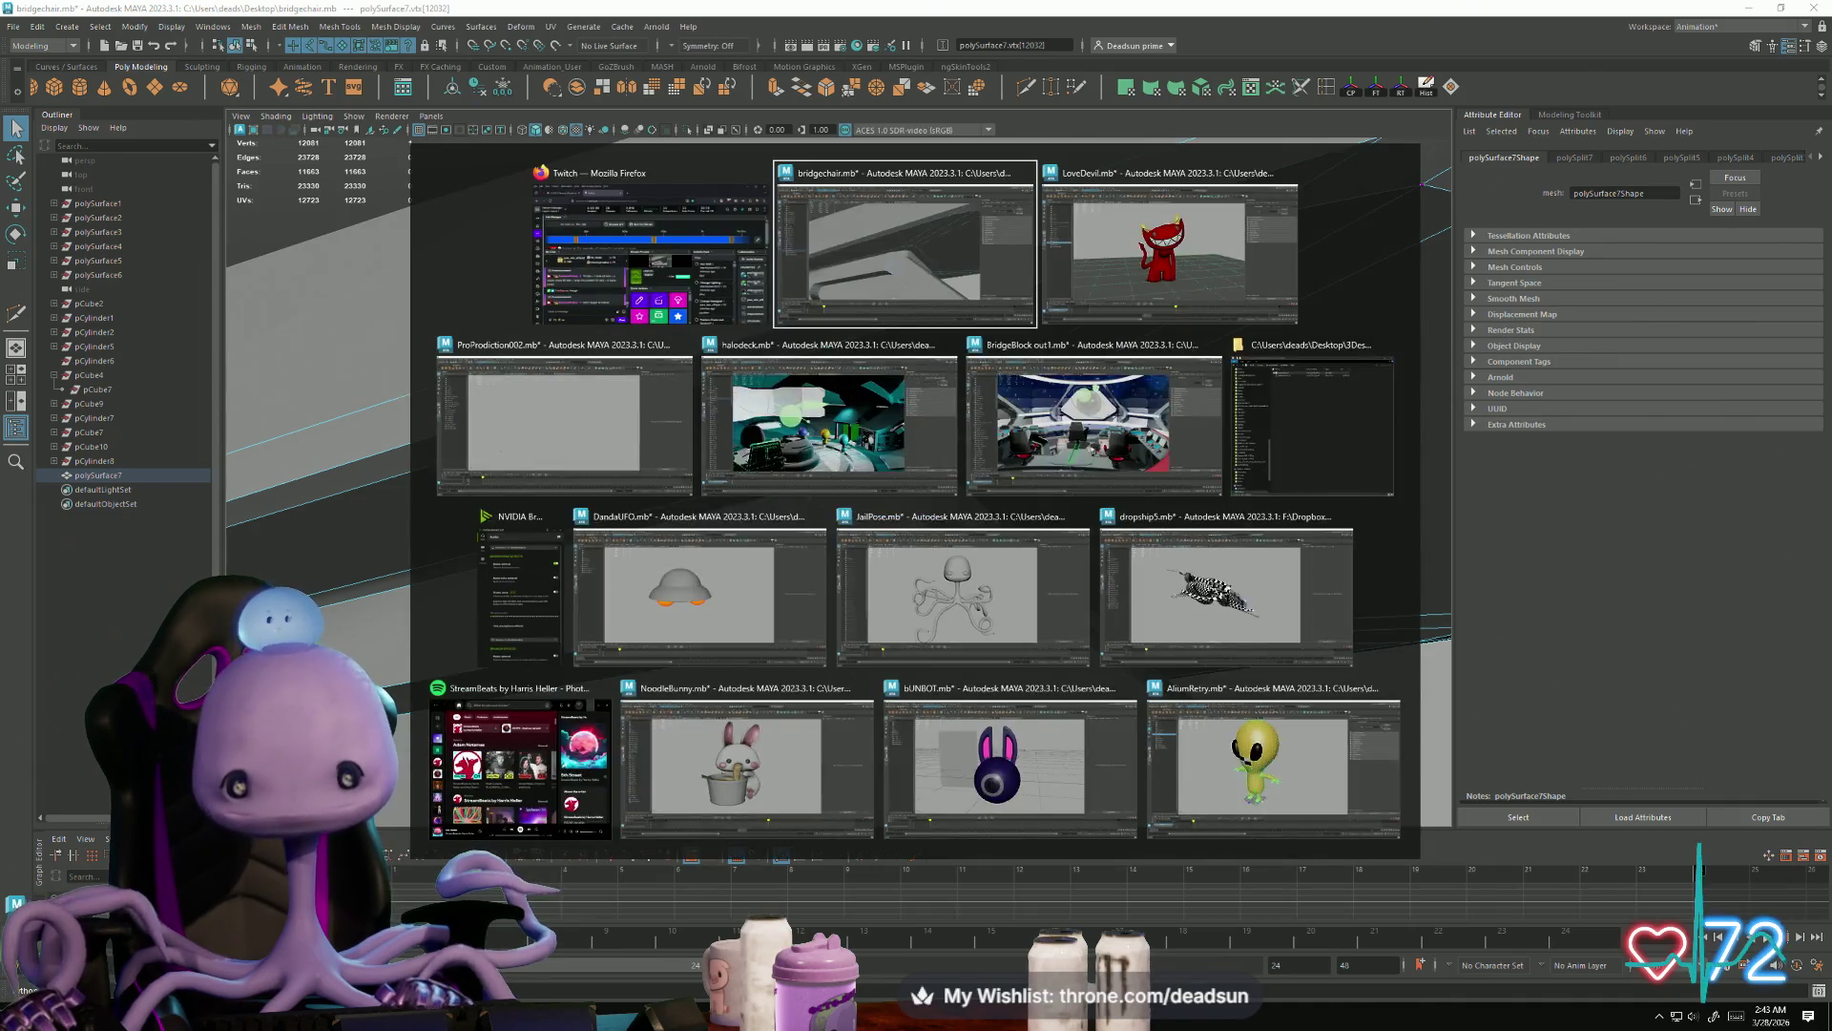
pyautogui.press('Escape')
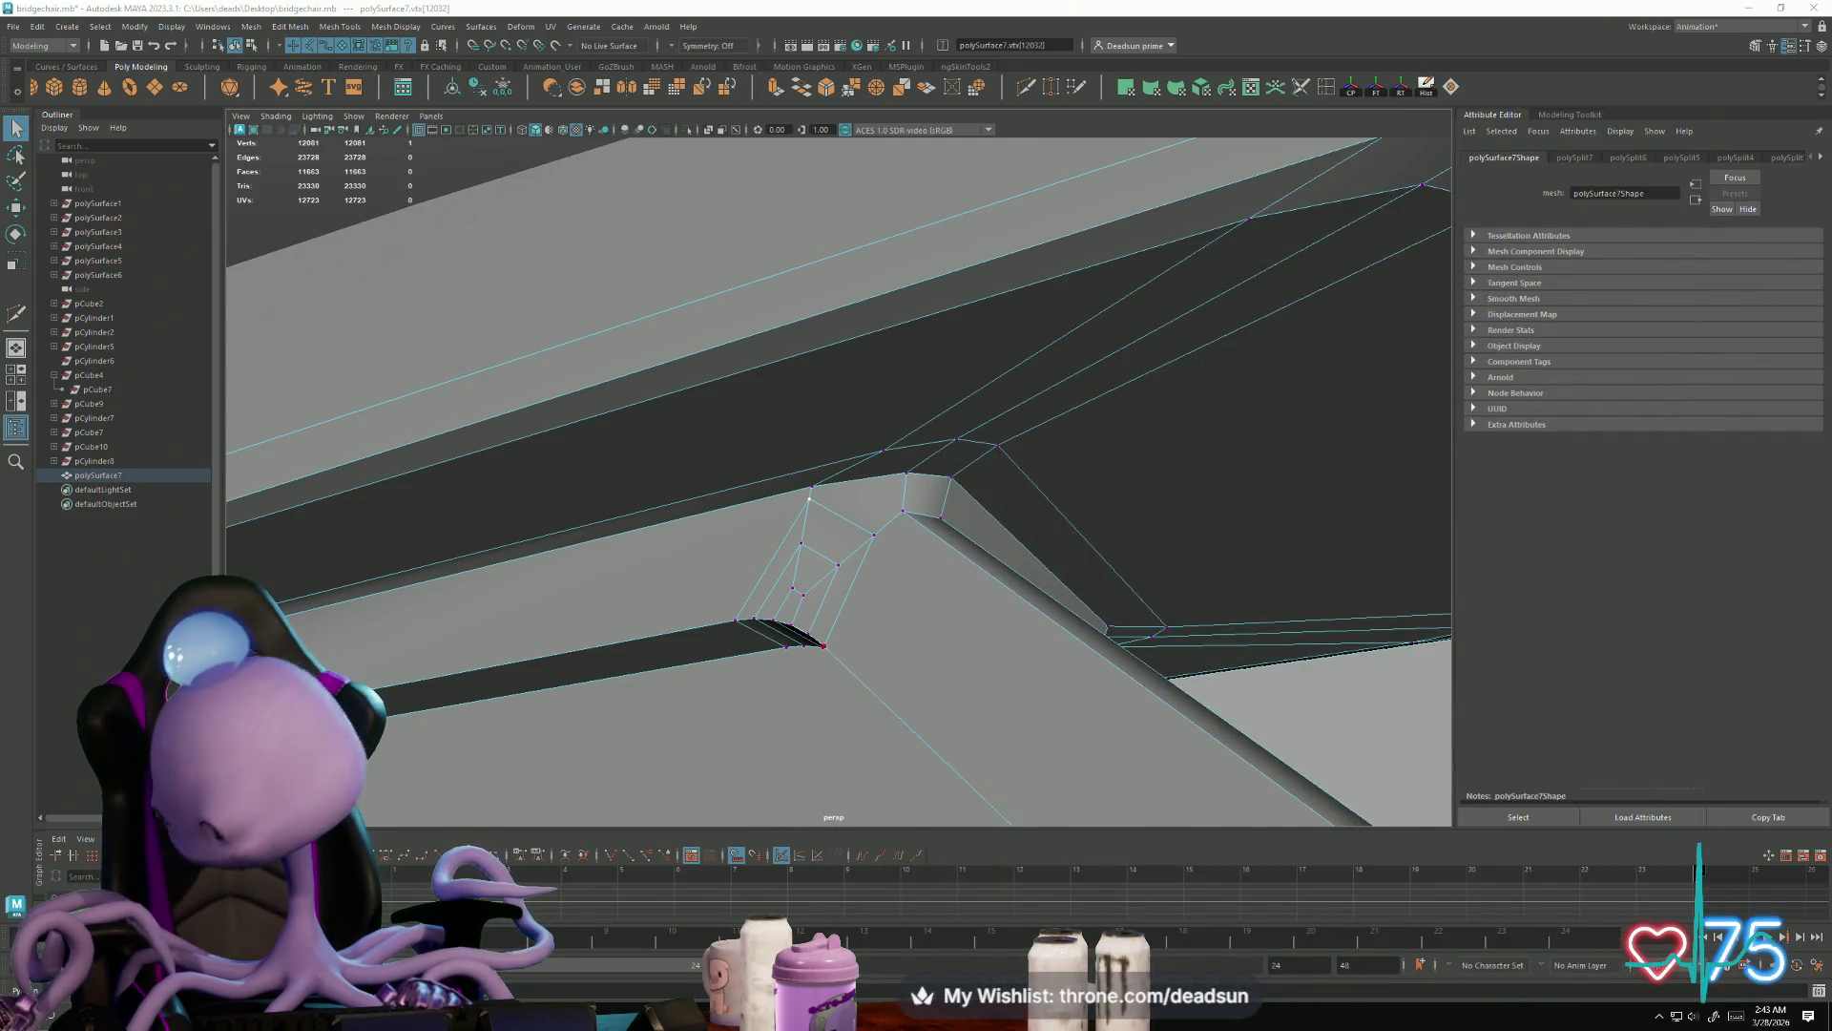
# Step: Move the stray vertex at the strut corner and merge it into its neighbouring point
pyautogui.press('w')
pyautogui.moveTo(743, 603)
pyautogui.keyDown('alt'); pyautogui.mouseDown()
pyautogui.moveTo(797, 654)
pyautogui.moveTo(813, 641)
pyautogui.mouseUp(); pyautogui.keyUp('alt')
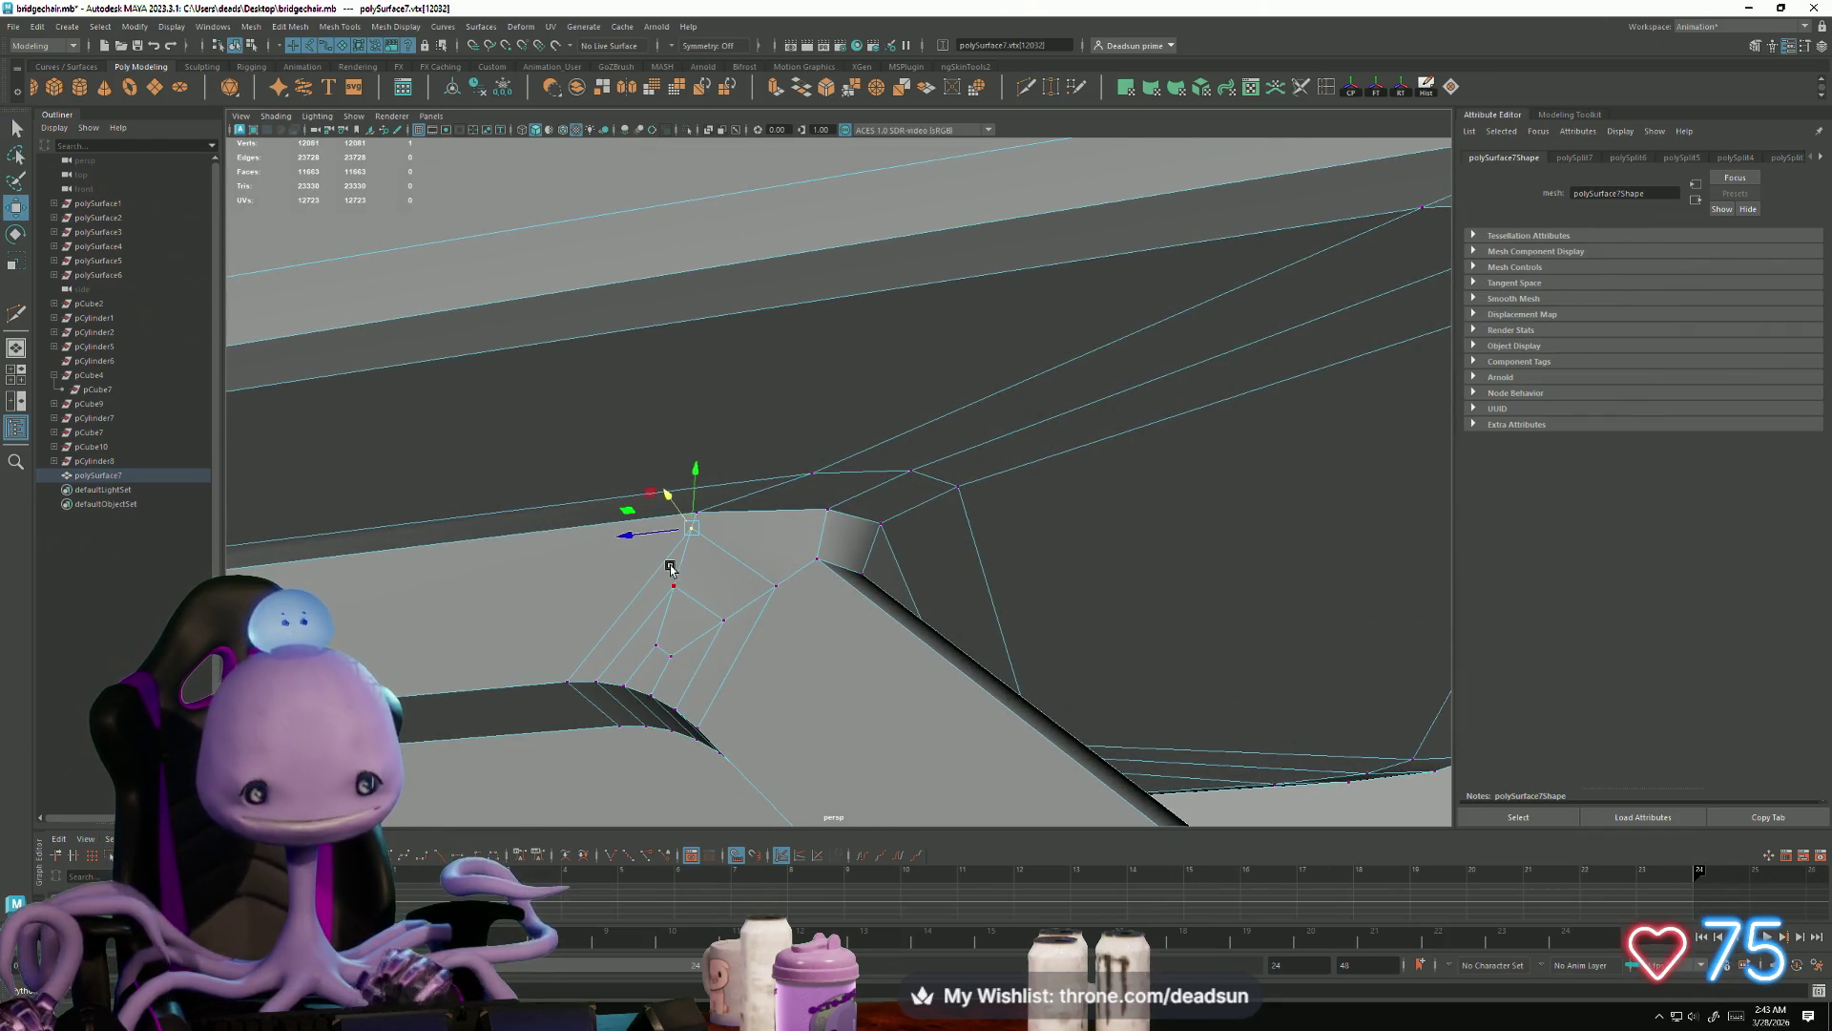
pyautogui.press('XF86AudioLowerVolume')
pyautogui.moveTo(694, 516)
pyautogui.mouseDown()
pyautogui.moveTo(715, 597)
pyautogui.moveTo(854, 608)
pyautogui.mouseUp()
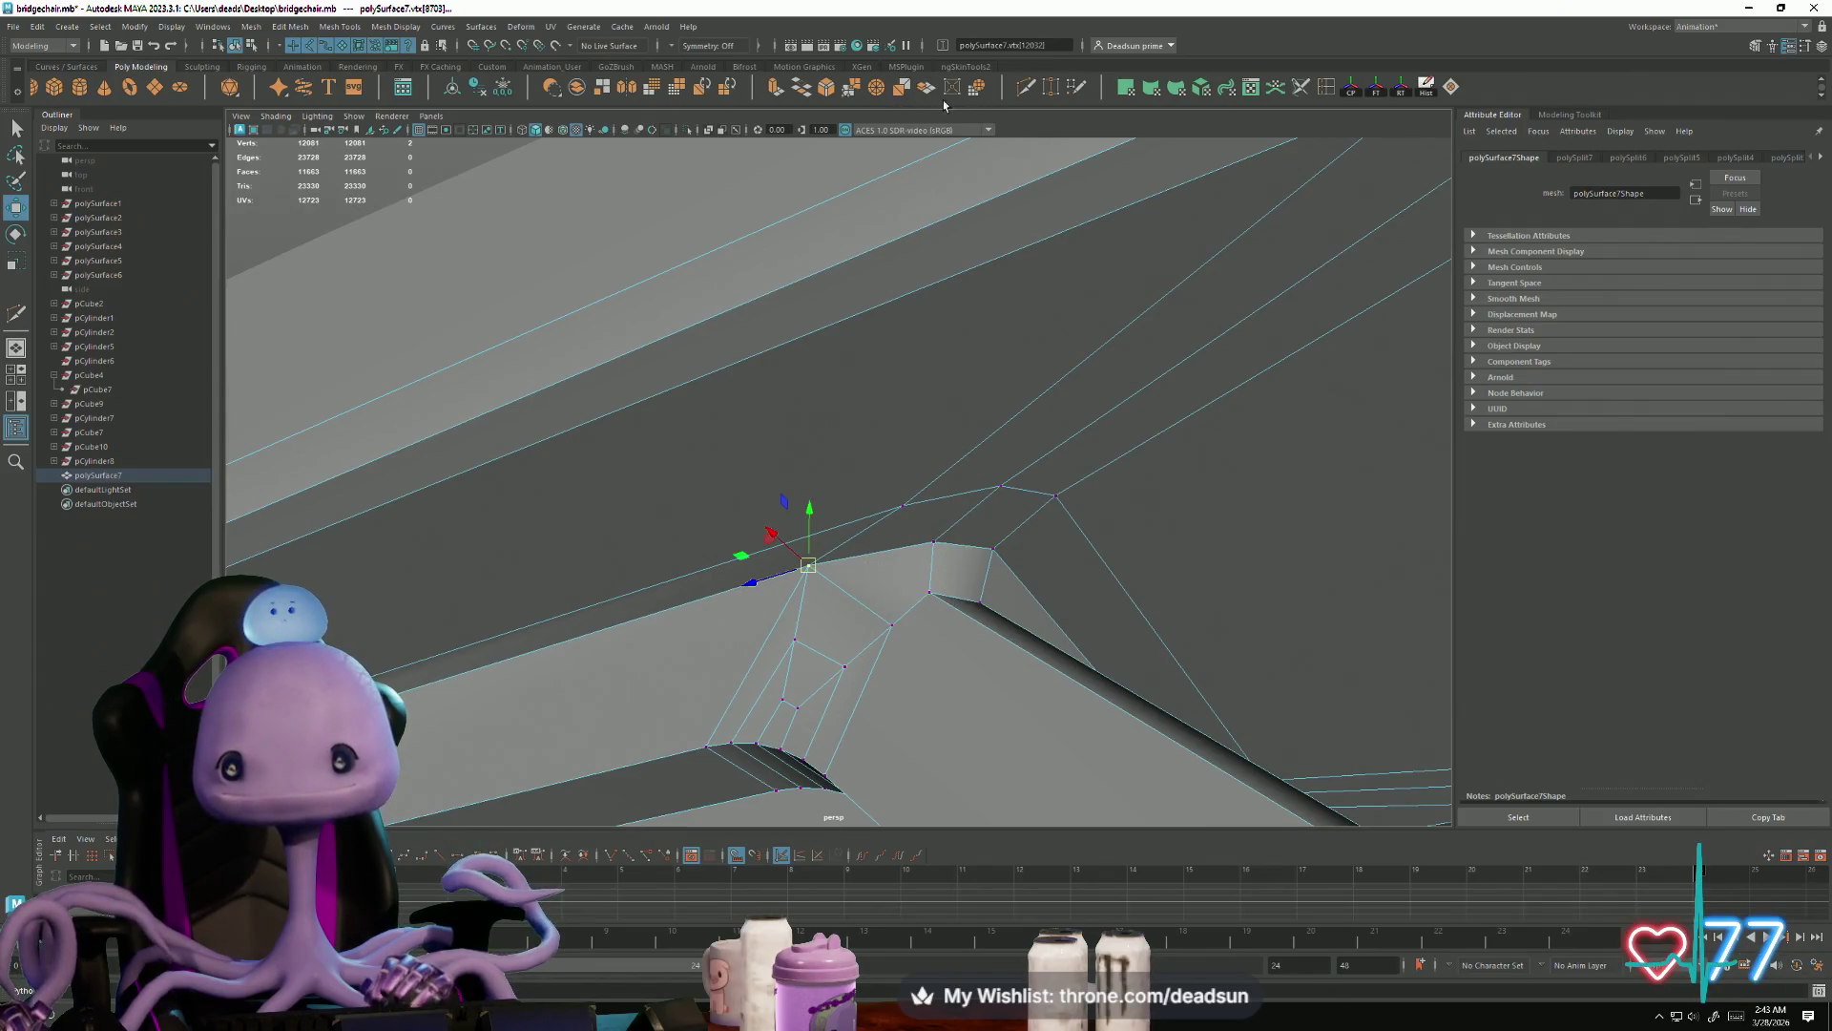
pyautogui.click(855, 90)
pyautogui.moveTo(610, 573)
pyautogui.keyDown('alt'); pyautogui.mouseDown()
pyautogui.moveTo(580, 605)
pyautogui.moveTo(703, 646)
pyautogui.moveTo(689, 658)
pyautogui.moveTo(728, 626)
pyautogui.moveTo(512, 613)
pyautogui.moveTo(727, 646)
pyautogui.moveTo(830, 515)
pyautogui.moveTo(1057, 594)
pyautogui.mouseUp(); pyautogui.keyUp('alt')
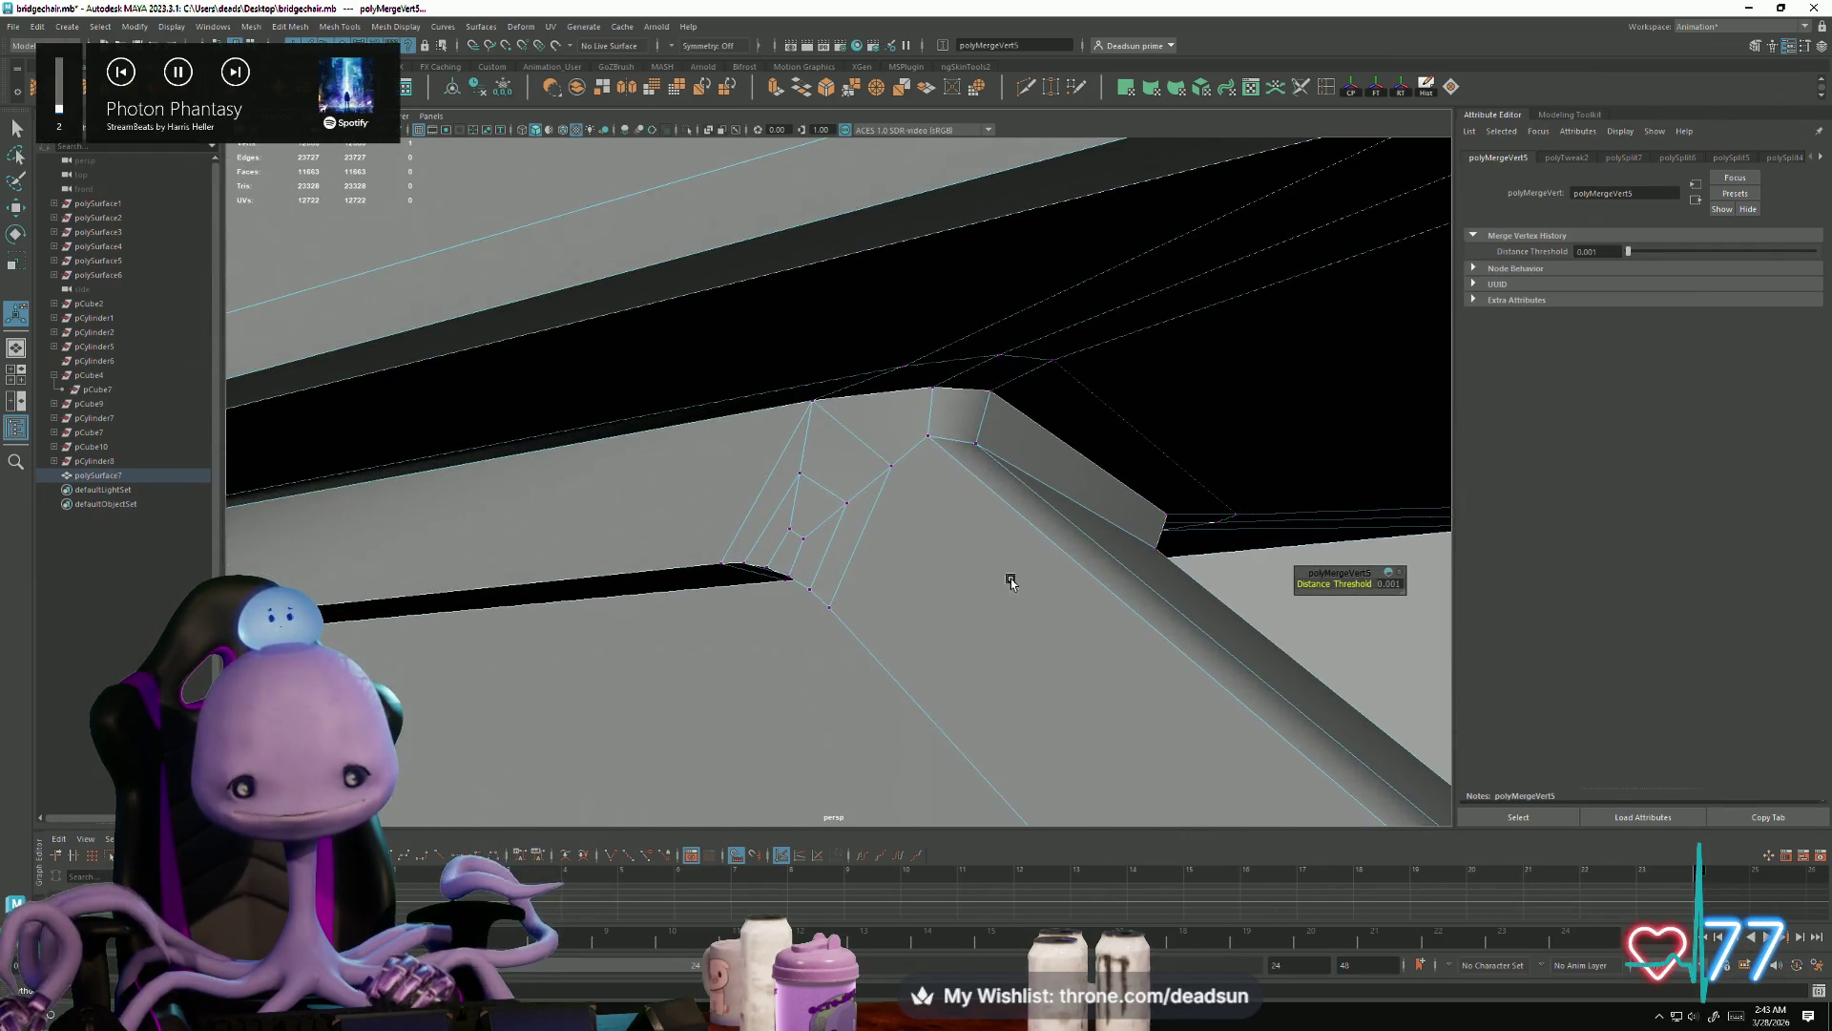
# Step: Move the face-centre vertex up to the inner corner and merge it there with Ctrl+Shift+M
pyautogui.click(888, 462)
pyautogui.moveTo(888, 462)
pyautogui.keyDown('alt'); pyautogui.mouseDown()
pyautogui.moveTo(892, 634)
pyautogui.moveTo(871, 639)
pyautogui.mouseUp(); pyautogui.keyUp('alt')
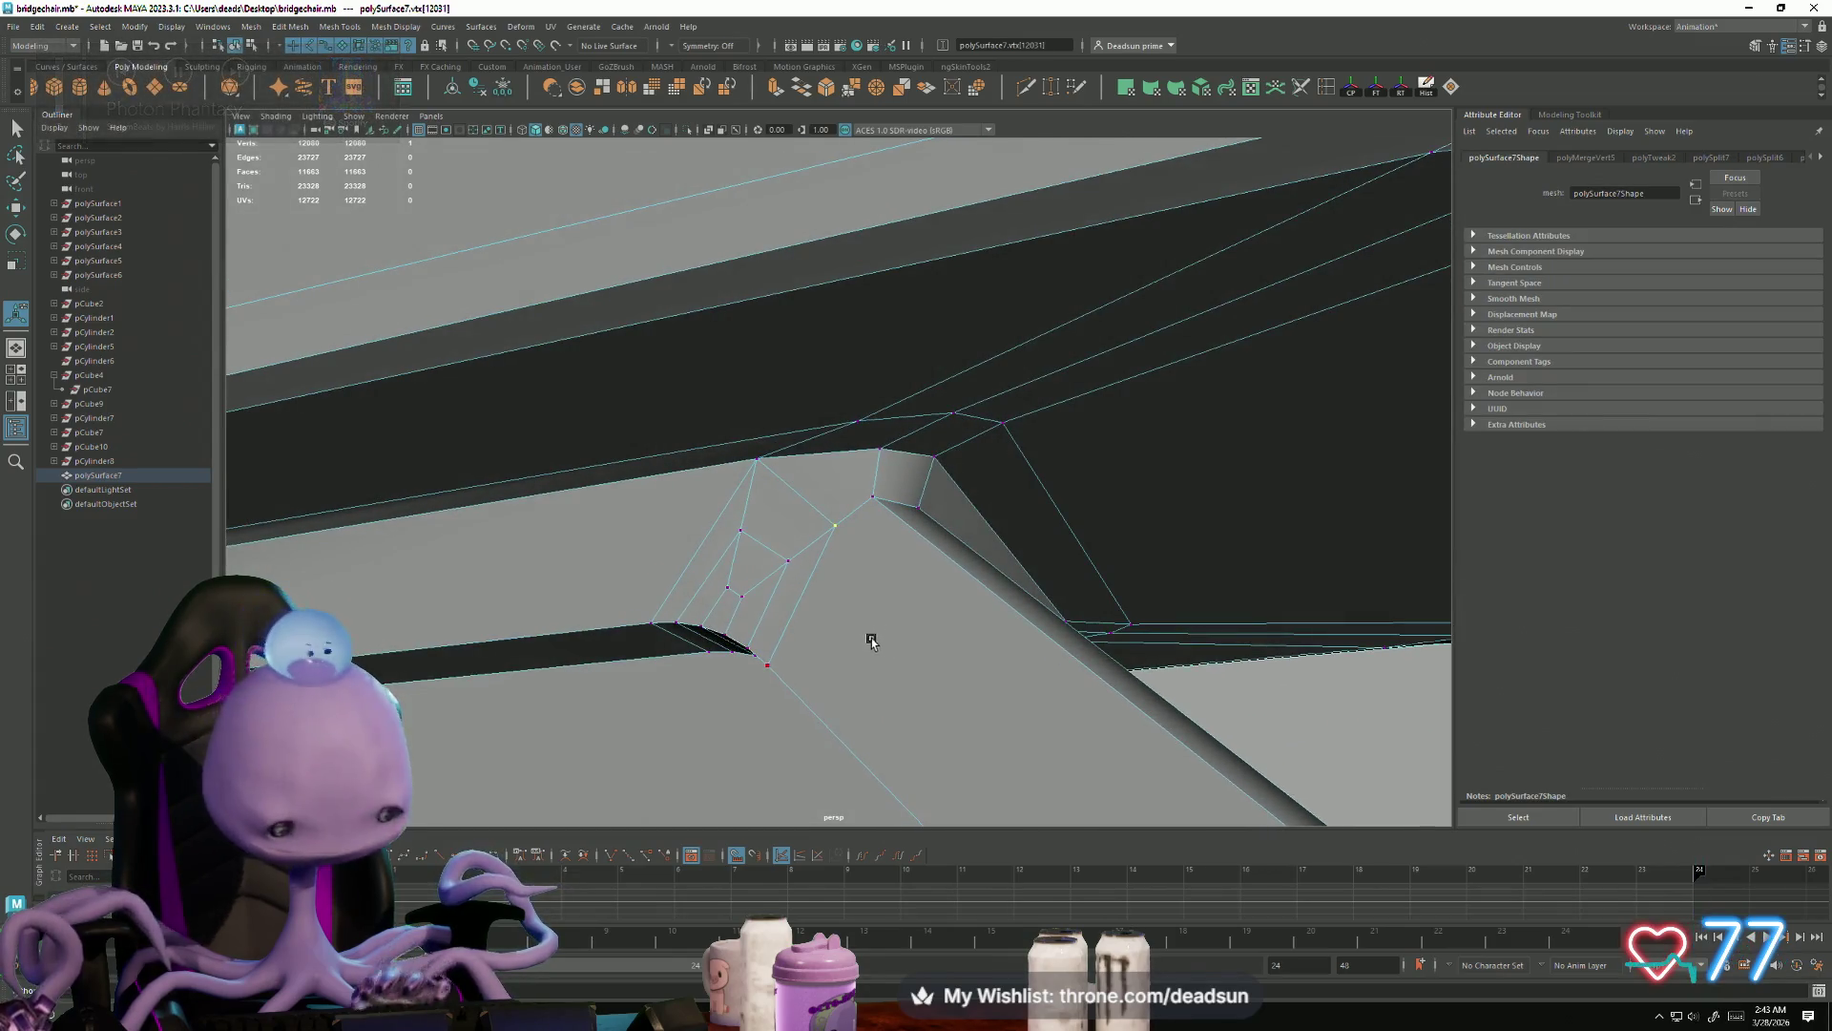
pyautogui.moveTo(835, 530)
pyautogui.mouseDown()
pyautogui.moveTo(763, 525)
pyautogui.moveTo(1120, 465)
pyautogui.mouseUp()
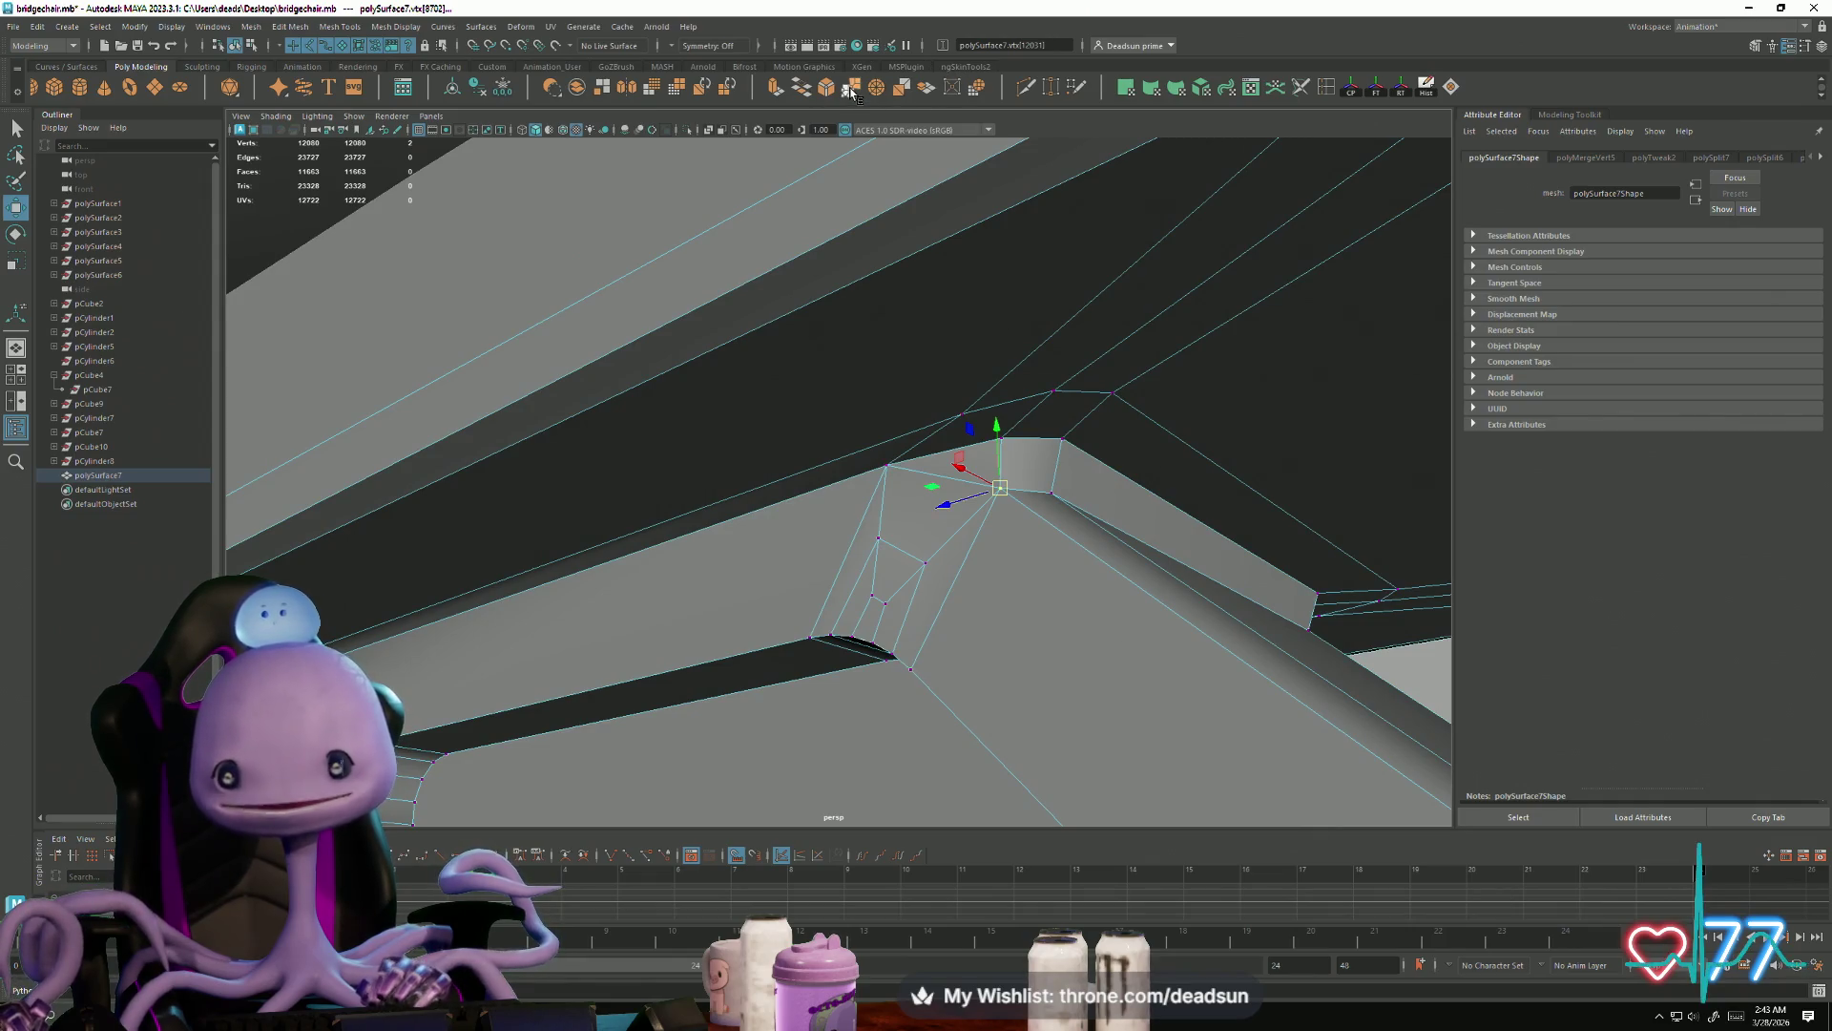
pyautogui.hotkey('ctrl', 'shift', 'm')
pyautogui.moveTo(870, 198)
pyautogui.keyDown('alt'); pyautogui.mouseDown()
pyautogui.moveTo(811, 401)
pyautogui.moveTo(667, 667)
pyautogui.moveTo(672, 699)
pyautogui.moveTo(429, 674)
pyautogui.moveTo(723, 611)
pyautogui.mouseUp(); pyautogui.keyUp('alt')
# Step: Return to object mode and inspect the strut, the chair's tilt arm and the seat underside
pyautogui.rightClick(723, 611)
pyautogui.click(793, 590)
pyautogui.click(442, 634)
pyautogui.moveTo(443, 634)
pyautogui.keyDown('alt'); pyautogui.mouseDown()
pyautogui.moveTo(482, 666)
pyautogui.moveTo(478, 641)
pyautogui.moveTo(461, 684)
pyautogui.moveTo(434, 664)
pyautogui.moveTo(495, 688)
pyautogui.mouseUp(); pyautogui.keyUp('alt')
pyautogui.moveTo(494, 688)
pyautogui.keyDown('alt'); pyautogui.mouseDown(button='right')
pyautogui.moveTo(471, 678)
pyautogui.moveTo(812, 914)
pyautogui.moveTo(839, 955)
pyautogui.mouseUp(button='right'); pyautogui.keyUp('alt')
pyautogui.moveTo(859, 535)
pyautogui.keyDown('alt'); pyautogui.mouseDown()
pyautogui.moveTo(847, 517)
pyautogui.moveTo(743, 517)
pyautogui.mouseUp(); pyautogui.keyUp('alt')
pyautogui.keyDown('alt'); pyautogui.moveTo(744, 517); pyautogui.dragTo(906, 575, button='right'); pyautogui.keyUp('alt')
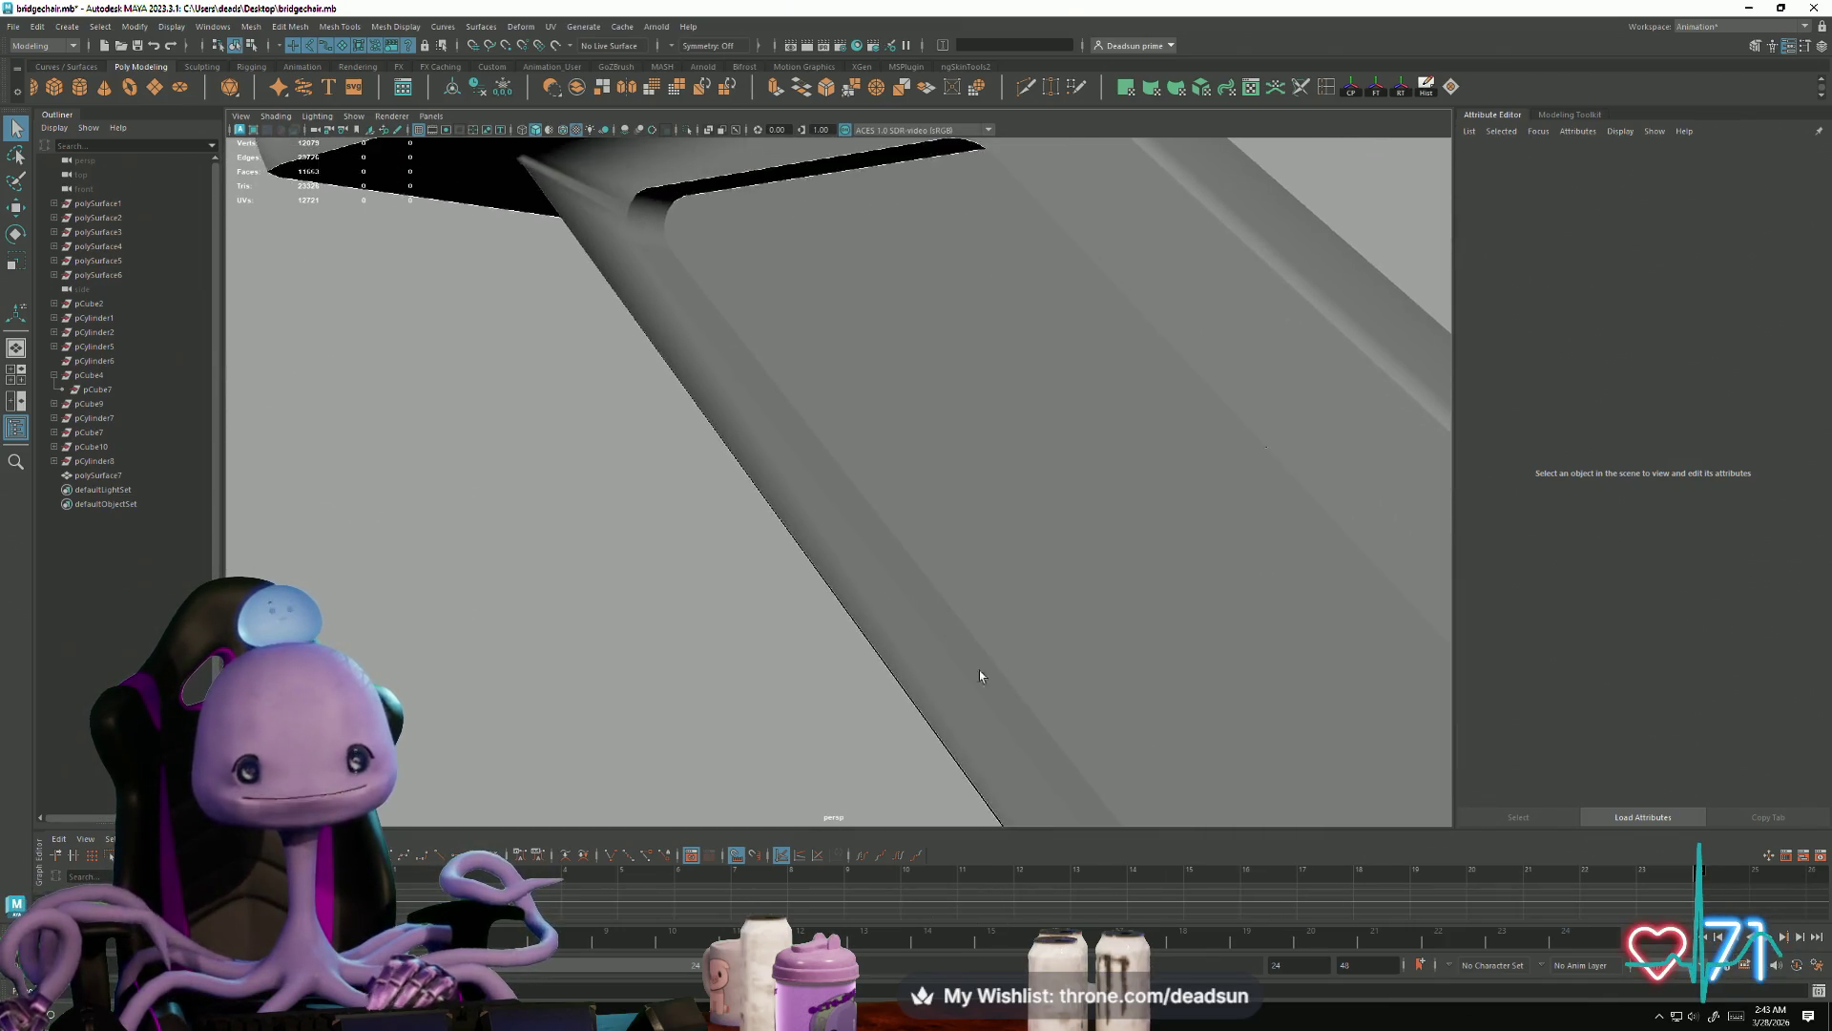
pyautogui.keyDown('alt'); pyautogui.moveTo(971, 666); pyautogui.dragTo(748, 569, button='right'); pyautogui.keyUp('alt')
pyautogui.click(751, 475)
pyautogui.moveTo(752, 475)
pyautogui.keyDown('alt'); pyautogui.mouseDown()
pyautogui.moveTo(654, 496)
pyautogui.moveTo(798, 667)
pyautogui.mouseUp(); pyautogui.keyUp('alt')
pyautogui.moveTo(797, 667)
pyautogui.keyDown('alt'); pyautogui.mouseDown(button='right')
pyautogui.moveTo(903, 684)
pyautogui.moveTo(892, 655)
pyautogui.moveTo(729, 631)
pyautogui.moveTo(806, 684)
pyautogui.mouseUp(button='right'); pyautogui.keyUp('alt')
pyautogui.keyDown('alt'); pyautogui.moveTo(471, 401); pyautogui.dragTo(668, 573, button='right'); pyautogui.keyUp('alt')
pyautogui.moveTo(668, 573)
pyautogui.keyDown('alt'); pyautogui.mouseDown()
pyautogui.moveTo(773, 637)
pyautogui.moveTo(970, 634)
pyautogui.moveTo(982, 643)
pyautogui.moveTo(678, 643)
pyautogui.moveTo(1104, 757)
pyautogui.moveTo(877, 650)
pyautogui.mouseUp(); pyautogui.keyUp('alt')
# Step: Undo the last four changes, including both vertex merges, and deselect everything to view the seat underside
pyautogui.hotkey('ctrl', 'z')
pyautogui.hotkey('ctrl', 'z')
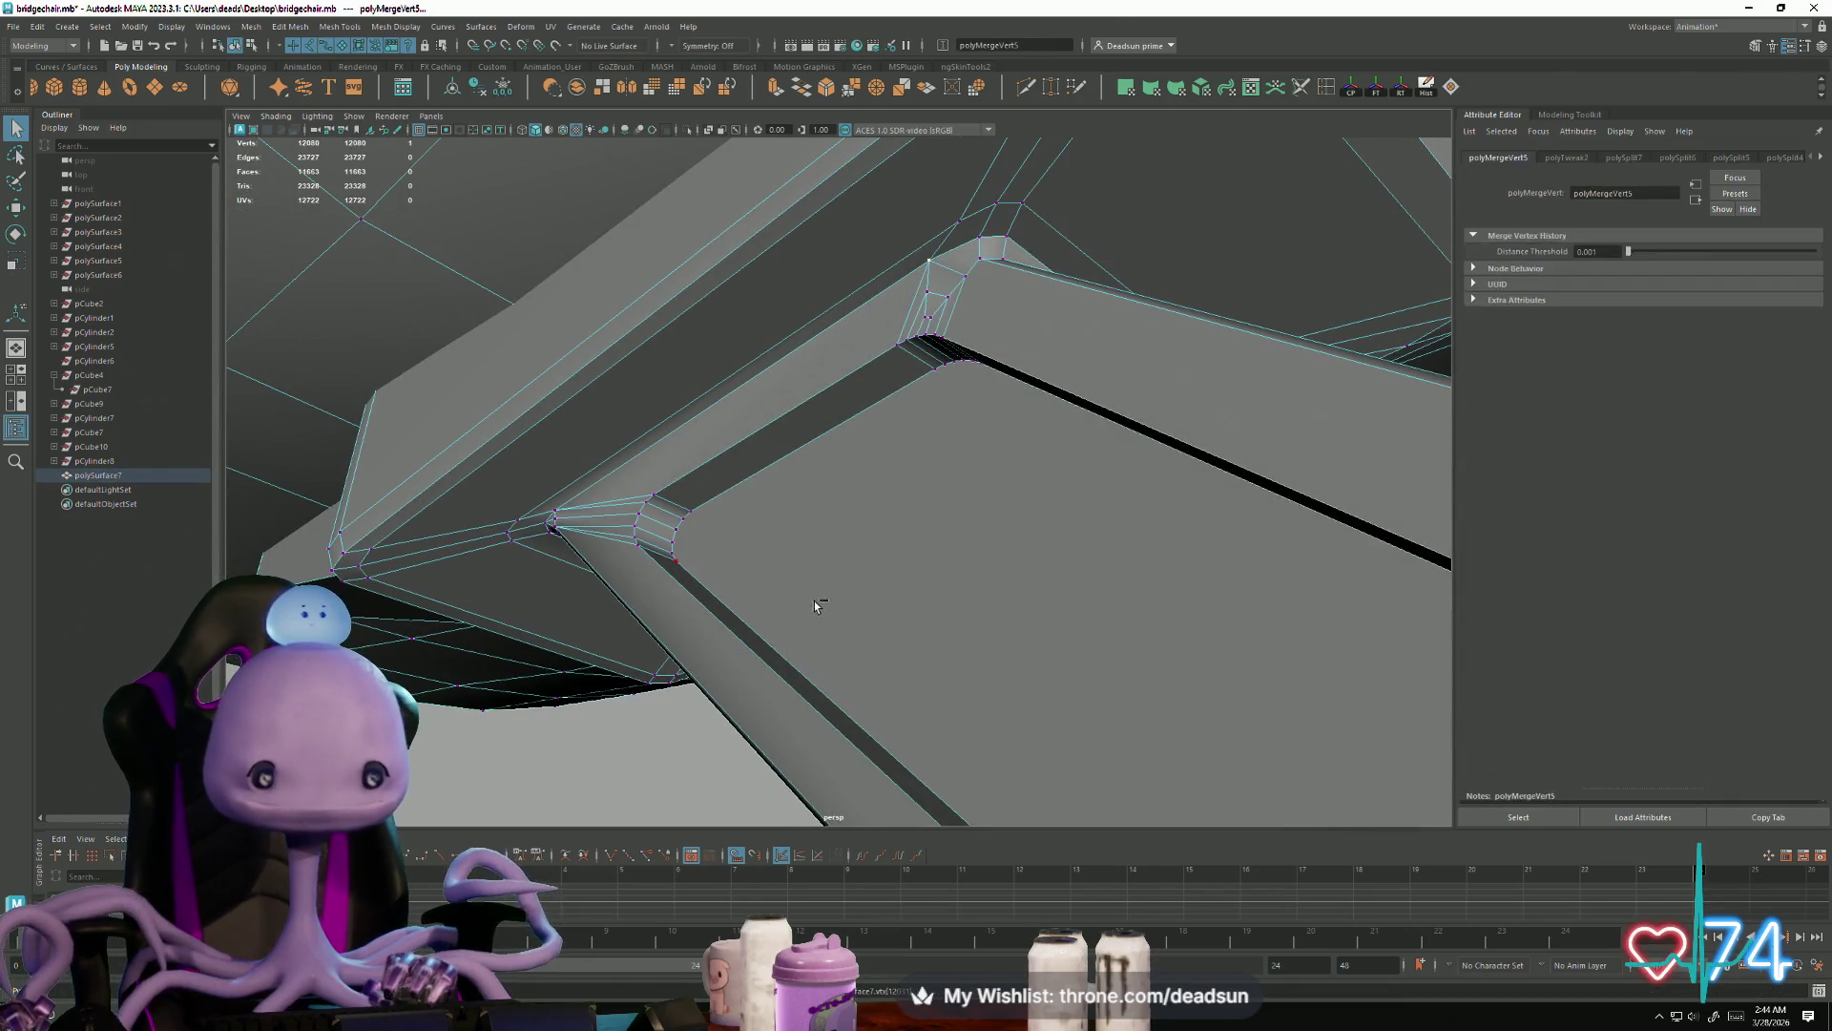
pyautogui.hotkey('ctrl', 'z')
pyautogui.hotkey('ctrl', 'z')
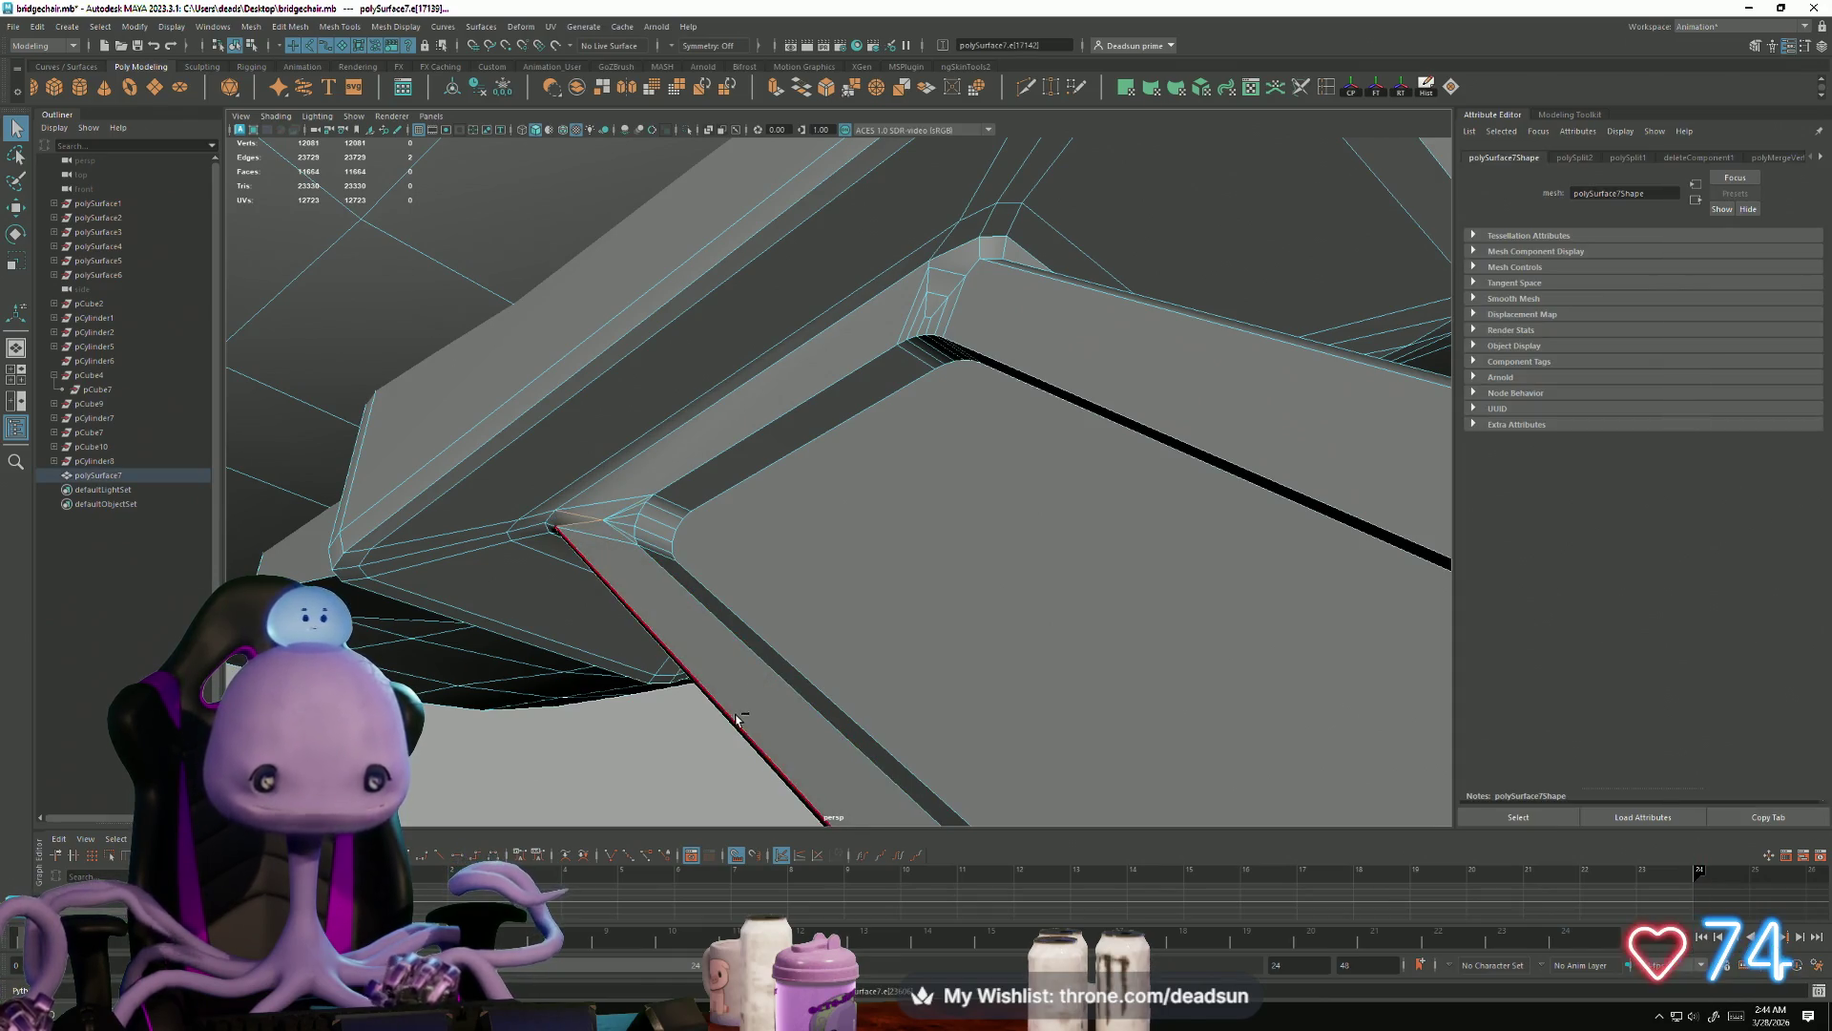
pyautogui.hotkey('ctrl', 'z')
pyautogui.hotkey('ctrl', 'z')
pyautogui.hotkey('ctrl', 'z')
pyautogui.hotkey('ctrl', 'z')
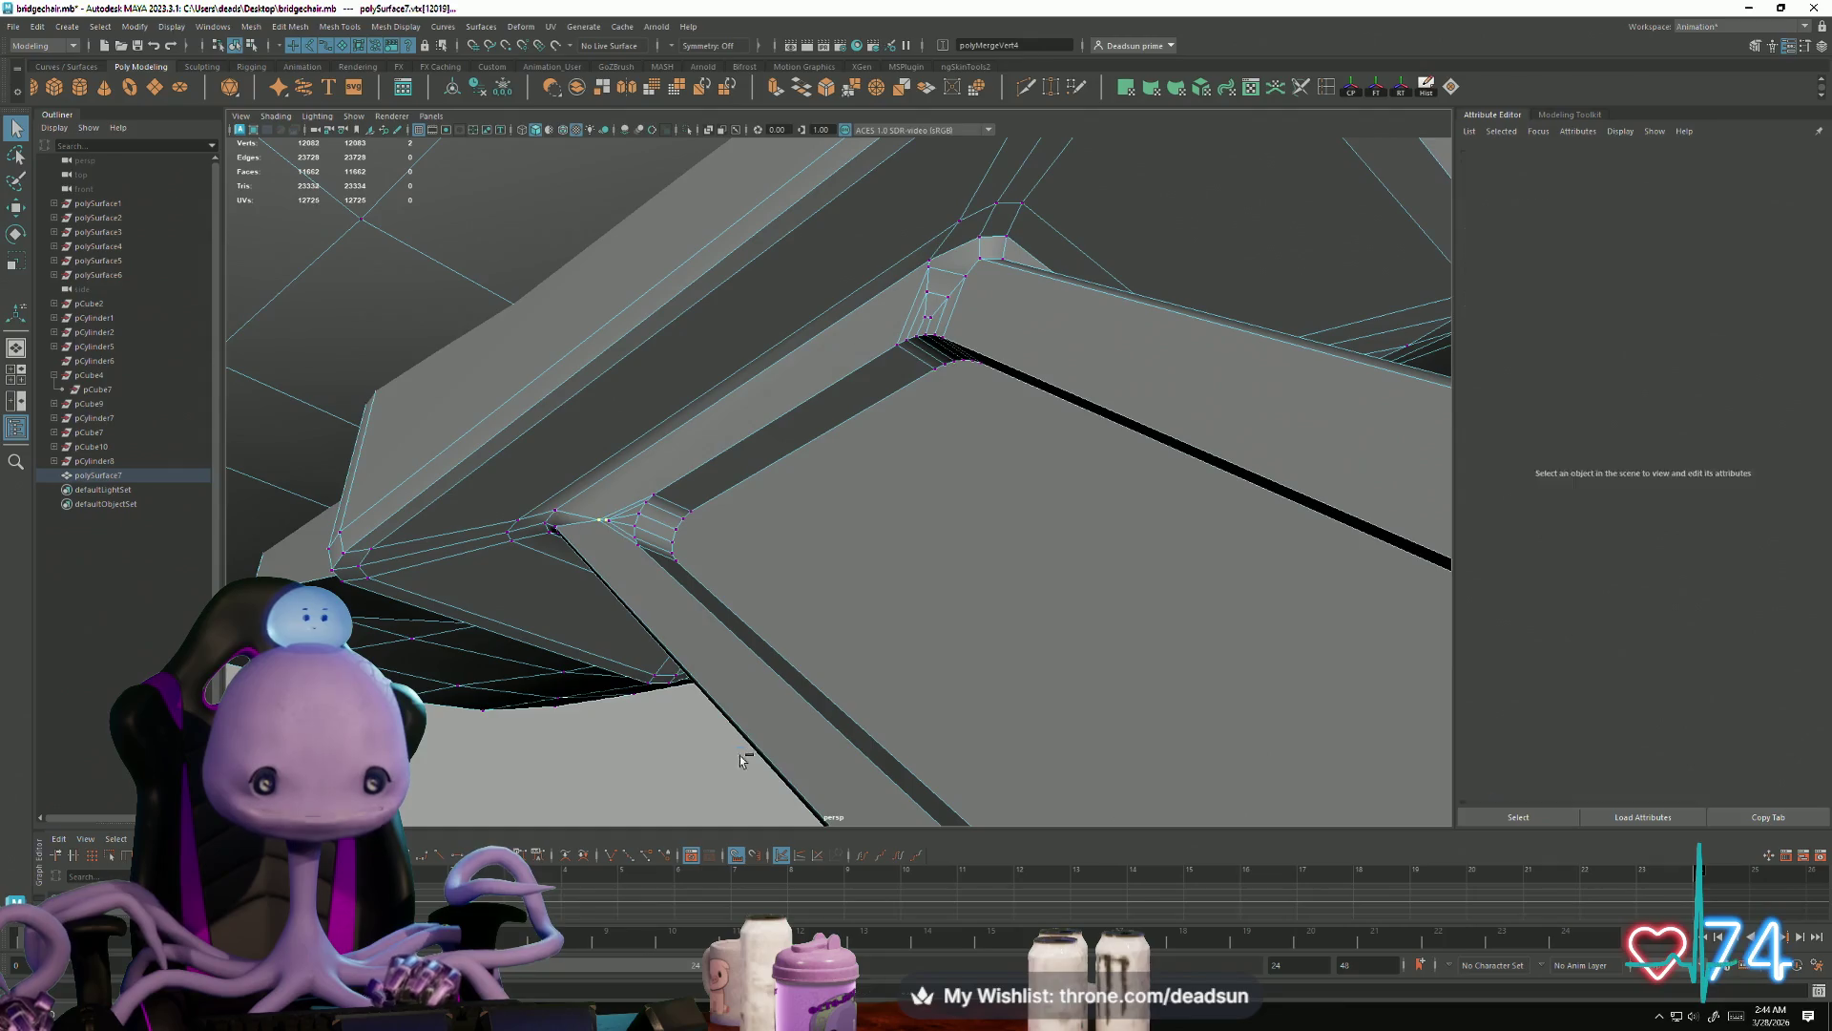
pyautogui.hotkey('ctrl', 'z')
pyautogui.hotkey('ctrl', 'z')
pyautogui.hotkey('ctrl', 'z')
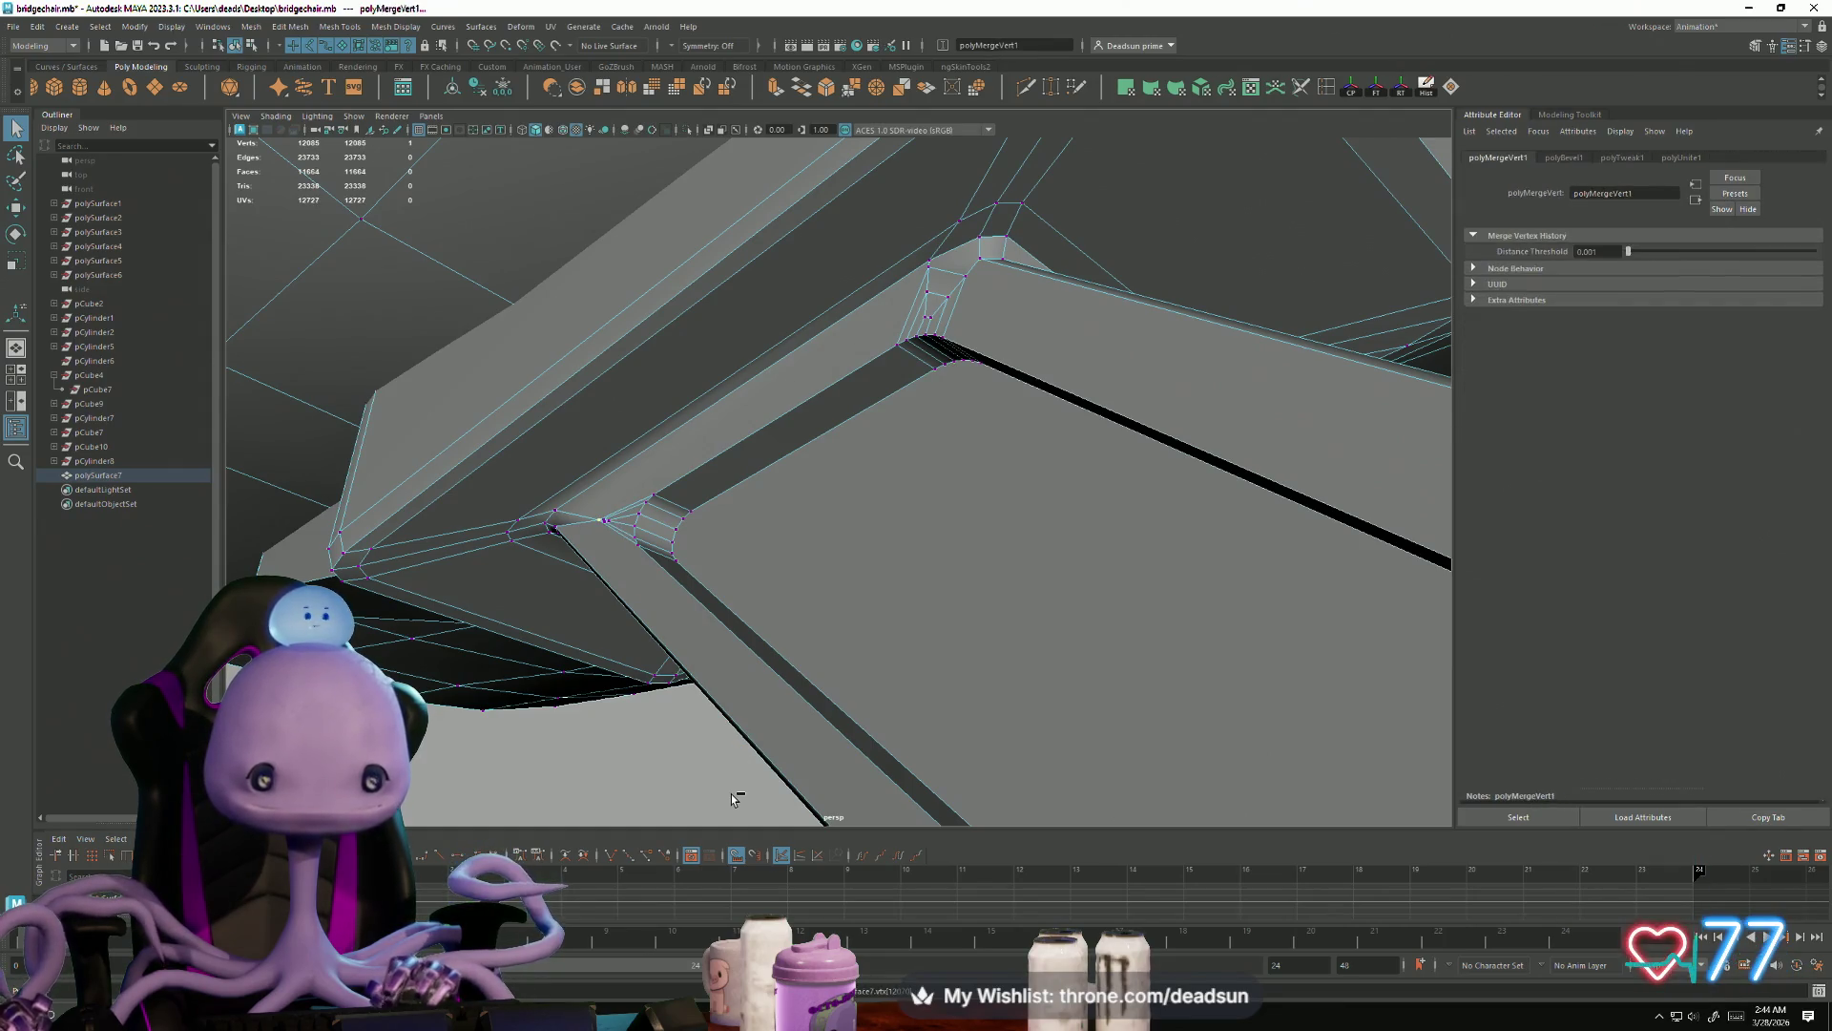
pyautogui.moveTo(825, 721)
pyautogui.keyDown('alt'); pyautogui.mouseDown()
pyautogui.moveTo(633, 662)
pyautogui.moveTo(753, 691)
pyautogui.moveTo(761, 673)
pyautogui.moveTo(986, 698)
pyautogui.mouseUp(); pyautogui.keyUp('alt')
pyautogui.click(650, 766)
pyautogui.moveTo(650, 766)
pyautogui.keyDown('alt'); pyautogui.mouseDown()
pyautogui.moveTo(1035, 770)
pyautogui.moveTo(953, 736)
pyautogui.moveTo(848, 735)
pyautogui.moveTo(836, 702)
pyautogui.mouseUp(); pyautogui.keyUp('alt')
pyautogui.keyDown('alt'); pyautogui.moveTo(836, 703); pyautogui.dragTo(806, 614, button='right'); pyautogui.keyUp('alt')
pyautogui.keyDown('alt'); pyautogui.moveTo(805, 614); pyautogui.dragTo(852, 505); pyautogui.keyUp('alt')
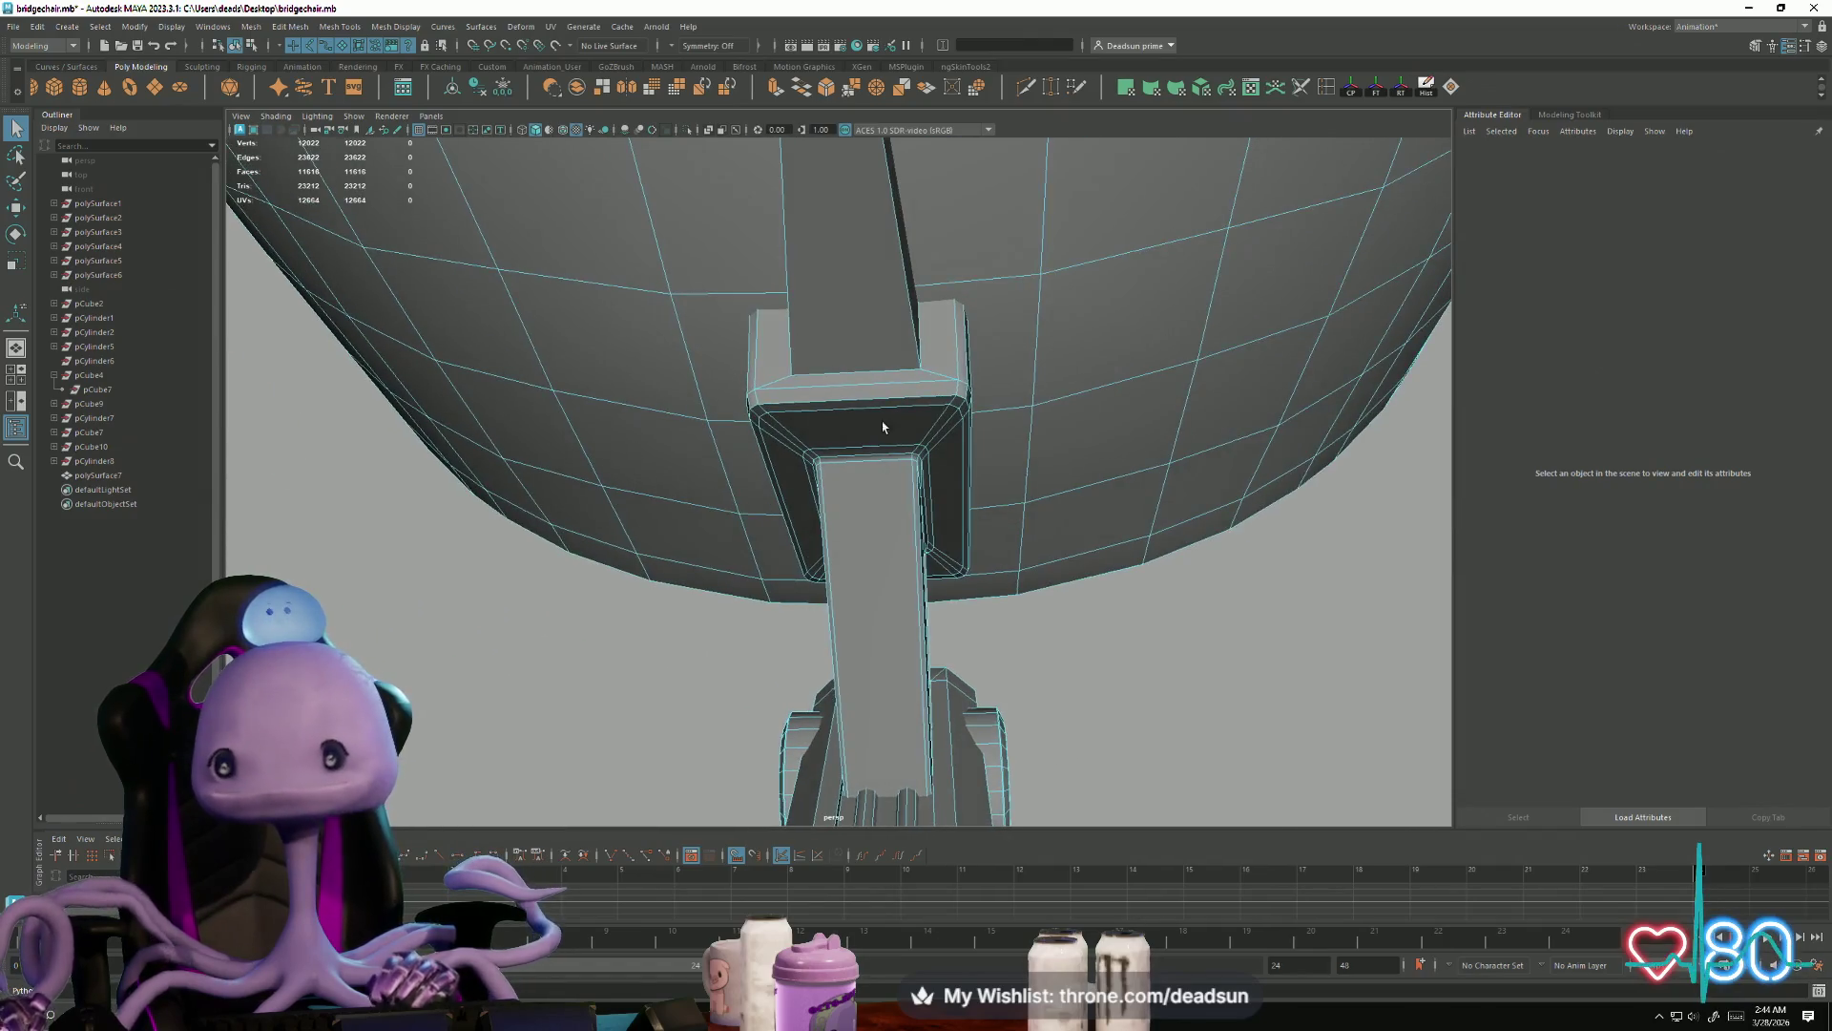
# Step: Insert an edge loop across the leg strut
pyautogui.doubleClick(1325, 87)
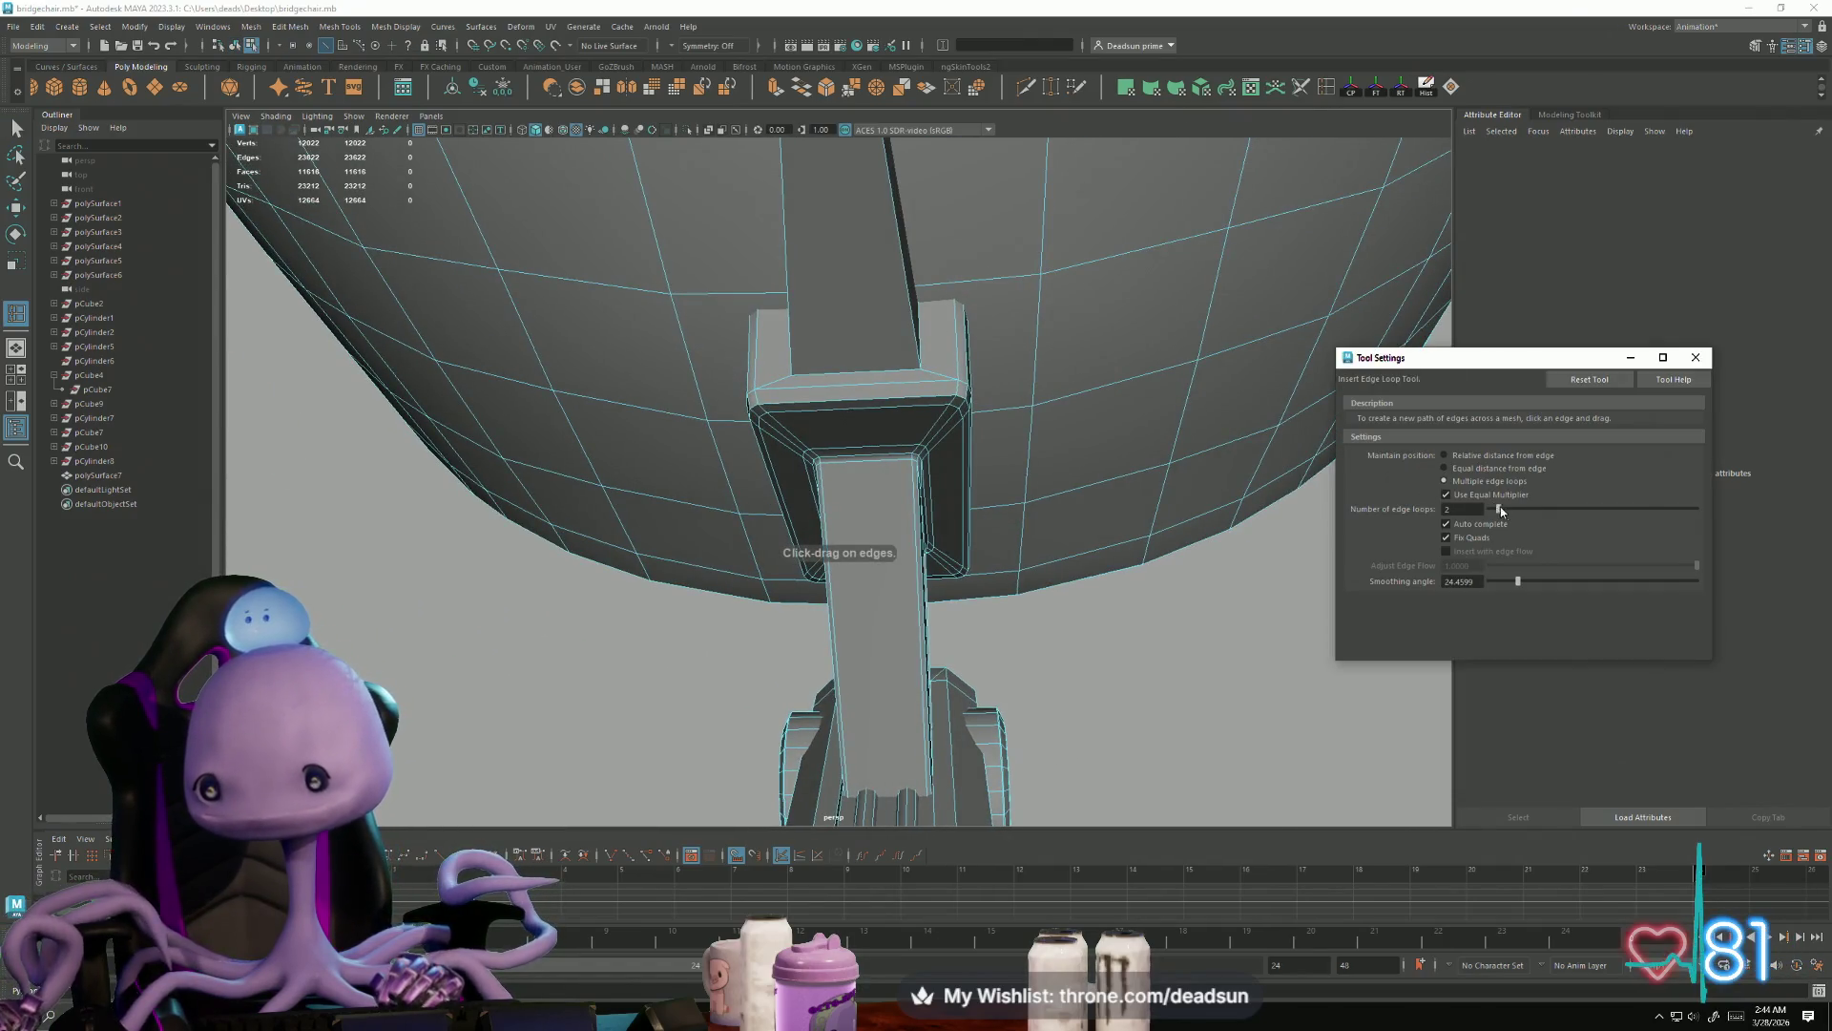
pyautogui.moveTo(1492, 512); pyautogui.dragTo(1496, 513)
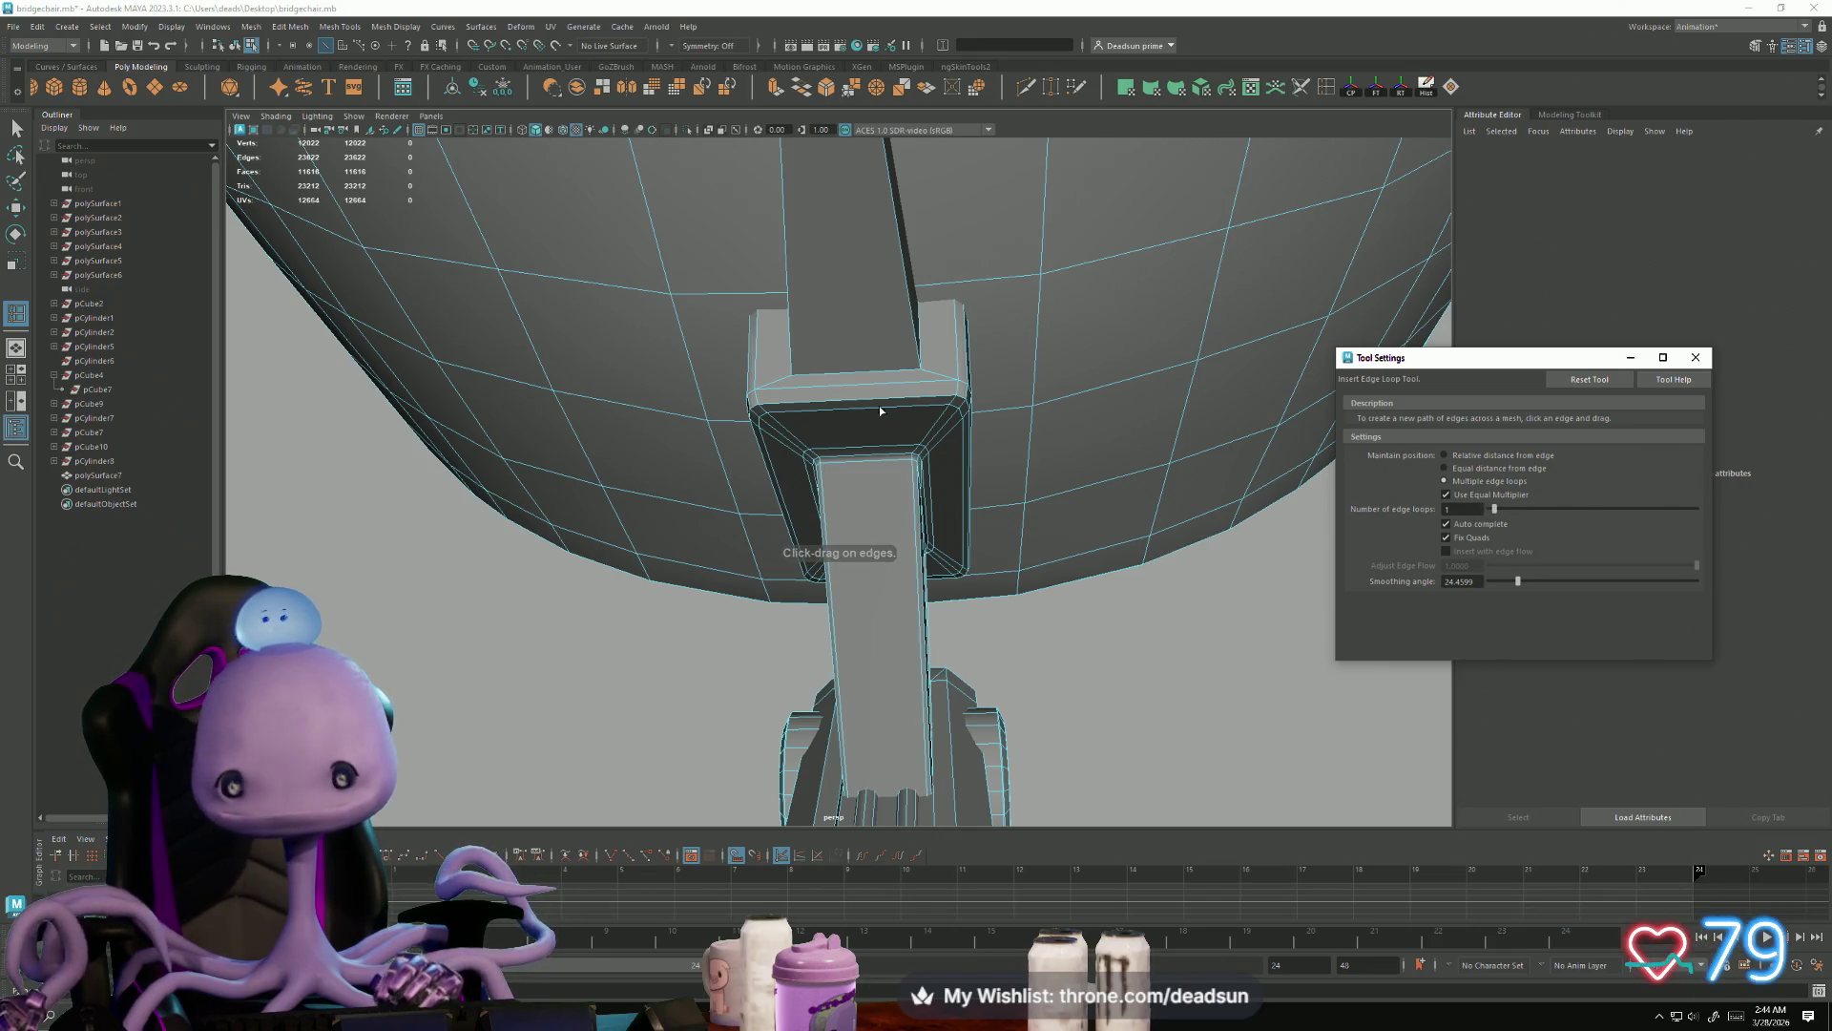
pyautogui.click(856, 399)
pyautogui.moveTo(1081, 563)
pyautogui.keyDown('alt'); pyautogui.mouseDown()
pyautogui.moveTo(973, 519)
pyautogui.moveTo(1096, 703)
pyautogui.moveTo(307, 485)
pyautogui.mouseUp(); pyautogui.keyUp('alt')
pyautogui.press('f')
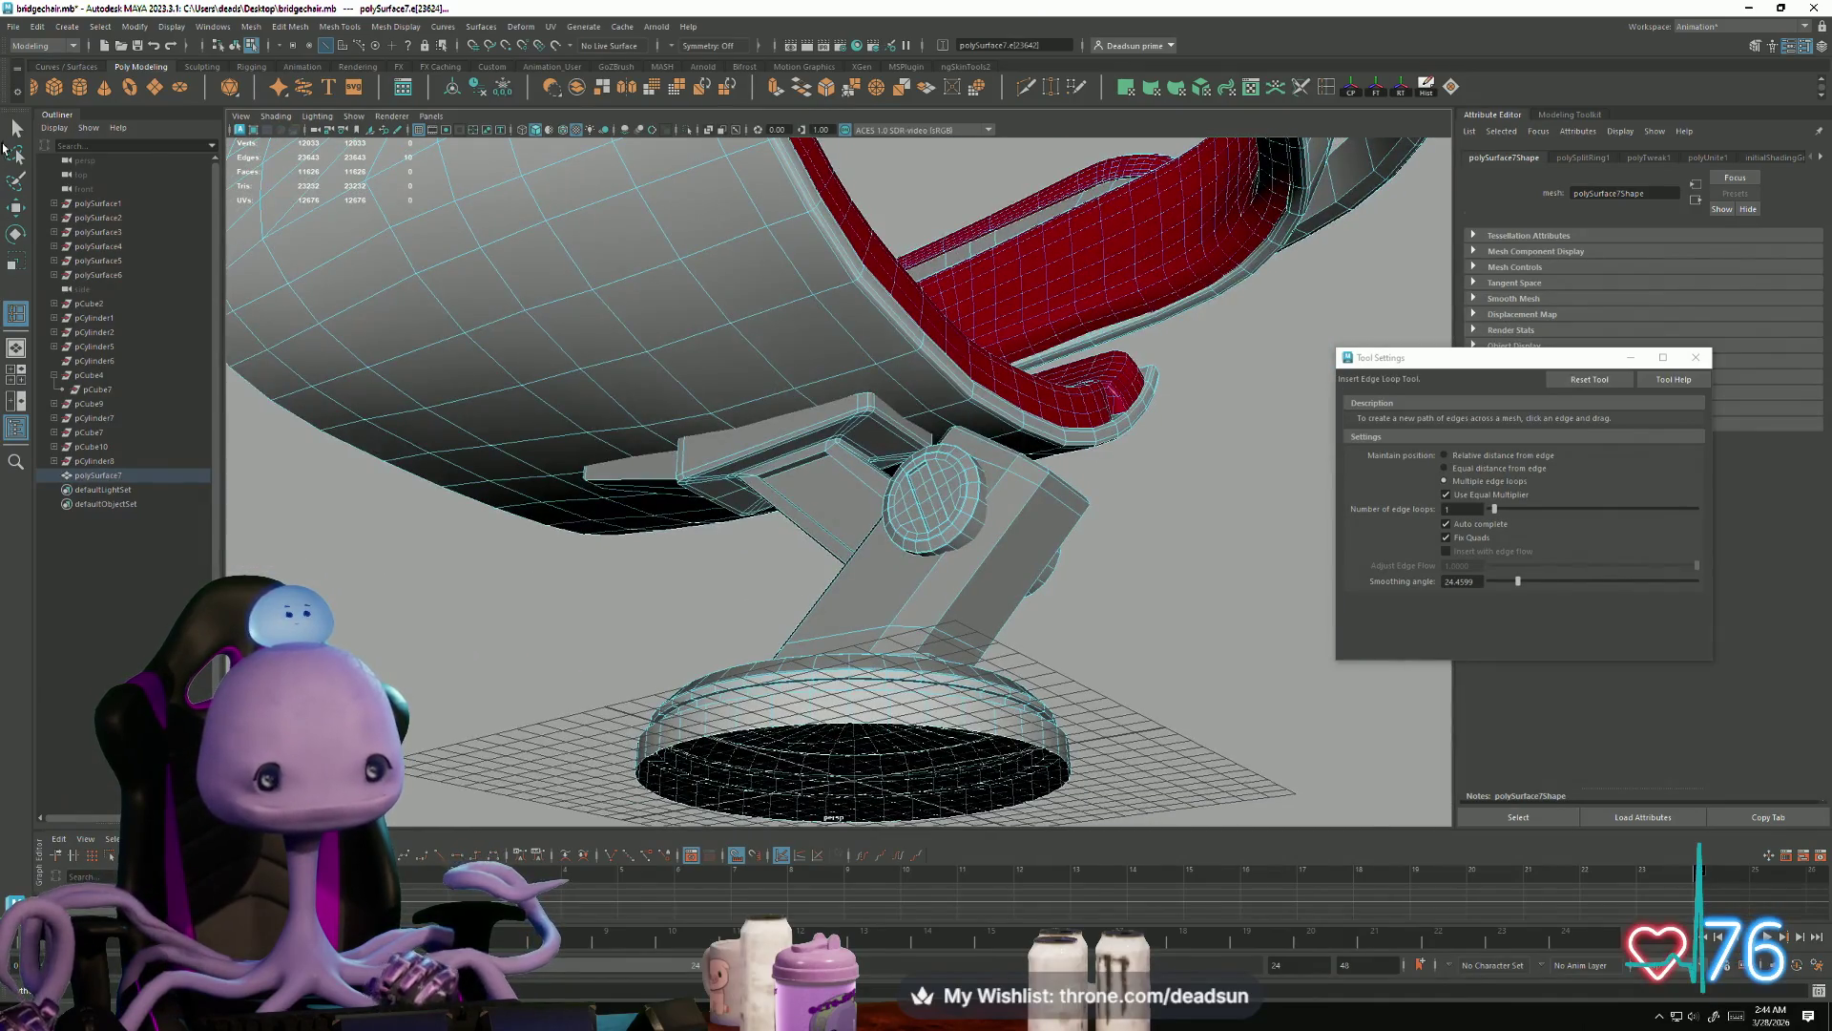
# Step: Return to object selection and orbit in under the seat
pyautogui.press('q')
pyautogui.rightClick(753, 391)
pyautogui.click(823, 369)
pyautogui.moveTo(628, 541)
pyautogui.keyDown('alt'); pyautogui.mouseDown()
pyautogui.moveTo(737, 606)
pyautogui.moveTo(854, 528)
pyautogui.moveTo(851, 560)
pyautogui.moveTo(786, 597)
pyautogui.moveTo(662, 598)
pyautogui.moveTo(1011, 624)
pyautogui.mouseUp(); pyautogui.keyUp('alt')
pyautogui.keyDown('alt'); pyautogui.moveTo(1012, 624); pyautogui.dragTo(675, 500, button='right'); pyautogui.keyUp('alt')
pyautogui.moveTo(675, 499)
pyautogui.keyDown('alt'); pyautogui.mouseDown()
pyautogui.moveTo(908, 500)
pyautogui.moveTo(614, 515)
pyautogui.moveTo(767, 561)
pyautogui.mouseUp(); pyautogui.keyUp('alt')
pyautogui.keyDown('alt'); pyautogui.moveTo(766, 561); pyautogui.dragTo(861, 661, button='right'); pyautogui.keyUp('alt')
pyautogui.keyDown('alt'); pyautogui.moveTo(860, 660); pyautogui.dragTo(822, 614); pyautogui.keyUp('alt')
# Step: Select the thin bottom face strip under the seat bracket and lower it slightly along Y
pyautogui.moveTo(757, 370); pyautogui.dragTo(759, 394, button='right')
pyautogui.click(760, 360)
pyautogui.moveTo(760, 360)
pyautogui.keyDown('alt'); pyautogui.mouseDown()
pyautogui.moveTo(834, 438)
pyautogui.moveTo(775, 558)
pyautogui.moveTo(849, 656)
pyautogui.moveTo(783, 530)
pyautogui.mouseUp(); pyautogui.keyUp('alt')
pyautogui.click(776, 558)
pyautogui.moveTo(1067, 543)
pyautogui.keyDown('alt'); pyautogui.mouseDown()
pyautogui.moveTo(993, 507)
pyautogui.moveTo(995, 542)
pyautogui.moveTo(1170, 544)
pyautogui.moveTo(1088, 544)
pyautogui.moveTo(1047, 506)
pyautogui.moveTo(1068, 531)
pyautogui.moveTo(687, 599)
pyautogui.mouseUp(); pyautogui.keyUp('alt')
pyautogui.keyDown('alt'); pyautogui.moveTo(687, 600); pyautogui.dragTo(847, 496, button='right'); pyautogui.keyUp('alt')
pyautogui.press('w')
pyautogui.click(842, 400)
pyautogui.moveTo(863, 383); pyautogui.dragTo(868, 403)
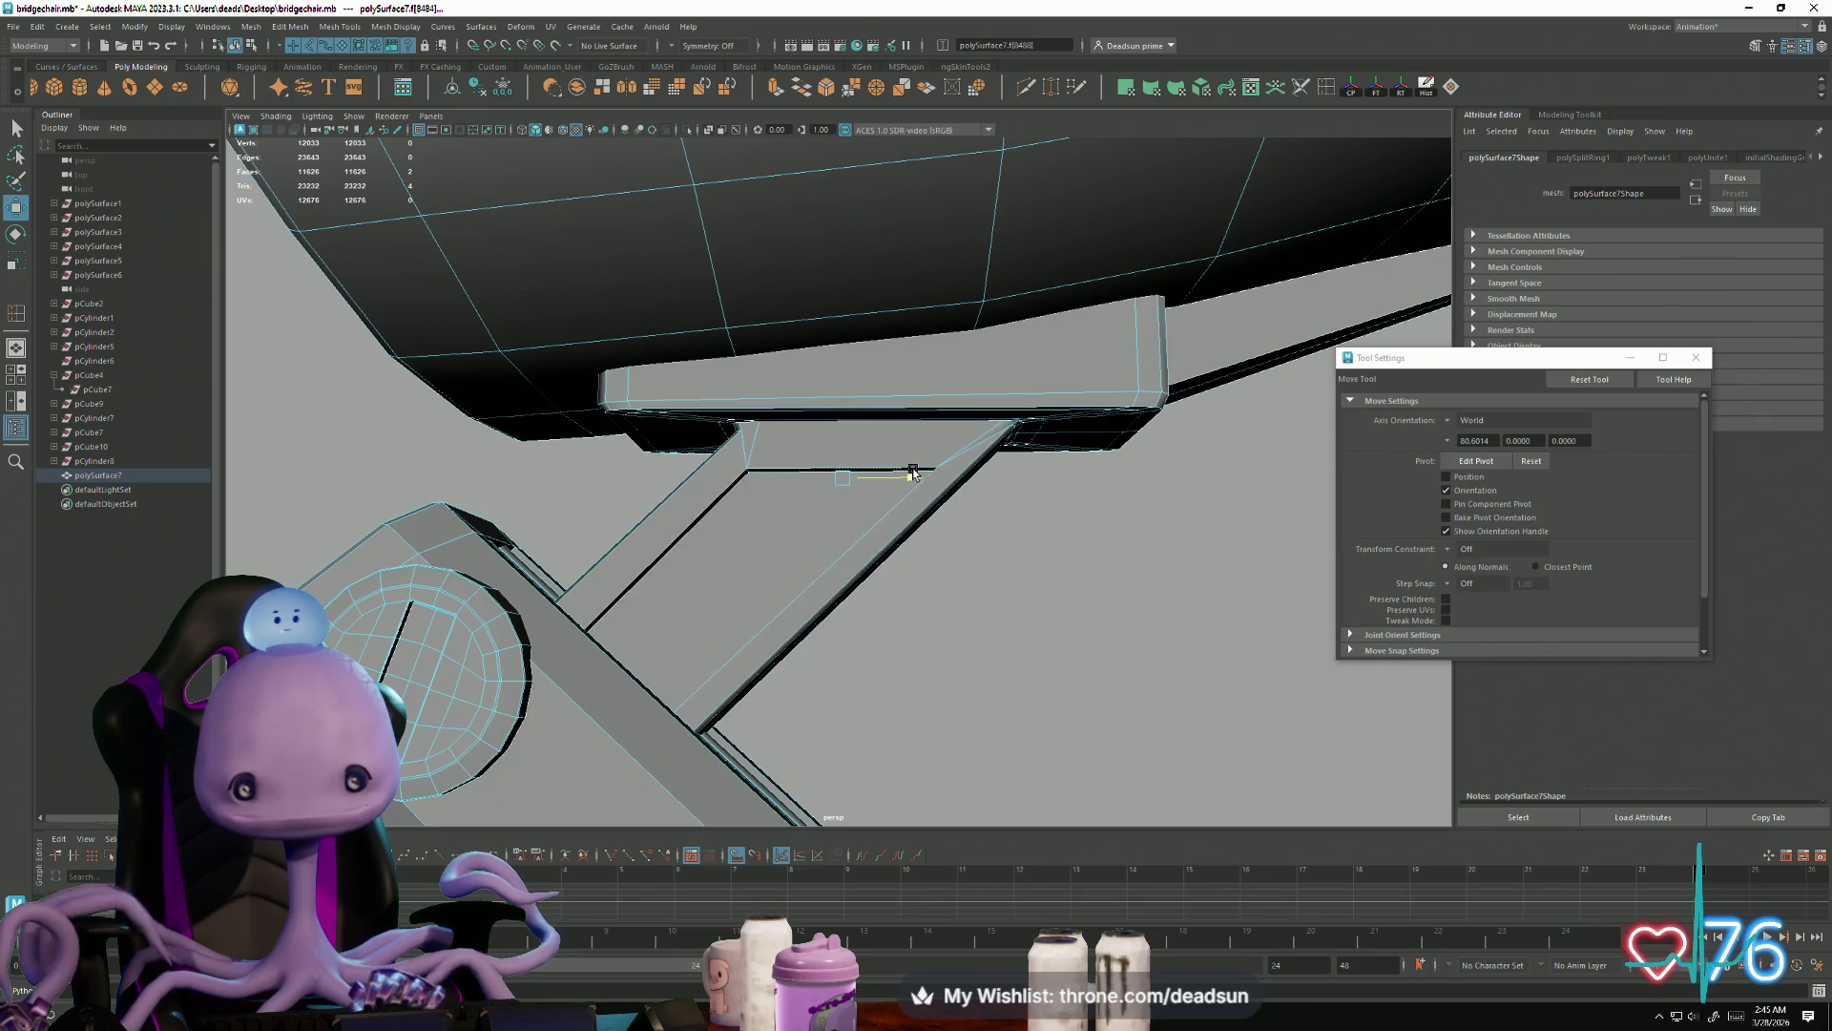
# Step: Delete the stray vertices at the strut–seat joint
pyautogui.moveTo(909, 471)
pyautogui.keyDown('alt'); pyautogui.mouseDown(button='right')
pyautogui.moveTo(1063, 601)
pyautogui.moveTo(871, 720)
pyautogui.mouseUp(button='right'); pyautogui.keyUp('alt')
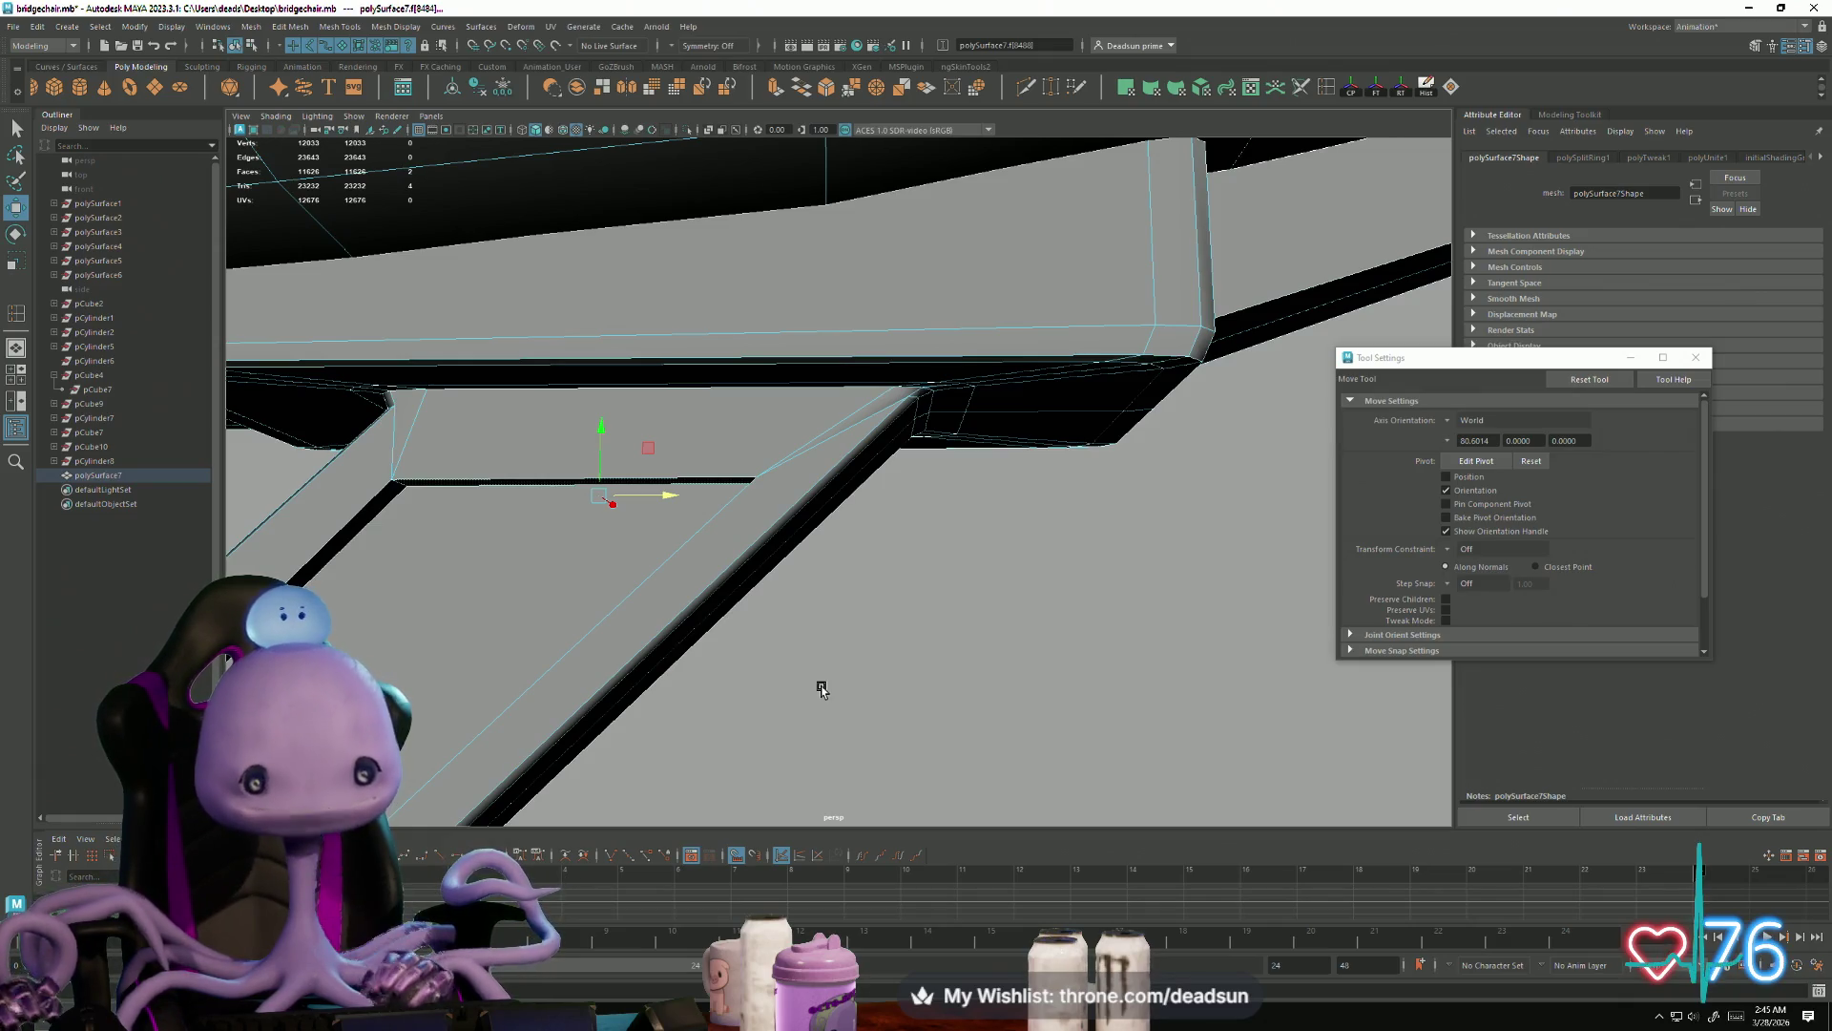
pyautogui.moveTo(762, 447)
pyautogui.keyDown('alt'); pyautogui.mouseDown()
pyautogui.moveTo(843, 560)
pyautogui.moveTo(803, 519)
pyautogui.mouseUp(); pyautogui.keyUp('alt')
pyautogui.moveTo(941, 403)
pyautogui.keyDown('alt'); pyautogui.mouseDown()
pyautogui.moveTo(961, 401)
pyautogui.moveTo(901, 422)
pyautogui.moveTo(1001, 420)
pyautogui.moveTo(982, 397)
pyautogui.moveTo(948, 462)
pyautogui.moveTo(944, 420)
pyautogui.moveTo(850, 454)
pyautogui.moveTo(859, 430)
pyautogui.moveTo(922, 402)
pyautogui.moveTo(994, 401)
pyautogui.moveTo(1031, 425)
pyautogui.mouseUp(); pyautogui.keyUp('alt')
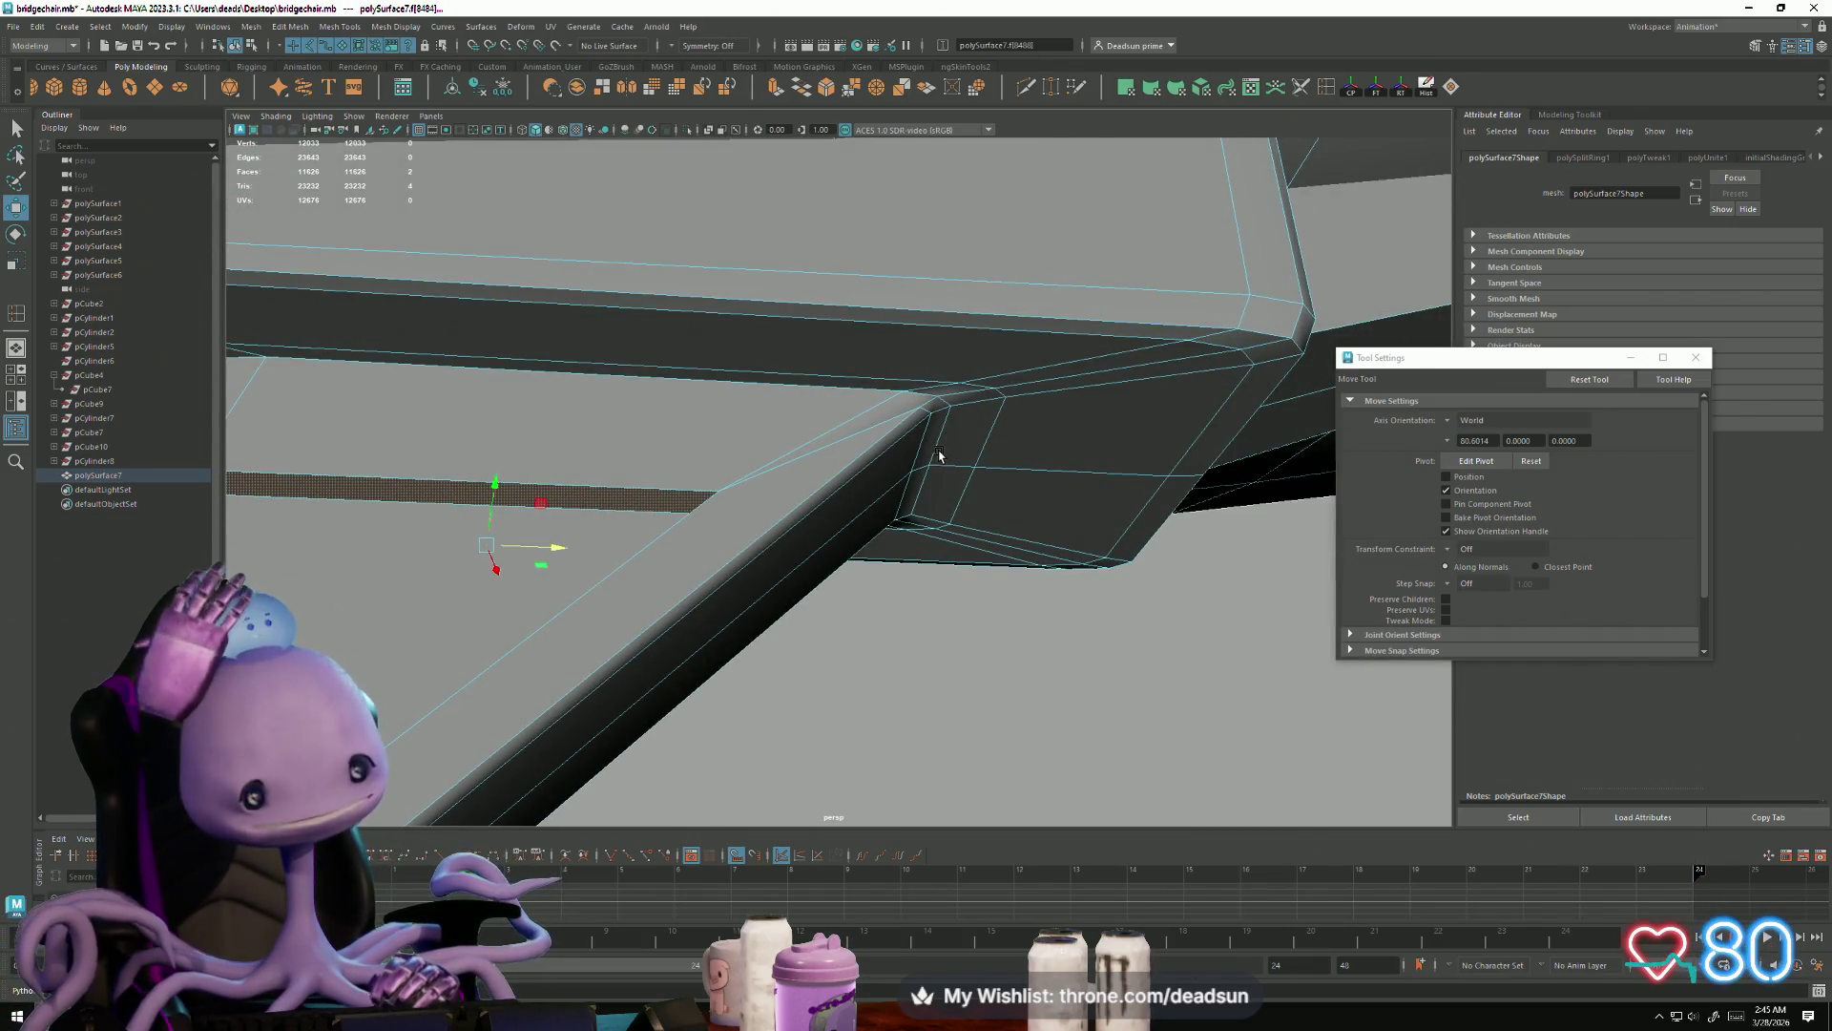
pyautogui.moveTo(1150, 177)
pyautogui.keyDown('alt'); pyautogui.mouseDown()
pyautogui.moveTo(916, 410)
pyautogui.moveTo(810, 437)
pyautogui.mouseUp(); pyautogui.keyUp('alt')
pyautogui.moveTo(947, 334); pyautogui.dragTo(962, 278, button='right')
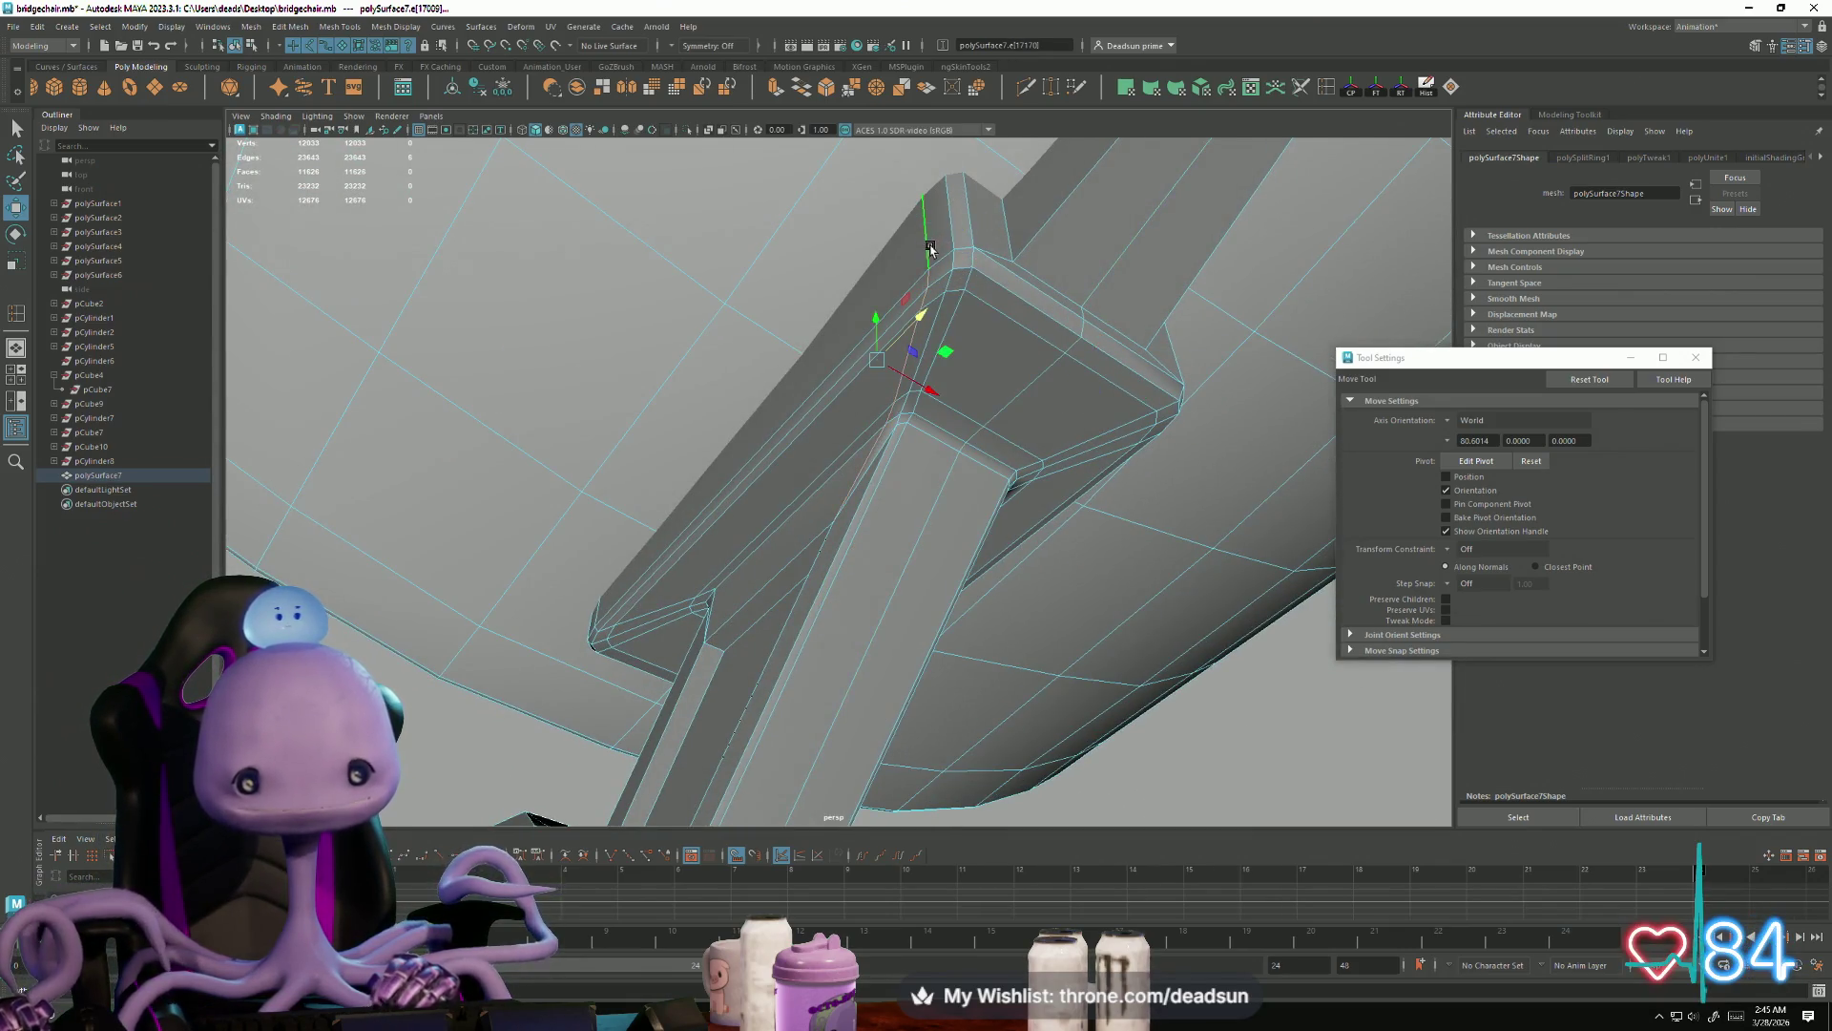
pyautogui.moveTo(1188, 480)
pyautogui.keyDown('alt'); pyautogui.mouseDown()
pyautogui.moveTo(1002, 507)
pyautogui.moveTo(788, 179)
pyautogui.mouseUp(); pyautogui.keyUp('alt')
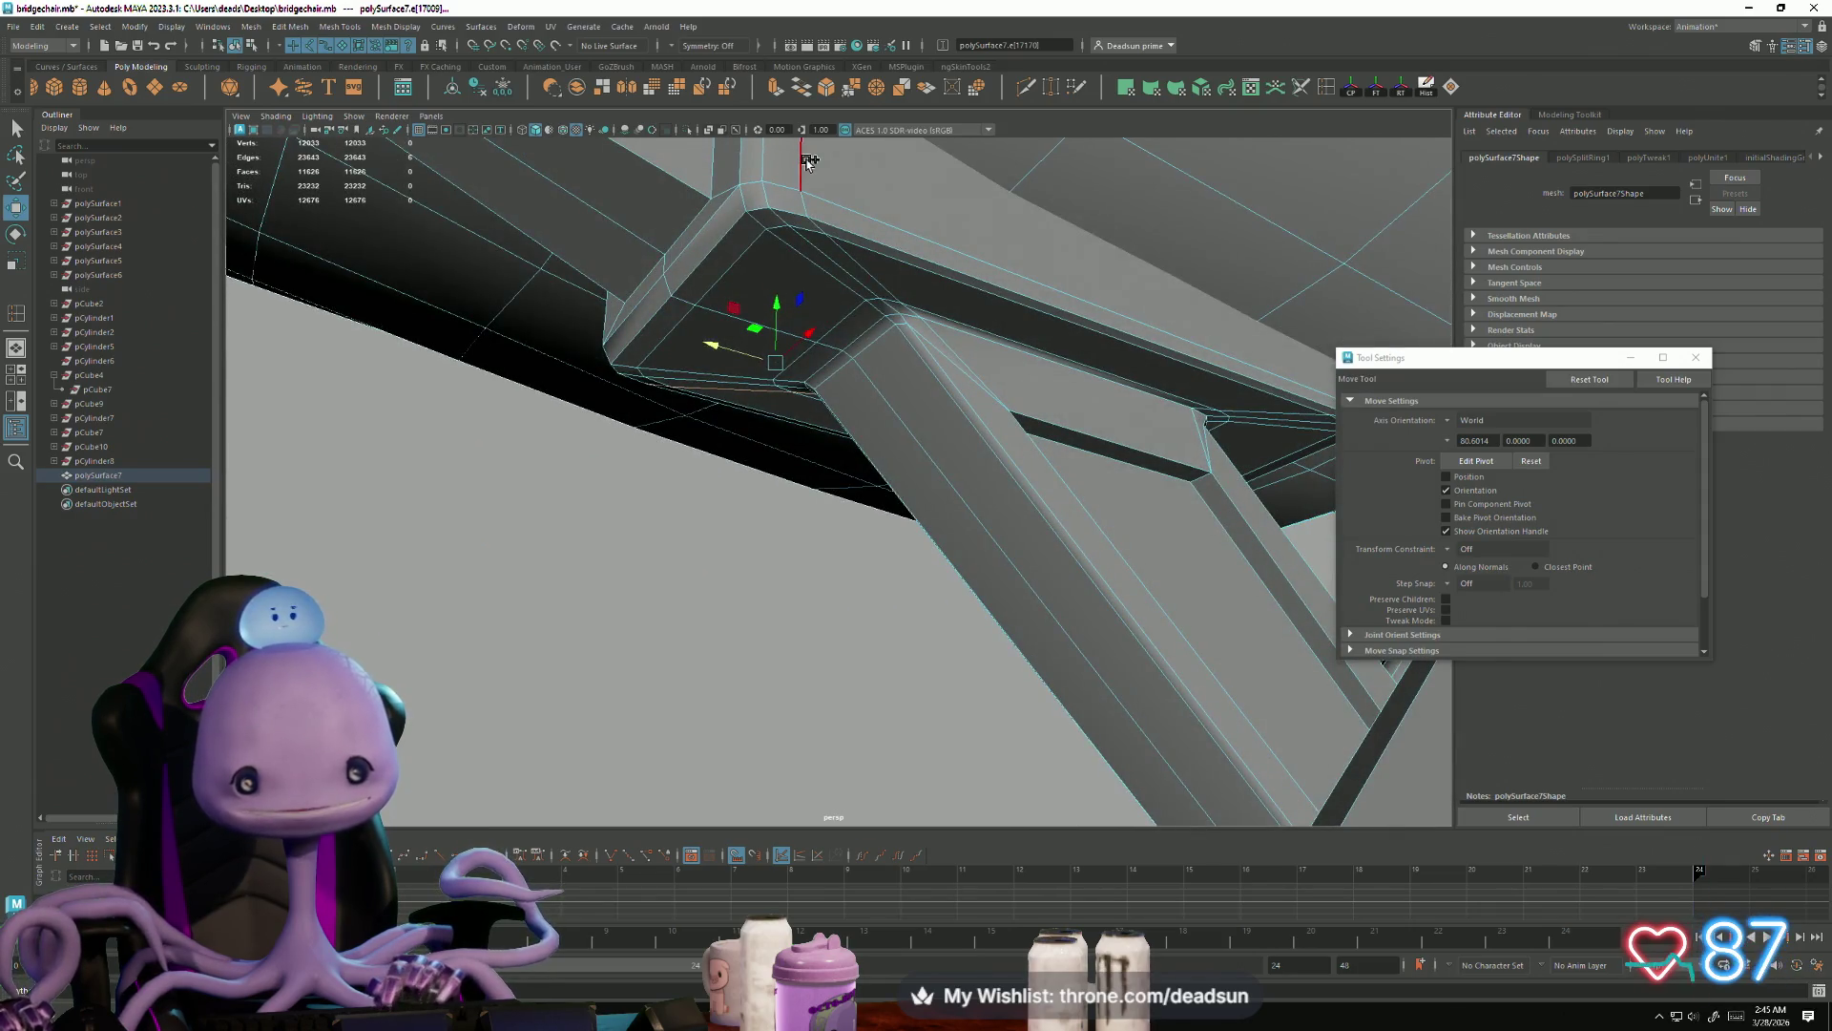
pyautogui.moveTo(1034, 497)
pyautogui.keyDown('alt'); pyautogui.mouseDown()
pyautogui.moveTo(639, 429)
pyautogui.moveTo(880, 451)
pyautogui.moveTo(877, 369)
pyautogui.mouseUp(); pyautogui.keyUp('alt')
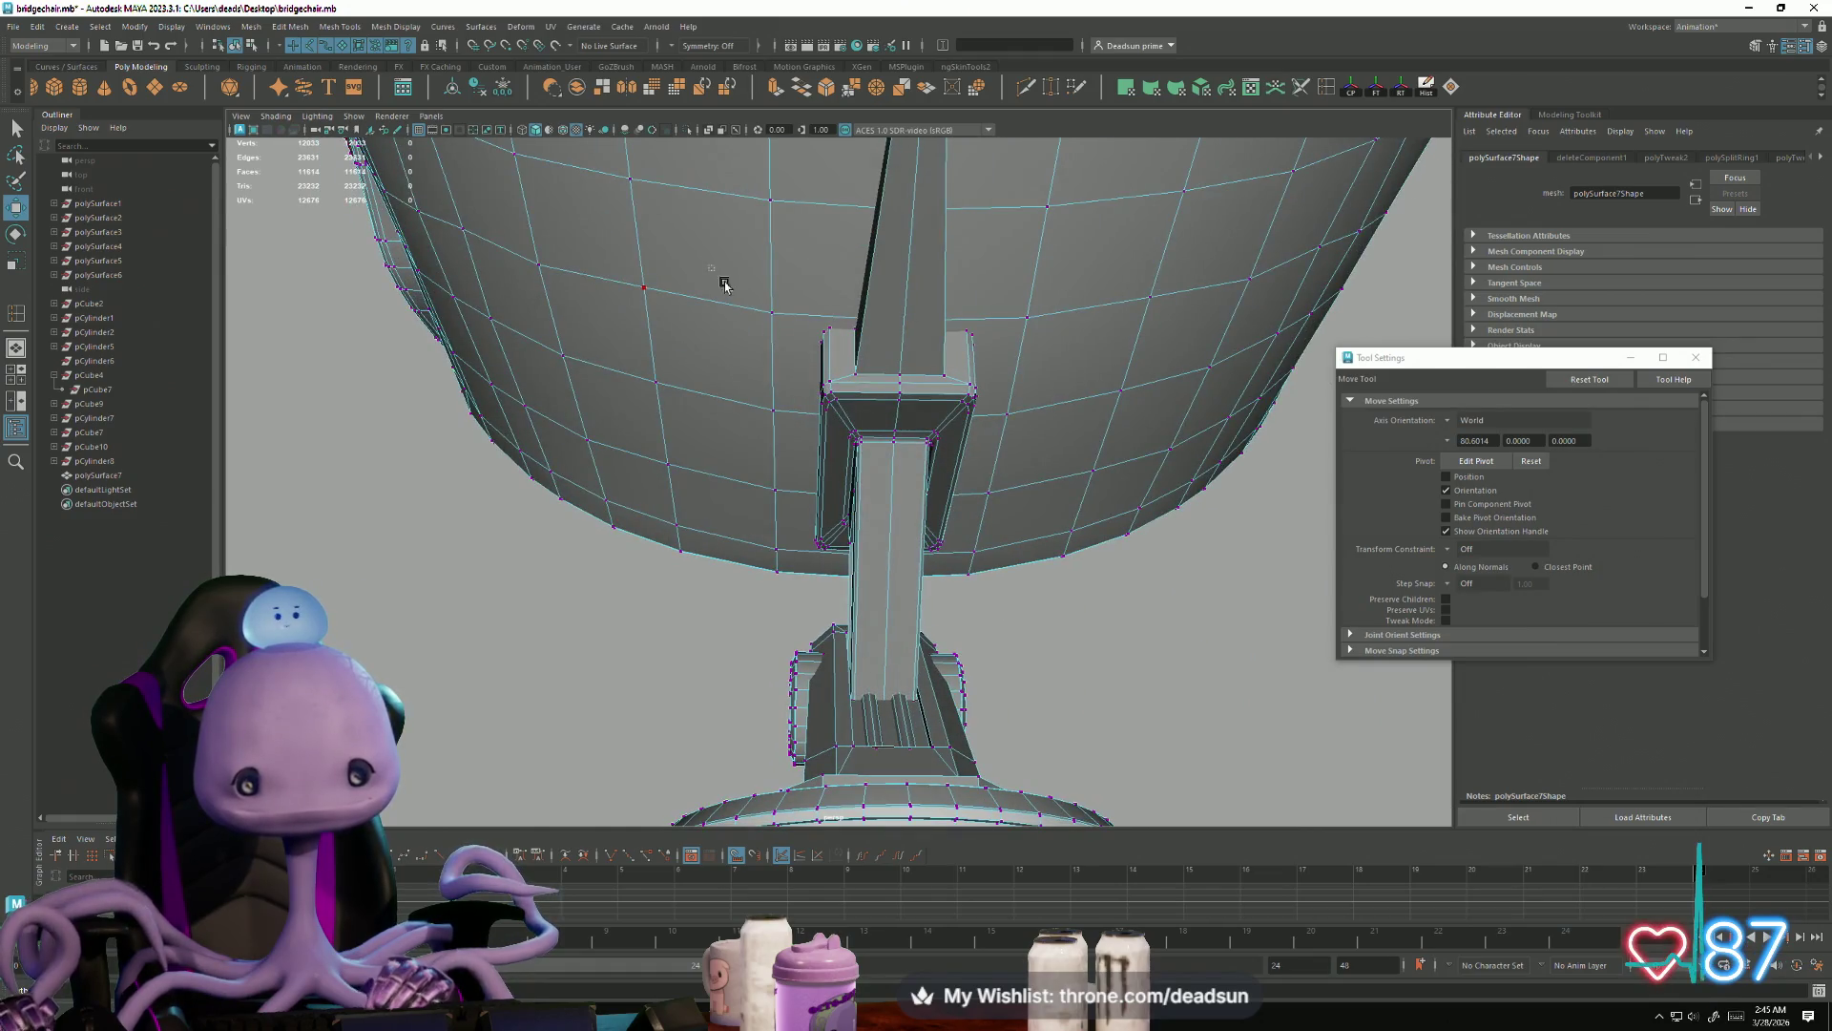
pyautogui.press('Delete')
# Step: Select the beam's corner vertices at the joint in vertex mode
pyautogui.moveTo(795, 608)
pyautogui.keyDown('alt'); pyautogui.mouseDown()
pyautogui.moveTo(965, 658)
pyautogui.moveTo(989, 598)
pyautogui.moveTo(1050, 626)
pyautogui.moveTo(932, 667)
pyautogui.moveTo(834, 612)
pyautogui.mouseUp(); pyautogui.keyUp('alt')
pyautogui.click(610, 469)
pyautogui.moveTo(610, 469)
pyautogui.keyDown('alt'); pyautogui.mouseDown()
pyautogui.moveTo(647, 550)
pyautogui.moveTo(668, 539)
pyautogui.mouseUp(); pyautogui.keyUp('alt')
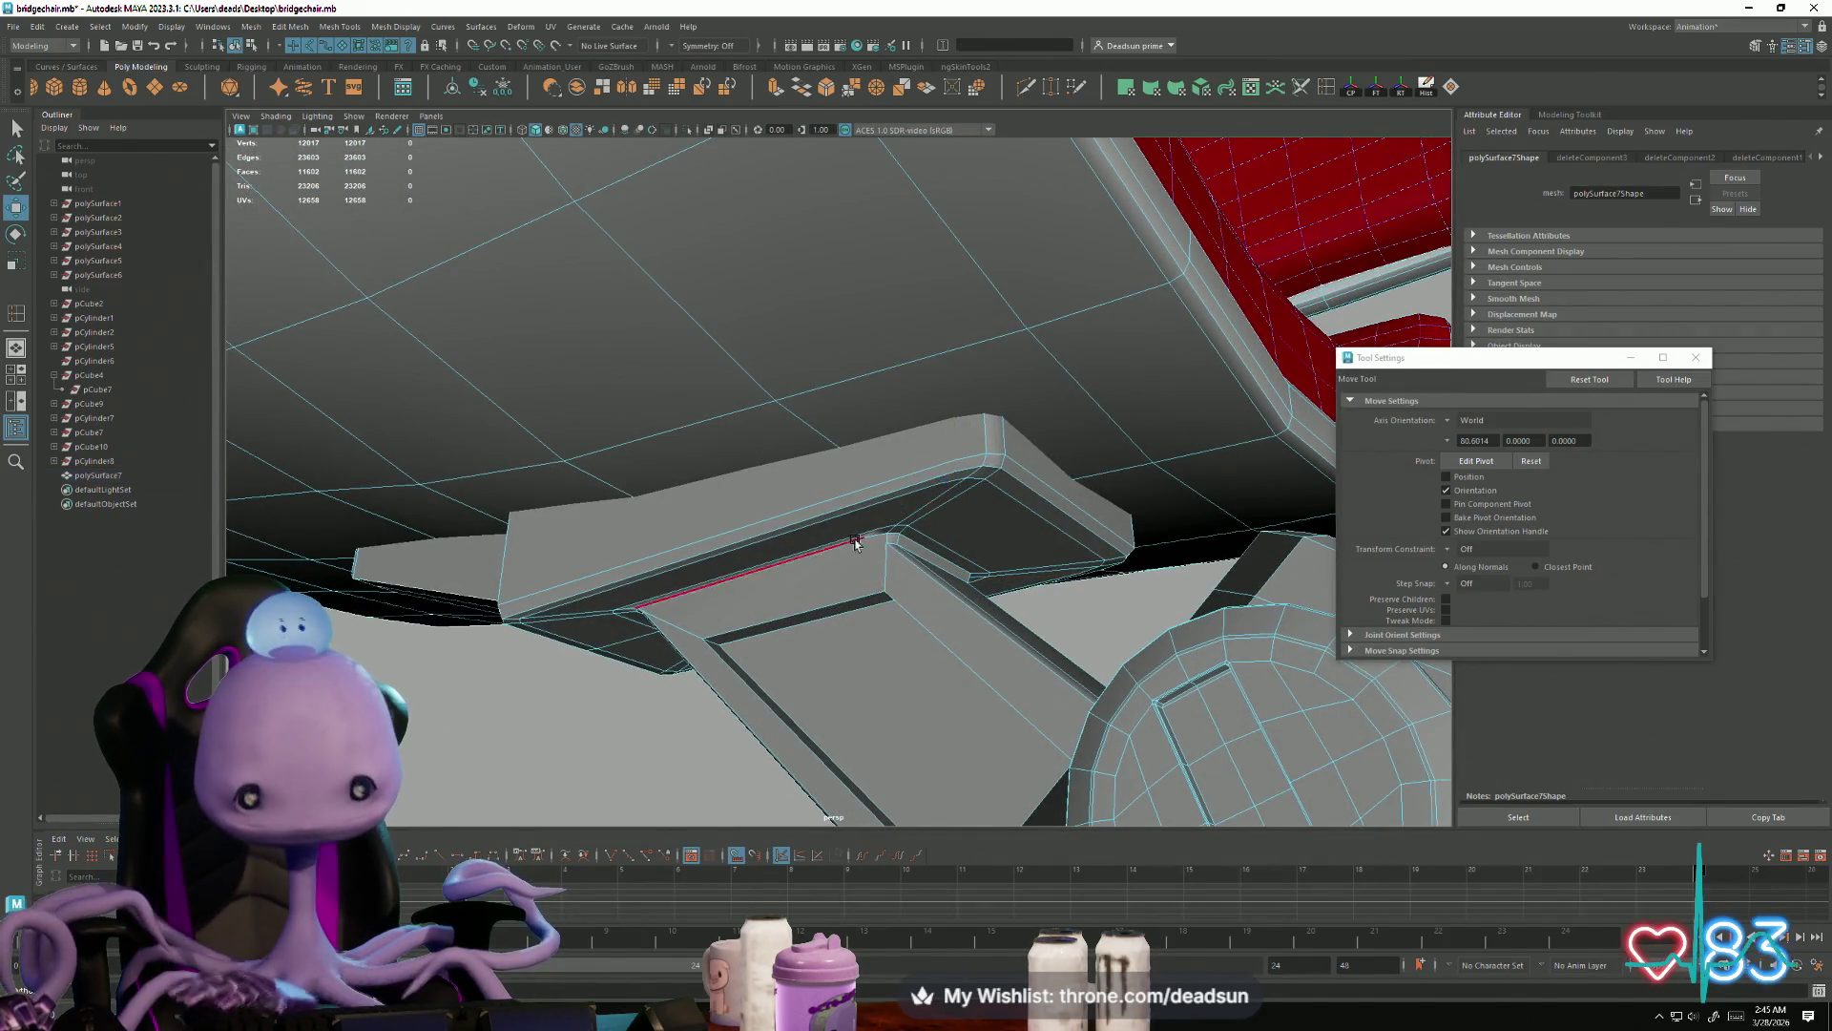
pyautogui.press('F9')
pyautogui.keyDown('alt'); pyautogui.moveTo(715, 474); pyautogui.dragTo(808, 505); pyautogui.keyUp('alt')
pyautogui.moveTo(1174, 689); pyautogui.dragTo(1174, 689)
pyautogui.keyDown('alt'); pyautogui.moveTo(1173, 689); pyautogui.dragTo(1011, 689); pyautogui.keyUp('alt')
pyautogui.moveTo(1094, 616)
pyautogui.keyDown('alt'); pyautogui.mouseDown()
pyautogui.moveTo(720, 605)
pyautogui.moveTo(838, 585)
pyautogui.moveTo(842, 630)
pyautogui.mouseUp(); pyautogui.keyUp('alt')
pyautogui.moveTo(842, 629)
pyautogui.keyDown('alt'); pyautogui.mouseDown(button='right')
pyautogui.moveTo(1117, 674)
pyautogui.moveTo(1038, 683)
pyautogui.moveTo(1097, 718)
pyautogui.moveTo(862, 696)
pyautogui.moveTo(899, 684)
pyautogui.mouseUp(button='right'); pyautogui.keyUp('alt')
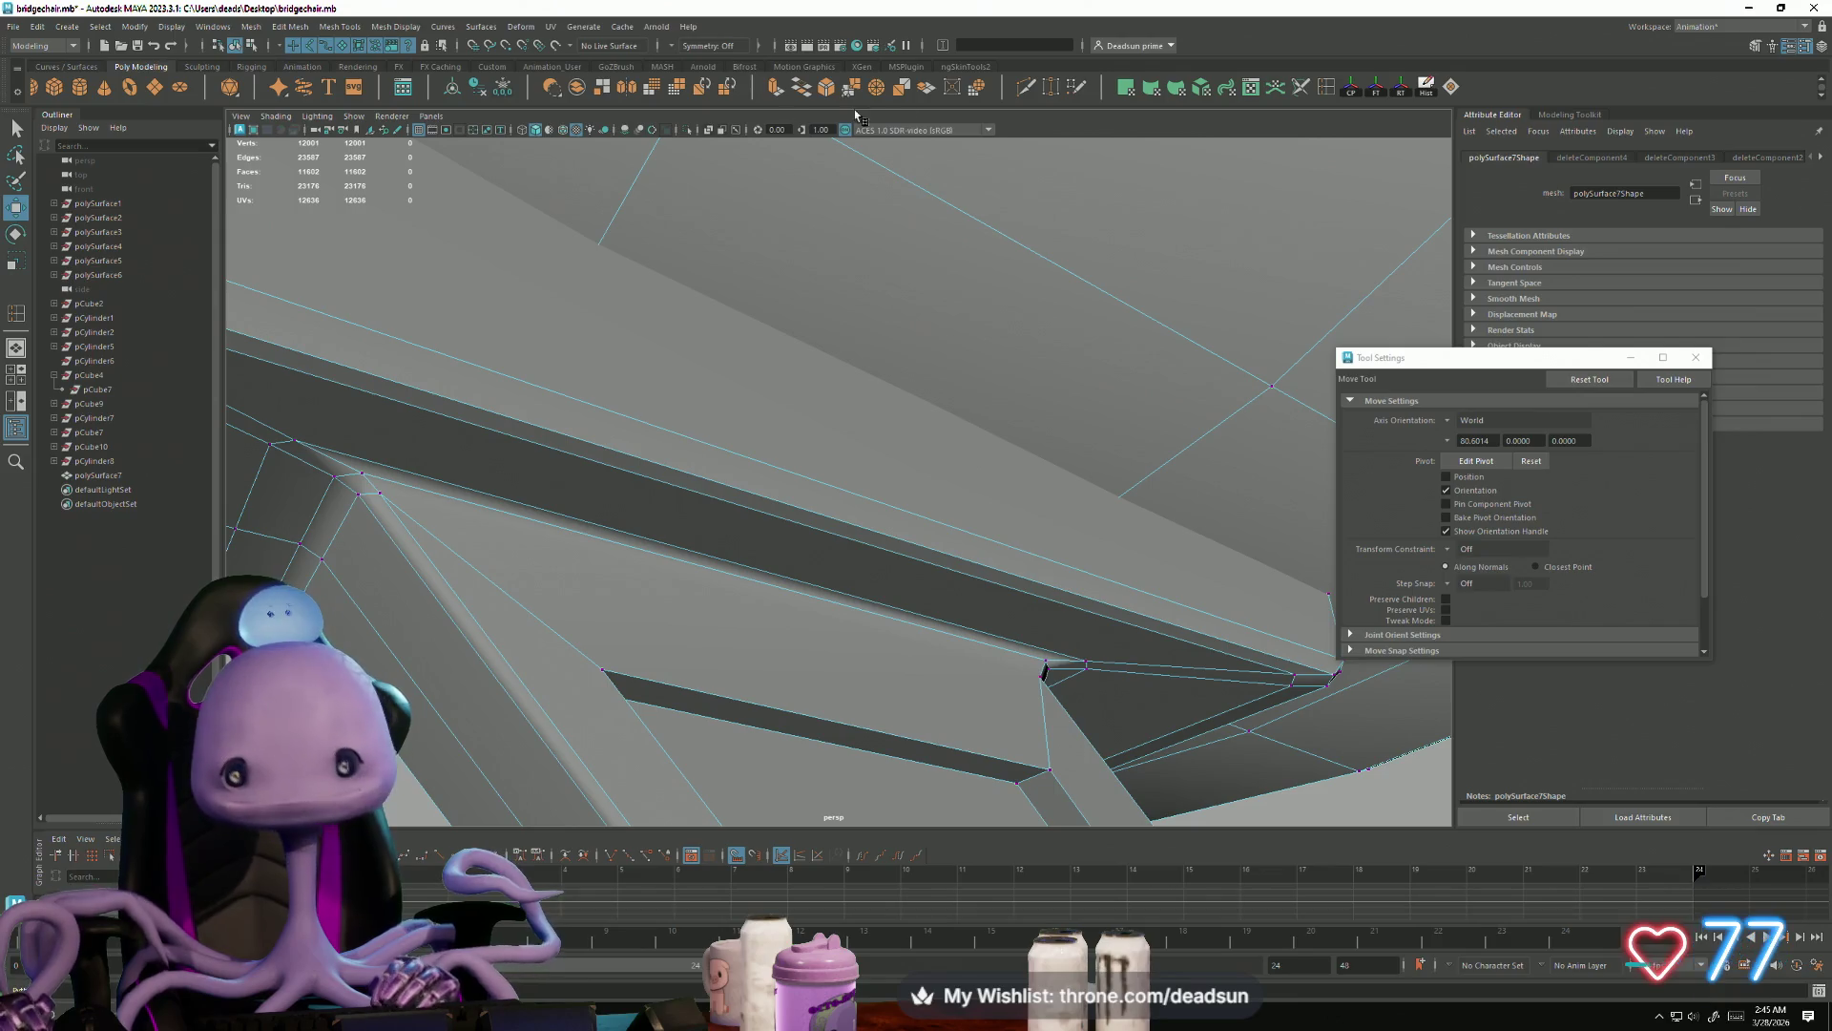
pyautogui.keyDown('shift'); pyautogui.moveTo(317, 567); pyautogui.dragTo(463, 559, button='right'); pyautogui.keyUp('shift')
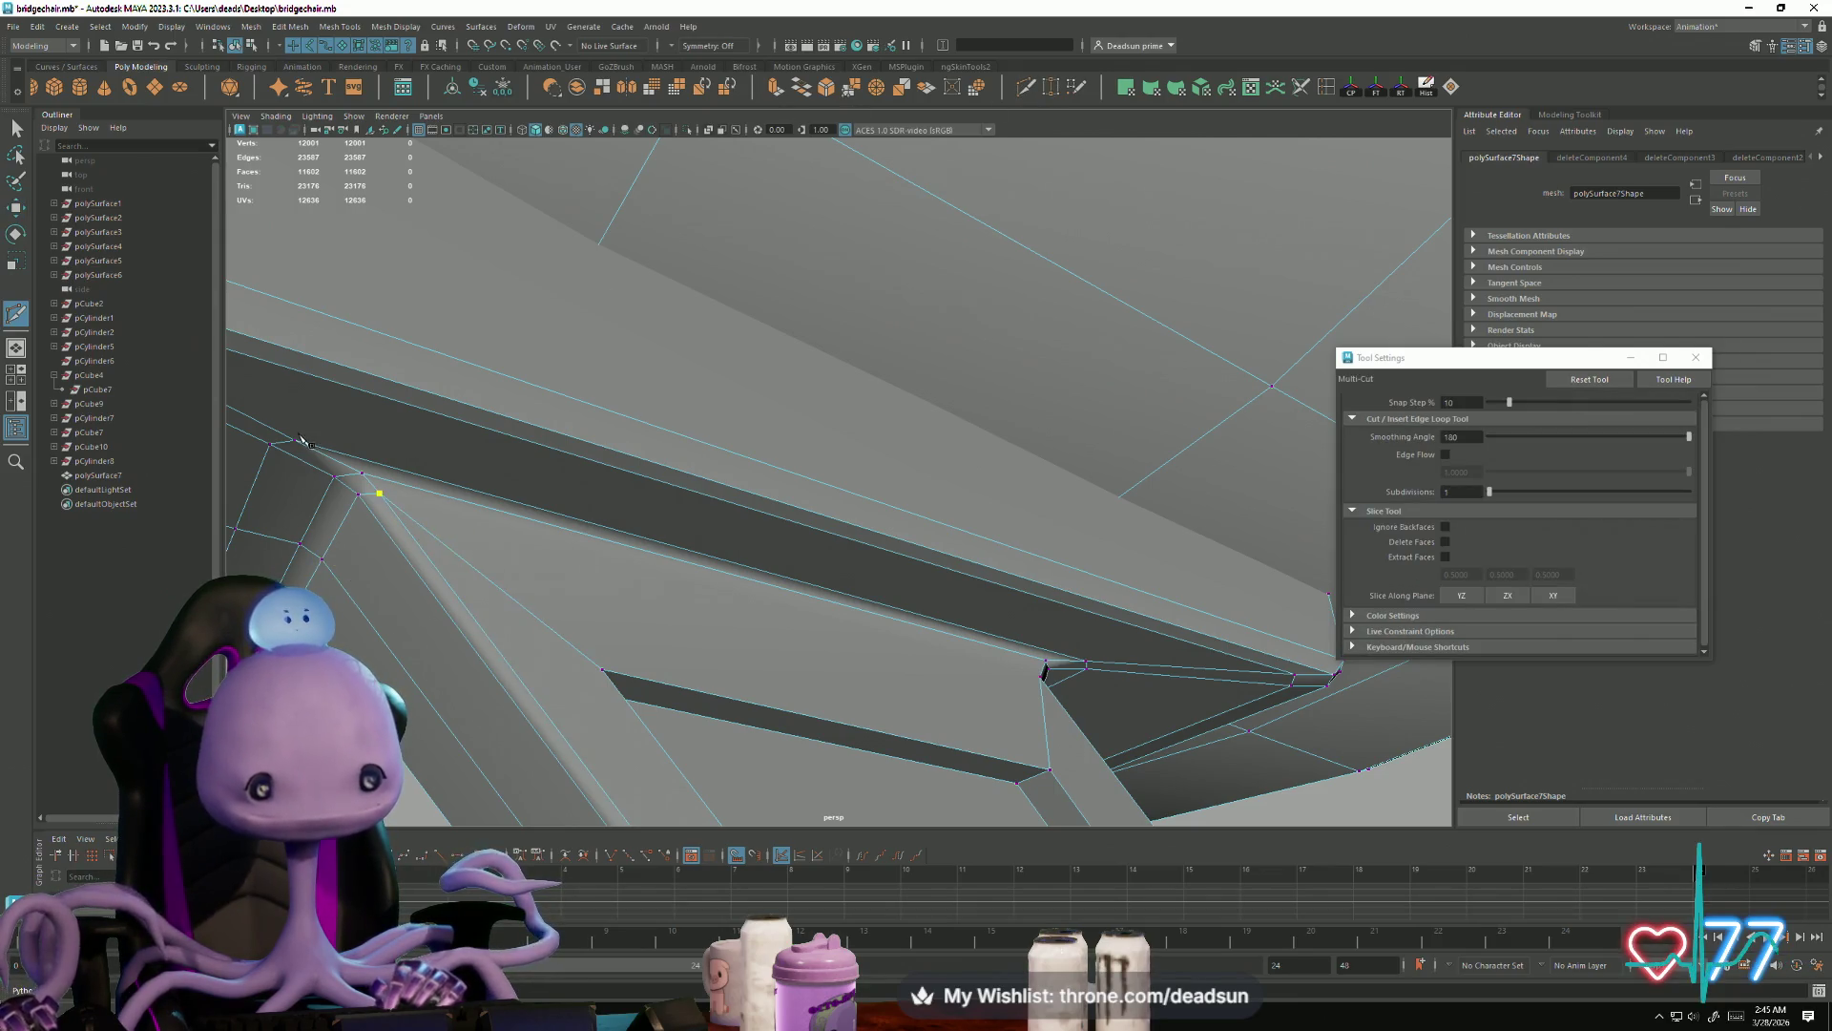
# Step: Cut new edges across the bracket faces, committing each cut with Enter
pyautogui.press('Return')
pyautogui.moveTo(940, 704)
pyautogui.keyDown('alt'); pyautogui.mouseDown()
pyautogui.moveTo(511, 724)
pyautogui.moveTo(725, 732)
pyautogui.moveTo(775, 665)
pyautogui.moveTo(649, 644)
pyautogui.mouseUp(); pyautogui.keyUp('alt')
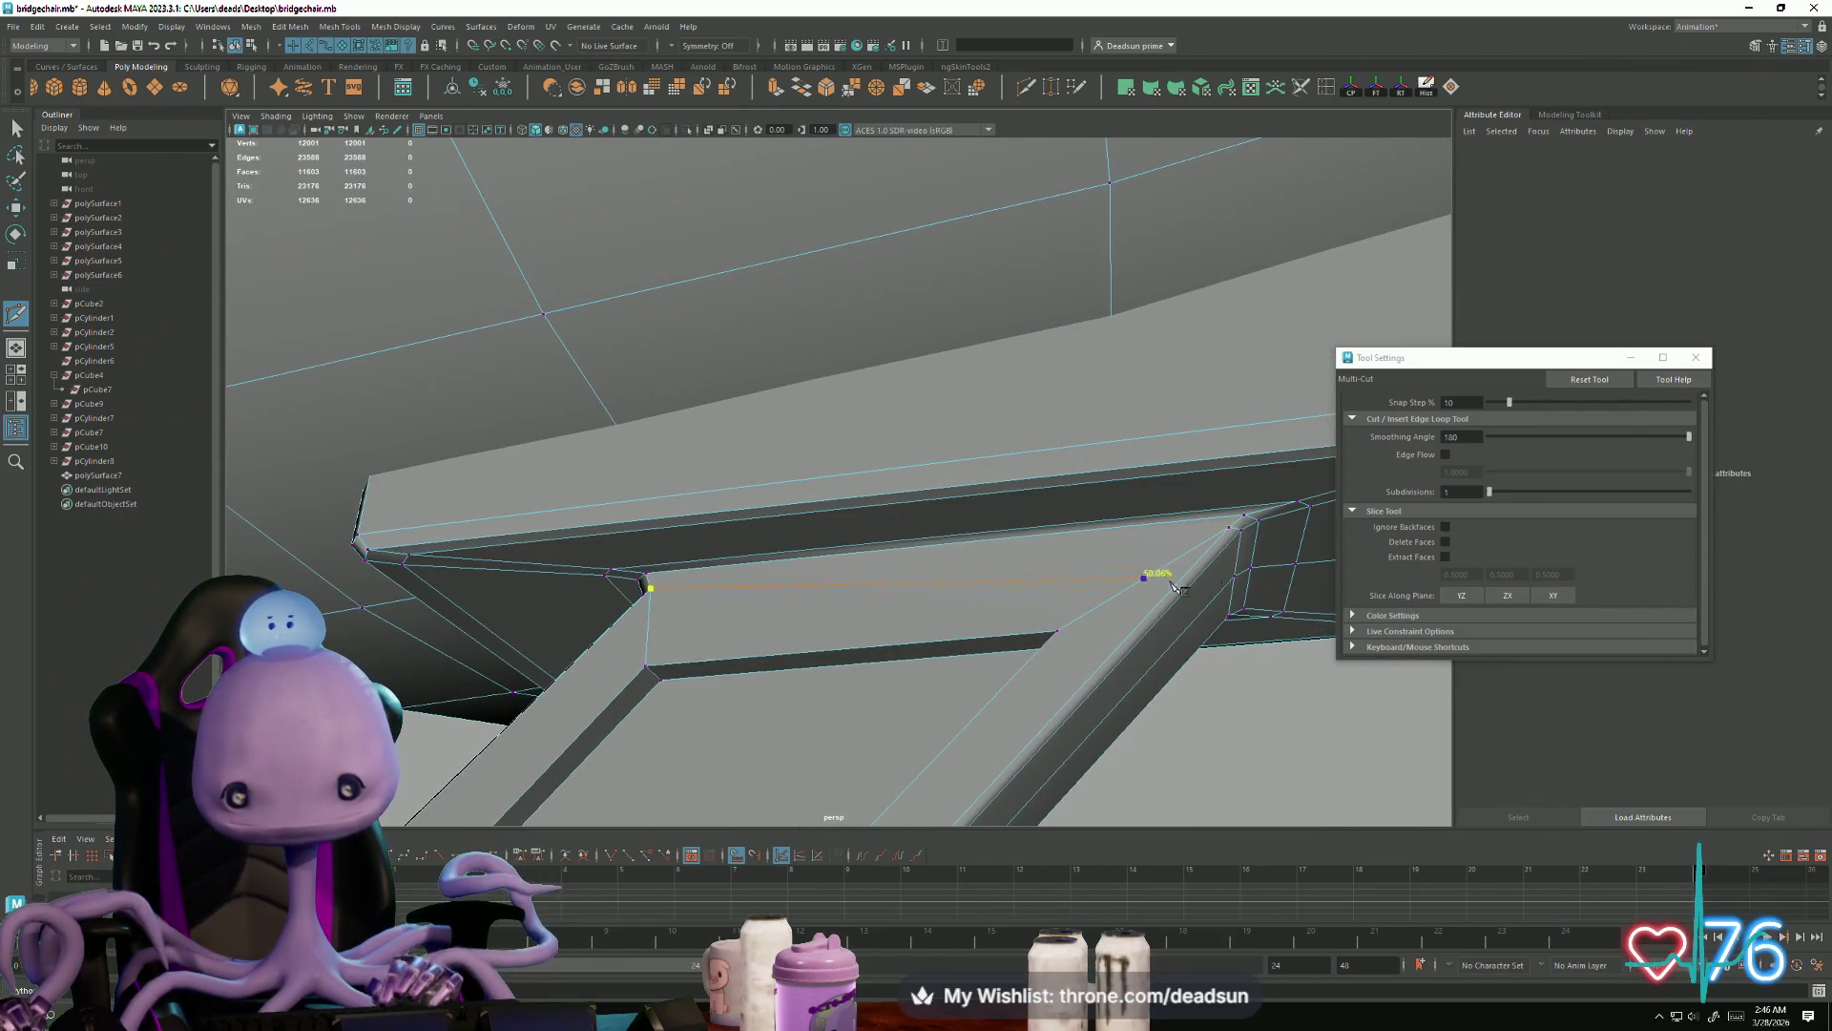
pyautogui.press('Return')
pyautogui.click(1057, 631)
pyautogui.moveTo(351, 270)
pyautogui.keyDown('alt'); pyautogui.mouseDown()
pyautogui.moveTo(392, 519)
pyautogui.moveTo(405, 510)
pyautogui.mouseUp(); pyautogui.keyUp('alt')
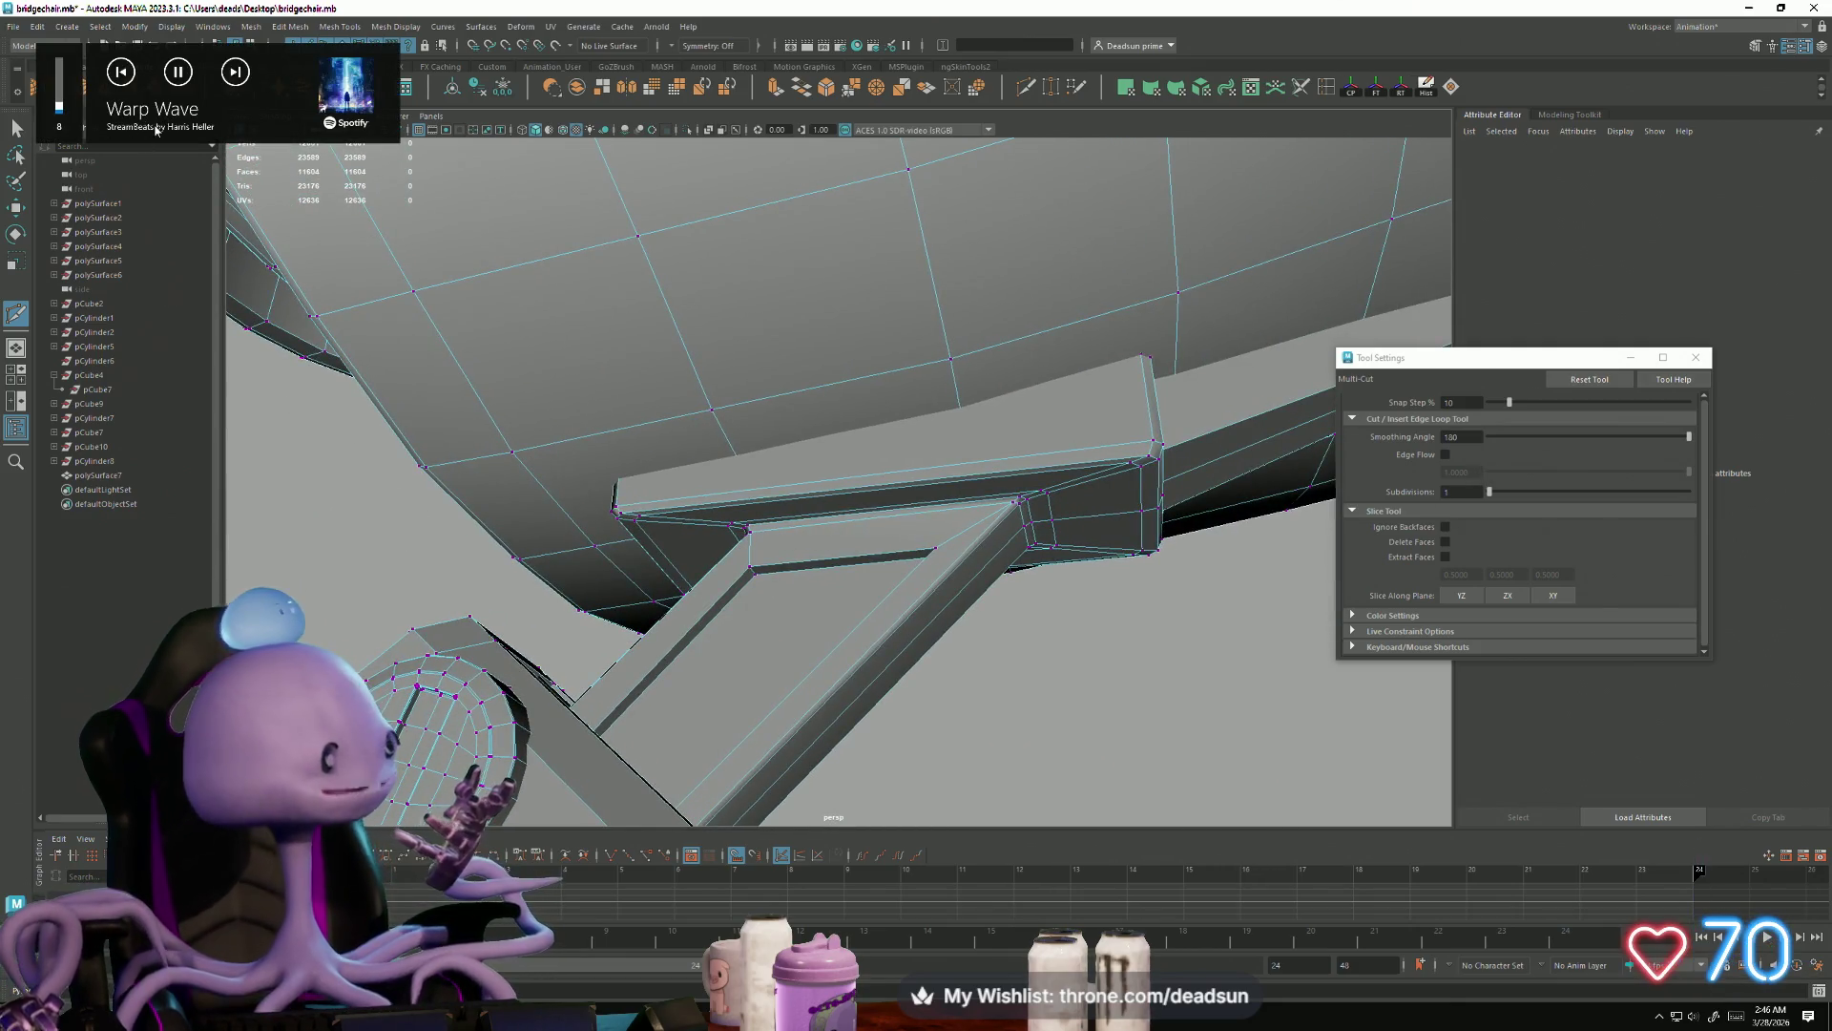
pyautogui.moveTo(730, 699)
pyautogui.keyDown('alt'); pyautogui.mouseDown()
pyautogui.moveTo(536, 680)
pyautogui.moveTo(561, 701)
pyautogui.mouseUp(); pyautogui.keyUp('alt')
pyautogui.press('XF86AudioLowerVolume')
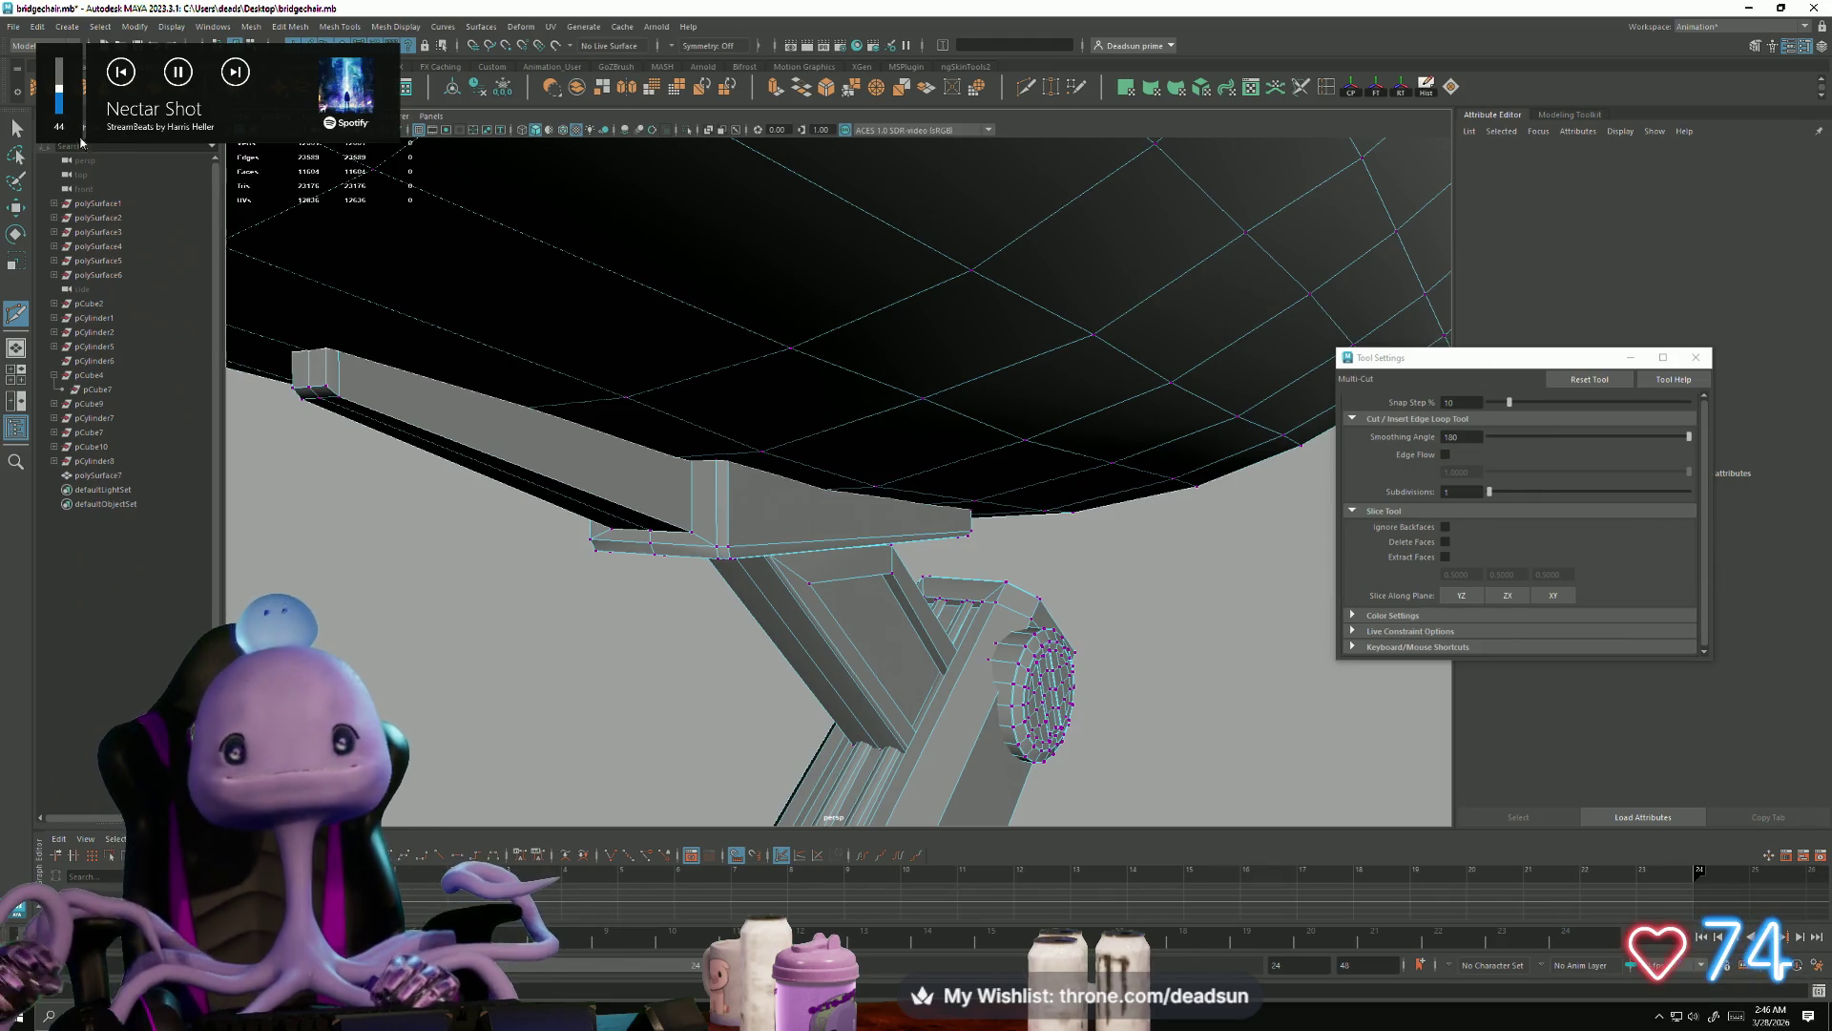
# Step: Inspect the seat bracket and leg, select the chair mesh, and return to the Select Tool
pyautogui.moveTo(304, 532)
pyautogui.keyDown('alt'); pyautogui.mouseDown()
pyautogui.moveTo(597, 605)
pyautogui.moveTo(490, 524)
pyautogui.moveTo(412, 554)
pyautogui.mouseUp(); pyautogui.keyUp('alt')
pyautogui.keyDown('alt'); pyautogui.moveTo(412, 553); pyautogui.dragTo(728, 588, button='right'); pyautogui.keyUp('alt')
pyautogui.moveTo(741, 458)
pyautogui.mouseDown(button='right')
pyautogui.moveTo(725, 420)
pyautogui.moveTo(621, 646)
pyautogui.mouseUp(button='right')
pyautogui.moveTo(621, 646)
pyautogui.keyDown('alt'); pyautogui.mouseDown()
pyautogui.moveTo(797, 671)
pyautogui.moveTo(843, 542)
pyautogui.moveTo(756, 531)
pyautogui.moveTo(695, 561)
pyautogui.moveTo(1013, 558)
pyautogui.moveTo(893, 532)
pyautogui.mouseUp(); pyautogui.keyUp('alt')
pyautogui.click(606, 648)
pyautogui.click(19, 125)
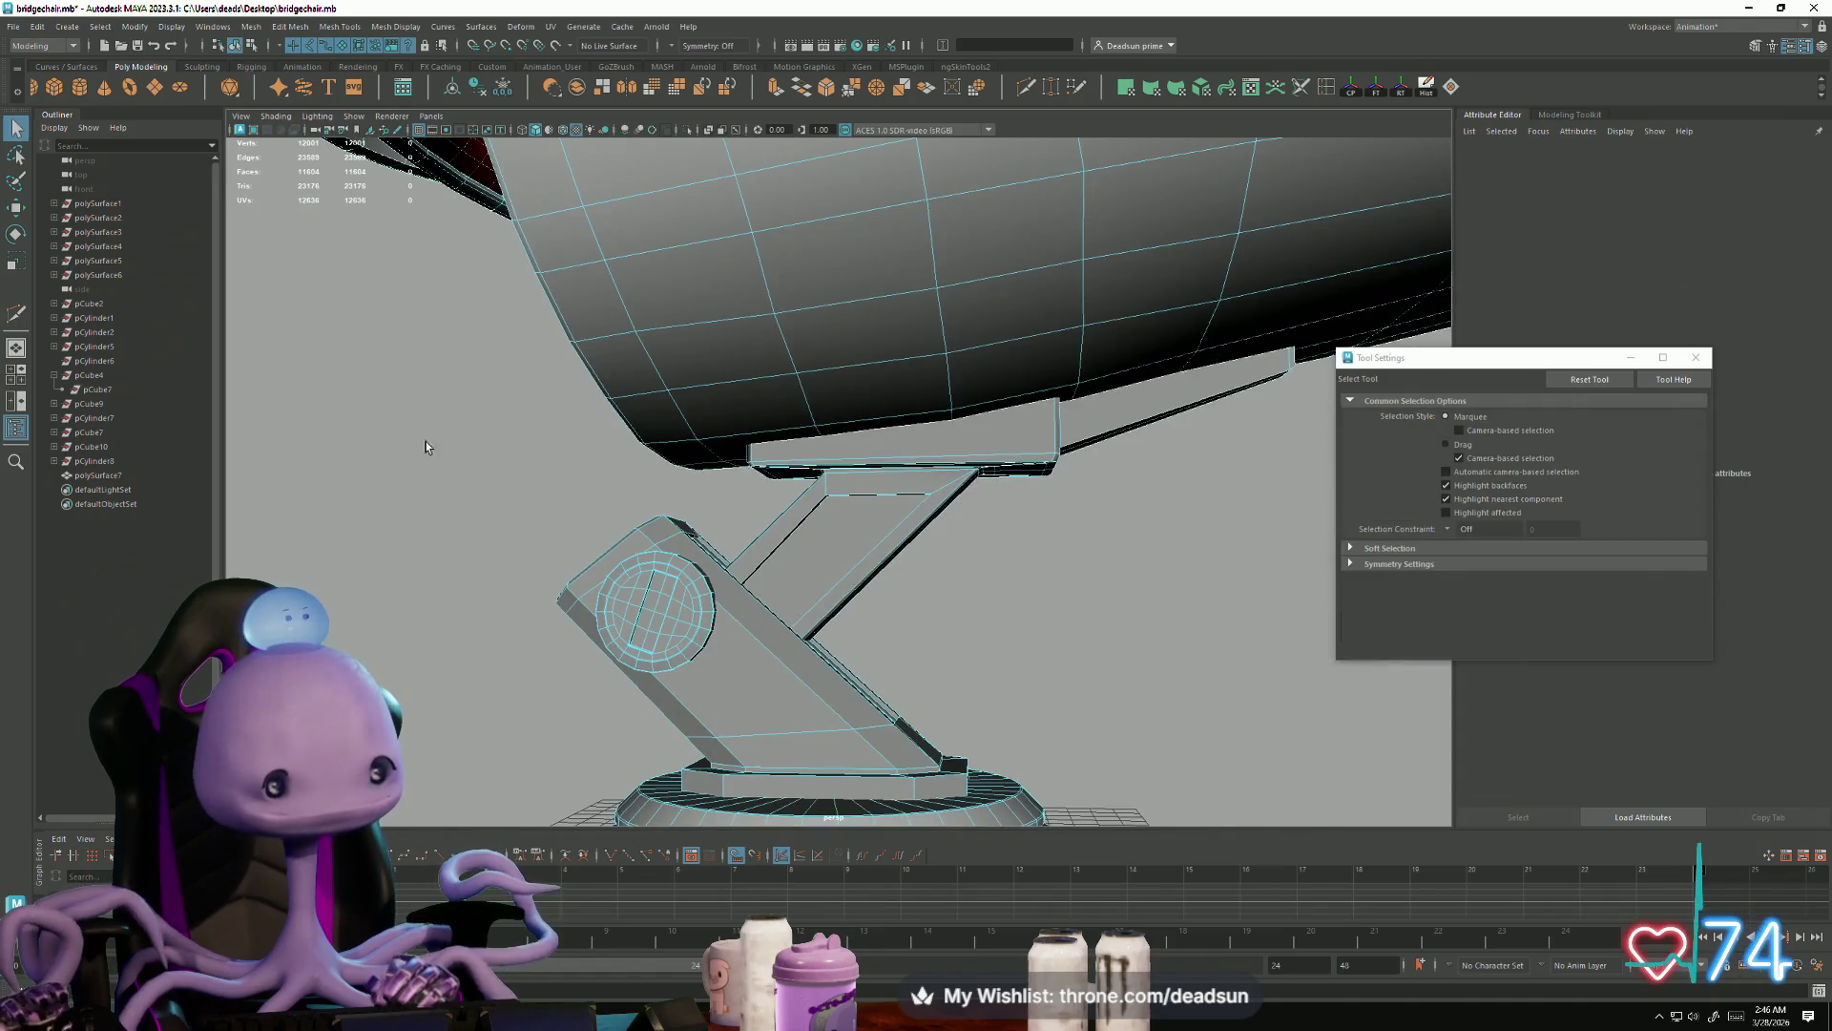
# Step: Select the large inner panel face and the upper strip face on the strut in face mode
pyautogui.keyDown('alt'); pyautogui.moveTo(381, 401); pyautogui.dragTo(982, 683, button='right'); pyautogui.keyUp('alt')
pyautogui.keyDown('alt'); pyautogui.moveTo(982, 684); pyautogui.dragTo(784, 503); pyautogui.keyUp('alt')
pyautogui.moveTo(785, 503); pyautogui.dragTo(810, 483, button='right')
pyautogui.click(810, 483)
pyautogui.click(806, 485)
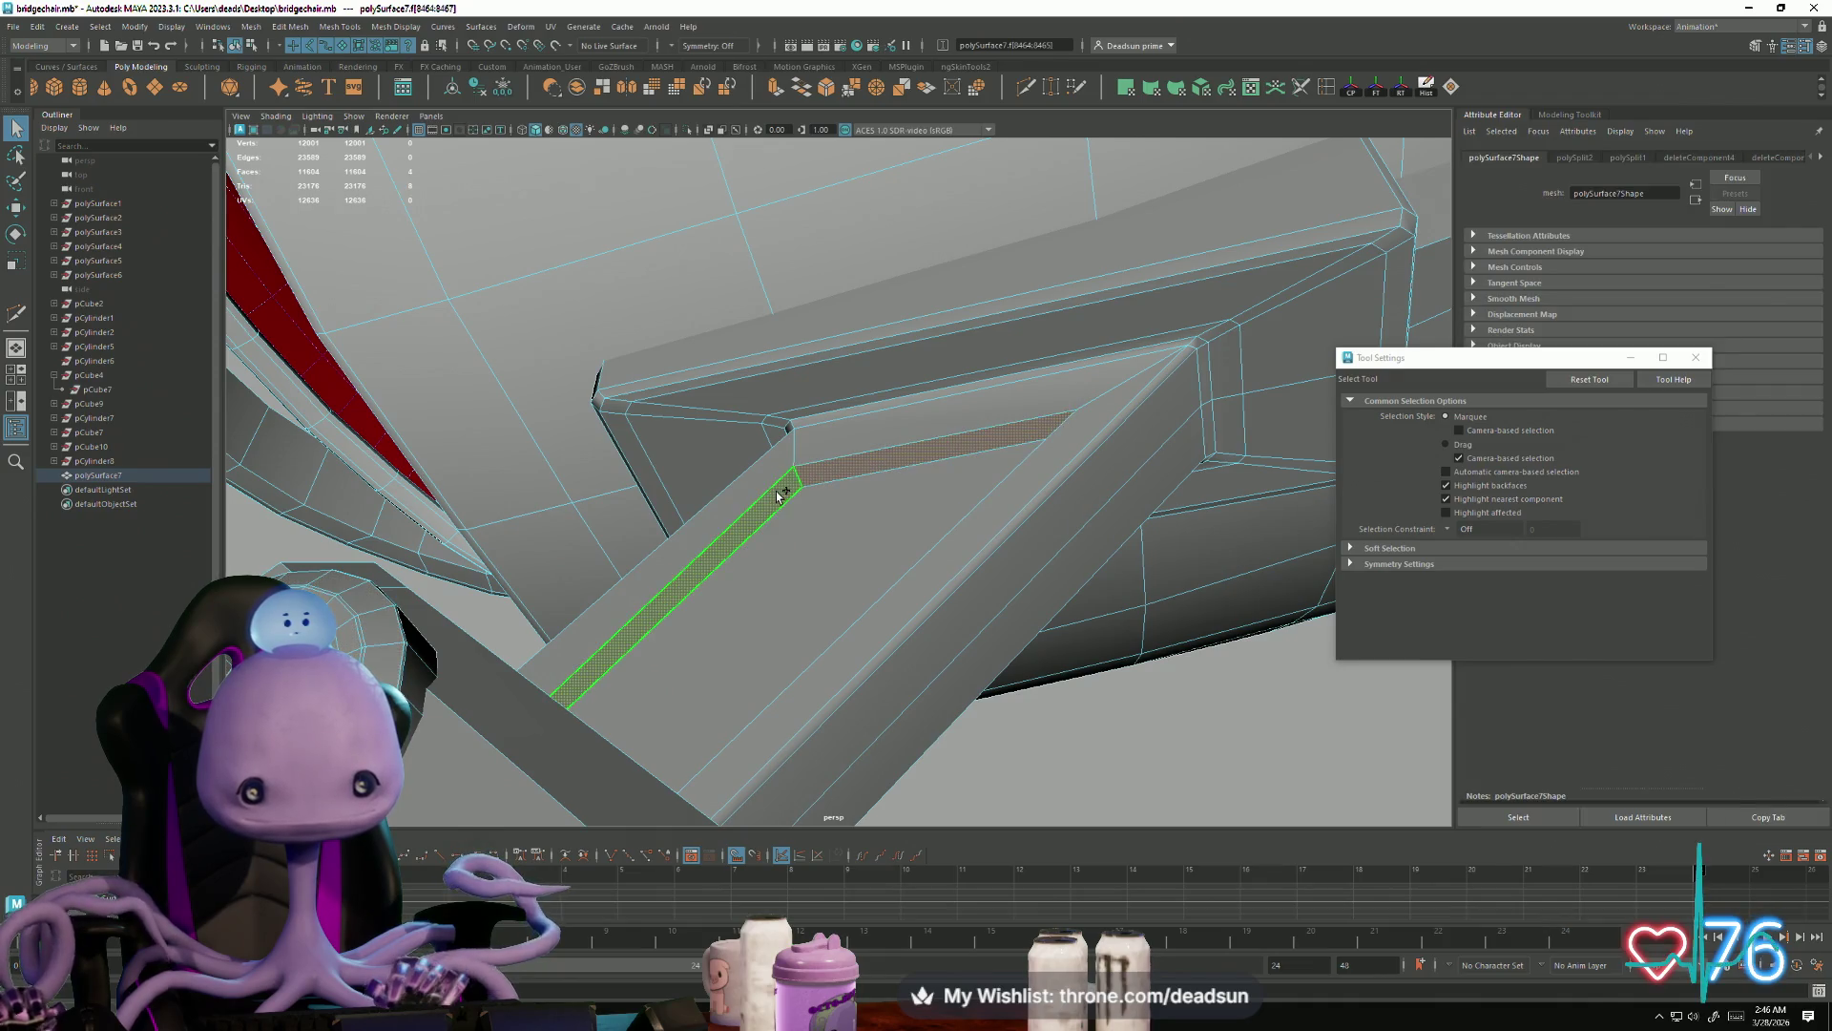
pyautogui.moveTo(795, 593)
pyautogui.keyDown('alt'); pyautogui.mouseDown()
pyautogui.moveTo(847, 614)
pyautogui.moveTo(716, 675)
pyautogui.moveTo(993, 652)
pyautogui.moveTo(904, 576)
pyautogui.mouseUp(); pyautogui.keyUp('alt')
pyautogui.keyDown('shift'); pyautogui.click(961, 544); pyautogui.keyUp('shift')
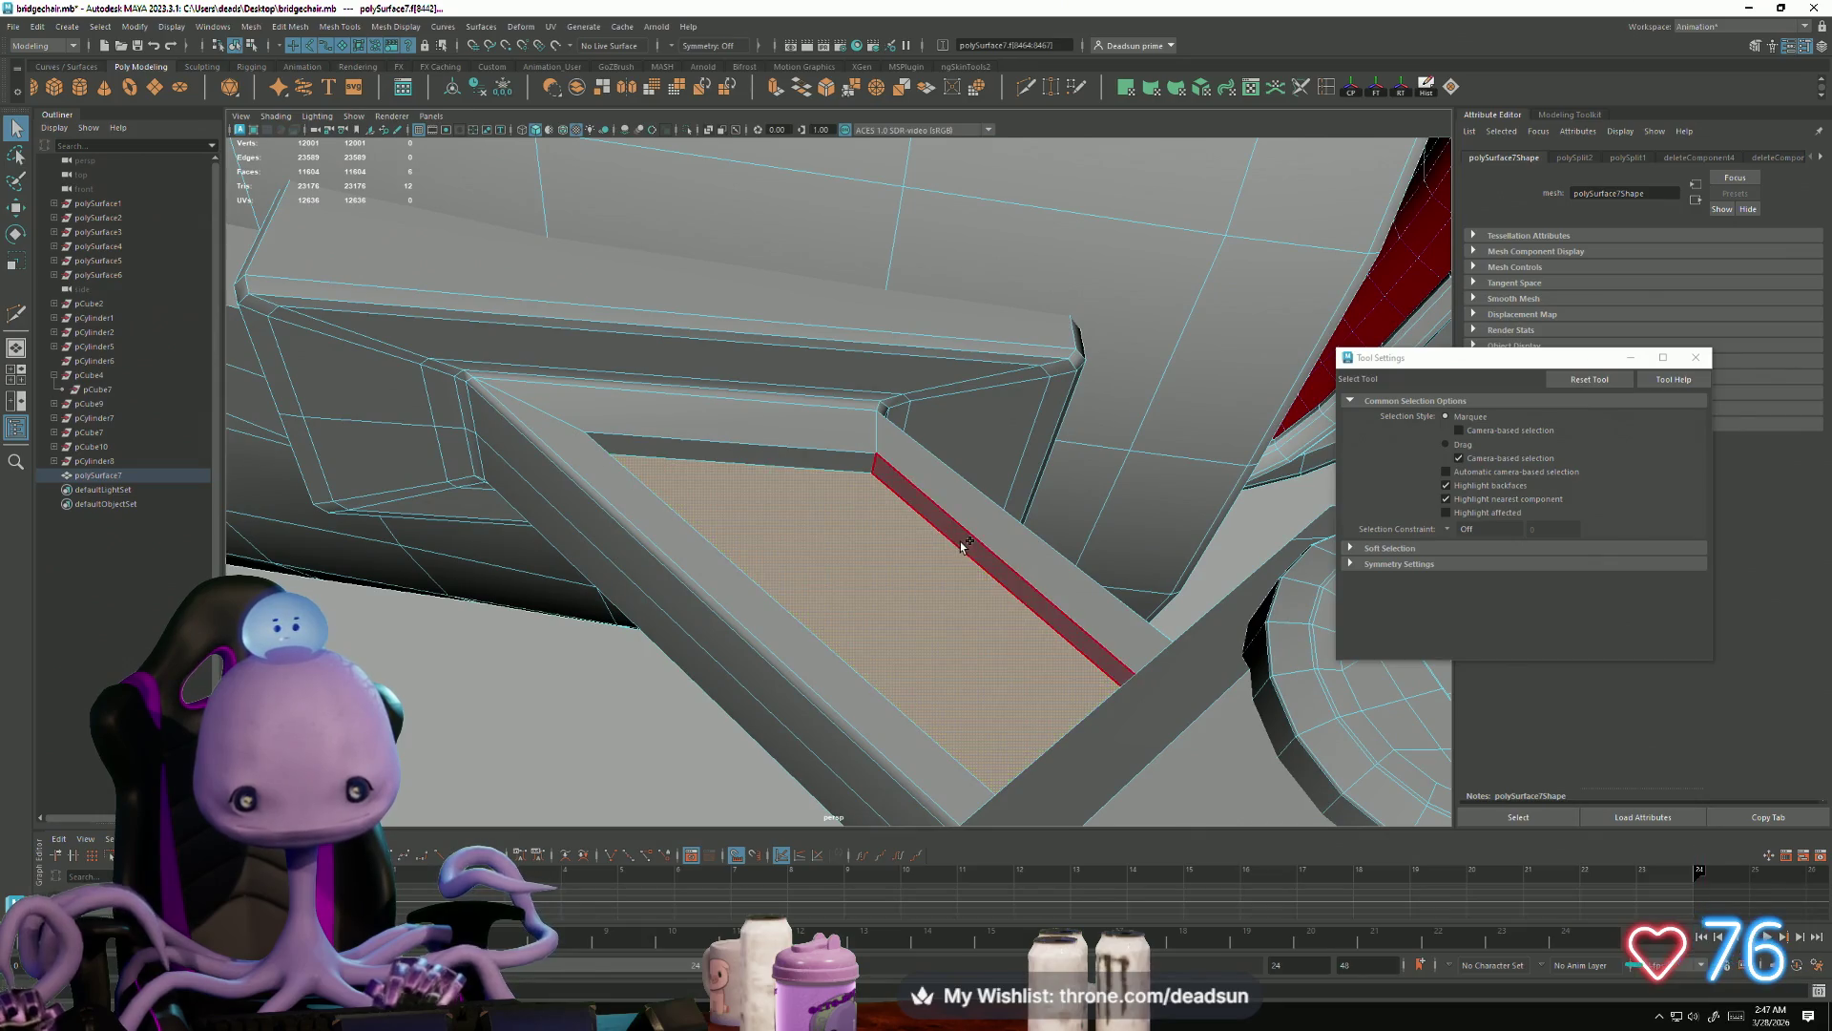
pyautogui.keyDown('shift'); pyautogui.click(847, 462); pyautogui.keyUp('shift')
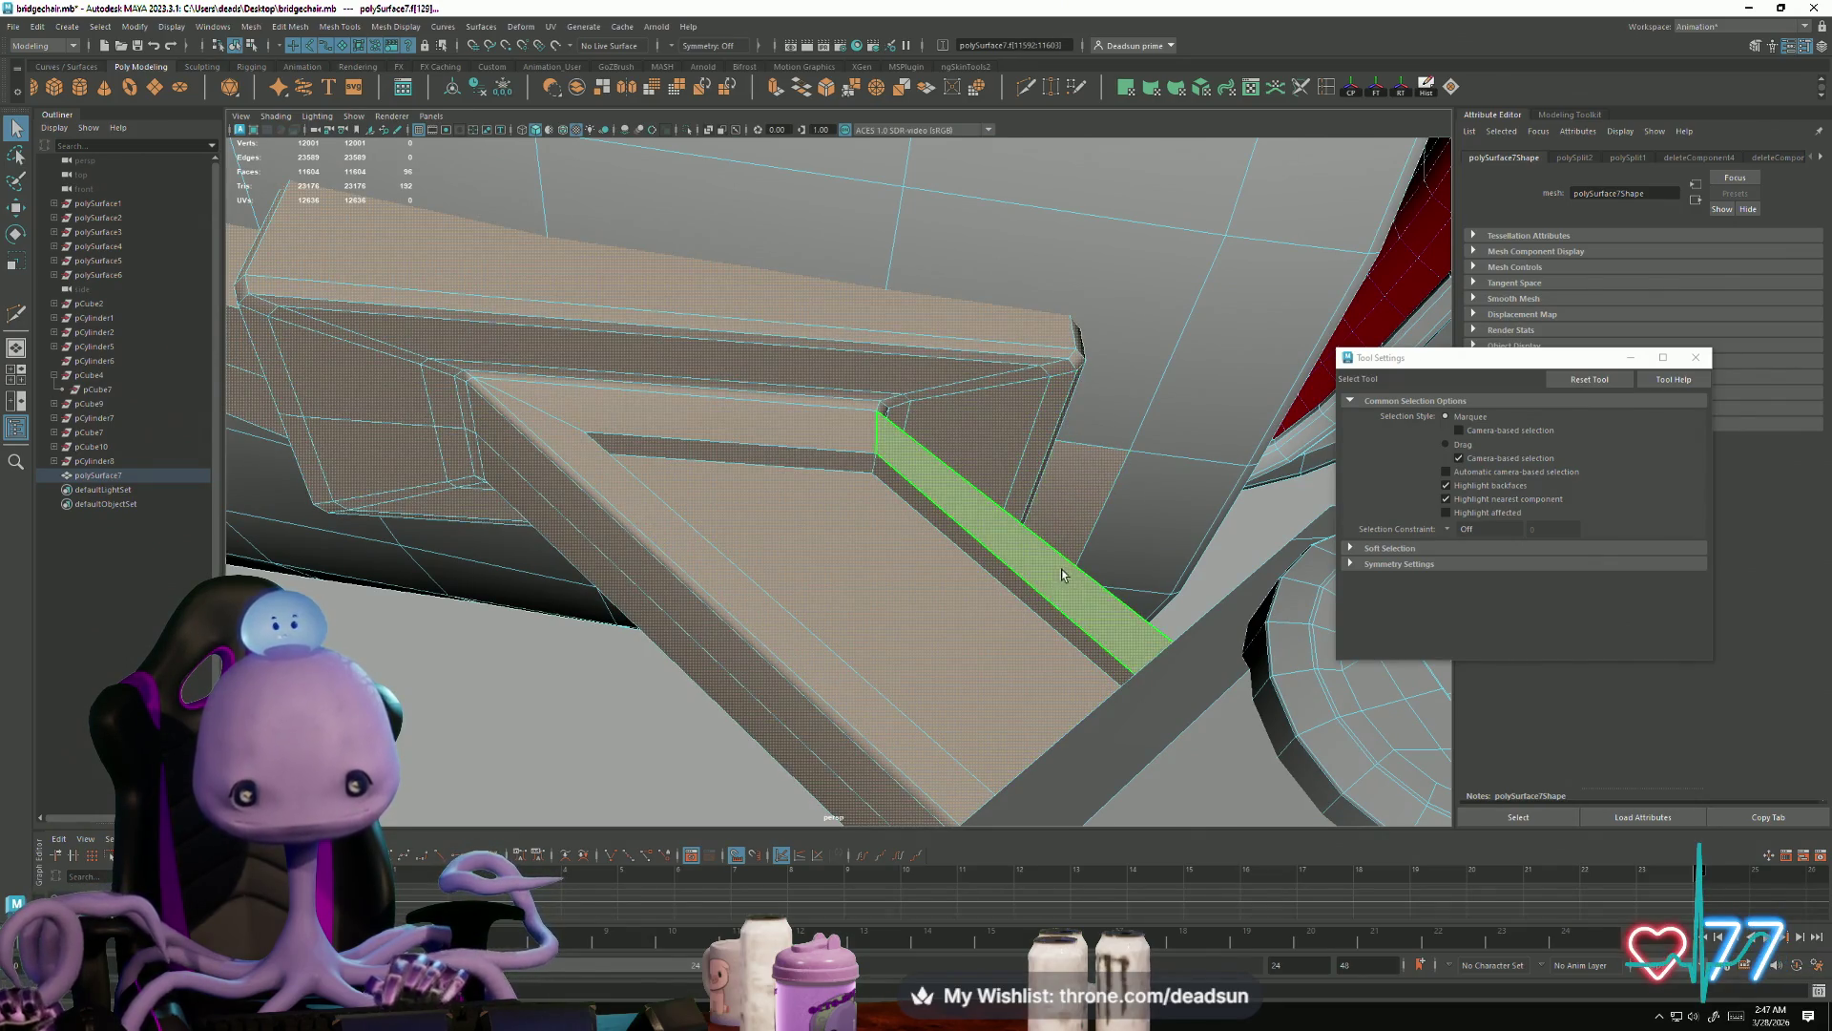
pyautogui.moveTo(921, 613)
pyautogui.keyDown('alt'); pyautogui.mouseDown()
pyautogui.moveTo(1129, 527)
pyautogui.moveTo(891, 520)
pyautogui.moveTo(533, 250)
pyautogui.mouseUp(); pyautogui.keyUp('alt')
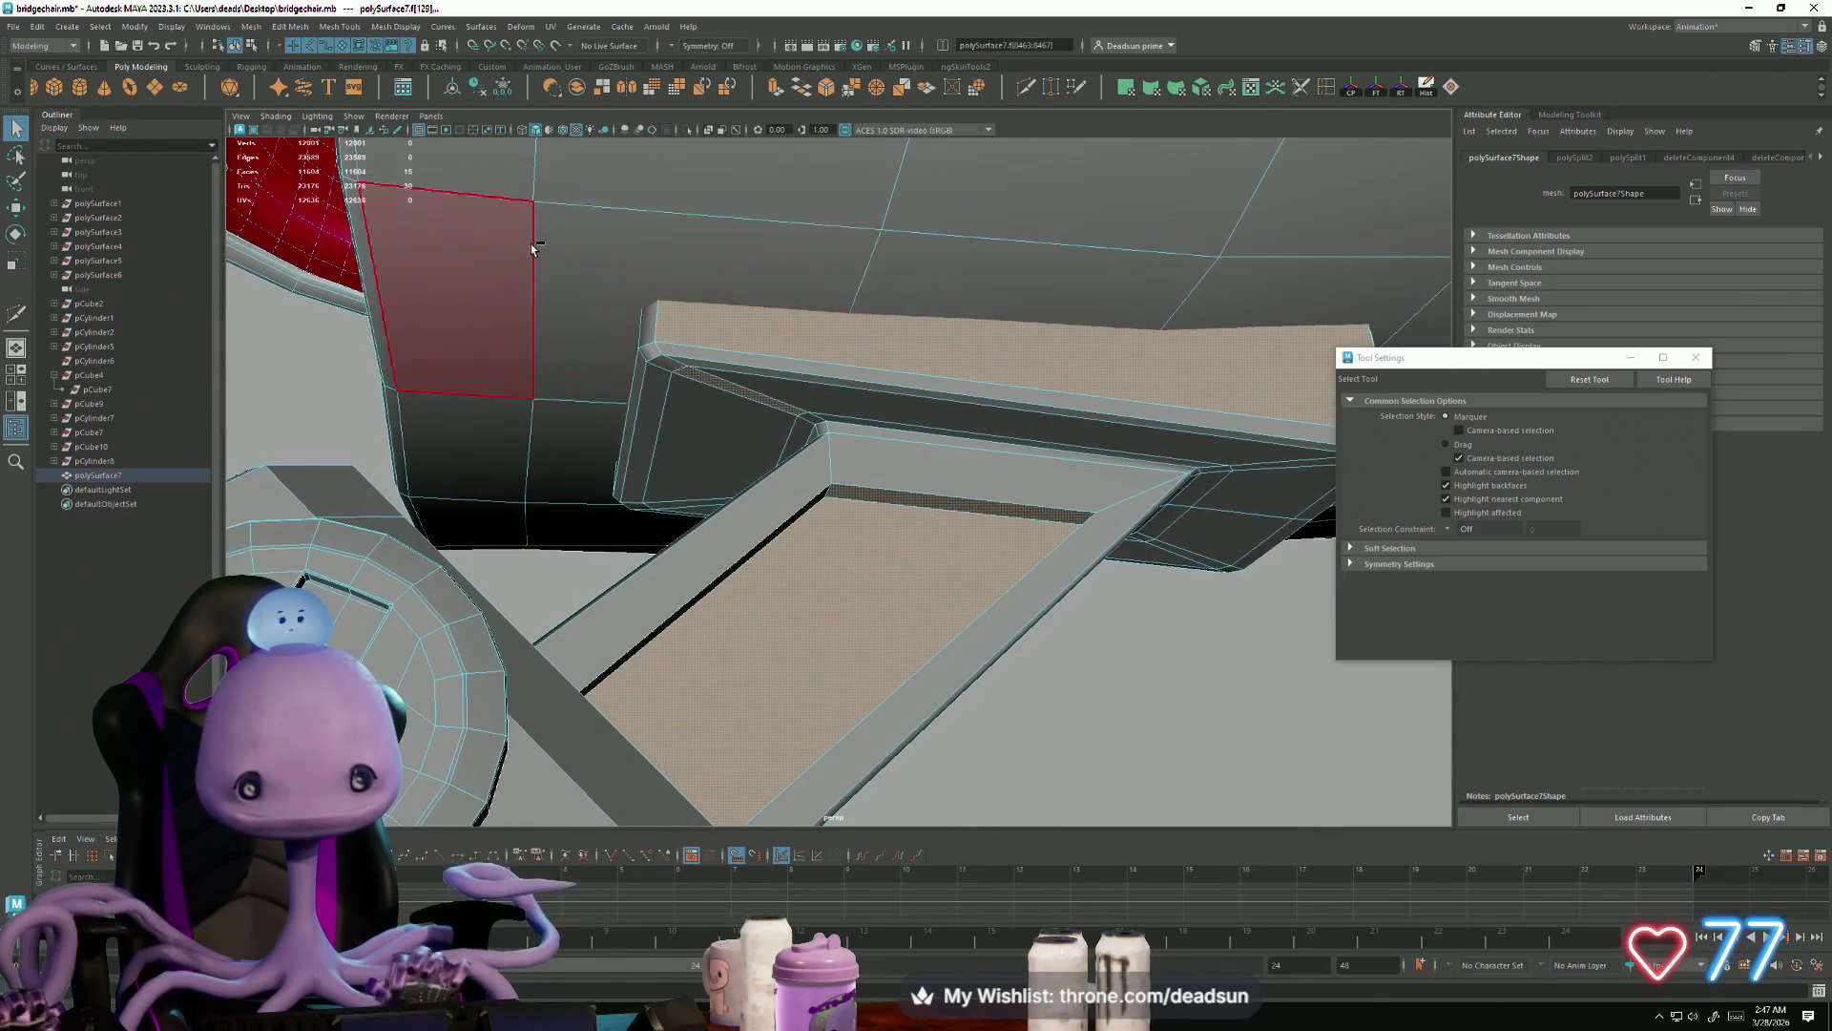
pyautogui.keyDown('alt'); pyautogui.moveTo(787, 397); pyautogui.dragTo(616, 262); pyautogui.keyUp('alt')
pyautogui.moveTo(1062, 441); pyautogui.dragTo(1062, 441)
pyautogui.keyDown('alt'); pyautogui.moveTo(1061, 441); pyautogui.dragTo(402, 240, button='right'); pyautogui.keyUp('alt')
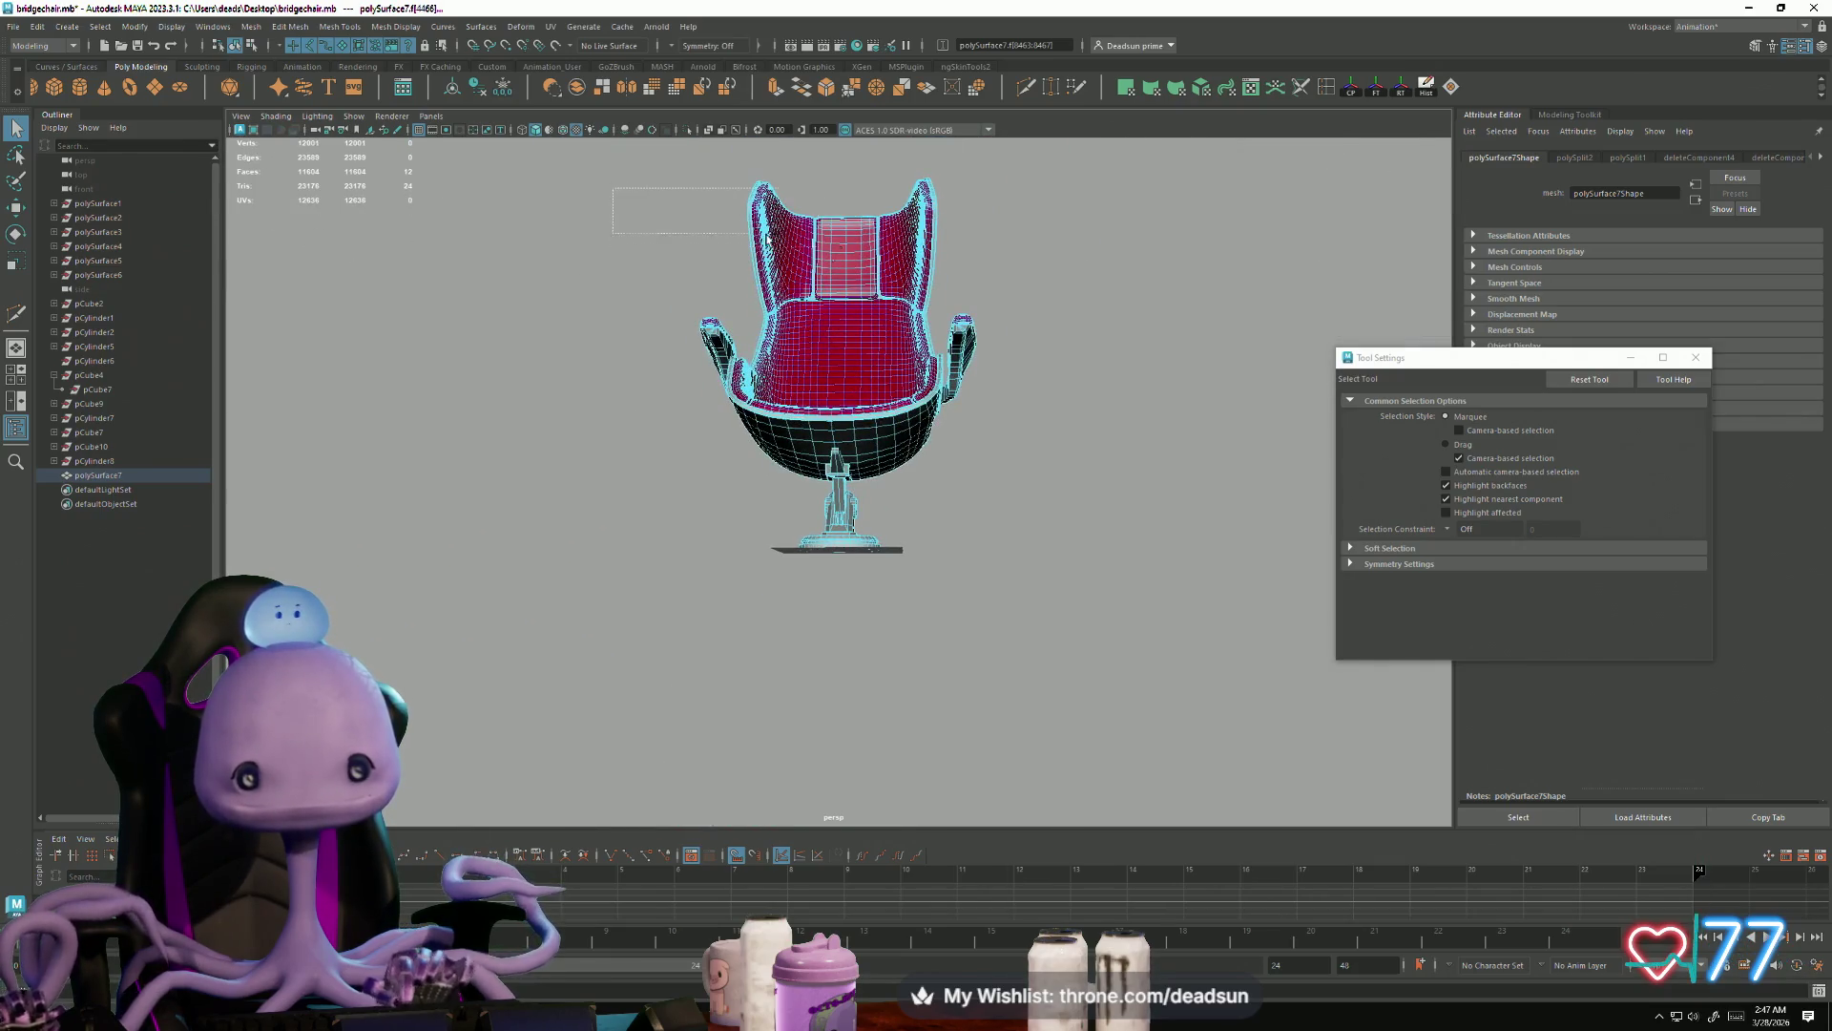
pyautogui.keyDown('alt'); pyautogui.moveTo(1077, 396); pyautogui.dragTo(1012, 649, button='right'); pyautogui.keyUp('alt')
pyautogui.moveTo(1012, 649)
pyautogui.keyDown('alt'); pyautogui.mouseDown()
pyautogui.moveTo(888, 719)
pyautogui.moveTo(975, 786)
pyautogui.moveTo(1072, 703)
pyautogui.moveTo(925, 634)
pyautogui.moveTo(887, 592)
pyautogui.mouseUp(); pyautogui.keyUp('alt')
# Step: Try extruding the selected faces with Ctrl+E twice, undoing each attempt
pyautogui.hotkey('ctrl', 'e')
pyautogui.moveTo(792, 293)
pyautogui.keyDown('alt'); pyautogui.mouseDown()
pyautogui.moveTo(921, 561)
pyautogui.moveTo(635, 573)
pyautogui.moveTo(806, 614)
pyautogui.moveTo(389, 409)
pyautogui.moveTo(640, 424)
pyautogui.mouseUp(); pyautogui.keyUp('alt')
pyautogui.moveTo(640, 423)
pyautogui.keyDown('alt'); pyautogui.mouseDown(button='right')
pyautogui.moveTo(936, 499)
pyautogui.moveTo(977, 605)
pyautogui.moveTo(505, 574)
pyautogui.mouseUp(button='right'); pyautogui.keyUp('alt')
pyautogui.hotkey('ctrl', 'z')
pyautogui.moveTo(506, 575)
pyautogui.keyDown('alt'); pyautogui.mouseDown()
pyautogui.moveTo(708, 576)
pyautogui.moveTo(953, 544)
pyautogui.moveTo(970, 524)
pyautogui.mouseUp(); pyautogui.keyUp('alt')
pyautogui.moveTo(959, 277)
pyautogui.keyDown('alt'); pyautogui.mouseDown(button='right')
pyautogui.moveTo(1084, 532)
pyautogui.moveTo(1031, 642)
pyautogui.moveTo(802, 508)
pyautogui.mouseUp(button='right'); pyautogui.keyUp('alt')
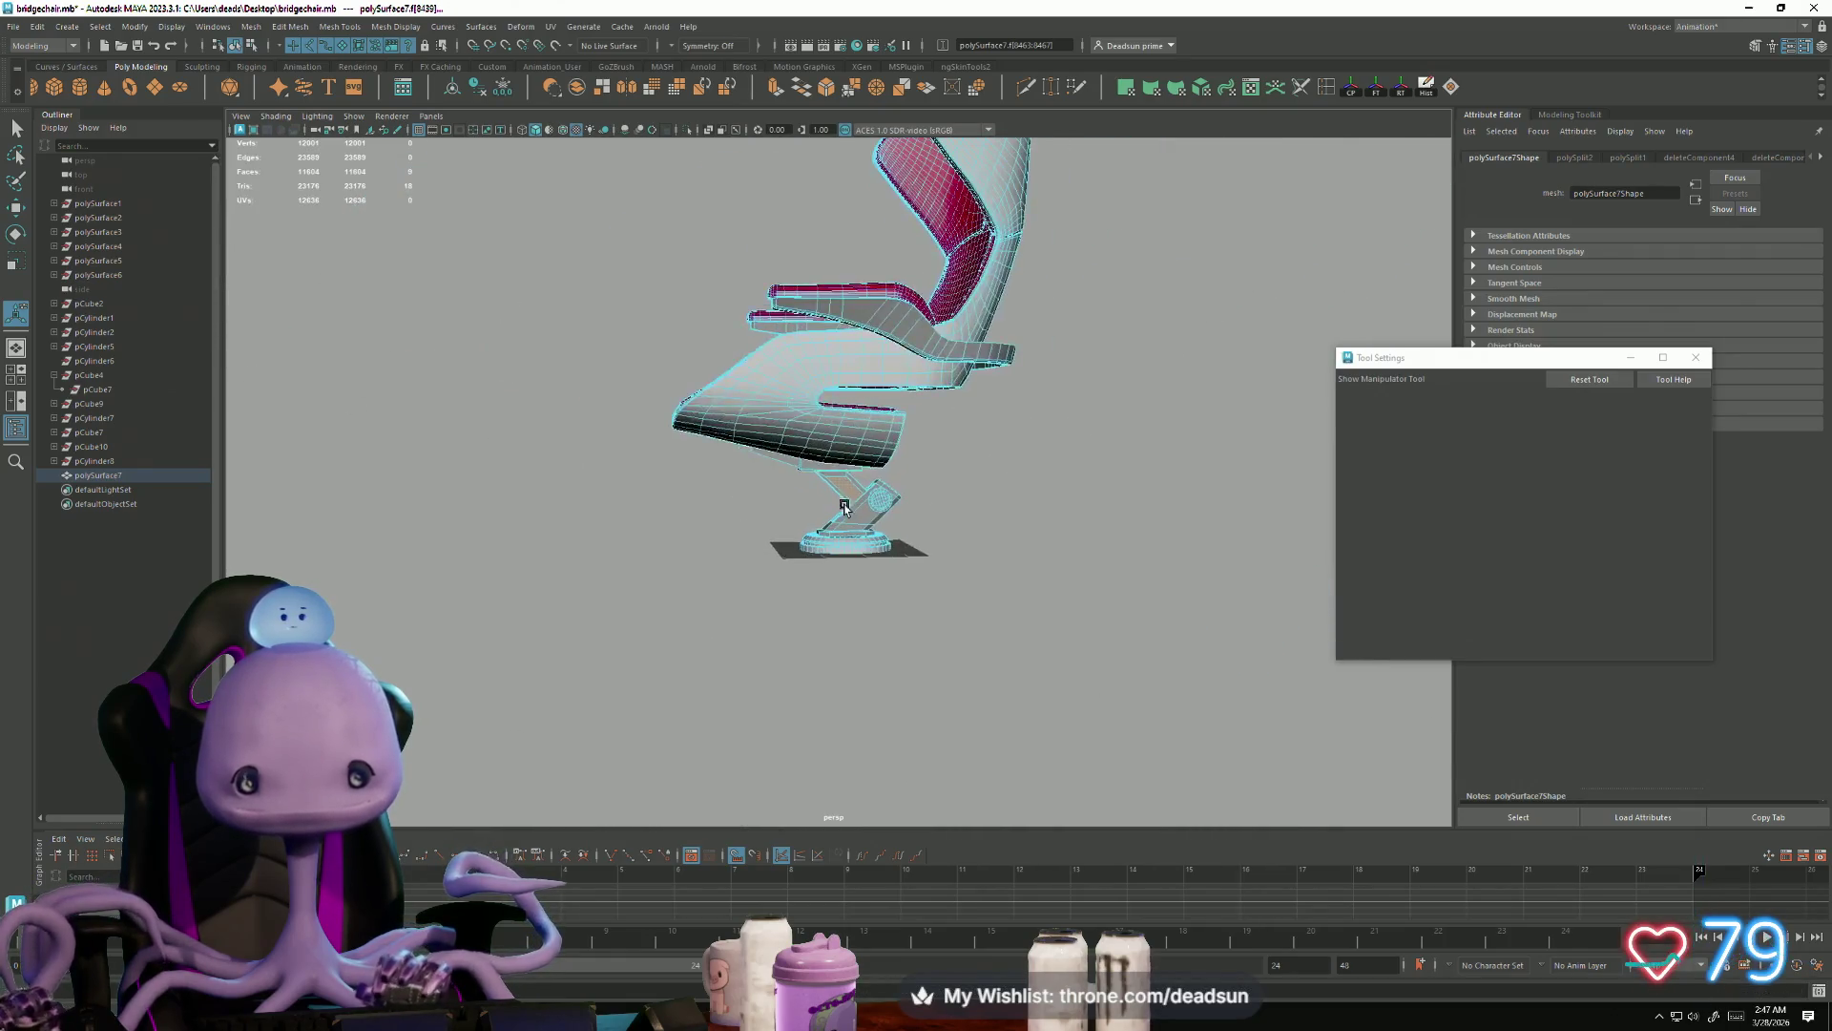
pyautogui.keyDown('alt'); pyautogui.moveTo(903, 612); pyautogui.dragTo(1025, 657, button='right'); pyautogui.keyUp('alt')
pyautogui.moveTo(1025, 657)
pyautogui.keyDown('alt'); pyautogui.mouseDown()
pyautogui.moveTo(760, 654)
pyautogui.moveTo(868, 658)
pyautogui.moveTo(695, 687)
pyautogui.moveTo(932, 687)
pyautogui.moveTo(859, 654)
pyautogui.moveTo(754, 704)
pyautogui.moveTo(792, 656)
pyautogui.mouseUp(); pyautogui.keyUp('alt')
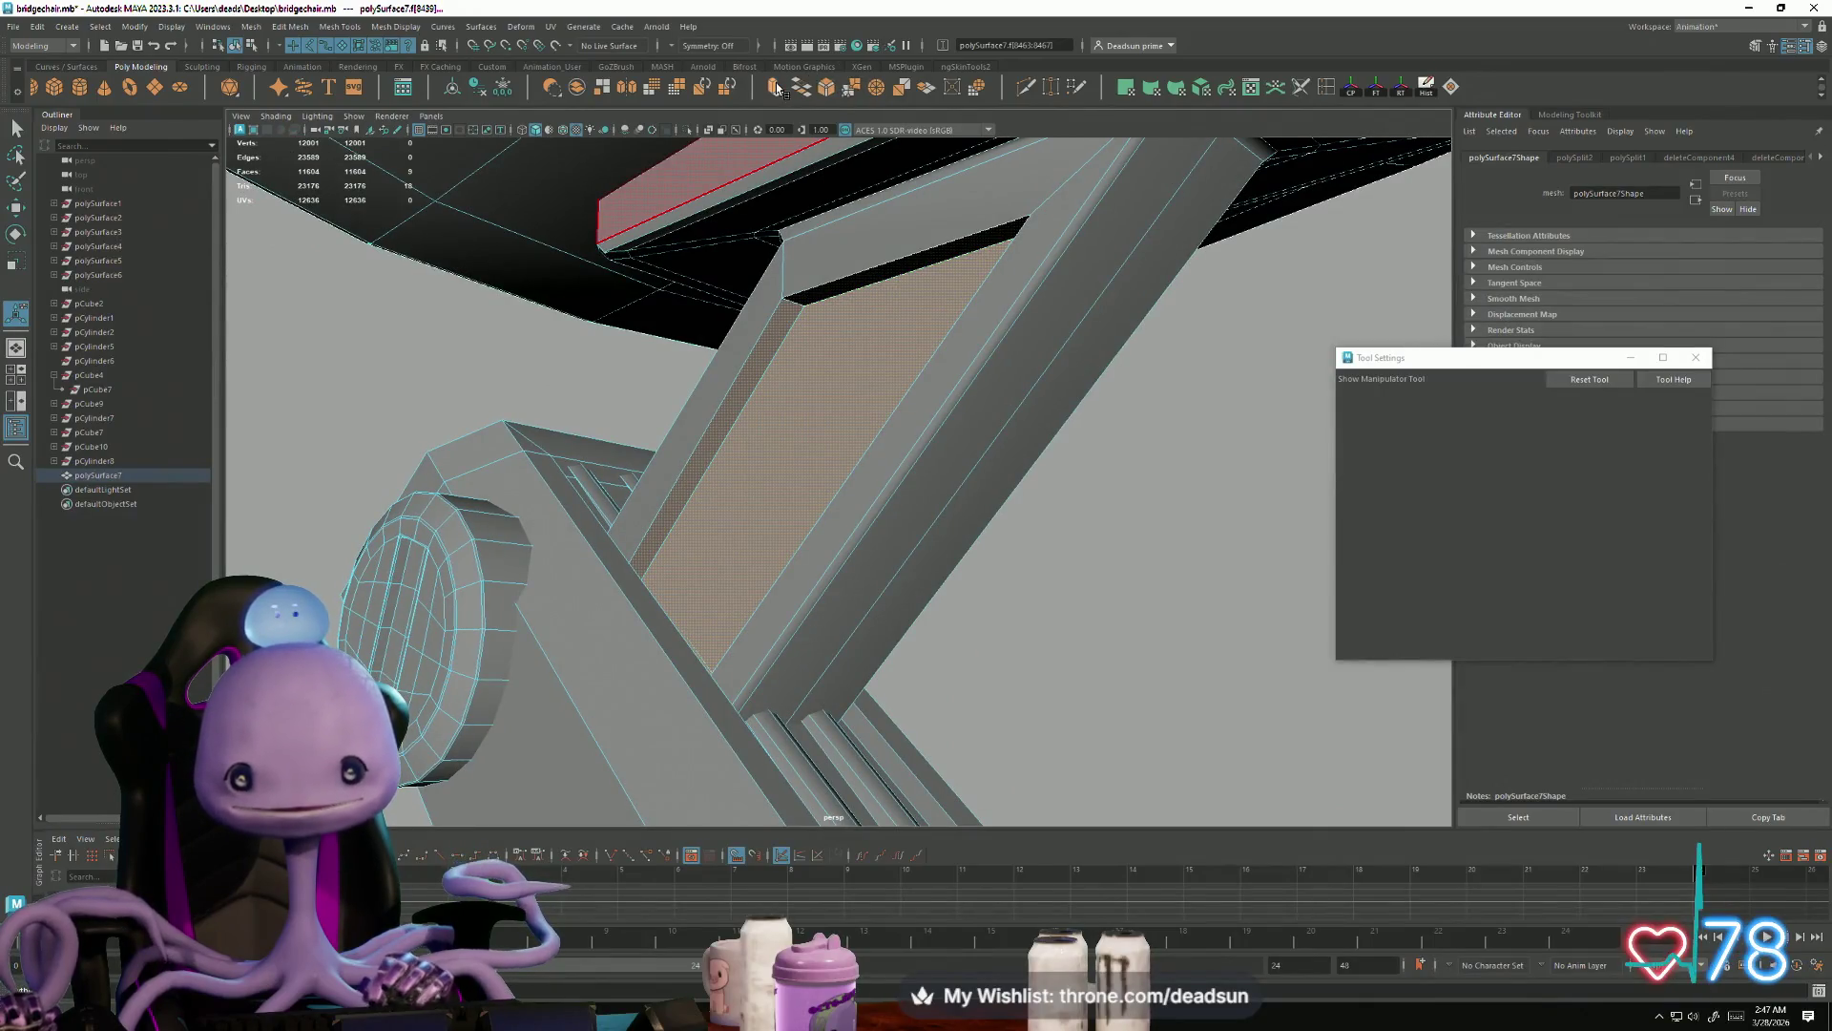
pyautogui.hotkey('ctrl', 'e')
pyautogui.moveTo(733, 279)
pyautogui.keyDown('alt'); pyautogui.mouseDown()
pyautogui.moveTo(763, 429)
pyautogui.moveTo(728, 532)
pyautogui.moveTo(798, 550)
pyautogui.mouseUp(); pyautogui.keyUp('alt')
pyautogui.hotkey('ctrl', 'z')
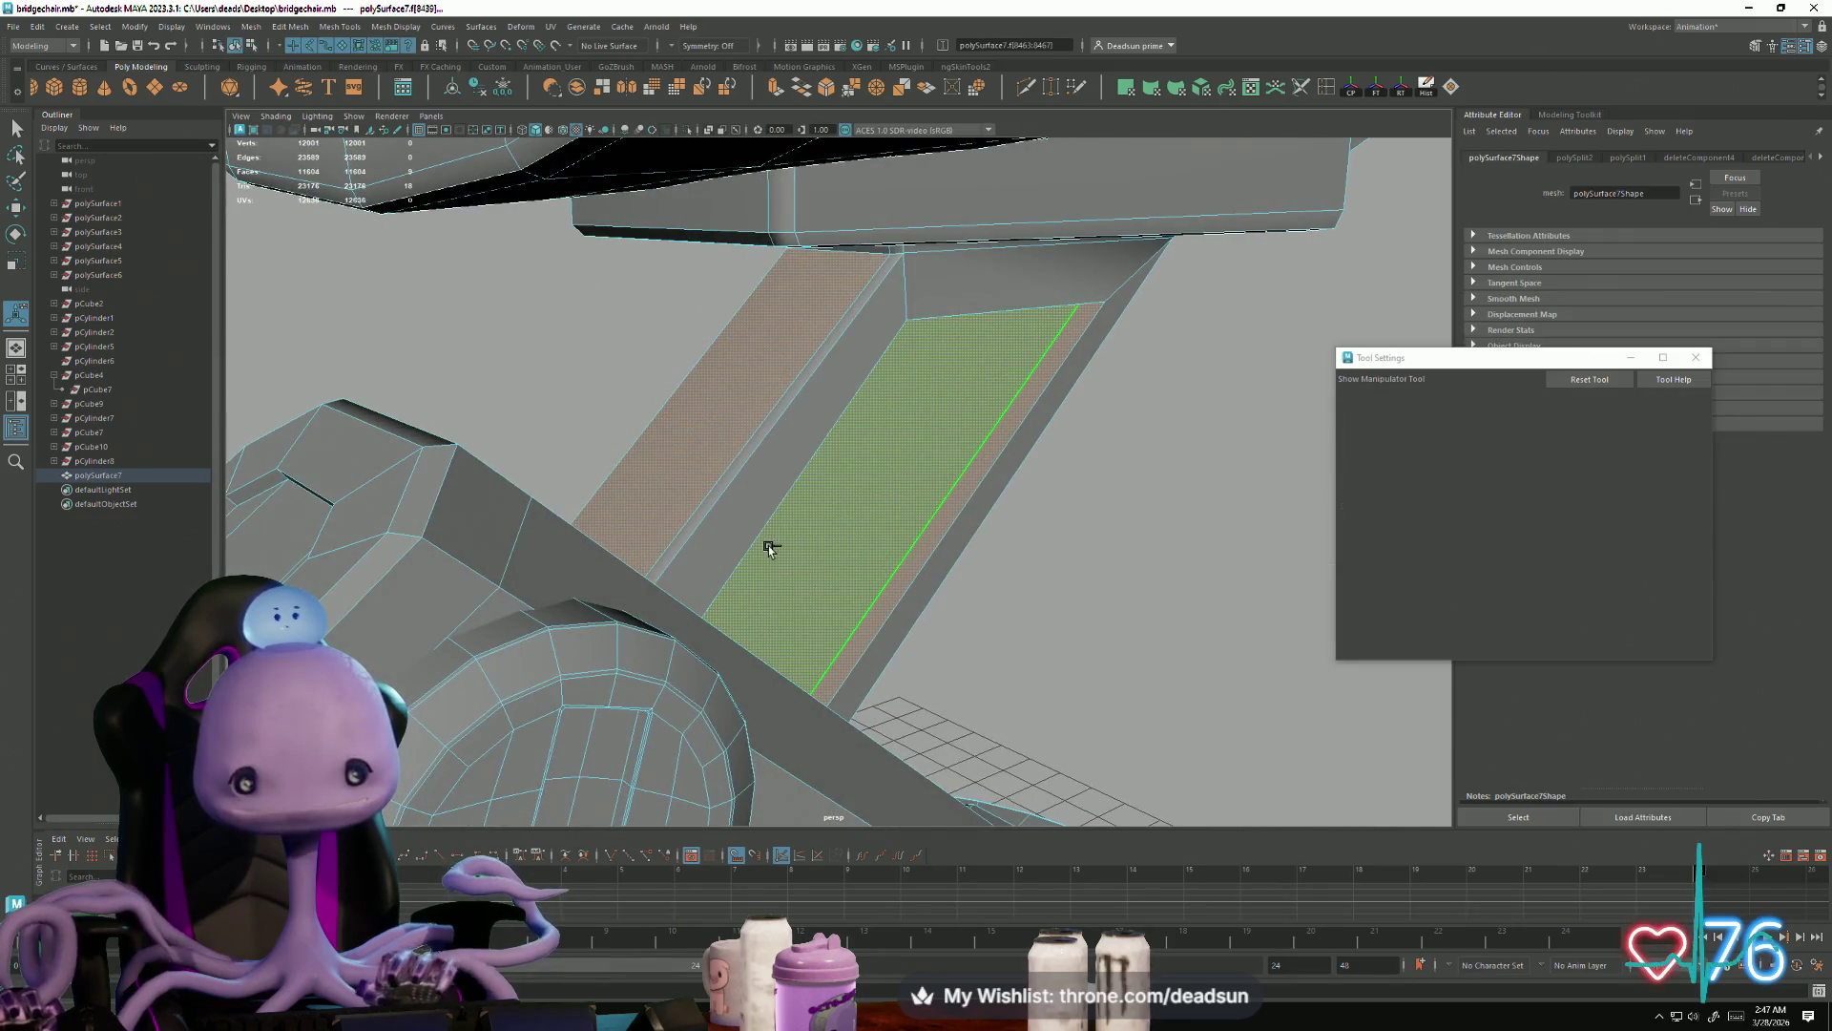
# Step: Extrude the beige inner panel face with the shelf's Extrude button
pyautogui.keyDown('alt'); pyautogui.moveTo(898, 520); pyautogui.dragTo(881, 515); pyautogui.keyUp('alt')
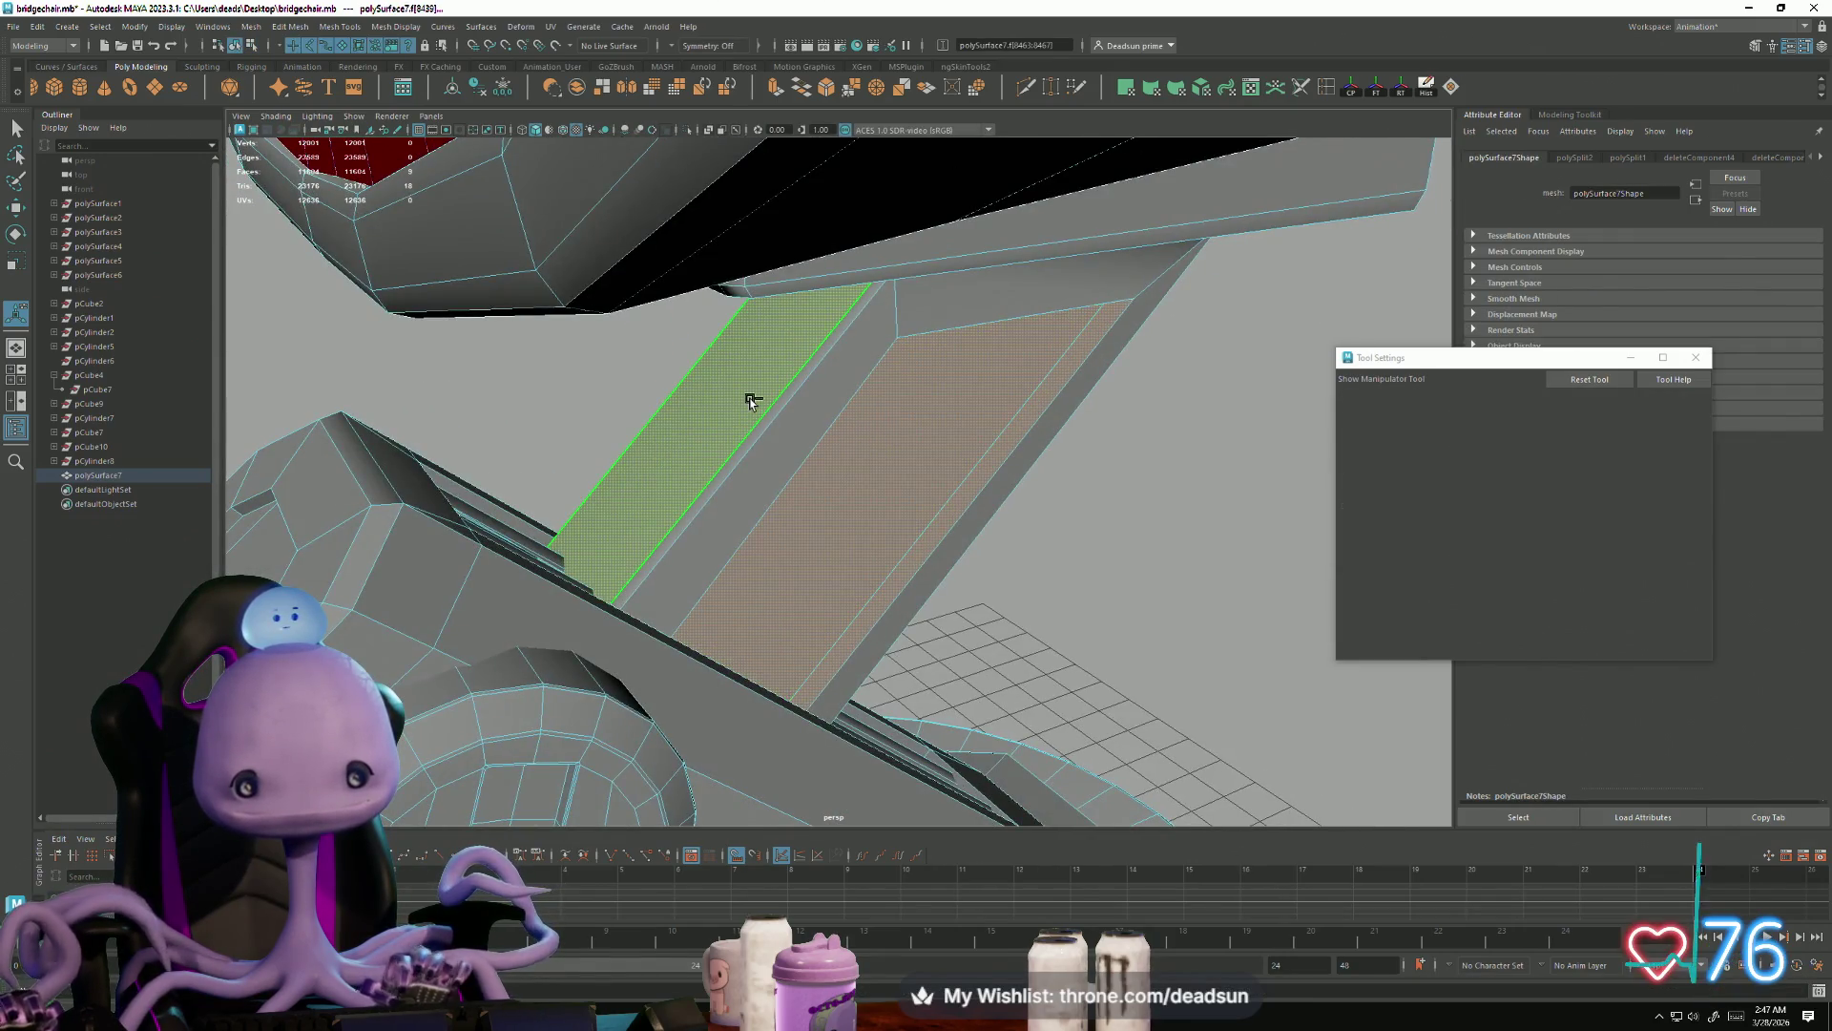
pyautogui.keyDown('alt'); pyautogui.moveTo(999, 533); pyautogui.dragTo(878, 210); pyautogui.keyUp('alt')
pyautogui.click(774, 89)
pyautogui.moveTo(585, 592)
pyautogui.keyDown('alt'); pyautogui.mouseDown()
pyautogui.moveTo(441, 654)
pyautogui.moveTo(805, 642)
pyautogui.moveTo(688, 587)
pyautogui.mouseUp(); pyautogui.keyUp('alt')
pyautogui.moveTo(650, 465)
pyautogui.keyDown('alt'); pyautogui.mouseDown()
pyautogui.moveTo(621, 535)
pyautogui.moveTo(511, 598)
pyautogui.moveTo(547, 595)
pyautogui.moveTo(477, 659)
pyautogui.moveTo(625, 622)
pyautogui.moveTo(689, 530)
pyautogui.mouseUp(); pyautogui.keyUp('alt')
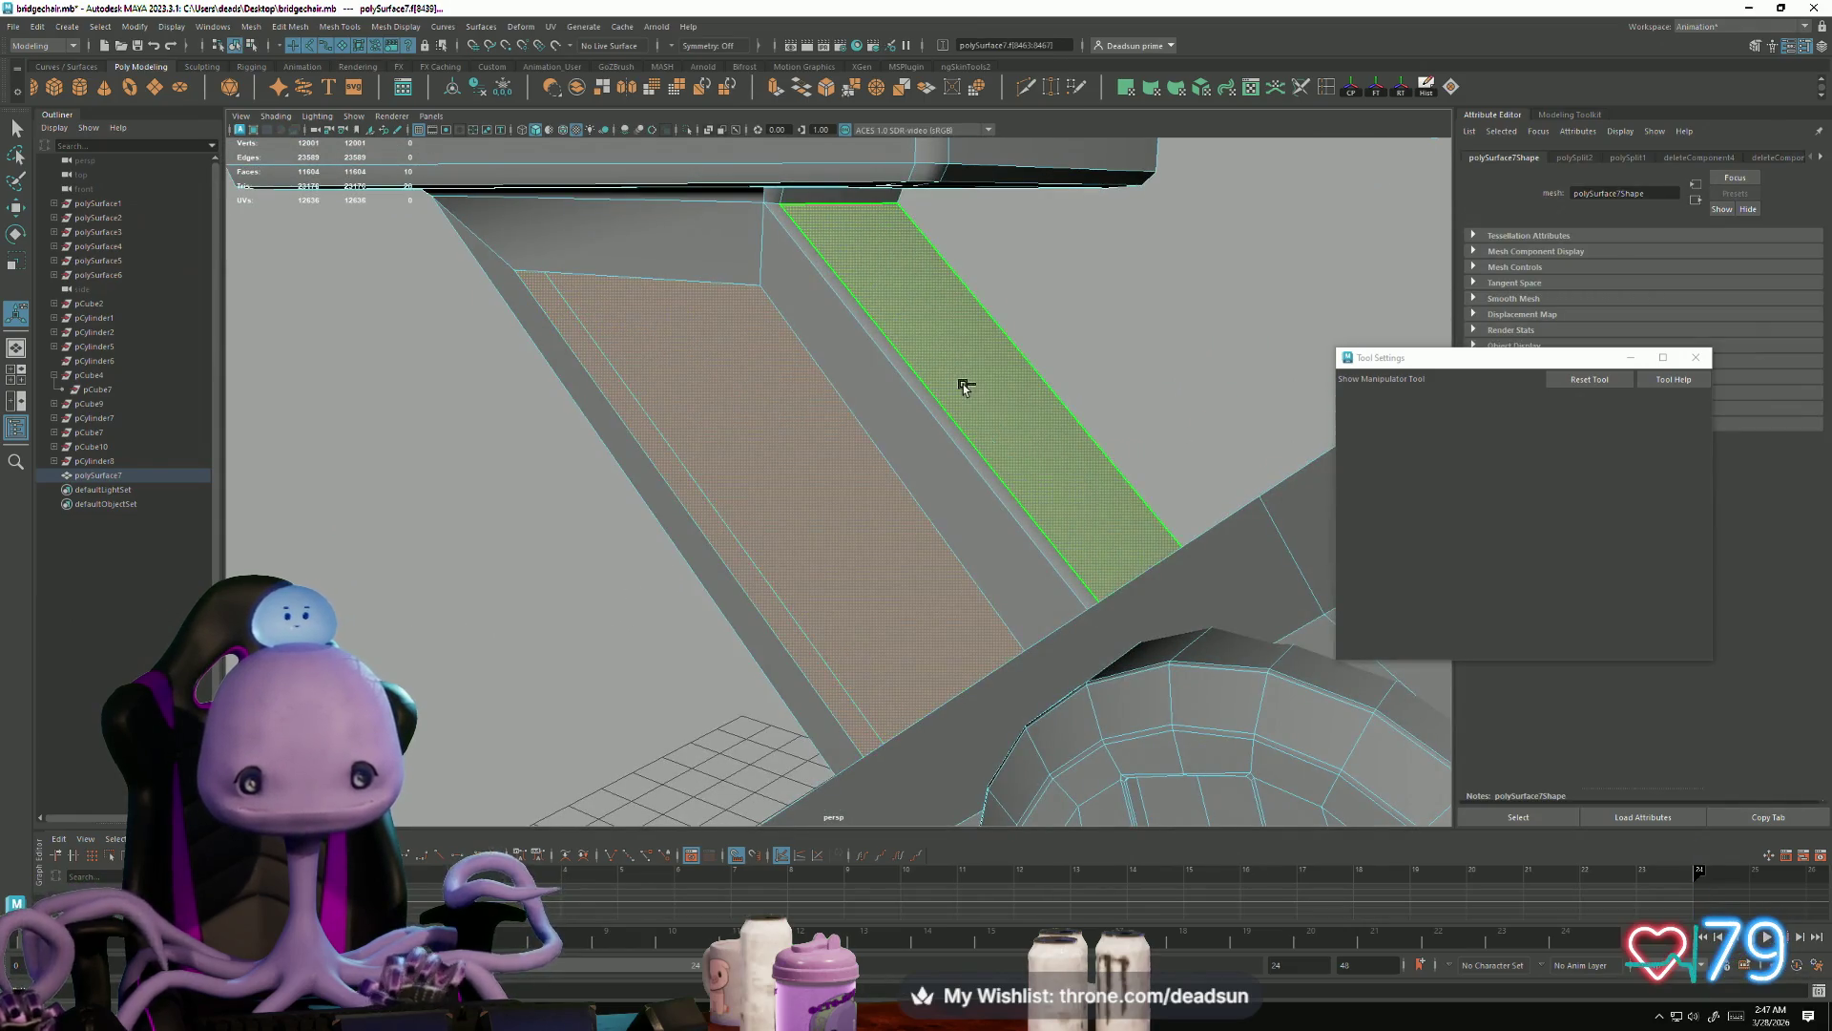
pyautogui.moveTo(839, 654)
pyautogui.keyDown('alt'); pyautogui.mouseDown()
pyautogui.moveTo(613, 558)
pyautogui.moveTo(425, 581)
pyautogui.moveTo(598, 578)
pyautogui.mouseUp(); pyautogui.keyUp('alt')
pyautogui.keyDown('alt'); pyautogui.moveTo(597, 578); pyautogui.dragTo(777, 593, button='right'); pyautogui.keyUp('alt')
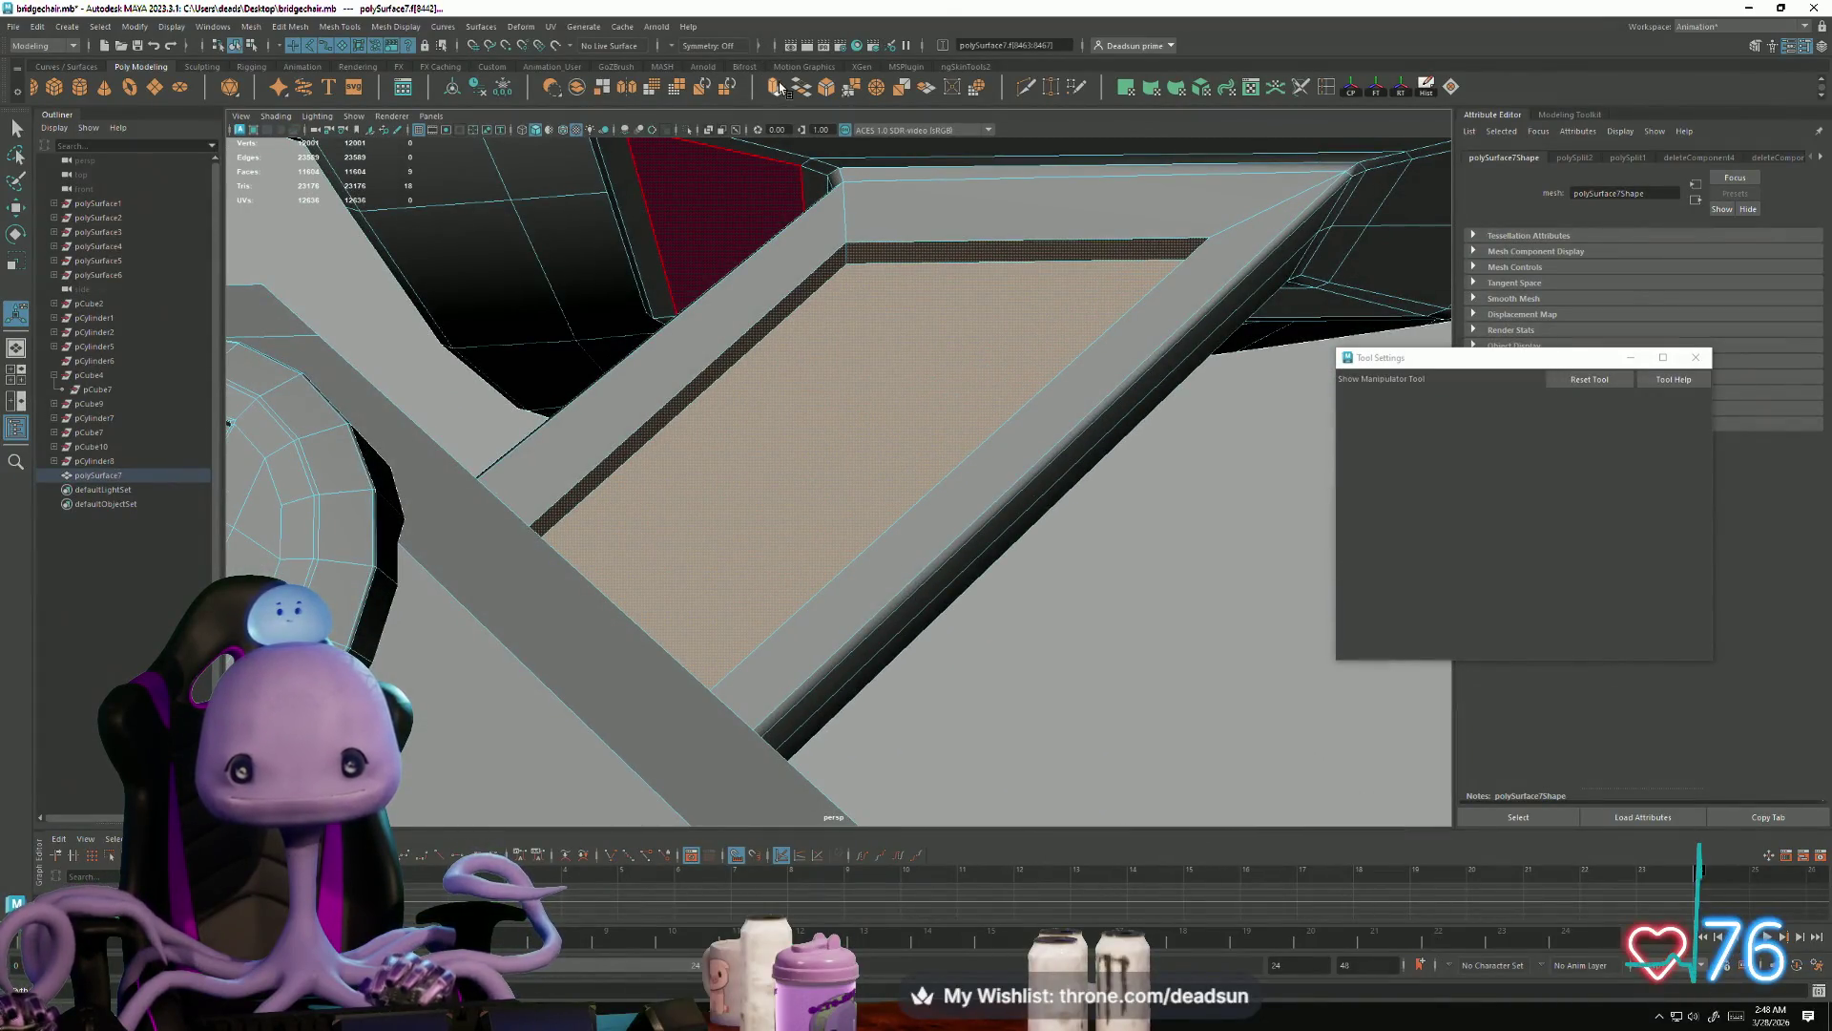
pyautogui.click(779, 87)
pyautogui.moveTo(534, 534)
pyautogui.keyDown('alt'); pyautogui.mouseDown()
pyautogui.moveTo(621, 530)
pyautogui.moveTo(458, 530)
pyautogui.mouseUp(); pyautogui.keyUp('alt')
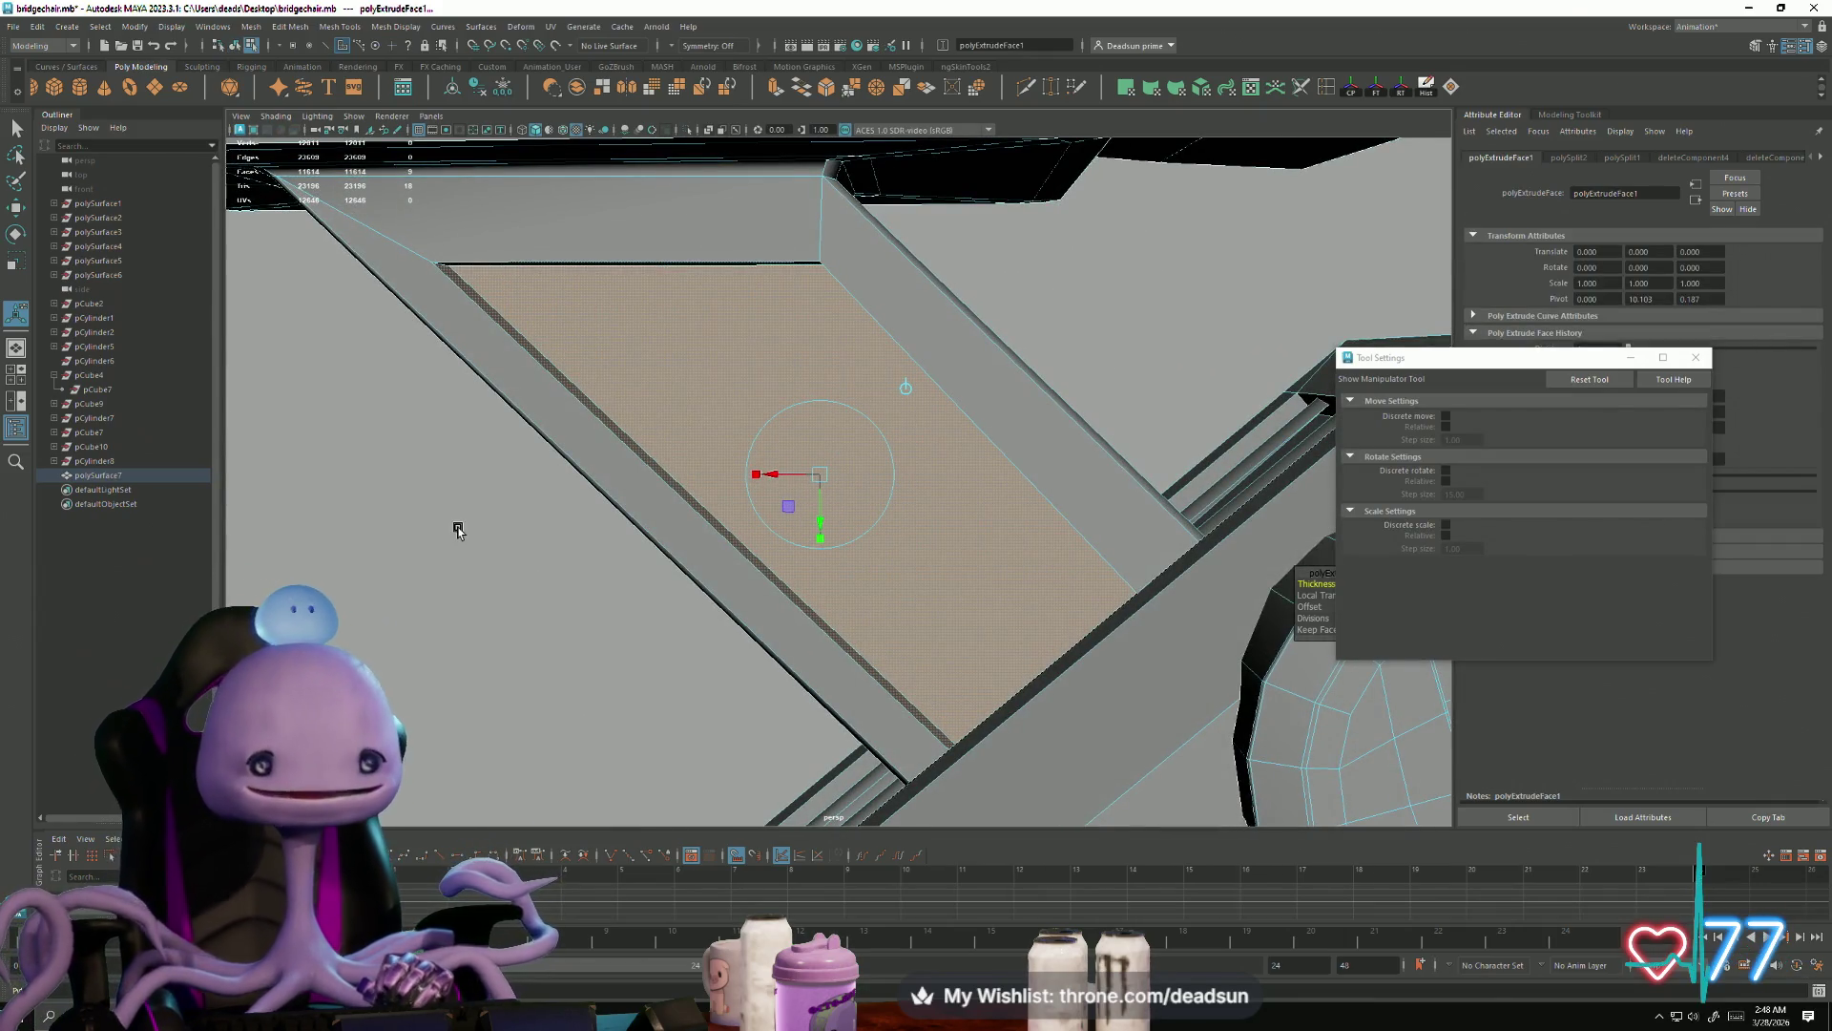
# Step: Offset the extruded strut face inward to form a border band
pyautogui.moveTo(733, 620)
pyautogui.keyDown('alt'); pyautogui.mouseDown()
pyautogui.moveTo(687, 605)
pyautogui.moveTo(764, 655)
pyautogui.moveTo(748, 588)
pyautogui.moveTo(682, 608)
pyautogui.mouseUp(); pyautogui.keyUp('alt')
pyautogui.moveTo(683, 465)
pyautogui.mouseDown()
pyautogui.moveTo(532, 614)
pyautogui.moveTo(593, 608)
pyautogui.mouseUp()
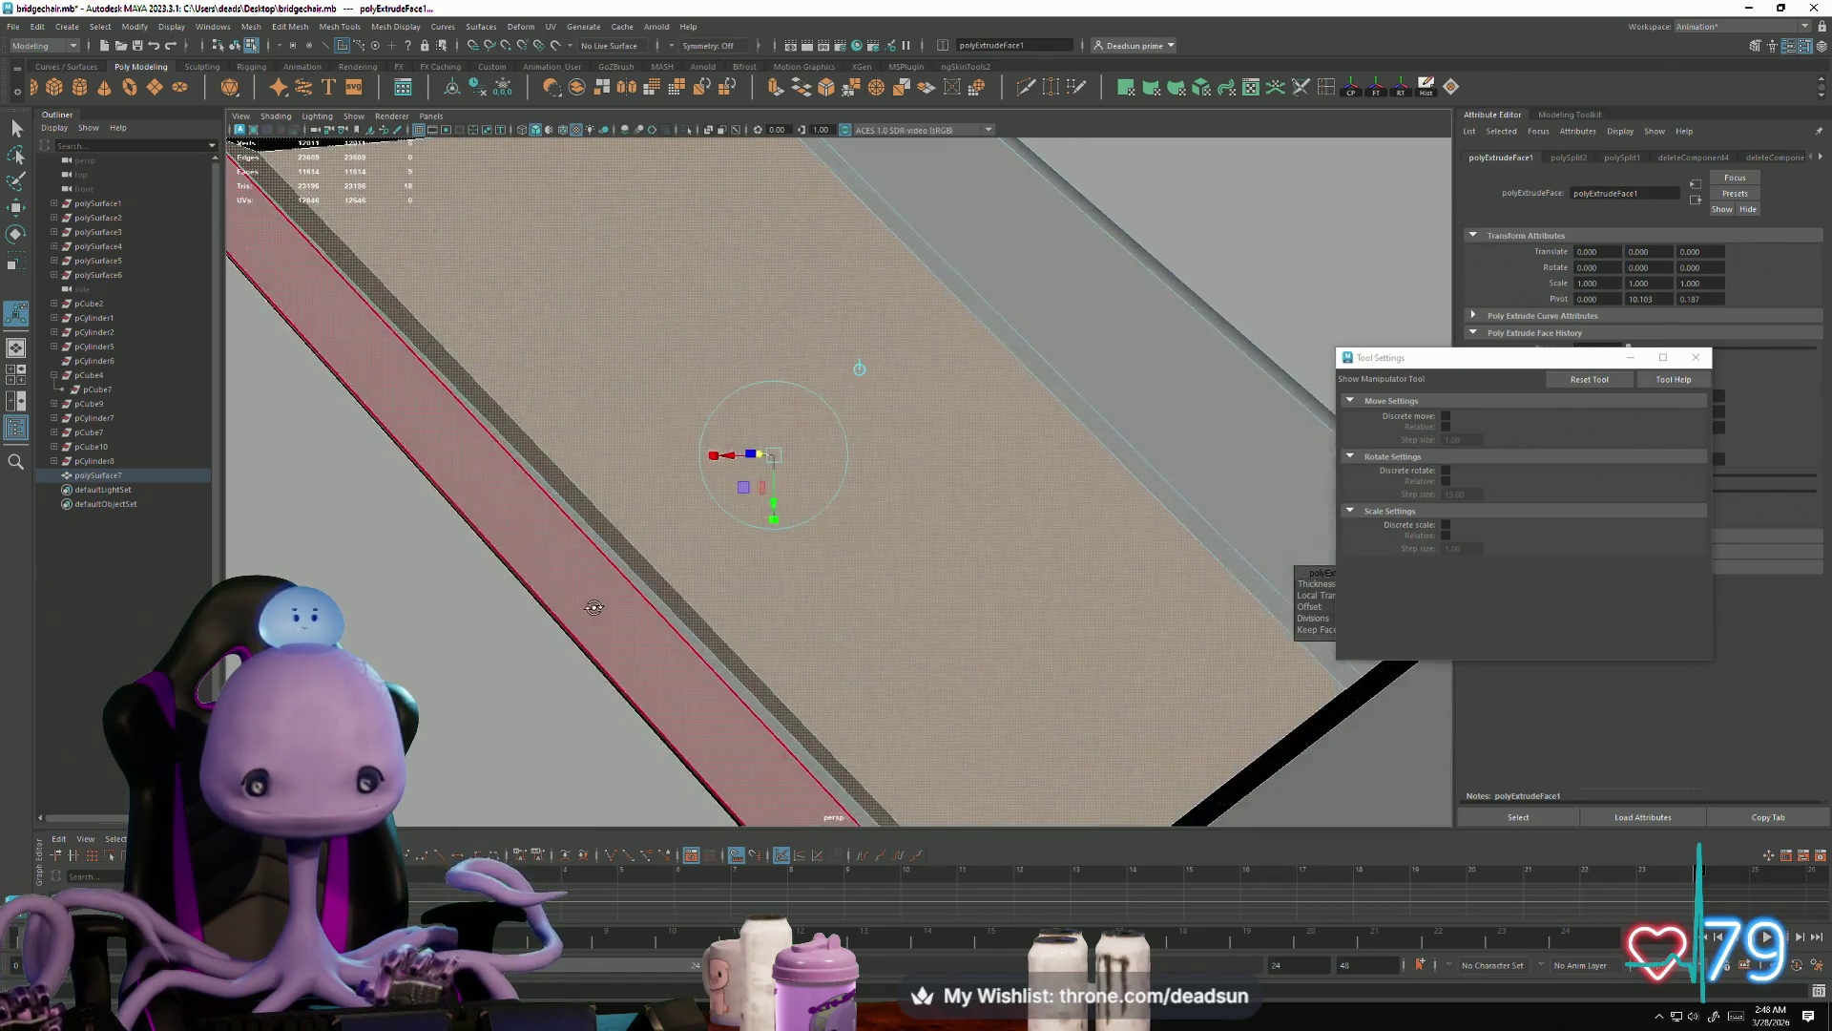
pyautogui.moveTo(716, 457)
pyautogui.mouseDown()
pyautogui.moveTo(769, 499)
pyautogui.moveTo(696, 573)
pyautogui.moveTo(765, 560)
pyautogui.moveTo(760, 650)
pyautogui.moveTo(769, 621)
pyautogui.moveTo(748, 605)
pyautogui.moveTo(756, 643)
pyautogui.moveTo(712, 621)
pyautogui.moveTo(867, 573)
pyautogui.moveTo(993, 421)
pyautogui.mouseUp()
pyautogui.press('w')
# Step: Grab the thin beam face loop, then narrow it to a single beam face and frame it
pyautogui.click(1009, 406)
pyautogui.moveTo(796, 579)
pyautogui.keyDown('alt'); pyautogui.mouseDown()
pyautogui.moveTo(998, 581)
pyautogui.moveTo(821, 438)
pyautogui.mouseUp(); pyautogui.keyUp('alt')
pyautogui.click(739, 367)
pyautogui.moveTo(740, 367)
pyautogui.keyDown('alt'); pyautogui.mouseDown()
pyautogui.moveTo(757, 593)
pyautogui.moveTo(800, 605)
pyautogui.mouseUp(); pyautogui.keyUp('alt')
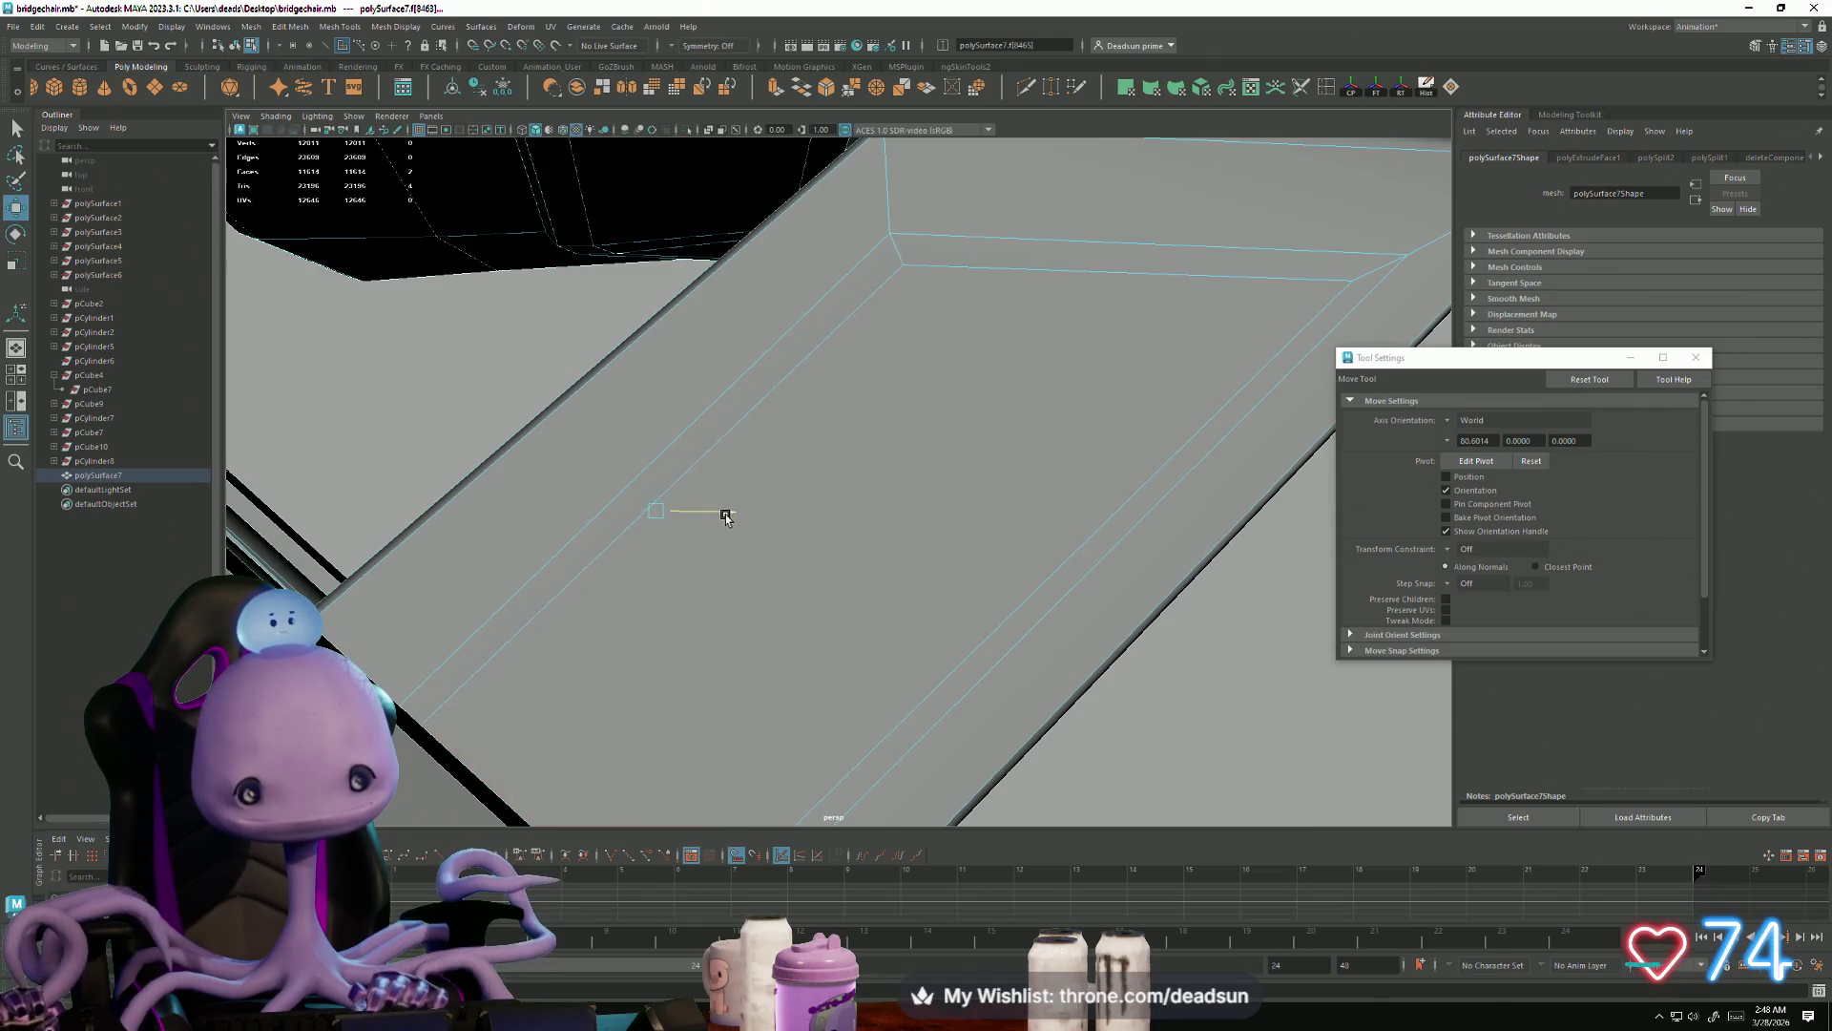
pyautogui.moveTo(1141, 578)
pyautogui.keyDown('alt'); pyautogui.mouseDown()
pyautogui.moveTo(822, 635)
pyautogui.moveTo(821, 599)
pyautogui.moveTo(594, 642)
pyautogui.moveTo(798, 654)
pyautogui.moveTo(740, 620)
pyautogui.moveTo(831, 642)
pyautogui.moveTo(811, 585)
pyautogui.moveTo(1092, 597)
pyautogui.moveTo(1103, 575)
pyautogui.moveTo(1193, 626)
pyautogui.moveTo(993, 626)
pyautogui.moveTo(1153, 764)
pyautogui.moveTo(1112, 637)
pyautogui.mouseUp(); pyautogui.keyUp('alt')
pyautogui.click(874, 614)
pyautogui.click(761, 564)
pyautogui.click(1210, 570)
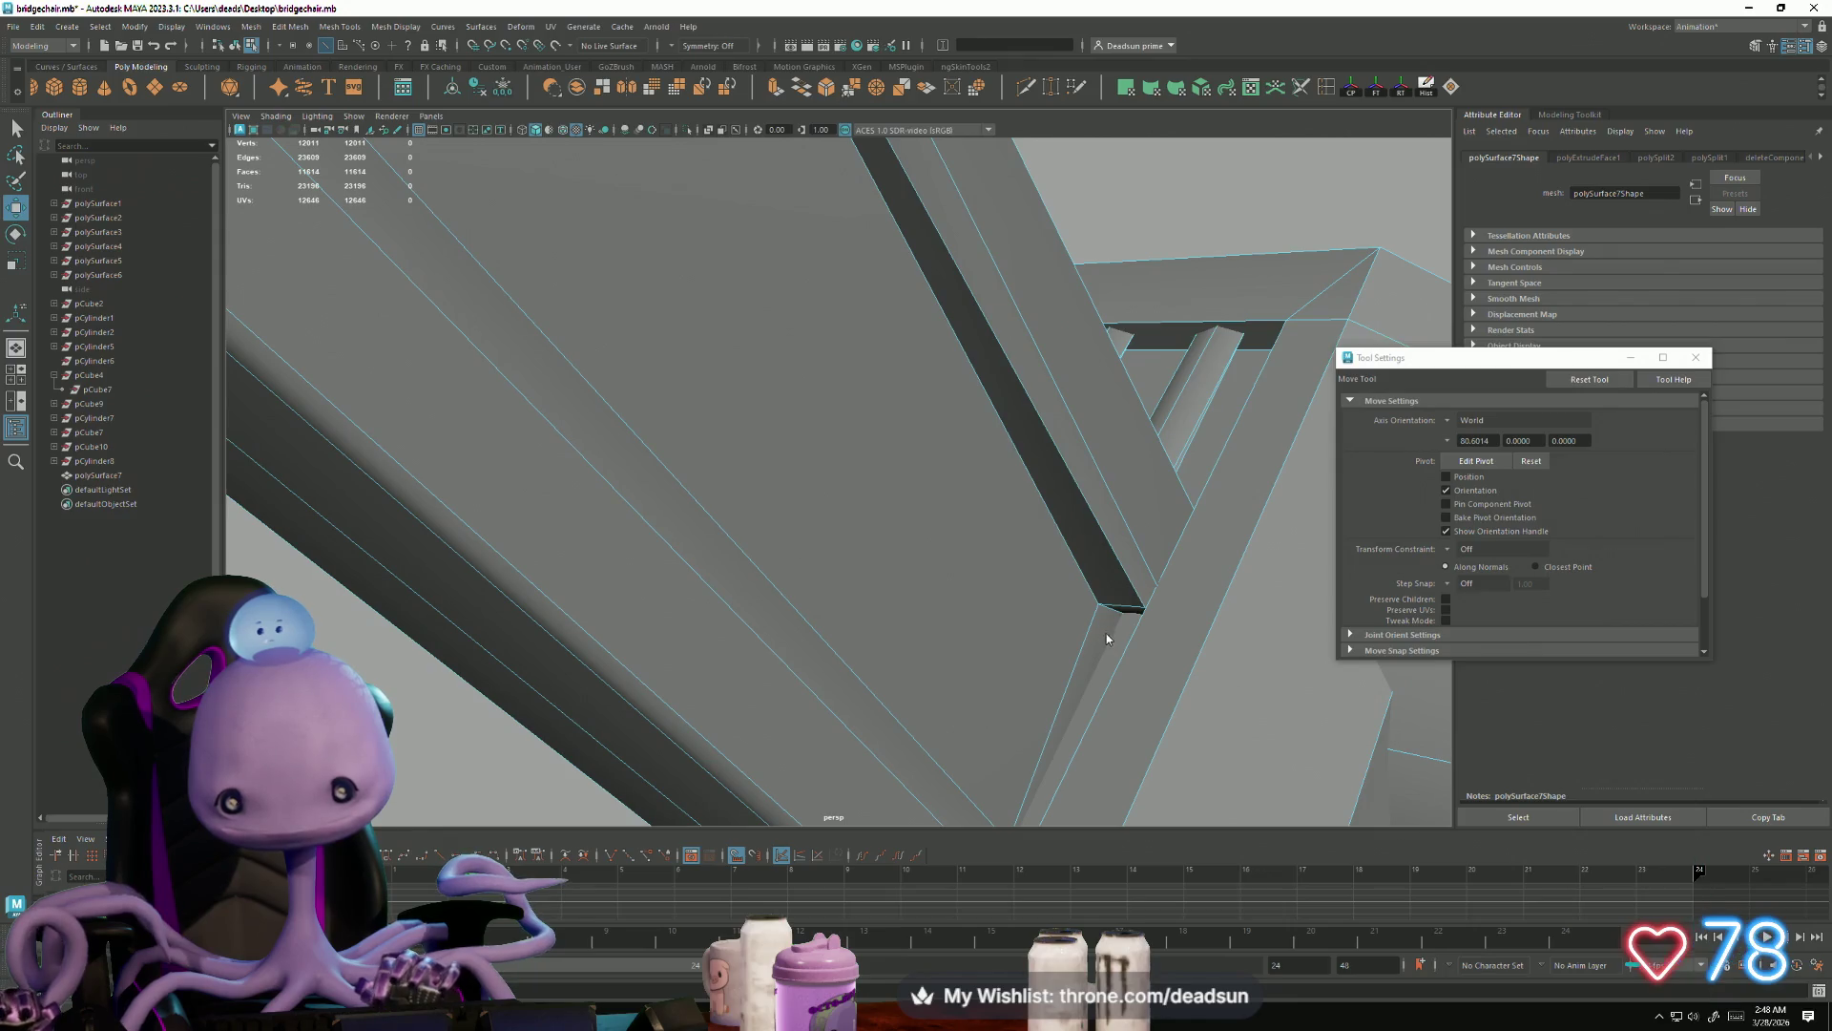
pyautogui.click(1096, 644)
pyautogui.keyDown('shift'); pyautogui.doubleClick(1129, 615); pyautogui.keyUp('shift')
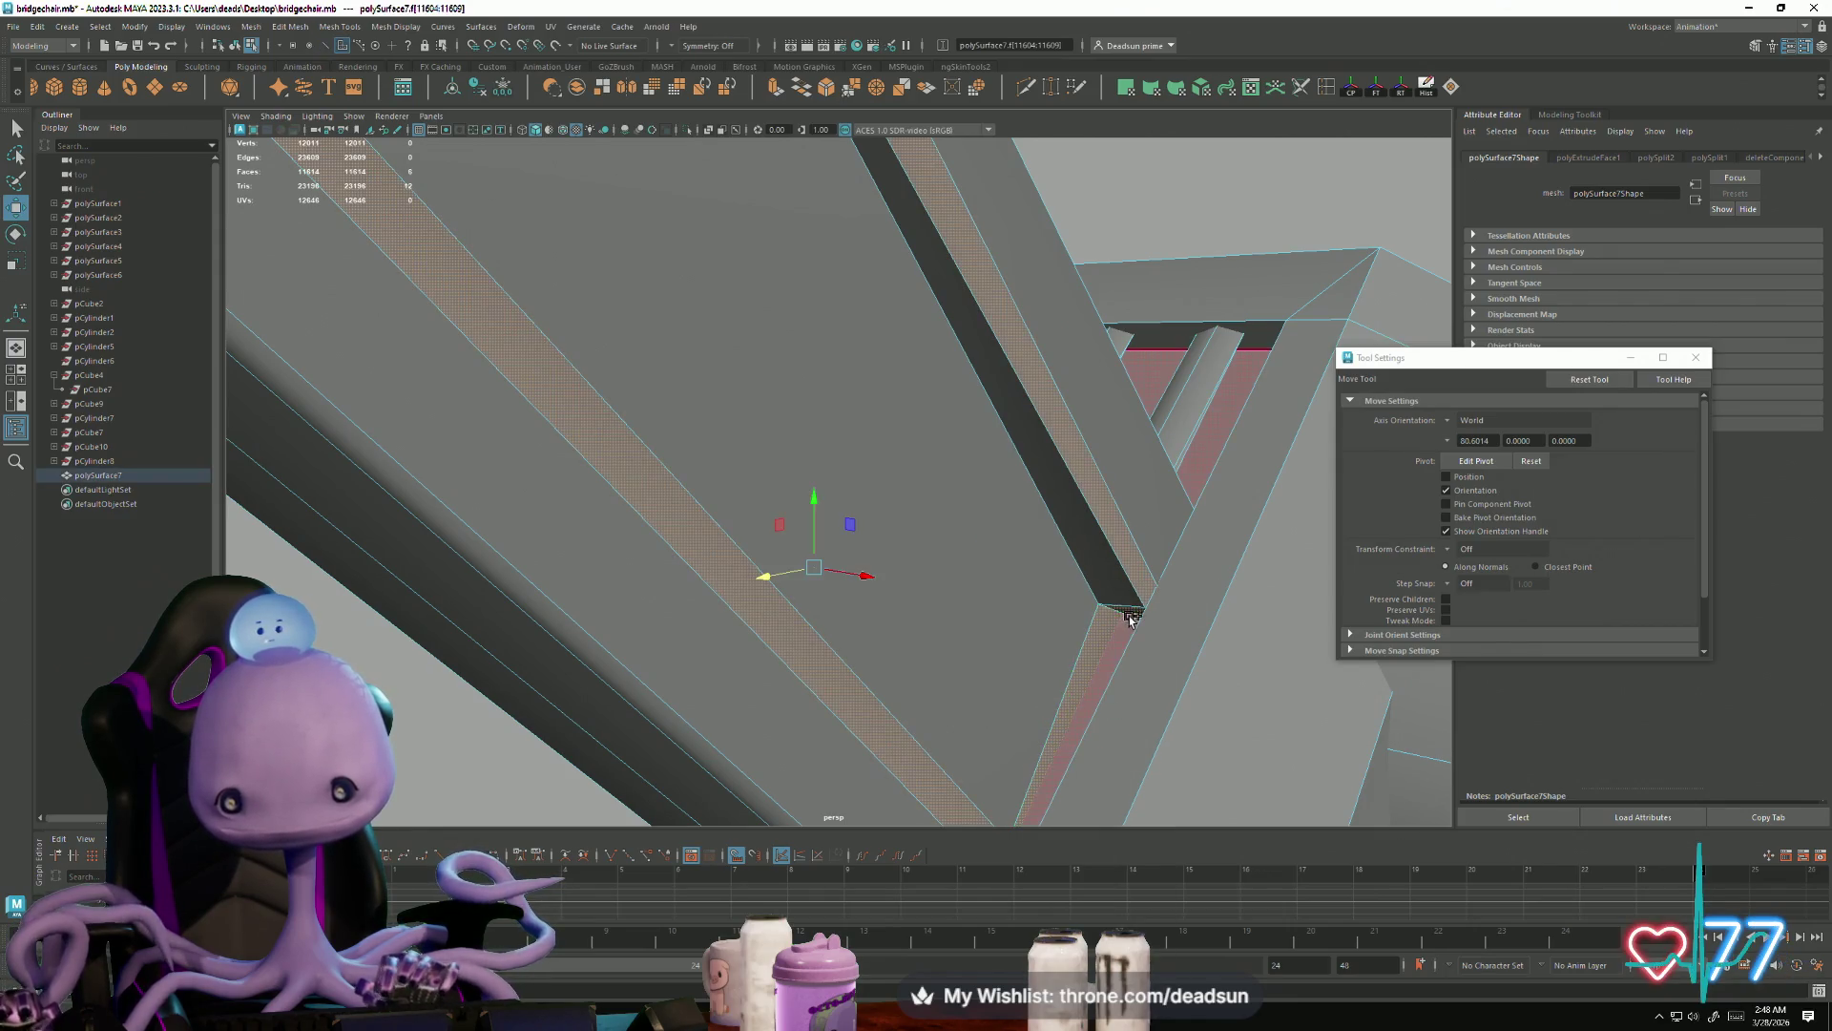
pyautogui.click(1106, 637)
pyautogui.press('f')
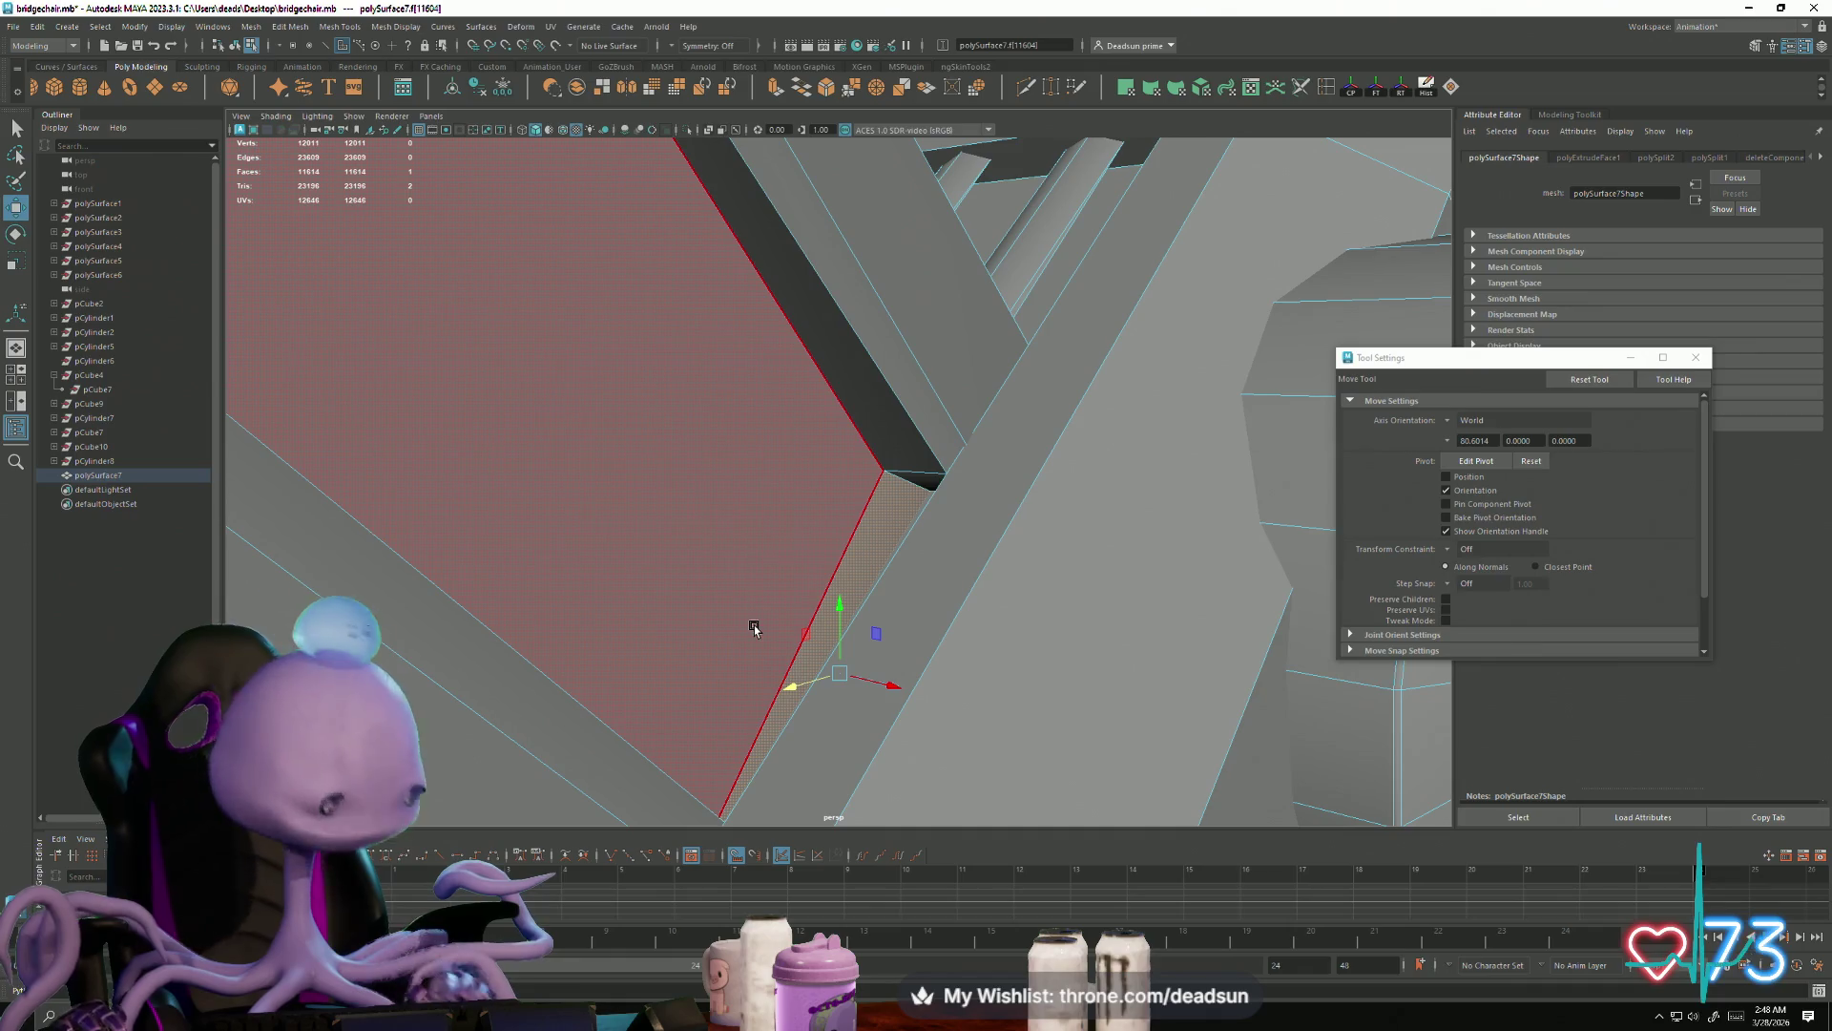
# Step: Add more bracket faces for four in total, then zoom out to the pedestal
pyautogui.hotkey('alt', 'Tab')
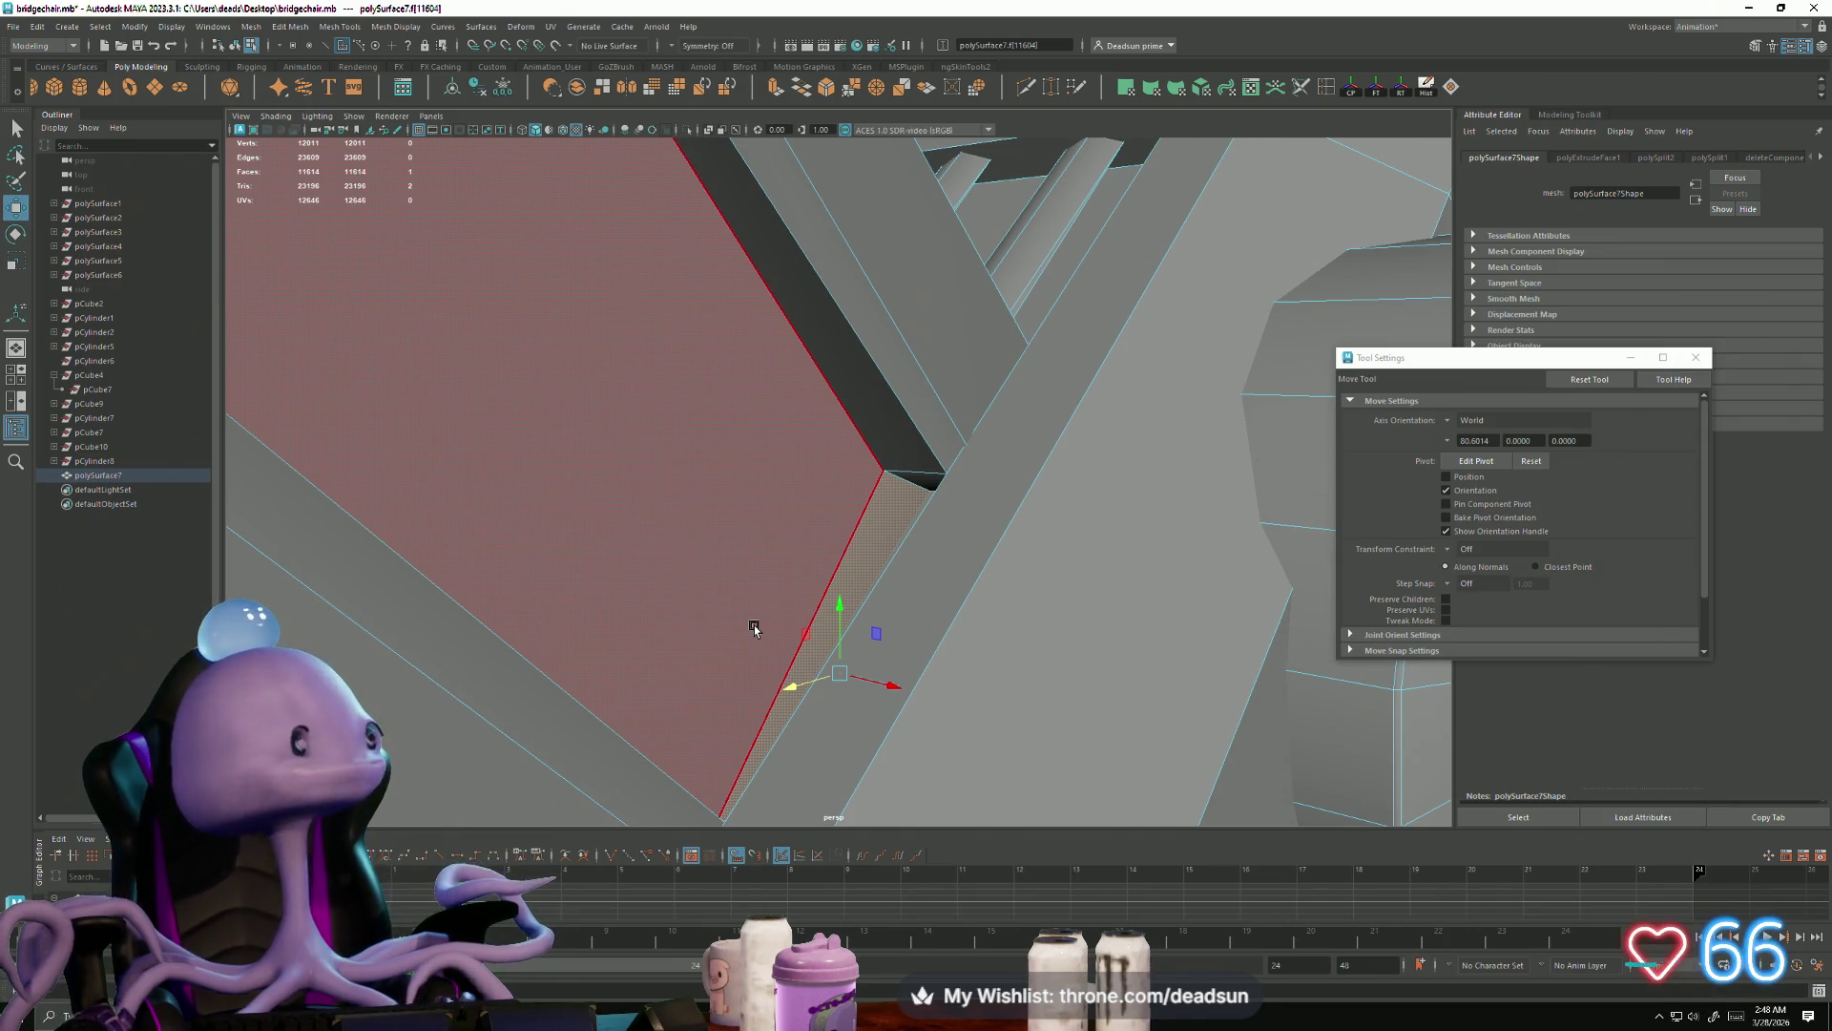
pyautogui.moveTo(798, 596)
pyautogui.keyDown('alt'); pyautogui.mouseDown()
pyautogui.moveTo(839, 668)
pyautogui.moveTo(936, 683)
pyautogui.moveTo(1062, 769)
pyautogui.moveTo(965, 683)
pyautogui.moveTo(847, 676)
pyautogui.moveTo(761, 511)
pyautogui.mouseUp(); pyautogui.keyUp('alt')
pyautogui.moveTo(680, 414)
pyautogui.keyDown('alt'); pyautogui.mouseDown()
pyautogui.moveTo(306, 491)
pyautogui.moveTo(729, 626)
pyautogui.moveTo(859, 572)
pyautogui.moveTo(1604, 879)
pyautogui.moveTo(920, 634)
pyautogui.moveTo(1308, 695)
pyautogui.moveTo(738, 685)
pyautogui.moveTo(855, 704)
pyautogui.moveTo(831, 728)
pyautogui.moveTo(974, 659)
pyautogui.moveTo(542, 695)
pyautogui.mouseUp(); pyautogui.keyUp('alt')
pyautogui.keyDown('shift'); pyautogui.click(693, 553); pyautogui.keyUp('shift')
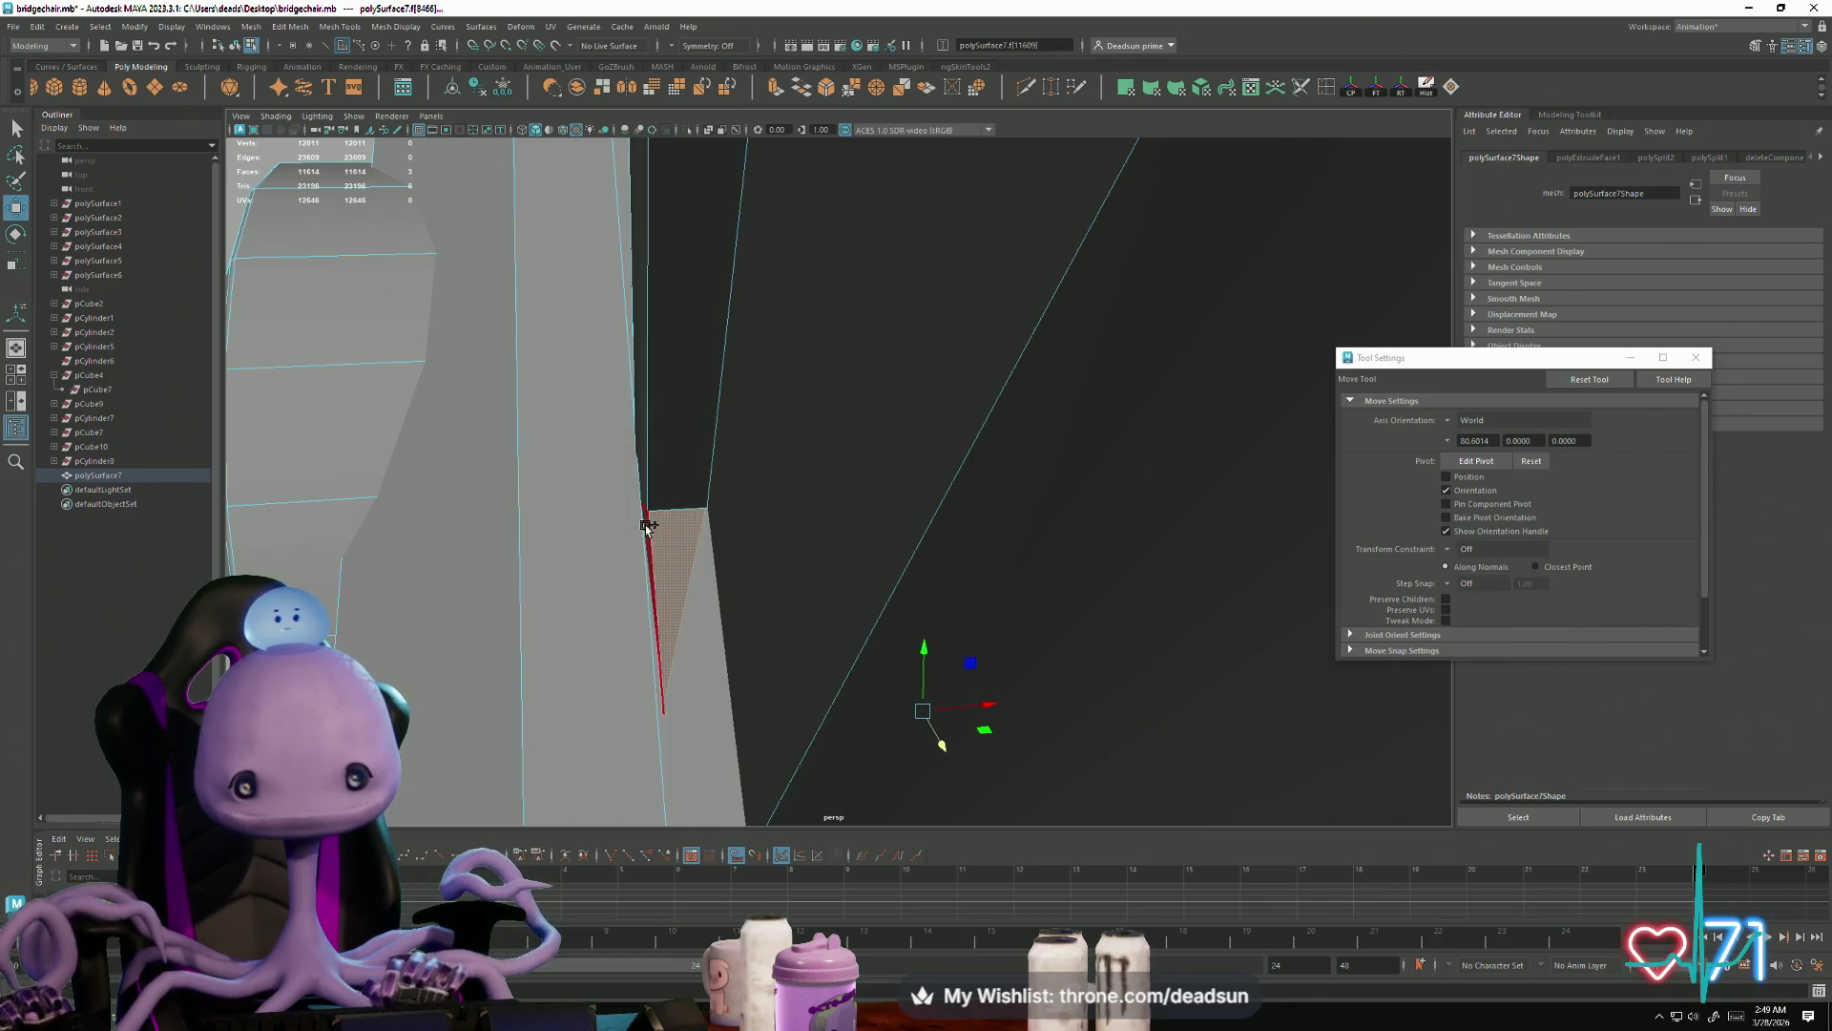
pyautogui.keyDown('alt'); pyautogui.moveTo(879, 646); pyautogui.dragTo(578, 656); pyautogui.keyUp('alt')
pyautogui.scroll(-5, 573, 654)
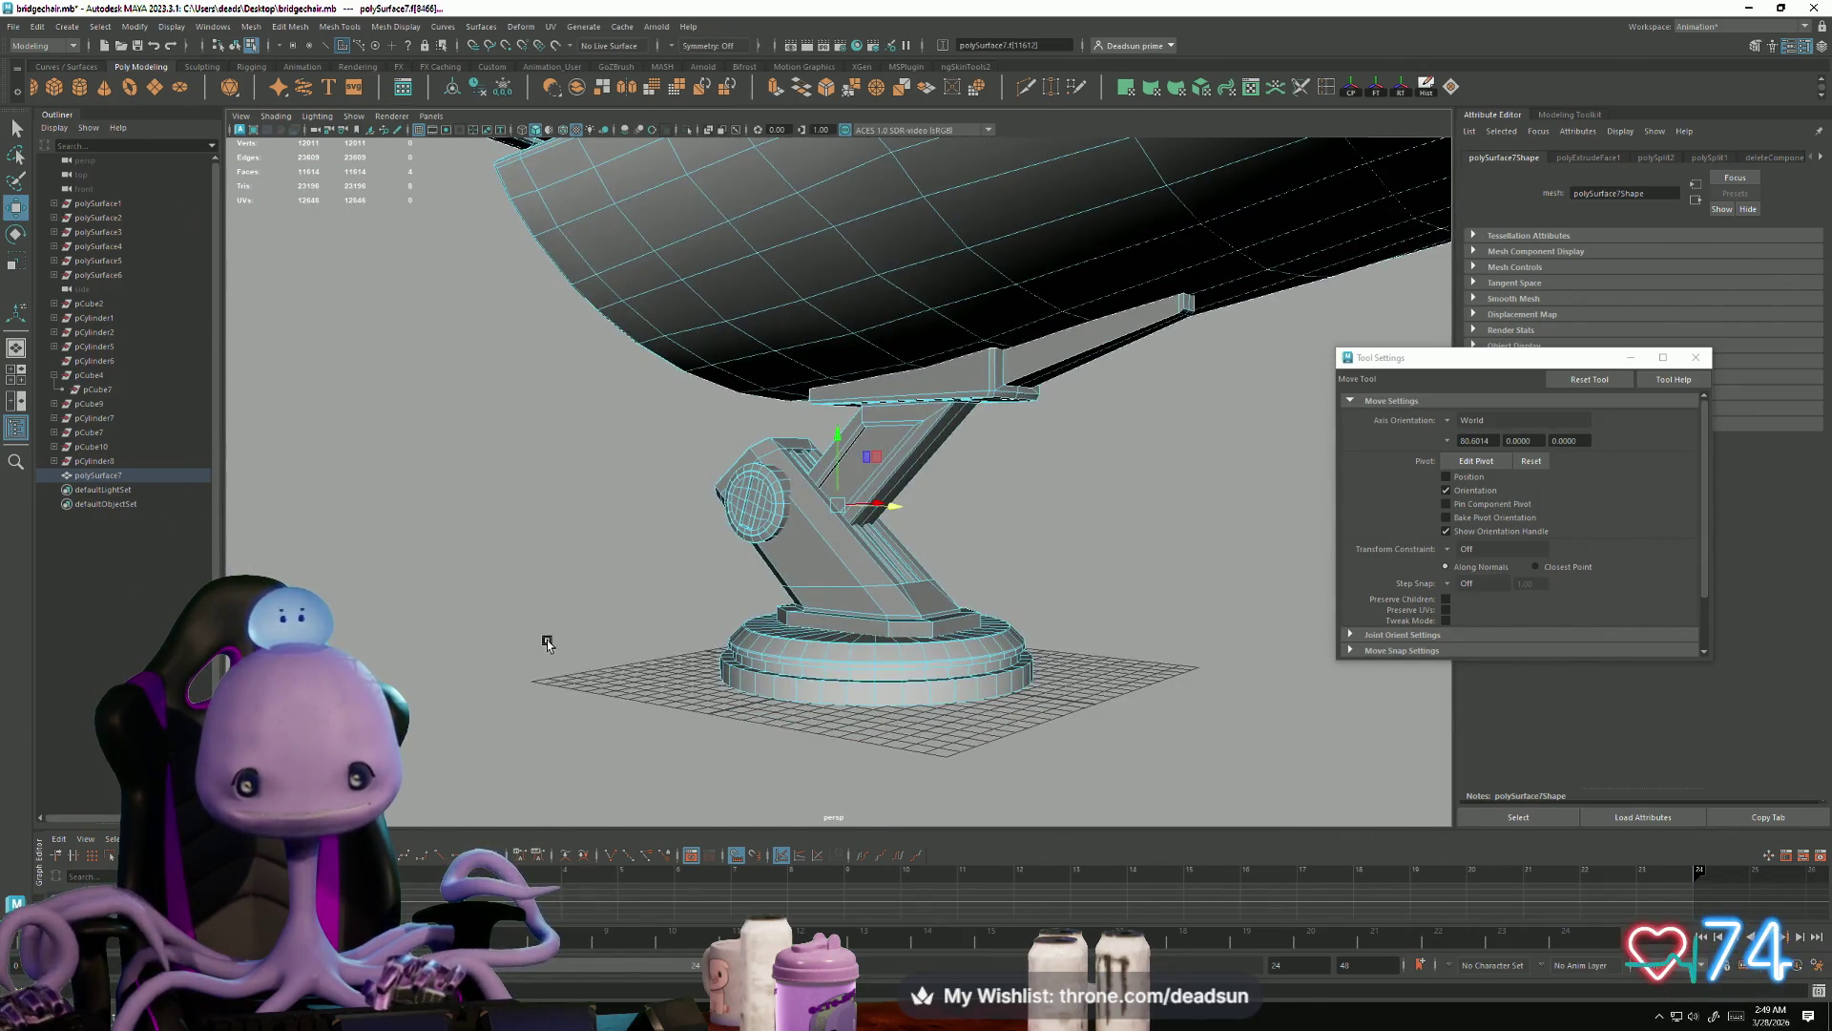
# Step: Delete the four bracket faces, combine the strut pieces, and move the result to Translate Z -53.836
pyautogui.press('Delete')
pyautogui.moveTo(941, 435); pyautogui.dragTo(942, 434, button='right')
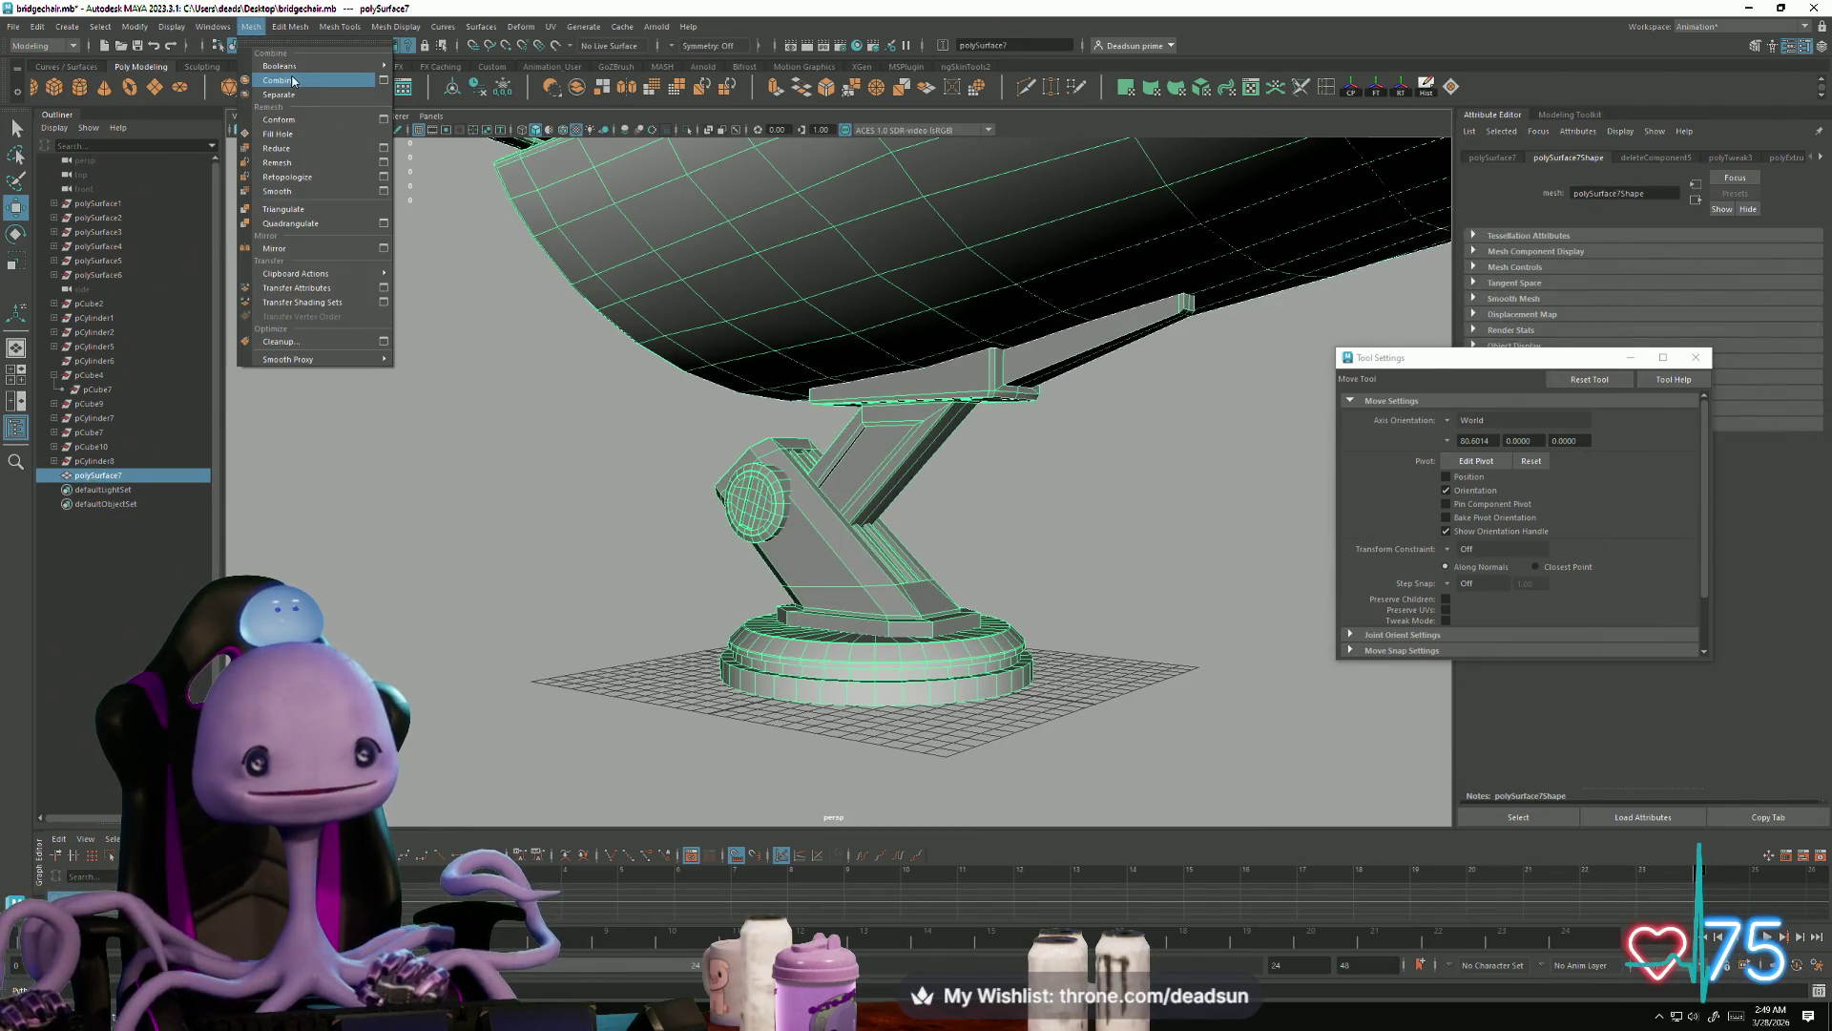
pyautogui.click(293, 81)
pyautogui.keyDown('alt'); pyautogui.moveTo(1043, 499); pyautogui.dragTo(624, 512, button='right'); pyautogui.keyUp('alt')
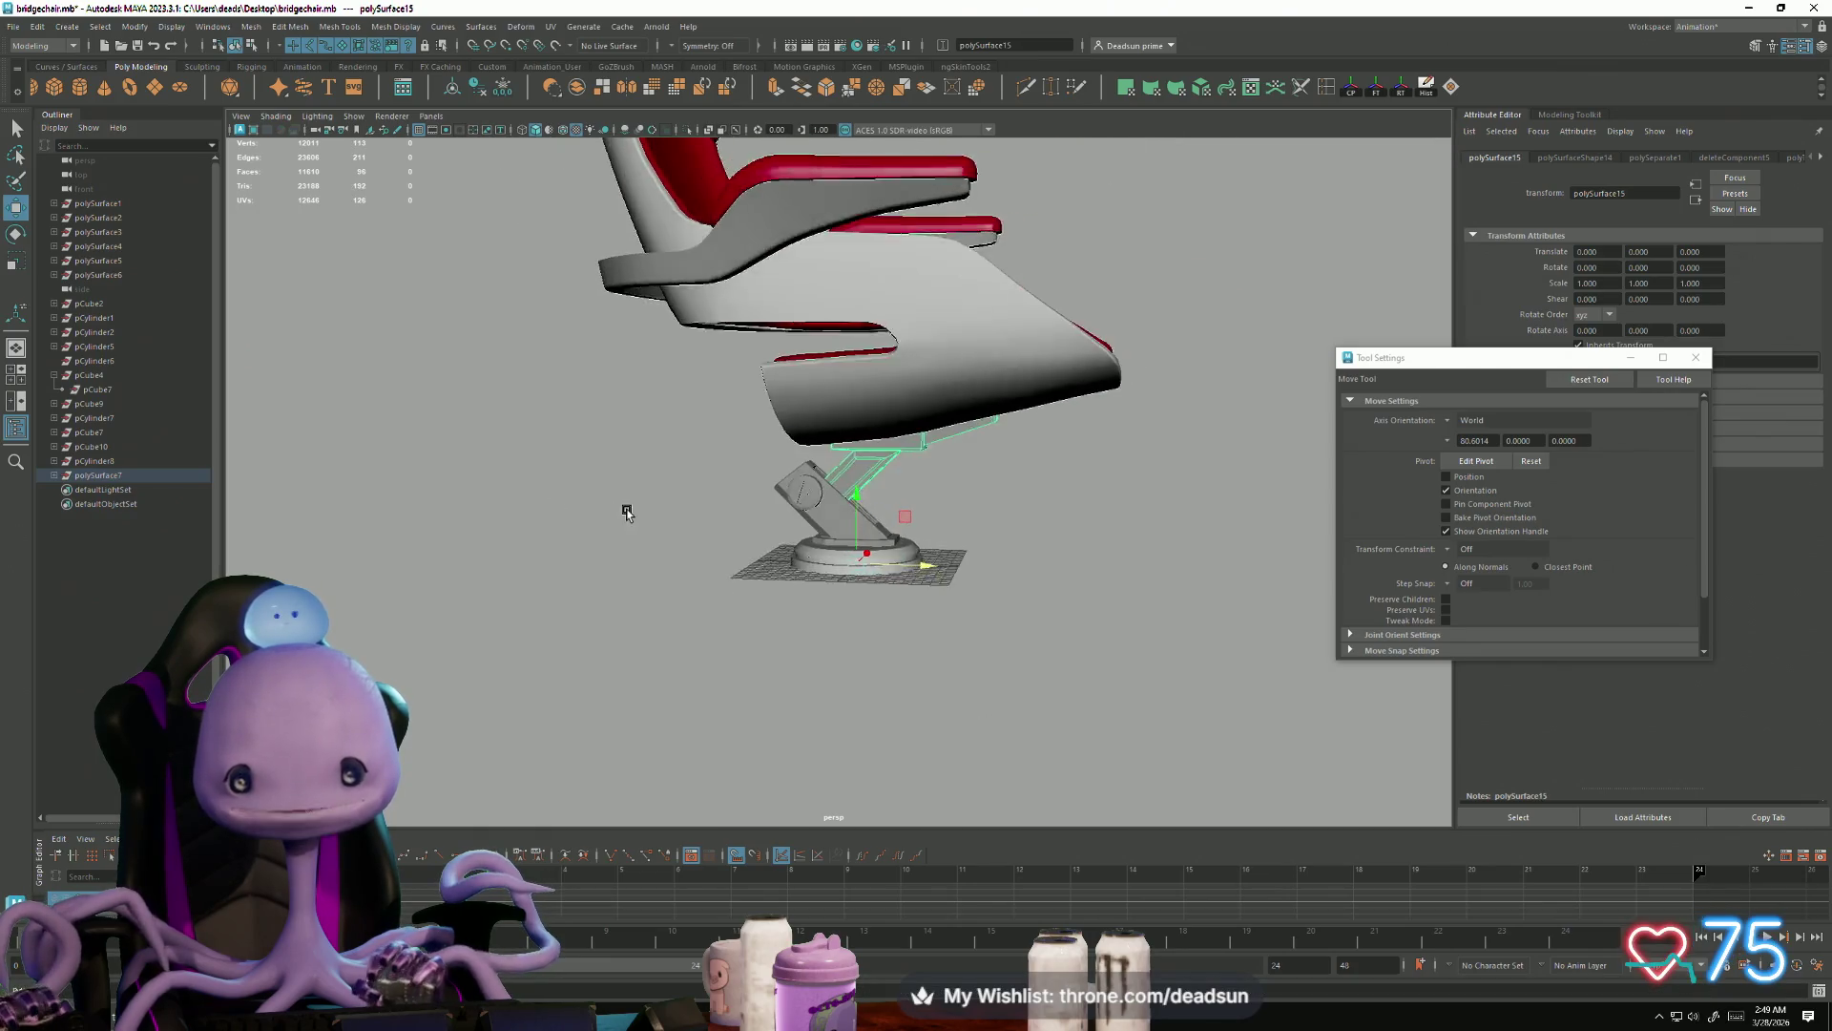
pyautogui.moveTo(925, 565)
pyautogui.mouseDown()
pyautogui.moveTo(494, 557)
pyautogui.moveTo(553, 579)
pyautogui.moveTo(663, 547)
pyautogui.moveTo(438, 626)
pyautogui.moveTo(532, 610)
pyautogui.moveTo(773, 621)
pyautogui.moveTo(741, 569)
pyautogui.moveTo(712, 589)
pyautogui.moveTo(850, 515)
pyautogui.moveTo(962, 577)
pyautogui.moveTo(871, 360)
pyautogui.moveTo(719, 599)
pyautogui.moveTo(735, 553)
pyautogui.mouseUp()
pyautogui.press('f')
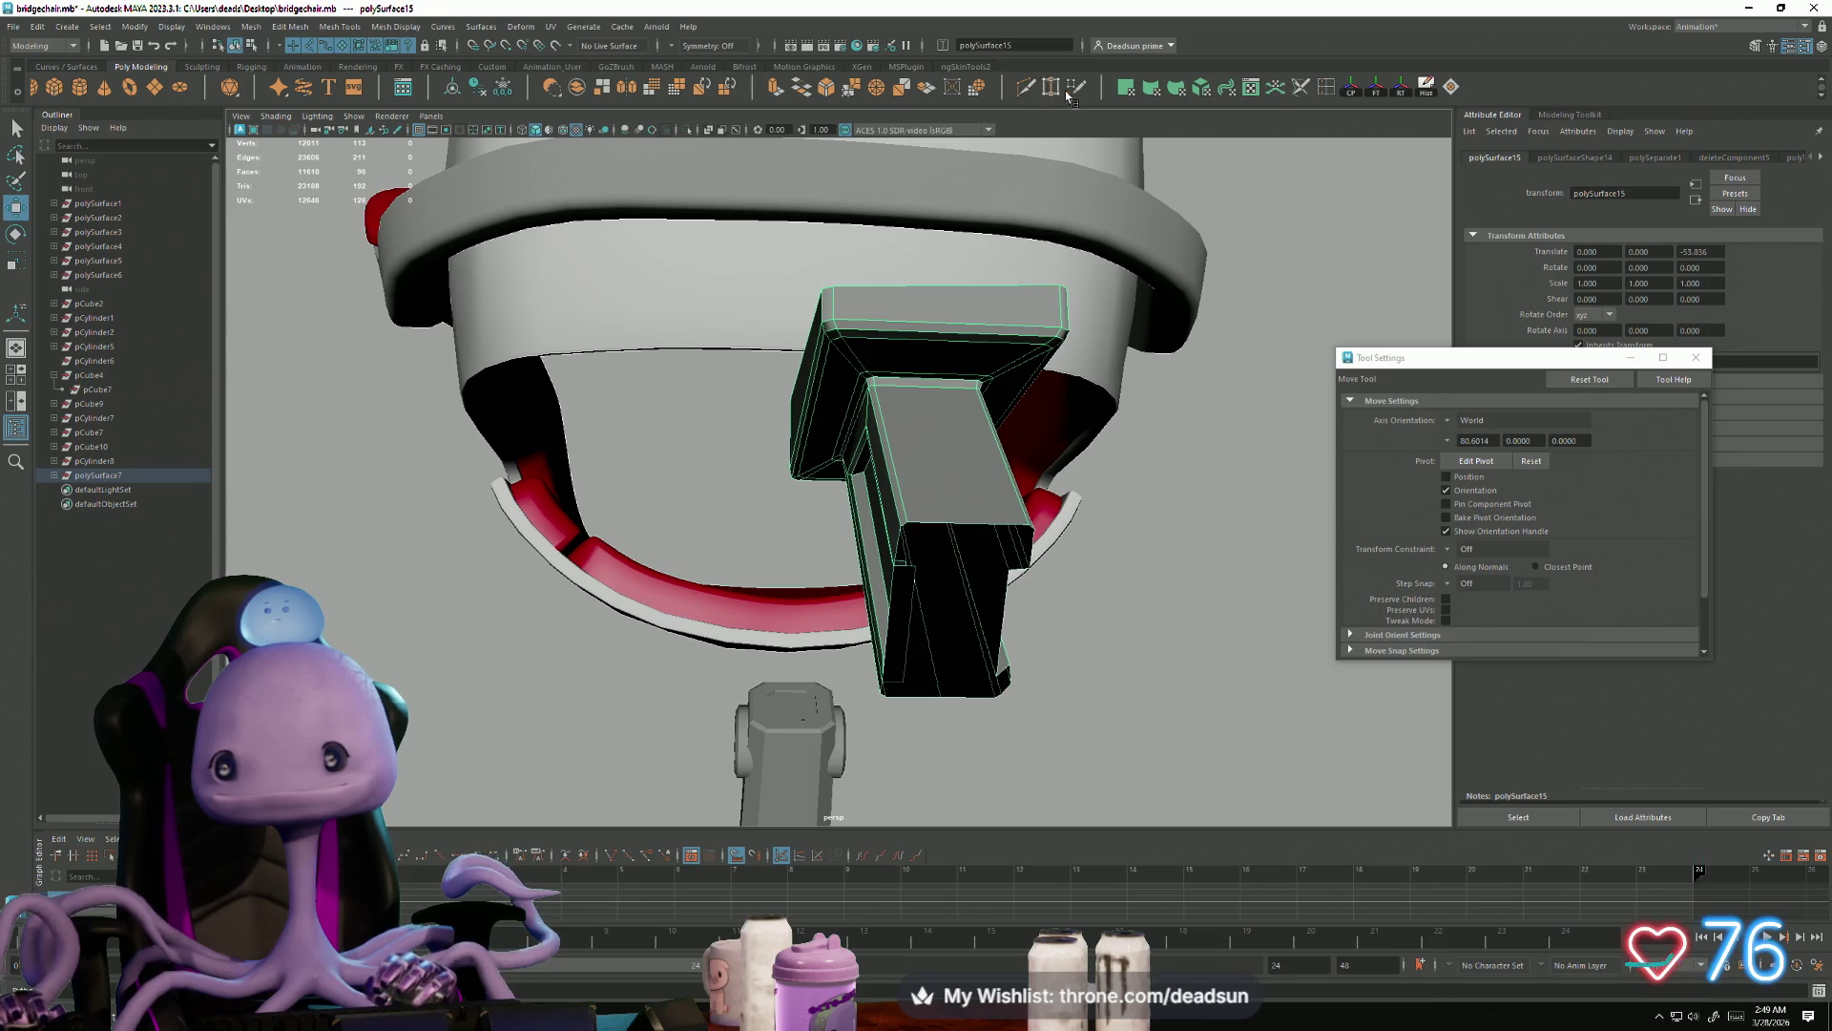
# Step: Insert a new edge loop along the leg strut
pyautogui.keyDown('shift'); pyautogui.moveTo(880, 345); pyautogui.dragTo(959, 328, button='right'); pyautogui.keyUp('shift')
pyautogui.moveTo(959, 328)
pyautogui.keyDown('alt'); pyautogui.mouseDown()
pyautogui.moveTo(930, 426)
pyautogui.moveTo(1005, 433)
pyautogui.mouseUp(); pyautogui.keyUp('alt')
pyautogui.click(13, 128)
pyautogui.press('f')
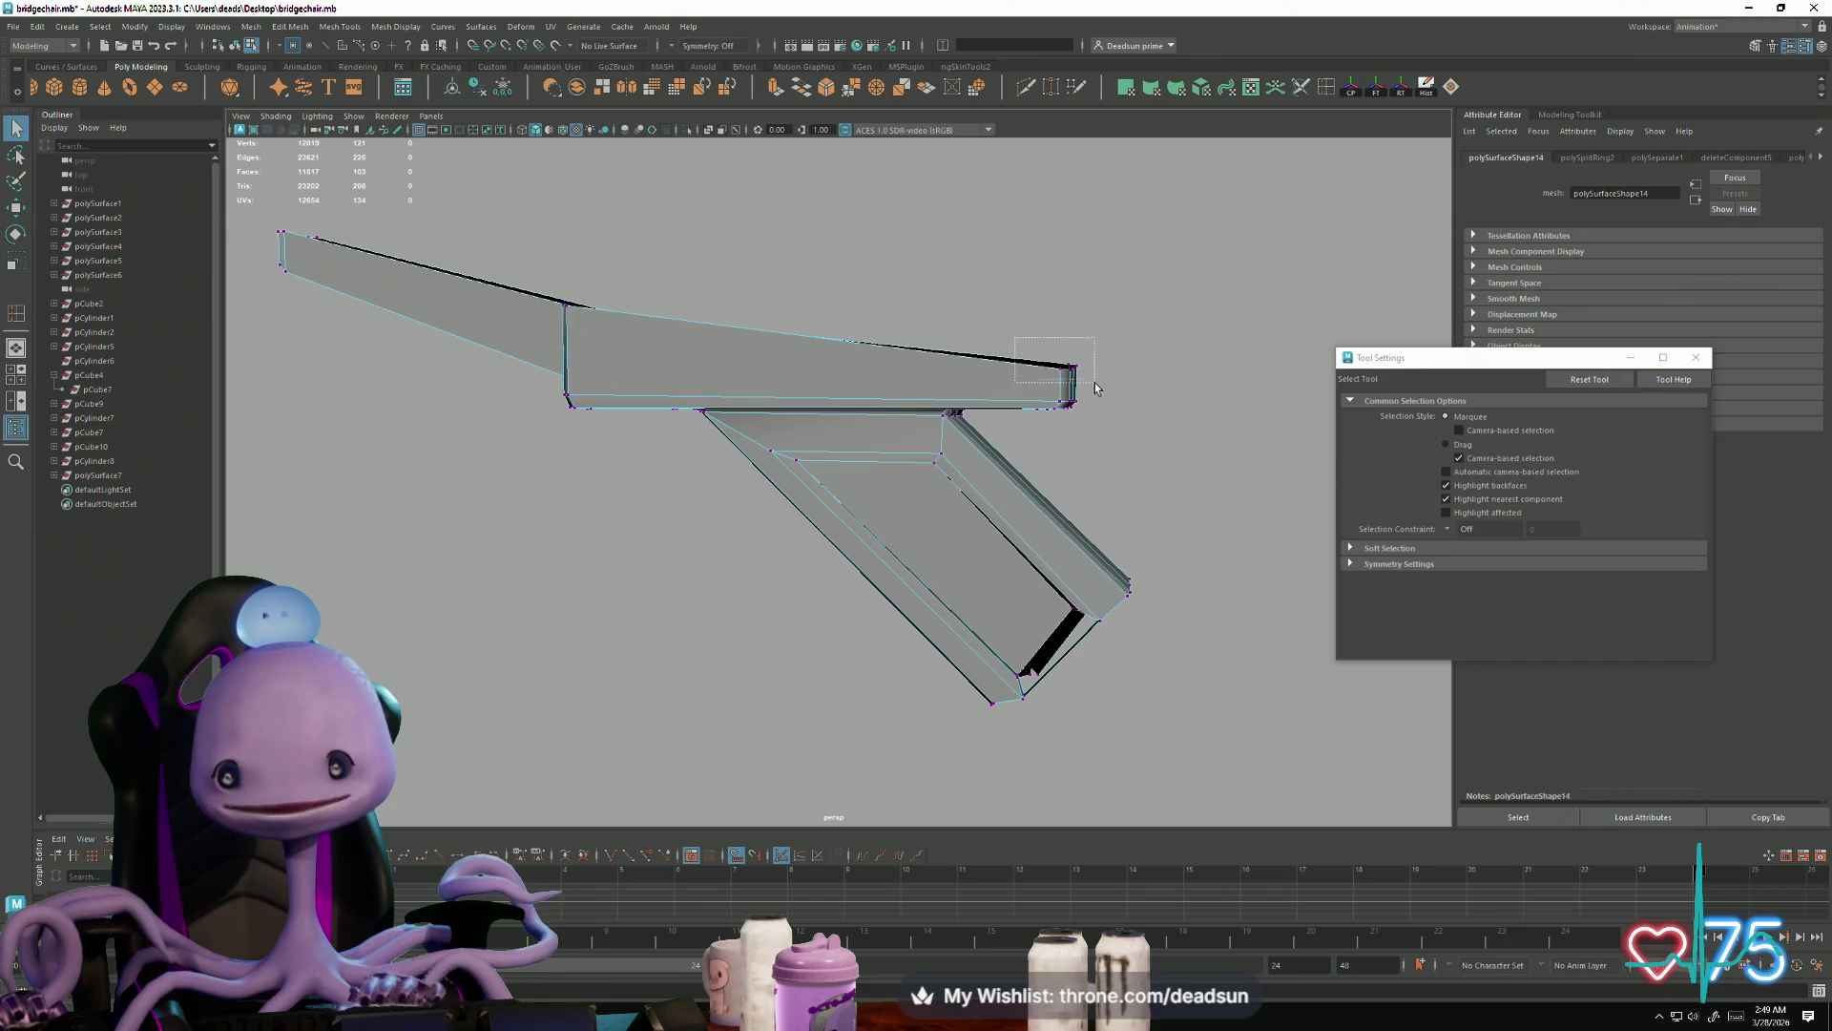
# Step: Delete the 53 faces of the strut's lower stem
pyautogui.moveTo(1094, 381); pyautogui.dragTo(1095, 380)
pyautogui.press('r')
pyautogui.moveTo(1089, 586)
pyautogui.keyDown('alt'); pyautogui.mouseDown()
pyautogui.moveTo(1055, 524)
pyautogui.moveTo(879, 532)
pyautogui.moveTo(932, 573)
pyautogui.moveTo(982, 554)
pyautogui.moveTo(856, 570)
pyautogui.mouseUp(); pyautogui.keyUp('alt')
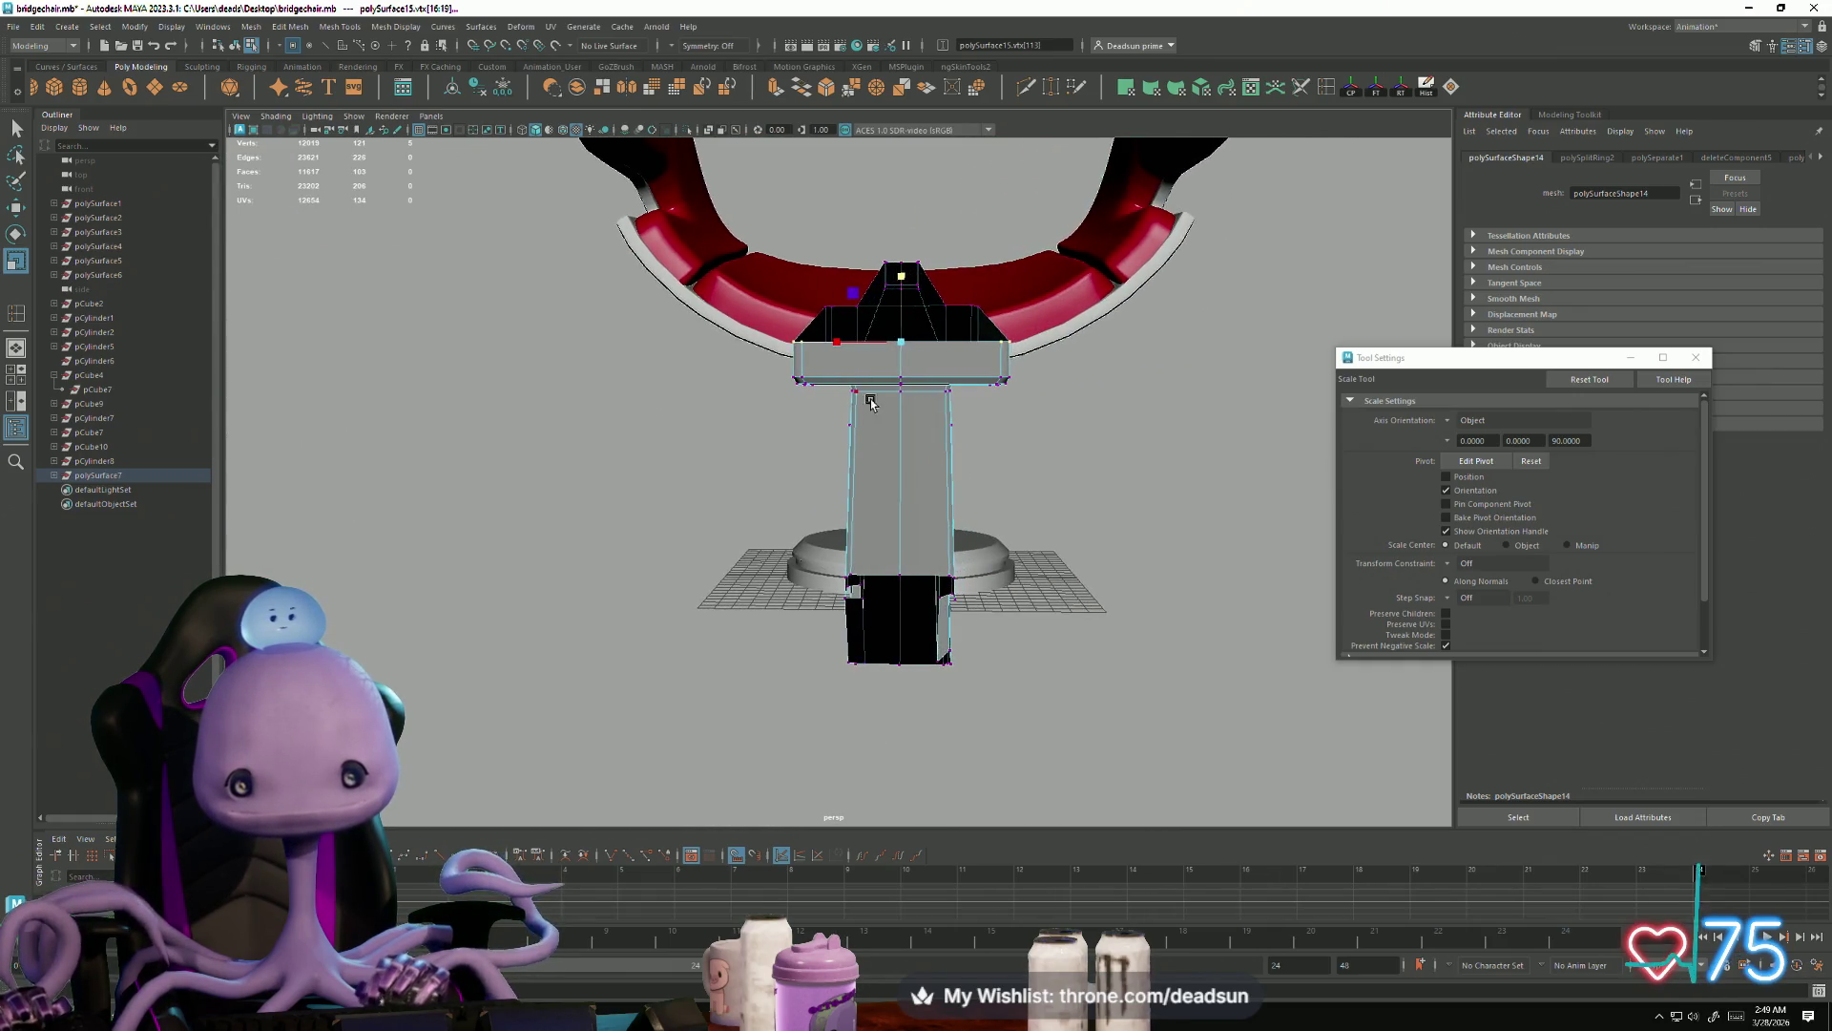
pyautogui.moveTo(893, 725)
pyautogui.mouseDown()
pyautogui.moveTo(743, 731)
pyautogui.moveTo(732, 744)
pyautogui.moveTo(757, 776)
pyautogui.moveTo(684, 725)
pyautogui.moveTo(798, 757)
pyautogui.moveTo(822, 649)
pyautogui.mouseUp()
pyautogui.press('Delete')
# Step: Rotate the vertices at the strut's cut end to re-angle its end cap
pyautogui.moveTo(978, 761); pyautogui.dragTo(977, 761)
pyautogui.moveTo(879, 578); pyautogui.dragTo(863, 549, button='right')
pyautogui.moveTo(818, 593); pyautogui.dragTo(883, 658)
pyautogui.moveTo(883, 659)
pyautogui.keyDown('alt'); pyautogui.mouseDown()
pyautogui.moveTo(850, 753)
pyautogui.moveTo(785, 732)
pyautogui.moveTo(811, 723)
pyautogui.mouseUp(); pyautogui.keyUp('alt')
pyautogui.press('e')
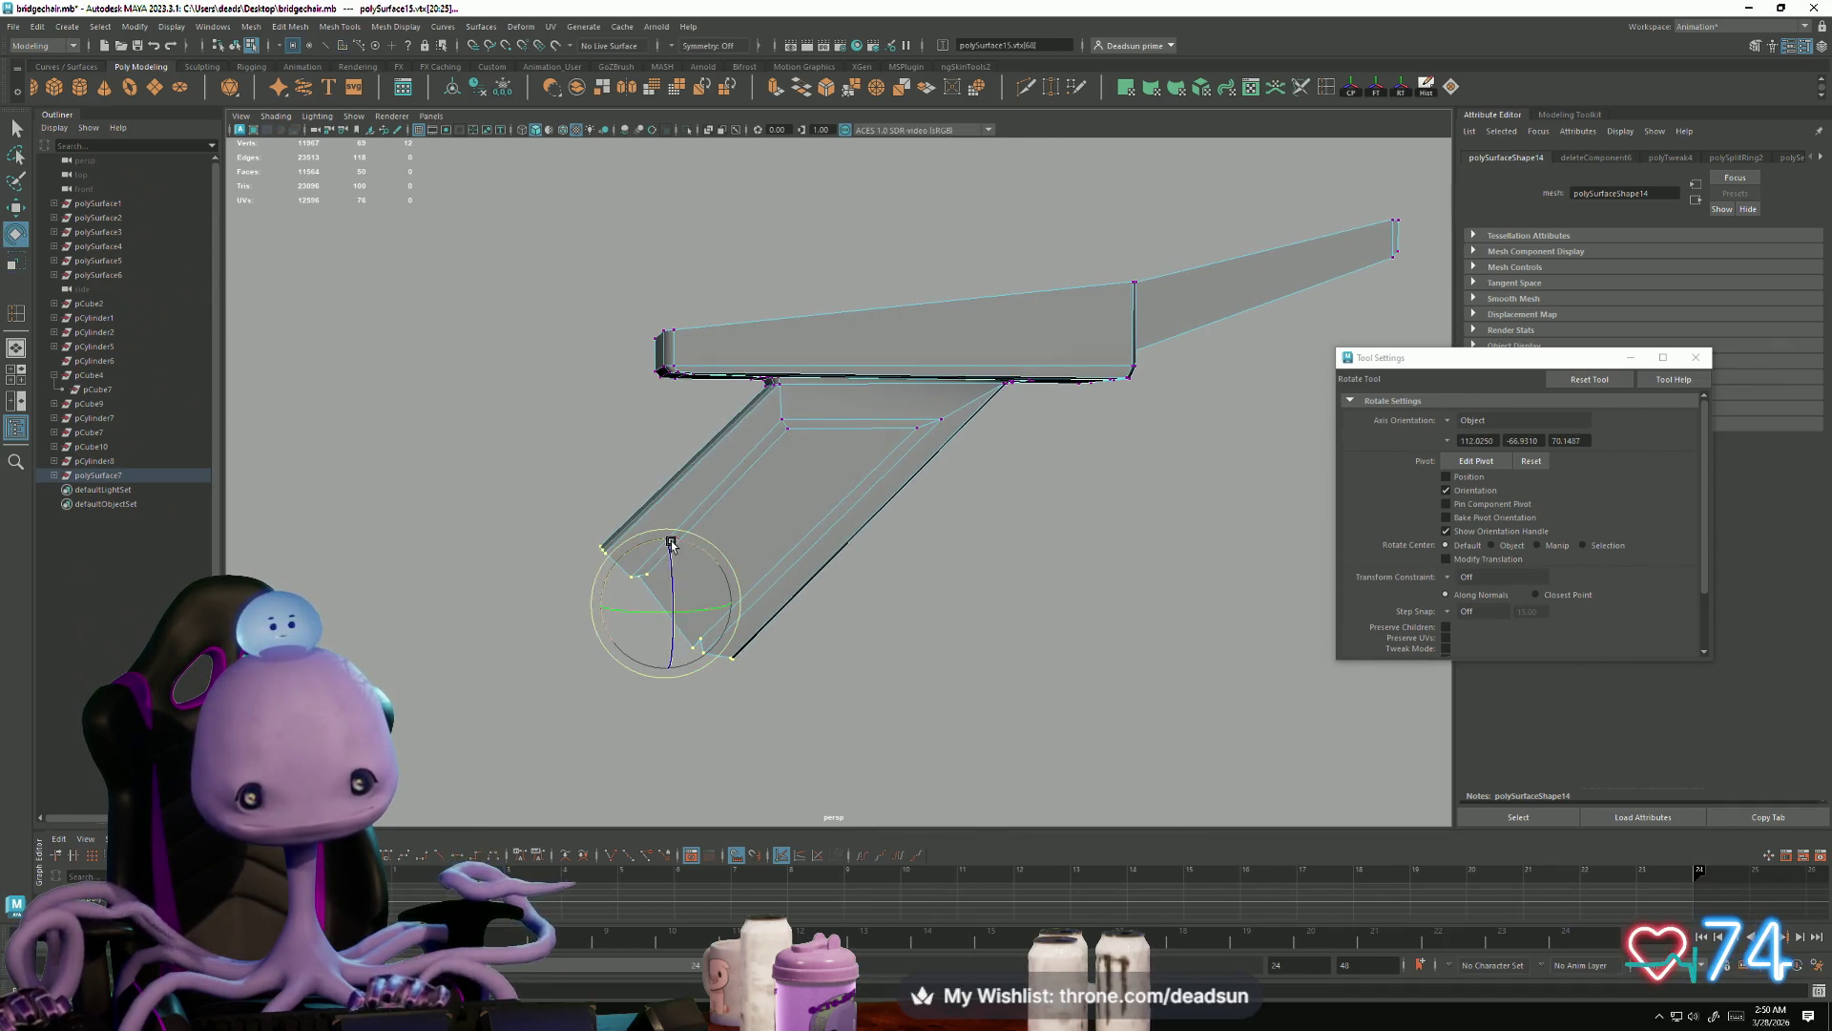
pyautogui.press('r')
pyautogui.press('e')
pyautogui.moveTo(649, 544)
pyautogui.mouseDown()
pyautogui.moveTo(597, 572)
pyautogui.moveTo(659, 573)
pyautogui.moveTo(660, 723)
pyautogui.mouseUp()
pyautogui.press('r')
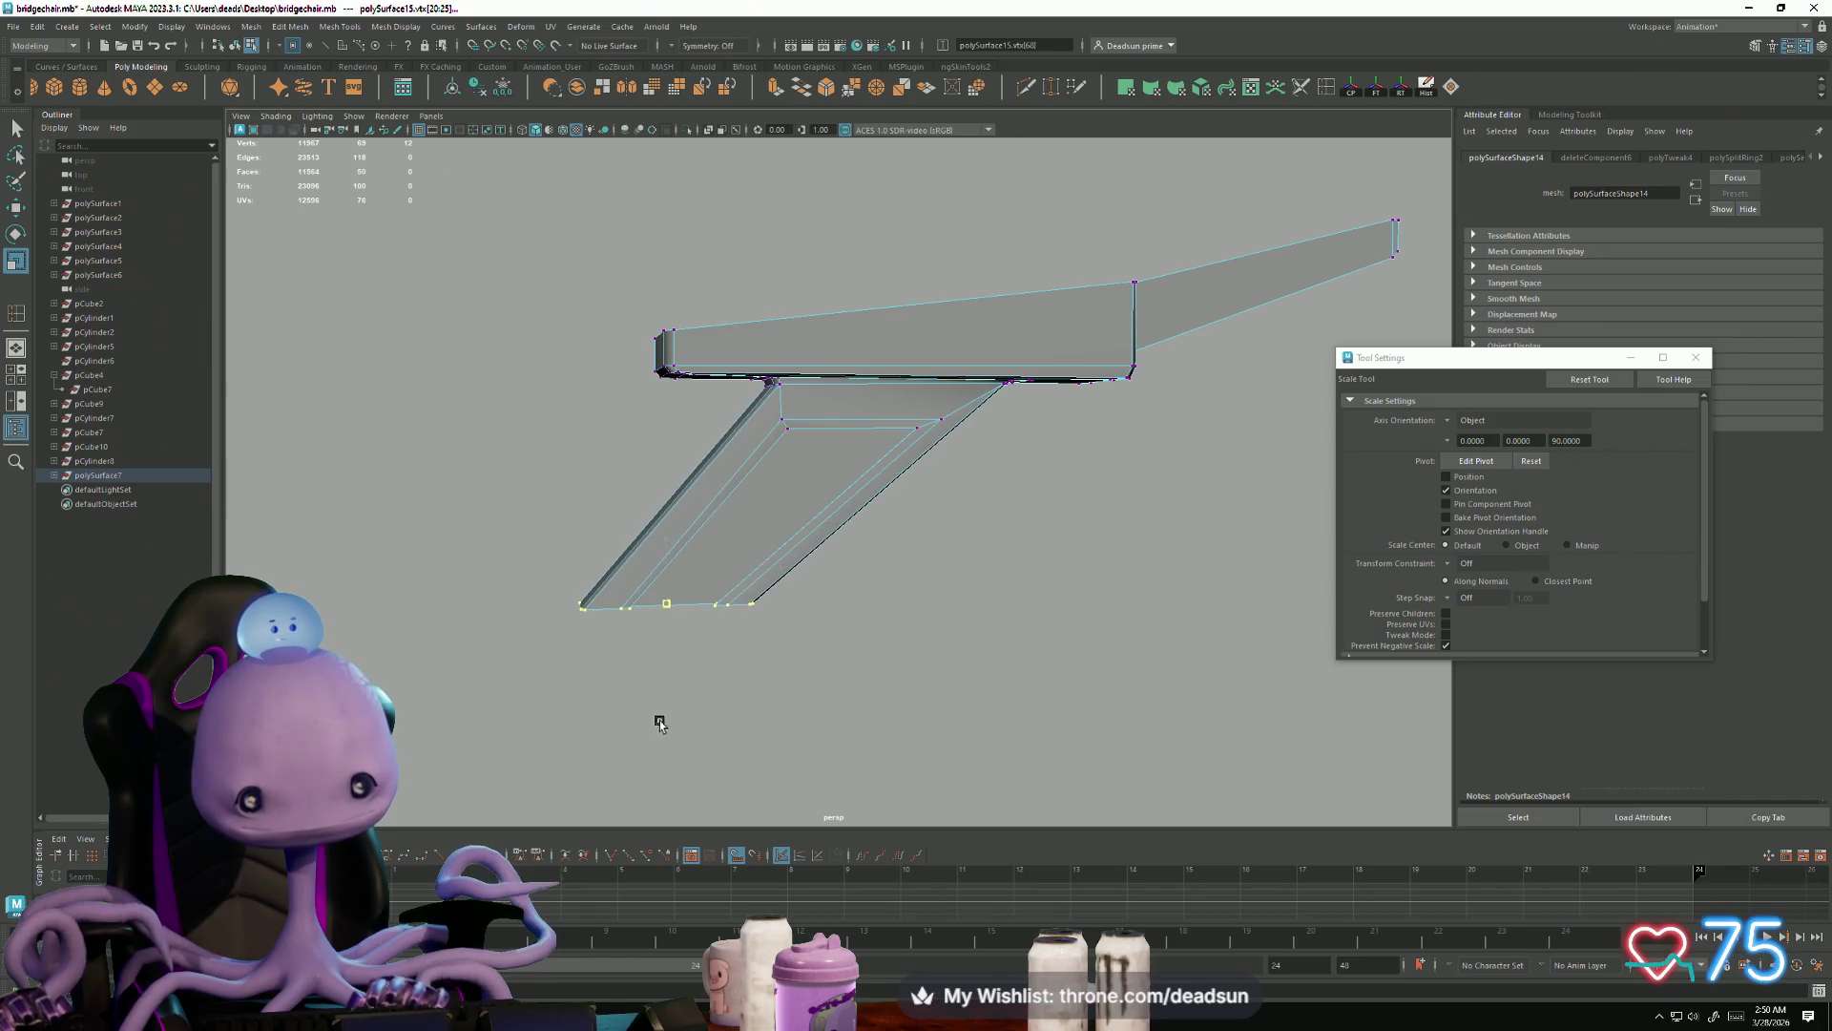
pyautogui.press('e')
pyautogui.moveTo(658, 542)
pyautogui.mouseDown()
pyautogui.moveTo(783, 659)
pyautogui.moveTo(811, 655)
pyautogui.moveTo(823, 615)
pyautogui.moveTo(900, 691)
pyautogui.moveTo(859, 655)
pyautogui.moveTo(934, 673)
pyautogui.moveTo(945, 659)
pyautogui.mouseUp()
# Step: Select and inspect a strut edge up close, then view the frame's underside
pyautogui.click(1044, 324)
pyautogui.press('r')
pyautogui.click(1057, 425)
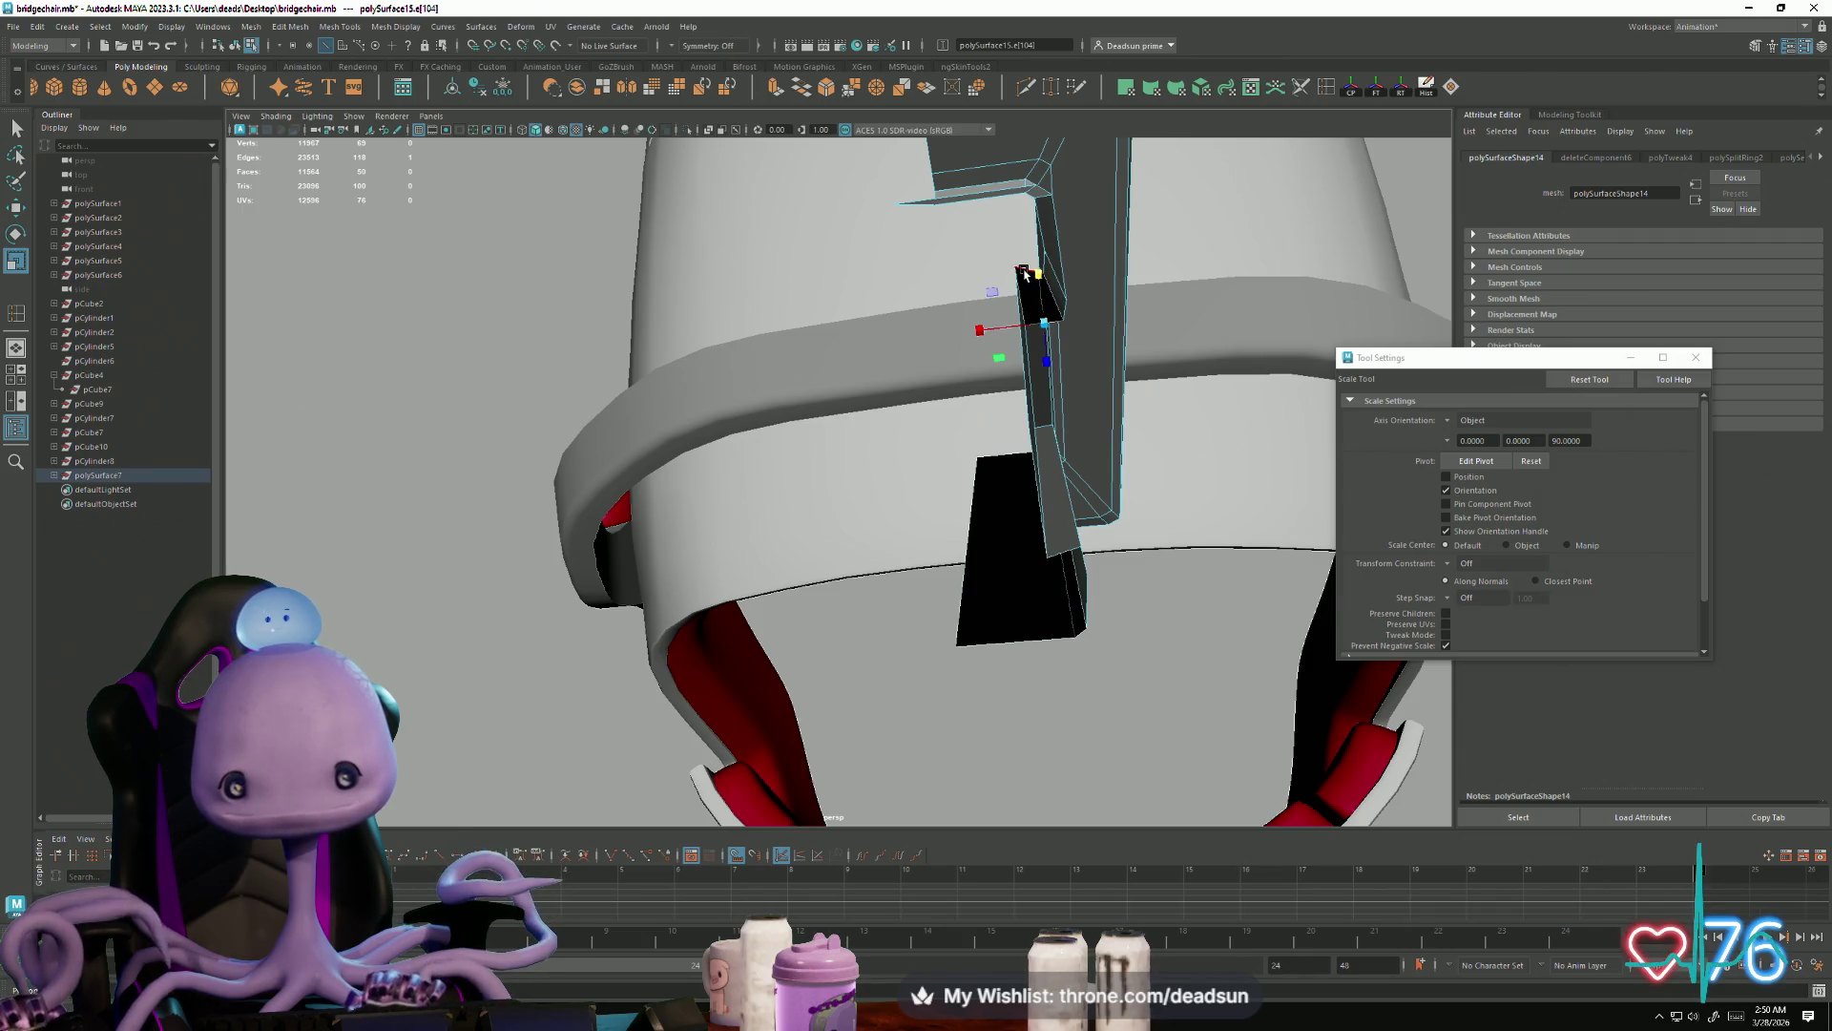
pyautogui.scroll(5, 1031, 225)
pyautogui.keyDown('alt'); pyautogui.moveTo(1059, 401); pyautogui.dragTo(1021, 411); pyautogui.keyUp('alt')
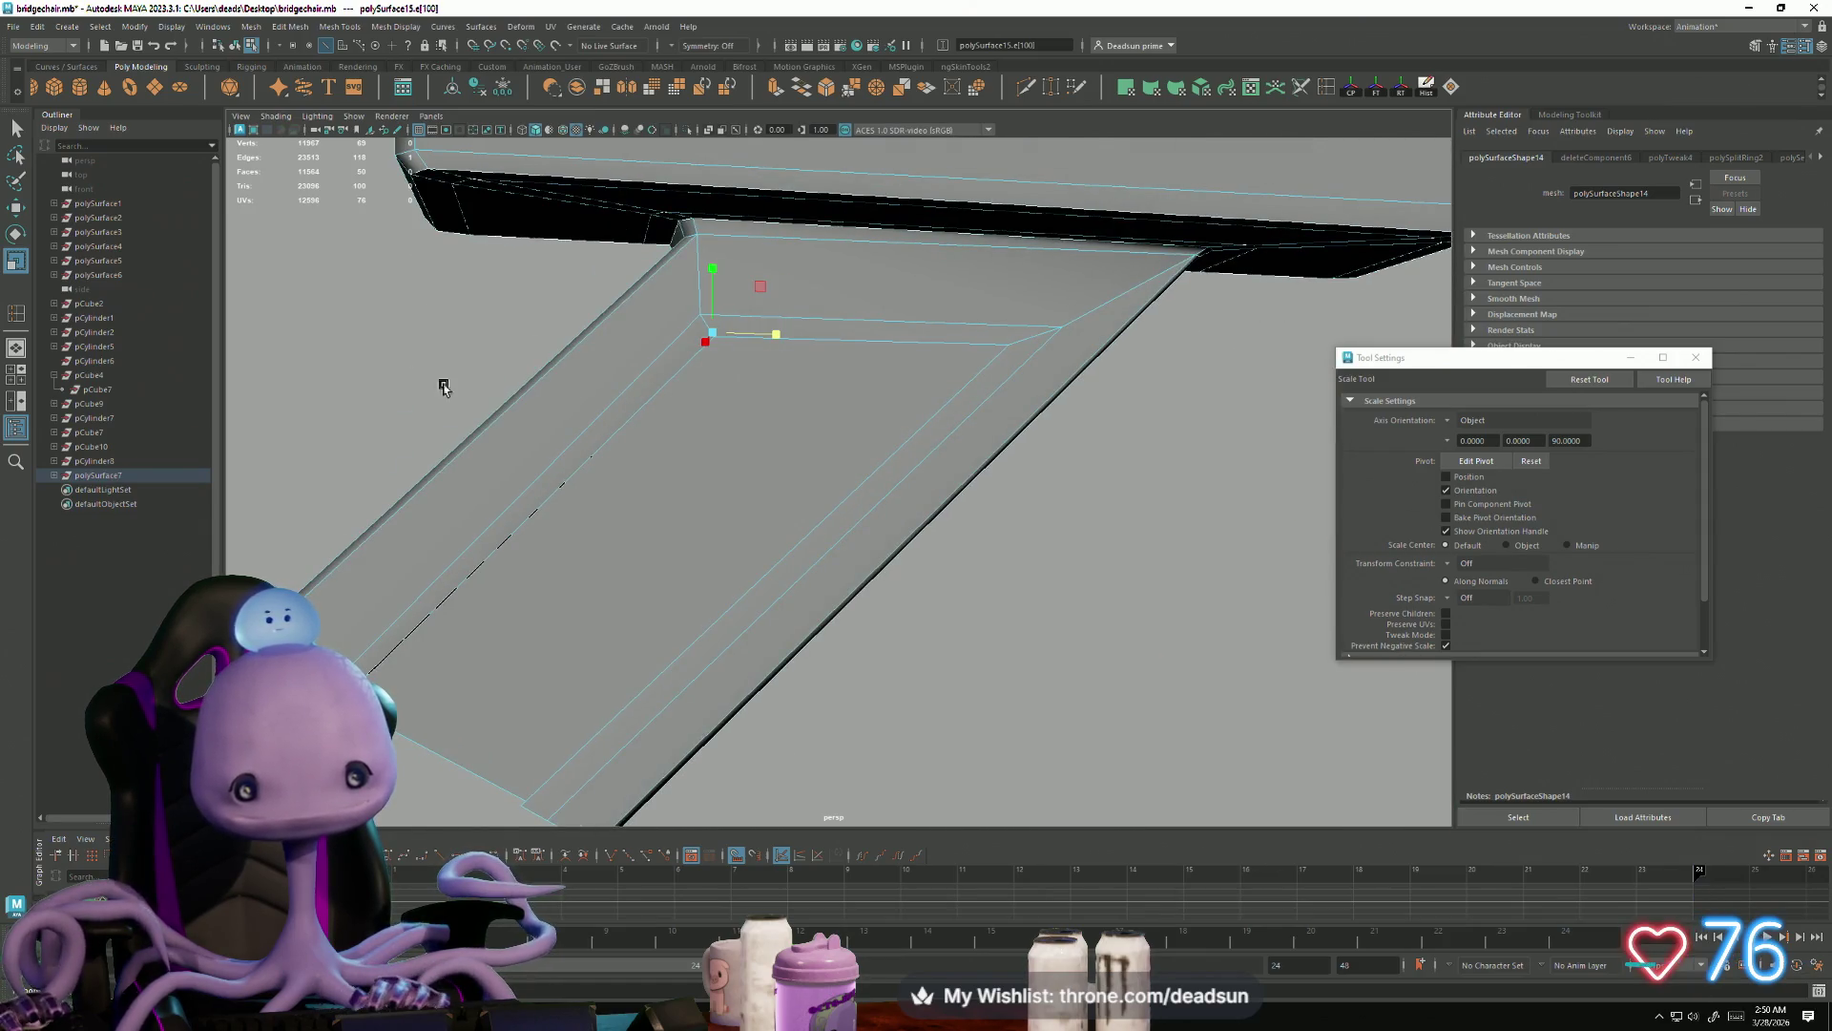
pyautogui.moveTo(659, 655)
pyautogui.keyDown('alt'); pyautogui.mouseDown()
pyautogui.moveTo(736, 614)
pyautogui.moveTo(786, 613)
pyautogui.moveTo(1051, 397)
pyautogui.moveTo(1064, 585)
pyautogui.moveTo(993, 490)
pyautogui.mouseUp(); pyautogui.keyUp('alt')
pyautogui.click(733, 417)
pyautogui.keyDown('alt'); pyautogui.moveTo(656, 451); pyautogui.dragTo(809, 305); pyautogui.keyUp('alt')
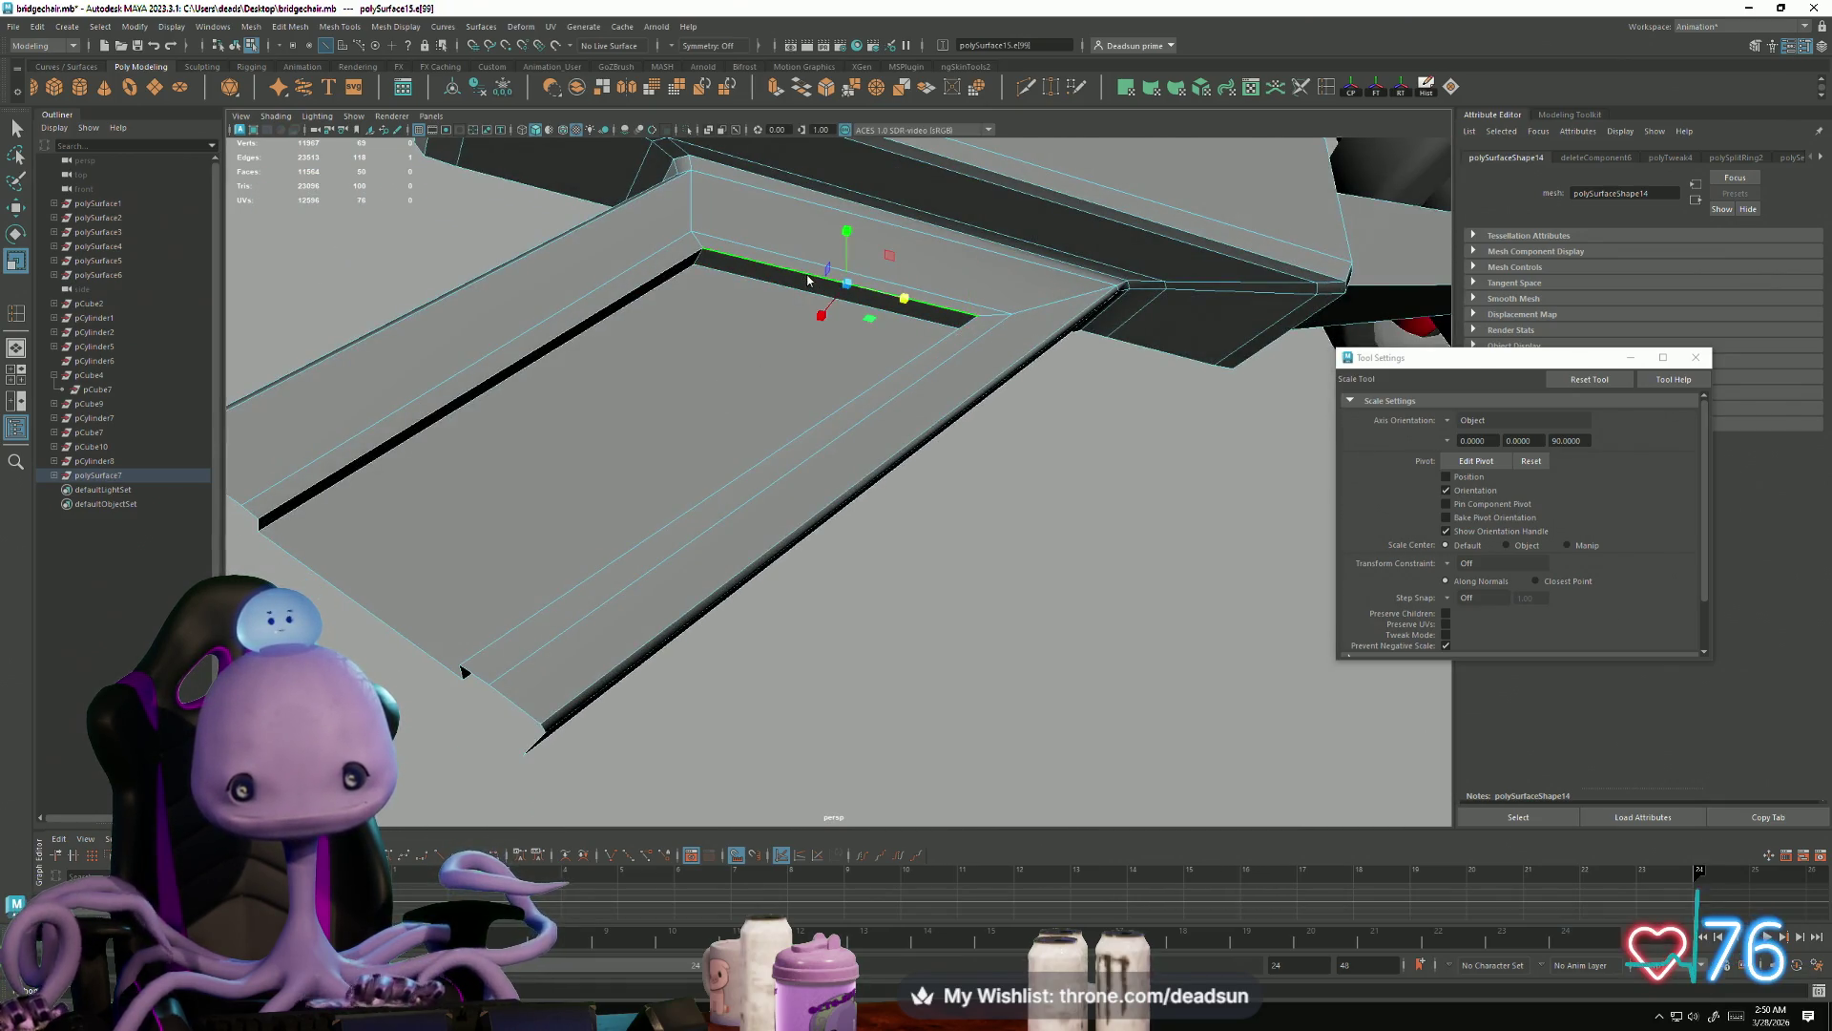
# Step: Move the inner and upper recess edges slightly left and up
pyautogui.rightClick(808, 278)
pyautogui.click(811, 276)
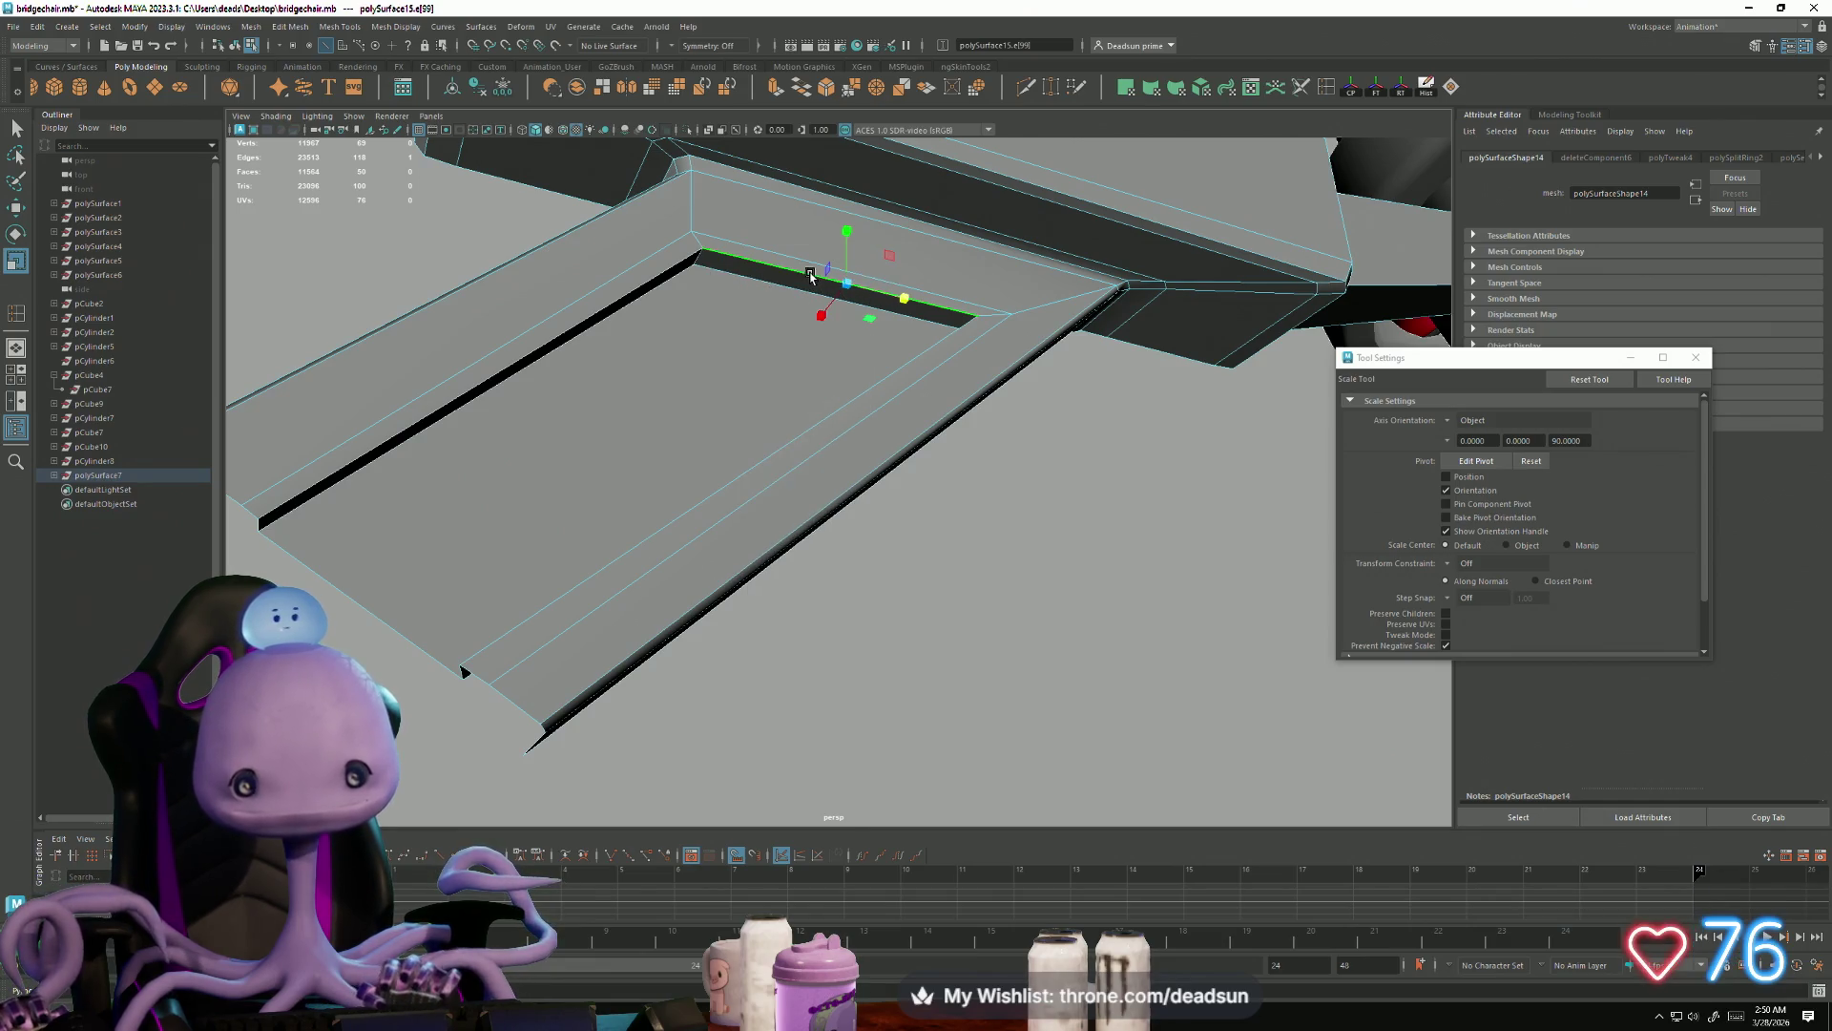
pyautogui.keyDown('shift'); pyautogui.click(831, 267); pyautogui.keyUp('shift')
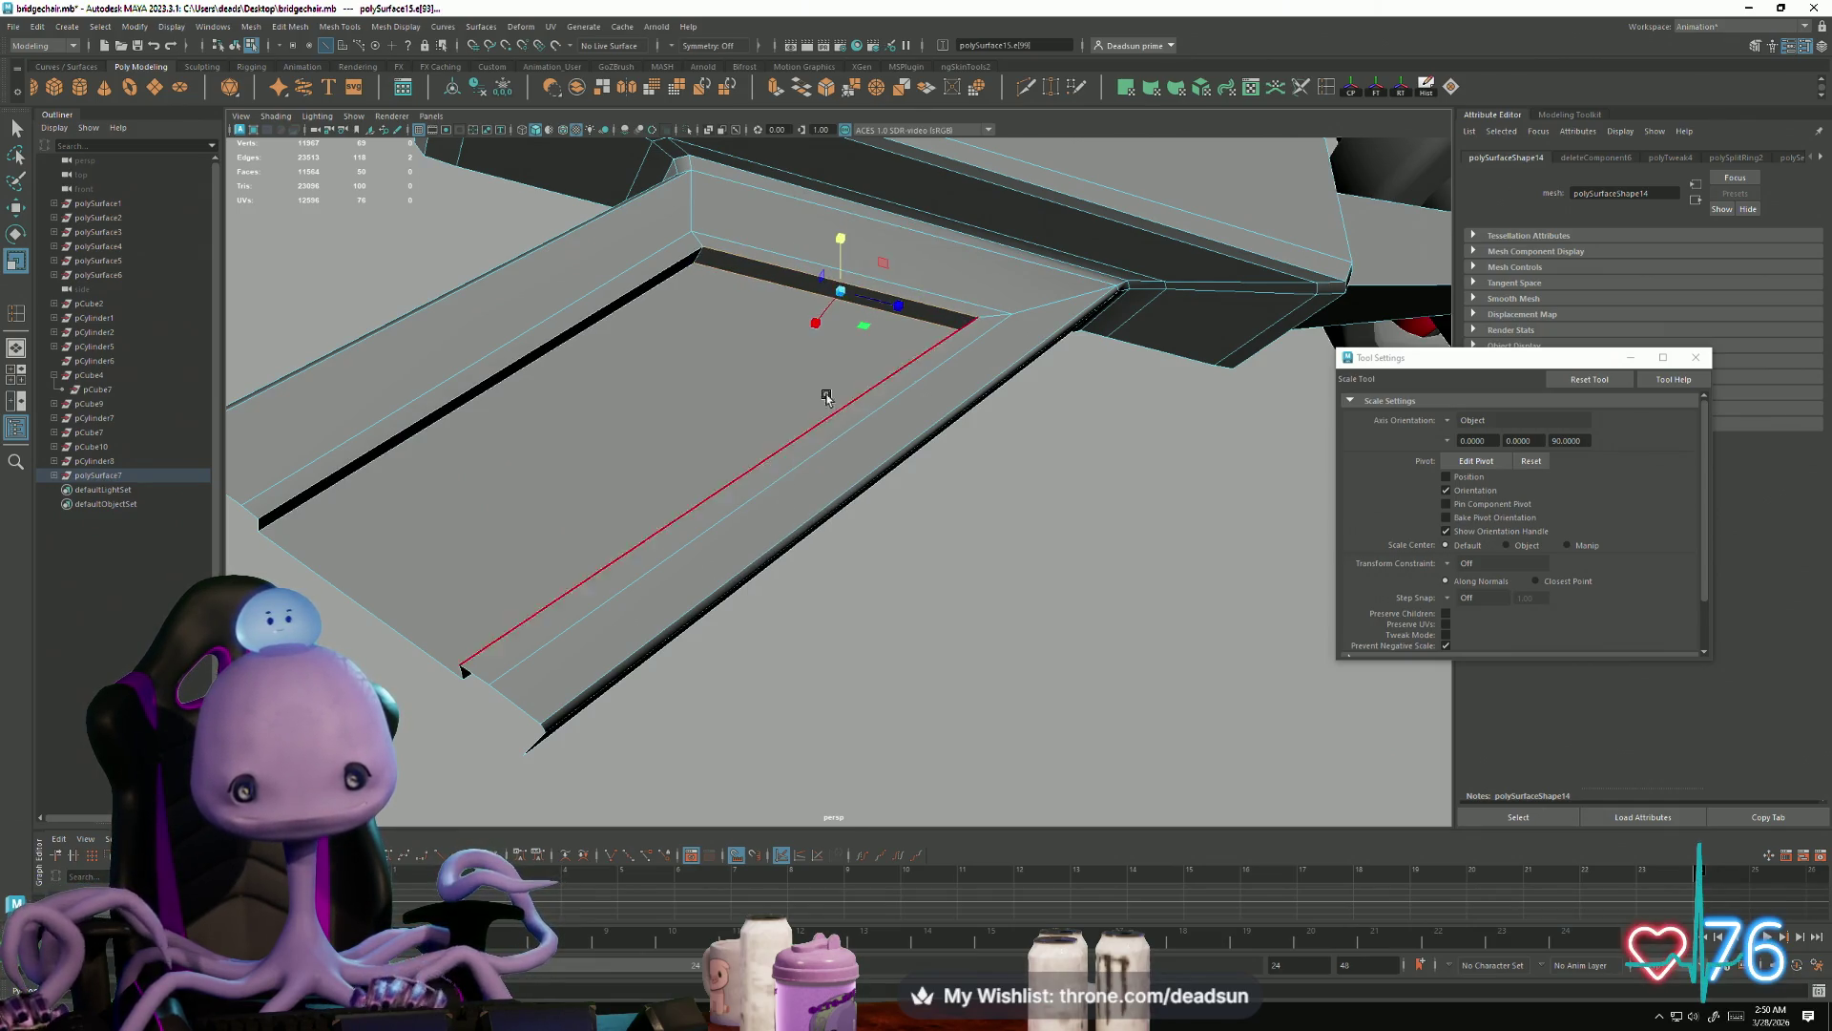
pyautogui.press('w')
pyautogui.moveTo(840, 239); pyautogui.dragTo(841, 240)
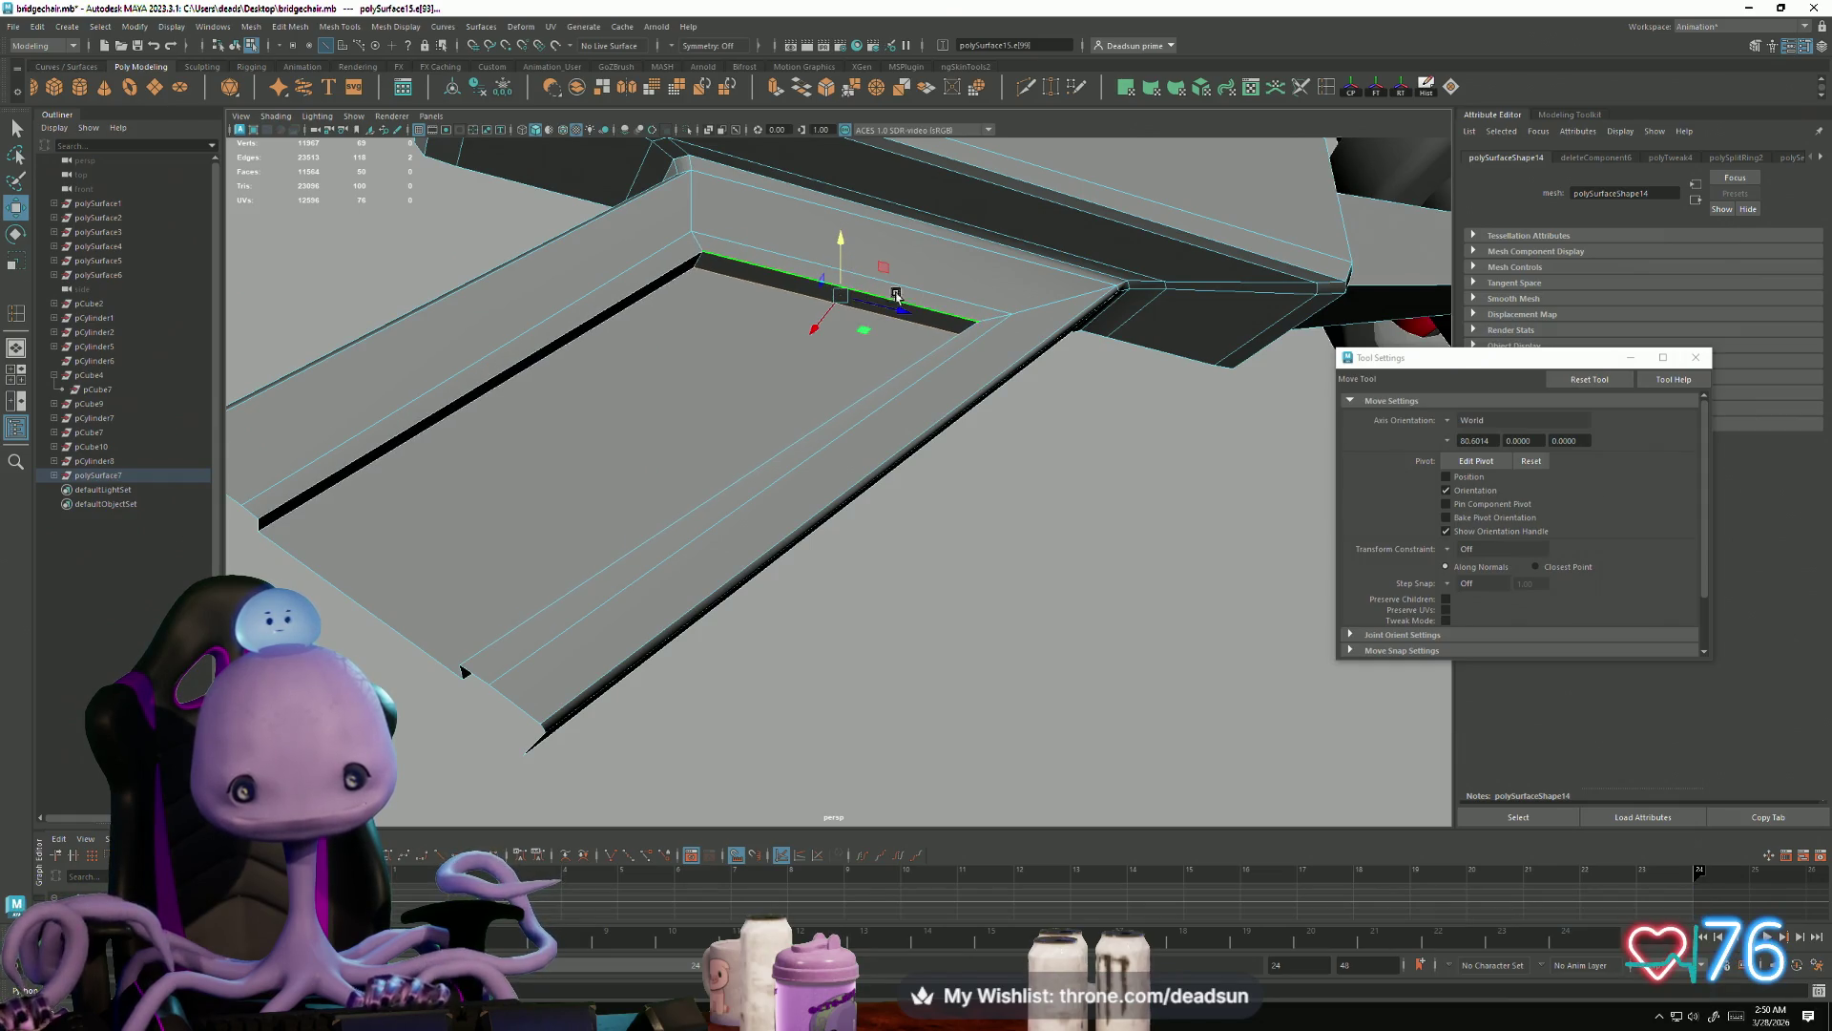
pyautogui.moveTo(905, 315); pyautogui.dragTo(897, 311)
pyautogui.moveTo(578, 556)
pyautogui.keyDown('alt'); pyautogui.mouseDown()
pyautogui.moveTo(531, 655)
pyautogui.moveTo(683, 569)
pyautogui.mouseUp(); pyautogui.keyUp('alt')
pyautogui.press('r')
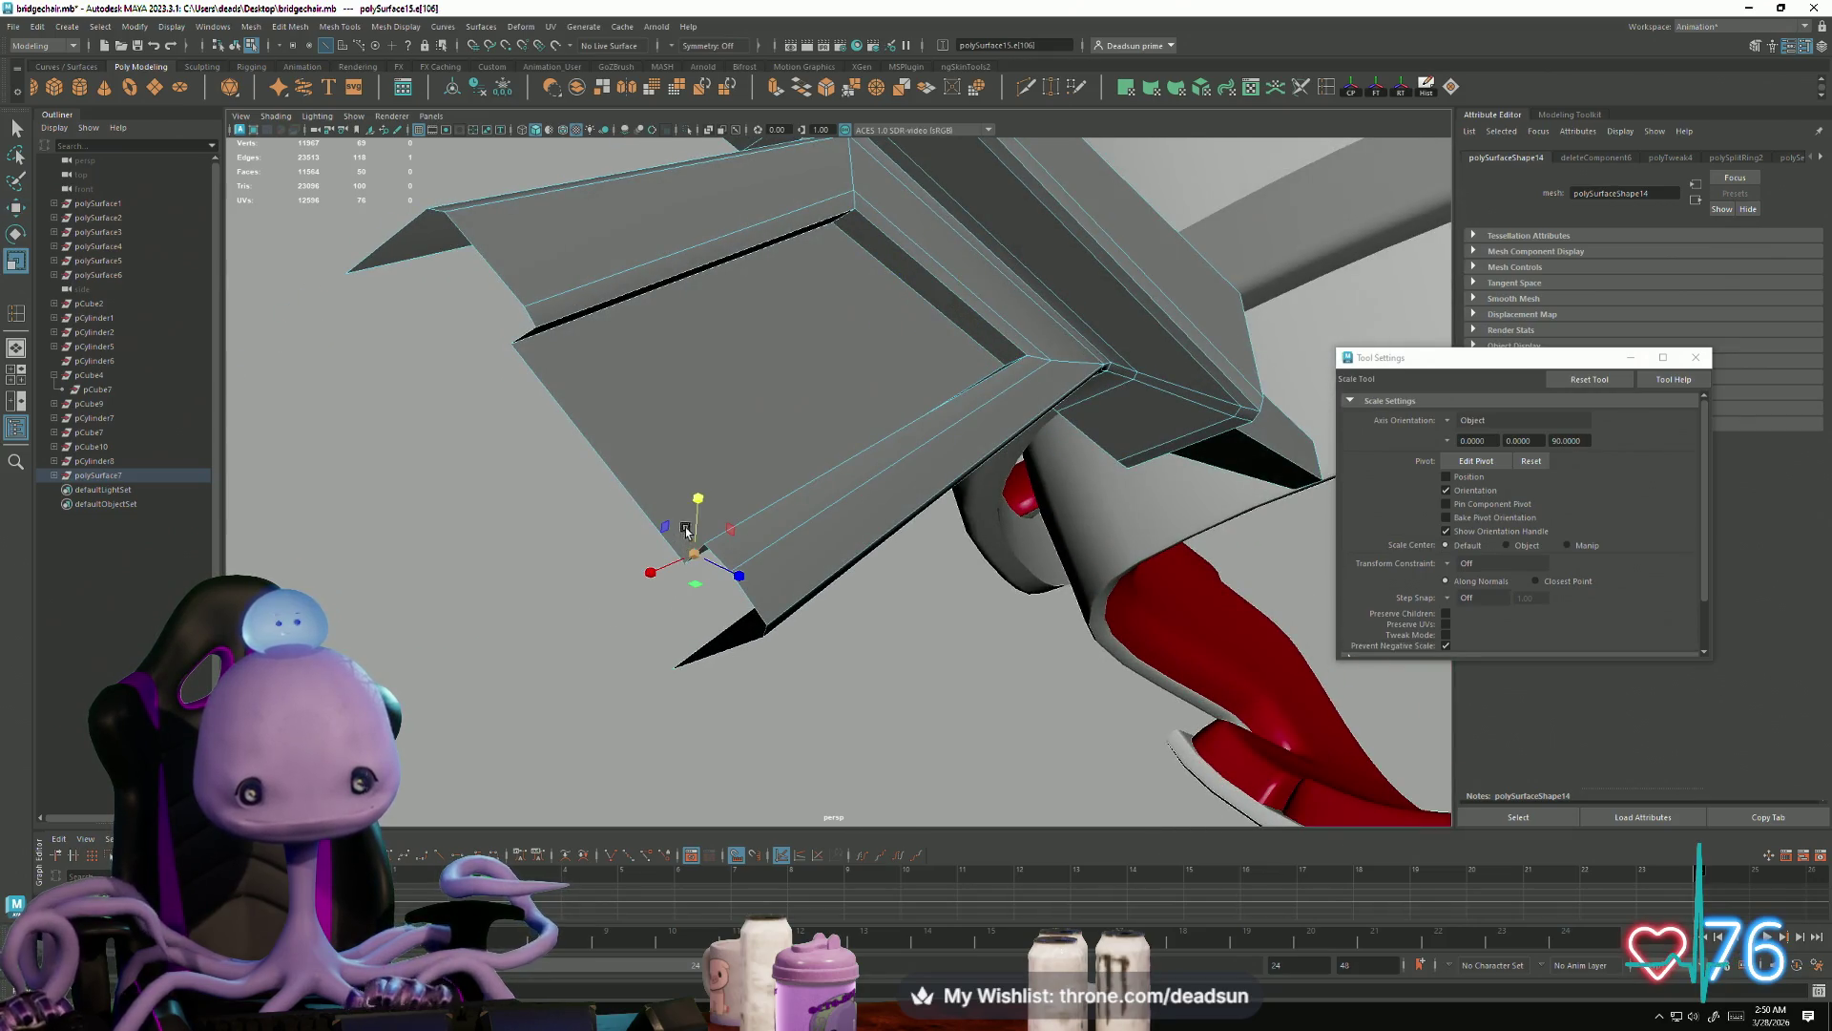
pyautogui.moveTo(874, 536)
pyautogui.keyDown('alt'); pyautogui.mouseDown()
pyautogui.moveTo(789, 613)
pyautogui.moveTo(740, 576)
pyautogui.moveTo(691, 592)
pyautogui.moveTo(769, 598)
pyautogui.moveTo(763, 504)
pyautogui.moveTo(697, 572)
pyautogui.moveTo(614, 528)
pyautogui.moveTo(563, 630)
pyautogui.moveTo(603, 641)
pyautogui.moveTo(578, 590)
pyautogui.mouseUp(); pyautogui.keyUp('alt')
# Step: Select the large inner recess face and the narrow slanted bevel face
pyautogui.rightClick(763, 501)
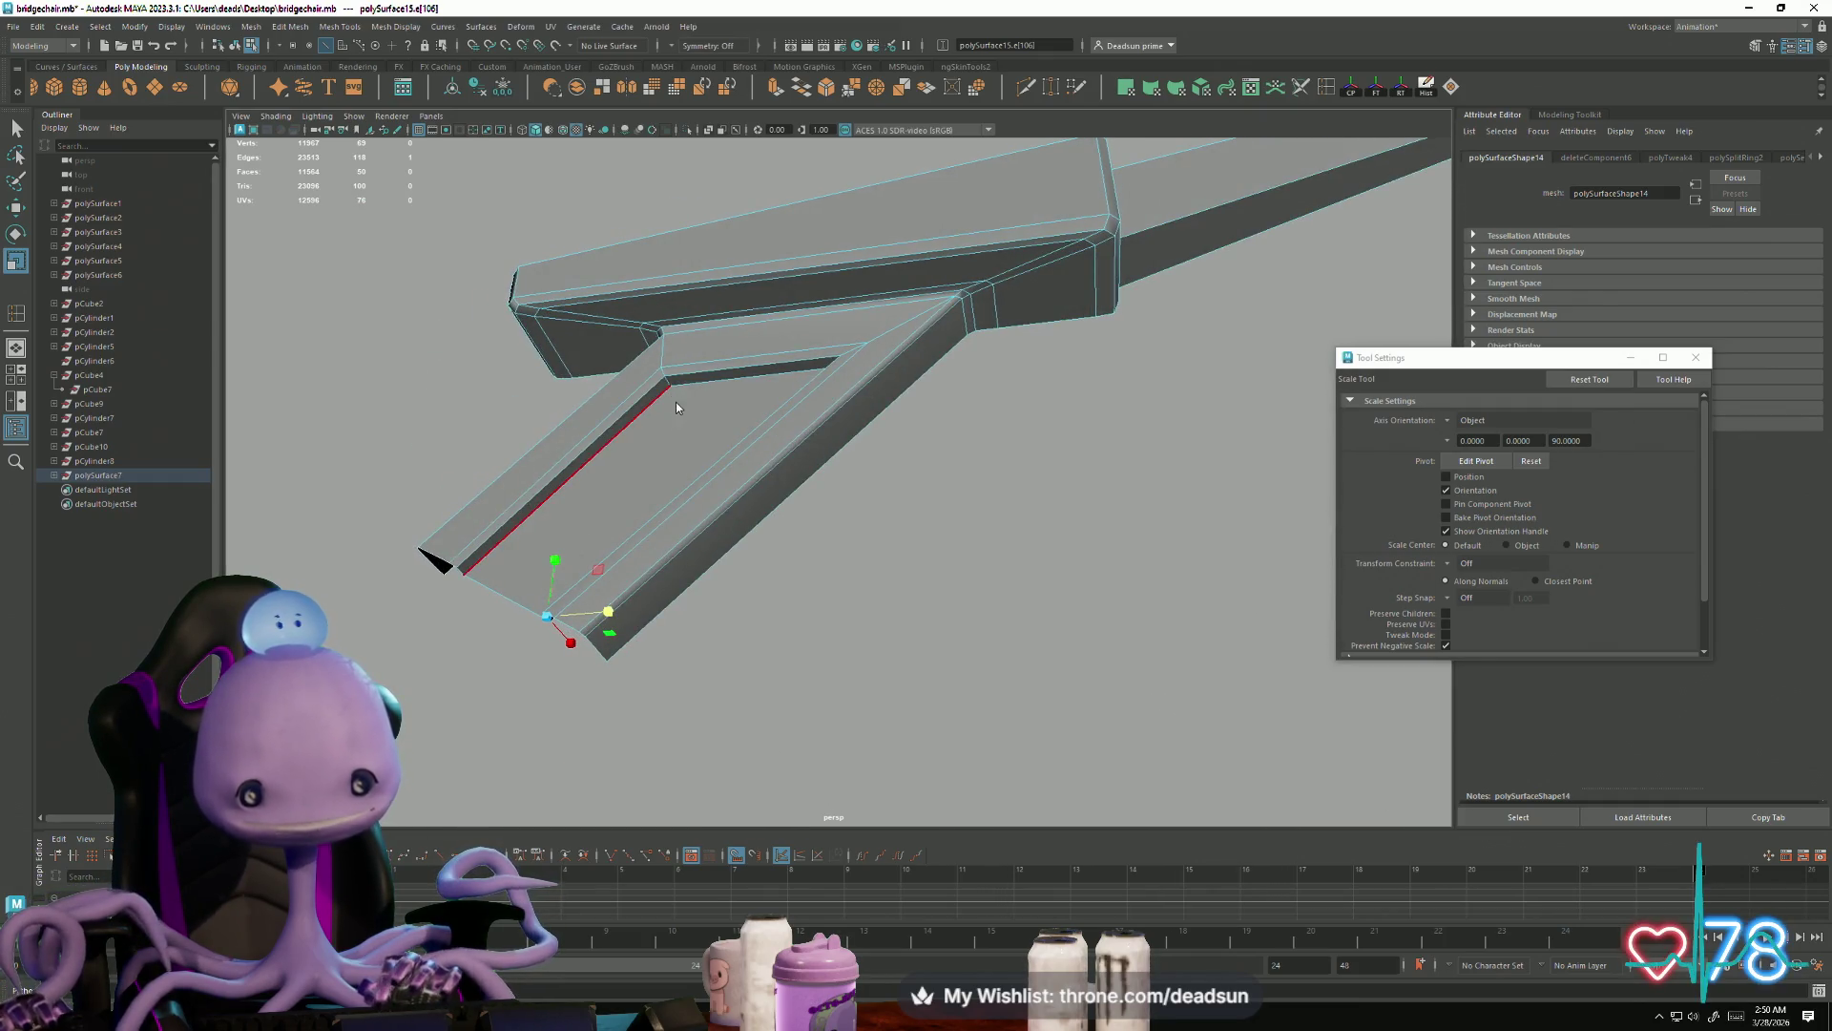
pyautogui.rightClick(649, 399)
pyautogui.click(649, 477)
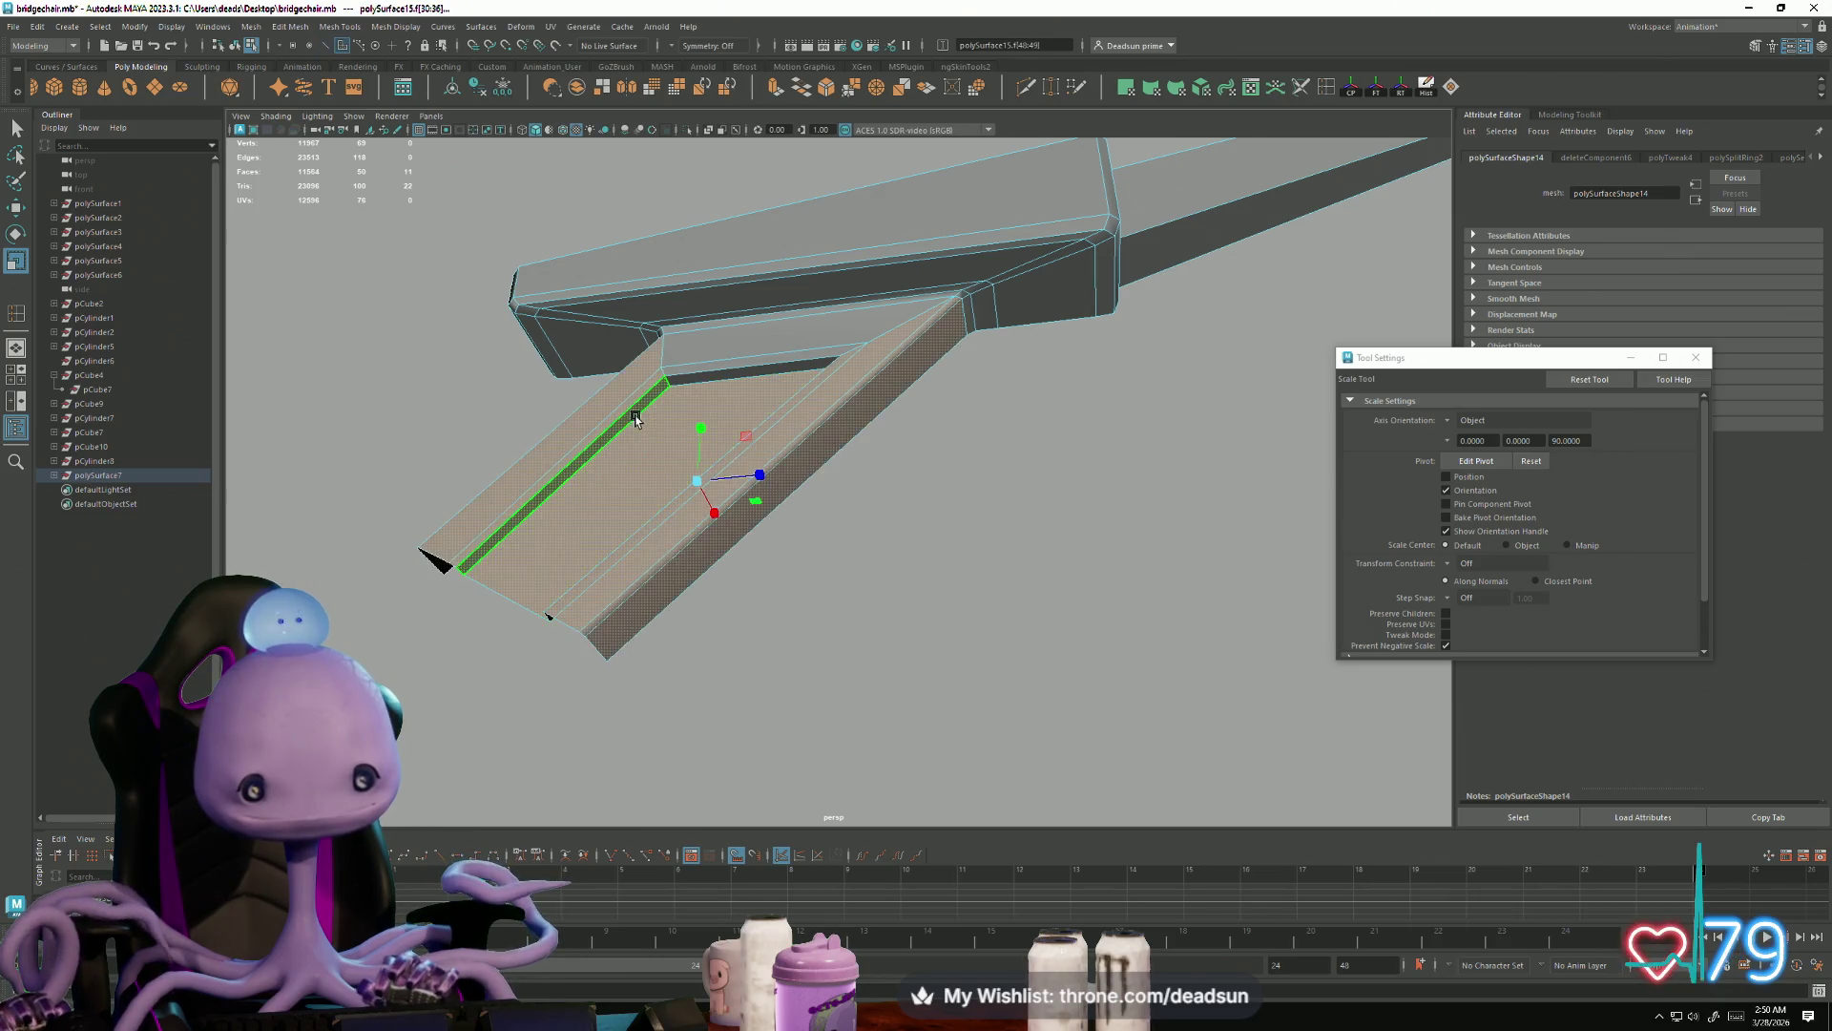
pyautogui.click(592, 490)
pyautogui.moveTo(593, 491)
pyautogui.keyDown('alt'); pyautogui.mouseDown()
pyautogui.moveTo(618, 544)
pyautogui.moveTo(689, 489)
pyautogui.mouseUp(); pyautogui.keyUp('alt')
pyautogui.press('w')
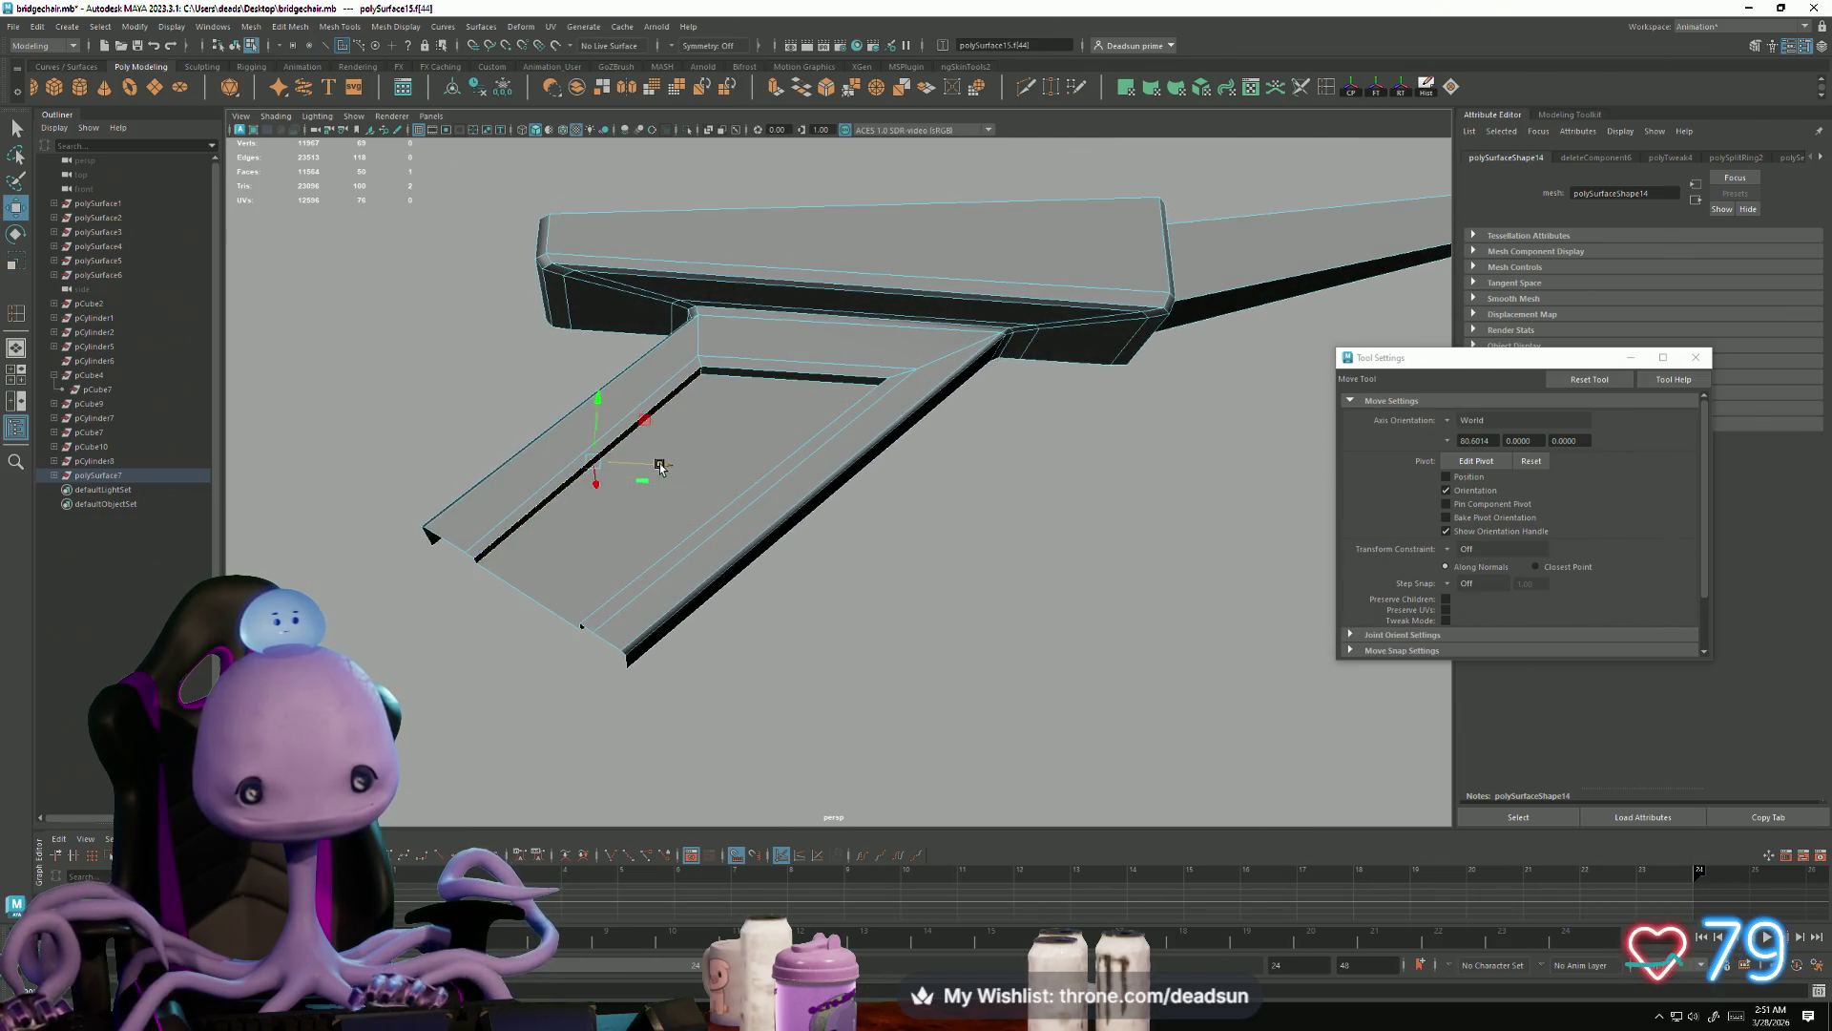
pyautogui.click(661, 607)
pyautogui.moveTo(662, 607)
pyautogui.keyDown('alt'); pyautogui.mouseDown()
pyautogui.moveTo(667, 634)
pyautogui.moveTo(649, 609)
pyautogui.moveTo(764, 462)
pyautogui.mouseUp(); pyautogui.keyUp('alt')
pyautogui.scroll(3, 814, 544)
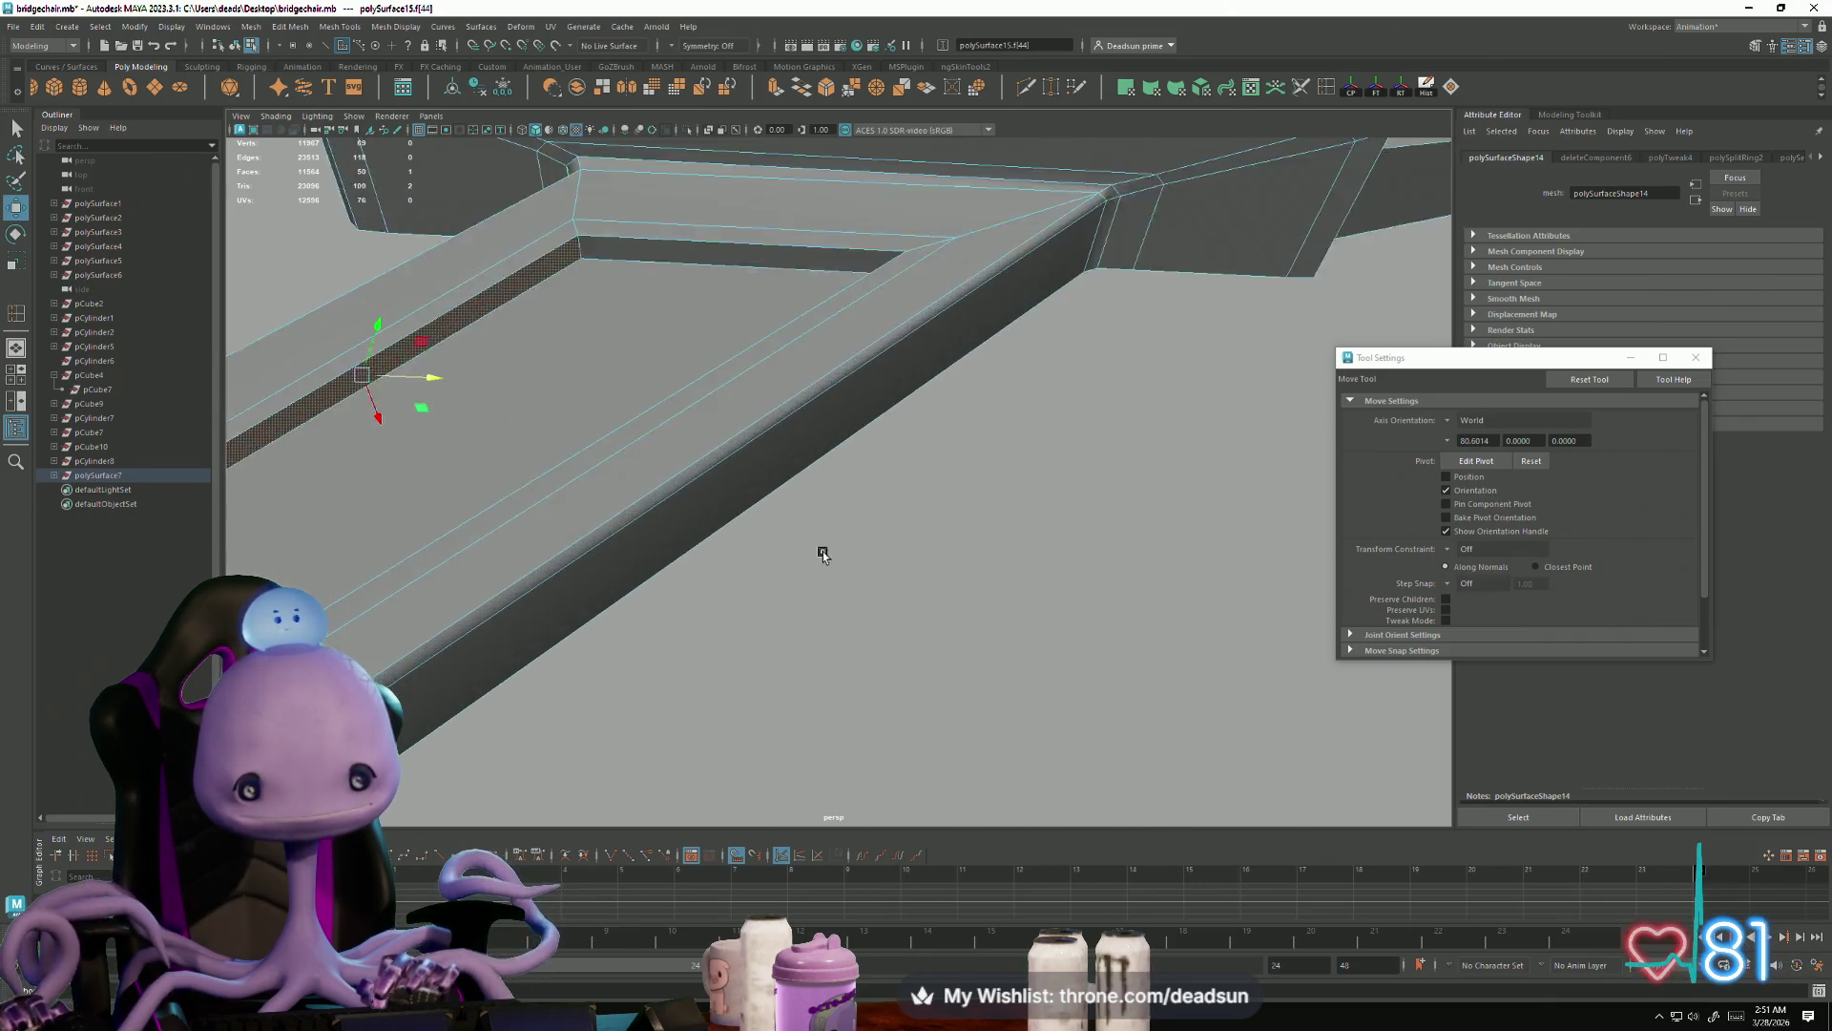
pyautogui.press('F10')
# Step: Lower two neighbouring inner frame edges slightly and close Tool Settings
pyautogui.click(621, 255)
pyautogui.moveTo(594, 260)
pyautogui.keyDown('alt'); pyautogui.mouseDown()
pyautogui.moveTo(687, 426)
pyautogui.moveTo(977, 389)
pyautogui.moveTo(917, 429)
pyautogui.moveTo(839, 397)
pyautogui.mouseUp(); pyautogui.keyUp('alt')
pyautogui.click(977, 389)
pyautogui.keyDown('shift'); pyautogui.click(1038, 368); pyautogui.keyUp('shift')
pyautogui.press('r')
pyautogui.press('w')
pyautogui.moveTo(775, 290); pyautogui.dragTo(773, 308)
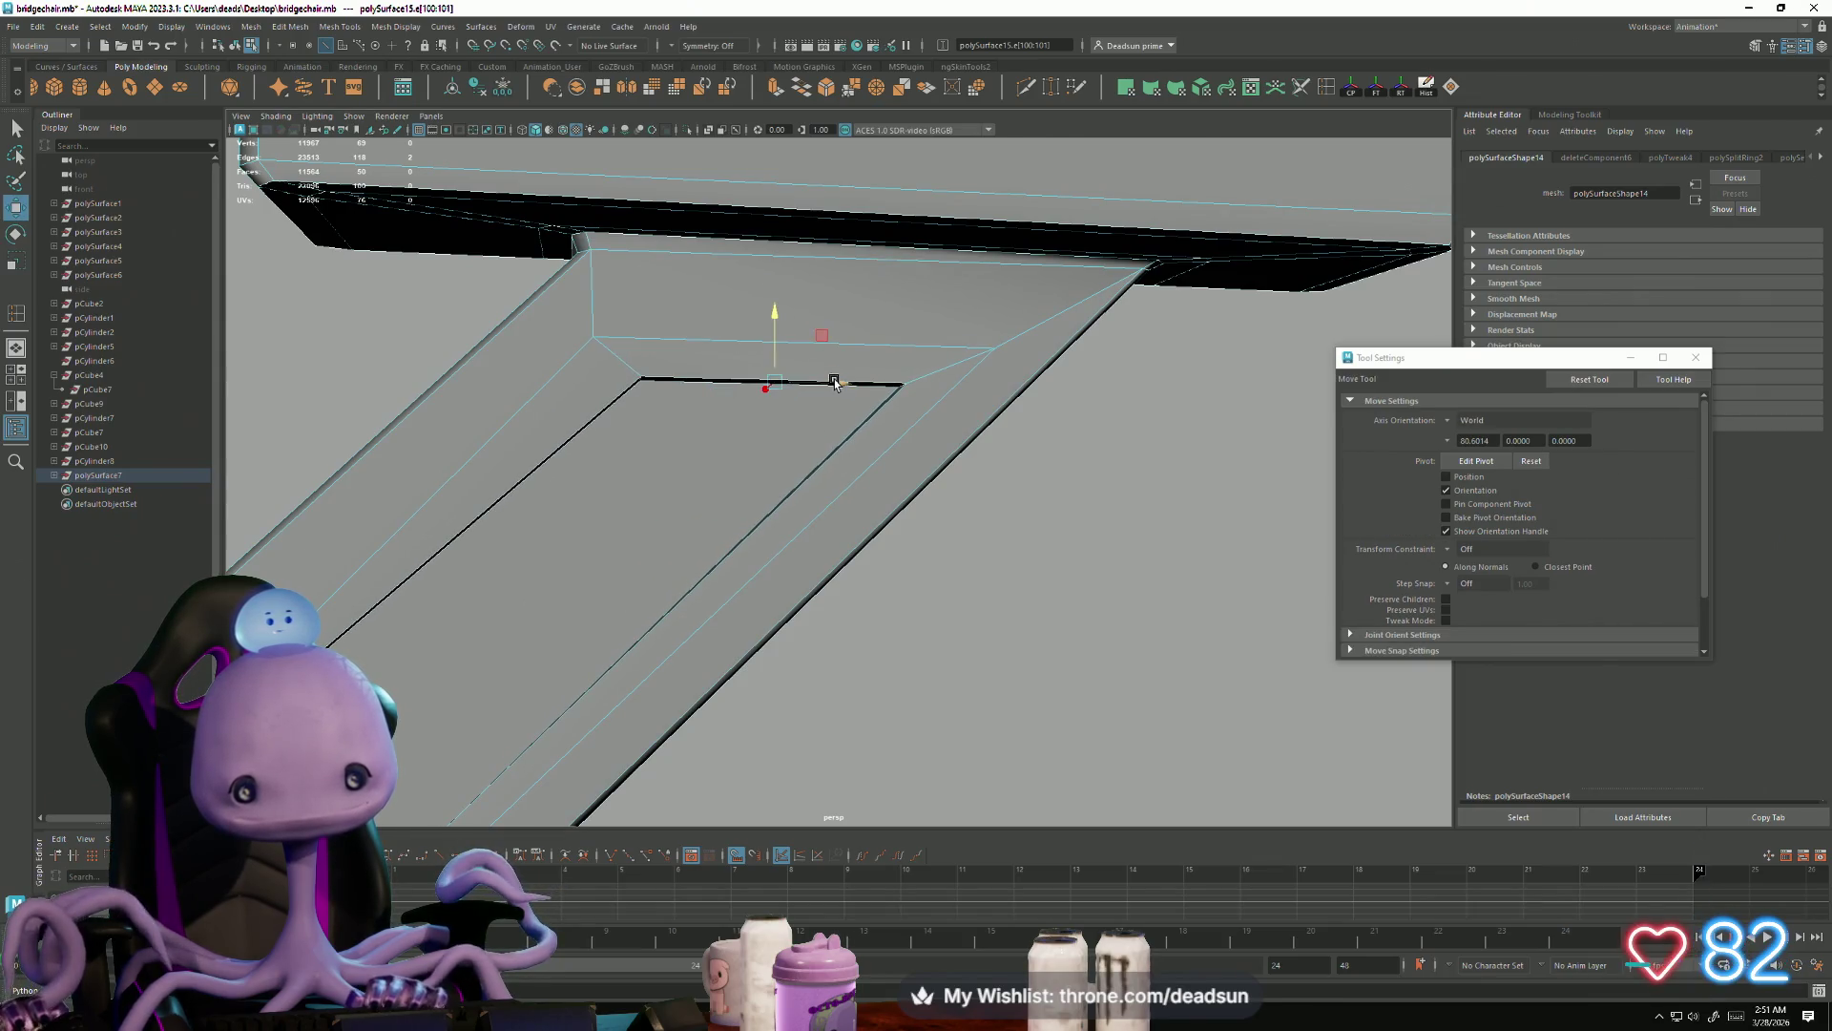
pyautogui.moveTo(818, 376)
pyautogui.keyDown('alt'); pyautogui.mouseDown()
pyautogui.moveTo(634, 471)
pyautogui.moveTo(619, 430)
pyautogui.mouseUp(); pyautogui.keyUp('alt')
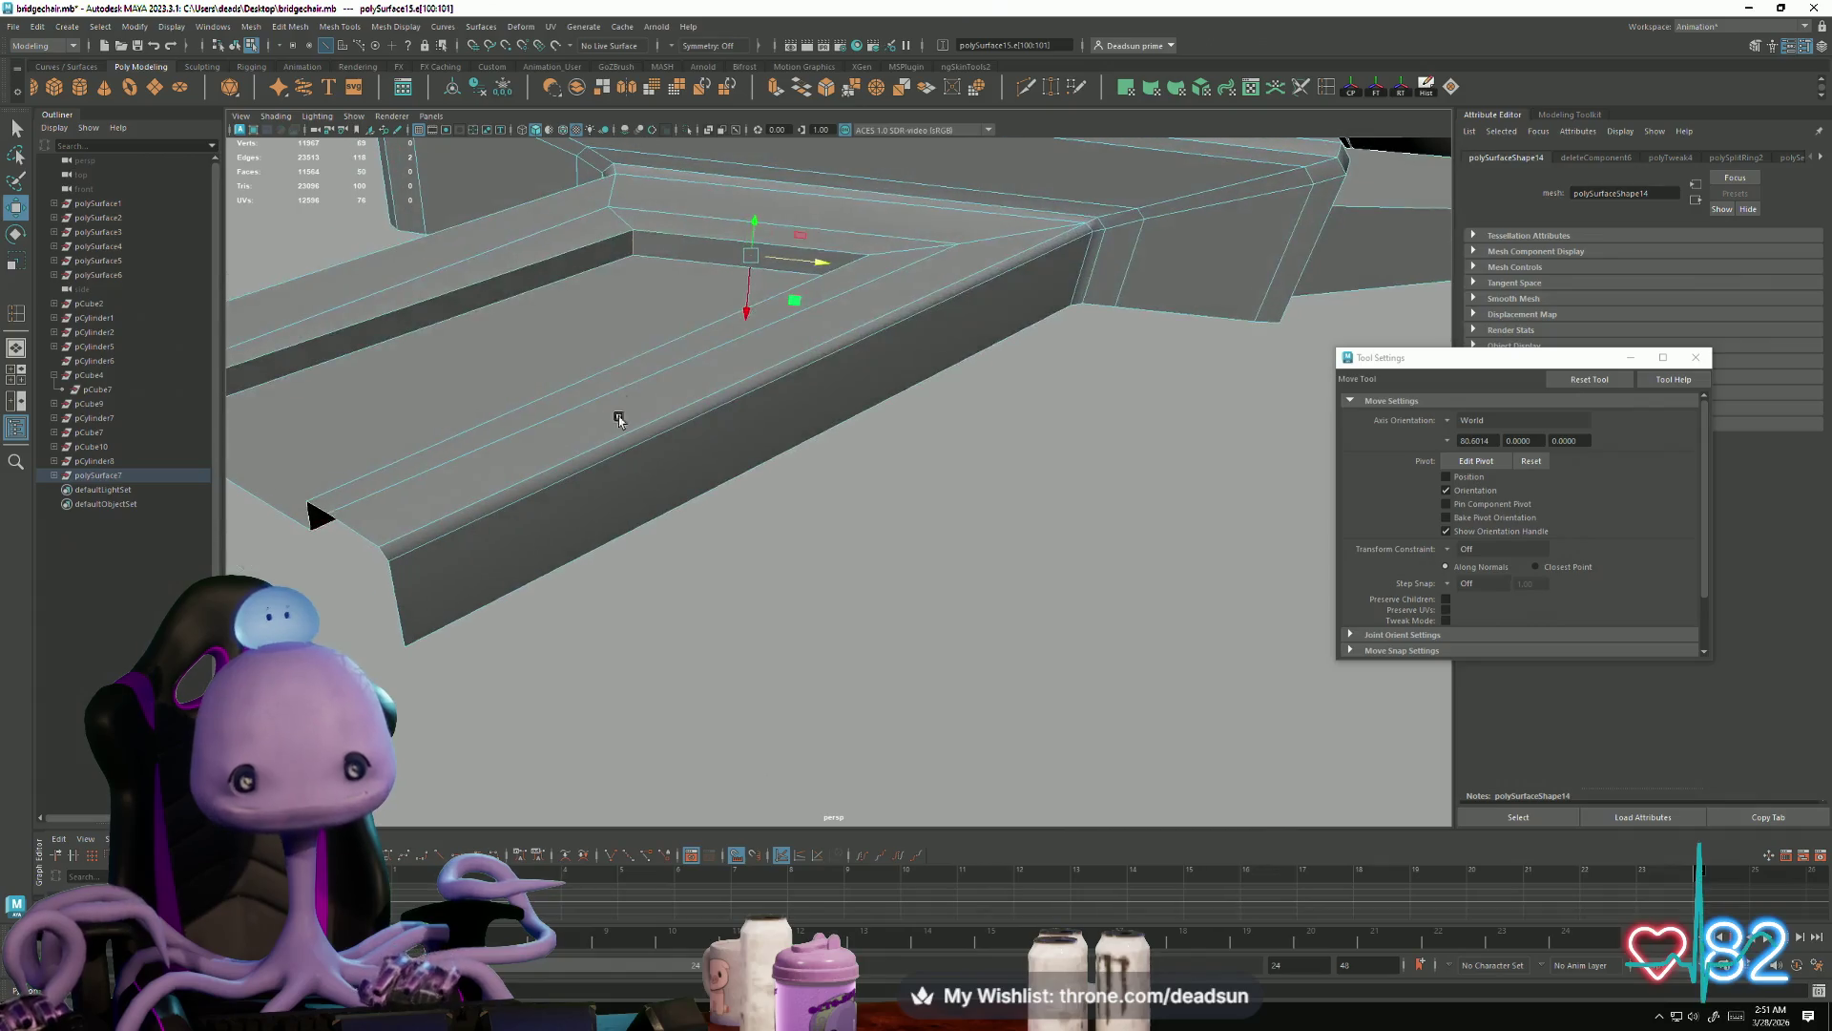
pyautogui.click(1705, 363)
pyautogui.click(252, 28)
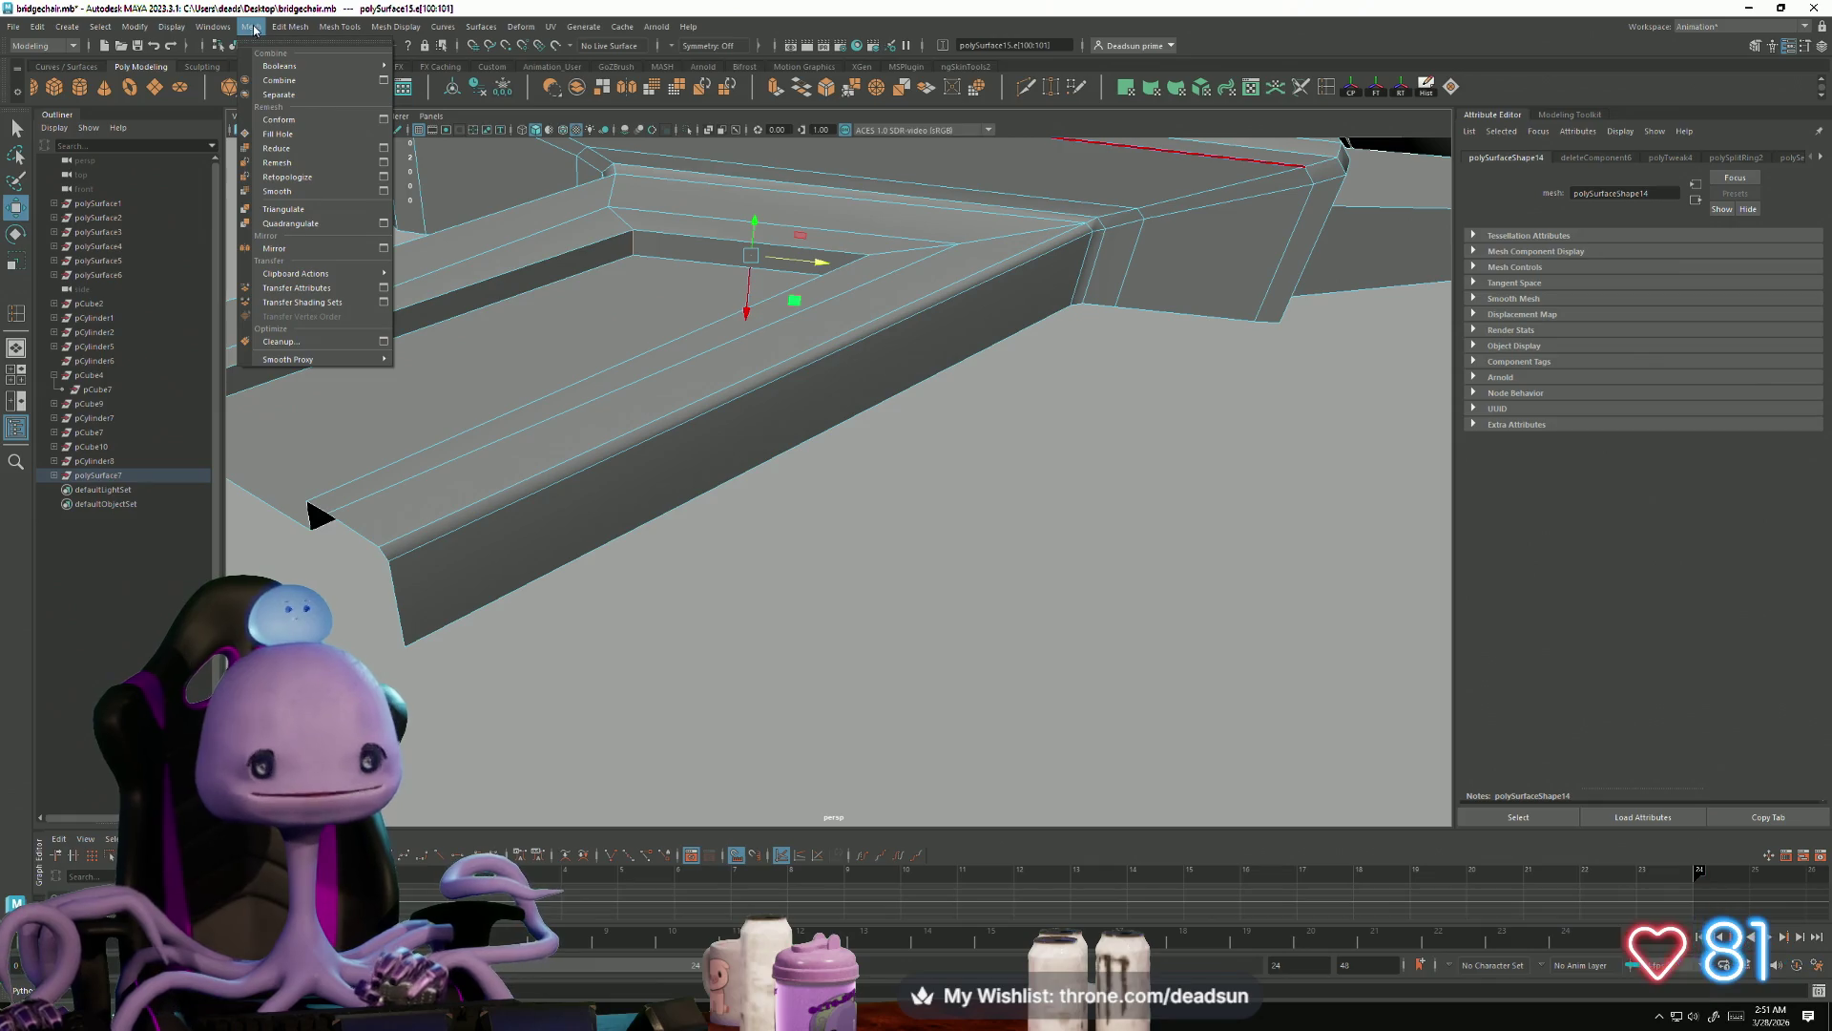
# Step: Replace a 3-segment bevel on the strut's inner corner with a 5-segment rounded bevel
pyautogui.moveTo(287, 27)
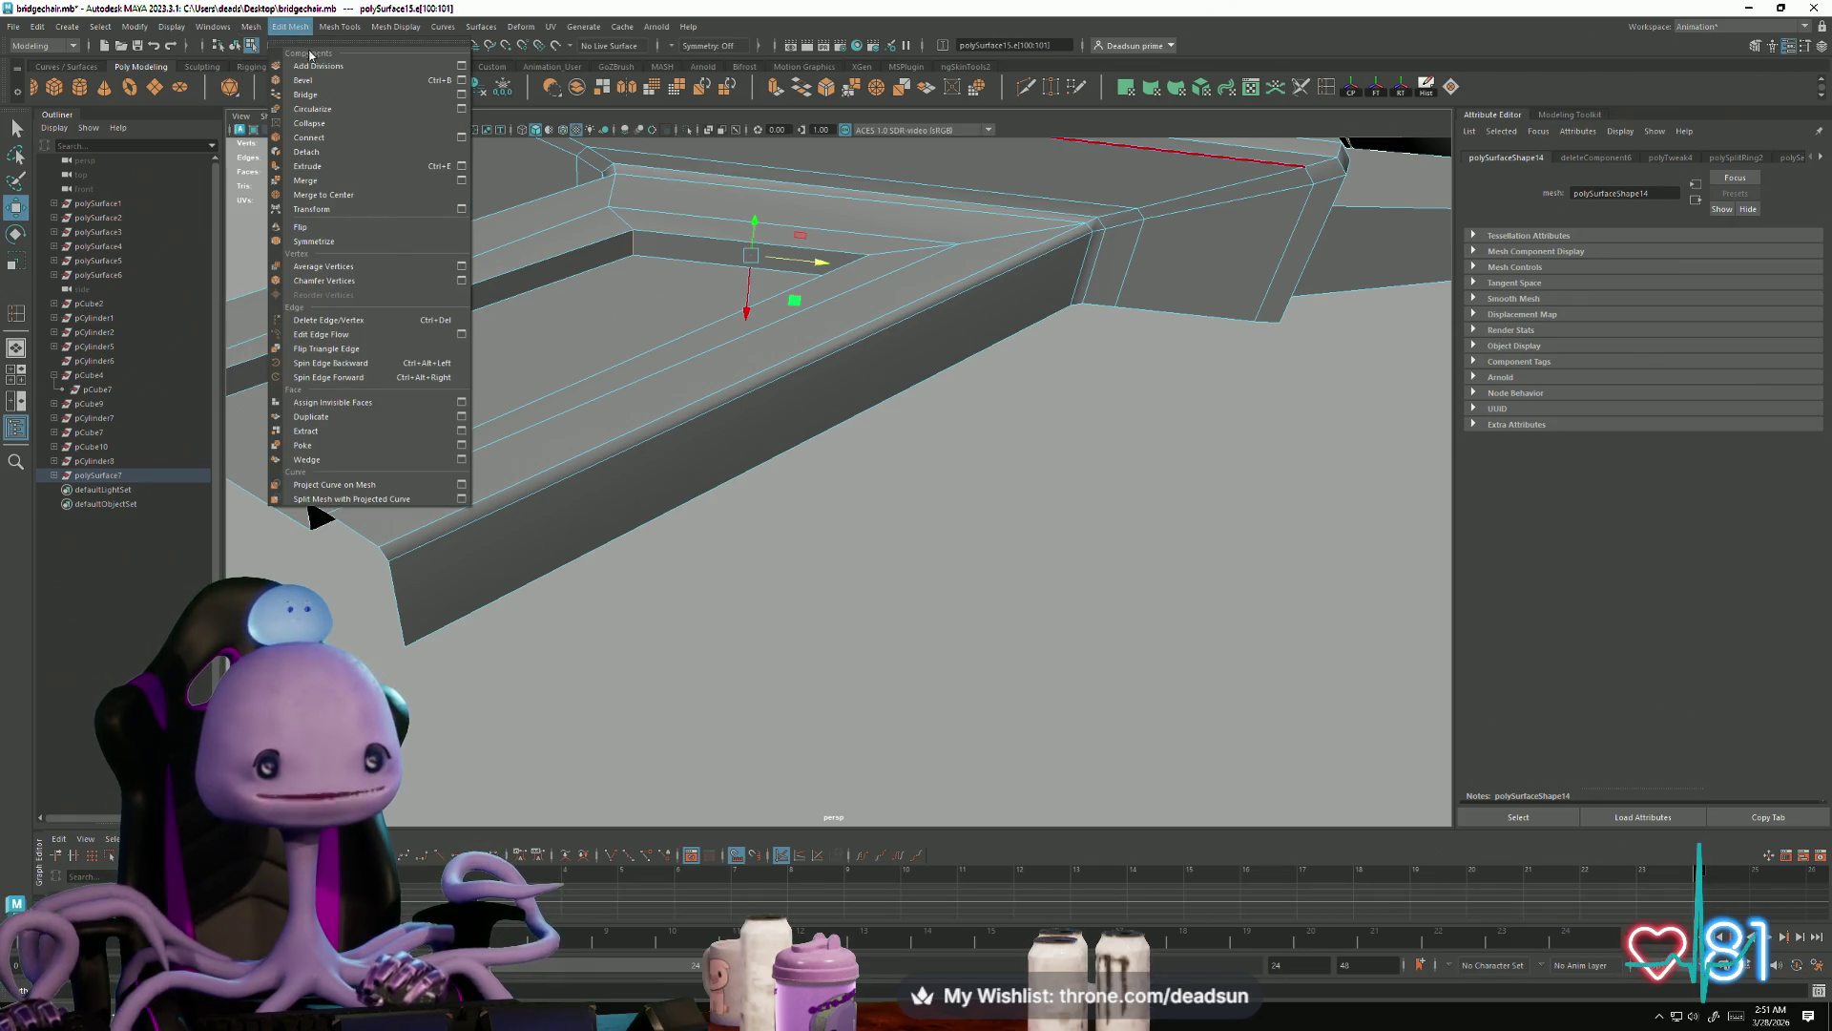
pyautogui.click(461, 81)
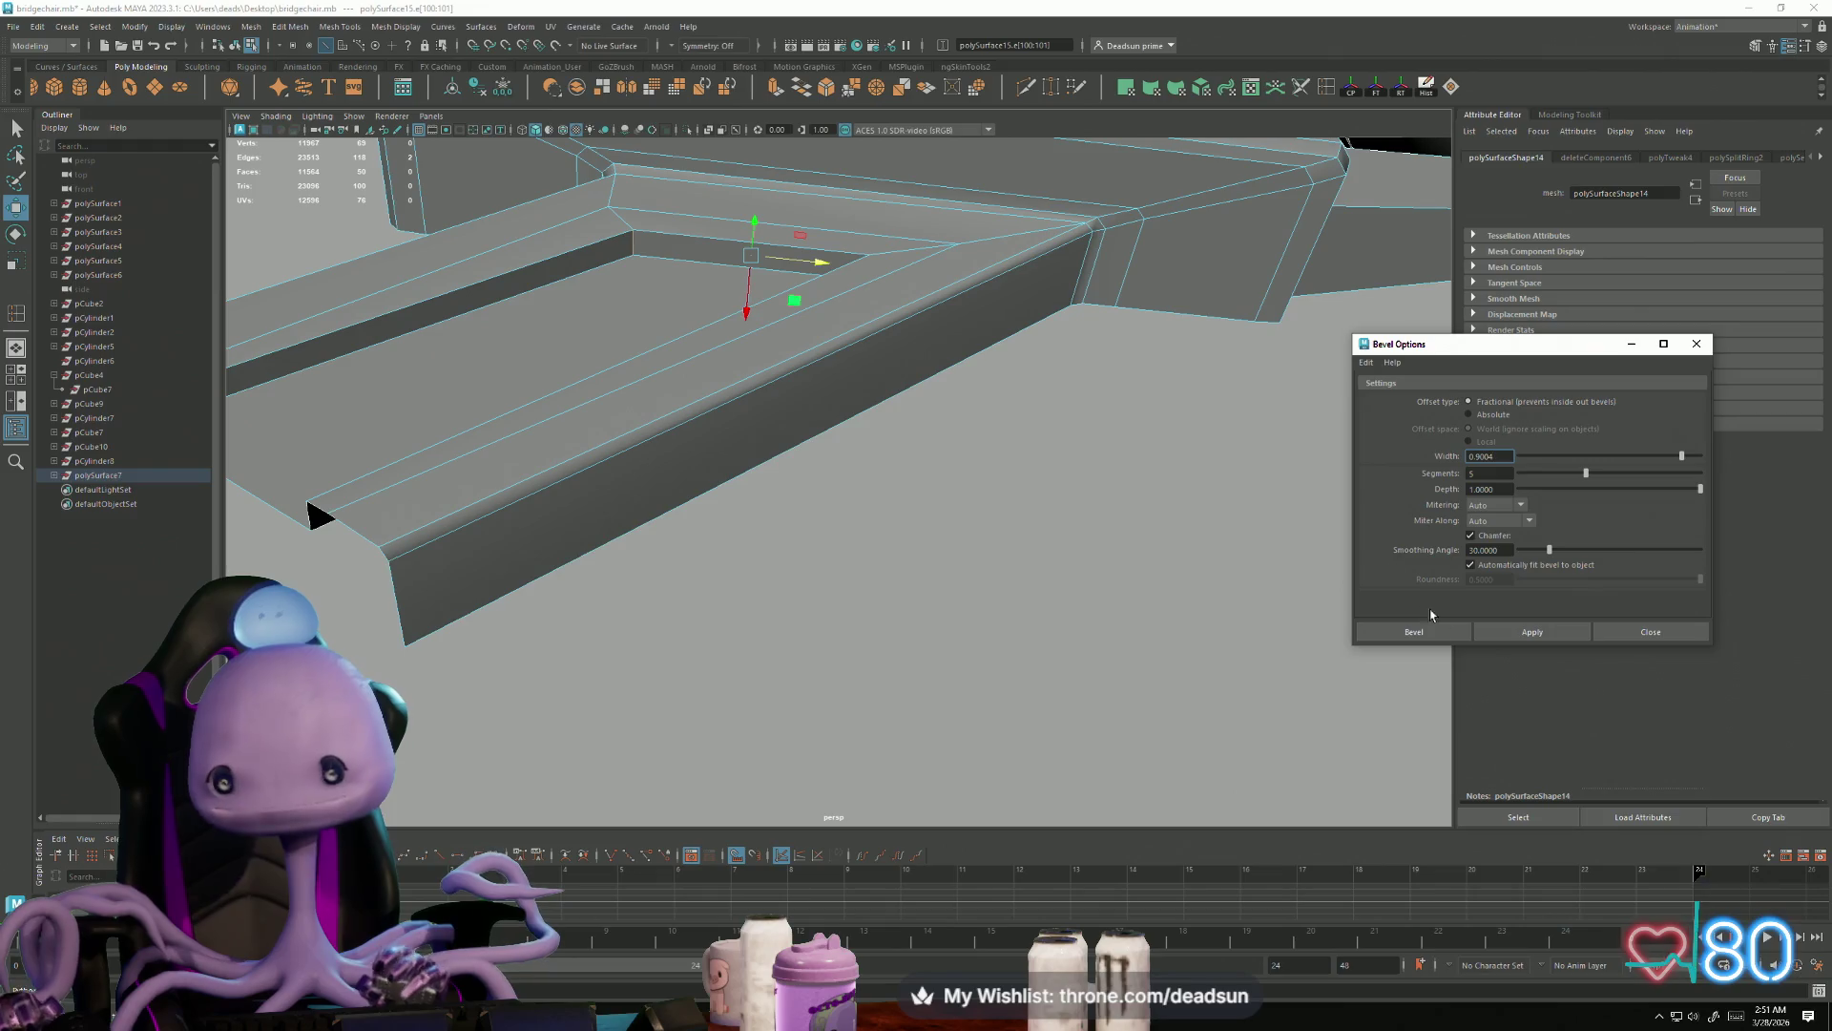
pyautogui.moveTo(1572, 471); pyautogui.dragTo(1559, 474)
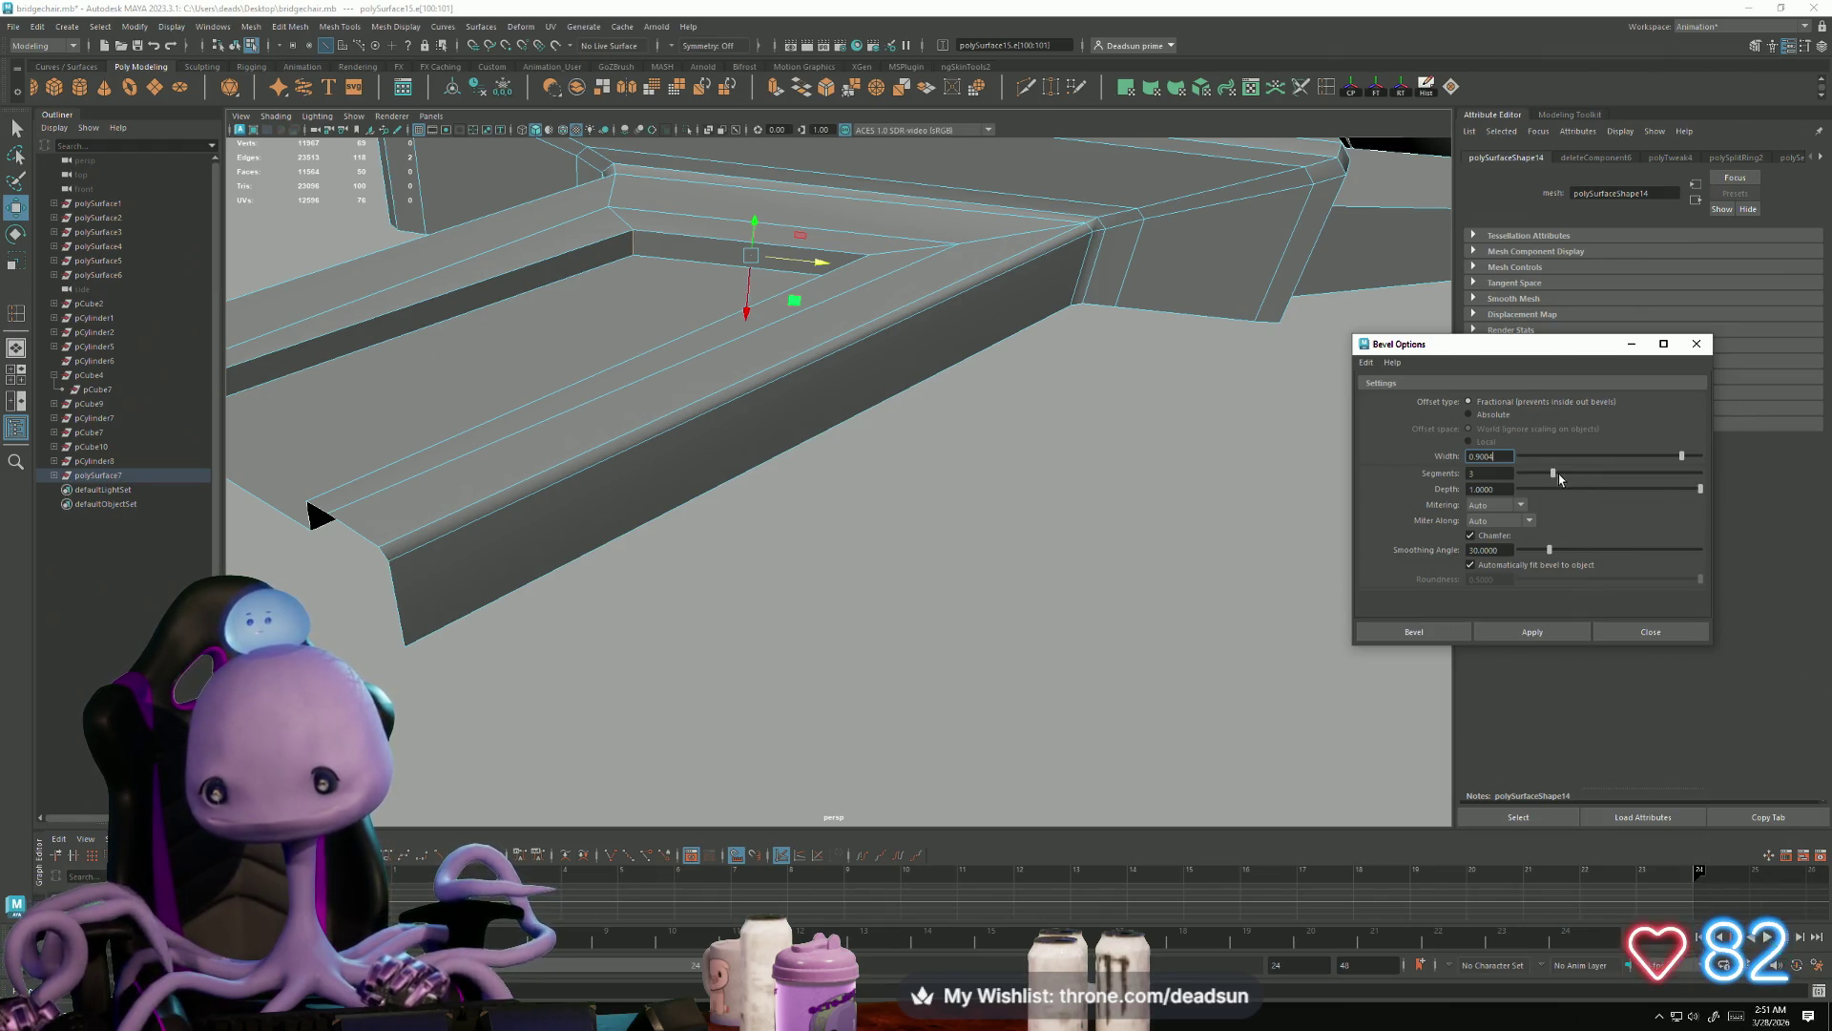
pyautogui.click(1532, 632)
pyautogui.moveTo(1187, 643)
pyautogui.keyDown('alt'); pyautogui.mouseDown()
pyautogui.moveTo(539, 655)
pyautogui.moveTo(524, 691)
pyautogui.moveTo(548, 679)
pyautogui.mouseUp(); pyautogui.keyUp('alt')
pyautogui.keyDown('alt'); pyautogui.moveTo(548, 679); pyautogui.dragTo(1076, 740, button='right'); pyautogui.keyUp('alt')
pyautogui.keyDown('alt'); pyautogui.moveTo(1075, 741); pyautogui.dragTo(707, 683); pyautogui.keyUp('alt')
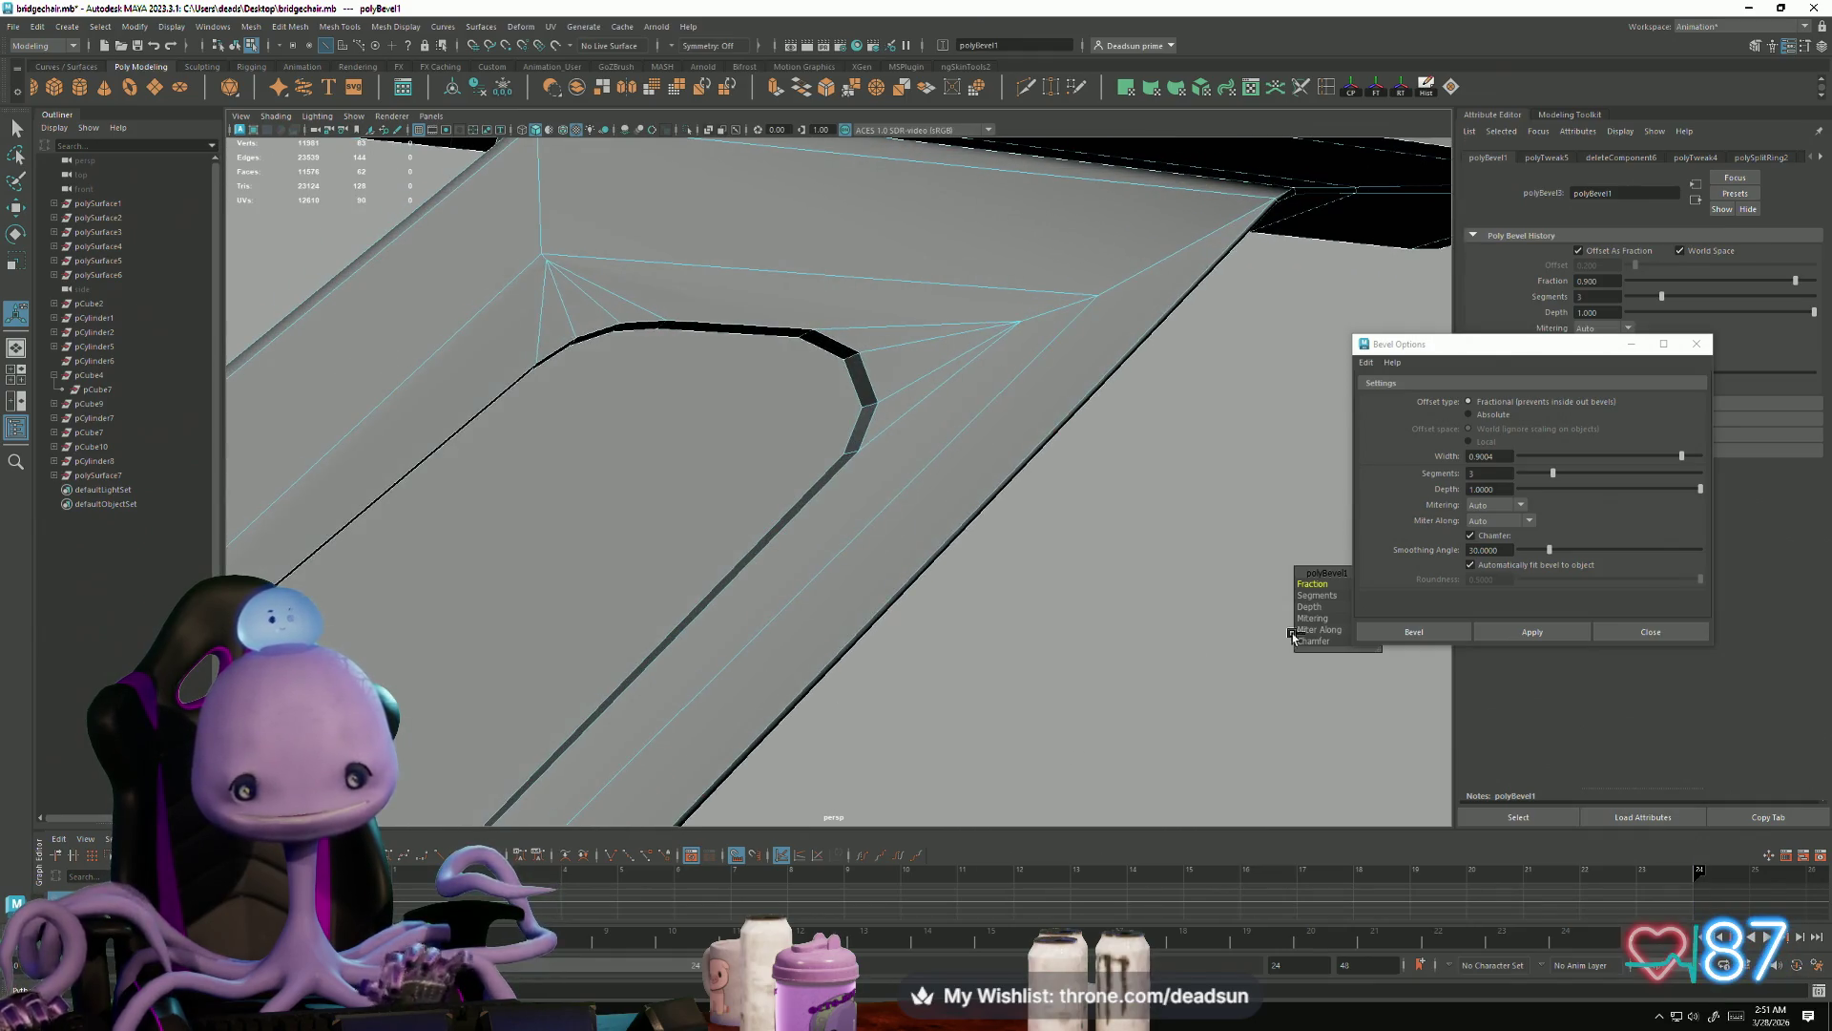
pyautogui.hotkey('ctrl', 'z')
pyautogui.moveTo(1554, 474); pyautogui.dragTo(1568, 478)
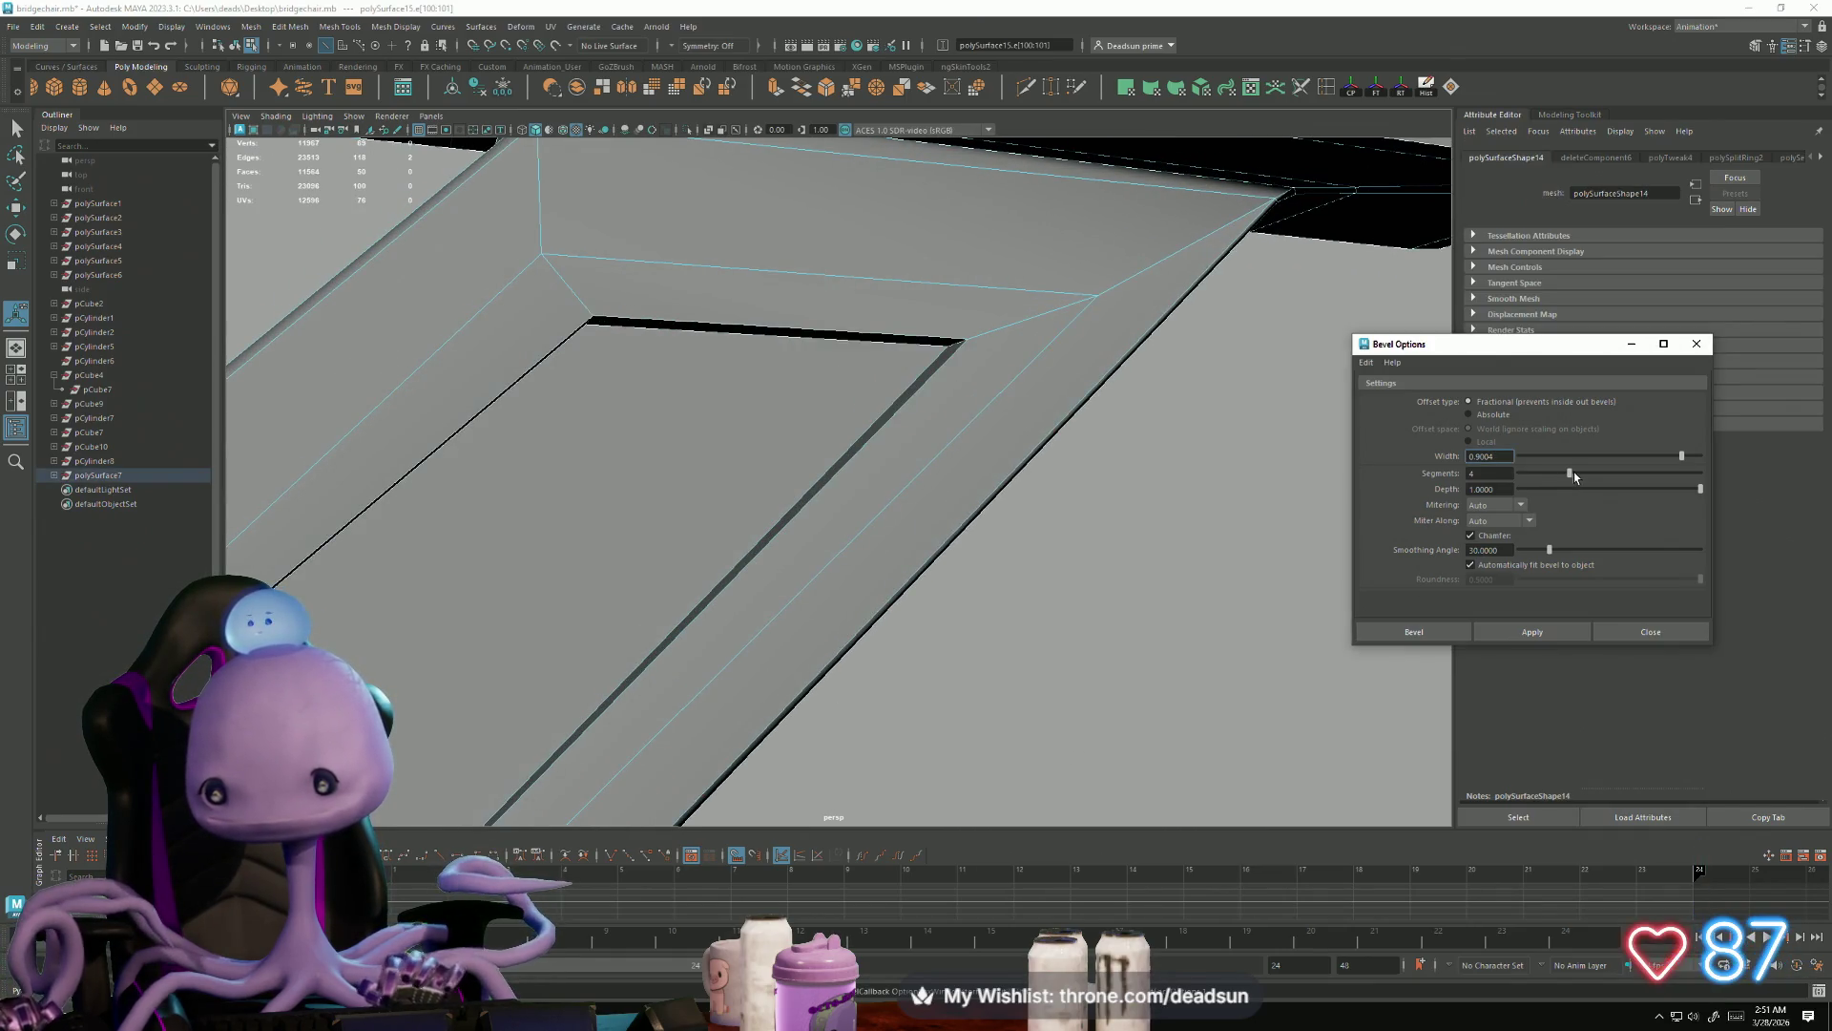
pyautogui.click(1532, 632)
pyautogui.keyDown('alt'); pyautogui.moveTo(725, 668); pyautogui.dragTo(711, 687, button='right'); pyautogui.keyUp('alt')
pyautogui.keyDown('alt'); pyautogui.moveTo(711, 687); pyautogui.dragTo(686, 668); pyautogui.keyUp('alt')
# Step: Select the leg strut and pick the vertex at the fan-shaped bevel's apex
pyautogui.moveTo(840, 515); pyautogui.dragTo(831, 441, button='right')
pyautogui.click(672, 633)
pyautogui.scroll(3, 672, 632)
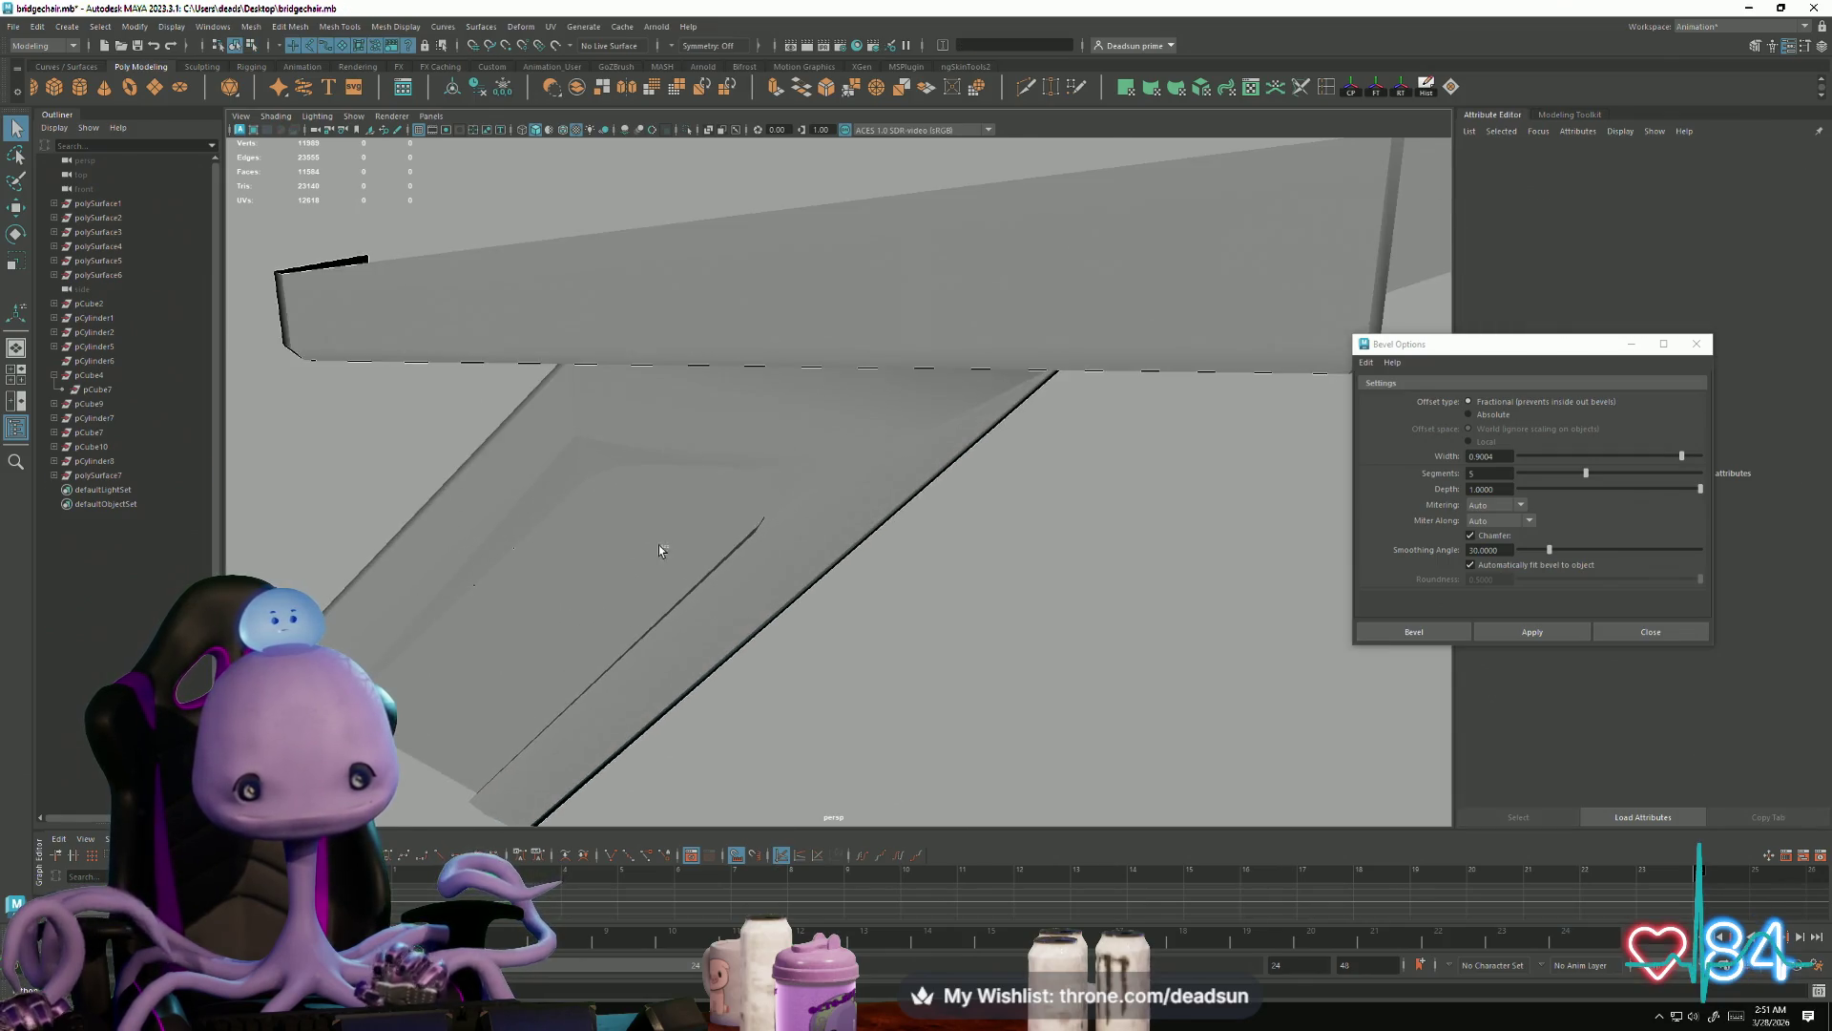
pyautogui.click(658, 546)
pyautogui.scroll(5, 602, 621)
pyautogui.keyDown('alt'); pyautogui.moveTo(802, 706); pyautogui.dragTo(800, 601, button='middle'); pyautogui.keyUp('alt')
pyautogui.moveTo(534, 399); pyautogui.dragTo(535, 399, button='right')
pyautogui.click(616, 340)
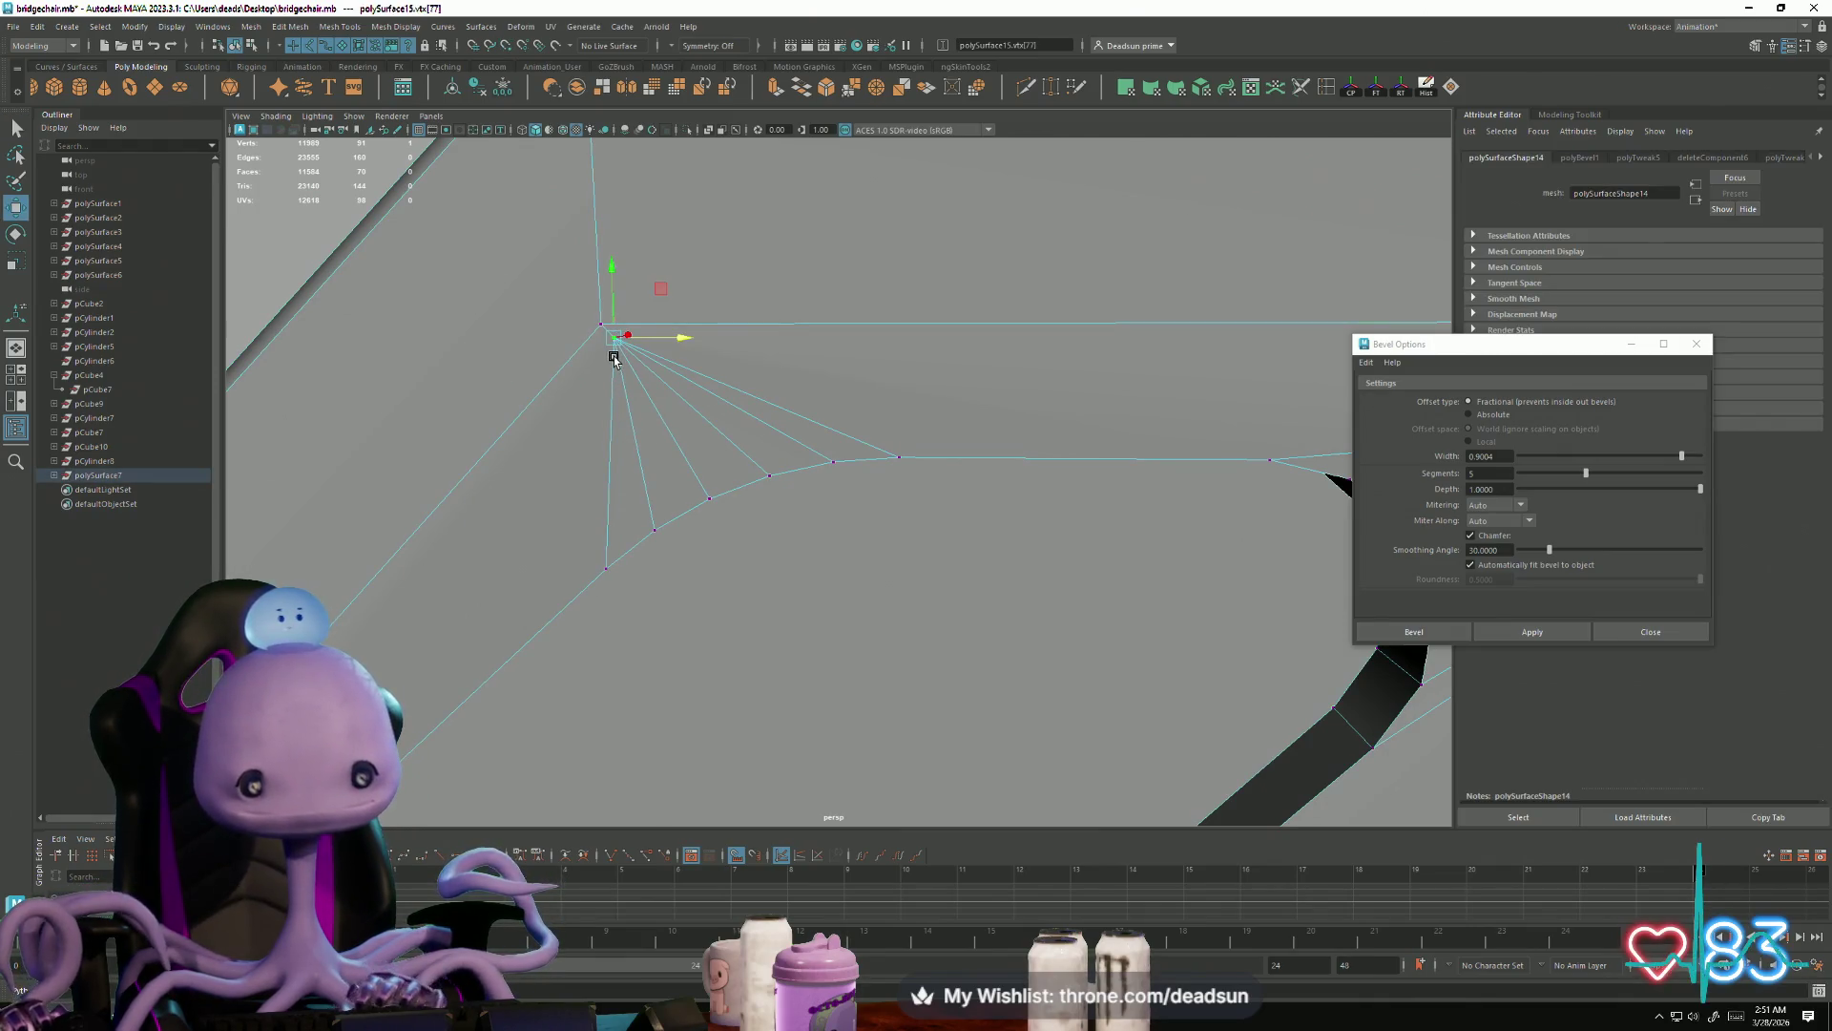
# Step: Snap the fan apex onto its neighbouring vertex and merge them at 0.001 threshold
pyautogui.moveTo(789, 450)
pyautogui.keyDown('alt'); pyautogui.mouseDown()
pyautogui.moveTo(610, 569)
pyautogui.moveTo(415, 558)
pyautogui.mouseUp(); pyautogui.keyUp('alt')
pyautogui.moveTo(707, 607)
pyautogui.keyDown('alt'); pyautogui.mouseDown()
pyautogui.moveTo(511, 626)
pyautogui.moveTo(617, 627)
pyautogui.mouseUp(); pyautogui.keyUp('alt')
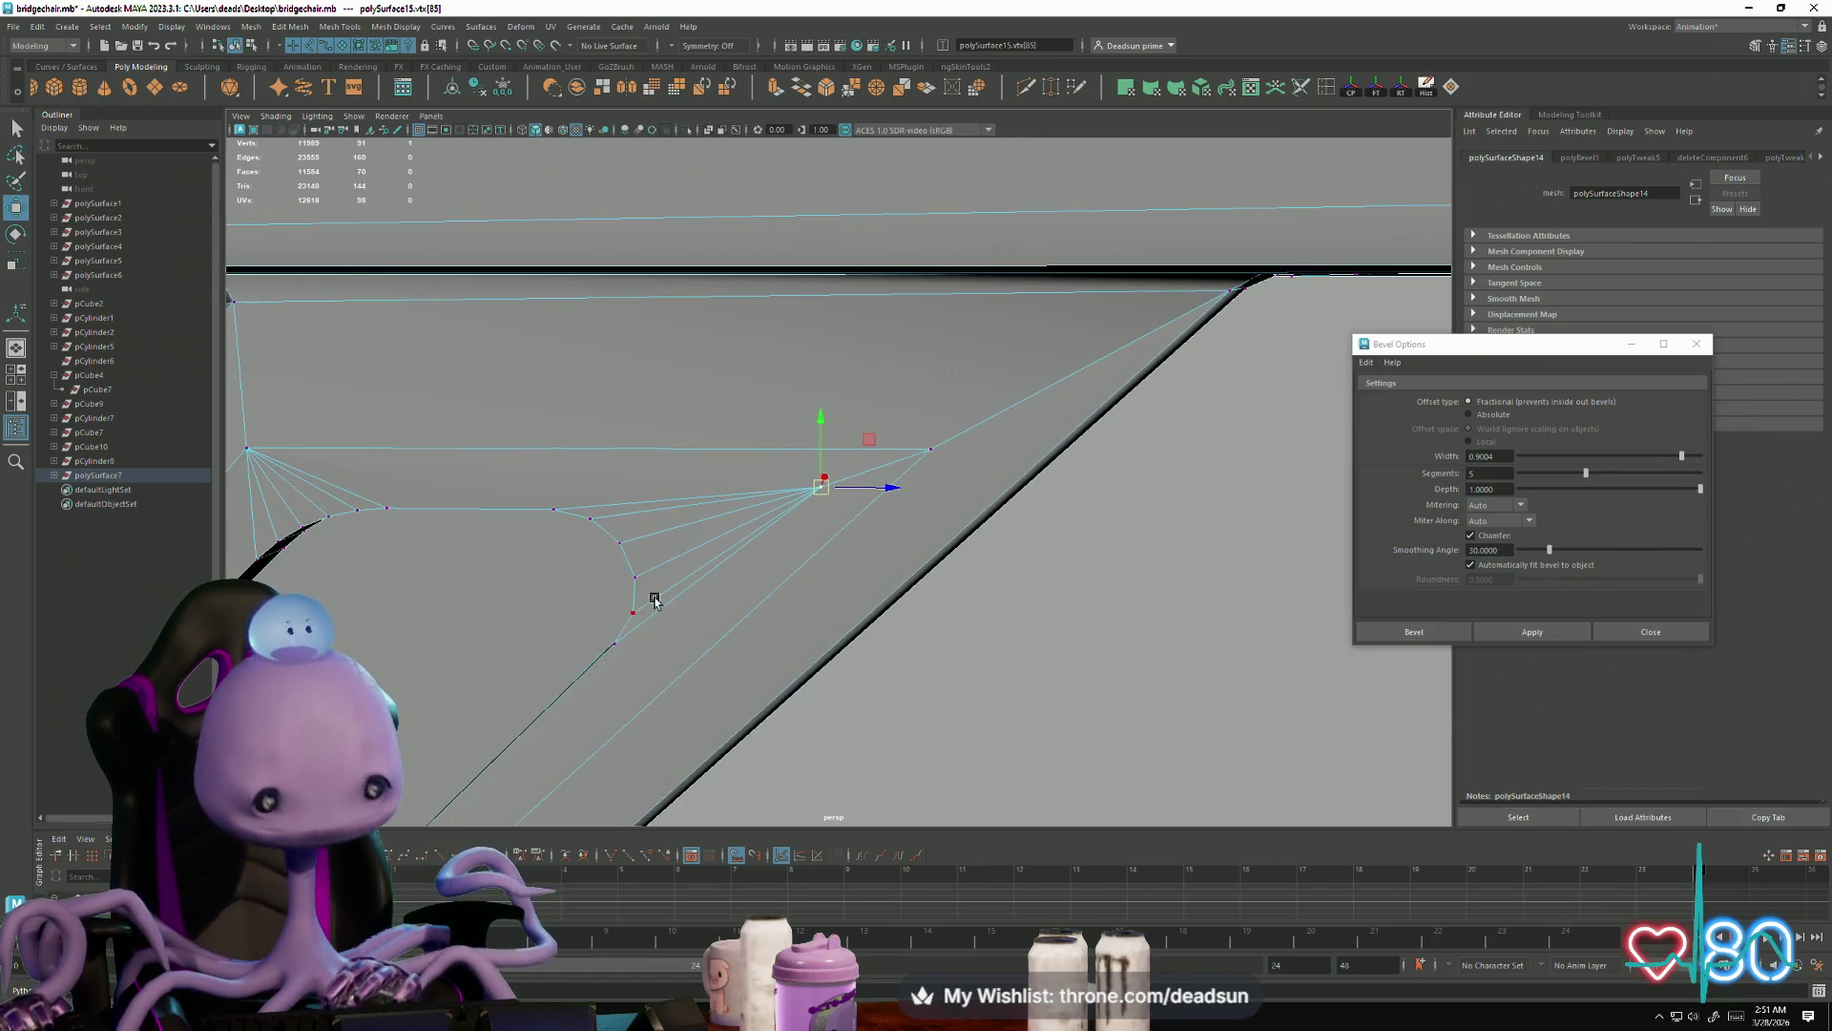
pyautogui.press('b')
pyautogui.press('b')
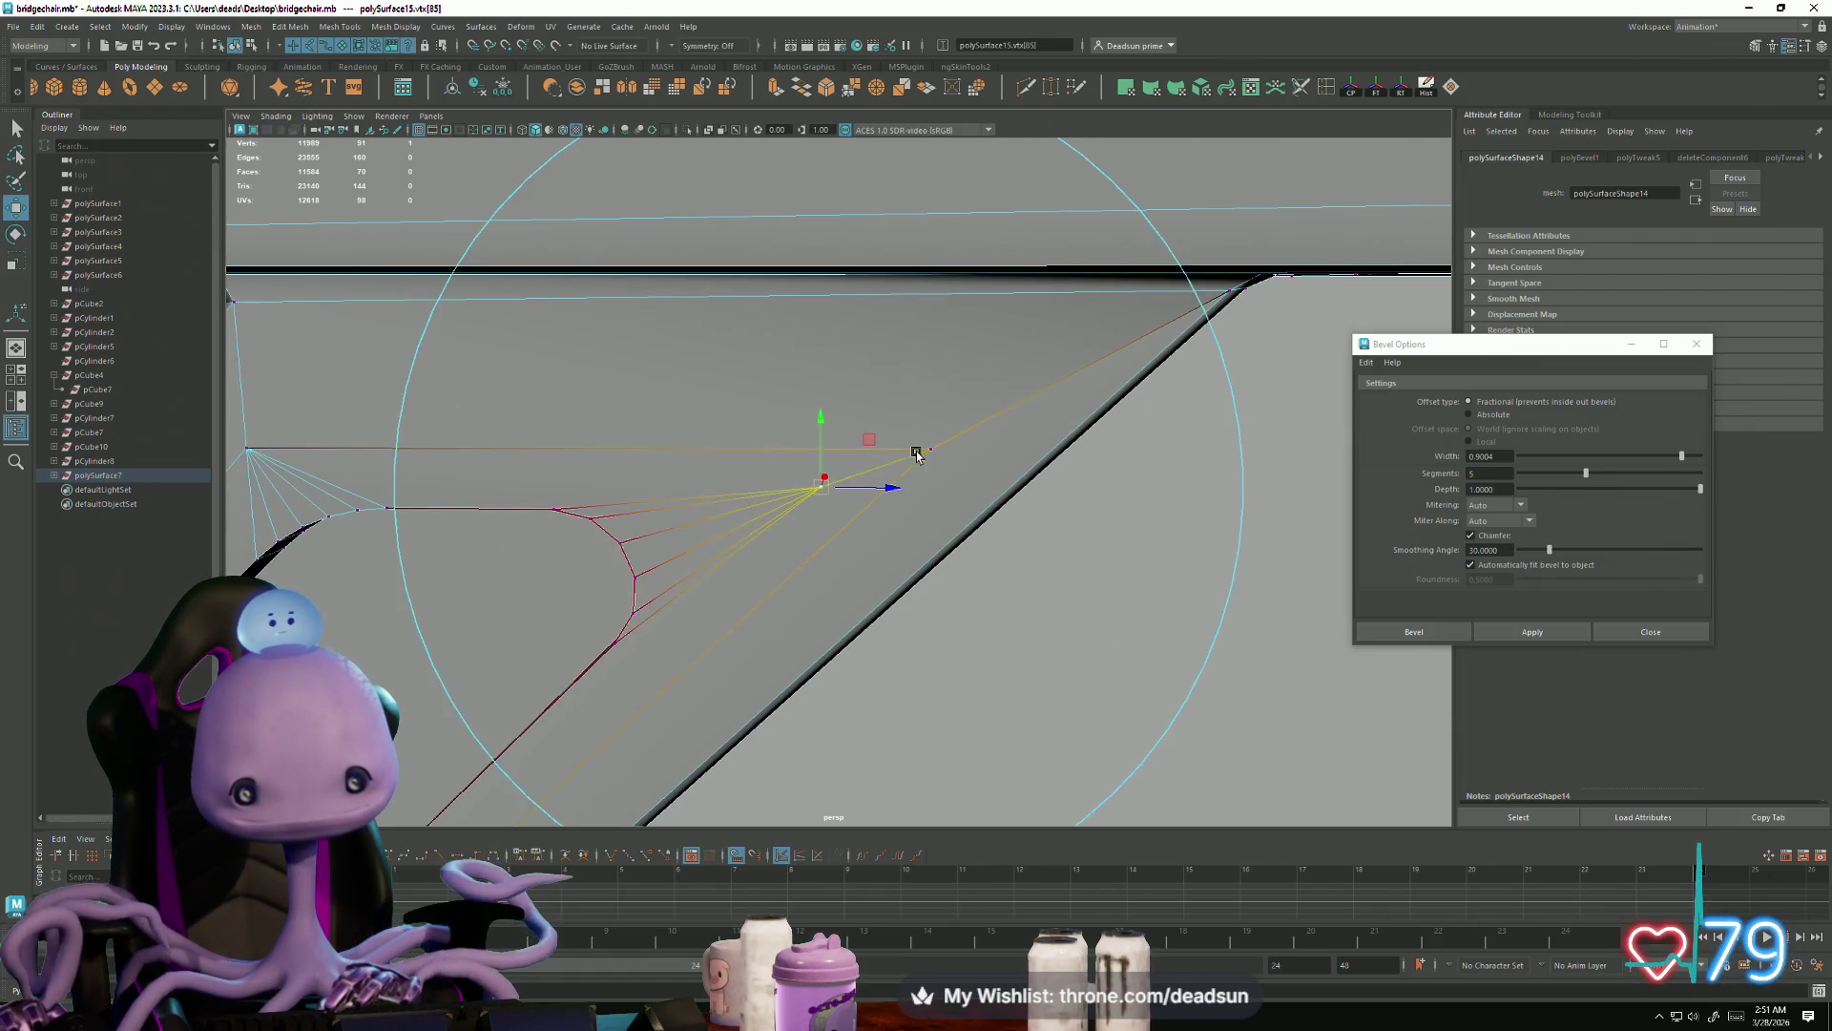
pyautogui.moveTo(818, 506)
pyautogui.mouseDown()
pyautogui.moveTo(831, 487)
pyautogui.moveTo(818, 535)
pyautogui.moveTo(932, 471)
pyautogui.moveTo(872, 499)
pyautogui.moveTo(874, 472)
pyautogui.mouseUp()
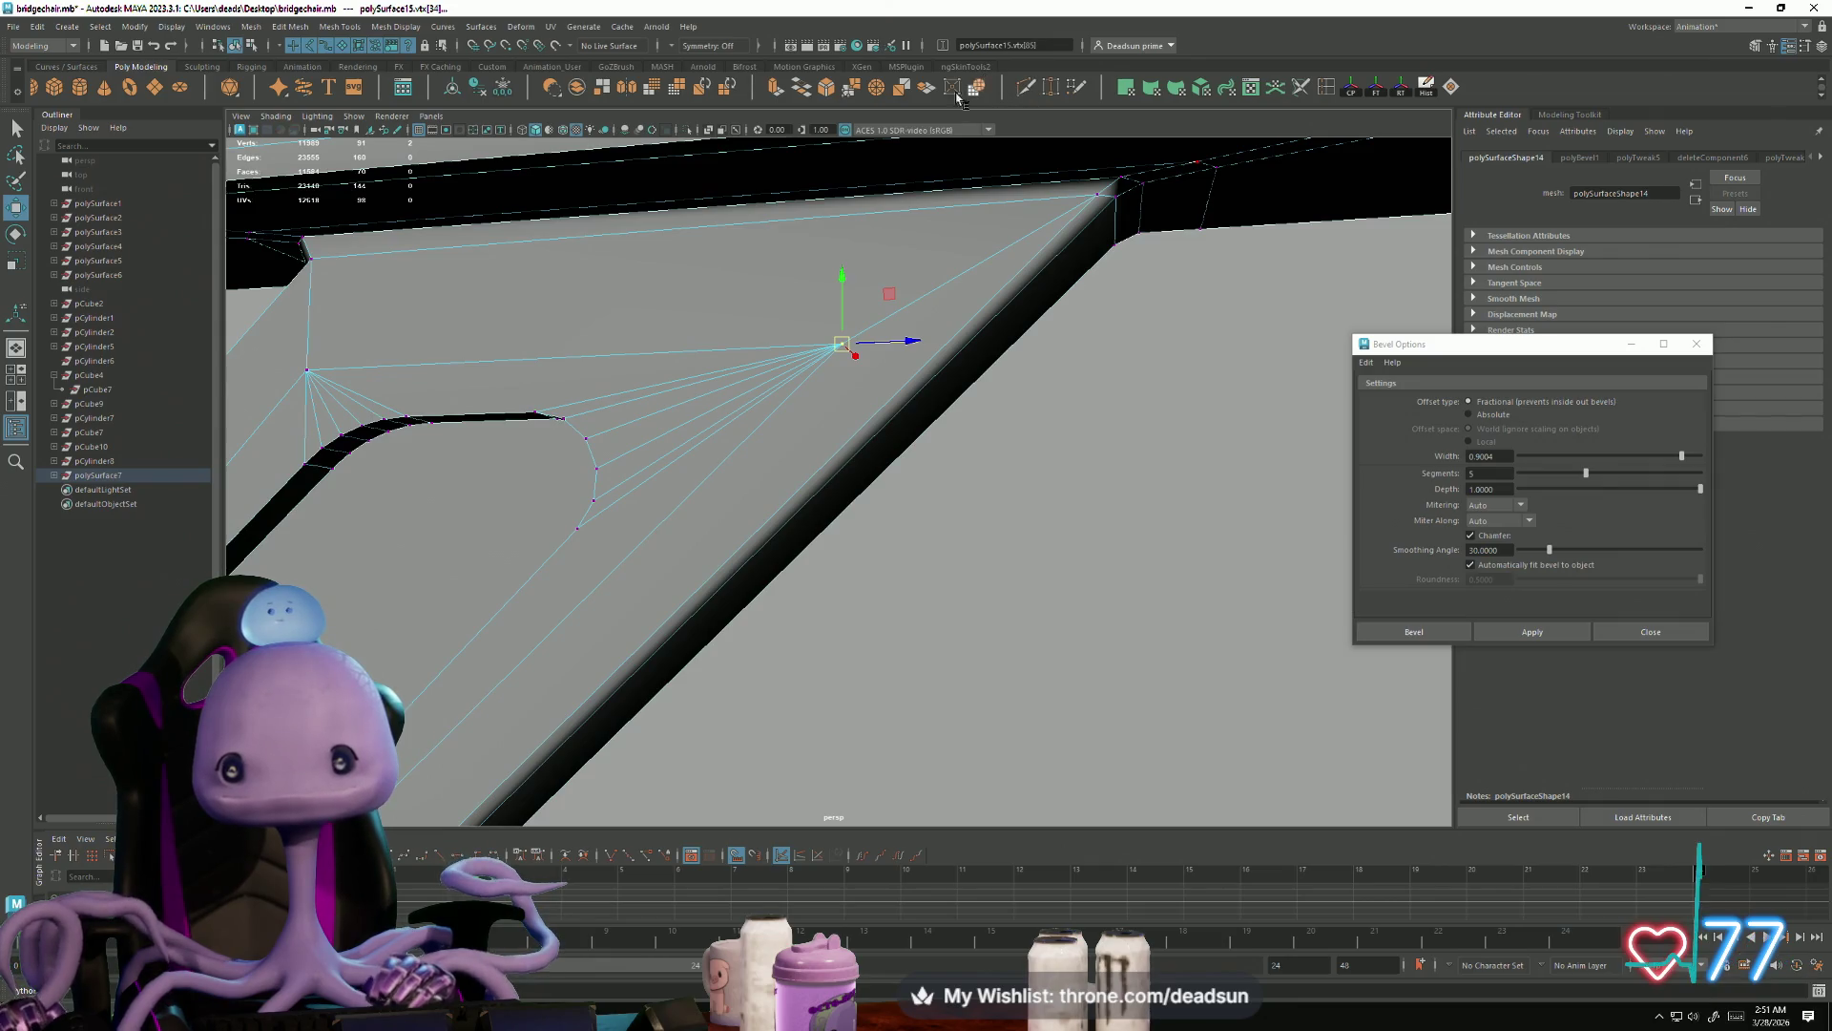
pyautogui.hotkey('ctrl', 'alt', 'm')
pyautogui.keyDown('alt'); pyautogui.moveTo(246, 445); pyautogui.dragTo(467, 416); pyautogui.keyUp('alt')
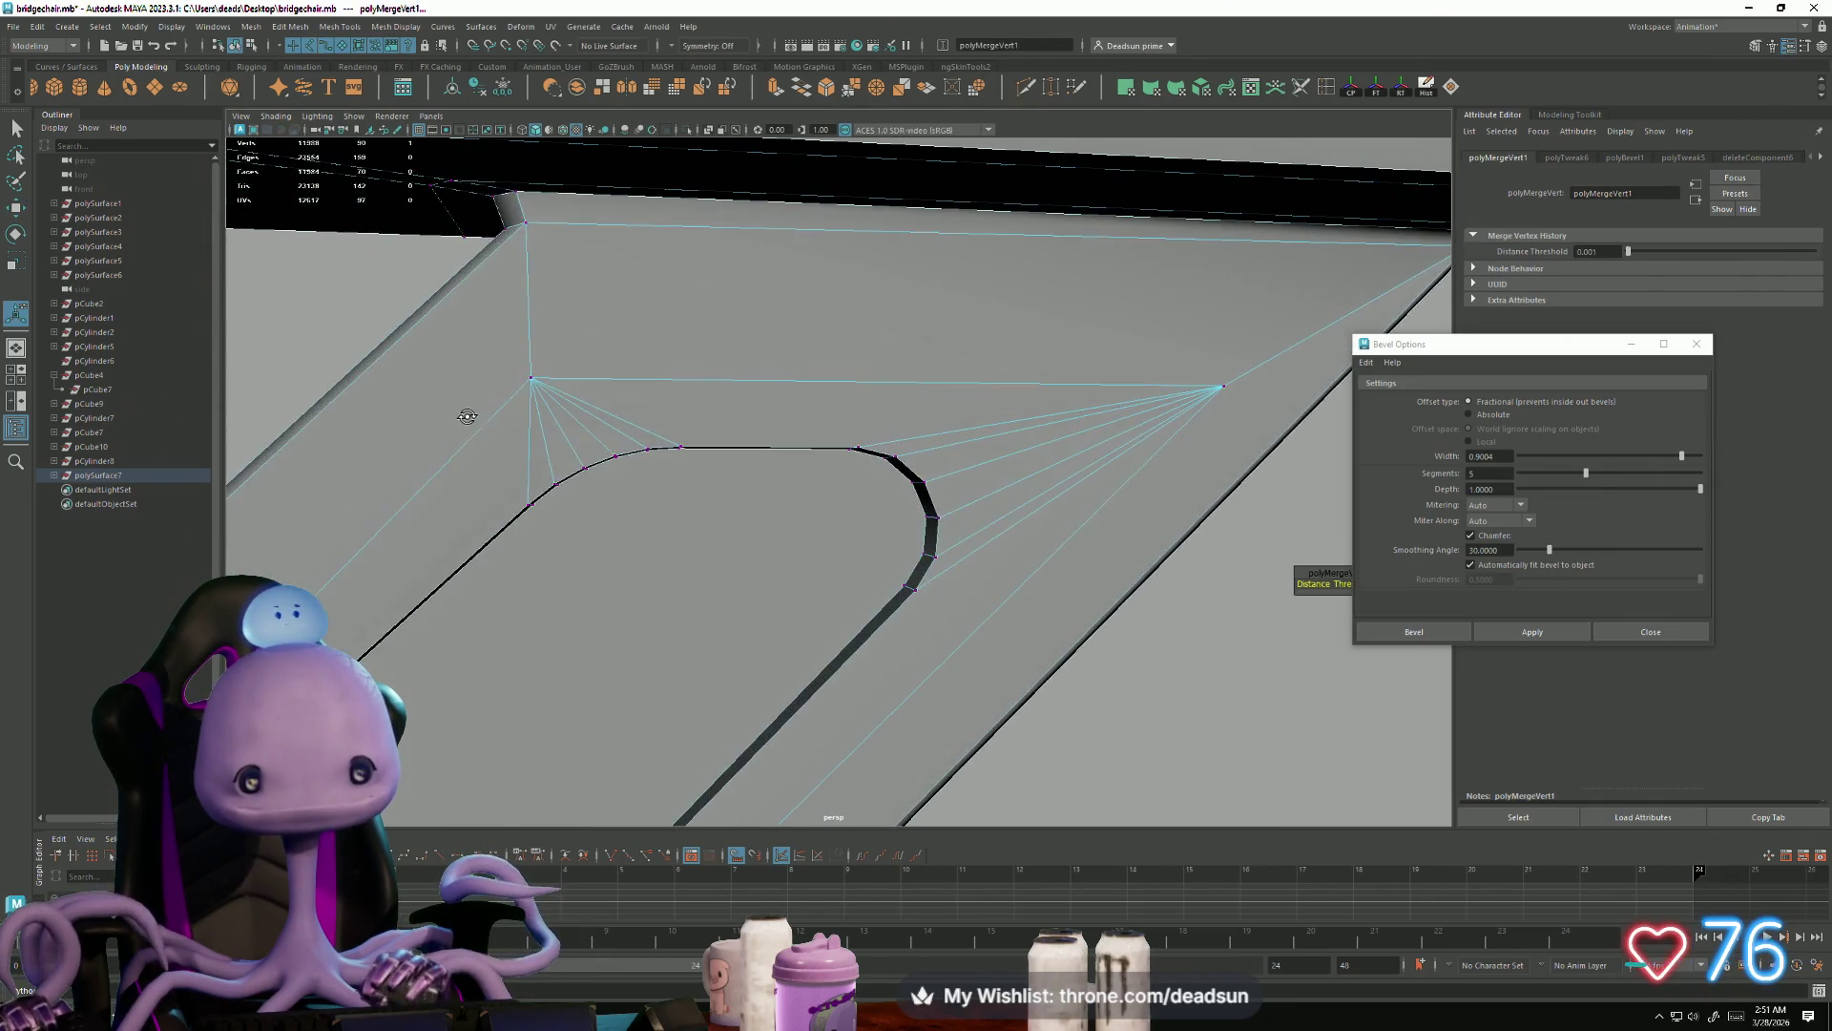
# Step: Merge the strut's other fan apex vertex into its neighbour
pyautogui.moveTo(502, 351); pyautogui.dragTo(569, 402)
pyautogui.hotkey('ctrl', 'alt', 'm')
pyautogui.moveTo(605, 544)
pyautogui.keyDown('alt'); pyautogui.mouseDown()
pyautogui.moveTo(496, 634)
pyautogui.moveTo(538, 661)
pyautogui.mouseUp(); pyautogui.keyUp('alt')
pyautogui.moveTo(537, 661)
pyautogui.keyDown('alt'); pyautogui.mouseDown(button='right')
pyautogui.moveTo(605, 756)
pyautogui.moveTo(617, 638)
pyautogui.moveTo(493, 598)
pyautogui.mouseUp(button='right'); pyautogui.keyUp('alt')
pyautogui.keyDown('alt'); pyautogui.moveTo(468, 603); pyautogui.dragTo(483, 625); pyautogui.keyUp('alt')
# Step: Select two corner vertices of the strut to check its thickness, then clear
pyautogui.click(512, 416)
pyautogui.keyDown('alt'); pyautogui.moveTo(512, 416); pyautogui.dragTo(485, 587); pyautogui.keyUp('alt')
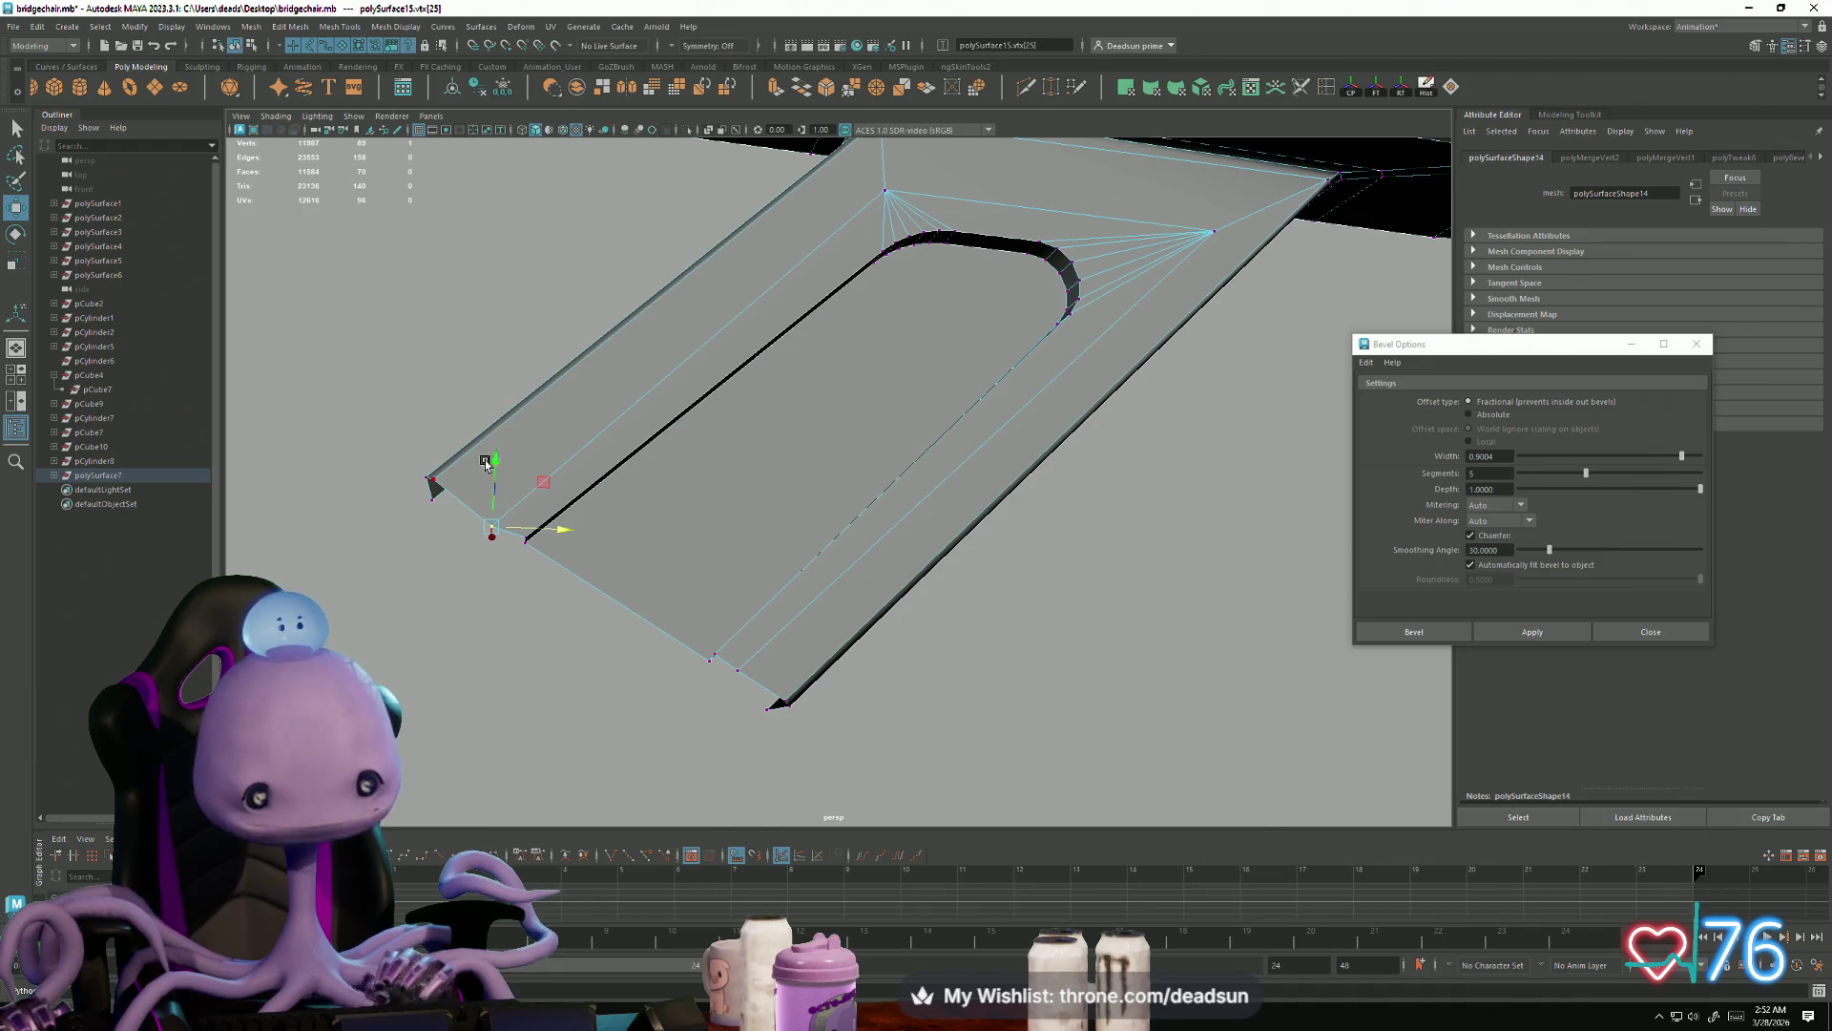
pyautogui.moveTo(511, 449)
pyautogui.keyDown('alt'); pyautogui.mouseDown()
pyautogui.moveTo(482, 573)
pyautogui.moveTo(486, 532)
pyautogui.mouseUp(); pyautogui.keyUp('alt')
pyautogui.click(693, 733)
pyautogui.moveTo(693, 733)
pyautogui.keyDown('alt'); pyautogui.mouseDown()
pyautogui.moveTo(696, 769)
pyautogui.moveTo(752, 735)
pyautogui.mouseUp(); pyautogui.keyUp('alt')
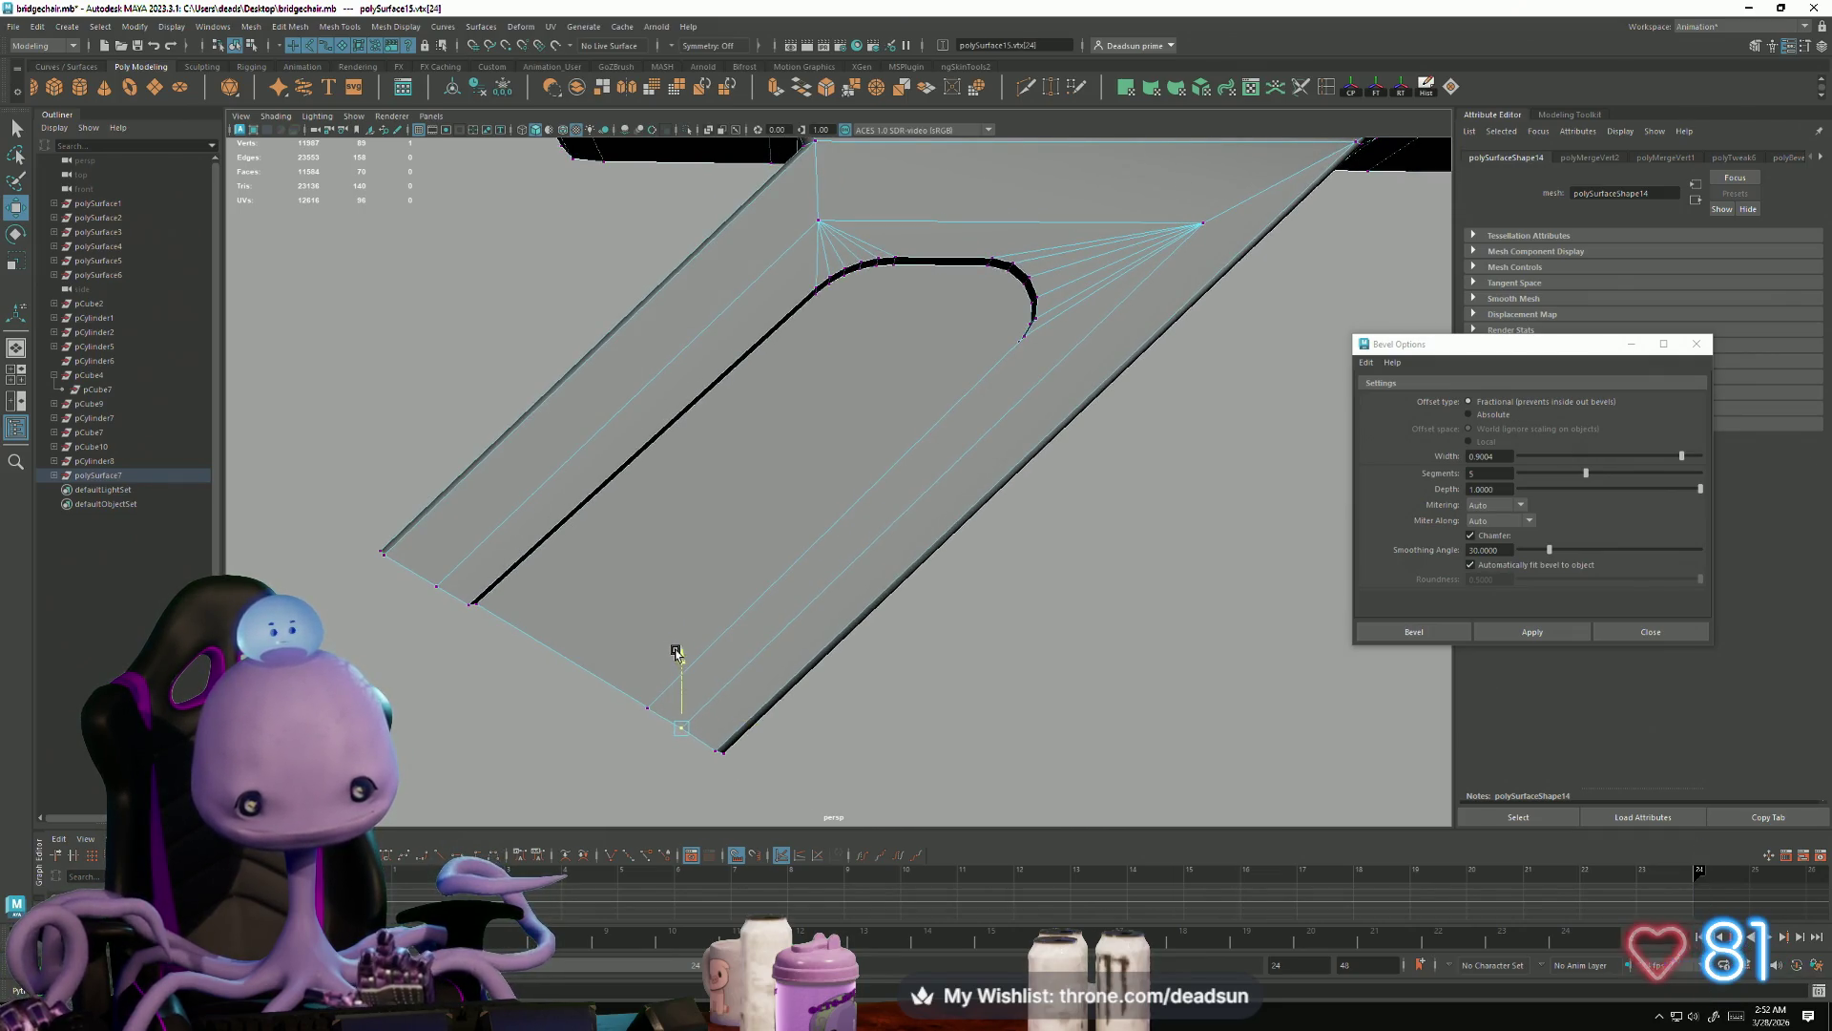
pyautogui.moveTo(672, 654)
pyautogui.keyDown('alt'); pyautogui.mouseDown()
pyautogui.moveTo(720, 724)
pyautogui.moveTo(598, 602)
pyautogui.mouseUp(); pyautogui.keyUp('alt')
pyautogui.moveTo(725, 429)
pyautogui.mouseDown(button='right')
pyautogui.moveTo(783, 393)
pyautogui.moveTo(882, 391)
pyautogui.mouseUp(button='right')
pyautogui.click(882, 391)
pyautogui.moveTo(881, 391)
pyautogui.keyDown('alt'); pyautogui.mouseDown()
pyautogui.moveTo(675, 633)
pyautogui.moveTo(723, 516)
pyautogui.moveTo(925, 519)
pyautogui.moveTo(1008, 483)
pyautogui.mouseUp(); pyautogui.keyUp('alt')
# Step: Bevel a strut edge with a single segment at 0.9004 width
pyautogui.moveTo(1007, 483); pyautogui.dragTo(1030, 410, button='right')
pyautogui.keyDown('alt'); pyautogui.moveTo(990, 420); pyautogui.dragTo(1064, 460); pyautogui.keyUp('alt')
pyautogui.click(1064, 460)
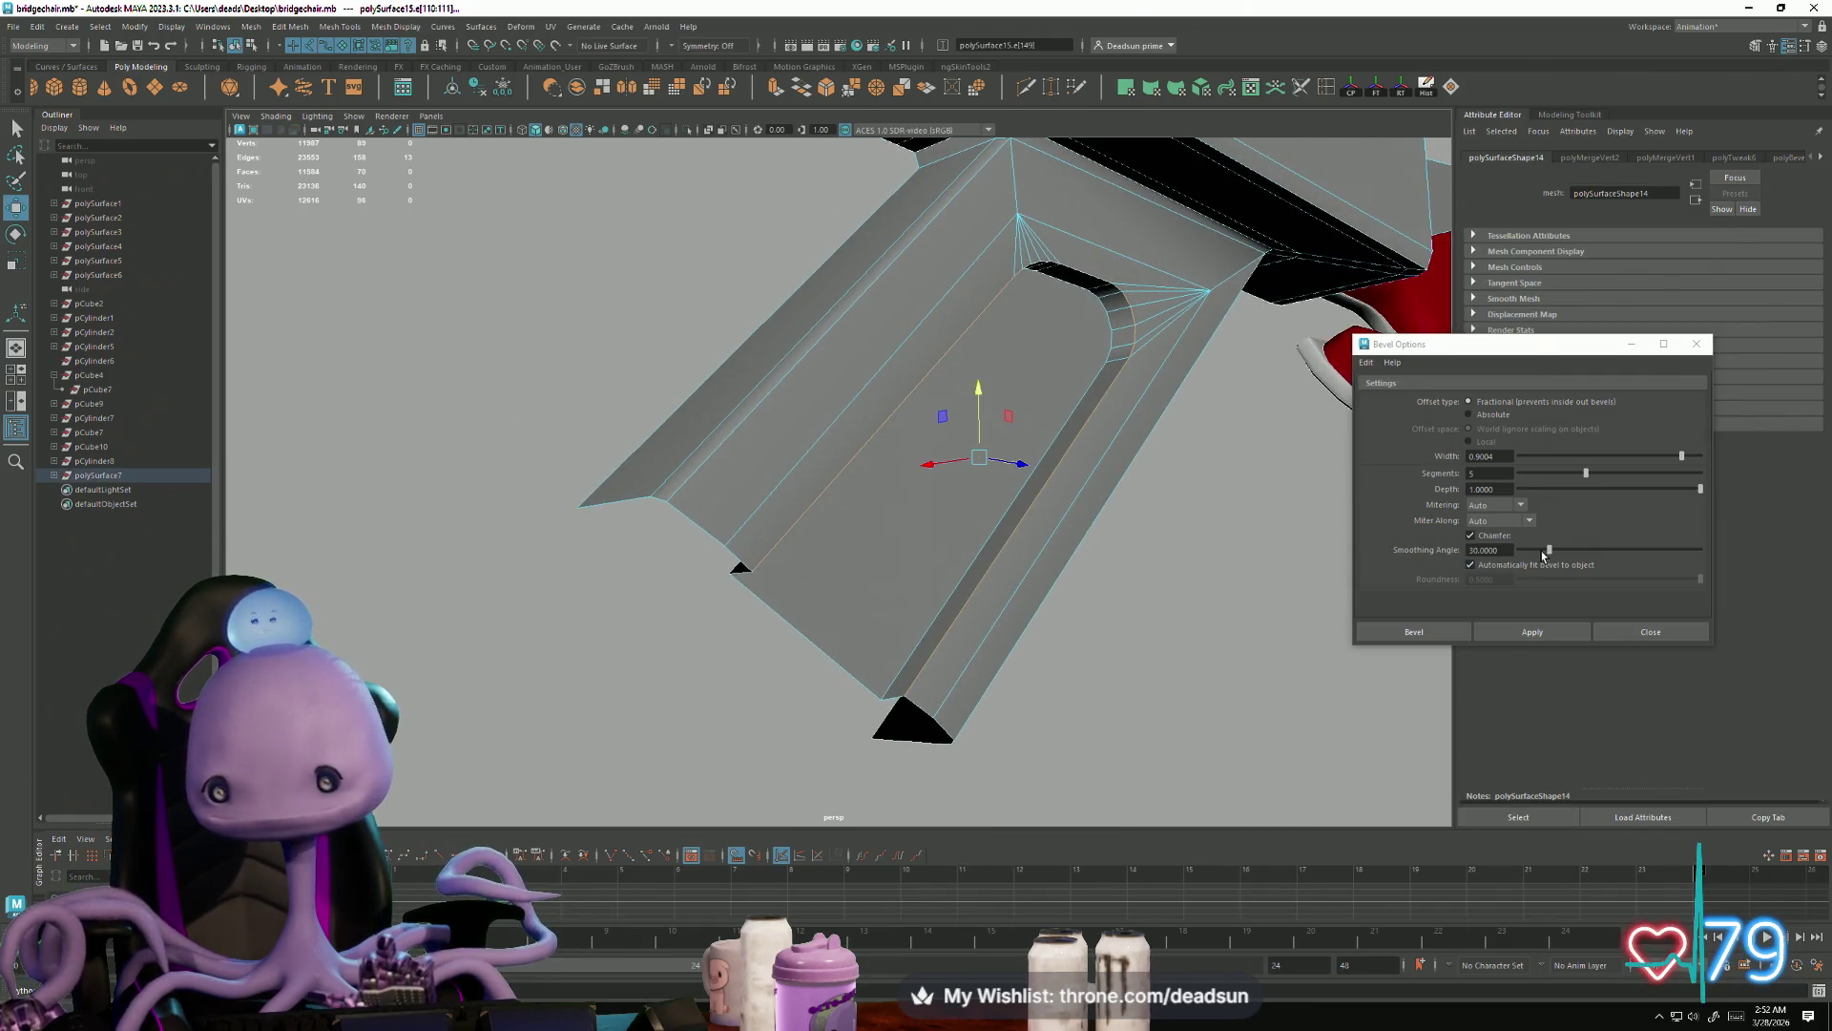
pyautogui.moveTo(1583, 474); pyautogui.dragTo(1562, 484)
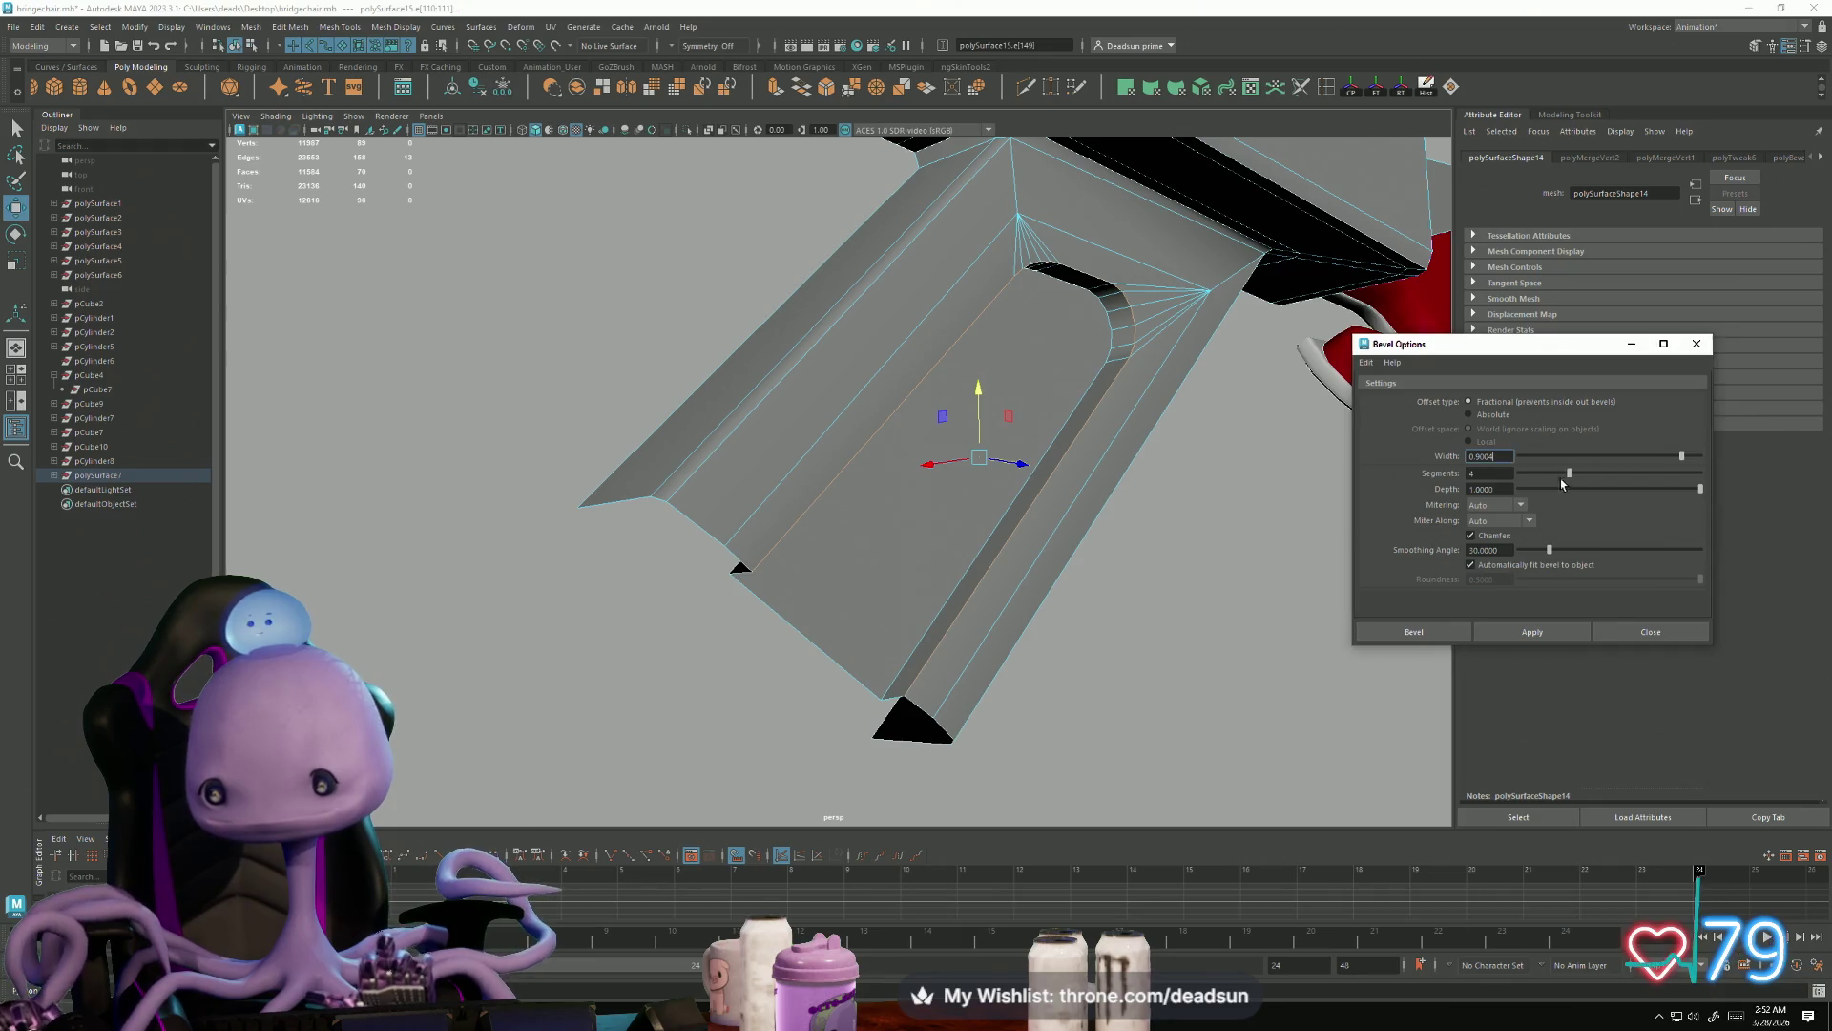
pyautogui.click(1524, 633)
pyautogui.moveTo(1216, 667)
pyautogui.keyDown('alt'); pyautogui.mouseDown()
pyautogui.moveTo(1084, 654)
pyautogui.moveTo(1027, 674)
pyautogui.moveTo(891, 501)
pyautogui.mouseUp(); pyautogui.keyUp('alt')
# Step: Select the strut mesh and its small strut piece in a wide view of the chair
pyautogui.moveTo(891, 501); pyautogui.dragTo(780, 656, button='right')
pyautogui.moveTo(780, 656)
pyautogui.keyDown('alt'); pyautogui.mouseDown()
pyautogui.moveTo(818, 593)
pyautogui.moveTo(889, 630)
pyautogui.moveTo(818, 634)
pyautogui.moveTo(792, 450)
pyautogui.mouseUp(); pyautogui.keyUp('alt')
pyautogui.click(793, 450)
pyautogui.keyDown('alt'); pyautogui.moveTo(911, 565); pyautogui.dragTo(834, 586, button='right'); pyautogui.keyUp('alt')
pyautogui.moveTo(834, 586)
pyautogui.keyDown('alt'); pyautogui.mouseDown()
pyautogui.moveTo(415, 604)
pyautogui.moveTo(777, 673)
pyautogui.moveTo(669, 683)
pyautogui.moveTo(767, 592)
pyautogui.moveTo(664, 532)
pyautogui.moveTo(667, 592)
pyautogui.moveTo(945, 704)
pyautogui.moveTo(622, 548)
pyautogui.moveTo(888, 604)
pyautogui.mouseUp(); pyautogui.keyUp('alt')
pyautogui.click(823, 486)
pyautogui.keyDown('alt'); pyautogui.moveTo(781, 560); pyautogui.dragTo(671, 488); pyautogui.keyUp('alt')
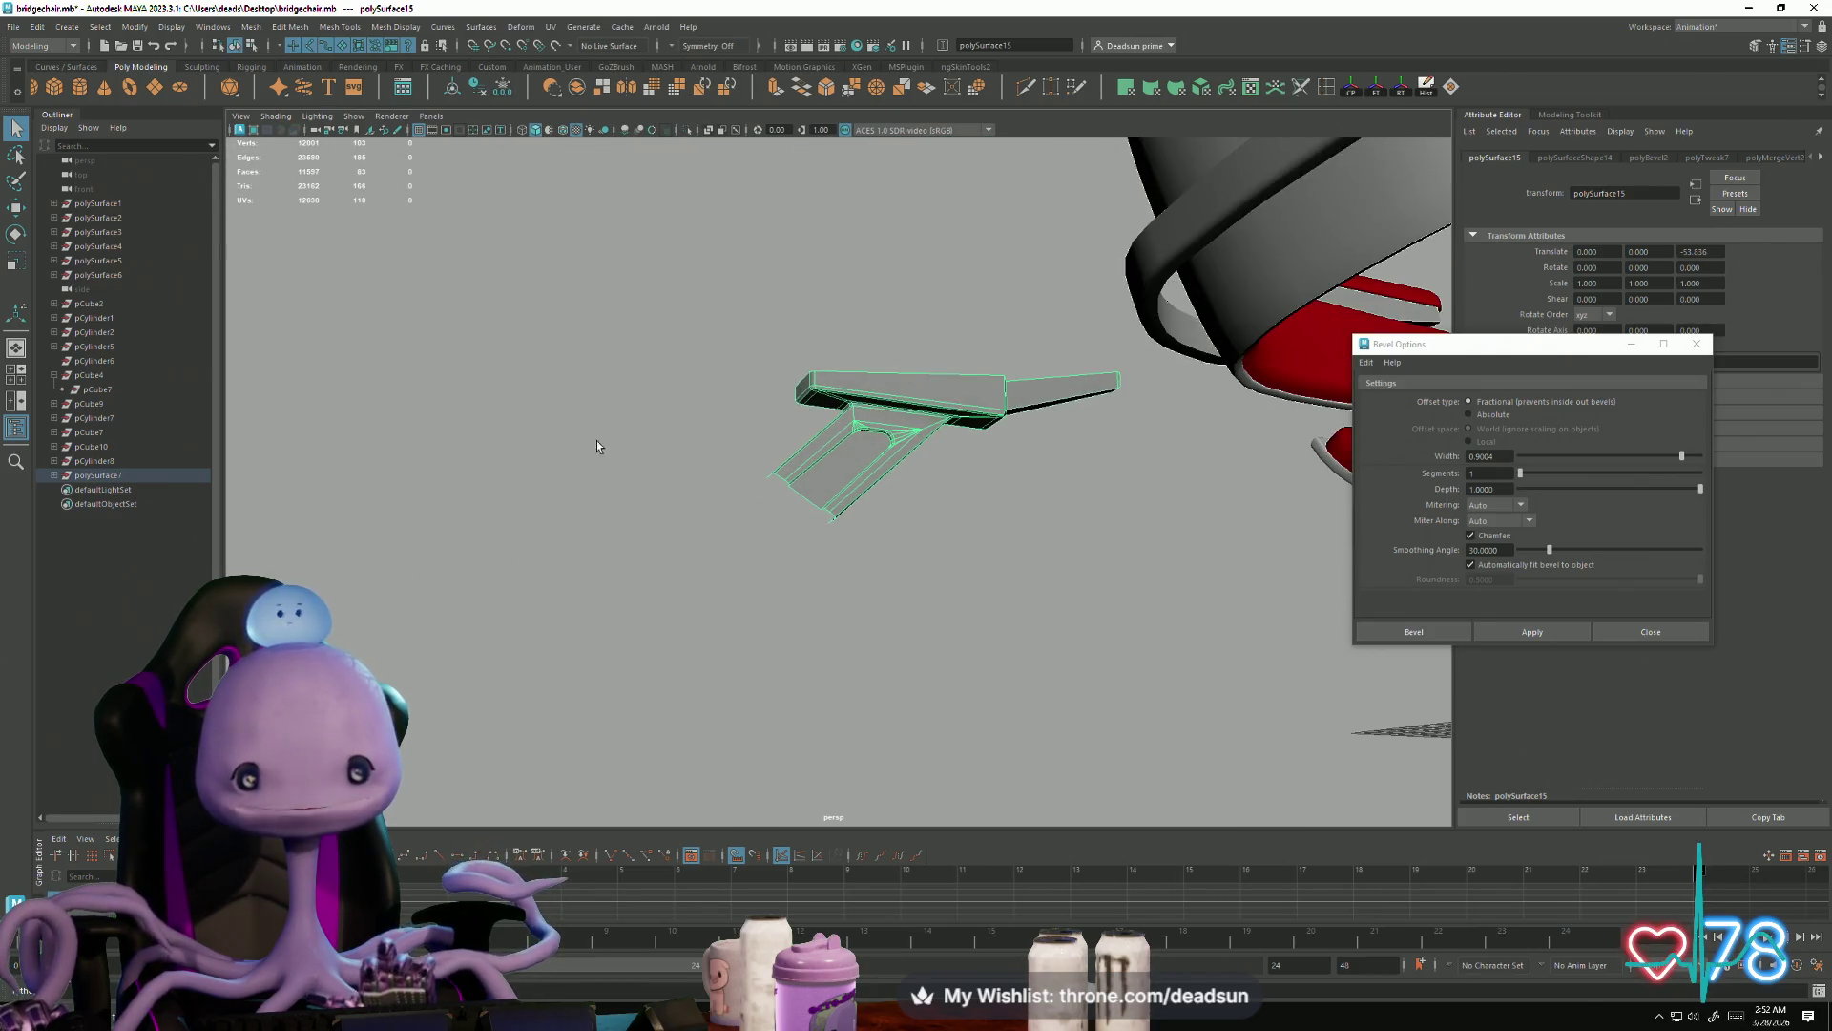
# Step: Mirror the leg strut piece with Mesh > Mirror to form its other half
pyautogui.click(249, 26)
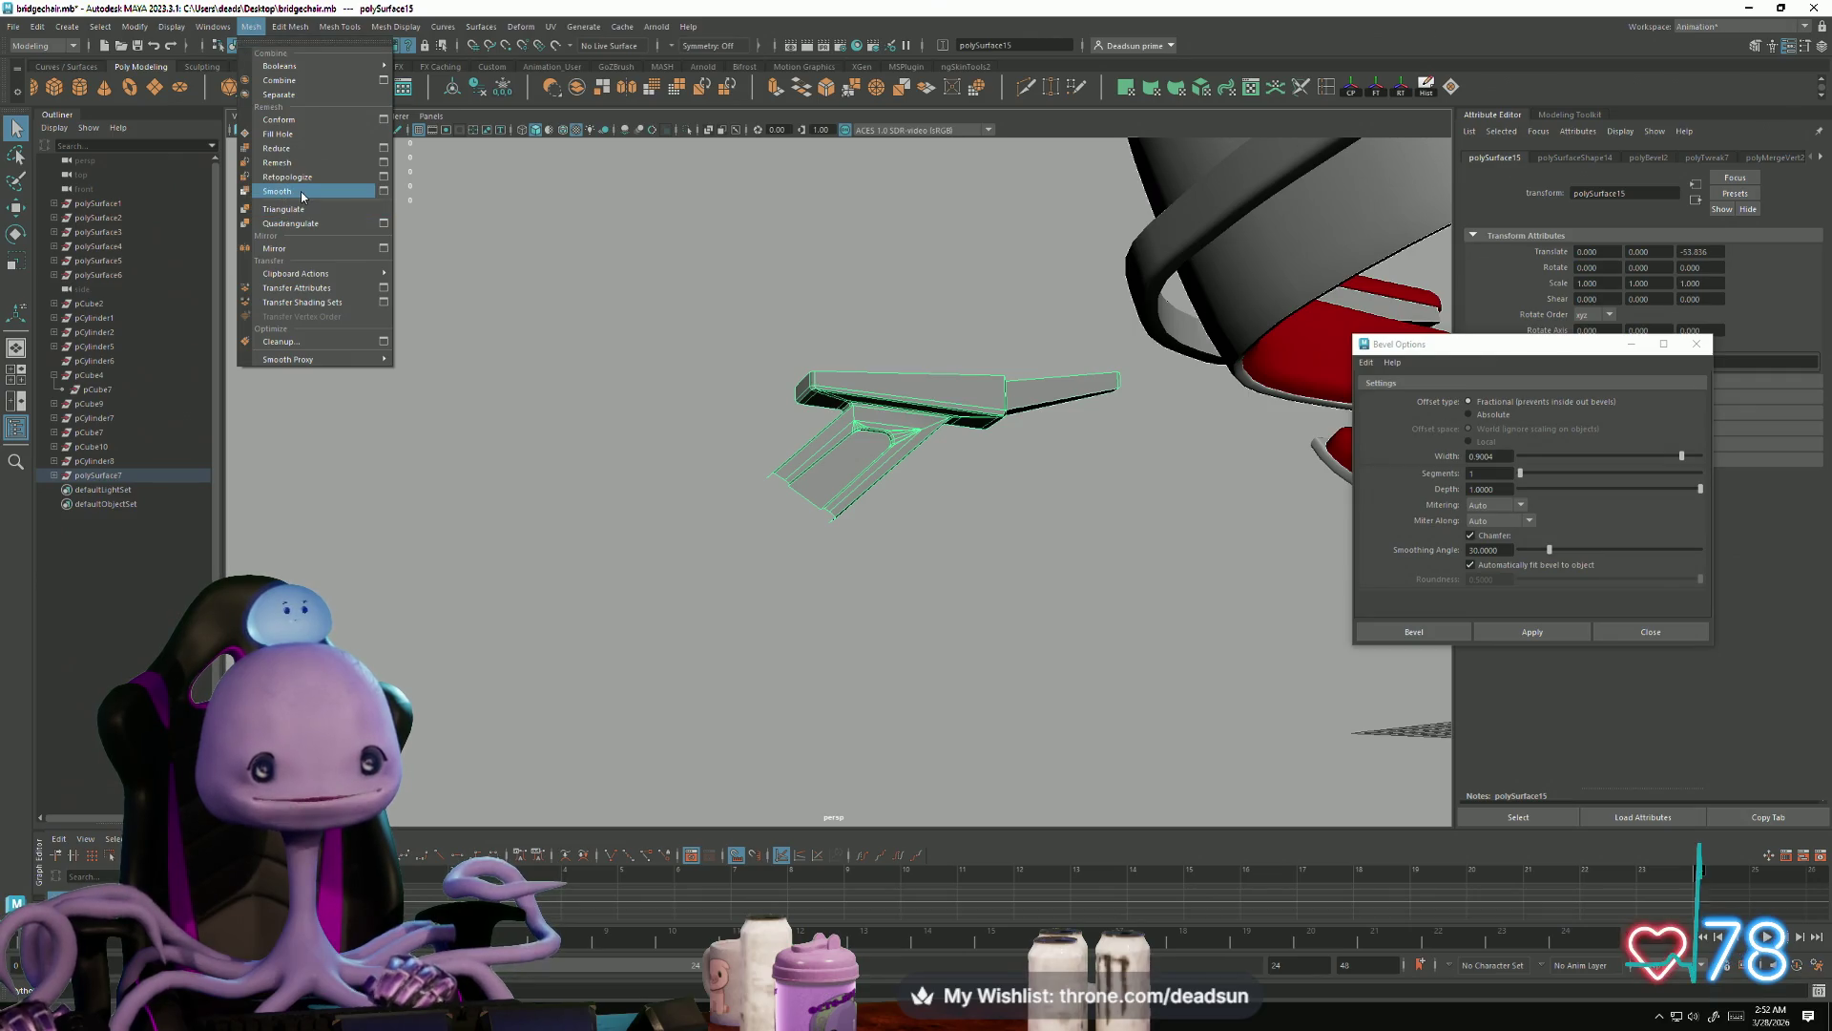
pyautogui.click(302, 249)
pyautogui.moveTo(517, 569)
pyautogui.keyDown('alt'); pyautogui.mouseDown()
pyautogui.moveTo(1063, 641)
pyautogui.moveTo(882, 344)
pyautogui.mouseUp(); pyautogui.keyUp('alt')
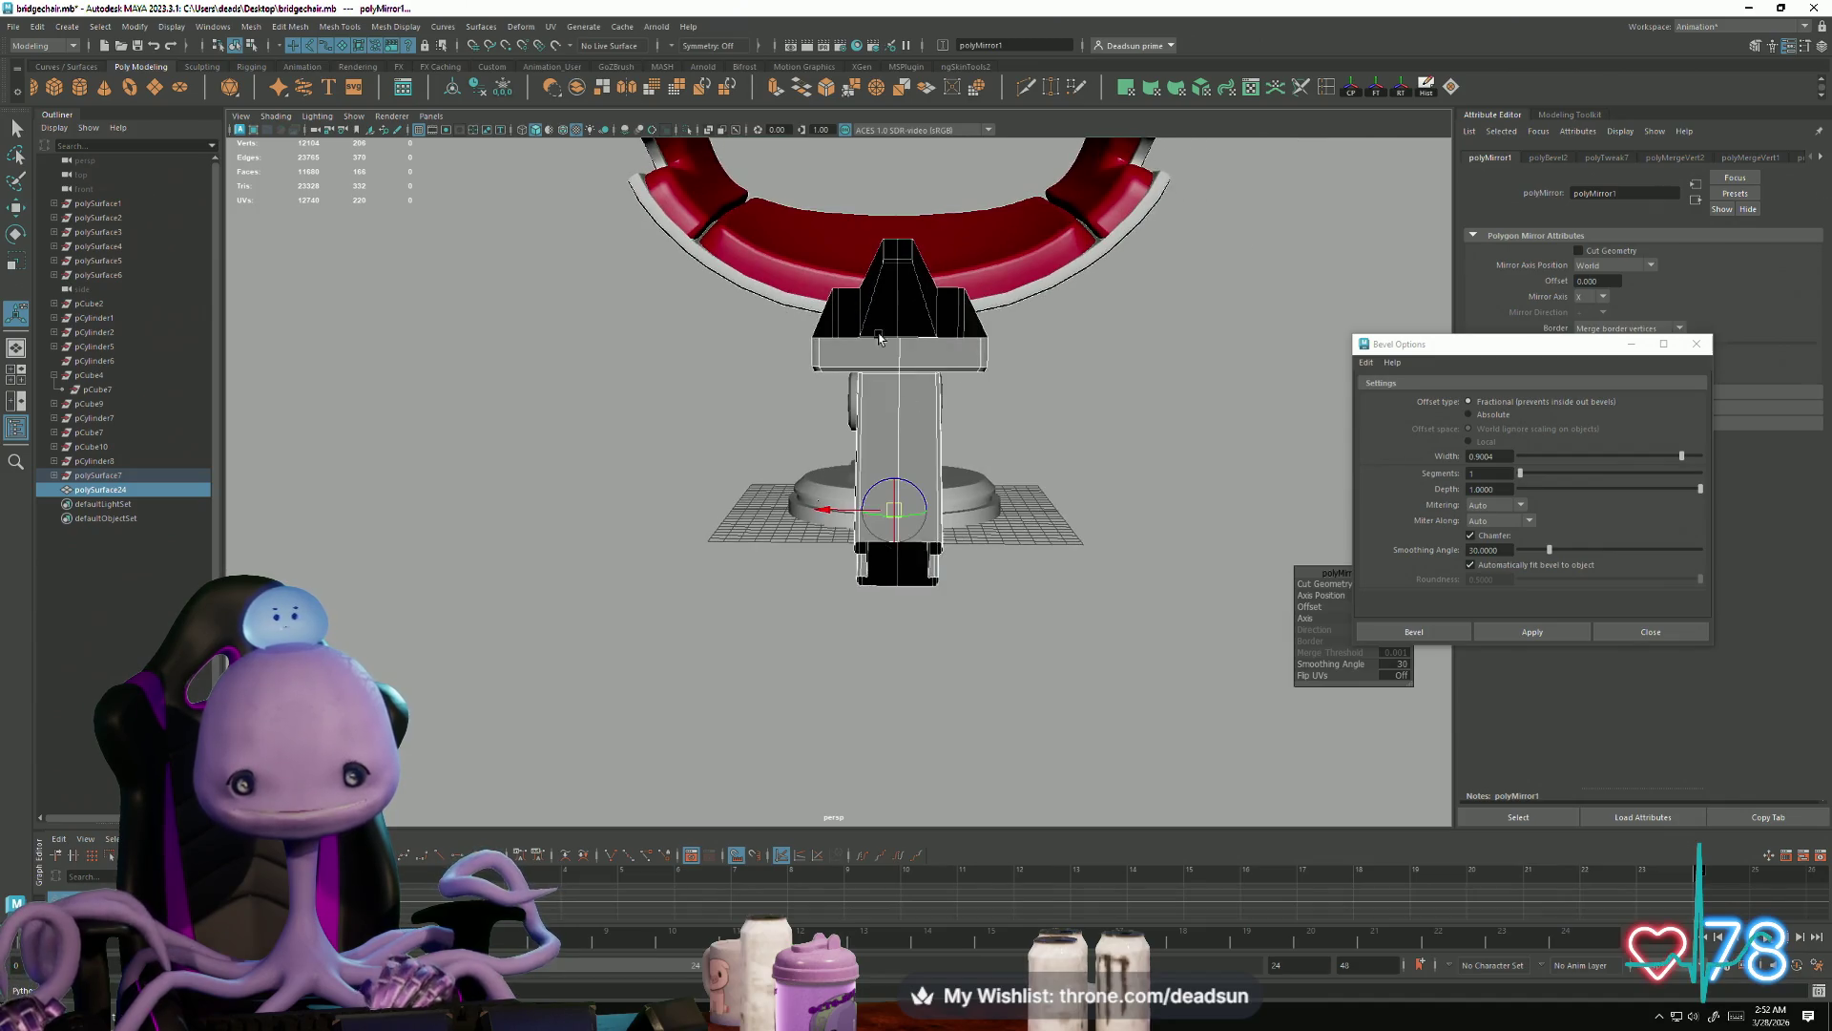
pyautogui.moveTo(882, 345); pyautogui.dragTo(813, 346, button='right')
pyautogui.moveTo(725, 183); pyautogui.dragTo(1002, 626)
pyautogui.moveTo(937, 392); pyautogui.dragTo(1016, 358, button='right')
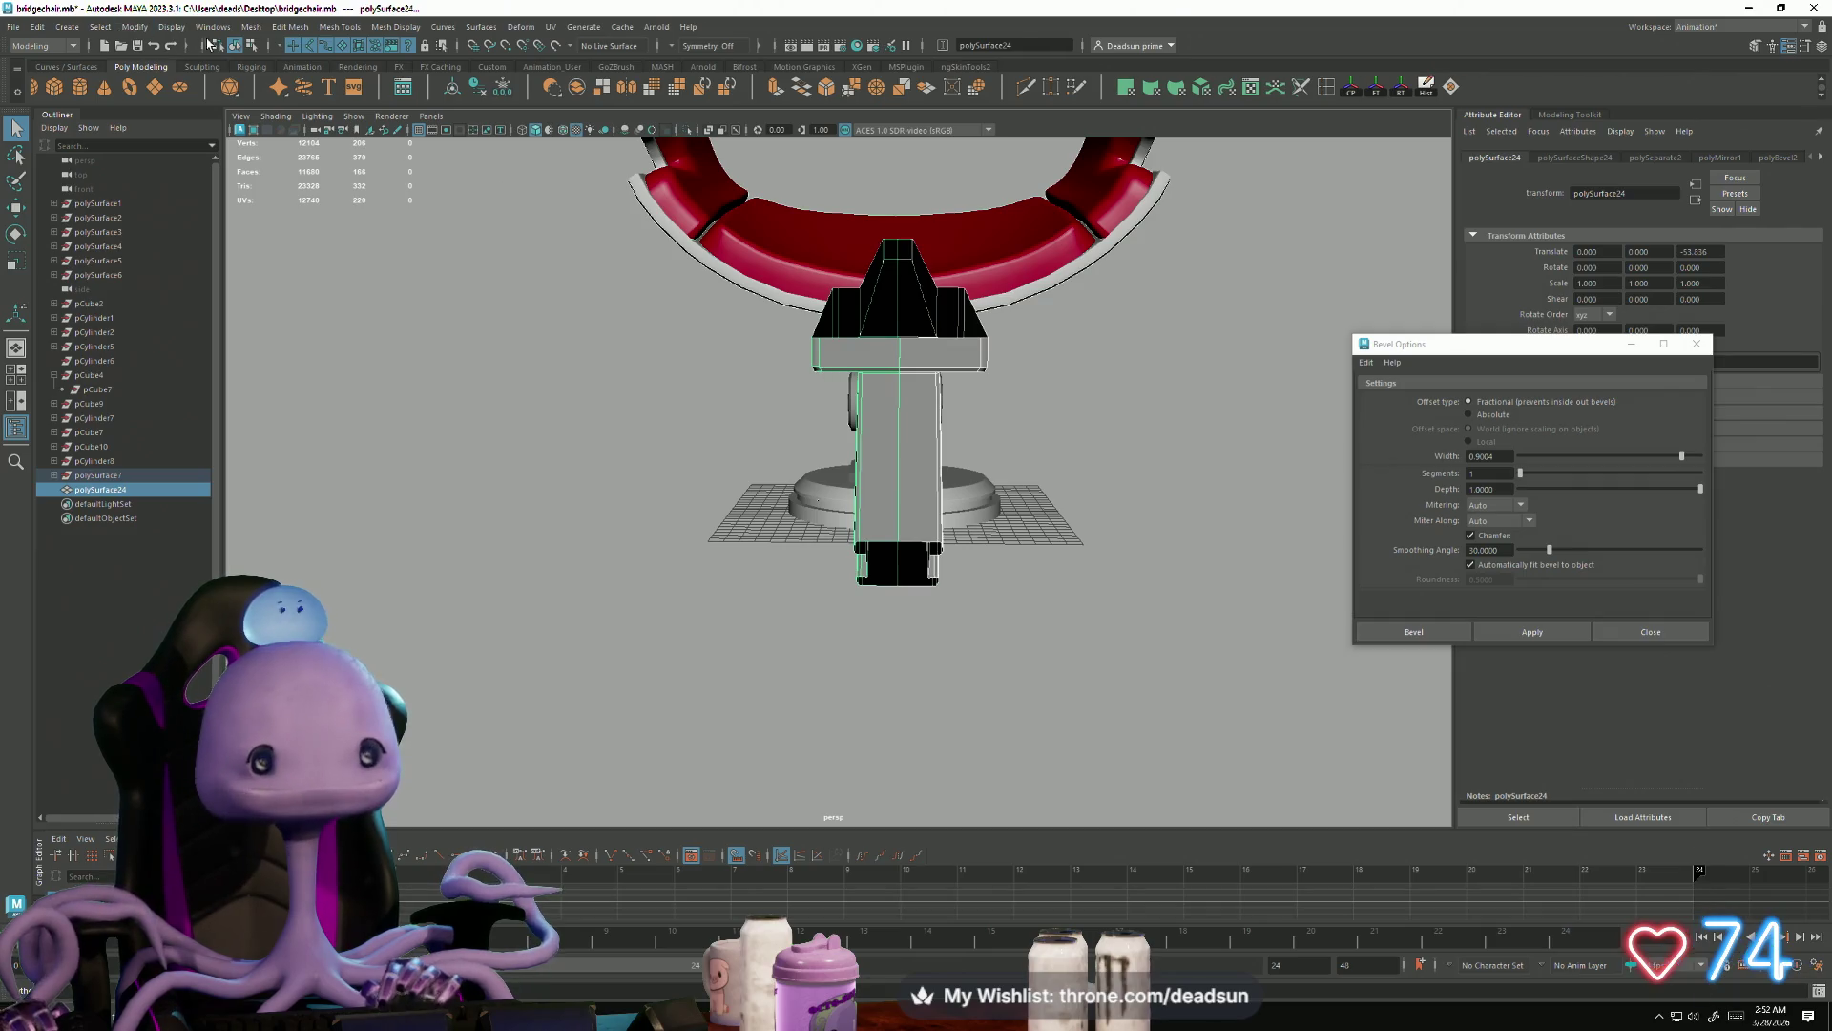
# Step: Combine the mirrored strut with the chair part into one mesh
pyautogui.click(249, 27)
pyautogui.click(273, 80)
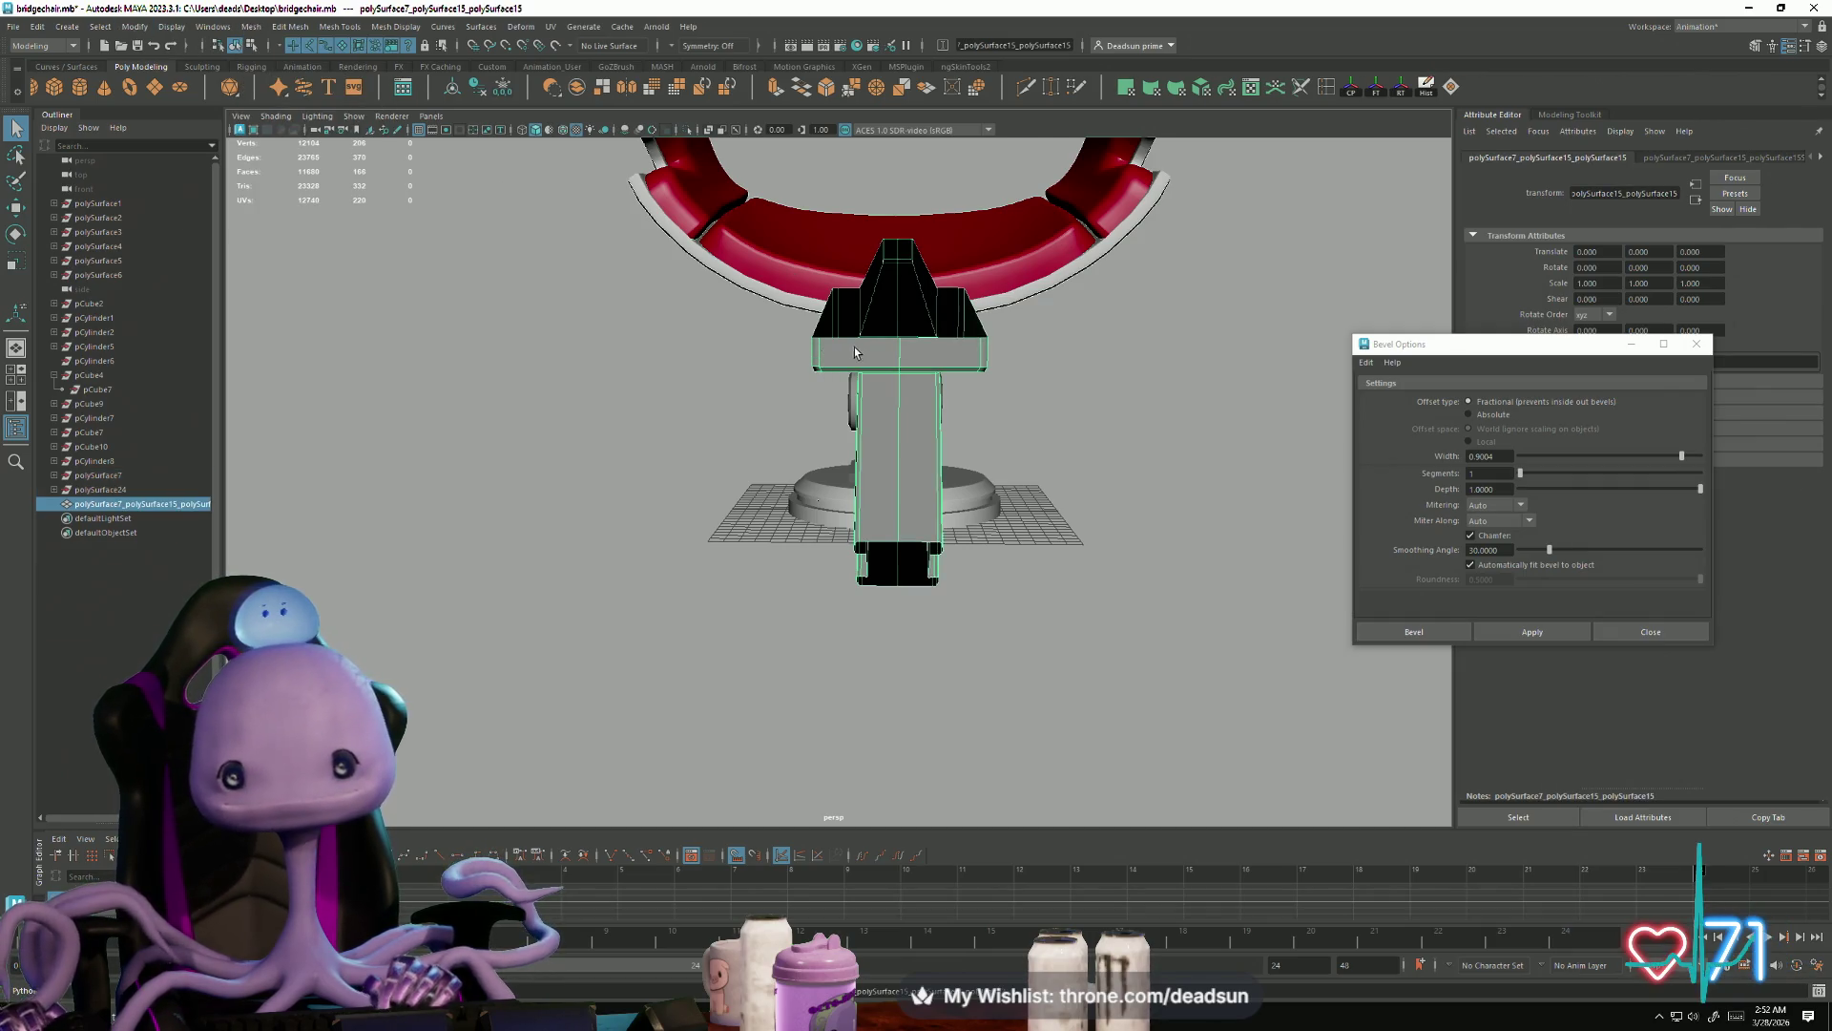
pyautogui.click(250, 27)
pyautogui.click(288, 80)
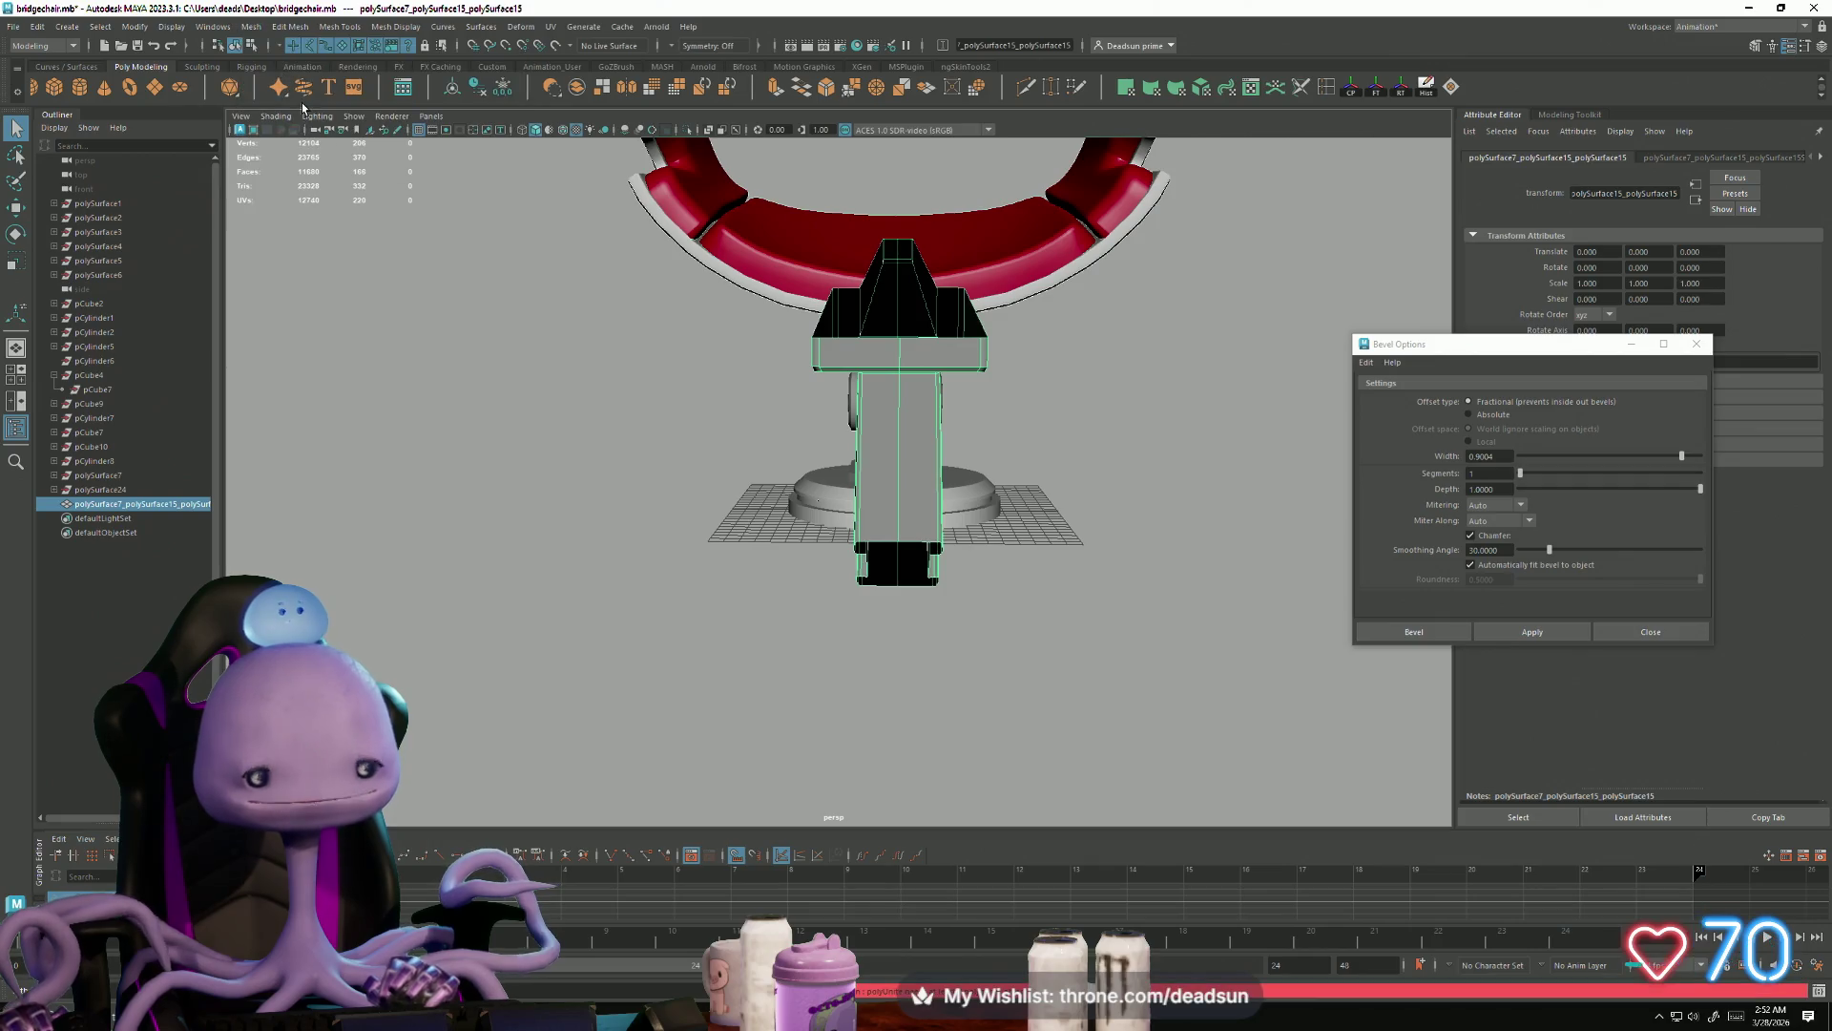
# Step: Select all vertices of the combined piece and merge the overlapping seam vertices
pyautogui.moveTo(901, 364)
pyautogui.mouseDown(button='right')
pyautogui.moveTo(881, 325)
pyautogui.moveTo(983, 301)
pyautogui.mouseUp(button='right')
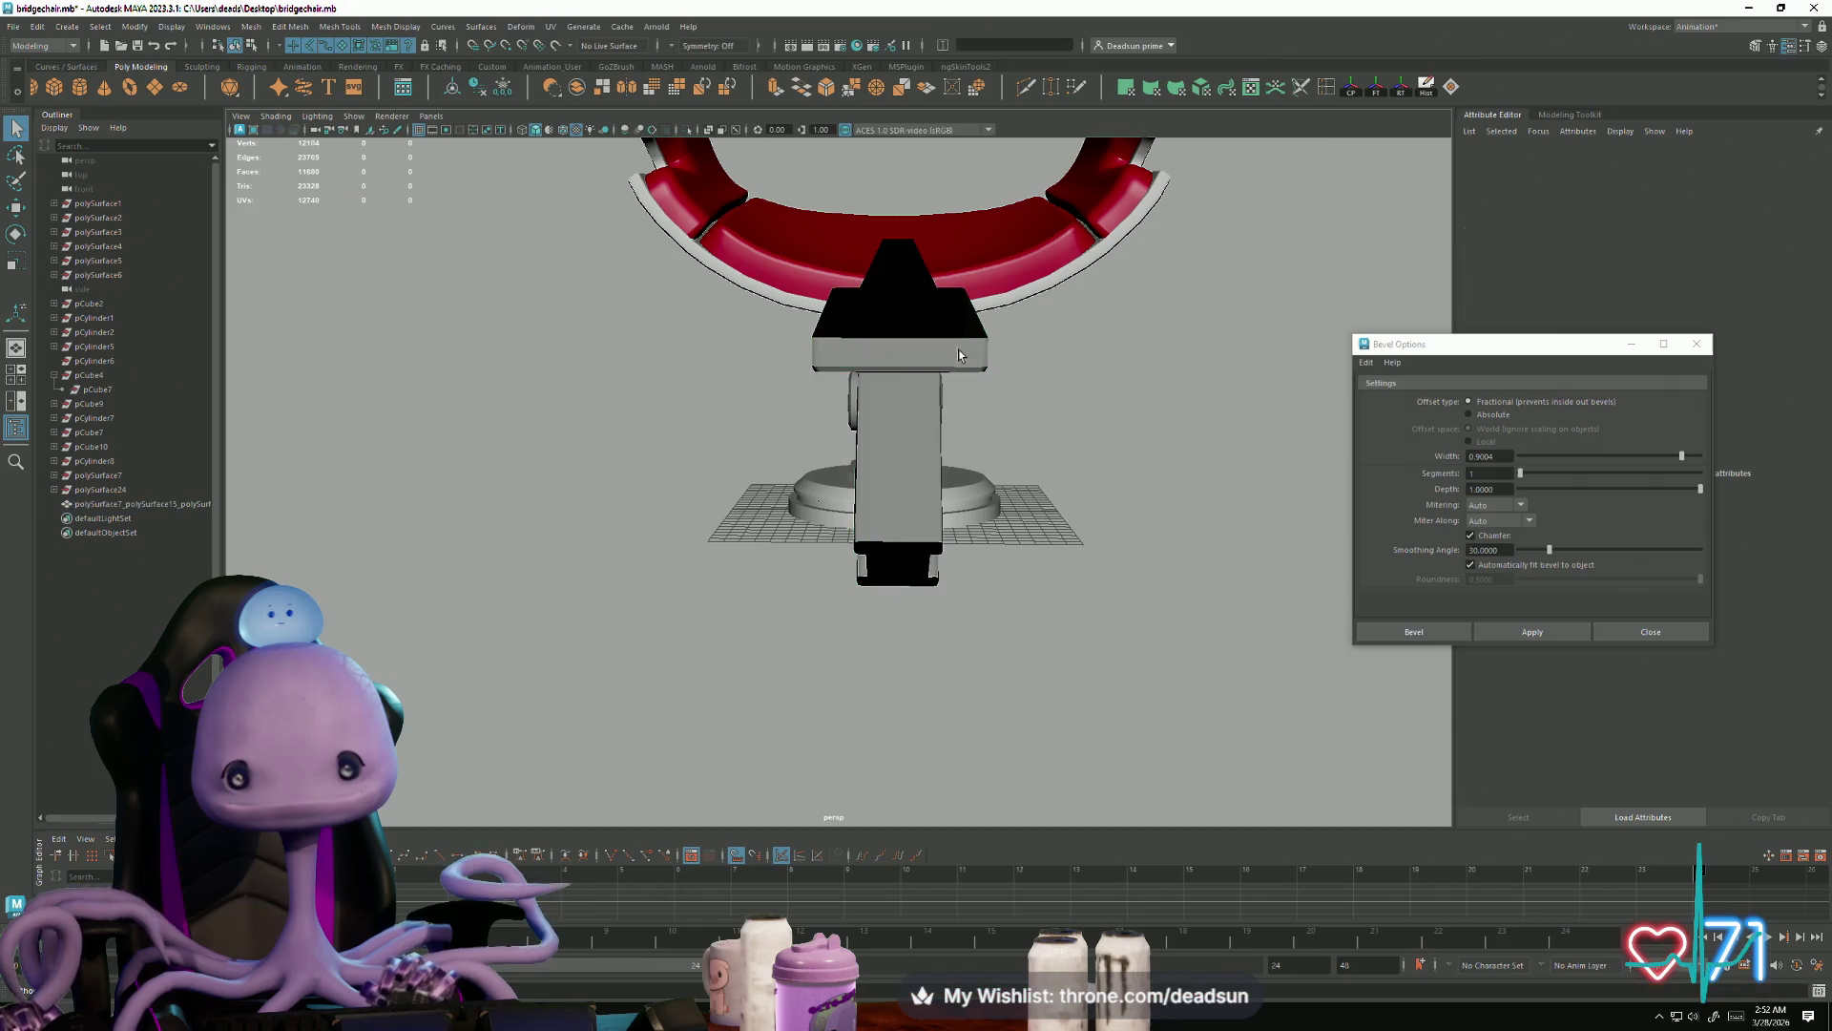
pyautogui.moveTo(856, 368); pyautogui.dragTo(836, 328, button='right')
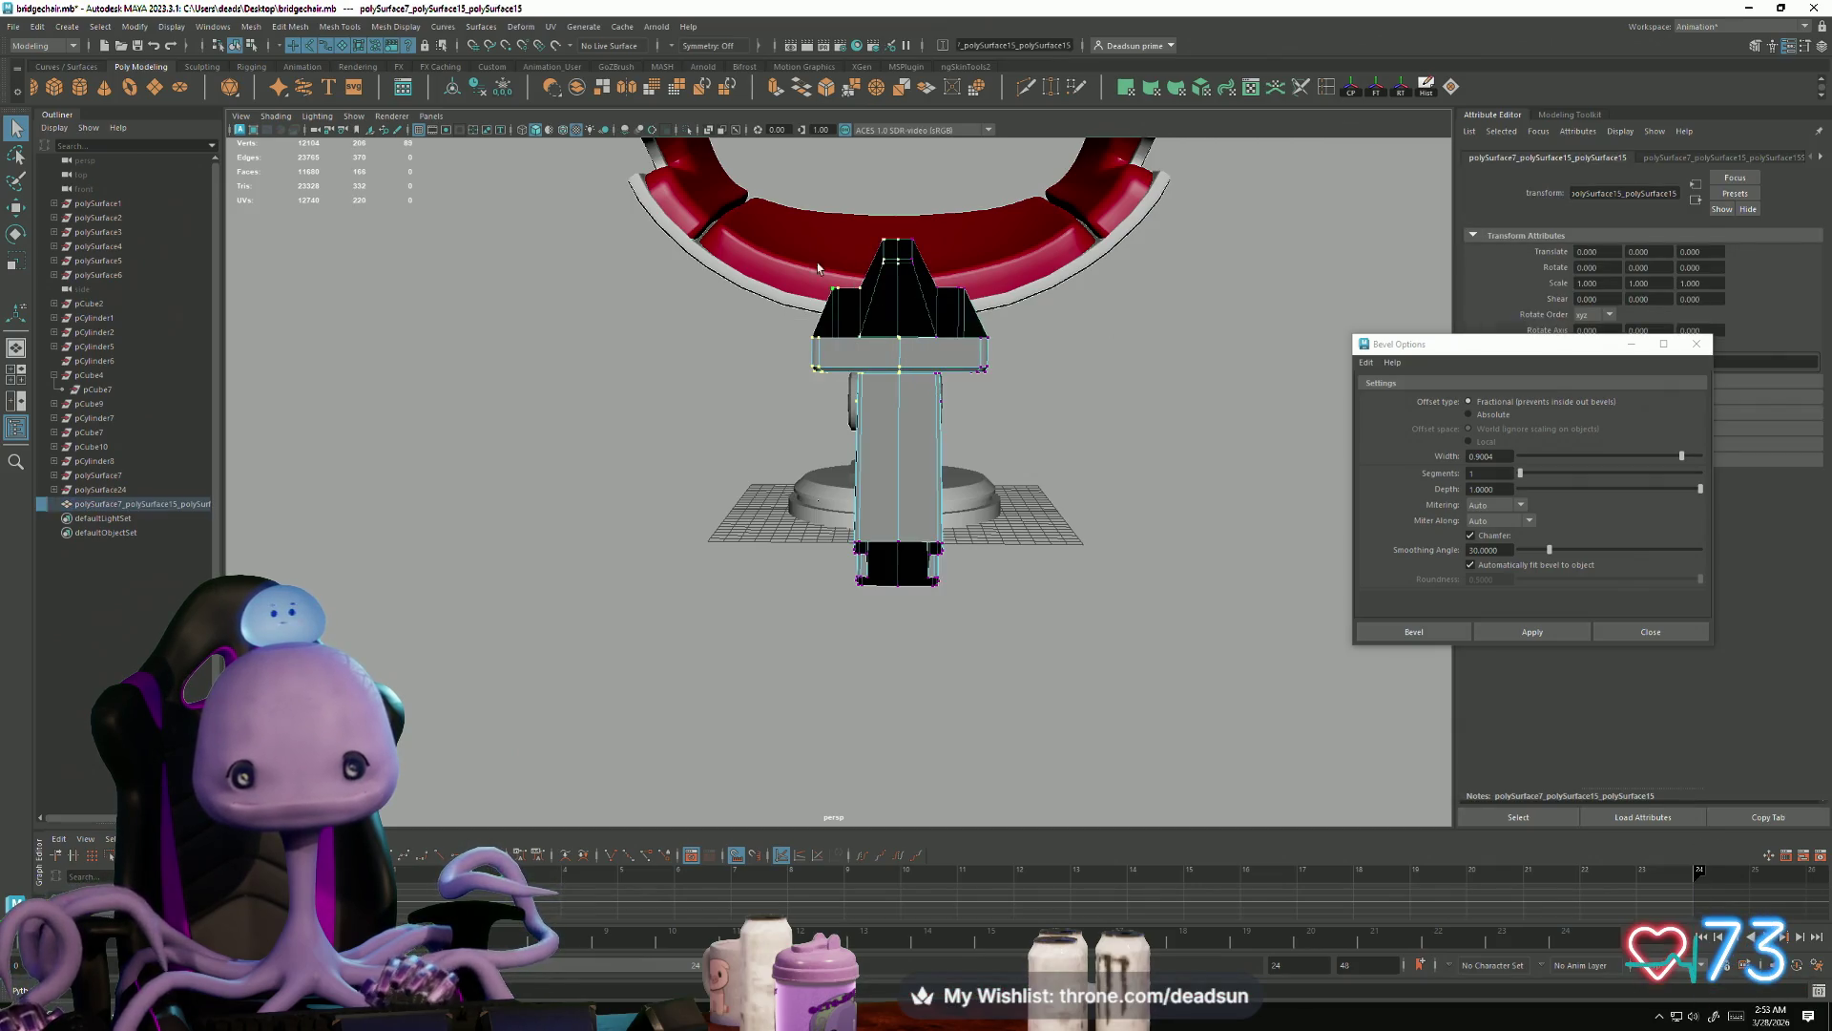
pyautogui.moveTo(766, 197); pyautogui.dragTo(995, 611)
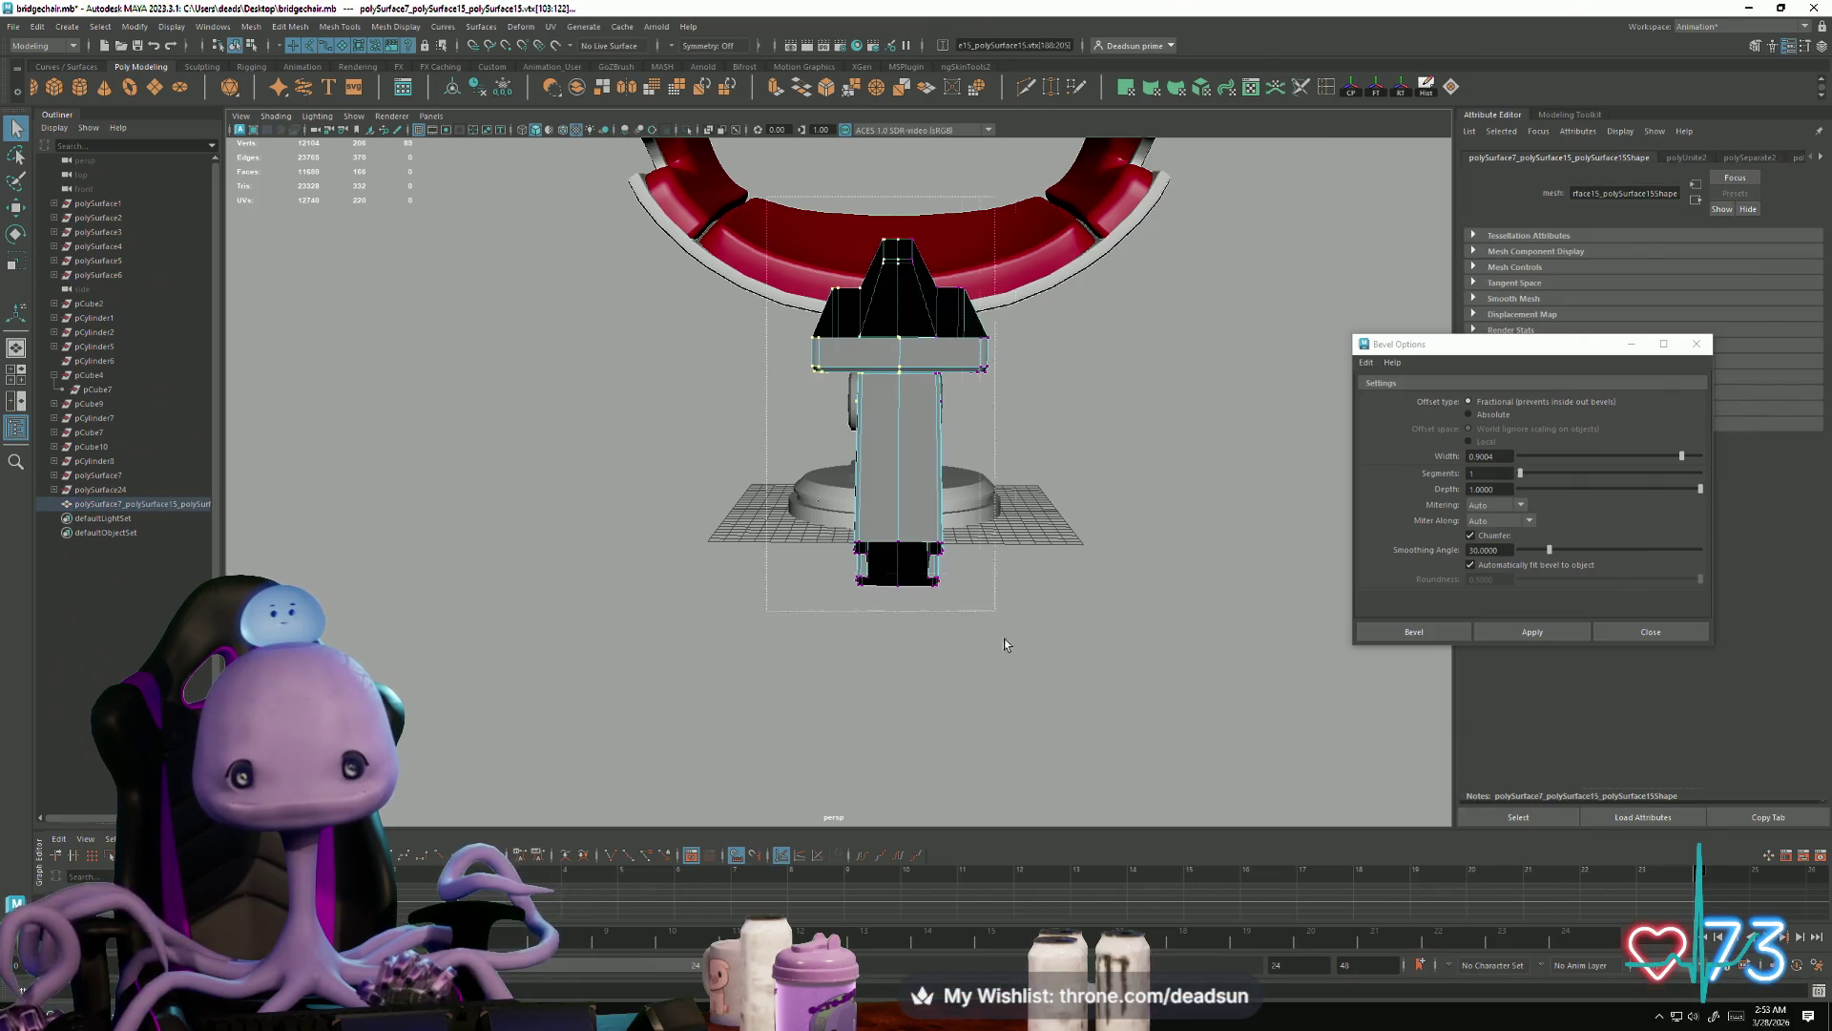
pyautogui.click(849, 91)
# Step: Delete the leftover centre seam edge, clear the selection and orbit to inspect the chair
pyautogui.click(894, 436)
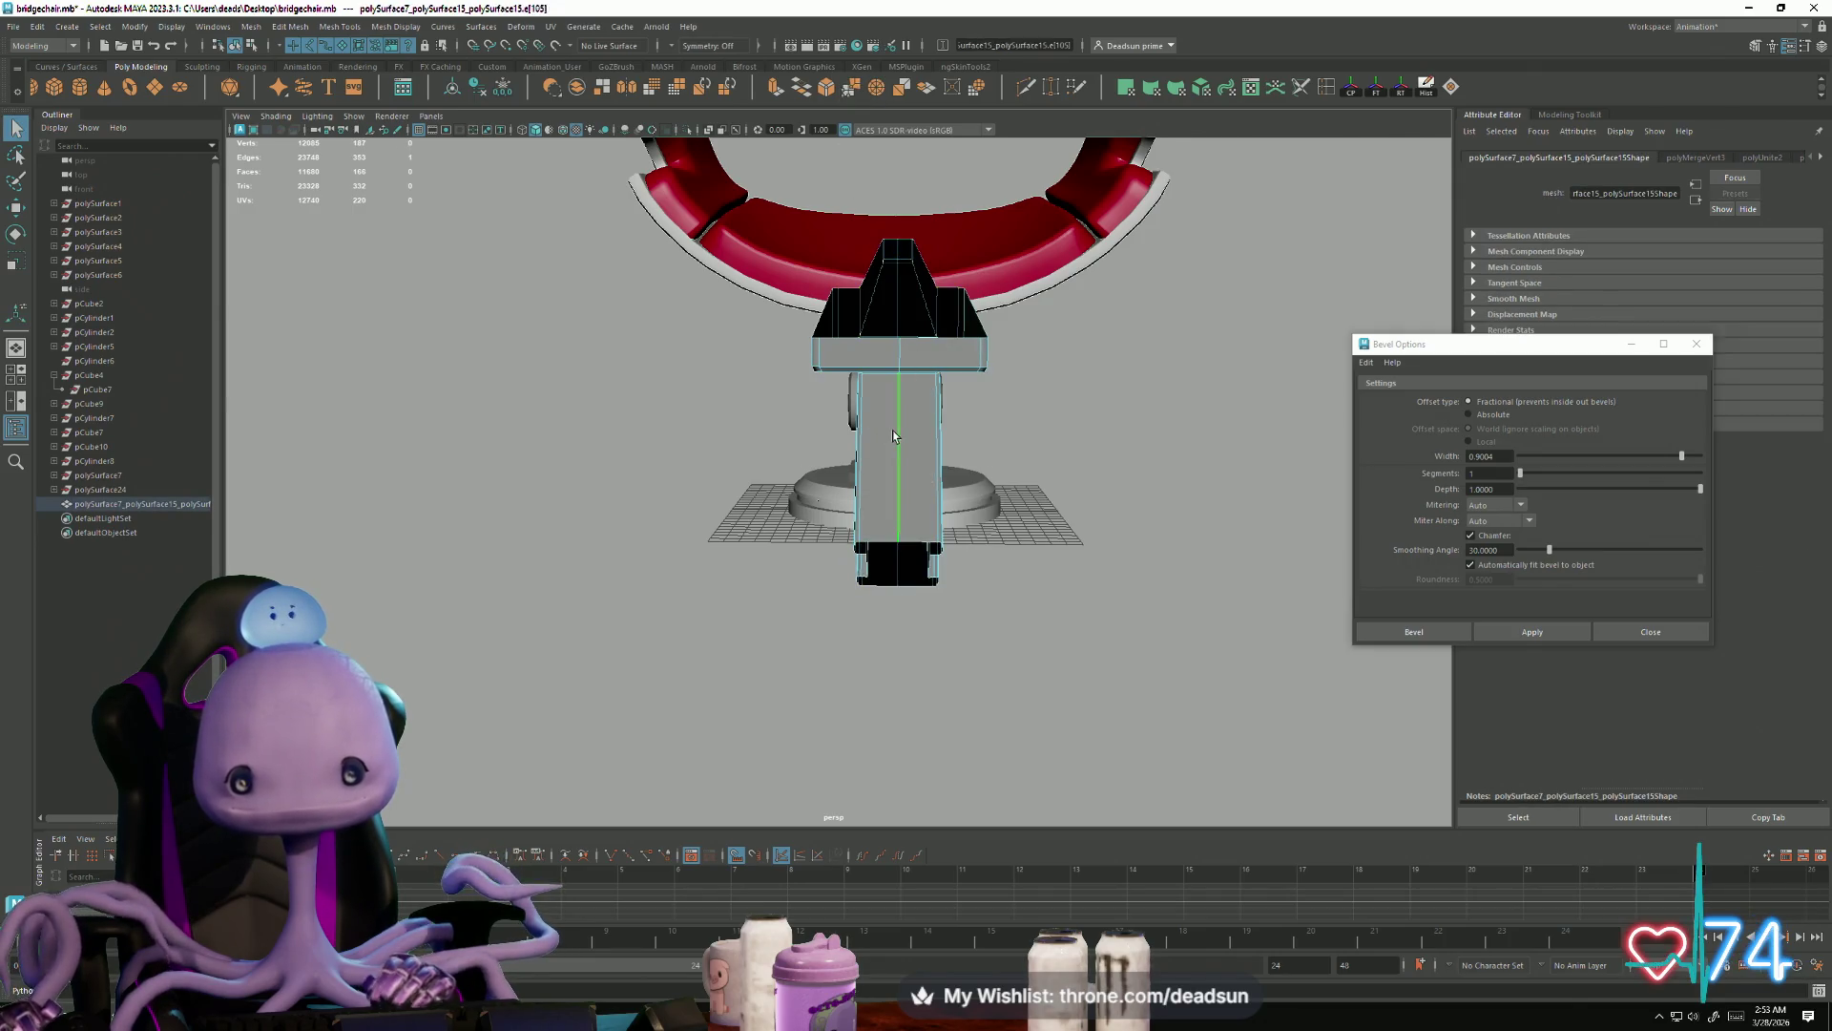
pyautogui.press('Delete')
pyautogui.click(872, 427)
pyautogui.moveTo(773, 406); pyautogui.dragTo(773, 407, button='right')
pyautogui.moveTo(1098, 738); pyautogui.dragTo(1095, 735)
pyautogui.moveTo(990, 592)
pyautogui.keyDown('alt'); pyautogui.mouseDown()
pyautogui.moveTo(859, 571)
pyautogui.moveTo(847, 597)
pyautogui.moveTo(798, 601)
pyautogui.moveTo(853, 547)
pyautogui.moveTo(821, 506)
pyautogui.mouseUp(); pyautogui.keyUp('alt')
pyautogui.moveTo(821, 506); pyautogui.dragTo(695, 626, button='right')
pyautogui.moveTo(695, 626)
pyautogui.keyDown('alt'); pyautogui.mouseDown()
pyautogui.moveTo(742, 564)
pyautogui.moveTo(789, 649)
pyautogui.moveTo(1022, 639)
pyautogui.moveTo(476, 562)
pyautogui.moveTo(676, 599)
pyautogui.mouseUp(); pyautogui.keyUp('alt')
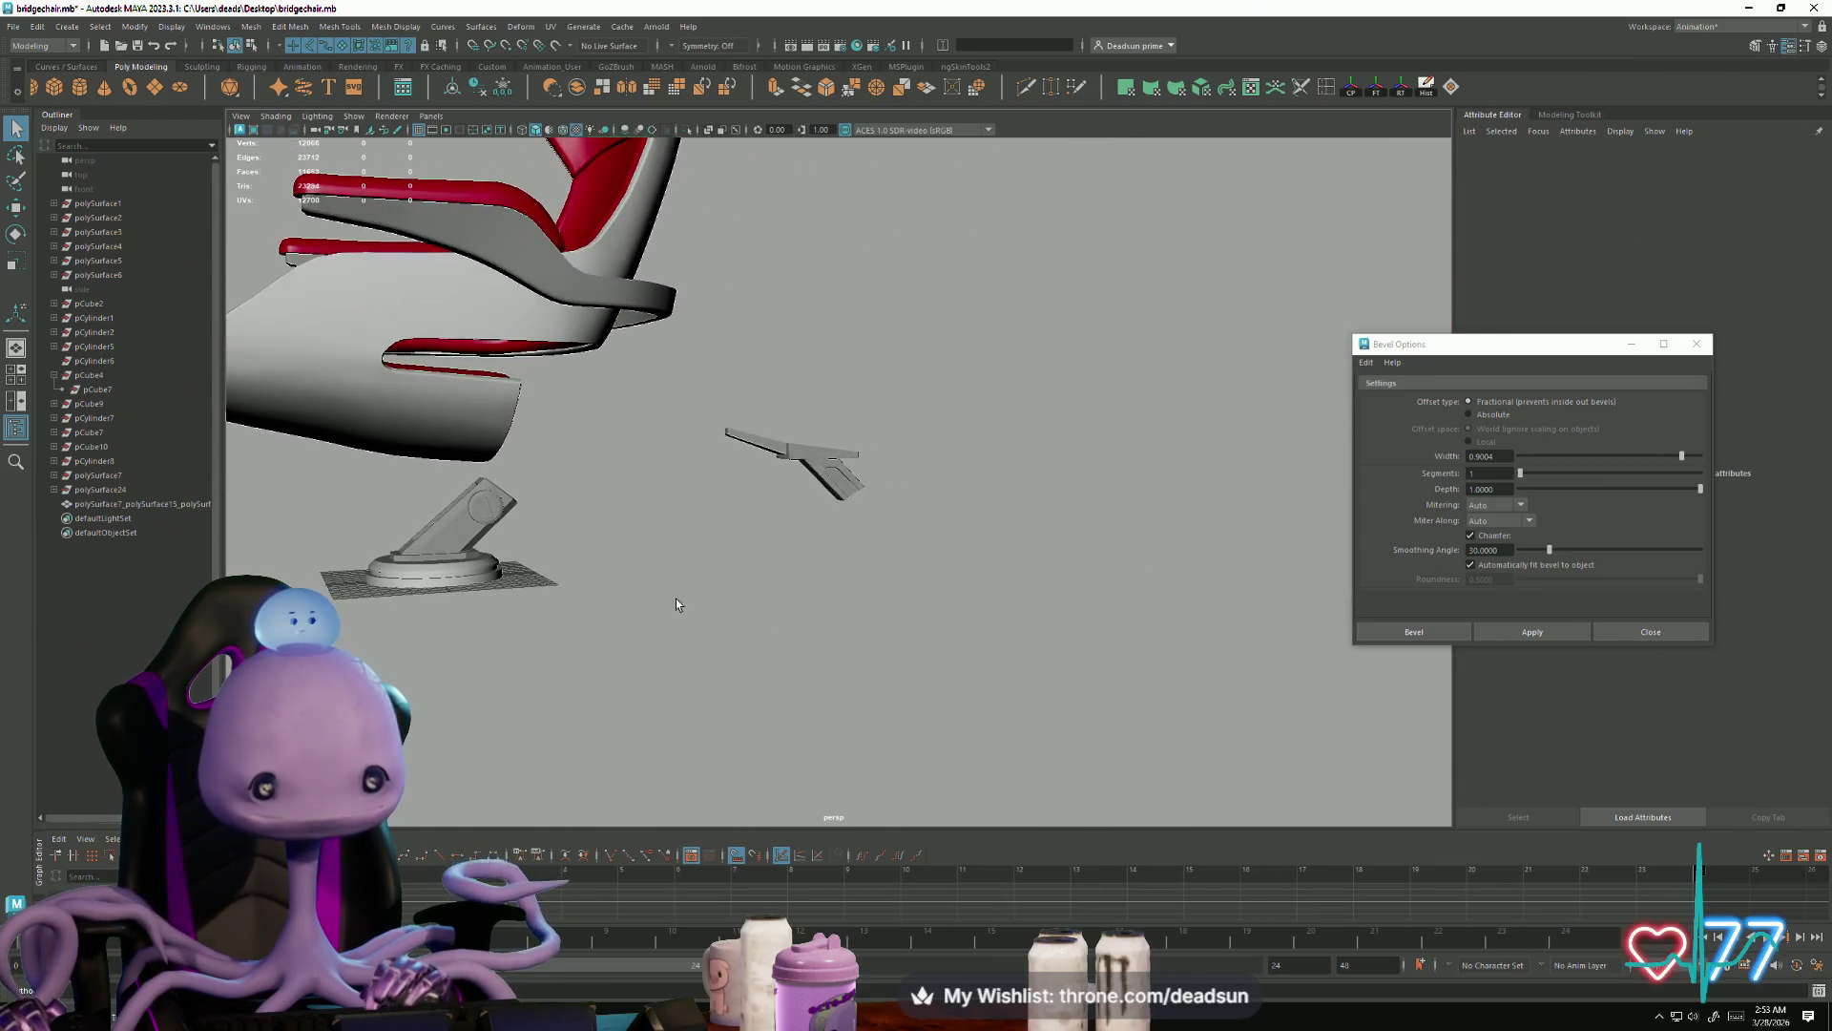
# Step: Frame the combined strut and slide it along Z to line up with the leg and base
pyautogui.click(816, 456)
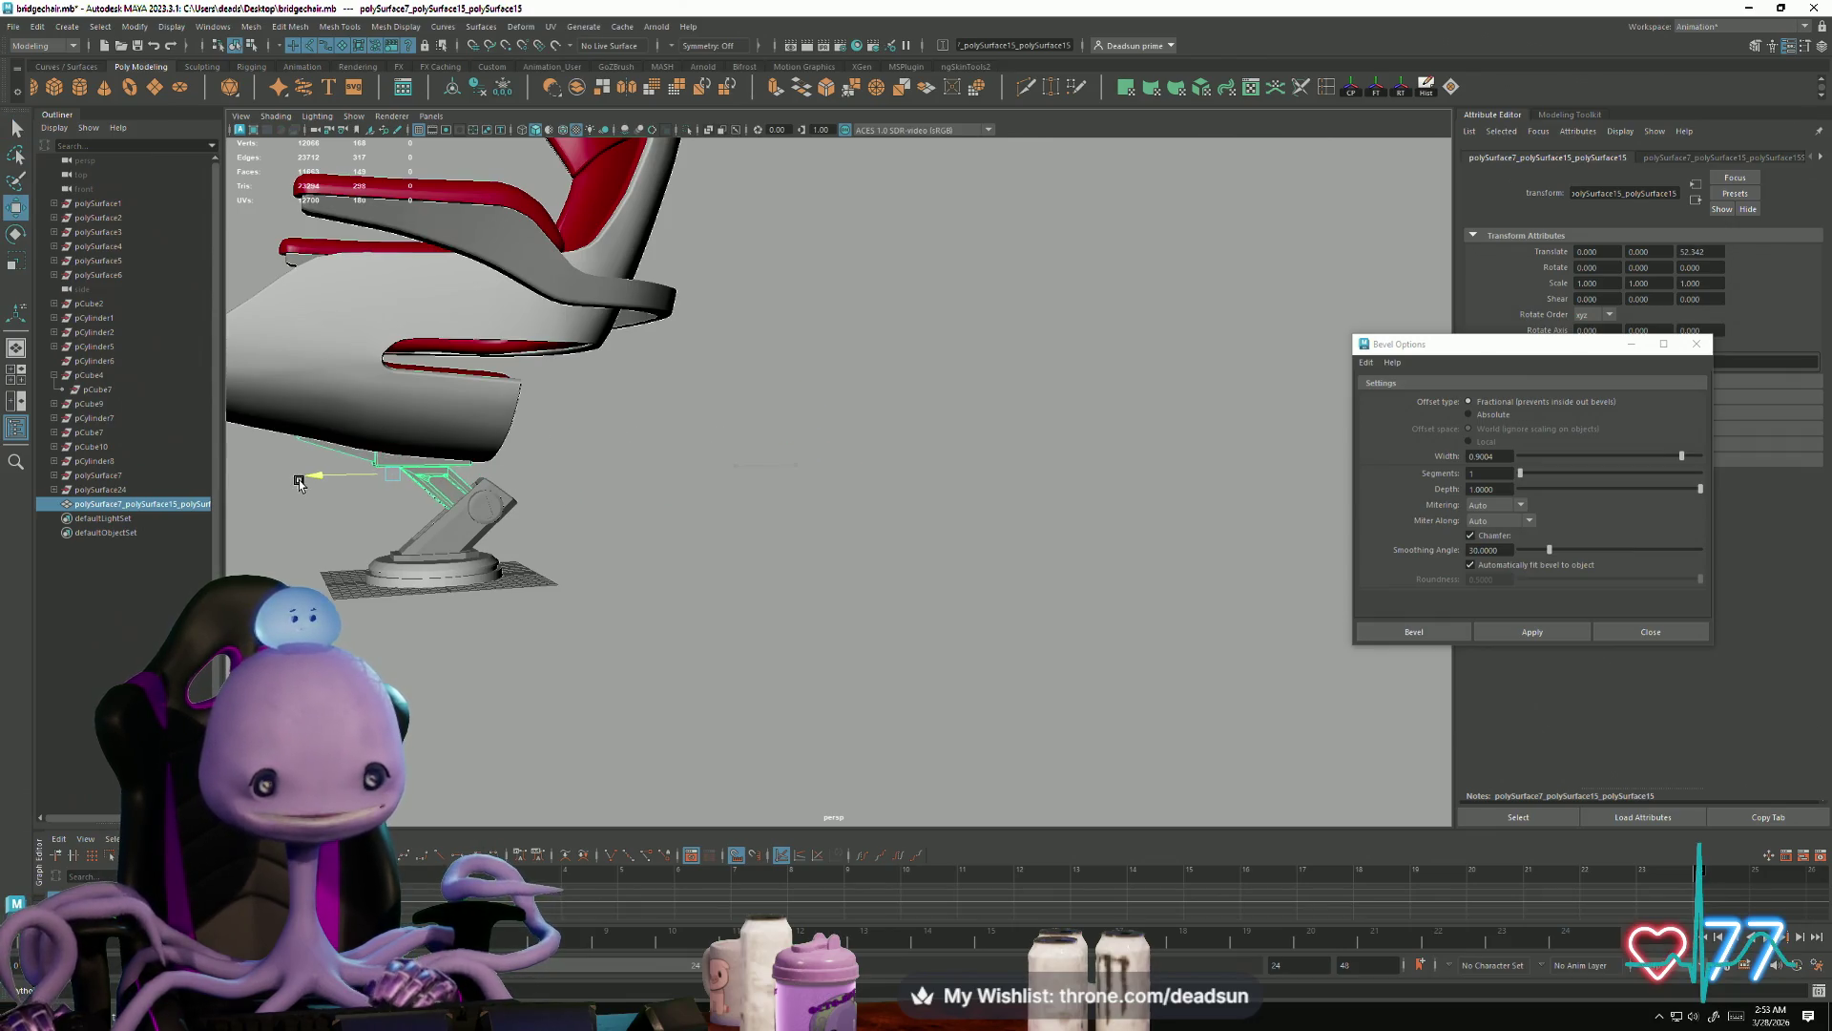
pyautogui.press('f')
pyautogui.scroll(5, 516, 597)
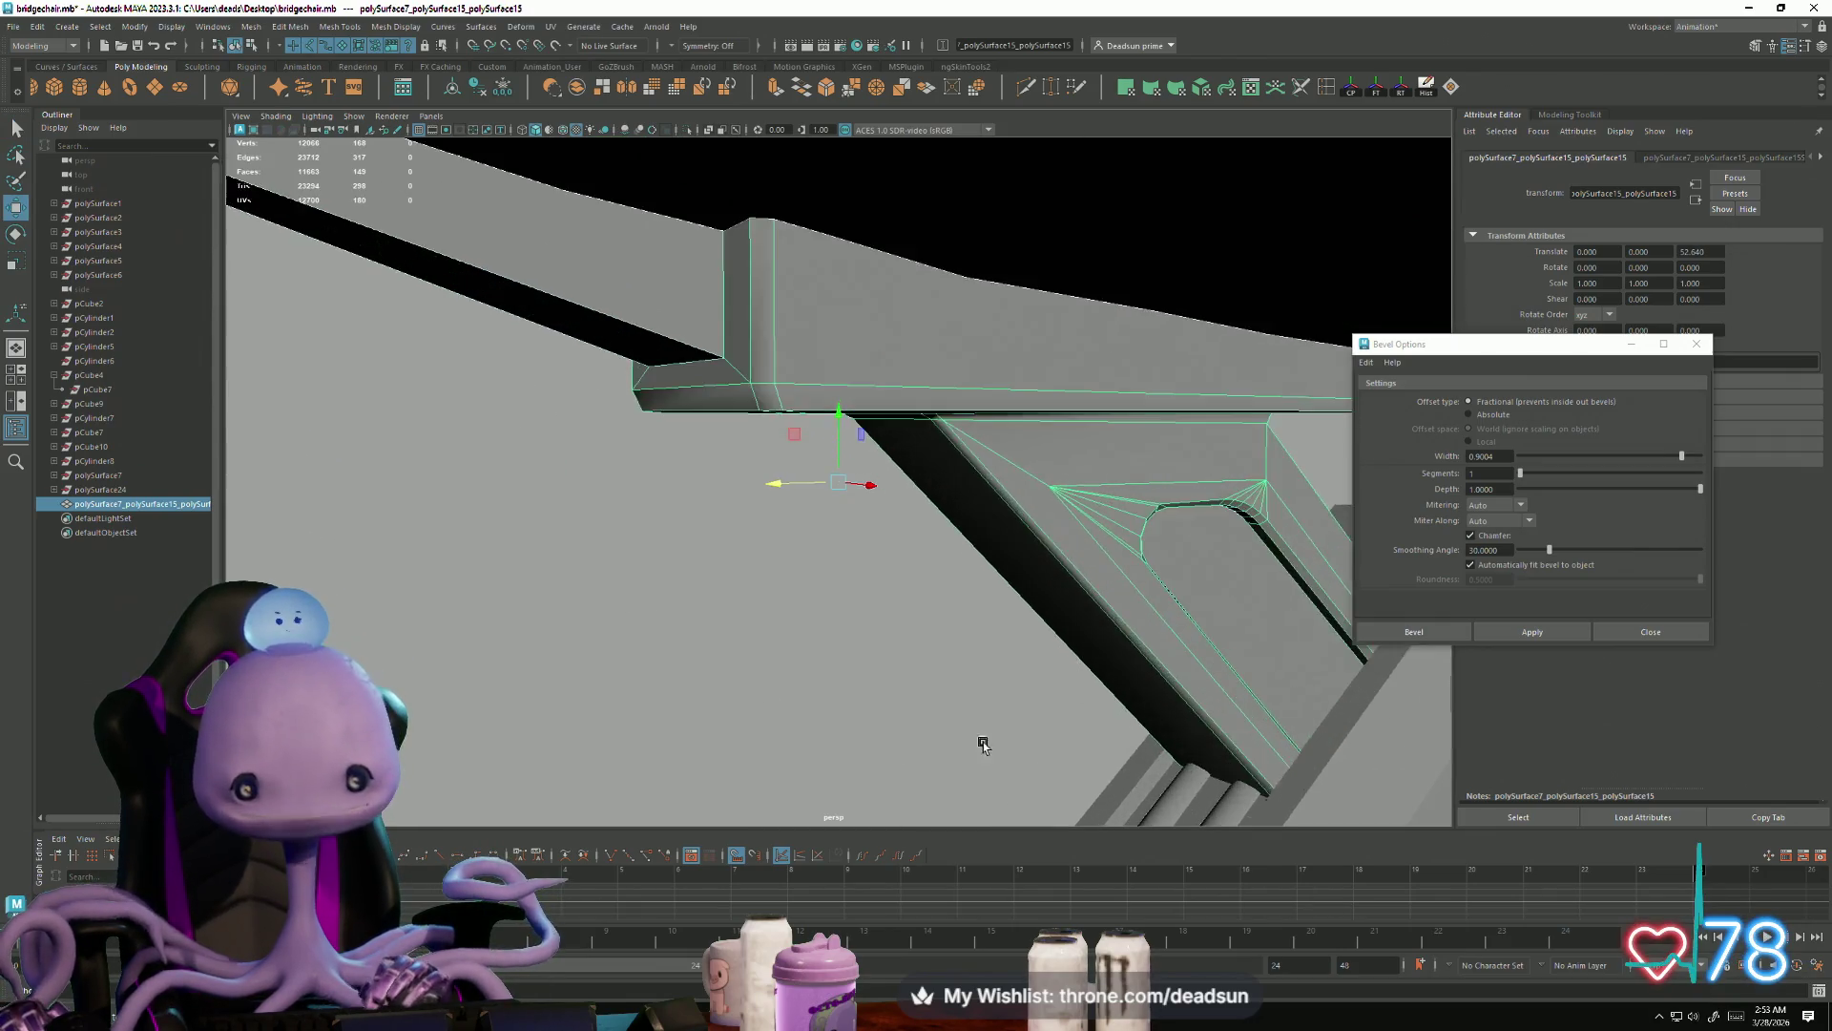
pyautogui.moveTo(785, 483)
pyautogui.mouseDown()
pyautogui.moveTo(703, 487)
pyautogui.moveTo(733, 489)
pyautogui.mouseUp()
# Step: Marquee-select vertices on the strut and check its fit with the base from the side
pyautogui.moveTo(841, 549)
pyautogui.keyDown('alt'); pyautogui.mouseDown()
pyautogui.moveTo(748, 556)
pyautogui.moveTo(932, 535)
pyautogui.mouseUp(); pyautogui.keyUp('alt')
pyautogui.moveTo(943, 530); pyautogui.dragTo(881, 523, button='right')
pyautogui.moveTo(878, 492); pyautogui.dragTo(1119, 677)
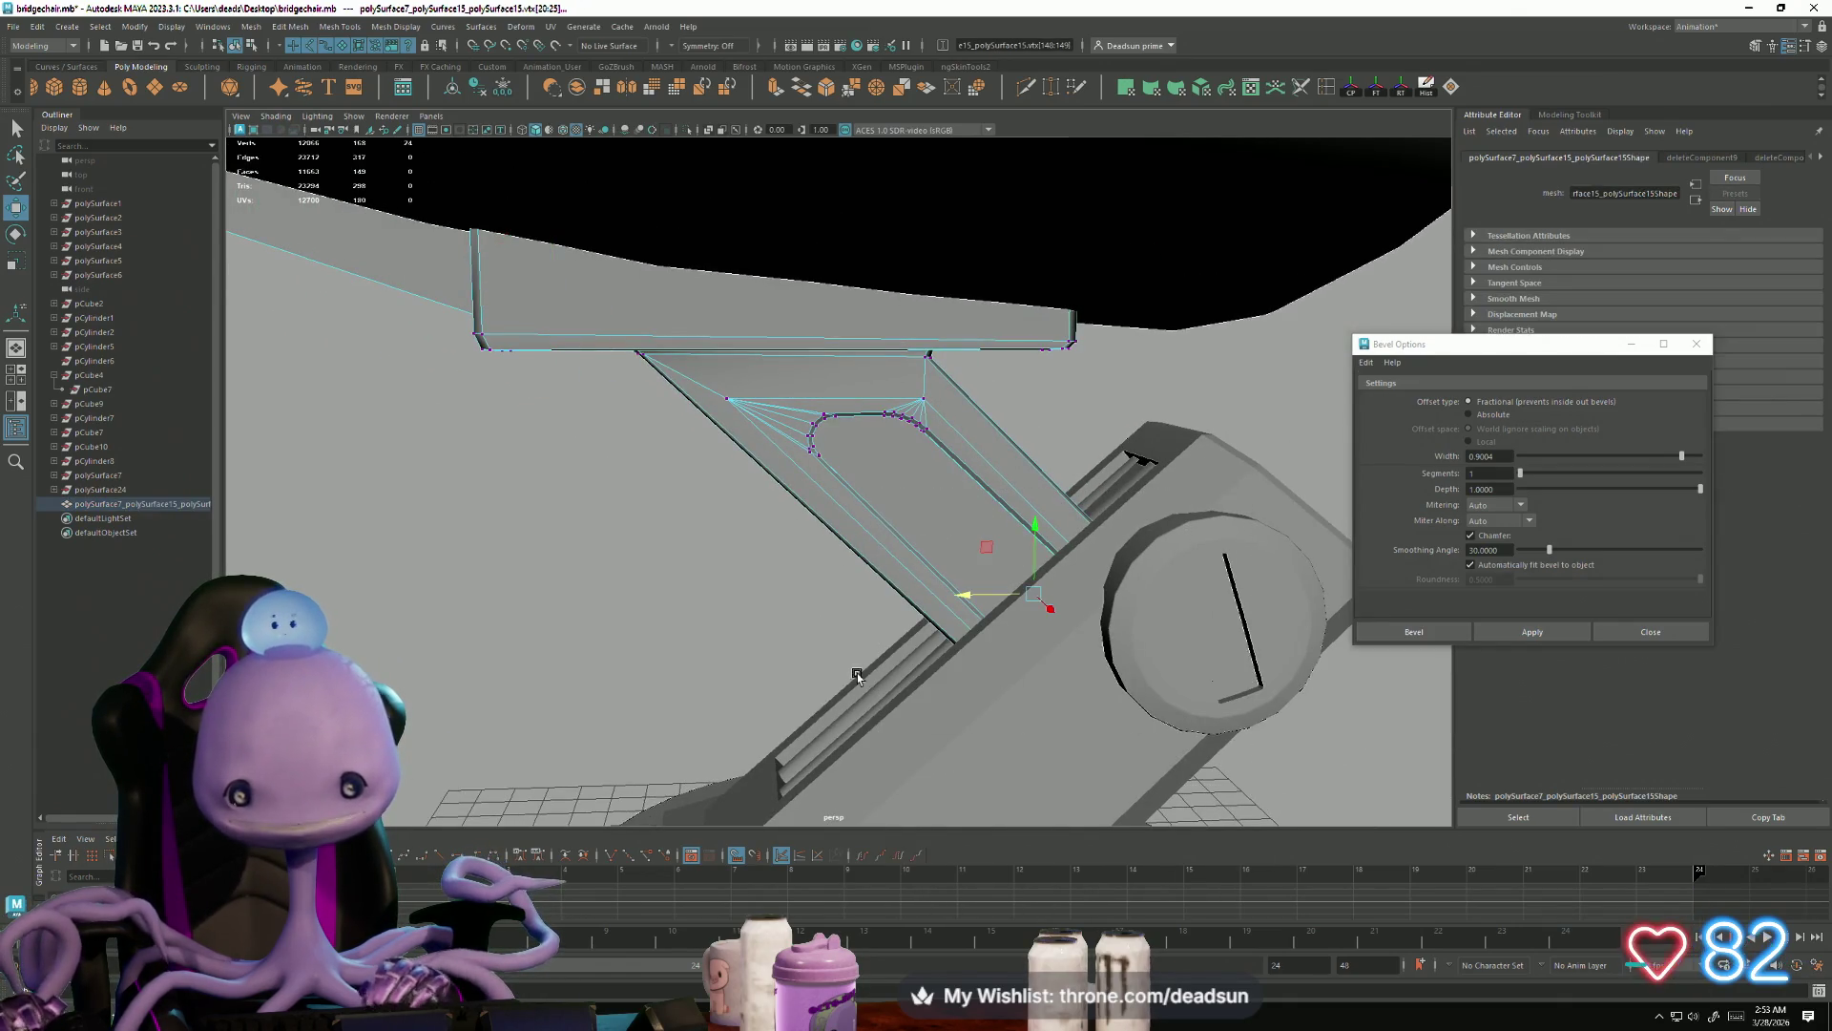
pyautogui.keyDown('alt'); pyautogui.moveTo(723, 673); pyautogui.dragTo(914, 659); pyautogui.keyUp('alt')
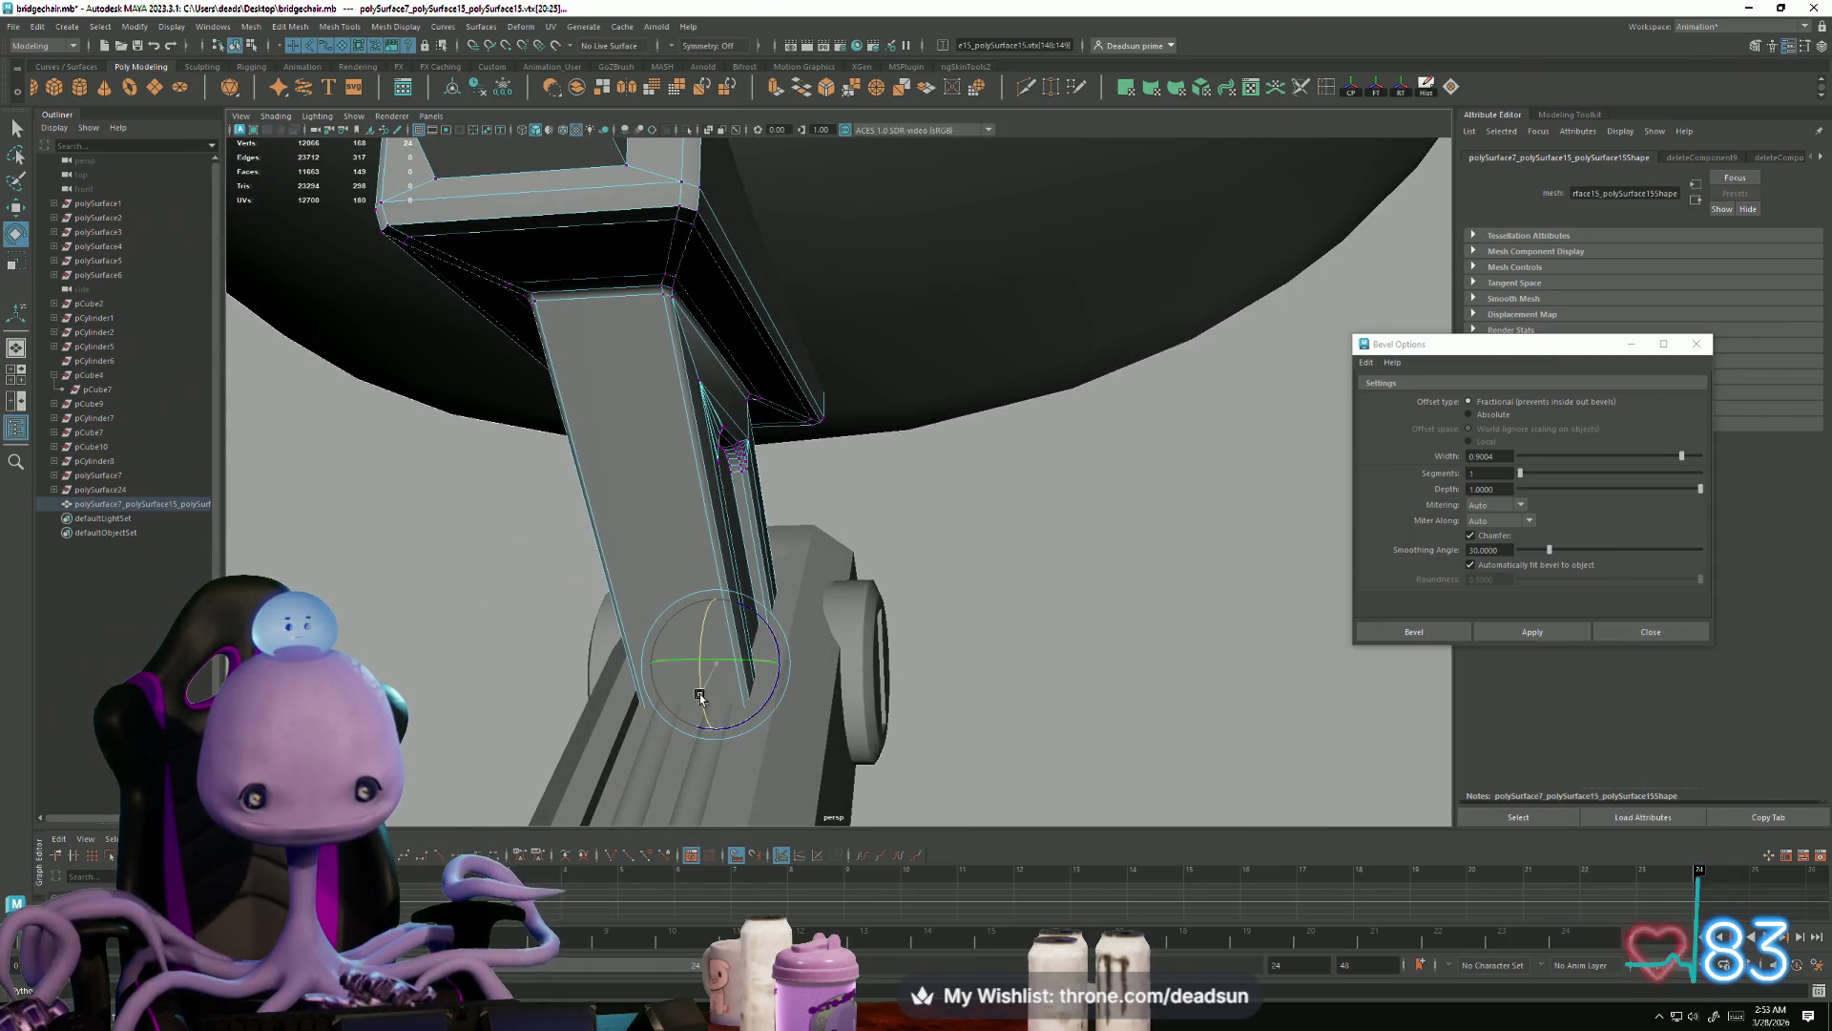
pyautogui.moveTo(700, 699)
pyautogui.keyDown('alt'); pyautogui.mouseDown()
pyautogui.moveTo(859, 668)
pyautogui.moveTo(748, 683)
pyautogui.moveTo(782, 652)
pyautogui.moveTo(847, 708)
pyautogui.mouseUp(); pyautogui.keyUp('alt')
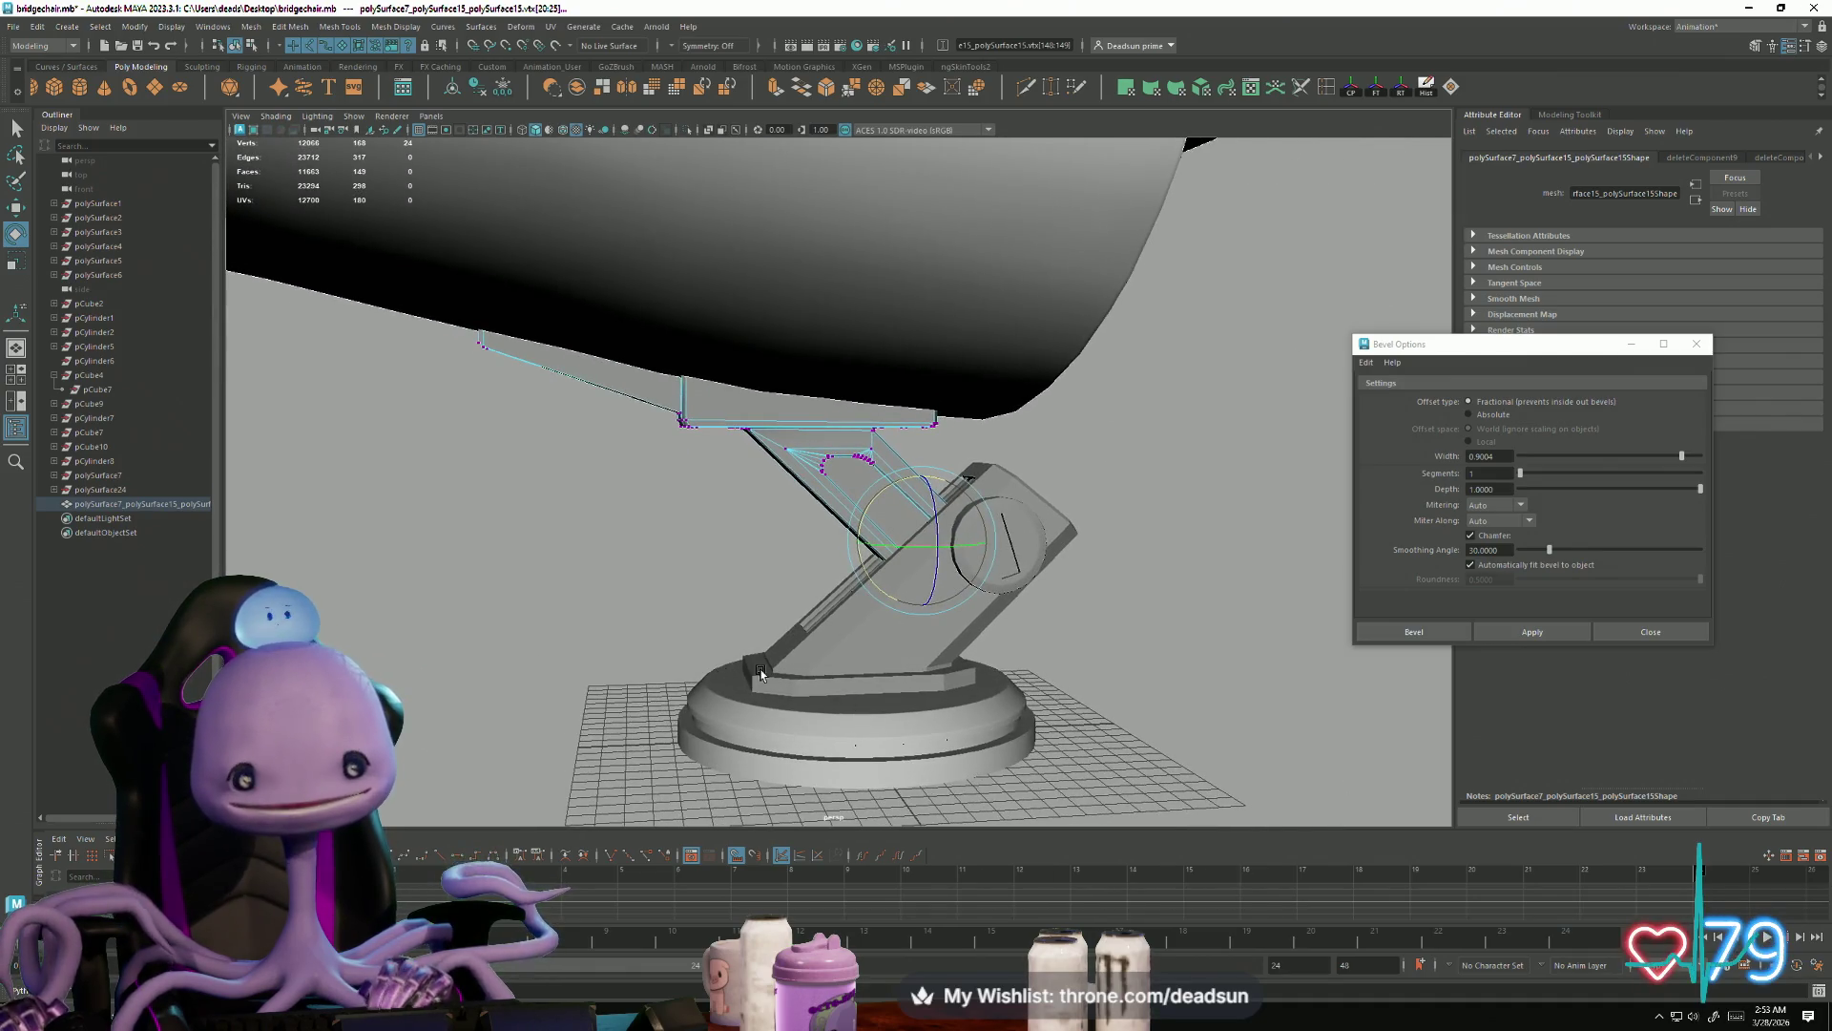
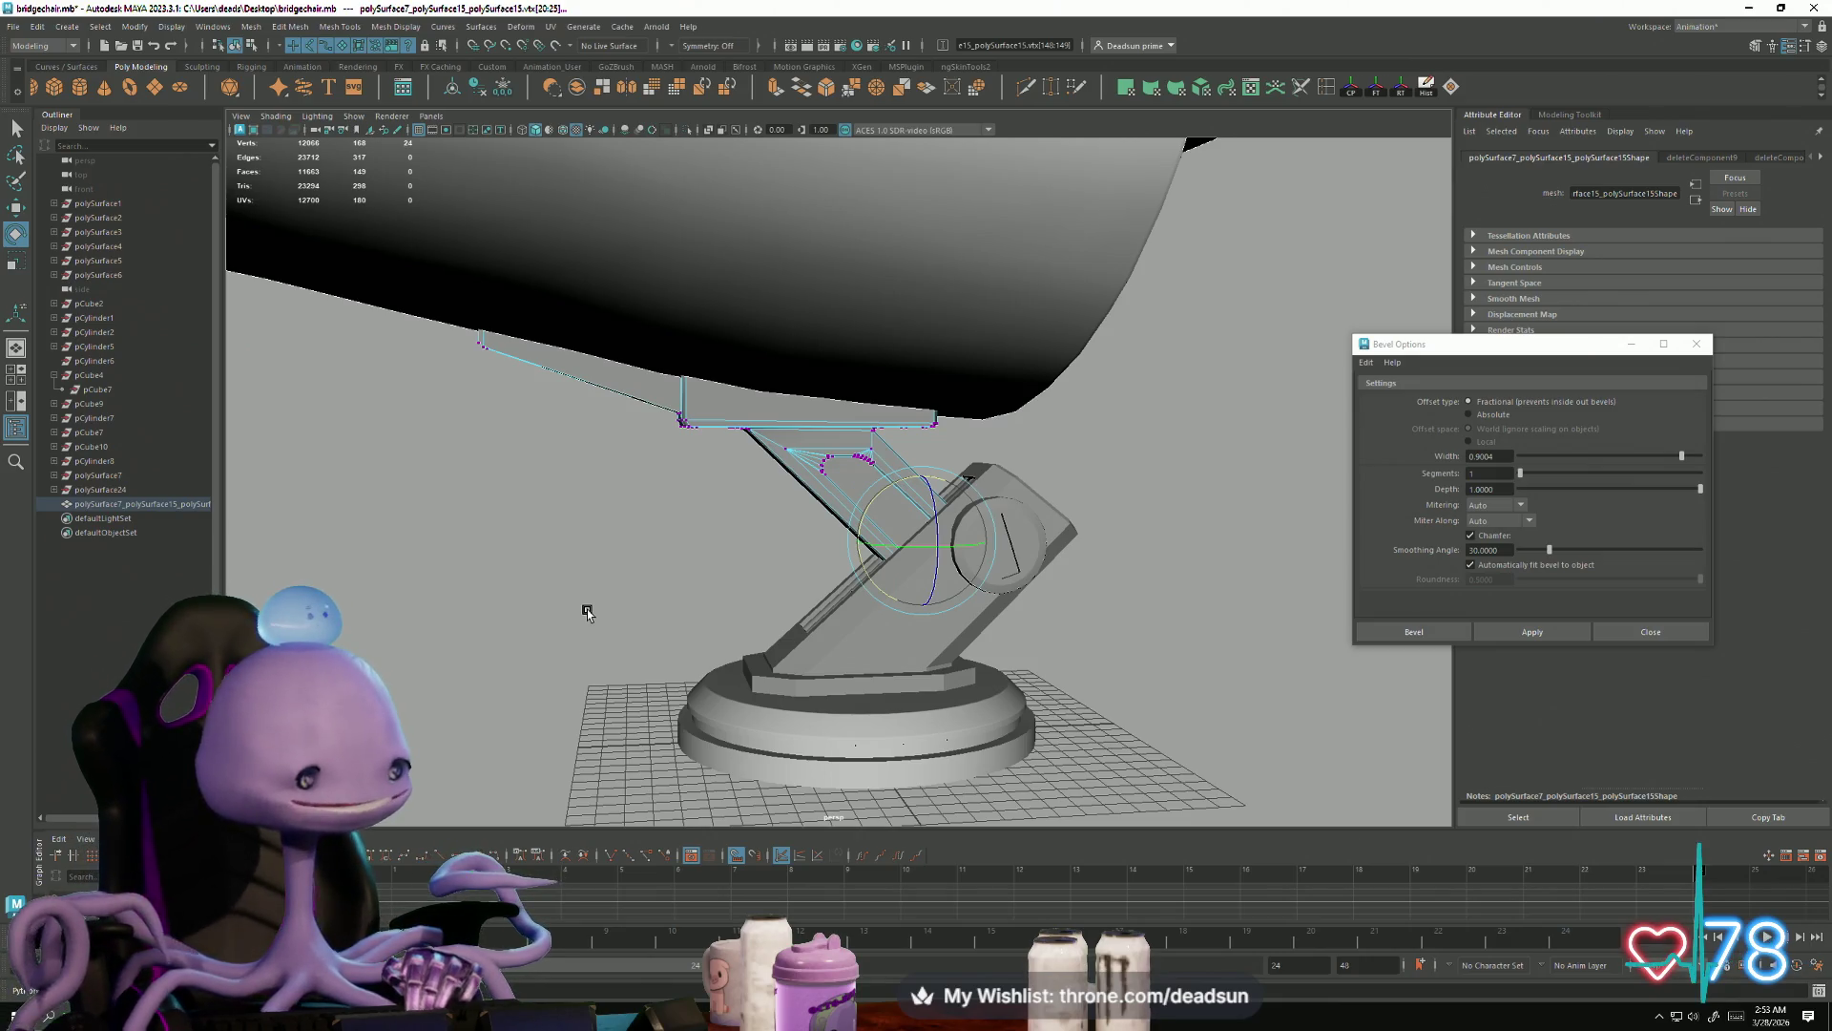
# Step: Inspect the pedestal arm, seat and plate pieces by selecting them from several angles
pyautogui.keyDown('alt'); pyautogui.moveTo(885, 660); pyautogui.dragTo(797, 603); pyautogui.keyUp('alt')
pyautogui.click(785, 516)
pyautogui.moveTo(785, 516)
pyautogui.keyDown('alt'); pyautogui.mouseDown()
pyautogui.moveTo(668, 576)
pyautogui.moveTo(754, 538)
pyautogui.mouseUp(); pyautogui.keyUp('alt')
pyautogui.moveTo(878, 446); pyautogui.dragTo(972, 399, button='right')
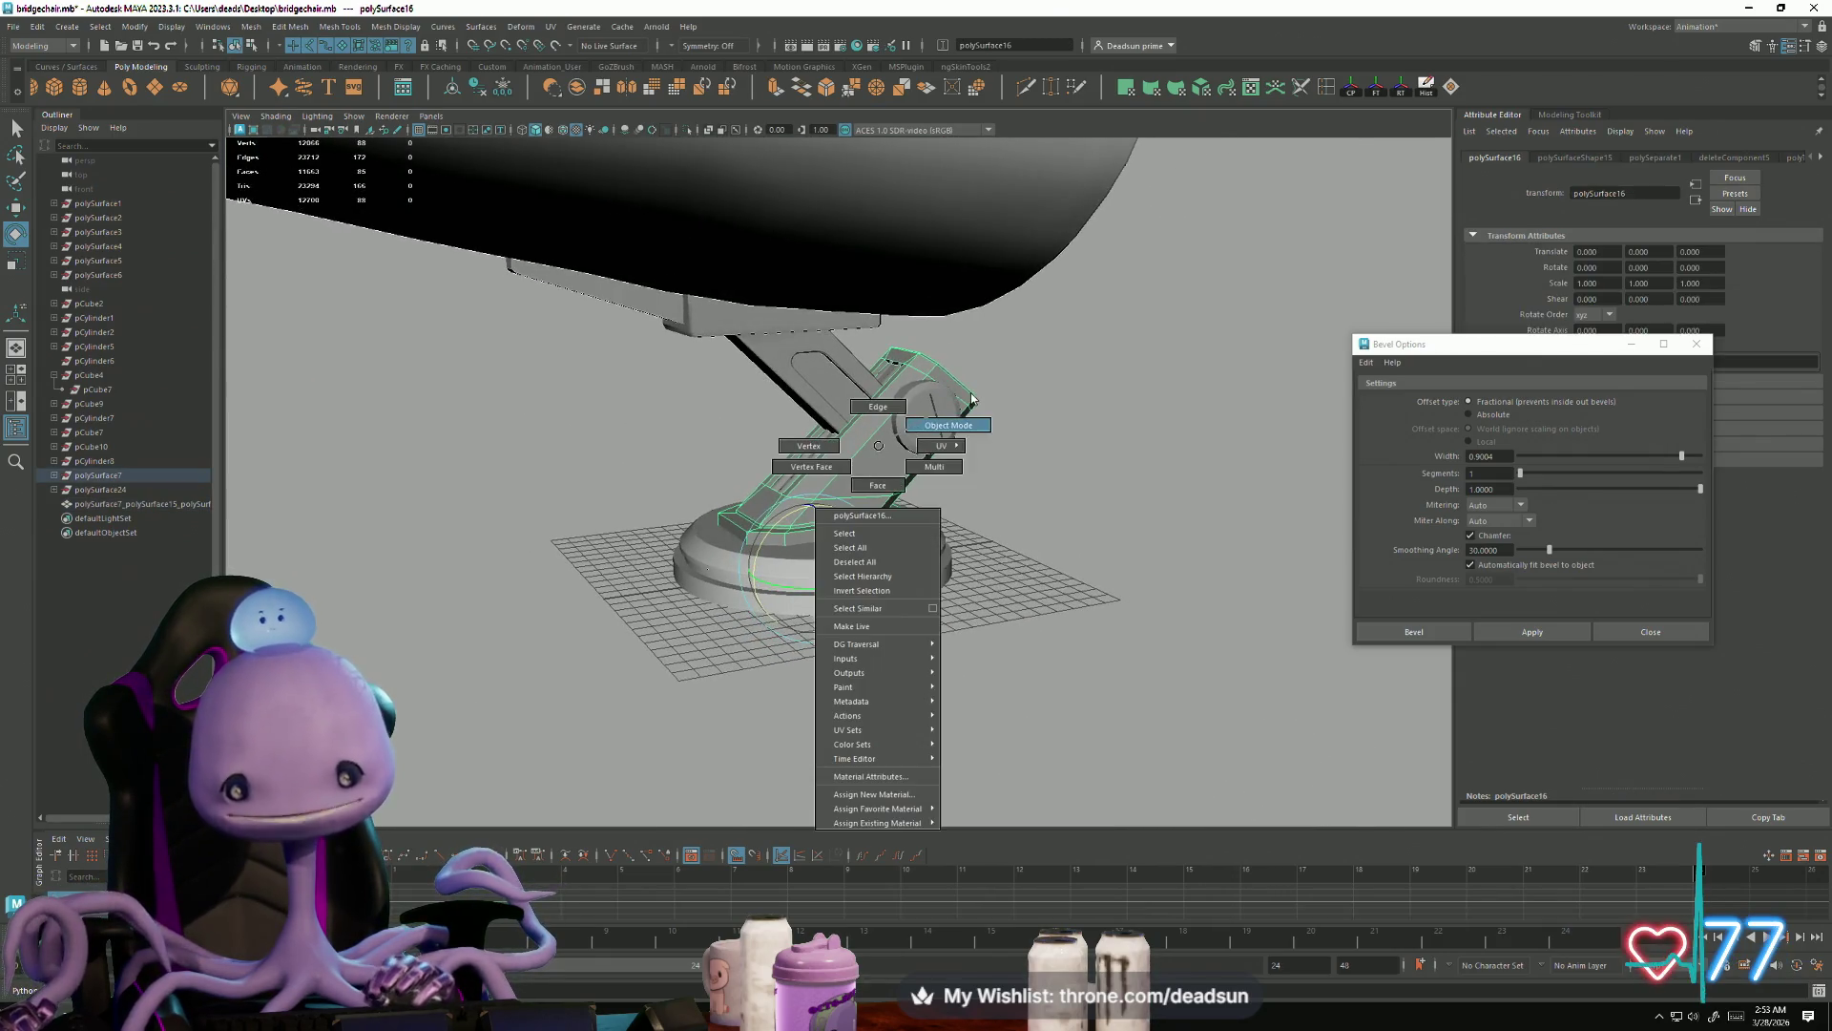
pyautogui.click(1076, 409)
pyautogui.moveTo(1076, 409)
pyautogui.keyDown('alt'); pyautogui.mouseDown()
pyautogui.moveTo(1040, 565)
pyautogui.moveTo(879, 577)
pyautogui.moveTo(958, 559)
pyautogui.moveTo(955, 541)
pyautogui.moveTo(955, 573)
pyautogui.moveTo(787, 381)
pyautogui.mouseUp(); pyautogui.keyUp('alt')
pyautogui.click(828, 439)
pyautogui.keyDown('alt'); pyautogui.moveTo(674, 544); pyautogui.dragTo(978, 586, button='right'); pyautogui.keyUp('alt')
pyautogui.moveTo(978, 586)
pyautogui.keyDown('alt'); pyautogui.mouseDown()
pyautogui.moveTo(805, 730)
pyautogui.moveTo(665, 685)
pyautogui.moveTo(824, 598)
pyautogui.moveTo(704, 638)
pyautogui.moveTo(695, 665)
pyautogui.moveTo(499, 564)
pyautogui.moveTo(828, 666)
pyautogui.mouseUp(); pyautogui.keyUp('alt')
pyautogui.click(794, 525)
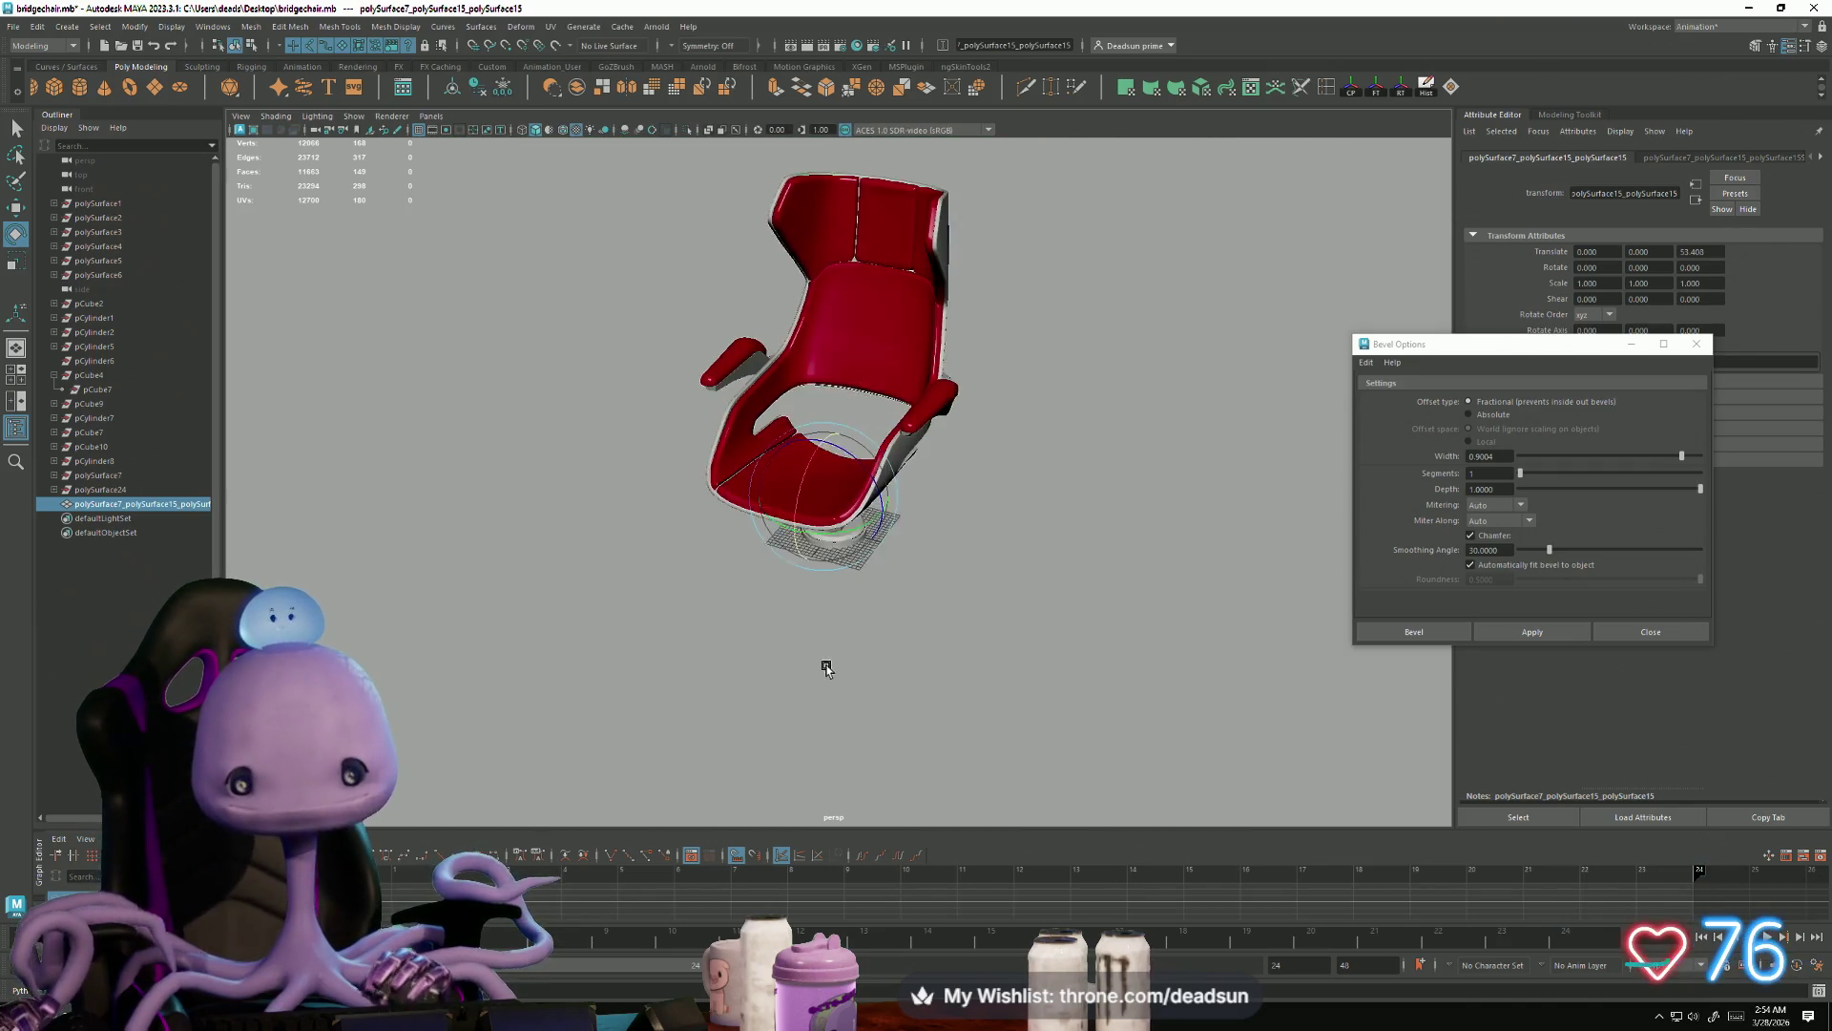
pyautogui.click(829, 666)
# Step: Examine the seat's underside and red cushion above the base, and select polySurface1
pyautogui.moveTo(958, 696)
pyautogui.keyDown('alt'); pyautogui.mouseDown()
pyautogui.moveTo(810, 642)
pyautogui.moveTo(646, 642)
pyautogui.moveTo(860, 632)
pyautogui.moveTo(992, 569)
pyautogui.moveTo(929, 540)
pyautogui.moveTo(814, 630)
pyautogui.mouseUp(); pyautogui.keyUp('alt')
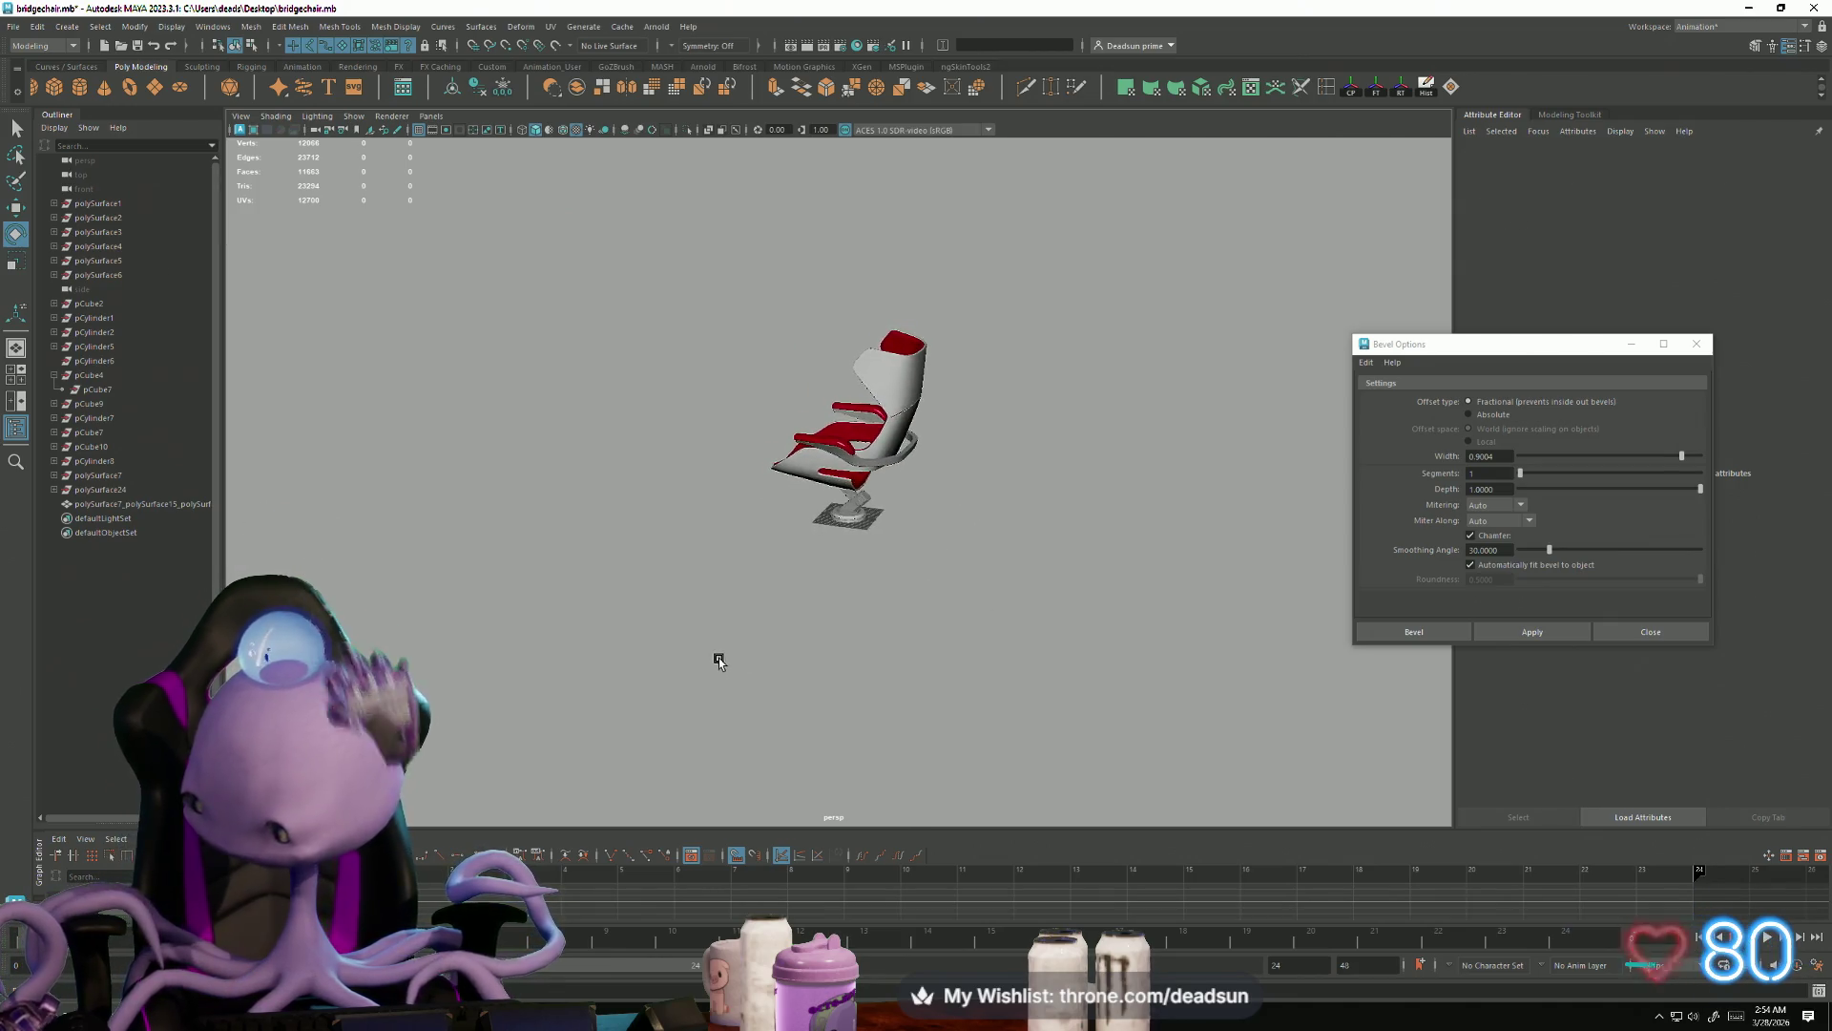
pyautogui.moveTo(811, 641)
pyautogui.keyDown('alt'); pyautogui.mouseDown(button='right')
pyautogui.moveTo(839, 741)
pyautogui.moveTo(909, 683)
pyautogui.moveTo(853, 684)
pyautogui.moveTo(916, 687)
pyautogui.moveTo(655, 575)
pyautogui.mouseUp(button='right'); pyautogui.keyUp('alt')
pyautogui.moveTo(655, 574)
pyautogui.keyDown('alt'); pyautogui.mouseDown()
pyautogui.moveTo(687, 611)
pyautogui.moveTo(713, 573)
pyautogui.moveTo(765, 598)
pyautogui.moveTo(690, 587)
pyautogui.mouseUp(); pyautogui.keyUp('alt')
pyautogui.click(705, 246)
pyautogui.keyDown('alt'); pyautogui.moveTo(705, 245); pyautogui.dragTo(621, 474, button='right'); pyautogui.keyUp('alt')
pyautogui.moveTo(621, 475)
pyautogui.keyDown('alt'); pyautogui.mouseDown()
pyautogui.moveTo(474, 441)
pyautogui.moveTo(638, 475)
pyautogui.moveTo(667, 507)
pyautogui.moveTo(681, 479)
pyautogui.moveTo(605, 499)
pyautogui.moveTo(584, 531)
pyautogui.moveTo(614, 564)
pyautogui.mouseUp(); pyautogui.keyUp('alt')
pyautogui.click(681, 683)
pyautogui.keyDown('alt'); pyautogui.moveTo(681, 683); pyautogui.dragTo(1039, 763, button='right'); pyautogui.keyUp('alt')
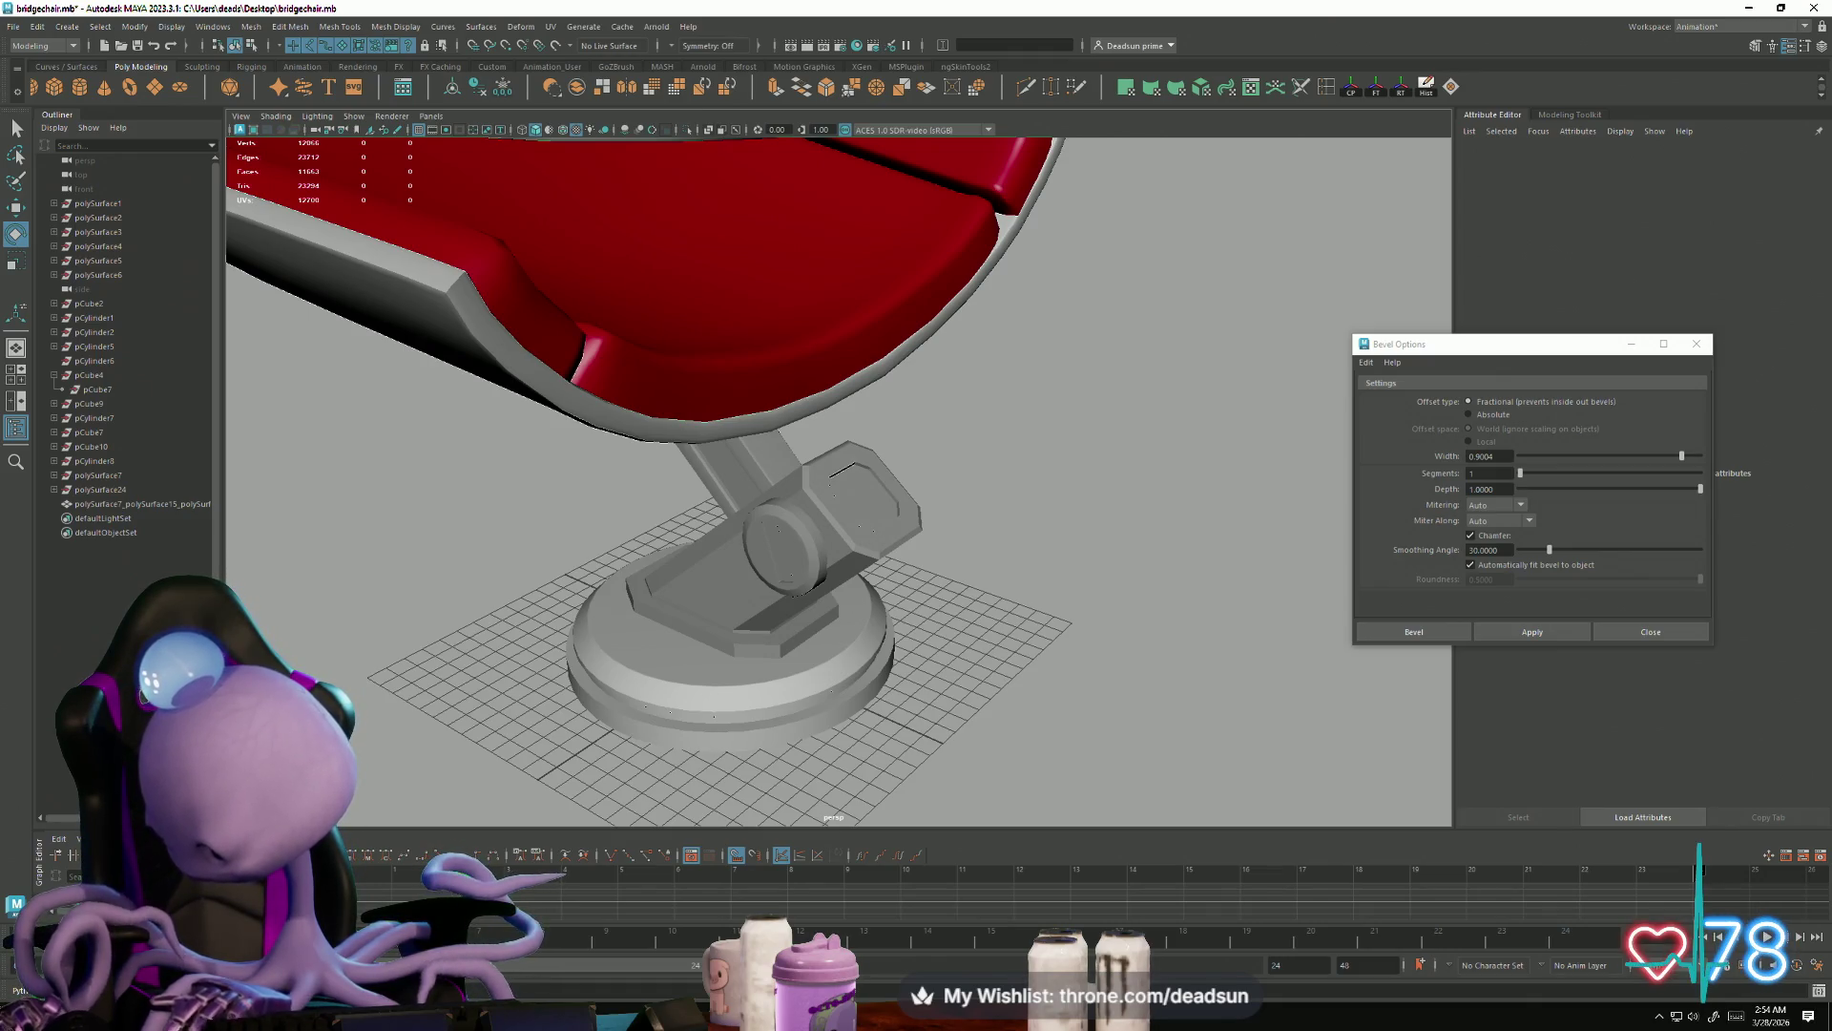
pyautogui.click(98, 203)
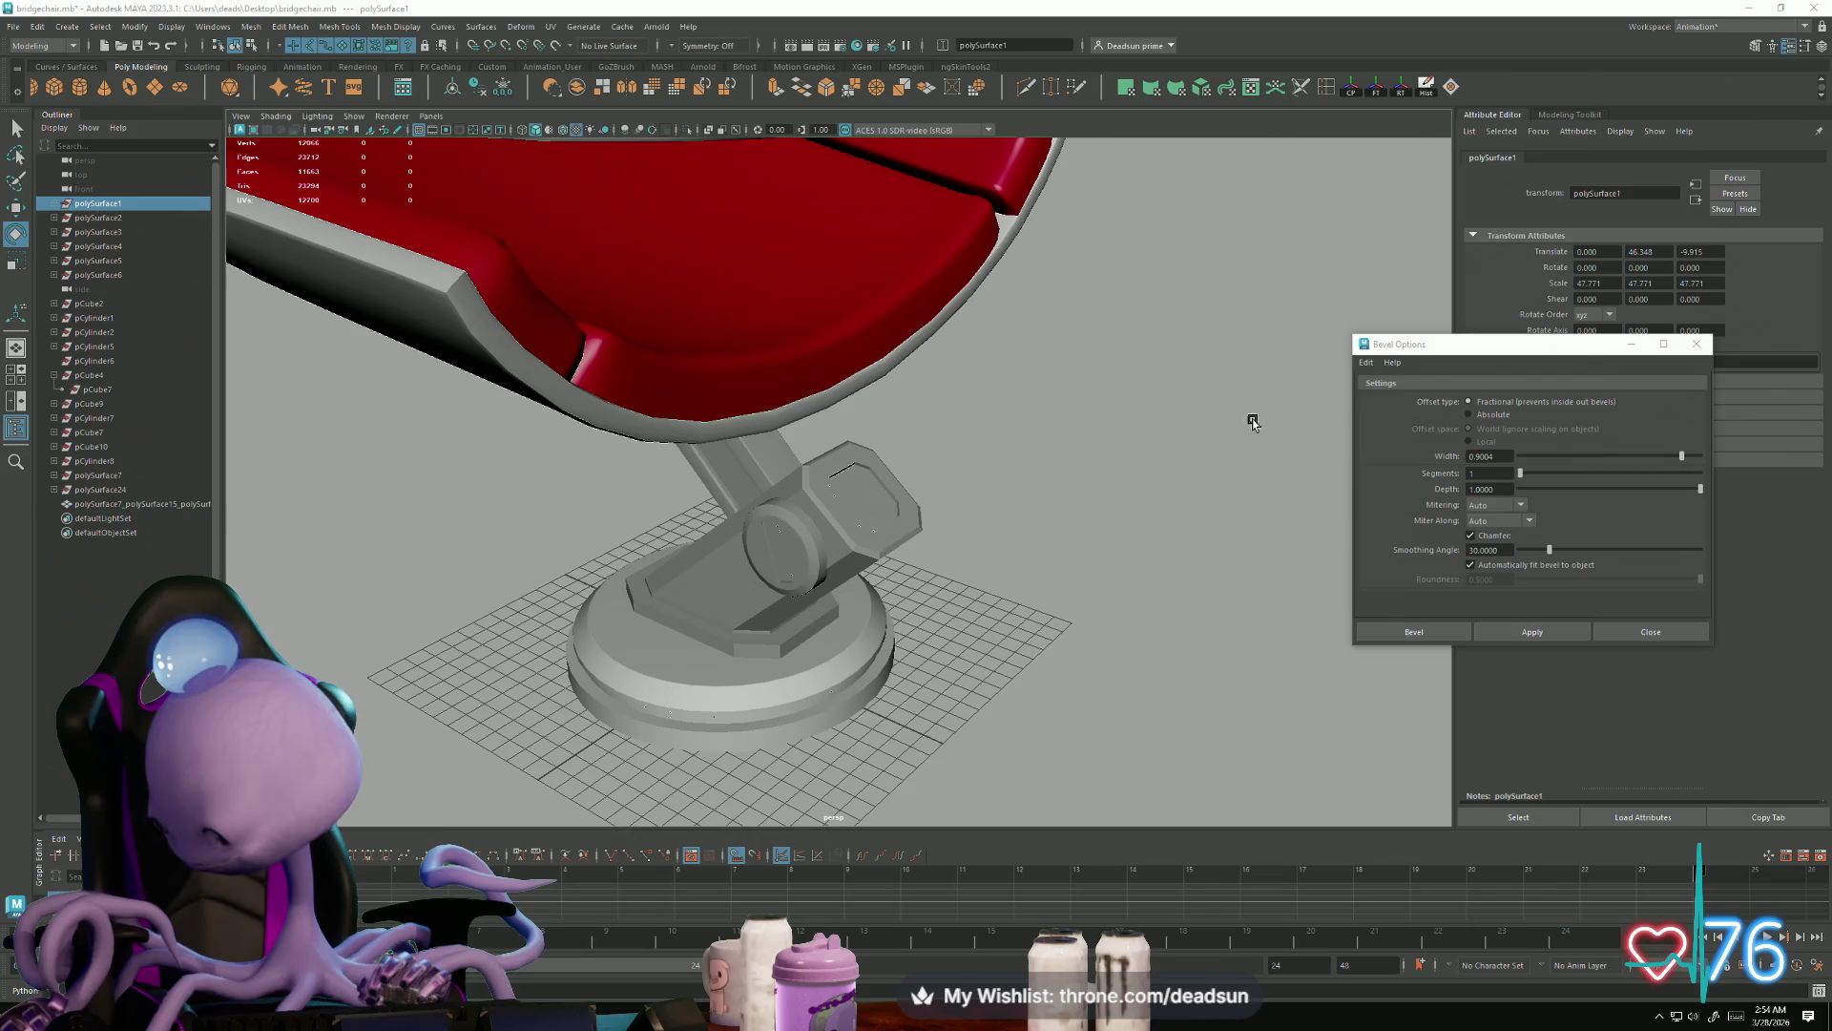
pyautogui.moveTo(715, 492)
pyautogui.keyDown('alt'); pyautogui.mouseDown()
pyautogui.moveTo(992, 489)
pyautogui.moveTo(932, 573)
pyautogui.moveTo(760, 643)
pyautogui.moveTo(954, 592)
pyautogui.moveTo(646, 552)
pyautogui.moveTo(850, 663)
pyautogui.moveTo(839, 568)
pyautogui.moveTo(985, 568)
pyautogui.moveTo(1056, 483)
pyautogui.moveTo(904, 560)
pyautogui.moveTo(719, 569)
pyautogui.mouseUp(); pyautogui.keyUp('alt')
pyautogui.click(954, 594)
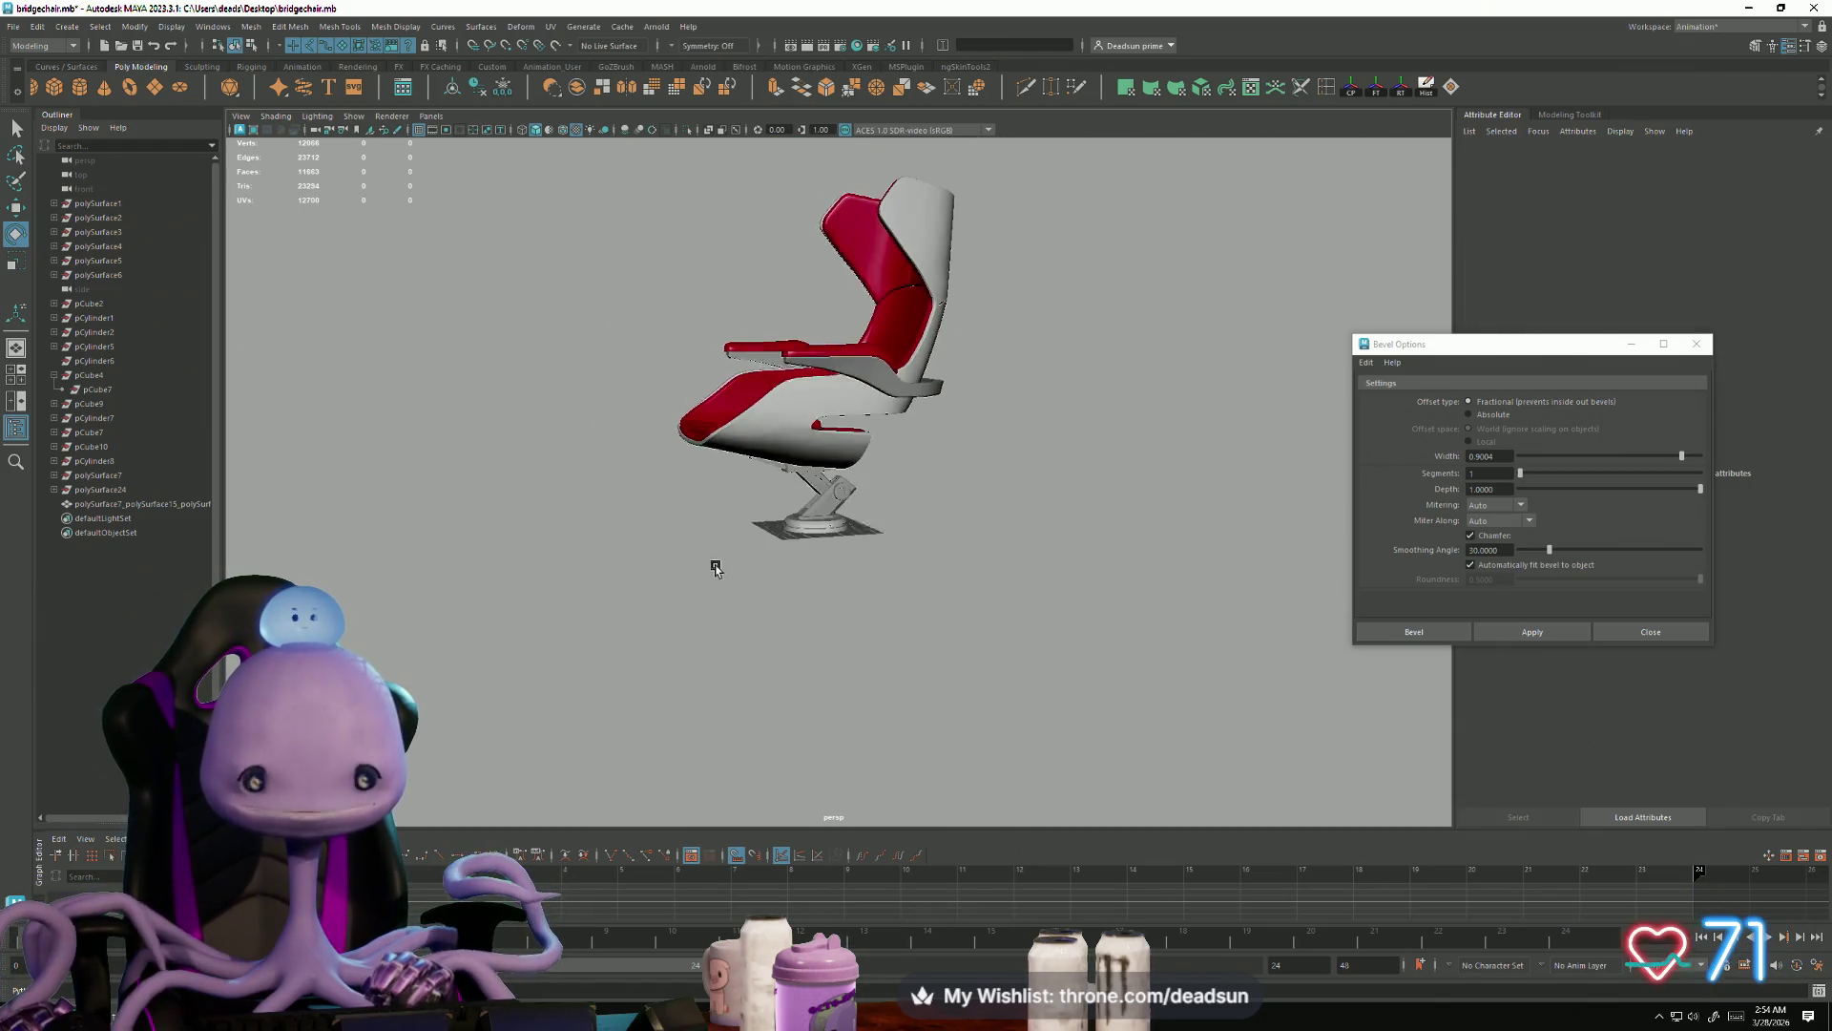
# Step: Check the armrest and the polySurface19 piece in close-ups of the base
pyautogui.click(873, 354)
pyautogui.moveTo(873, 354)
pyautogui.keyDown('alt'); pyautogui.mouseDown()
pyautogui.moveTo(1011, 634)
pyautogui.moveTo(1080, 725)
pyautogui.mouseUp(); pyautogui.keyUp('alt')
pyautogui.scroll(5, 917, 429)
pyautogui.click(1010, 634)
pyautogui.scroll(3, 891, 702)
pyautogui.moveTo(892, 701)
pyautogui.keyDown('alt'); pyautogui.mouseDown()
pyautogui.moveTo(992, 710)
pyautogui.moveTo(919, 668)
pyautogui.mouseUp(); pyautogui.keyUp('alt')
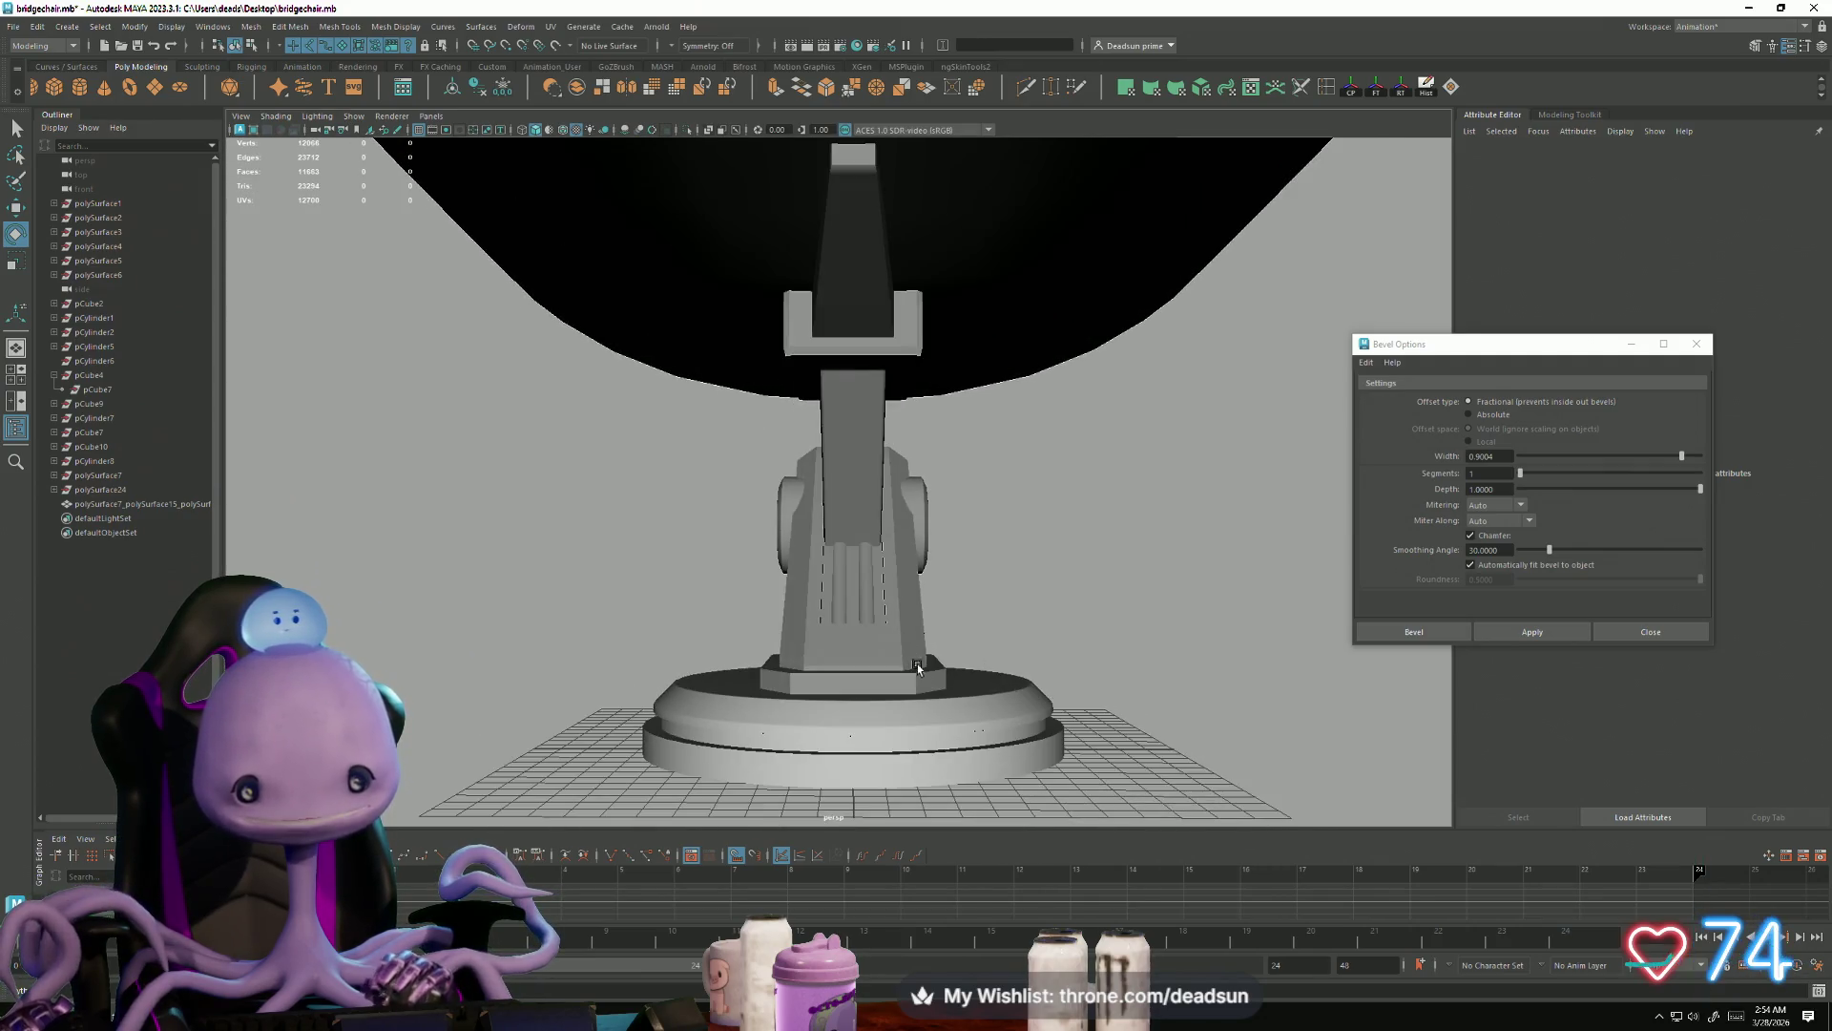
pyautogui.click(865, 572)
pyautogui.scroll(5, 865, 572)
pyautogui.moveTo(1027, 719)
pyautogui.keyDown('alt'); pyautogui.mouseDown()
pyautogui.moveTo(842, 766)
pyautogui.moveTo(781, 684)
pyautogui.mouseUp(); pyautogui.keyUp('alt')
pyautogui.scroll(-5, 842, 767)
pyautogui.scroll(-8, 781, 684)
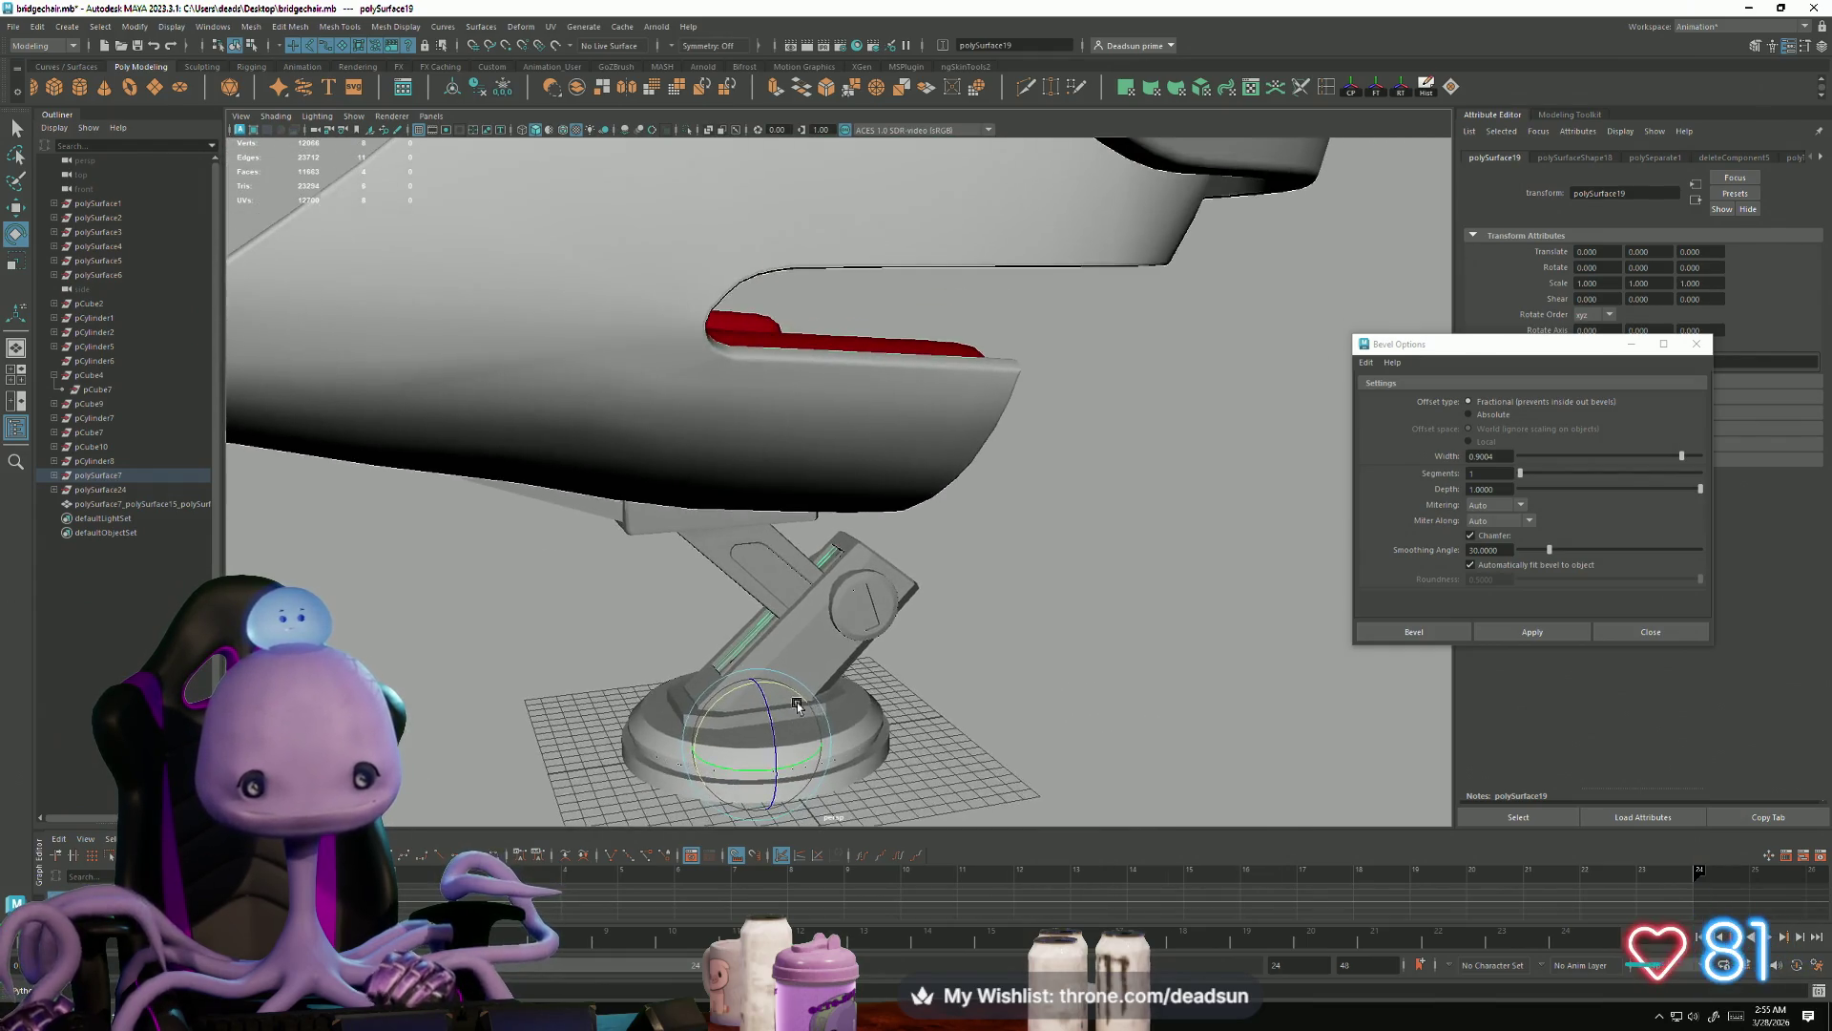
pyautogui.keyDown('alt'); pyautogui.moveTo(536, 601); pyautogui.dragTo(725, 672); pyautogui.keyUp('alt')
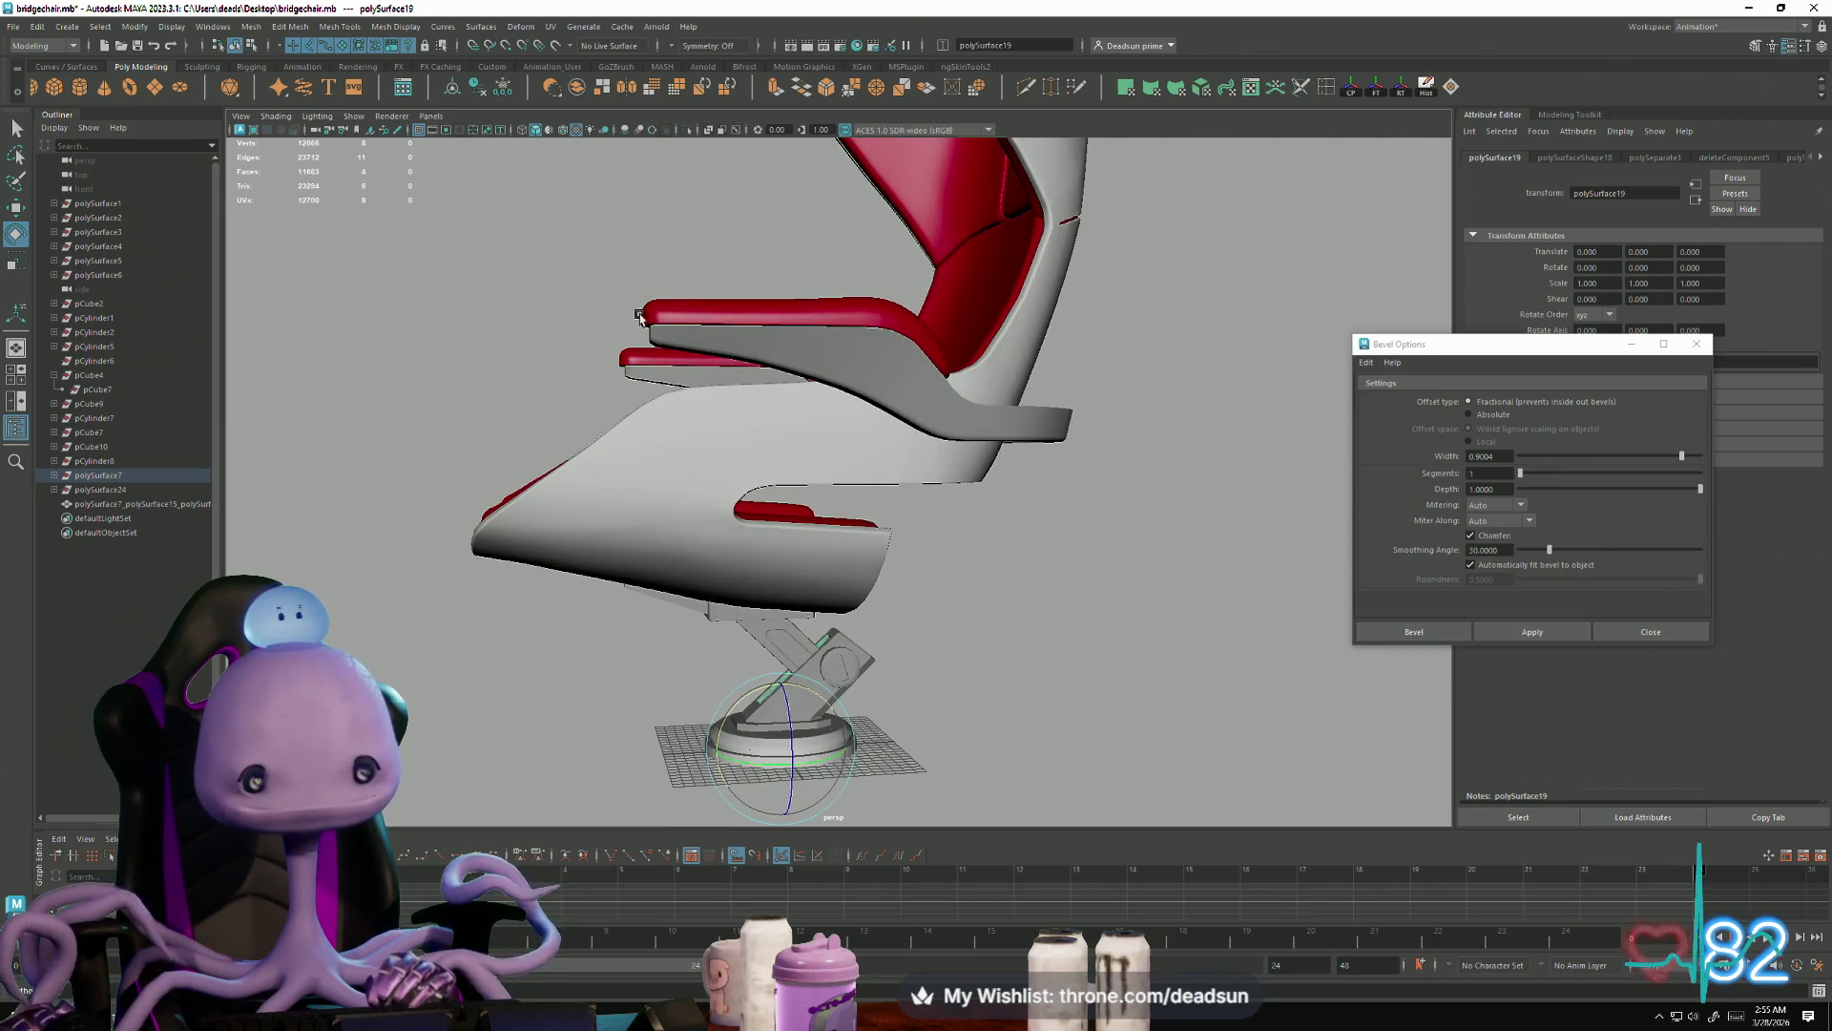
# Step: Marquee-select the seat mesh and move it back to Z -0.965 and Y 1.0
pyautogui.moveTo(950, 609); pyautogui.dragTo(1039, 444)
pyautogui.keyDown('alt'); pyautogui.moveTo(997, 256); pyautogui.dragTo(945, 497); pyautogui.keyUp('alt')
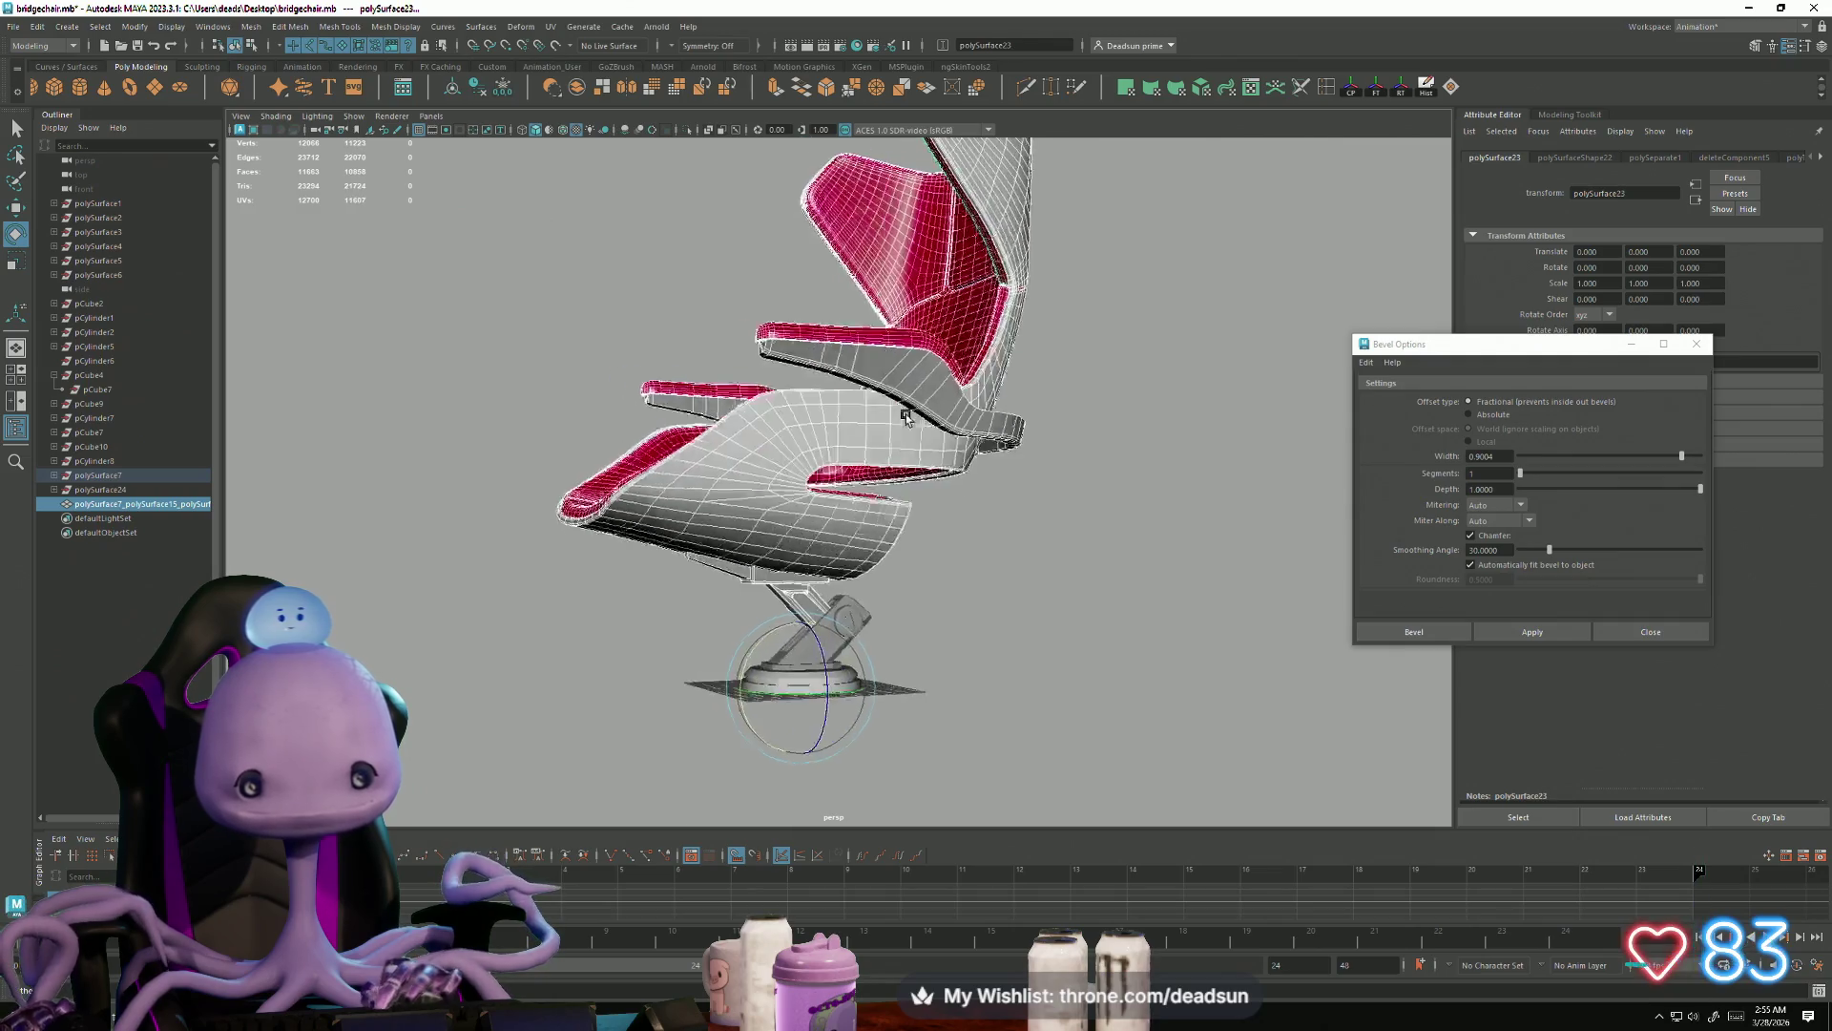
pyautogui.scroll(10, 923, 560)
pyautogui.moveTo(832, 777)
pyautogui.keyDown('alt'); pyautogui.mouseDown()
pyautogui.moveTo(840, 708)
pyautogui.moveTo(814, 670)
pyautogui.mouseUp(); pyautogui.keyUp('alt')
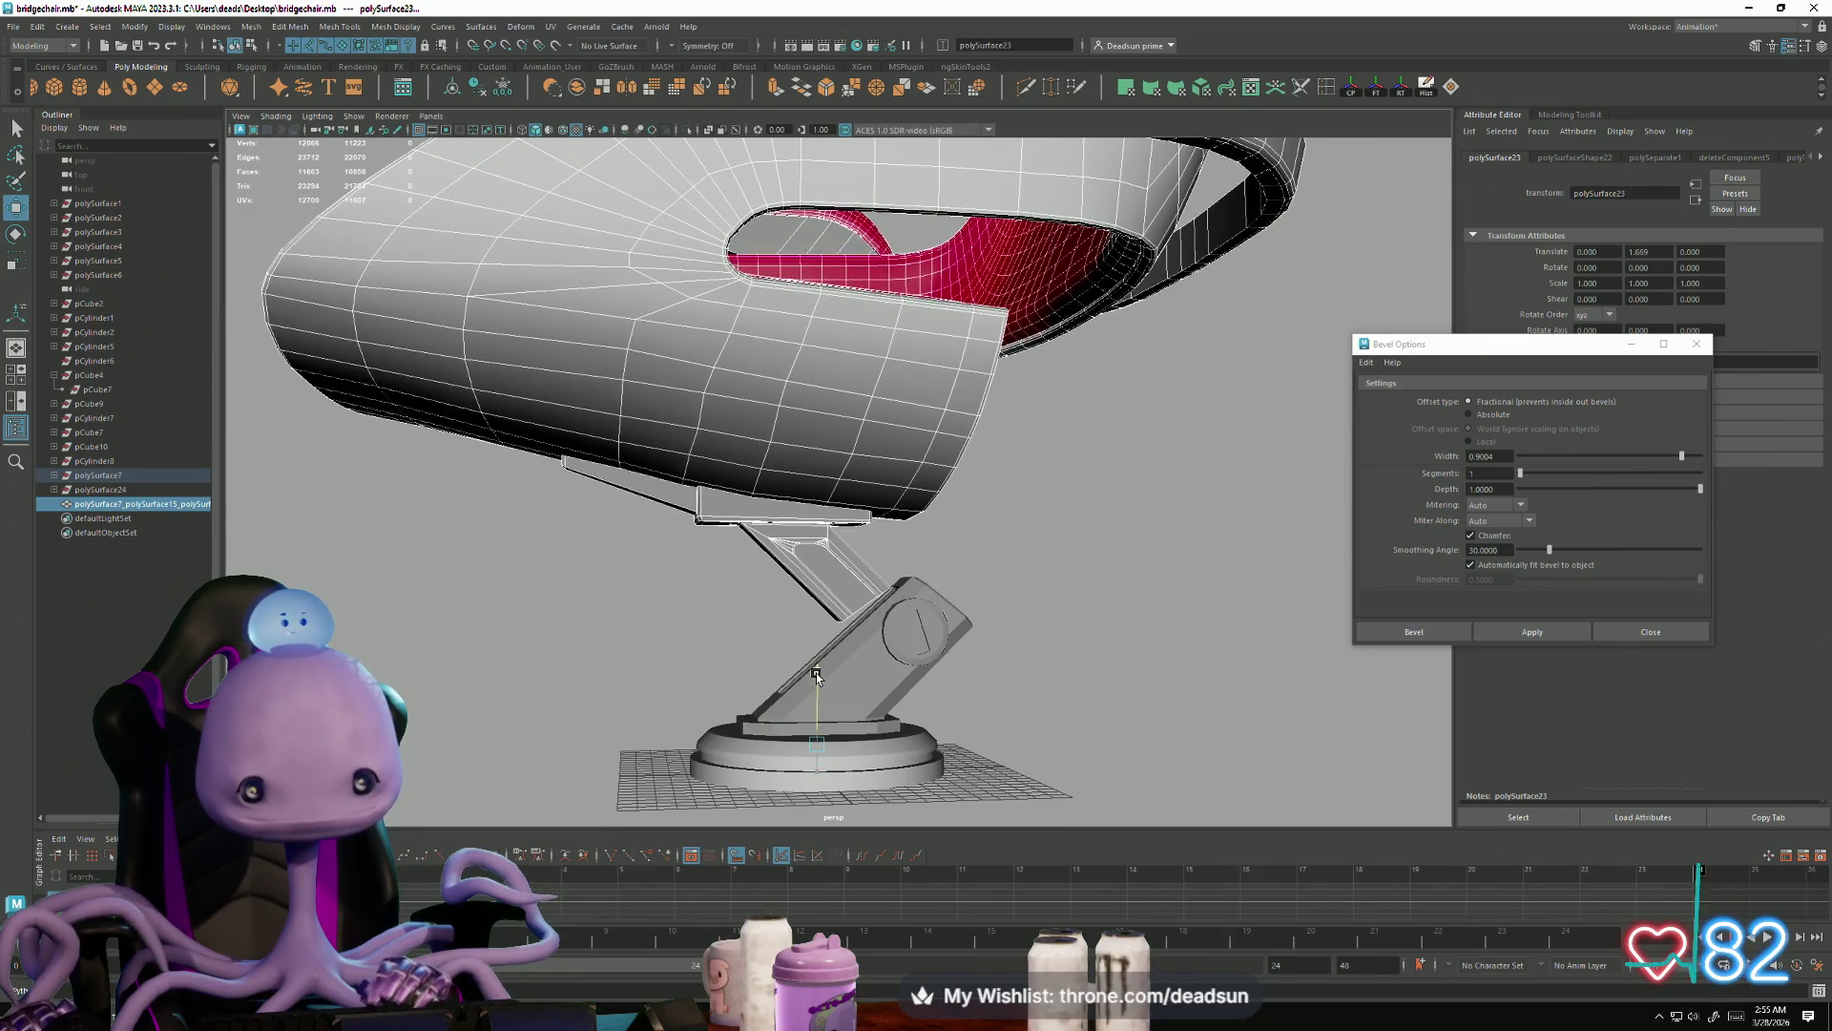
pyautogui.moveTo(734, 757); pyautogui.dragTo(828, 710)
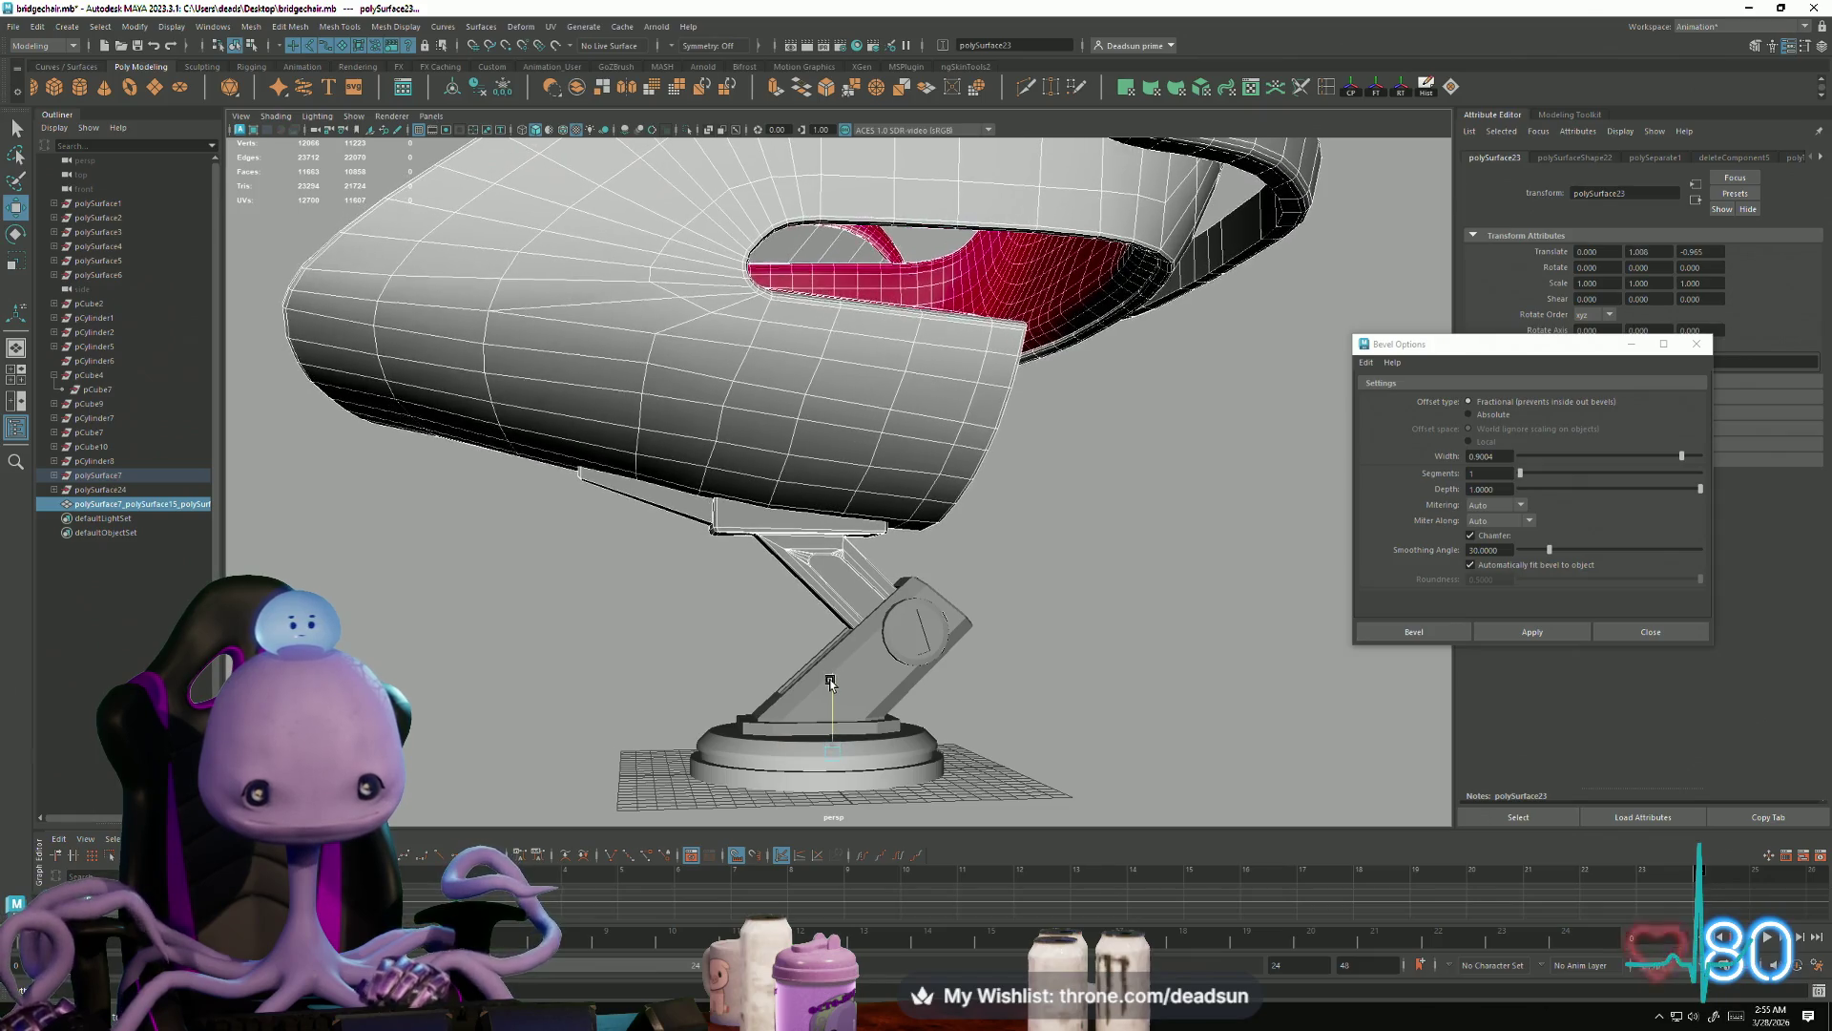
pyautogui.scroll(-5, 716, 748)
pyautogui.moveTo(717, 748)
pyautogui.keyDown('alt'); pyautogui.mouseDown()
pyautogui.moveTo(871, 728)
pyautogui.moveTo(973, 745)
pyautogui.mouseUp(); pyautogui.keyUp('alt')
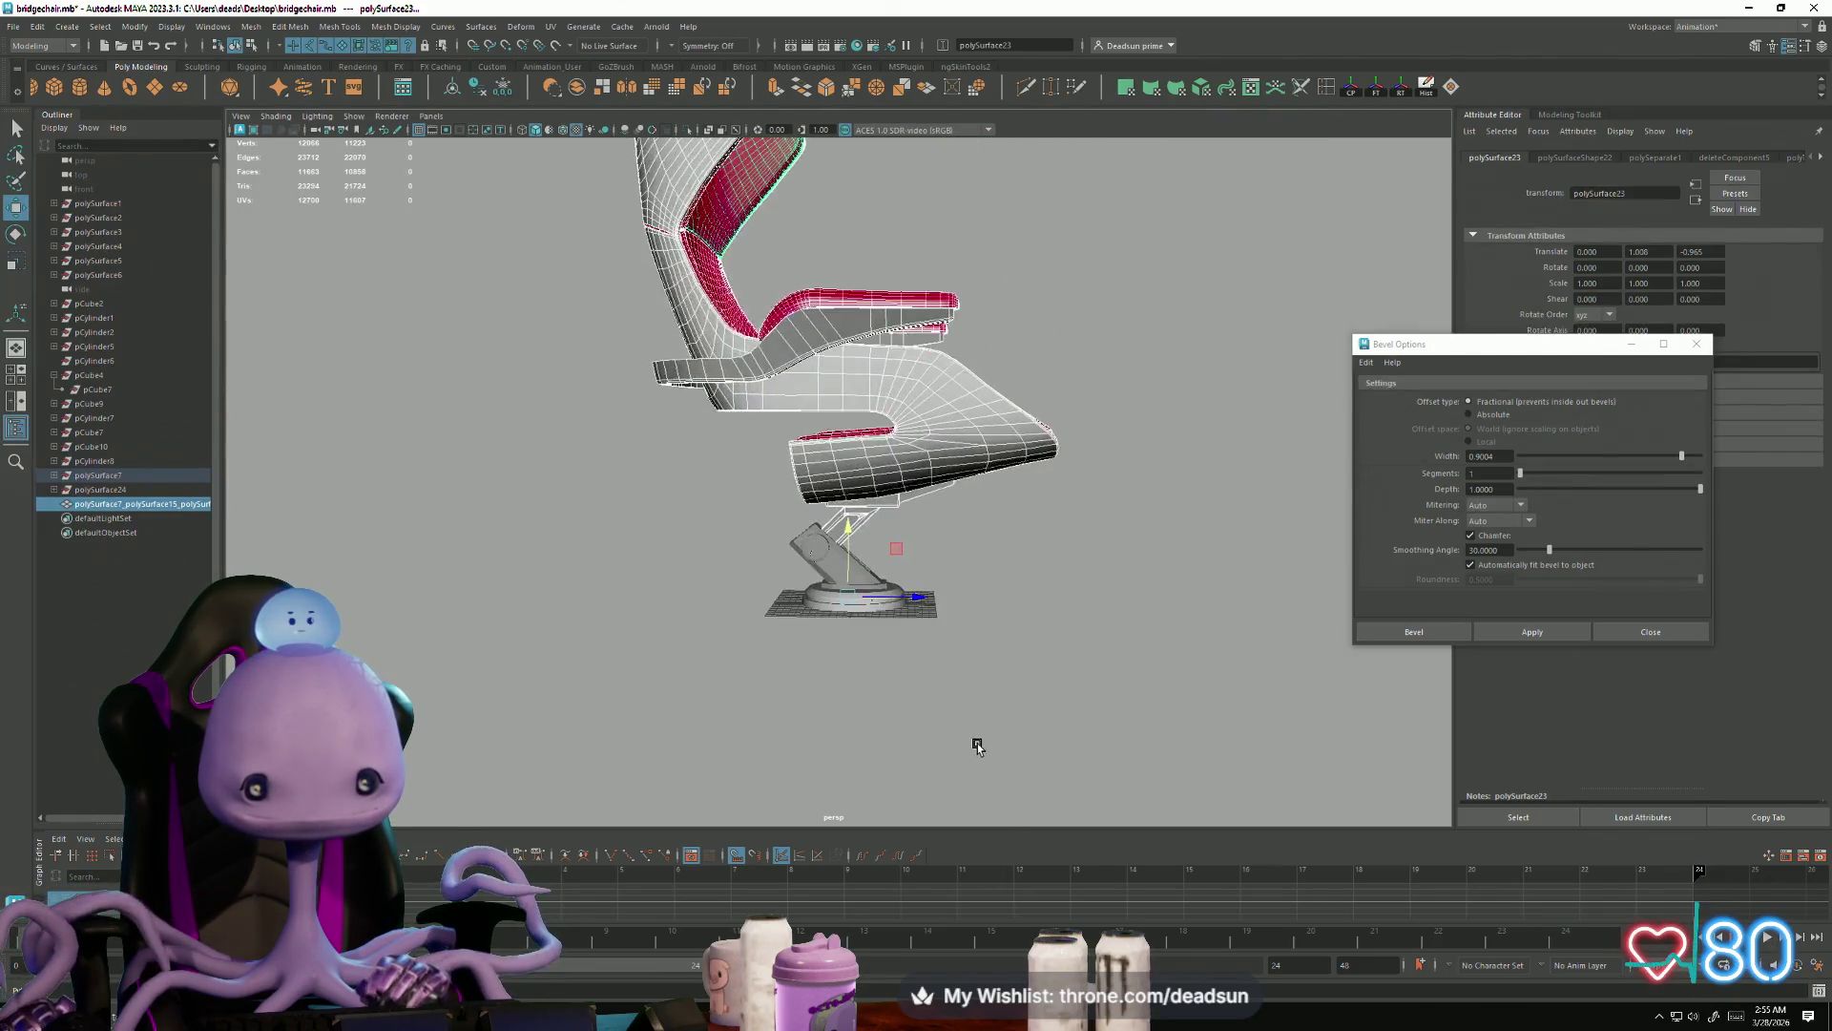
pyautogui.scroll(5, 1080, 606)
pyautogui.scroll(-5, 1079, 606)
pyautogui.click(957, 657)
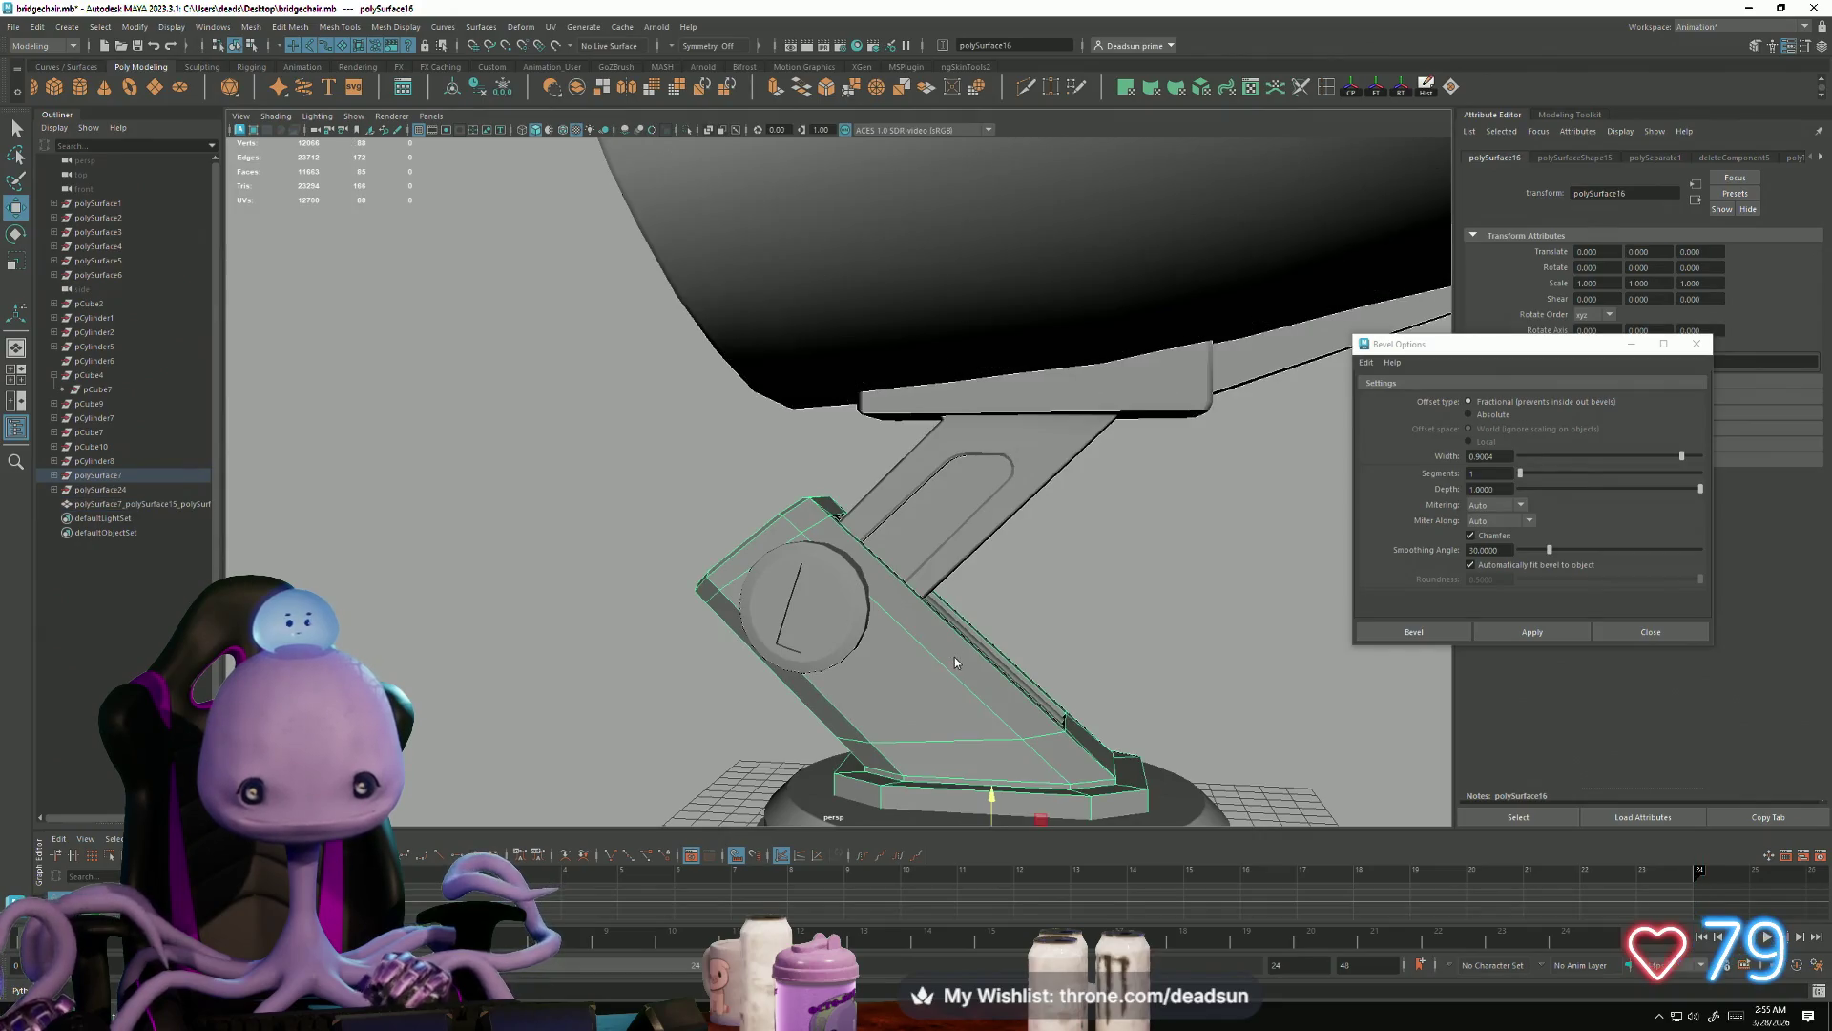
# Step: In vertex mode, shift the pedestal arm's upper vertices to the left
pyautogui.scroll(-2, 821, 635)
pyautogui.moveTo(887, 587); pyautogui.dragTo(663, 439, button='right')
pyautogui.moveTo(663, 439)
pyautogui.mouseDown()
pyautogui.moveTo(905, 603)
pyautogui.moveTo(933, 577)
pyautogui.moveTo(932, 478)
pyautogui.mouseUp()
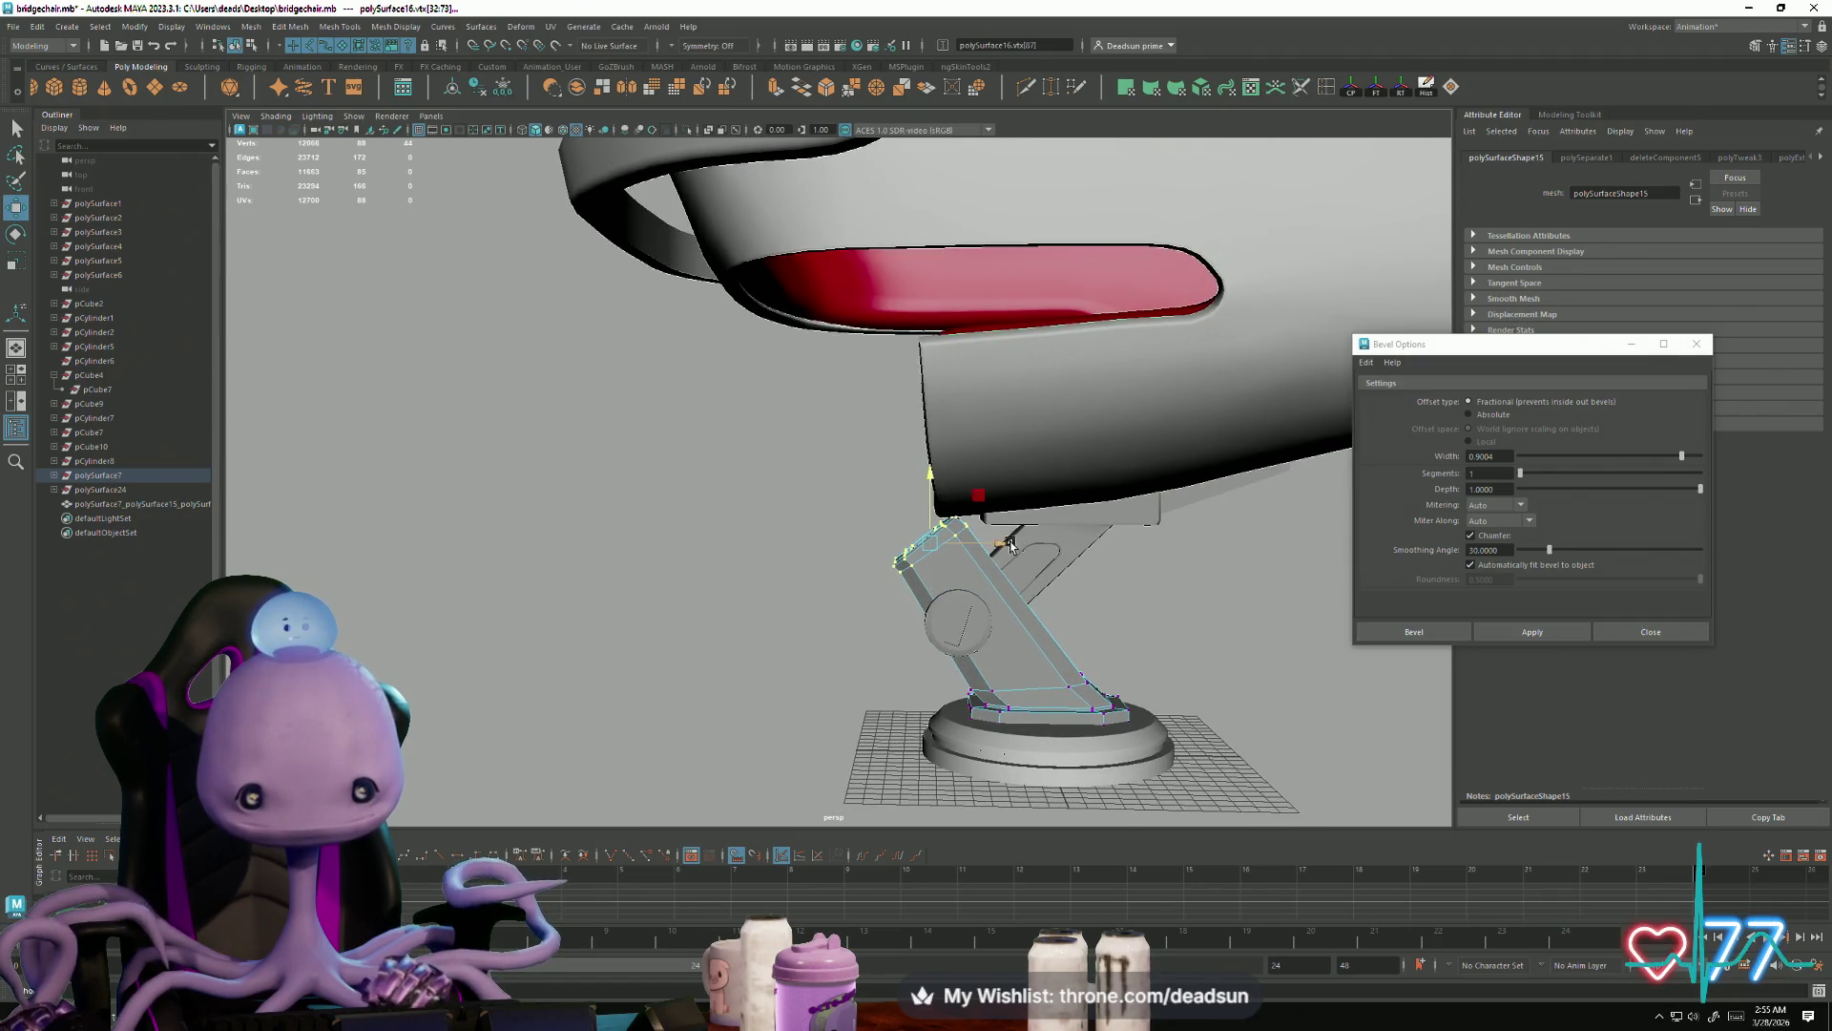
pyautogui.moveTo(1000, 542)
pyautogui.mouseDown()
pyautogui.moveTo(859, 524)
pyautogui.moveTo(1084, 597)
pyautogui.moveTo(831, 544)
pyautogui.moveTo(914, 601)
pyautogui.moveTo(850, 597)
pyautogui.moveTo(888, 544)
pyautogui.moveTo(919, 591)
pyautogui.mouseUp()
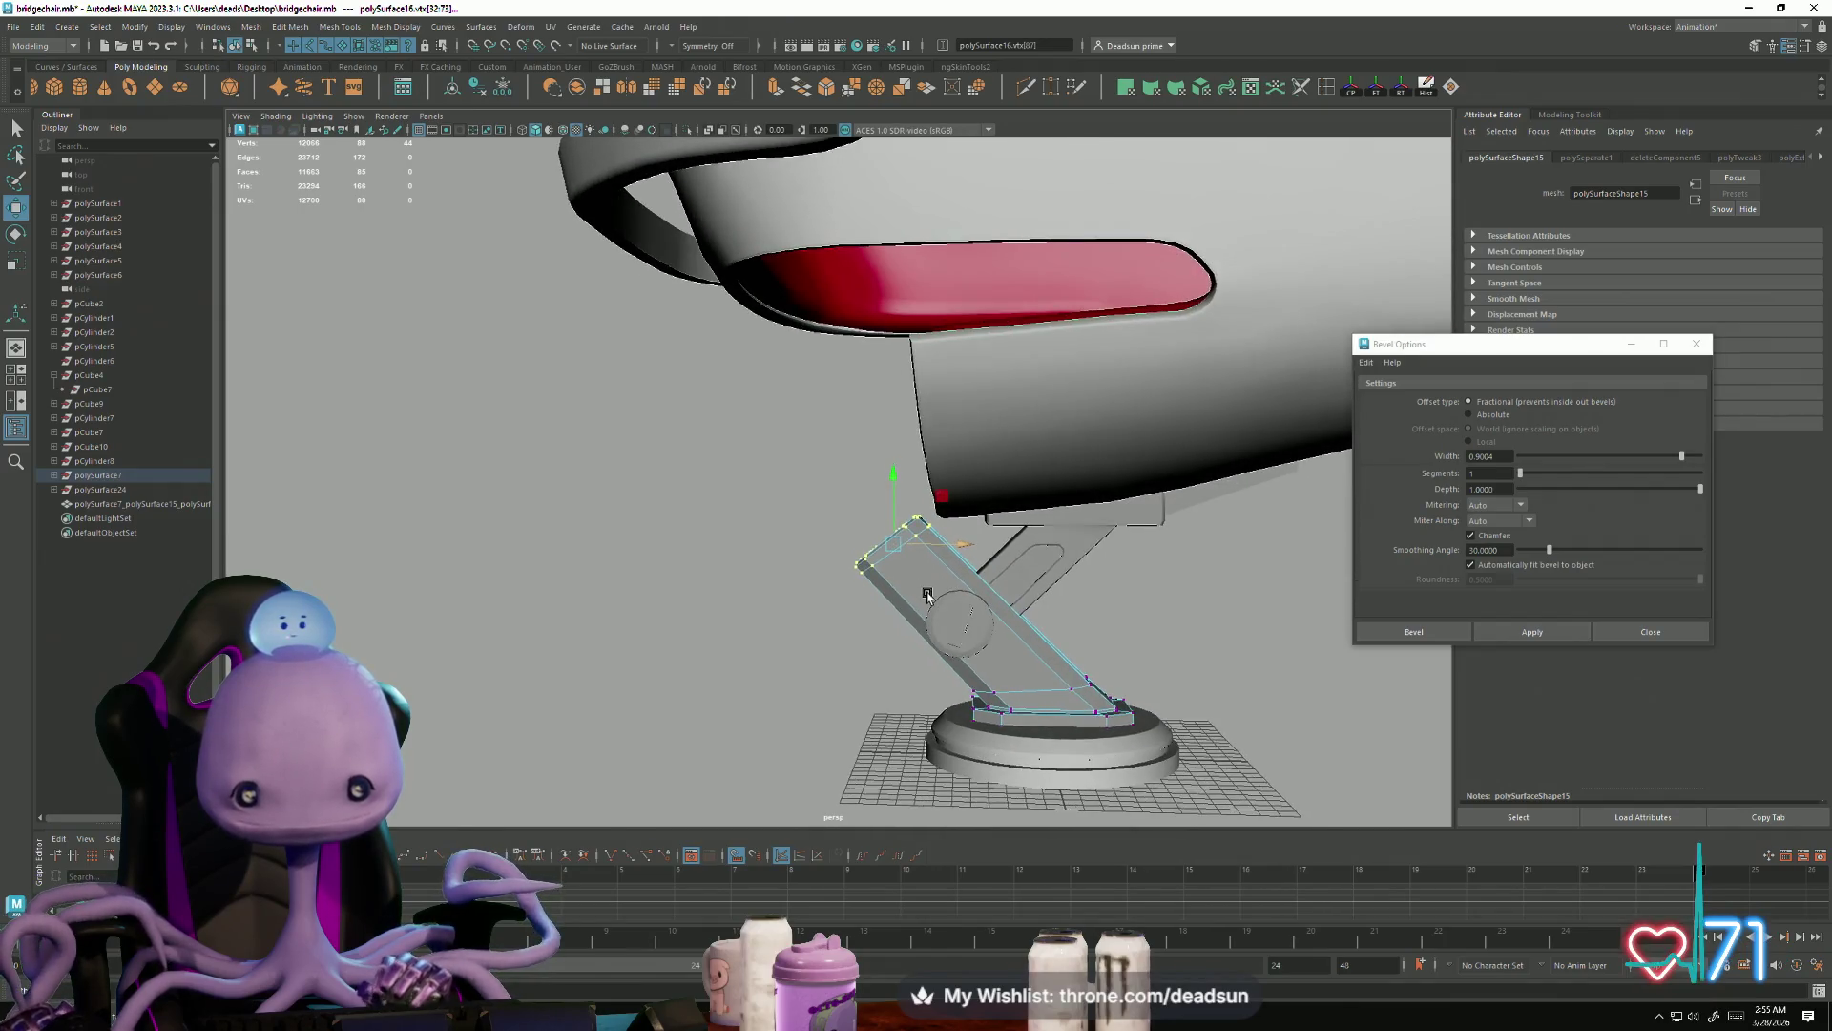
# Step: Check the arm from several angles and raise the selected stand vertices
pyautogui.keyDown('alt'); pyautogui.moveTo(919, 591); pyautogui.dragTo(1082, 704, button='right'); pyautogui.keyUp('alt')
pyautogui.moveTo(1082, 704)
pyautogui.keyDown('alt'); pyautogui.mouseDown()
pyautogui.moveTo(1055, 703)
pyautogui.moveTo(1088, 698)
pyautogui.mouseUp(); pyautogui.keyUp('alt')
pyautogui.moveTo(1088, 701)
pyautogui.keyDown('alt'); pyautogui.mouseDown(button='right')
pyautogui.moveTo(919, 674)
pyautogui.moveTo(938, 689)
pyautogui.mouseUp(button='right'); pyautogui.keyUp('alt')
pyautogui.moveTo(937, 689)
pyautogui.keyDown('alt'); pyautogui.mouseDown()
pyautogui.moveTo(894, 677)
pyautogui.moveTo(748, 703)
pyautogui.moveTo(1030, 718)
pyautogui.mouseUp(); pyautogui.keyUp('alt')
pyautogui.scroll(-10, 900, 709)
pyautogui.keyDown('alt'); pyautogui.moveTo(1031, 718); pyautogui.dragTo(1260, 741, button='right'); pyautogui.keyUp('alt')
pyautogui.scroll(3, 1241, 725)
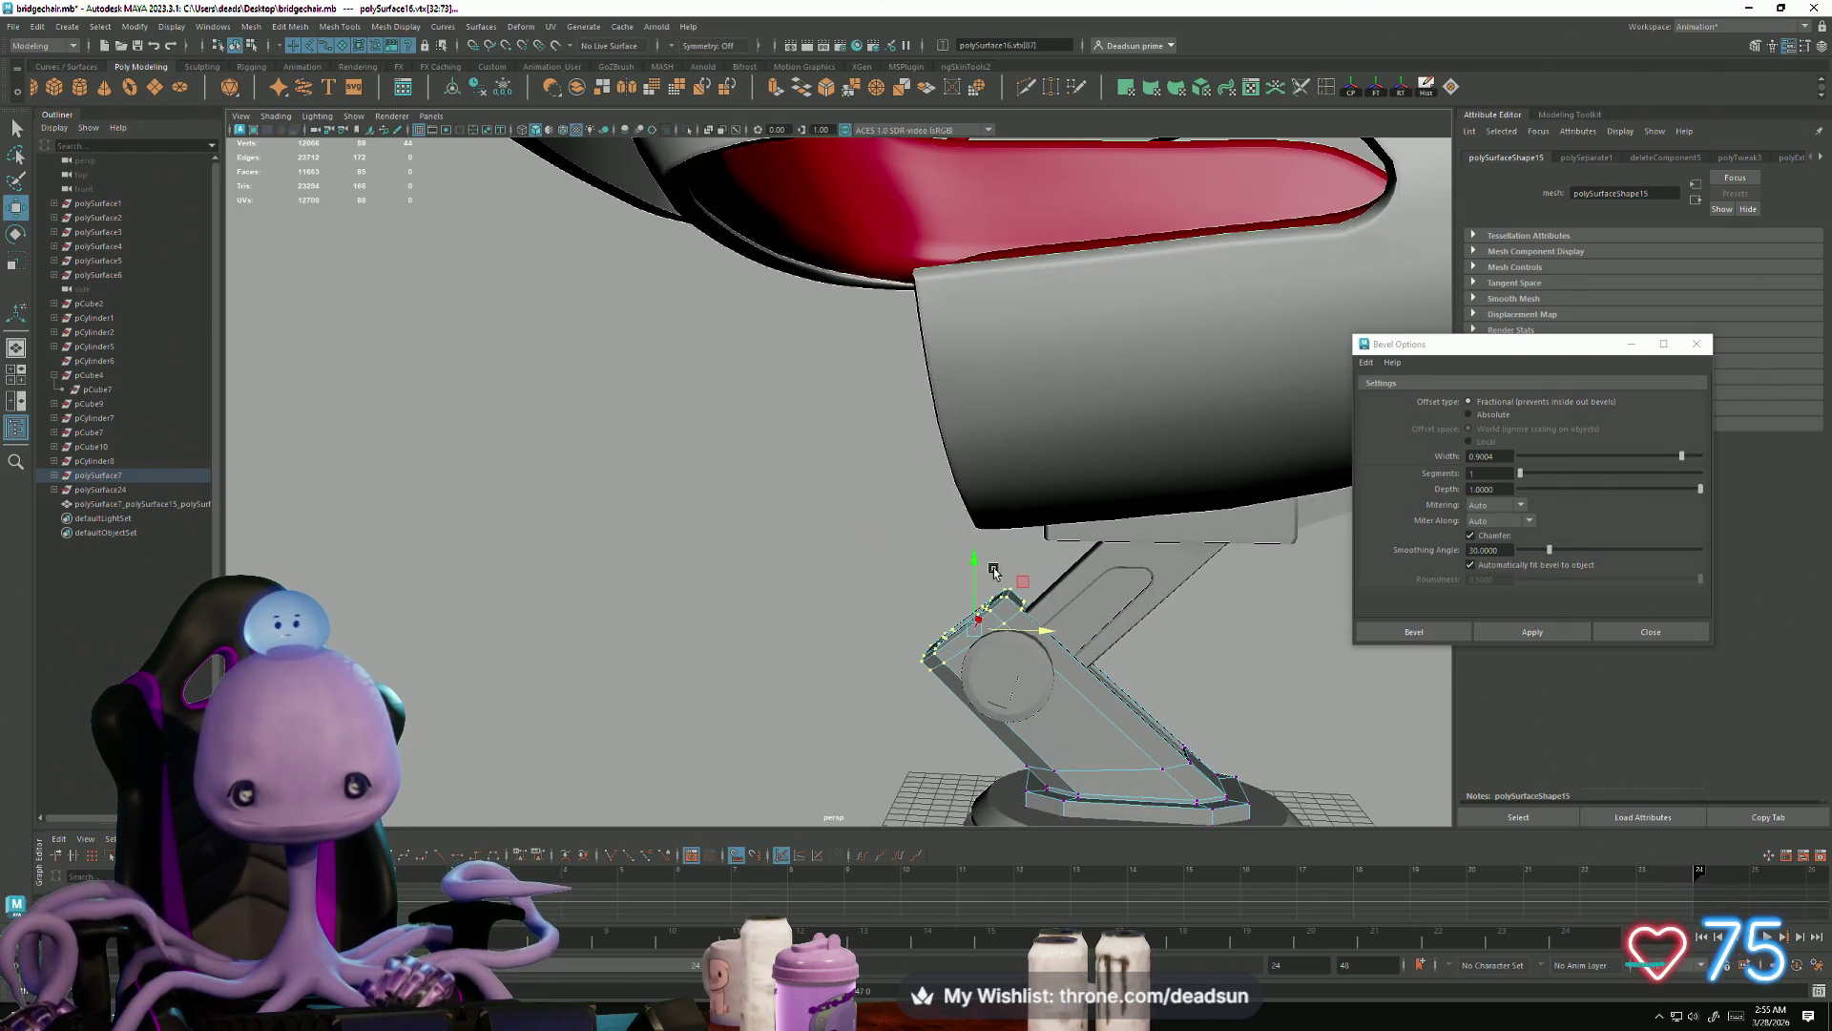
pyautogui.moveTo(975, 562)
pyautogui.keyDown('alt'); pyautogui.mouseDown()
pyautogui.moveTo(1157, 635)
pyautogui.moveTo(1002, 649)
pyautogui.moveTo(819, 585)
pyautogui.moveTo(933, 676)
pyautogui.moveTo(1045, 646)
pyautogui.mouseUp(); pyautogui.keyUp('alt')
pyautogui.moveTo(965, 565); pyautogui.dragTo(952, 528)
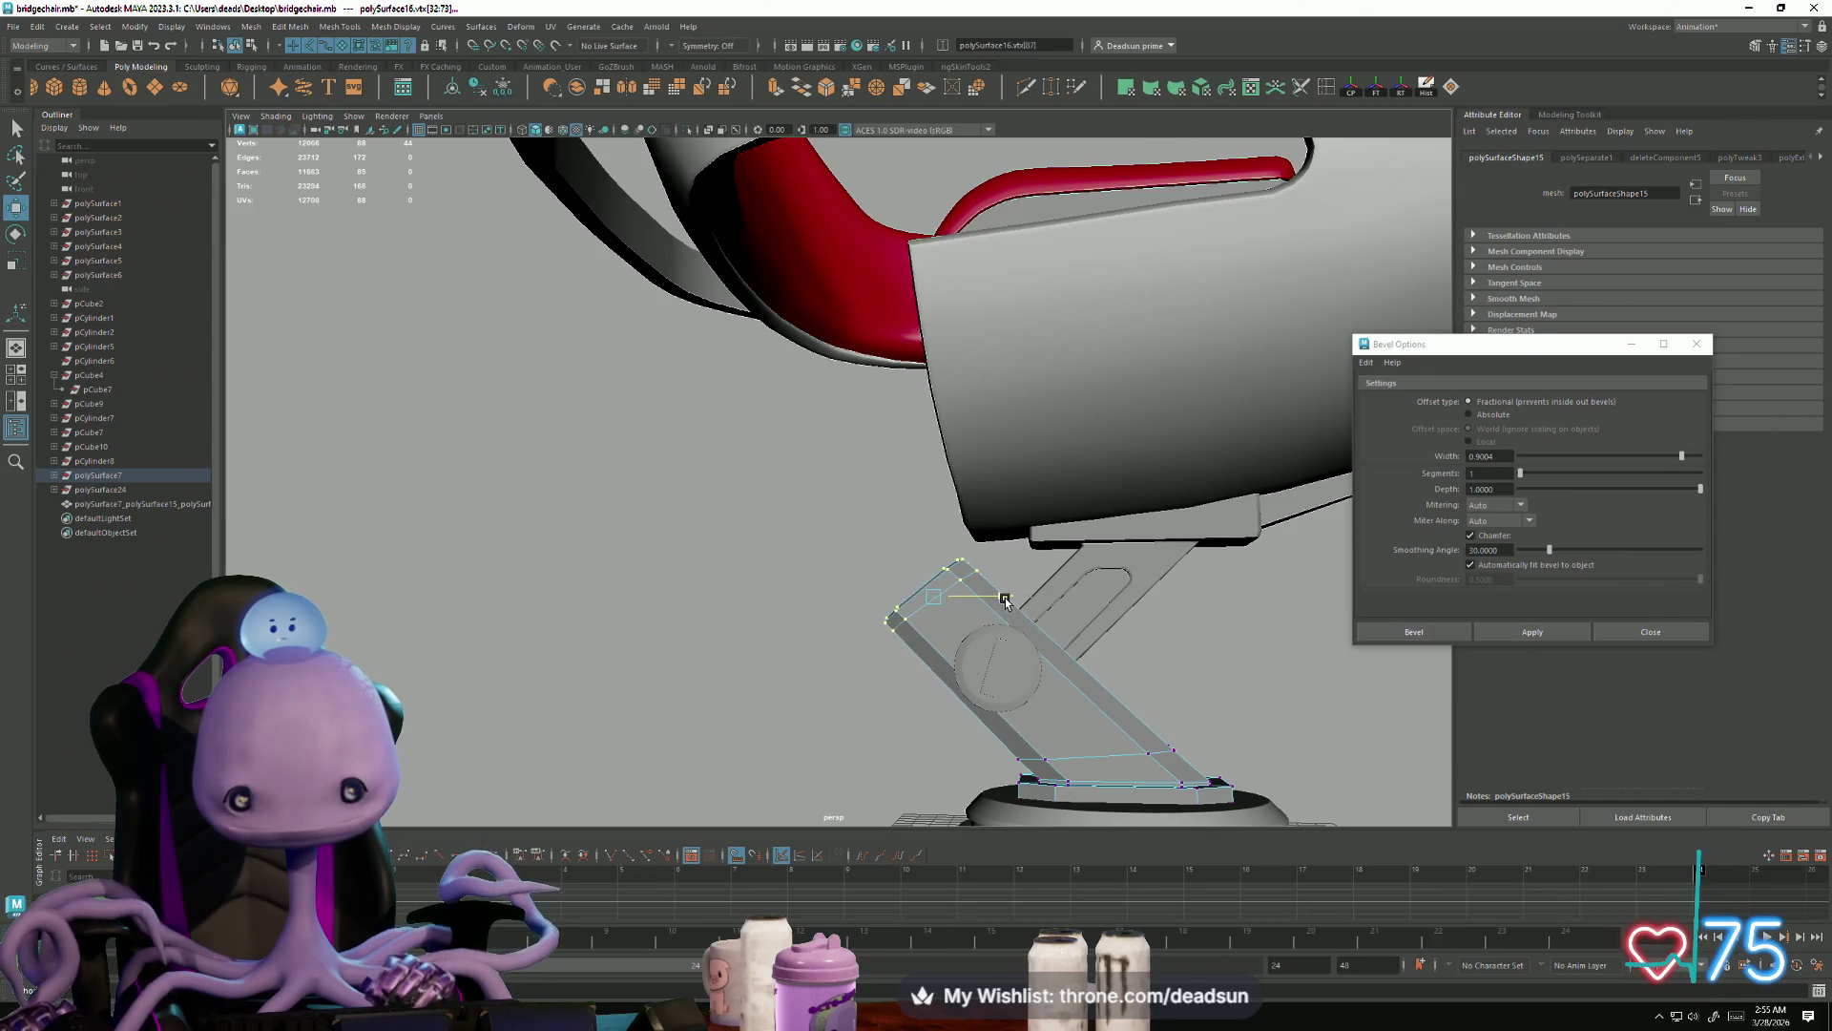
pyautogui.moveTo(1010, 603)
pyautogui.keyDown('alt'); pyautogui.mouseDown()
pyautogui.moveTo(900, 646)
pyautogui.moveTo(977, 651)
pyautogui.moveTo(838, 593)
pyautogui.moveTo(945, 673)
pyautogui.mouseUp(); pyautogui.keyUp('alt')
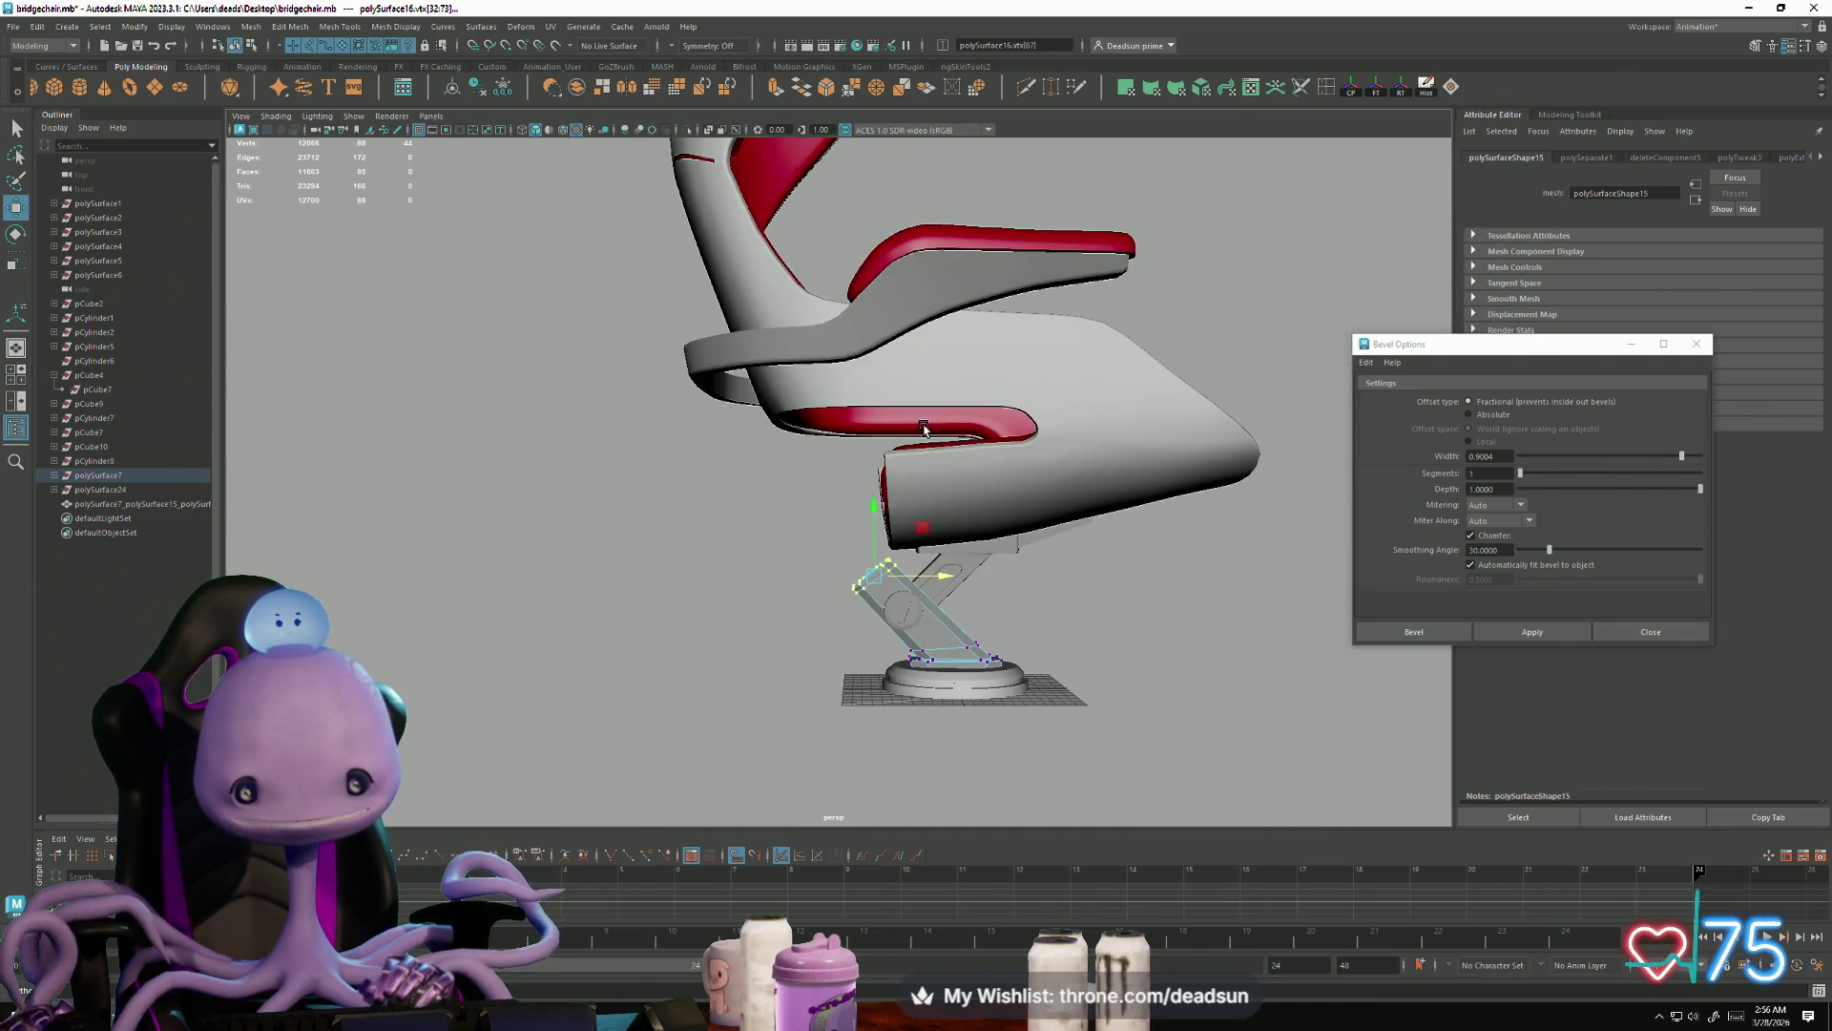
# Step: Select the combined chair mesh and view the base and seat from below
pyautogui.moveTo(1066, 565)
pyautogui.mouseDown()
pyautogui.moveTo(1084, 626)
pyautogui.moveTo(1023, 711)
pyautogui.moveTo(724, 246)
pyautogui.mouseUp()
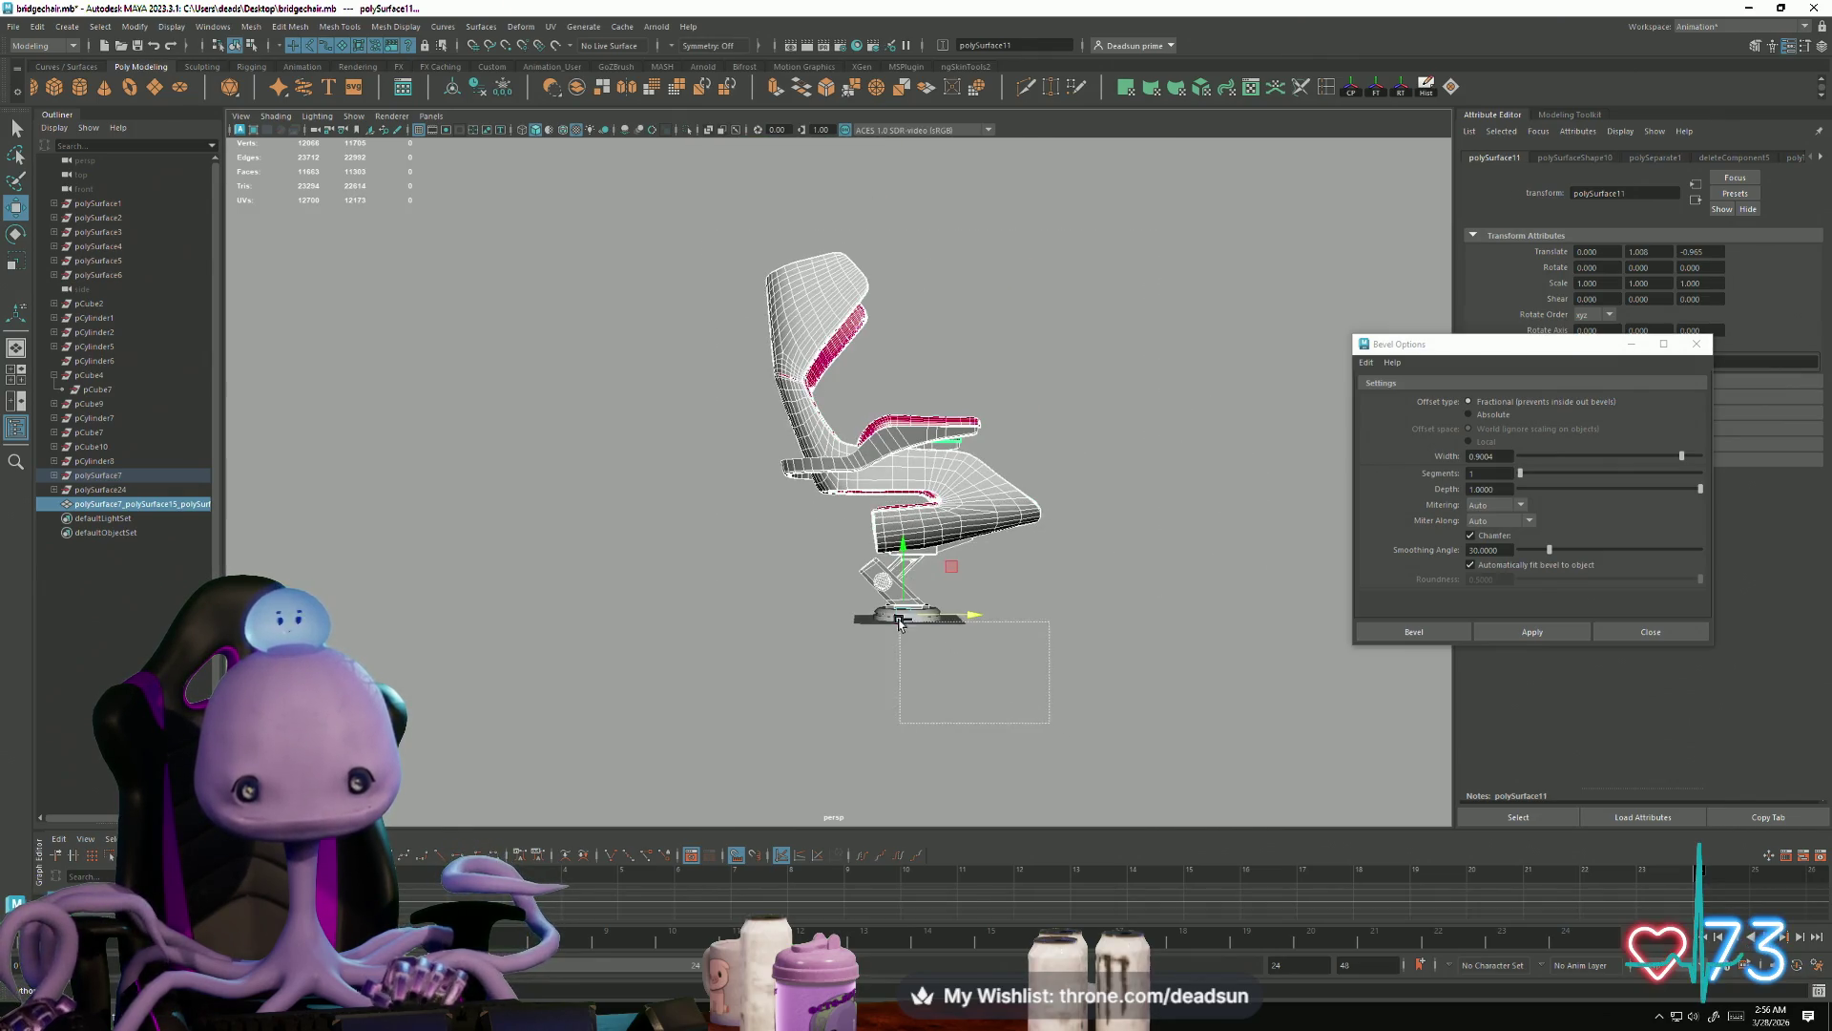
pyautogui.scroll(5, 883, 613)
pyautogui.moveTo(884, 613)
pyautogui.keyDown('alt'); pyautogui.mouseDown()
pyautogui.moveTo(807, 569)
pyautogui.moveTo(1014, 728)
pyautogui.moveTo(936, 622)
pyautogui.mouseUp(); pyautogui.keyUp('alt')
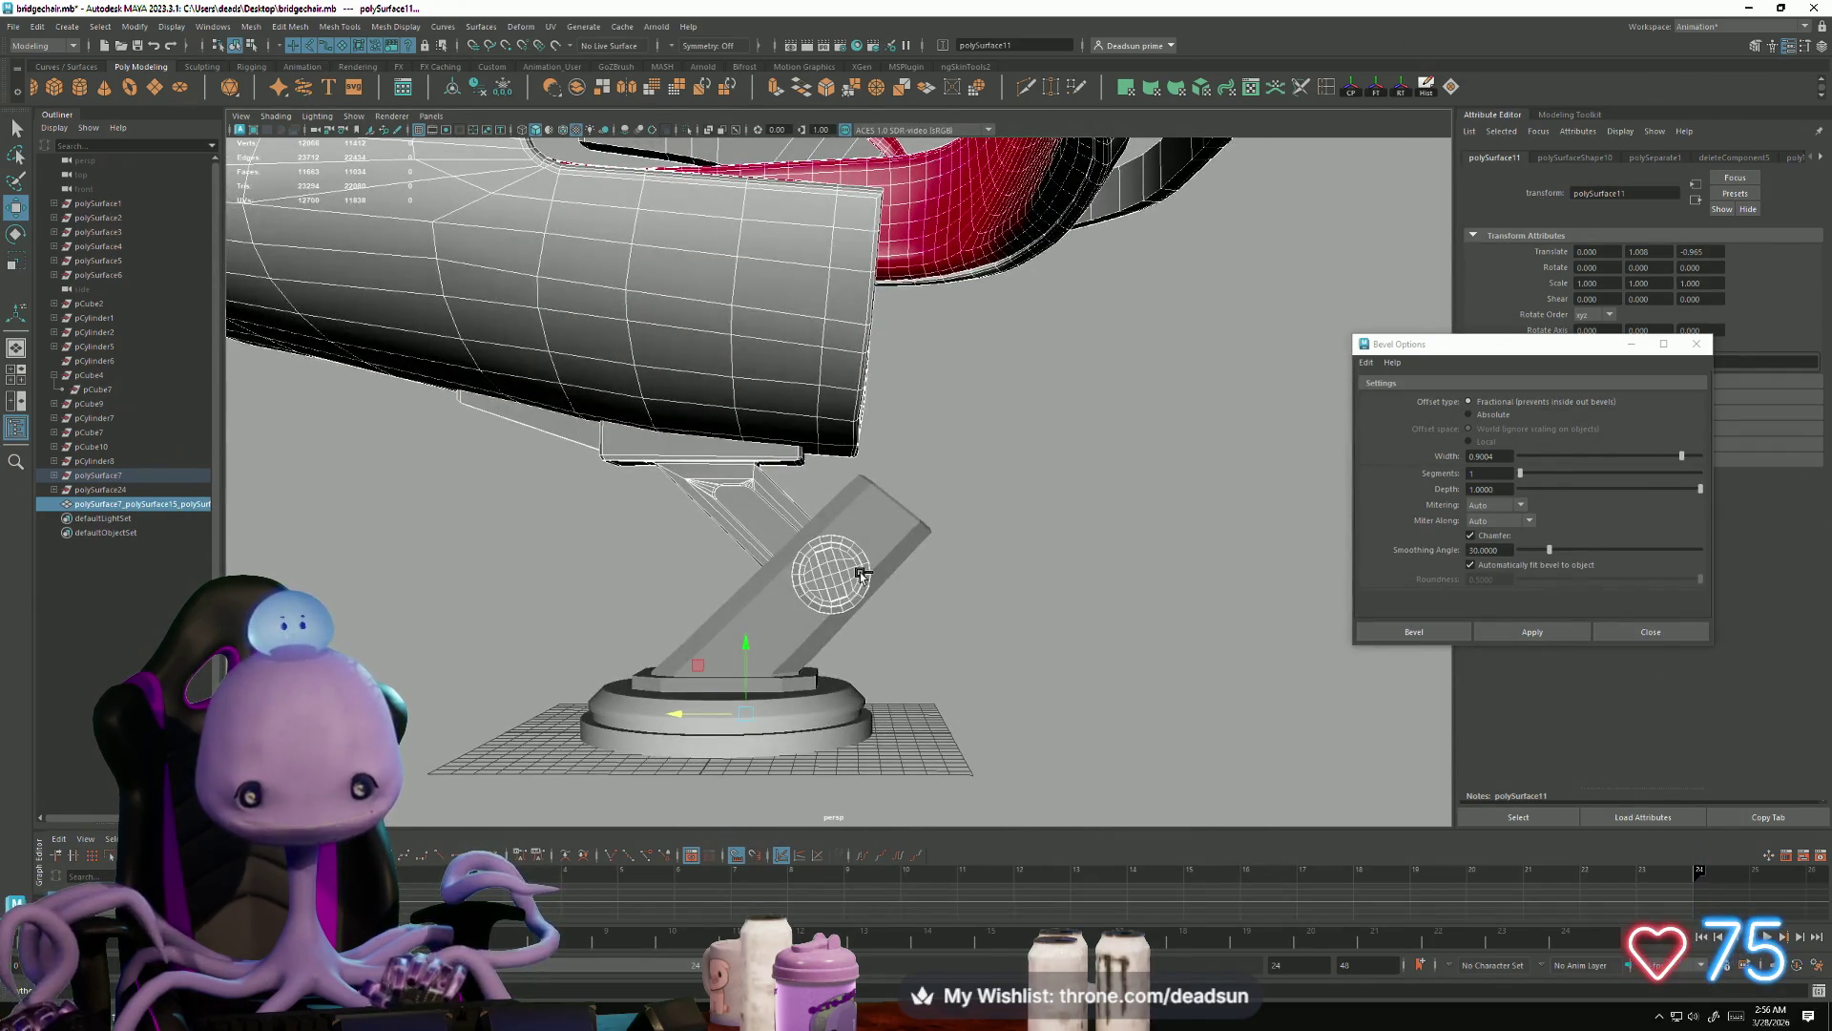
pyautogui.moveTo(862, 574)
pyautogui.keyDown('alt'); pyautogui.mouseDown()
pyautogui.moveTo(830, 629)
pyautogui.moveTo(831, 612)
pyautogui.mouseUp(); pyautogui.keyUp('alt')
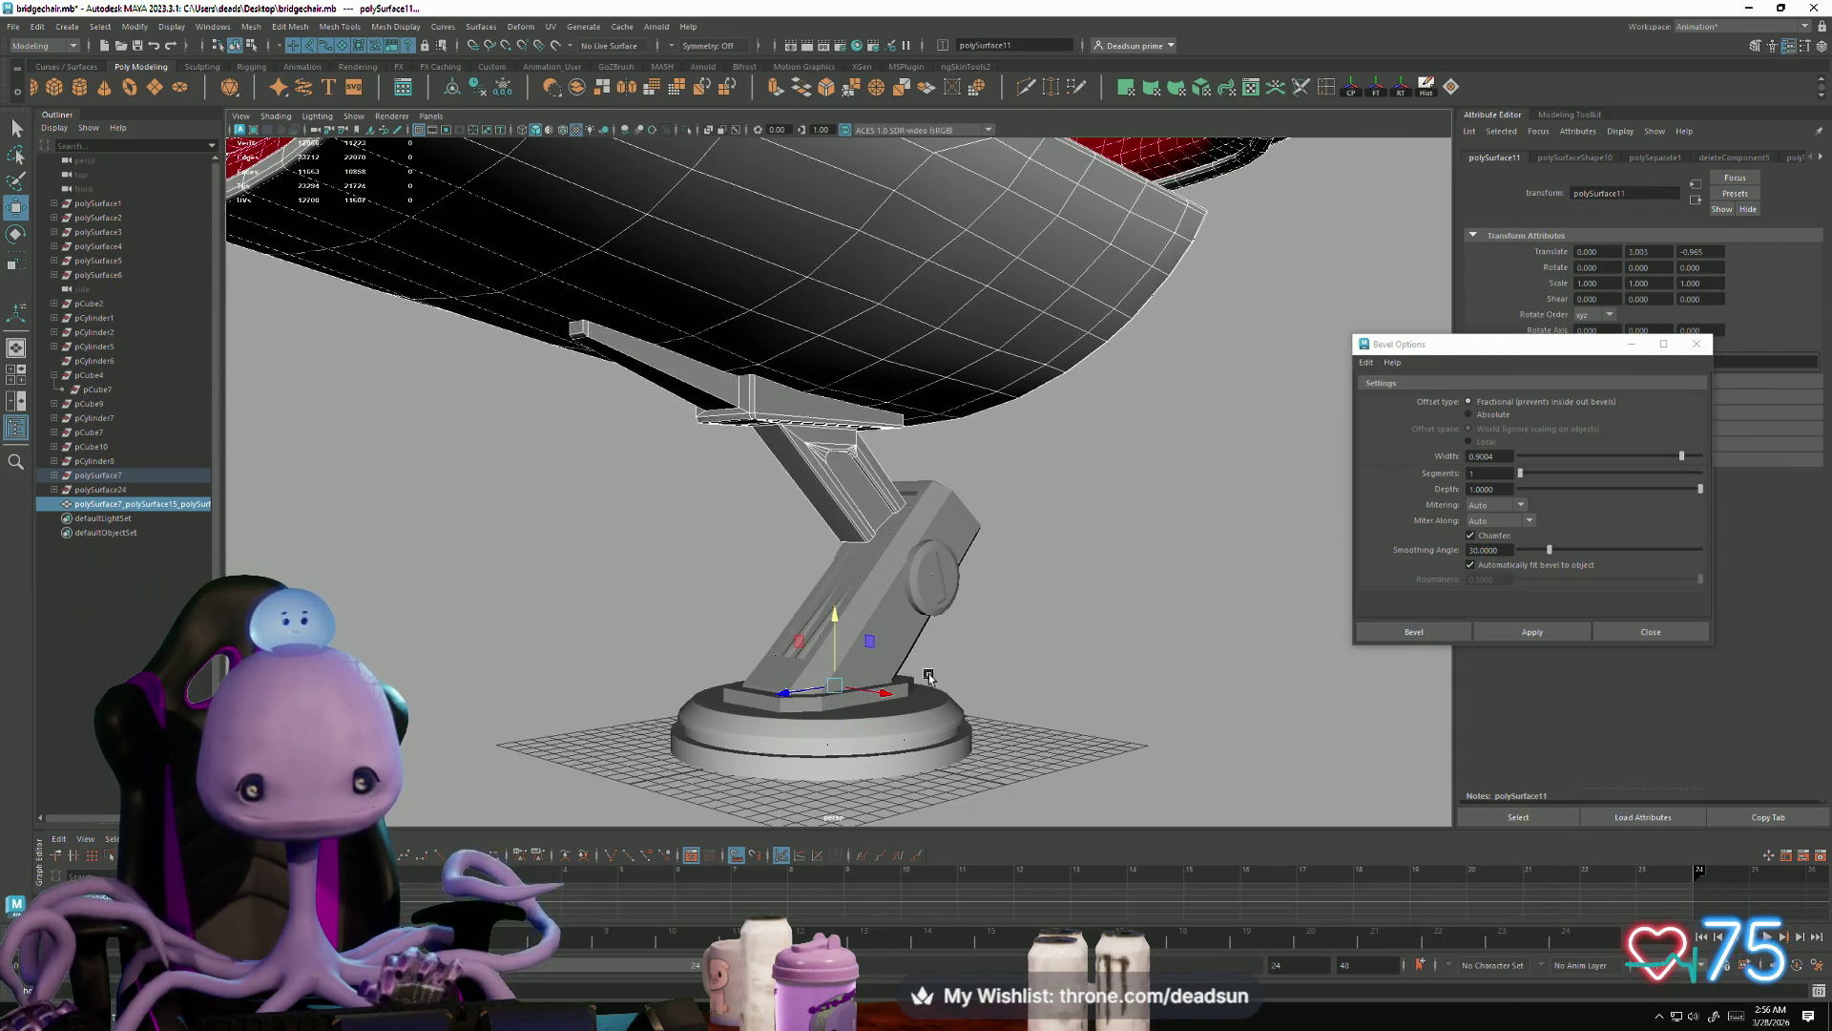
pyautogui.keyDown('alt'); pyautogui.moveTo(976, 565); pyautogui.dragTo(858, 532); pyautogui.keyUp('alt')
# Step: Move the post's top vertices right and down, then select the first groove strip
pyautogui.moveTo(858, 532); pyautogui.dragTo(819, 470, button='right')
pyautogui.moveTo(1019, 589); pyautogui.dragTo(1019, 588)
pyautogui.scroll(5, 1005, 472)
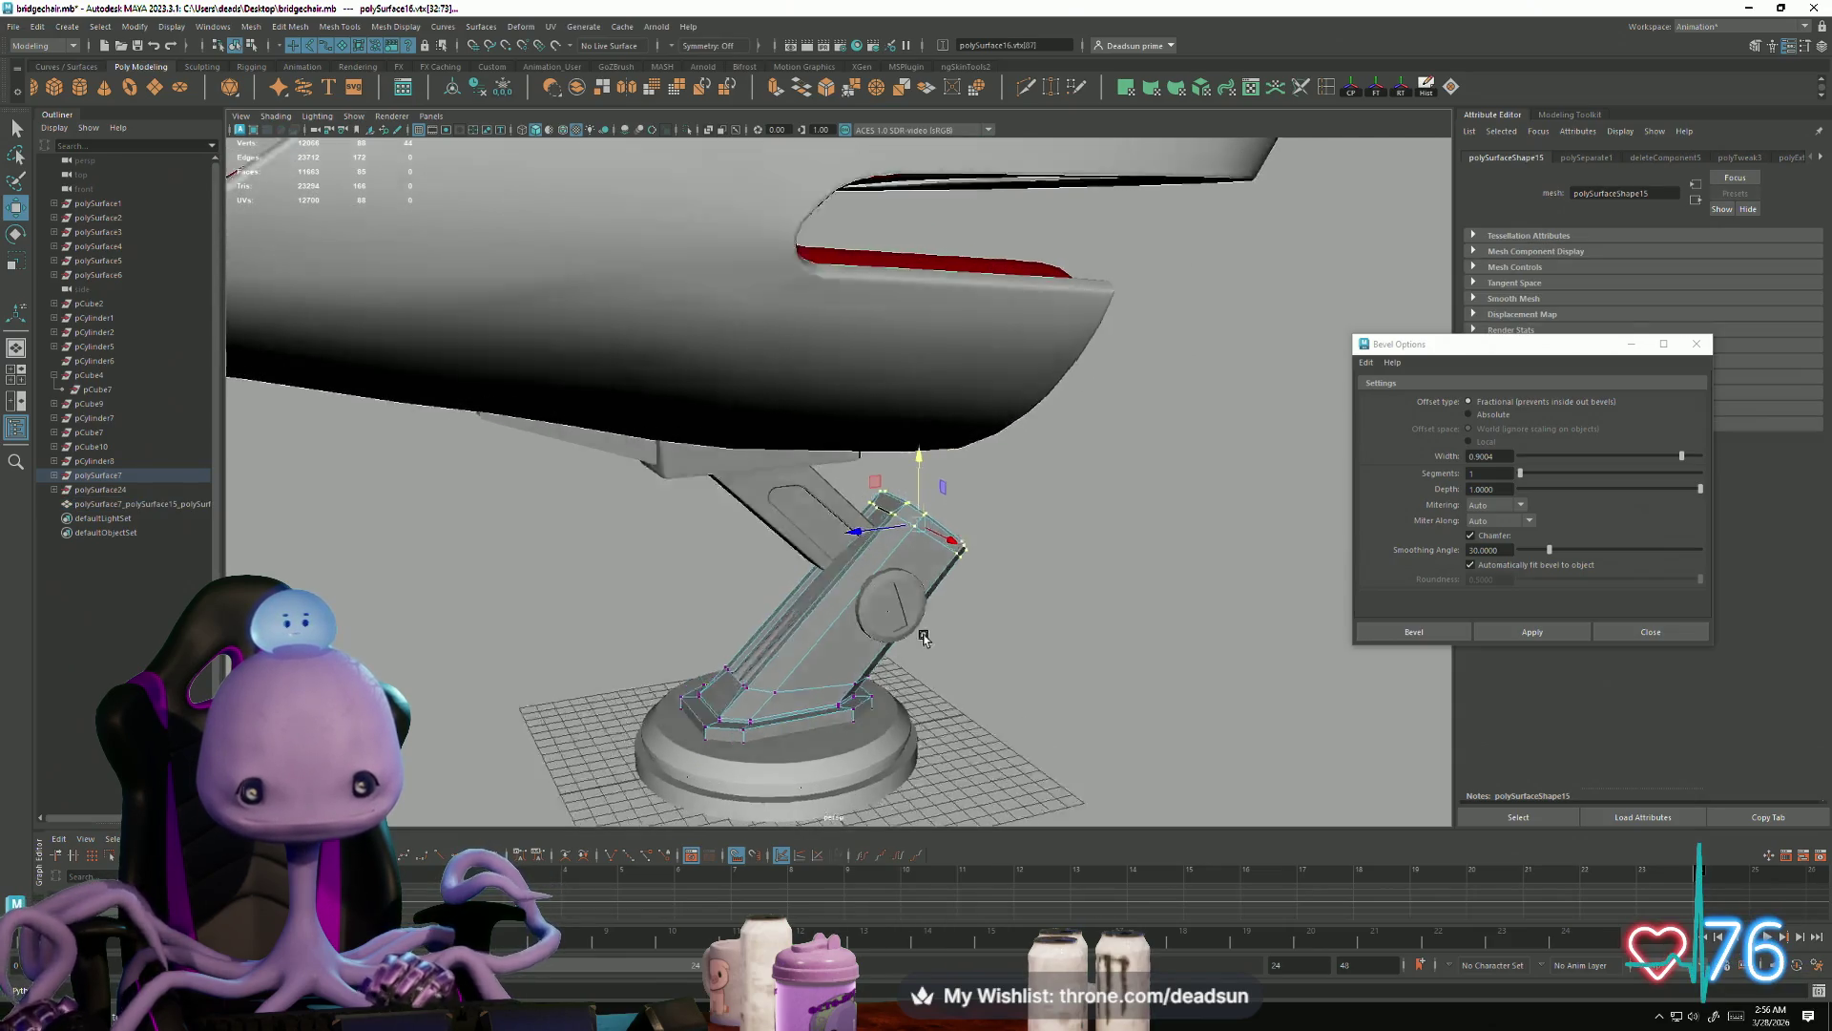
pyautogui.moveTo(942, 527); pyautogui.dragTo(959, 536)
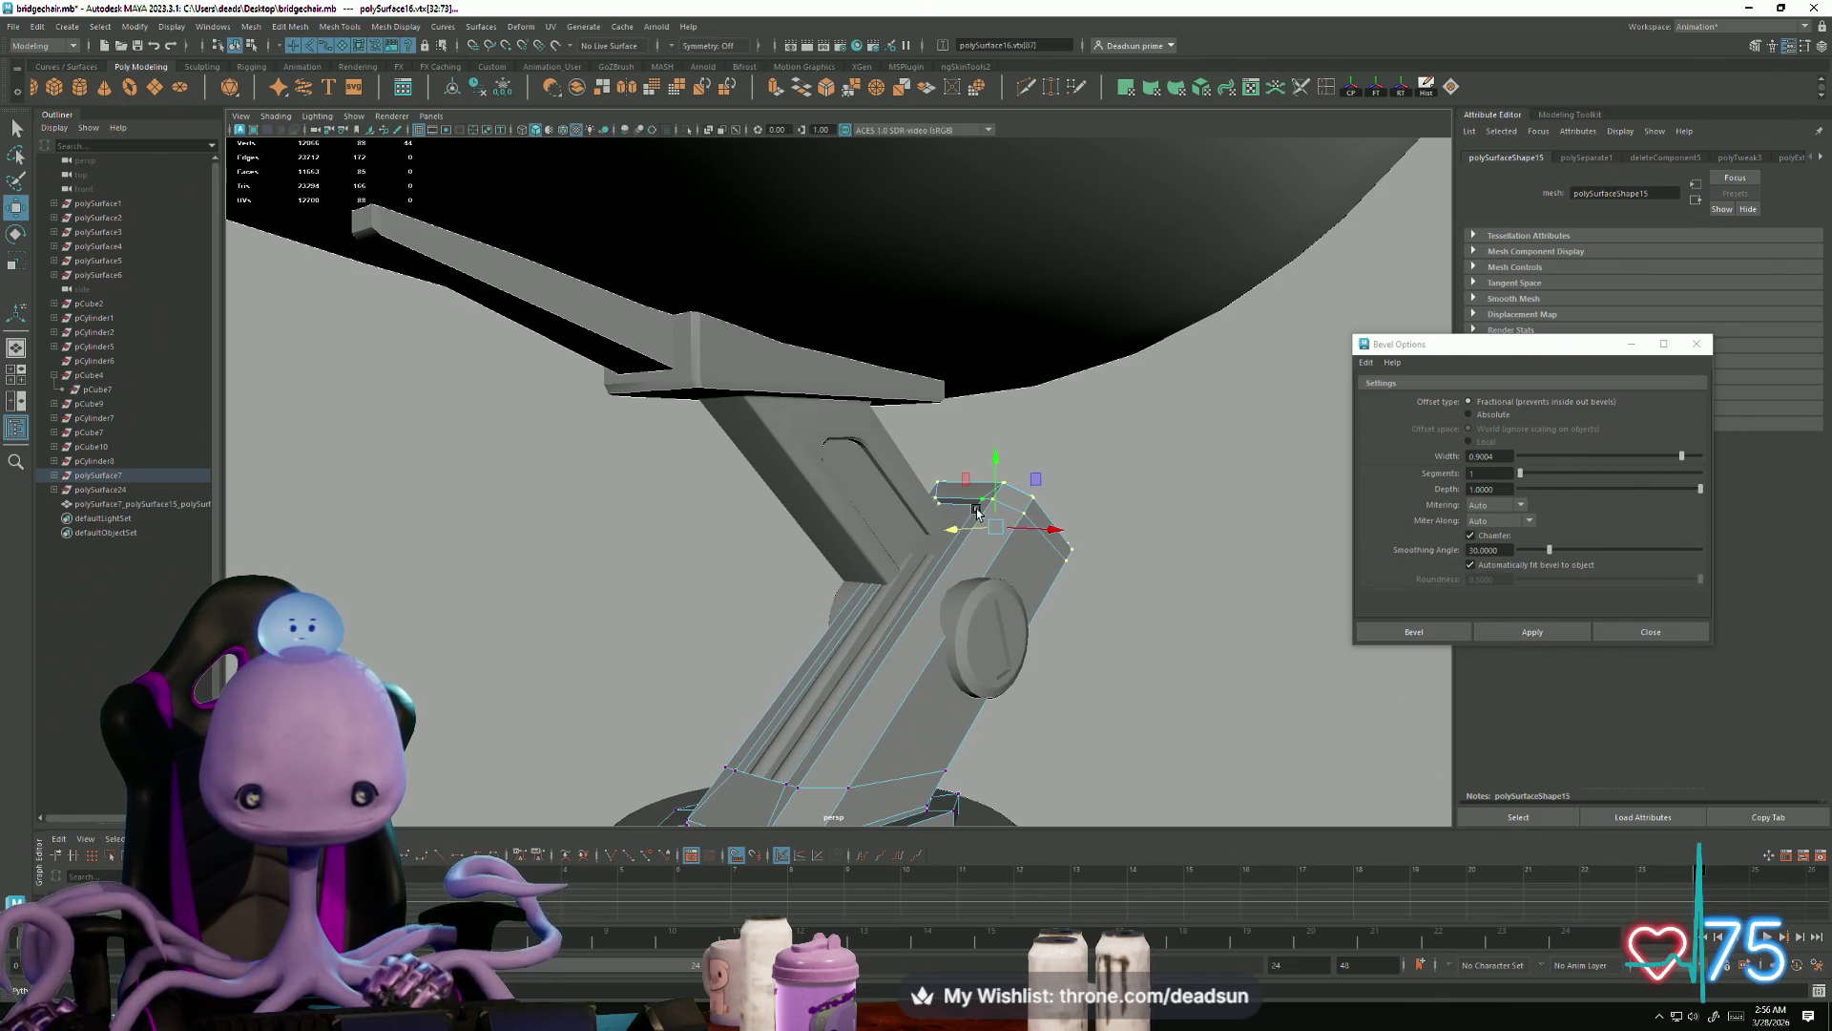
pyautogui.moveTo(992, 460); pyautogui.dragTo(997, 478)
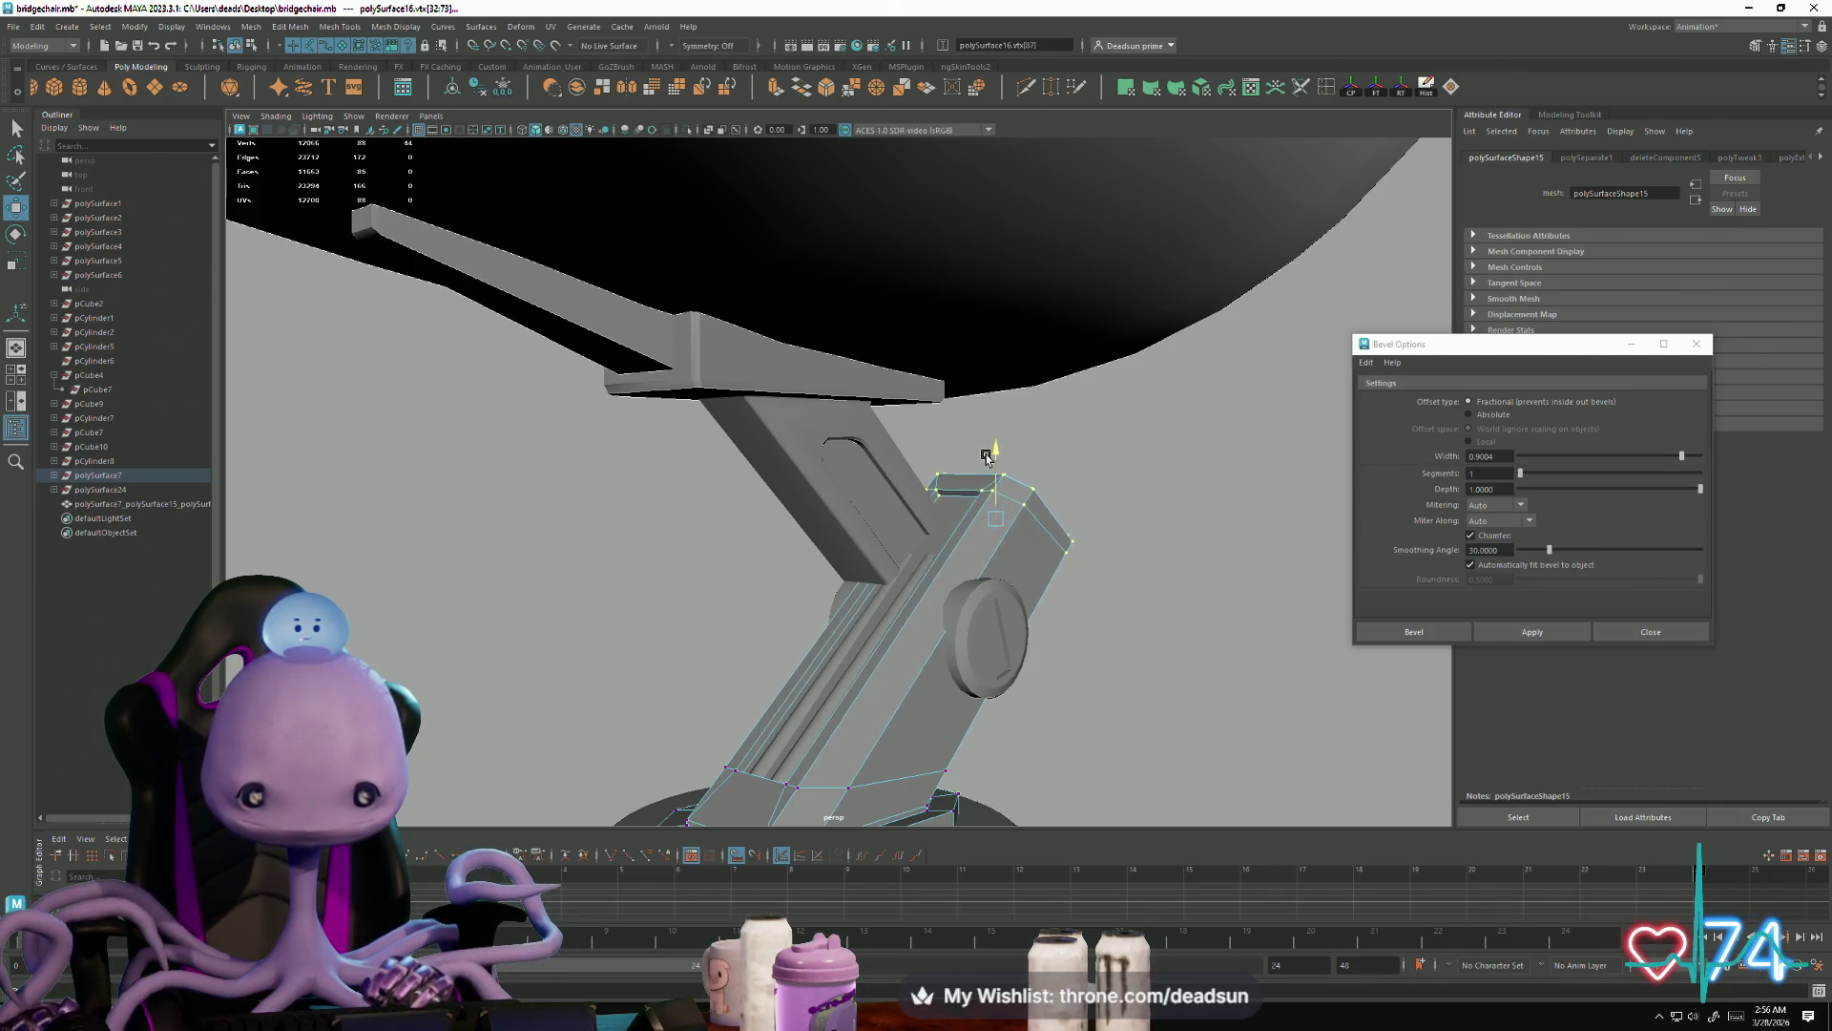
pyautogui.scroll(5, 985, 467)
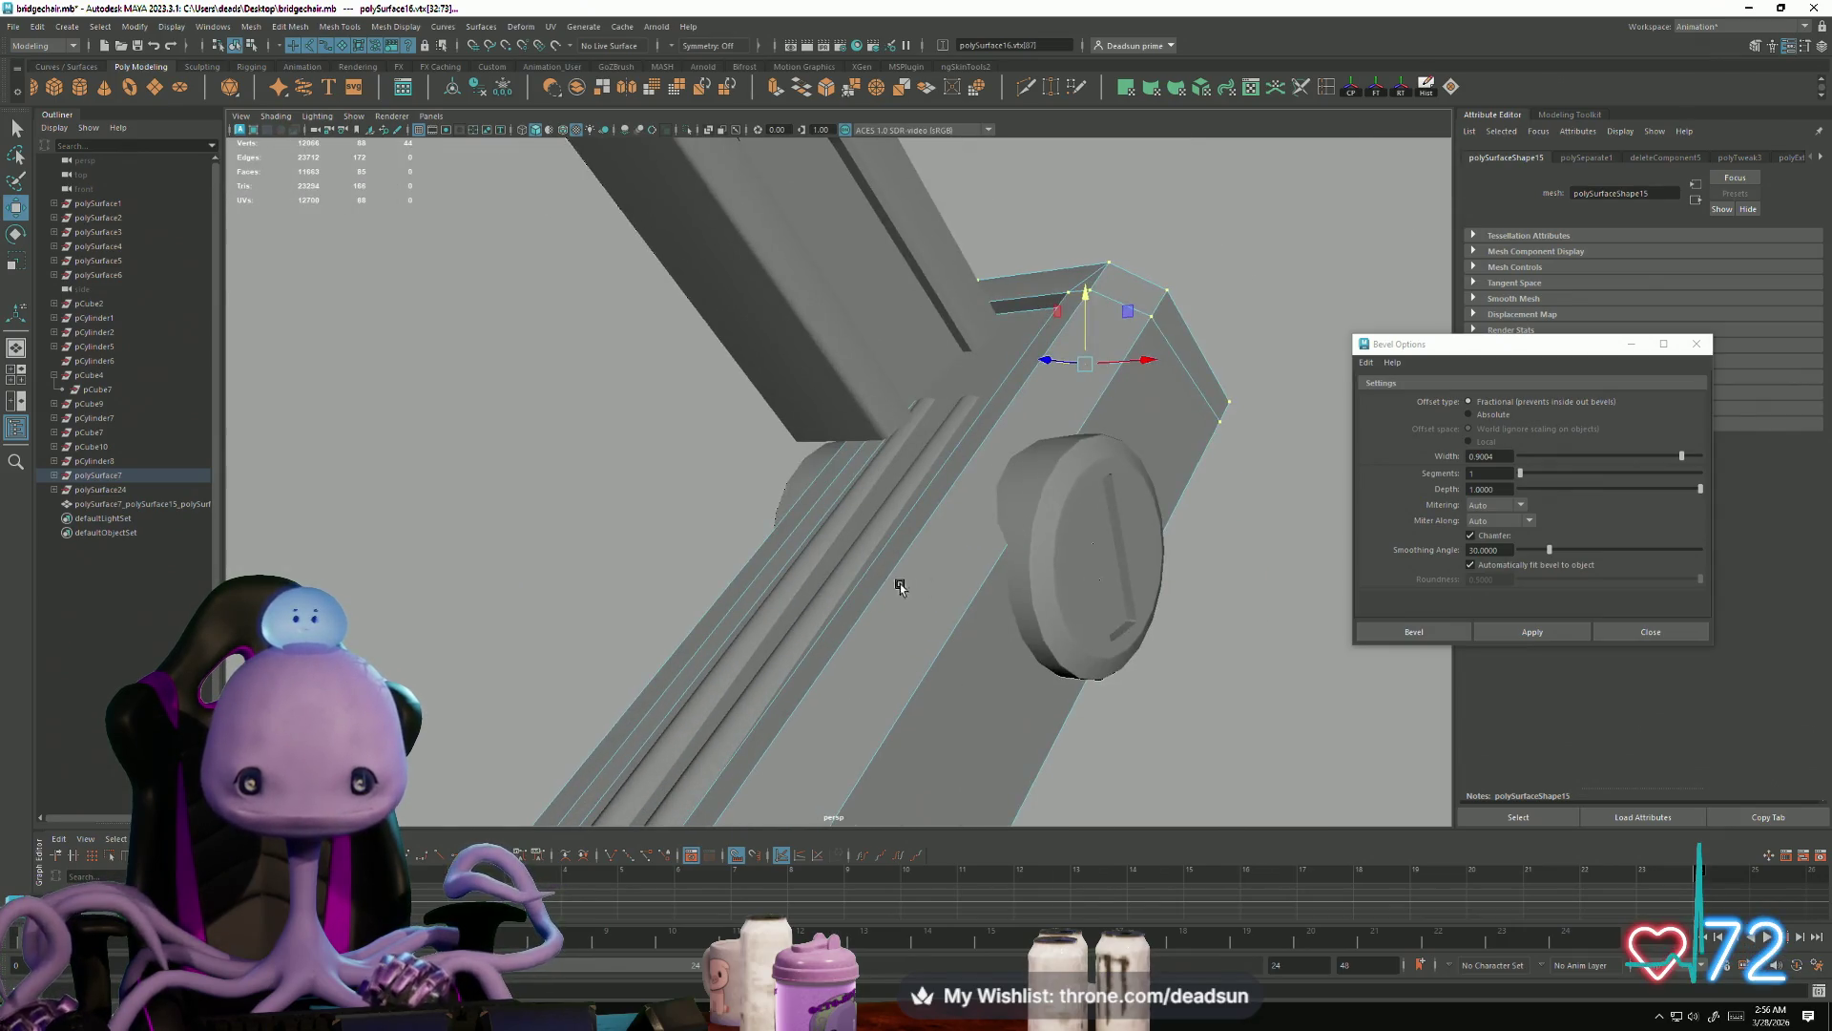
pyautogui.moveTo(924, 569); pyautogui.dragTo(983, 544, button='right')
pyautogui.click(895, 609)
# Step: Combine both groove strips into one mesh and lift their end vertices upward
pyautogui.keyDown('shift'); pyautogui.click(895, 609); pyautogui.keyUp('shift')
pyautogui.keyDown('shift'); pyautogui.moveTo(897, 605); pyautogui.dragTo(841, 582, button='right'); pyautogui.keyUp('shift')
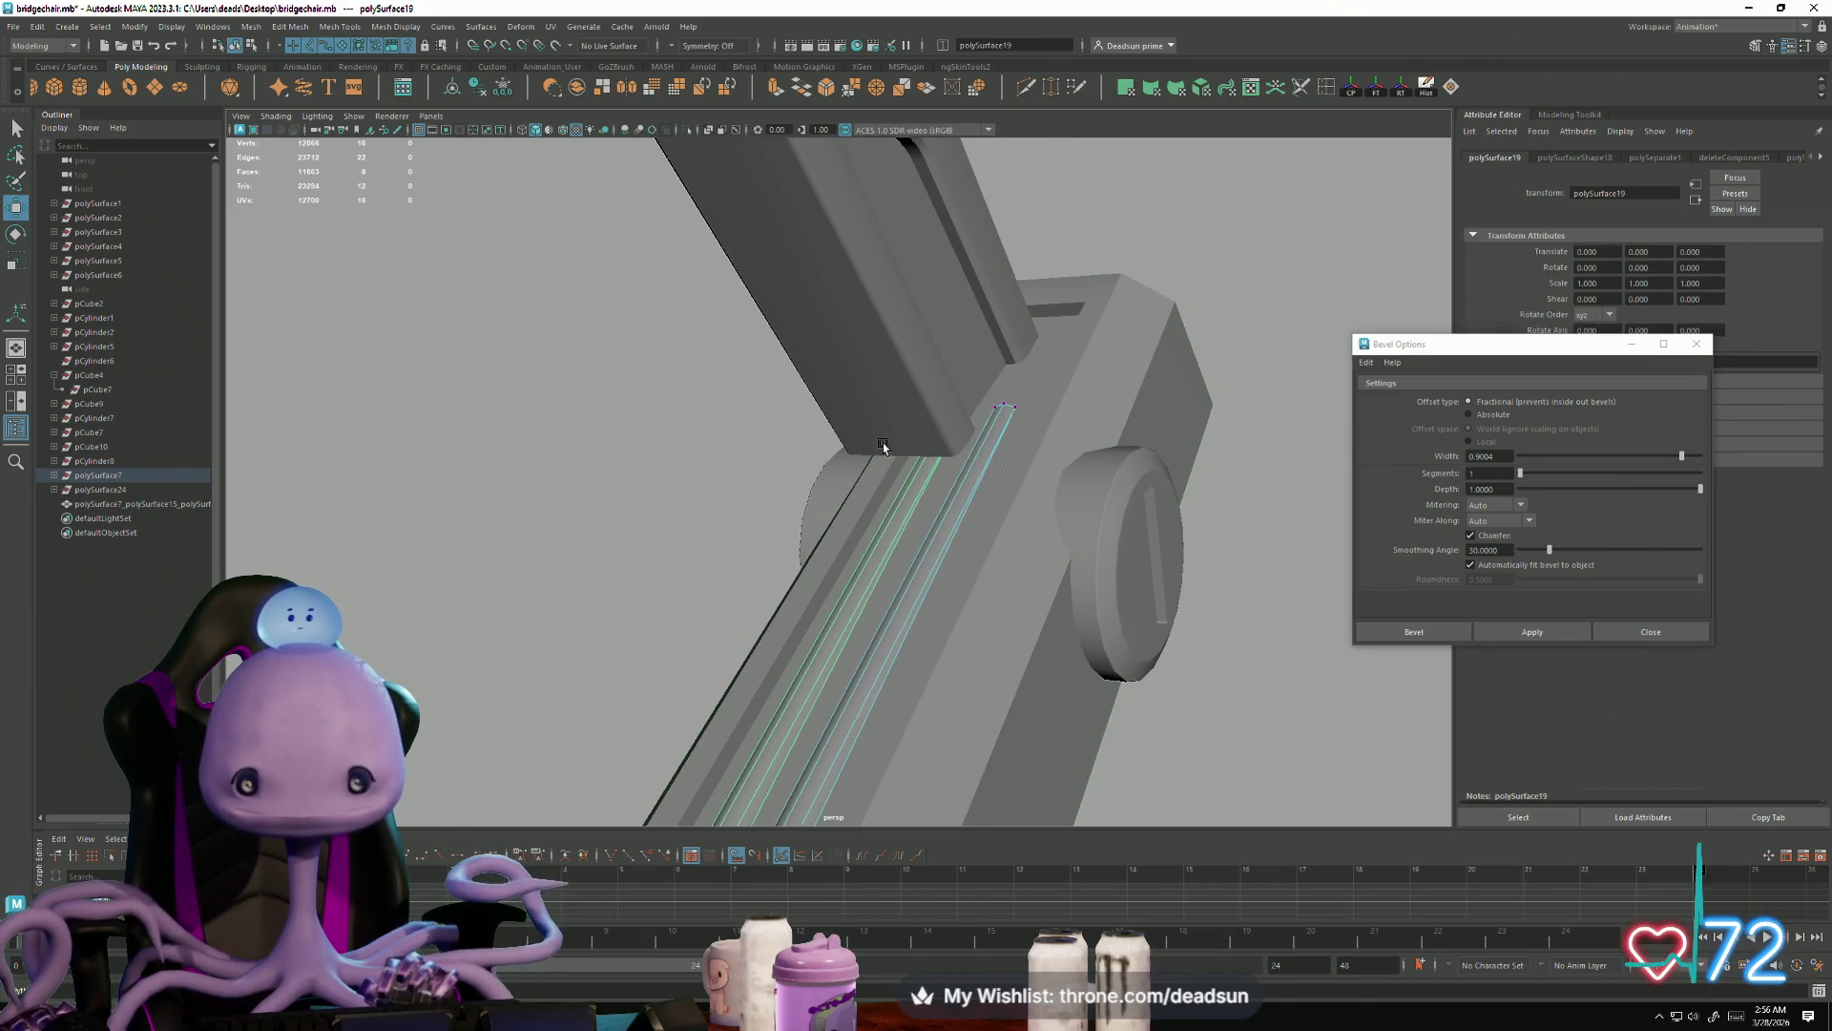
pyautogui.moveTo(897, 504); pyautogui.dragTo(827, 331, button='right')
pyautogui.moveTo(1091, 479); pyautogui.dragTo(1007, 494)
pyautogui.press('f')
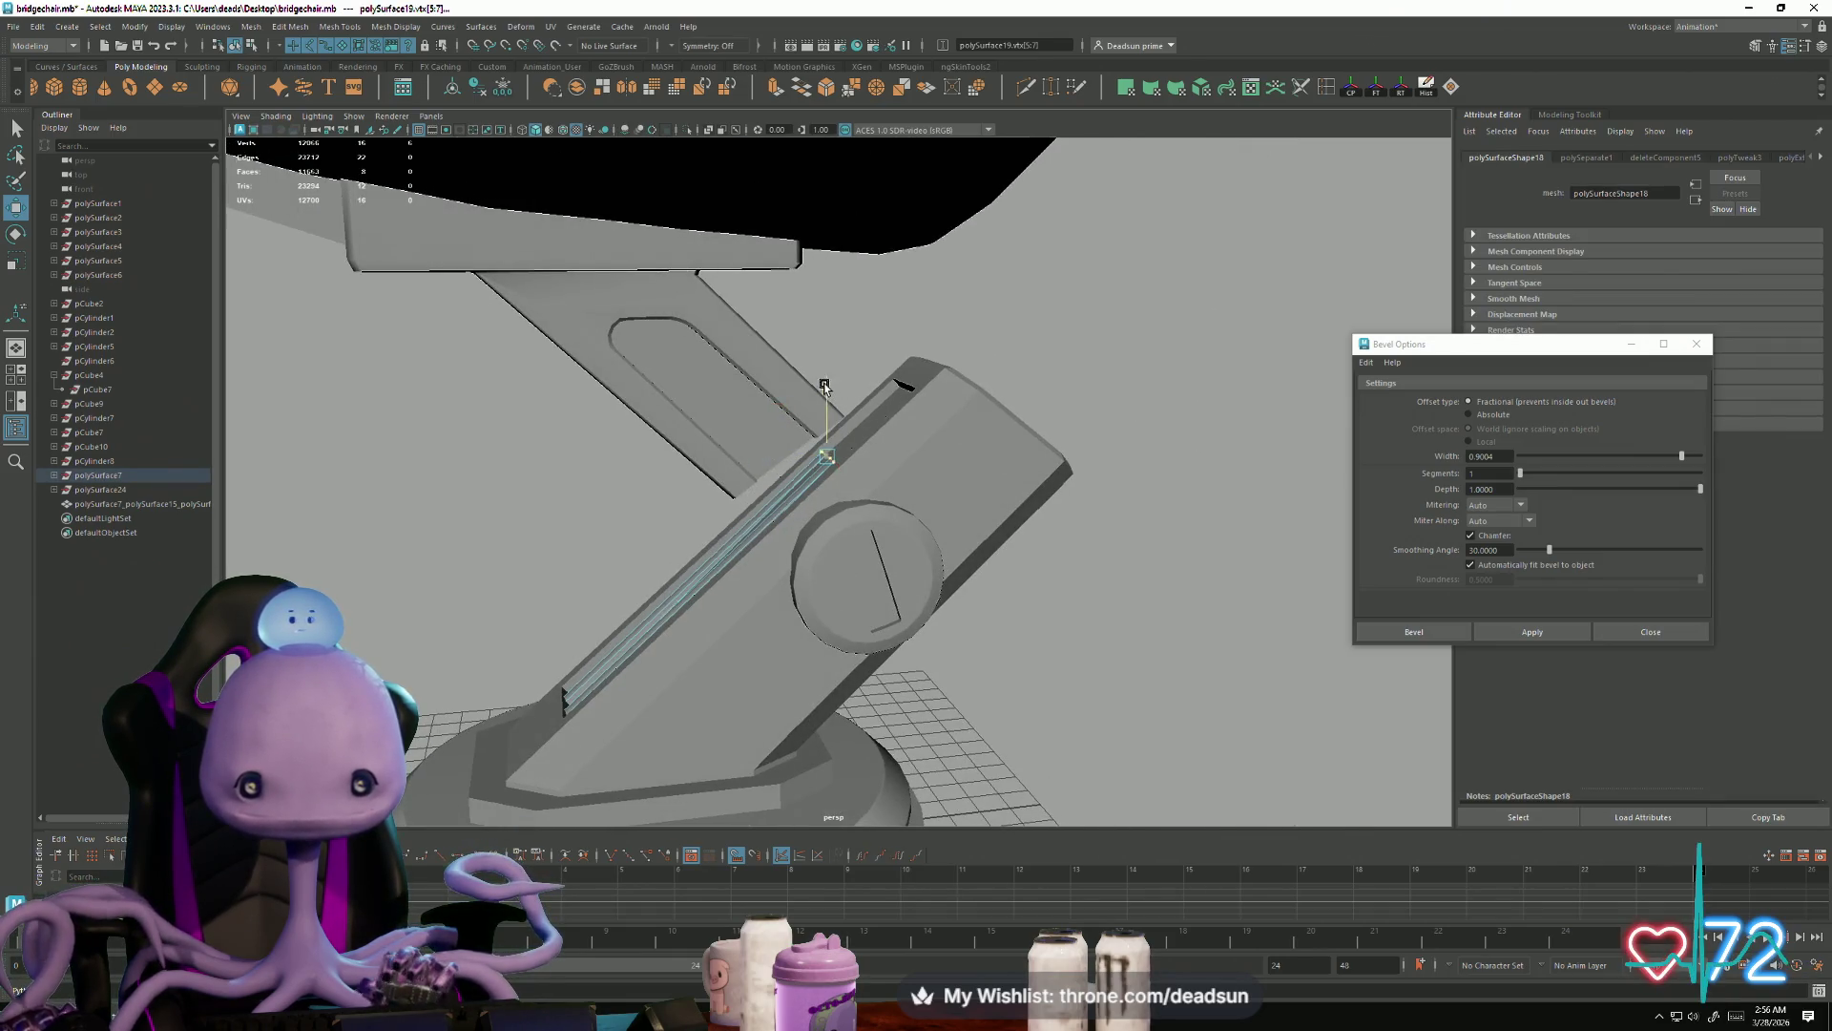
pyautogui.moveTo(824, 388); pyautogui.dragTo(827, 336)
pyautogui.moveTo(762, 403)
pyautogui.mouseDown()
pyautogui.moveTo(841, 407)
pyautogui.moveTo(831, 444)
pyautogui.moveTo(880, 413)
pyautogui.mouseUp()
pyautogui.moveTo(804, 347); pyautogui.dragTo(795, 324)
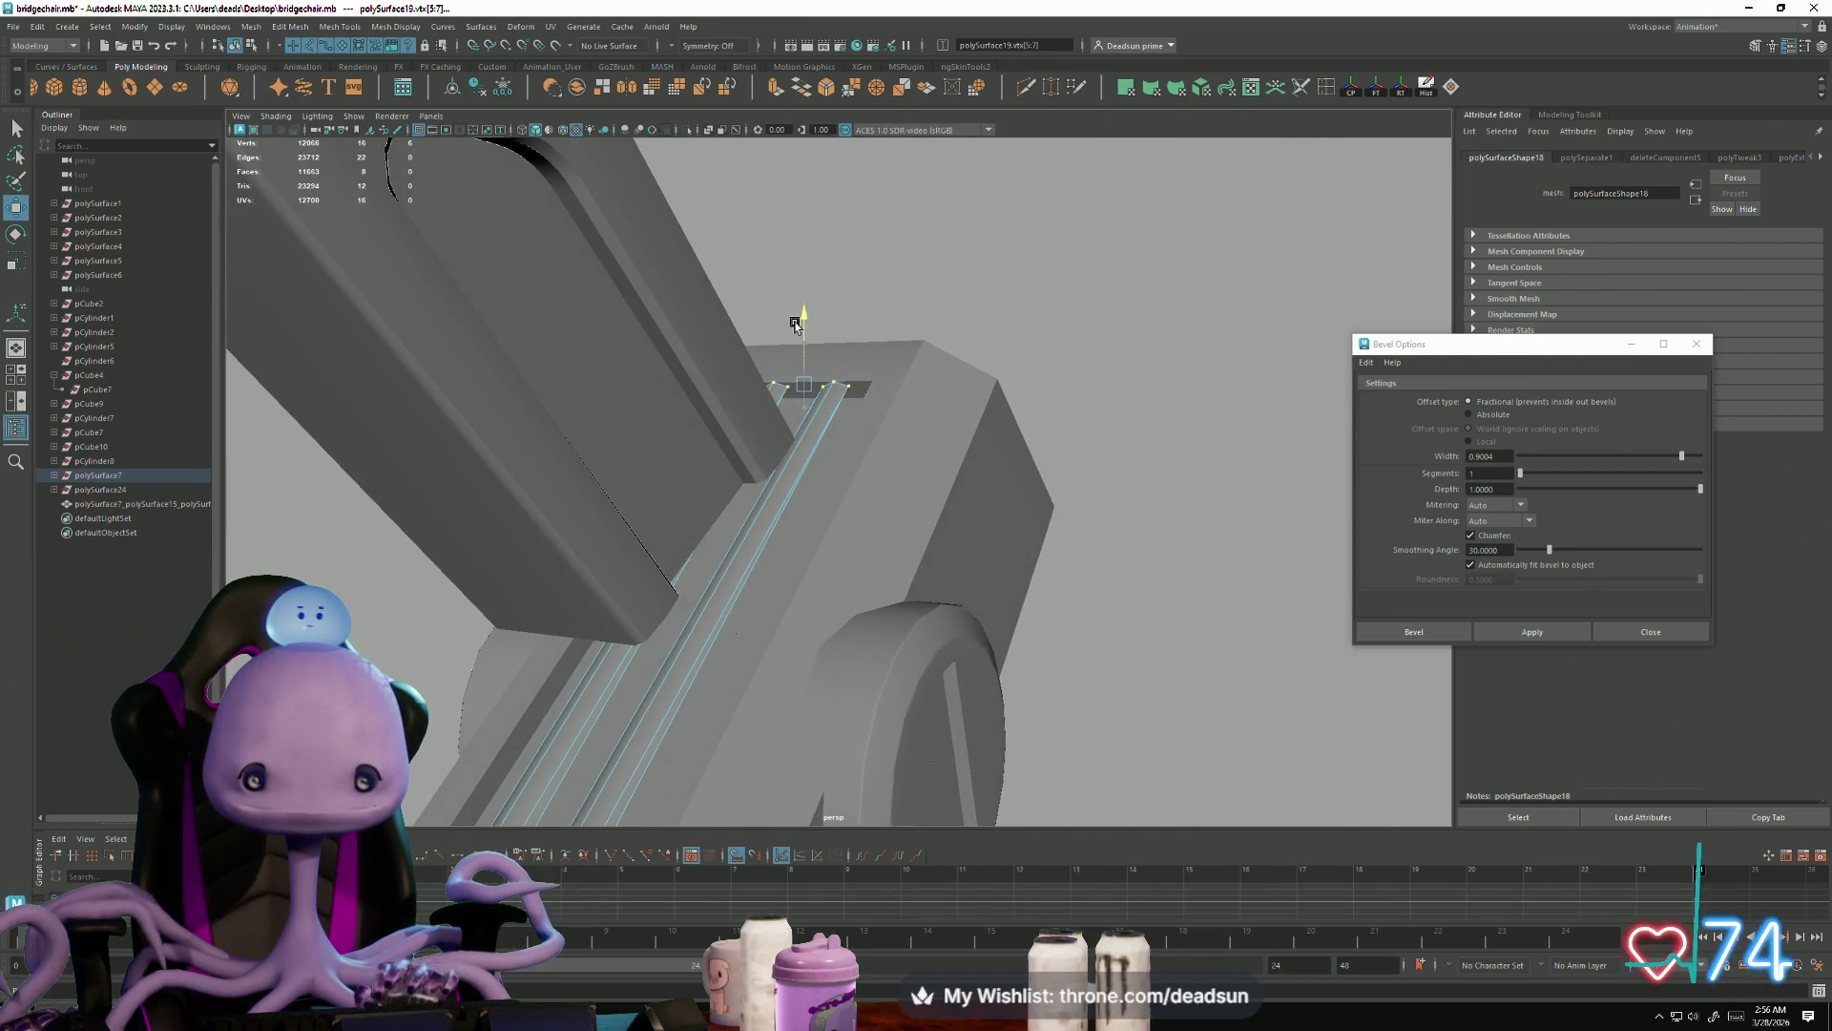
# Step: Inspect the strip ends and select the round knob on the pedestal arm
pyautogui.moveTo(862, 389)
pyautogui.keyDown('alt'); pyautogui.mouseDown()
pyautogui.moveTo(821, 410)
pyautogui.moveTo(1125, 613)
pyautogui.moveTo(896, 605)
pyautogui.moveTo(796, 411)
pyautogui.moveTo(818, 399)
pyautogui.mouseUp(); pyautogui.keyUp('alt')
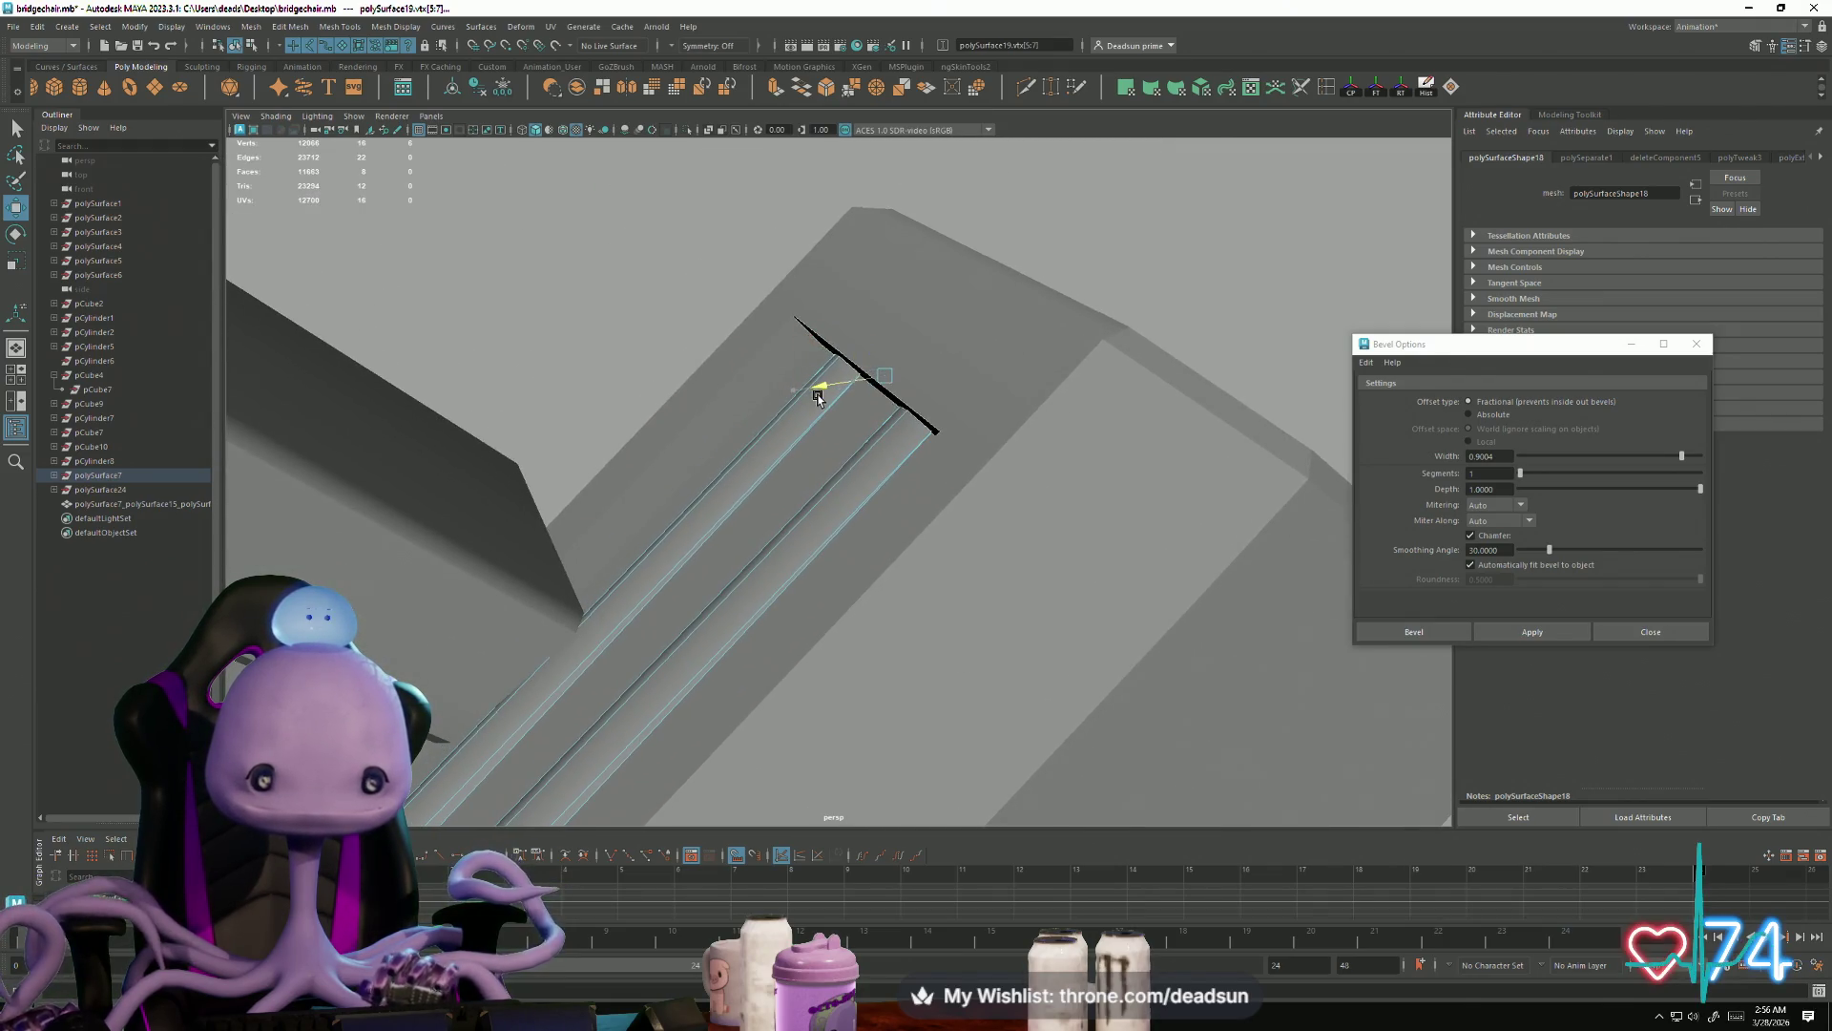
pyautogui.moveTo(887, 305)
pyautogui.mouseDown()
pyautogui.moveTo(655, 564)
pyautogui.moveTo(805, 553)
pyautogui.moveTo(845, 506)
pyautogui.mouseUp()
pyautogui.moveTo(812, 579)
pyautogui.keyDown('alt'); pyautogui.mouseDown()
pyautogui.moveTo(777, 540)
pyautogui.moveTo(782, 560)
pyautogui.mouseUp(); pyautogui.keyUp('alt')
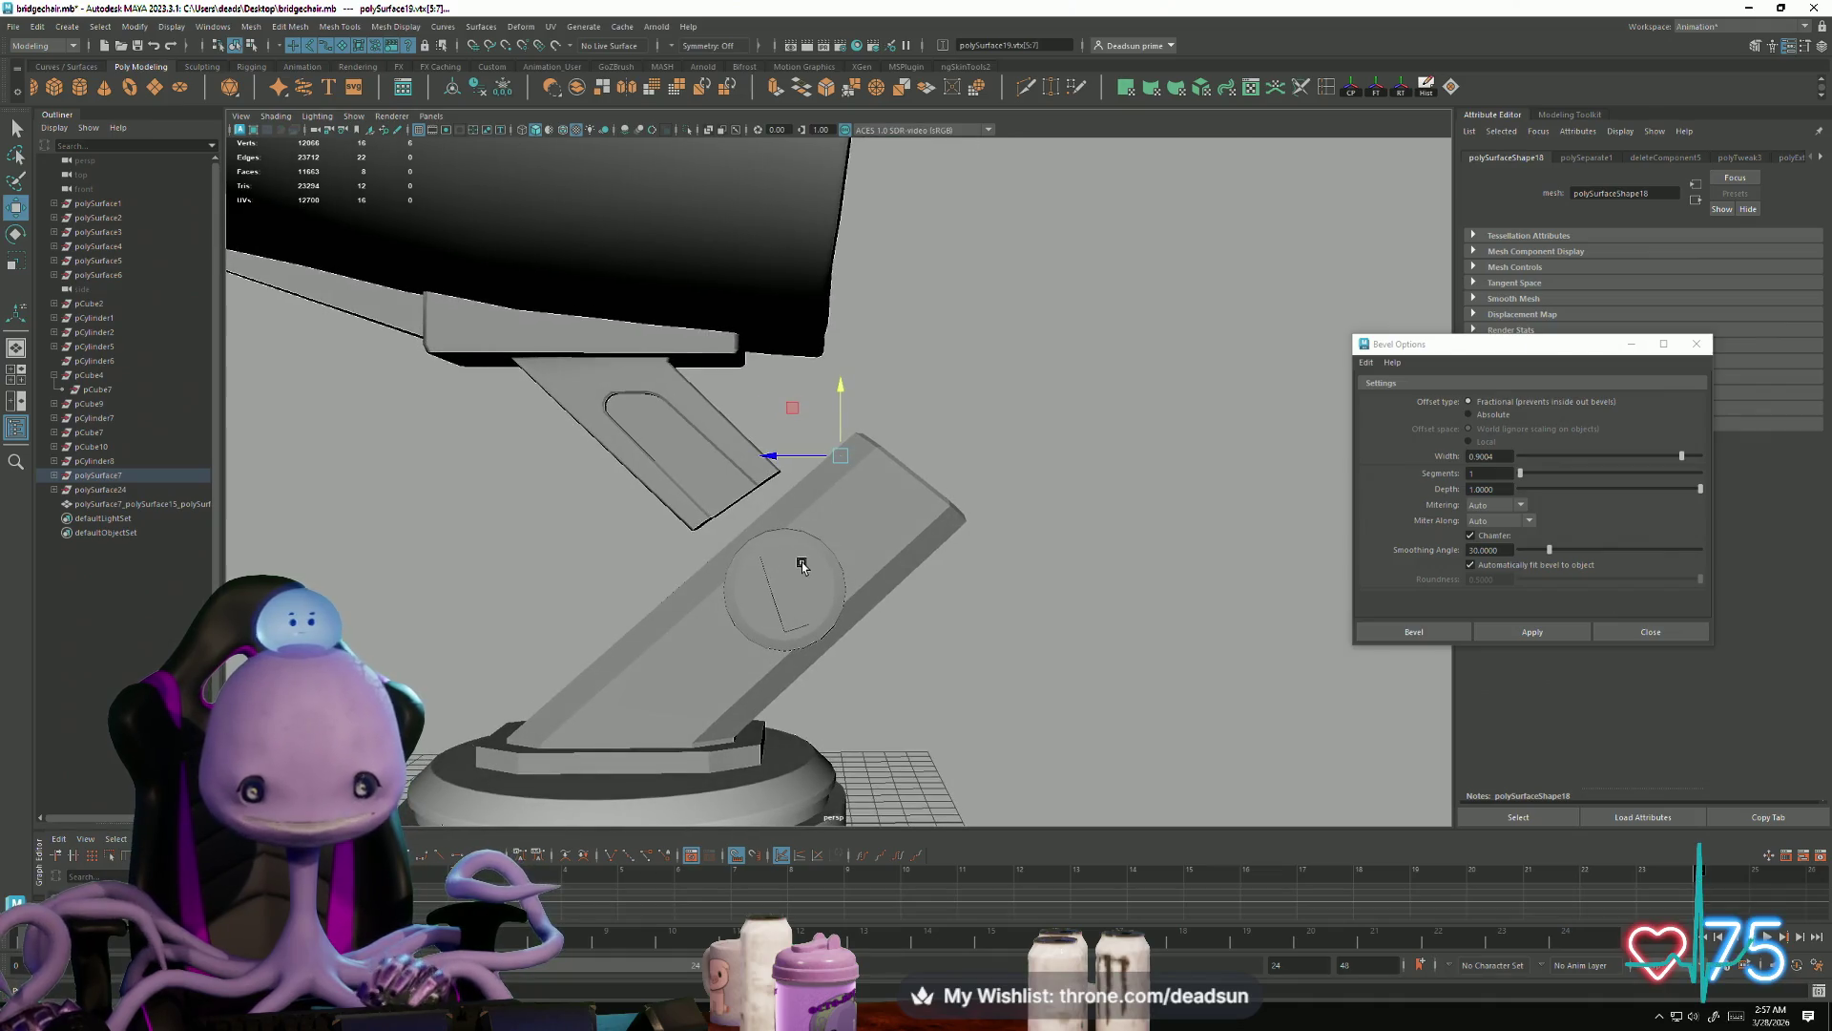
pyautogui.click(802, 565)
pyautogui.moveTo(685, 635)
pyautogui.keyDown('alt'); pyautogui.mouseDown()
pyautogui.moveTo(895, 624)
pyautogui.moveTo(883, 571)
pyautogui.mouseUp(); pyautogui.keyUp('alt')
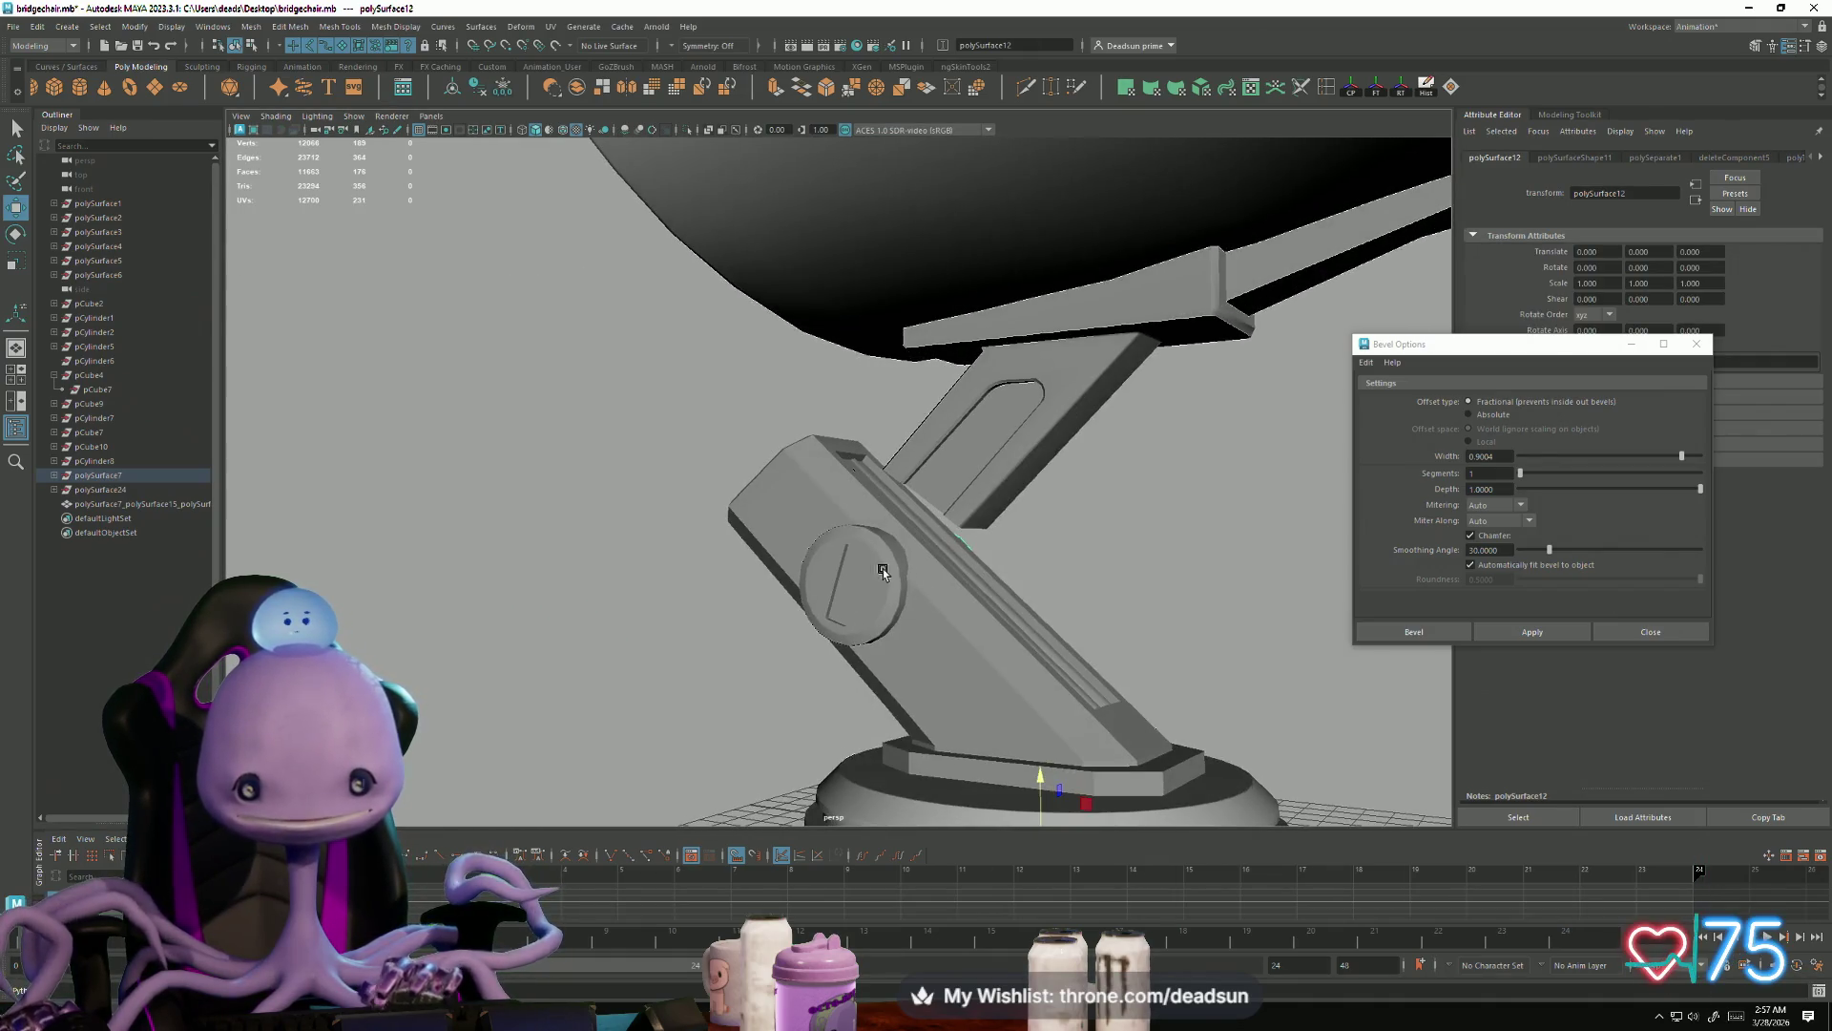
pyautogui.keyDown('alt'); pyautogui.moveTo(941, 727); pyautogui.dragTo(1019, 673); pyautogui.keyUp('alt')
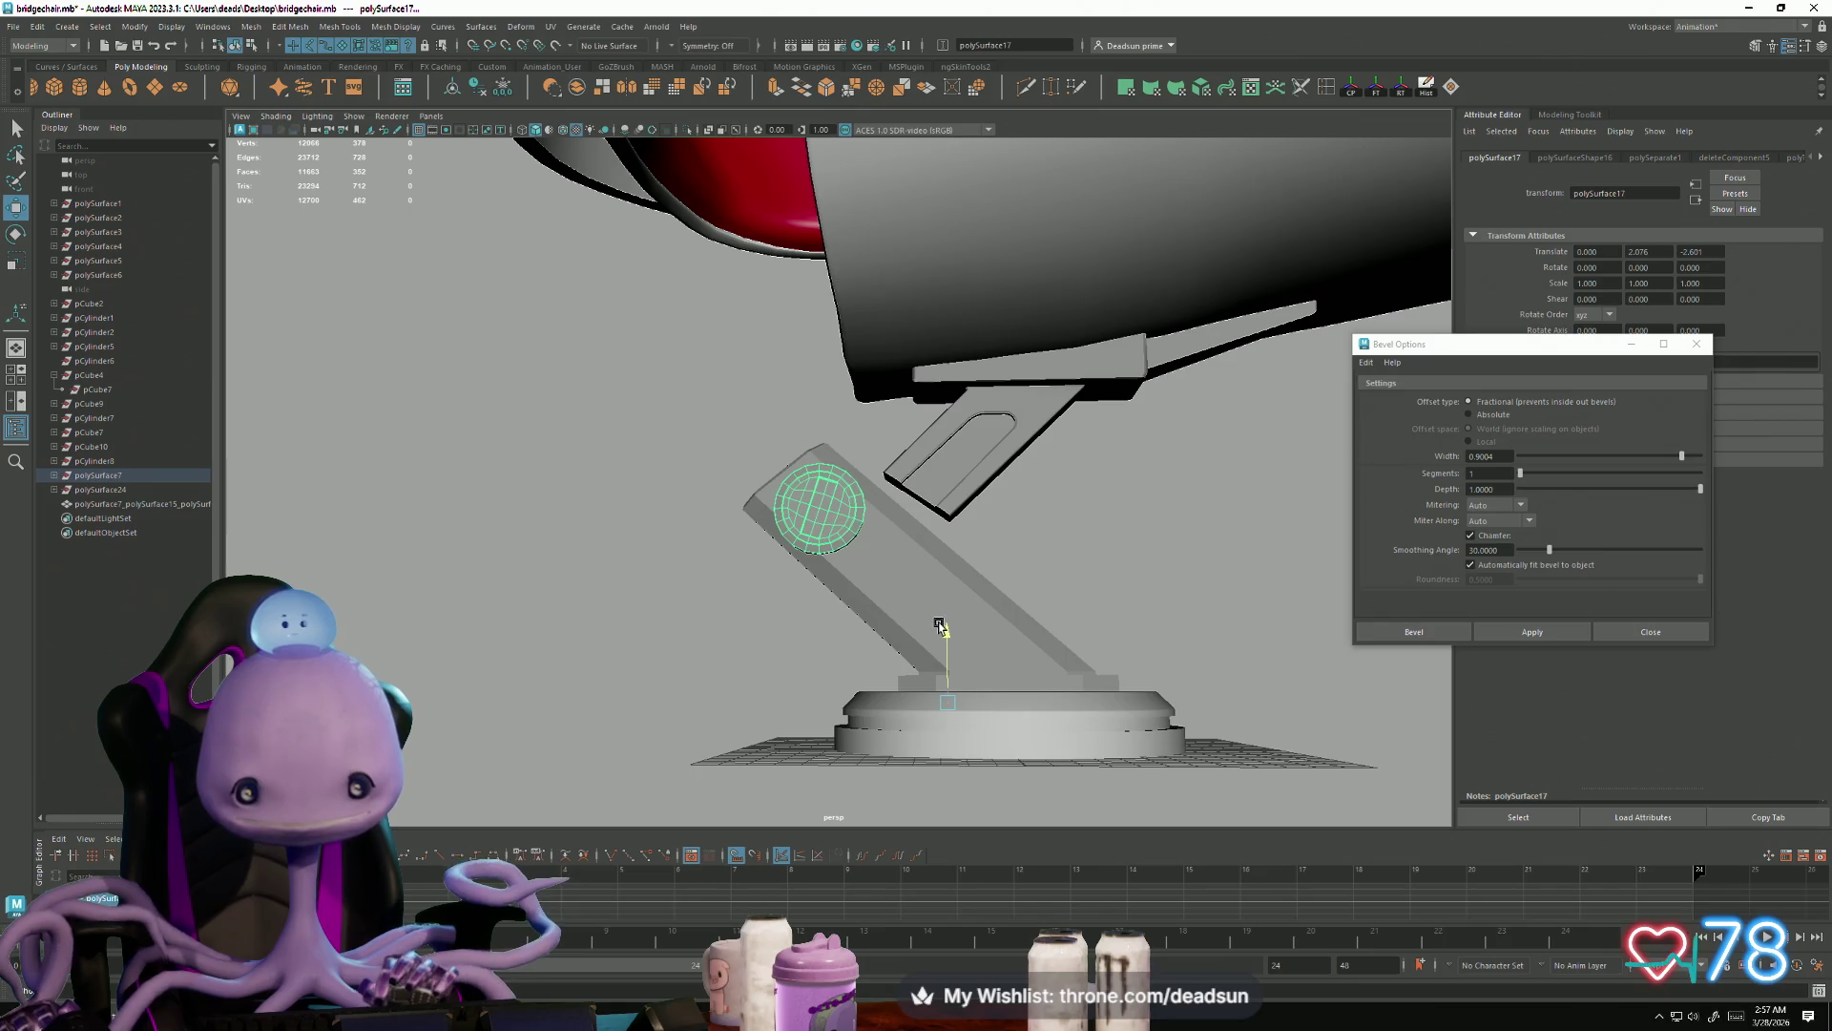
# Step: Select some vertices of the angled arm bracket for rotation, then clear and frame the chair
pyautogui.click(953, 491)
pyautogui.press('F9')
pyautogui.keyDown('alt'); pyautogui.moveTo(886, 484); pyautogui.dragTo(856, 456); pyautogui.keyUp('alt')
pyautogui.press('e')
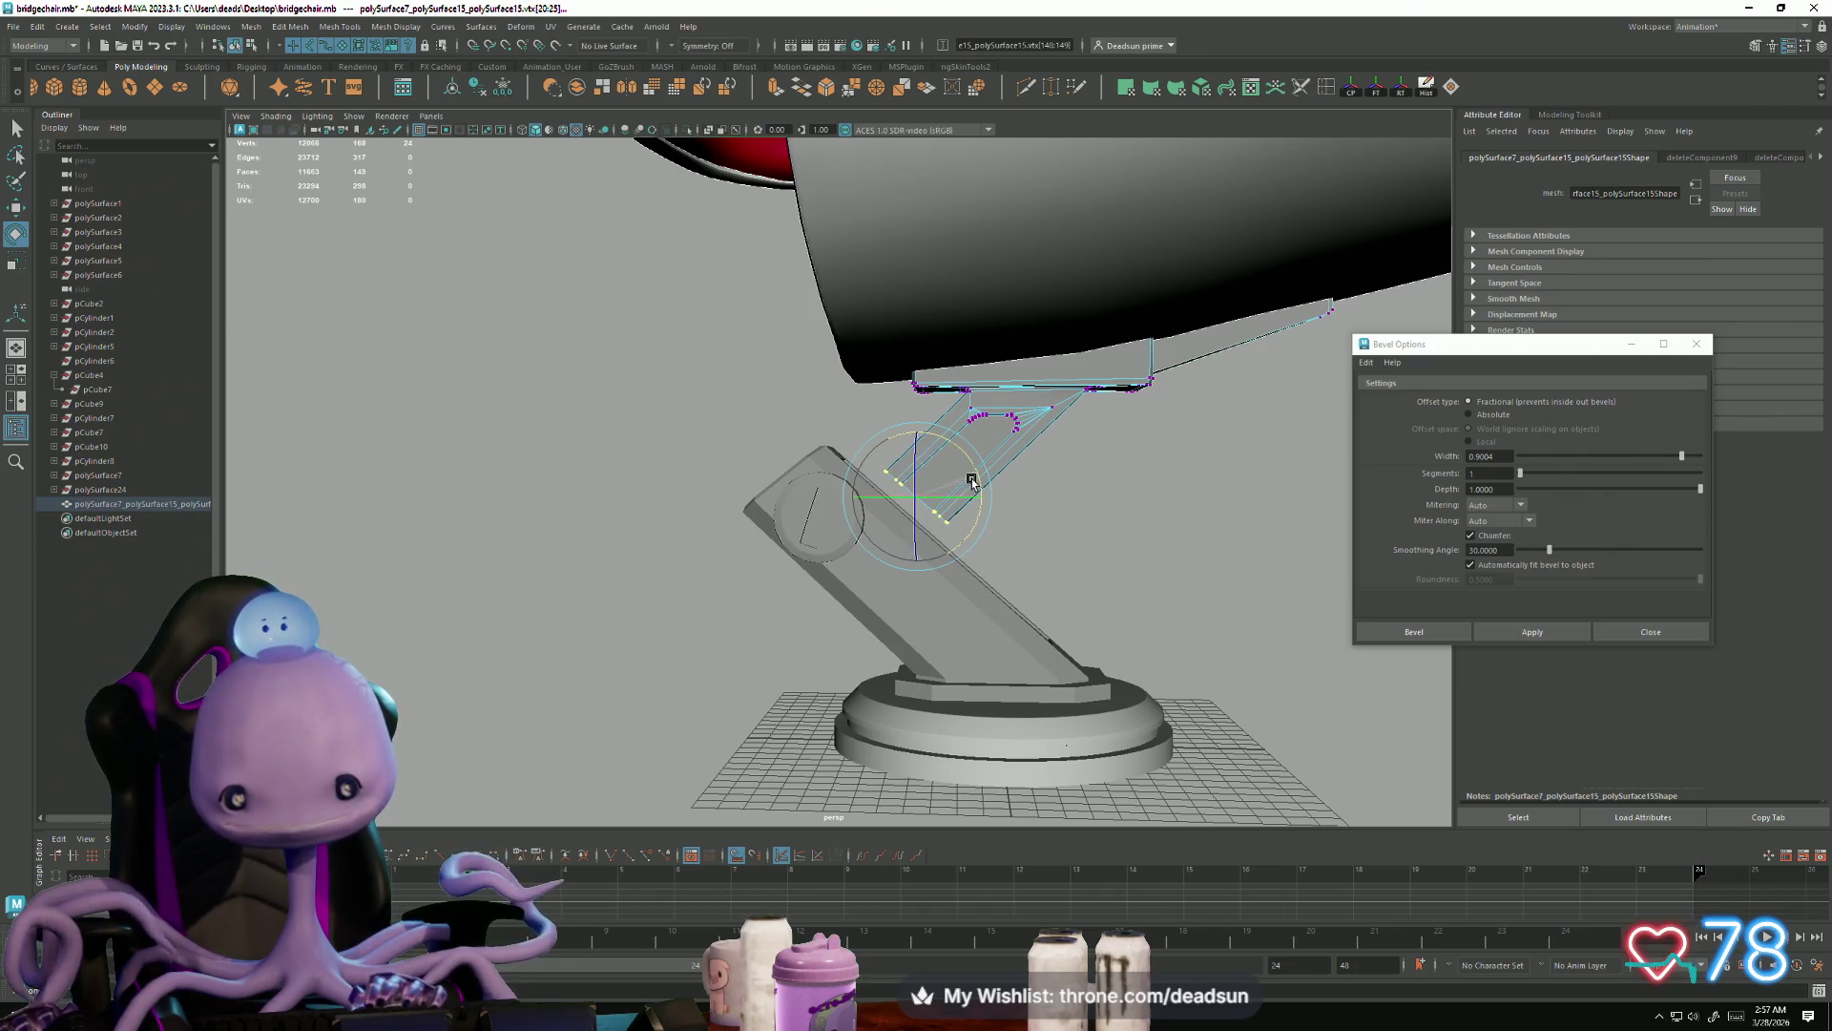
pyautogui.scroll(-3, 971, 480)
pyautogui.keyDown('alt'); pyautogui.moveTo(972, 480); pyautogui.dragTo(982, 464); pyautogui.keyUp('alt')
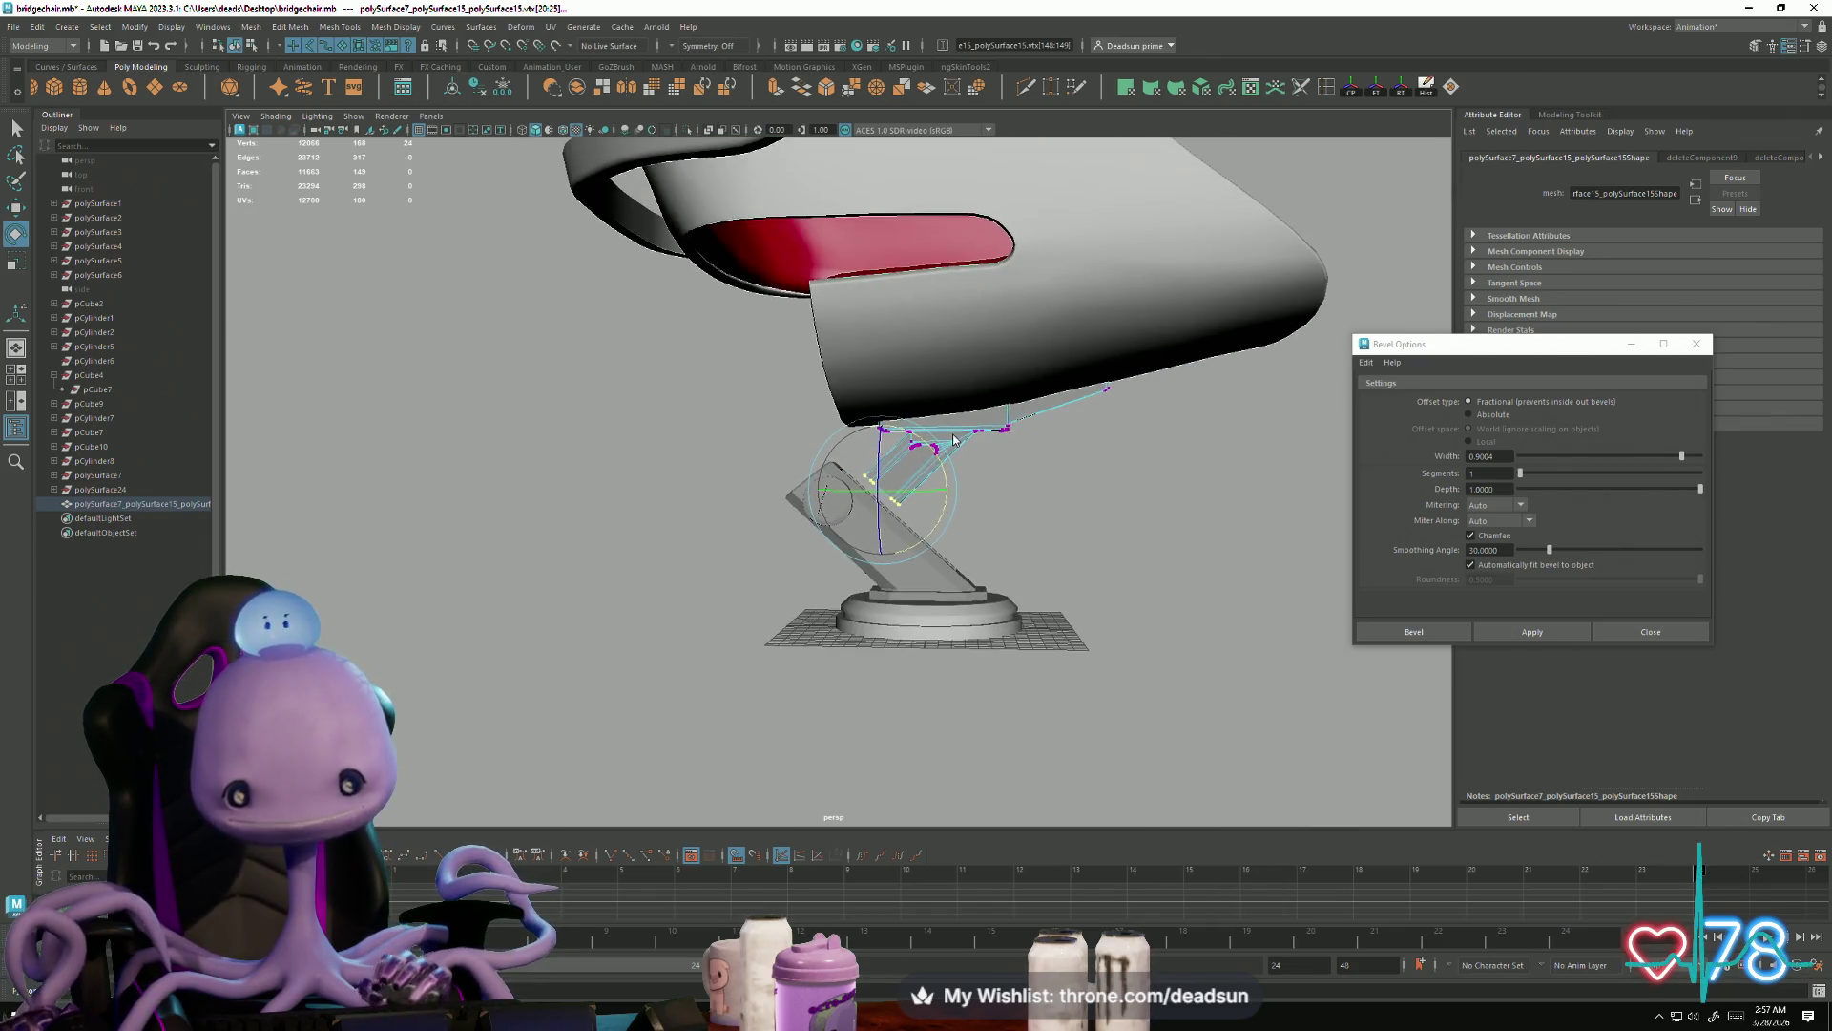
pyautogui.click(982, 465)
pyautogui.scroll(-5, 1160, 417)
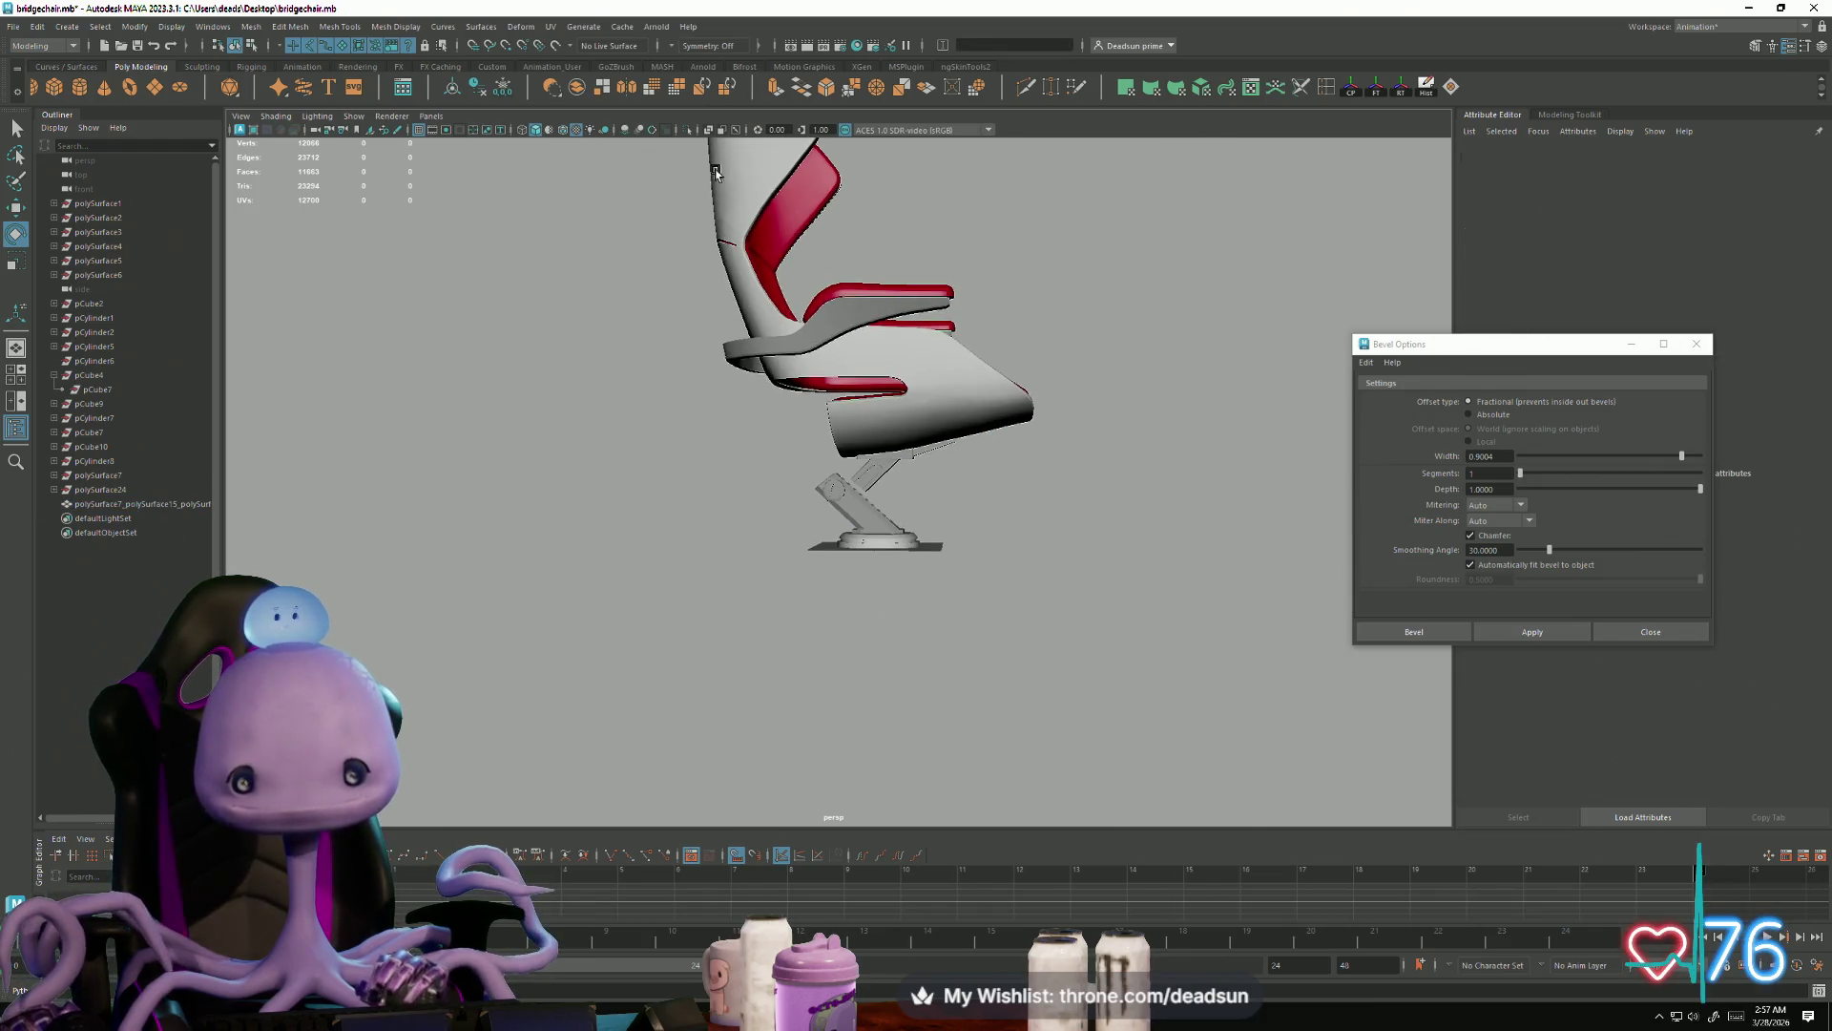
pyautogui.press('f')
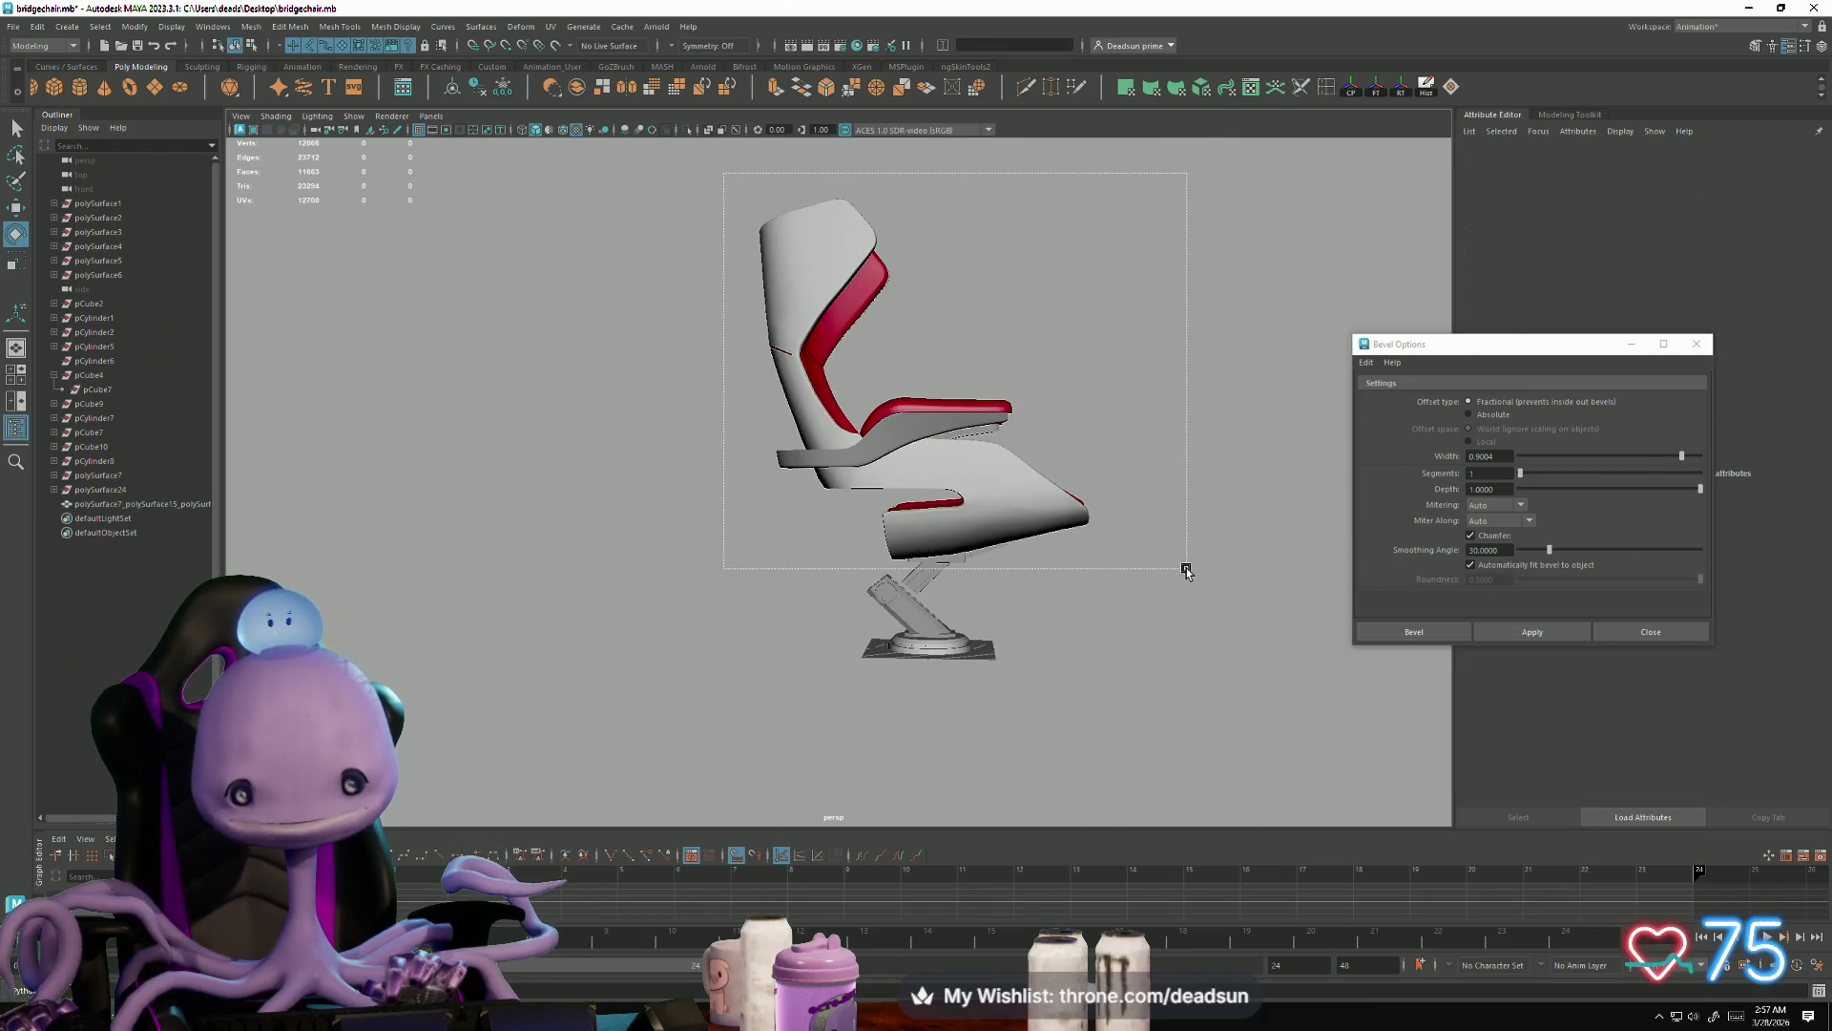
# Step: Select the whole chair and review it from front, underside and three-quarter views
pyautogui.moveTo(1187, 570); pyautogui.dragTo(1187, 571)
pyautogui.scroll(4, 1210, 765)
pyautogui.press('w')
pyautogui.keyDown('alt'); pyautogui.moveTo(1066, 757); pyautogui.dragTo(1068, 668); pyautogui.keyUp('alt')
pyautogui.scroll(4, 1068, 616)
pyautogui.scroll(8, 1068, 615)
pyautogui.keyDown('alt'); pyautogui.moveTo(1093, 721); pyautogui.dragTo(1048, 721); pyautogui.keyUp('alt')
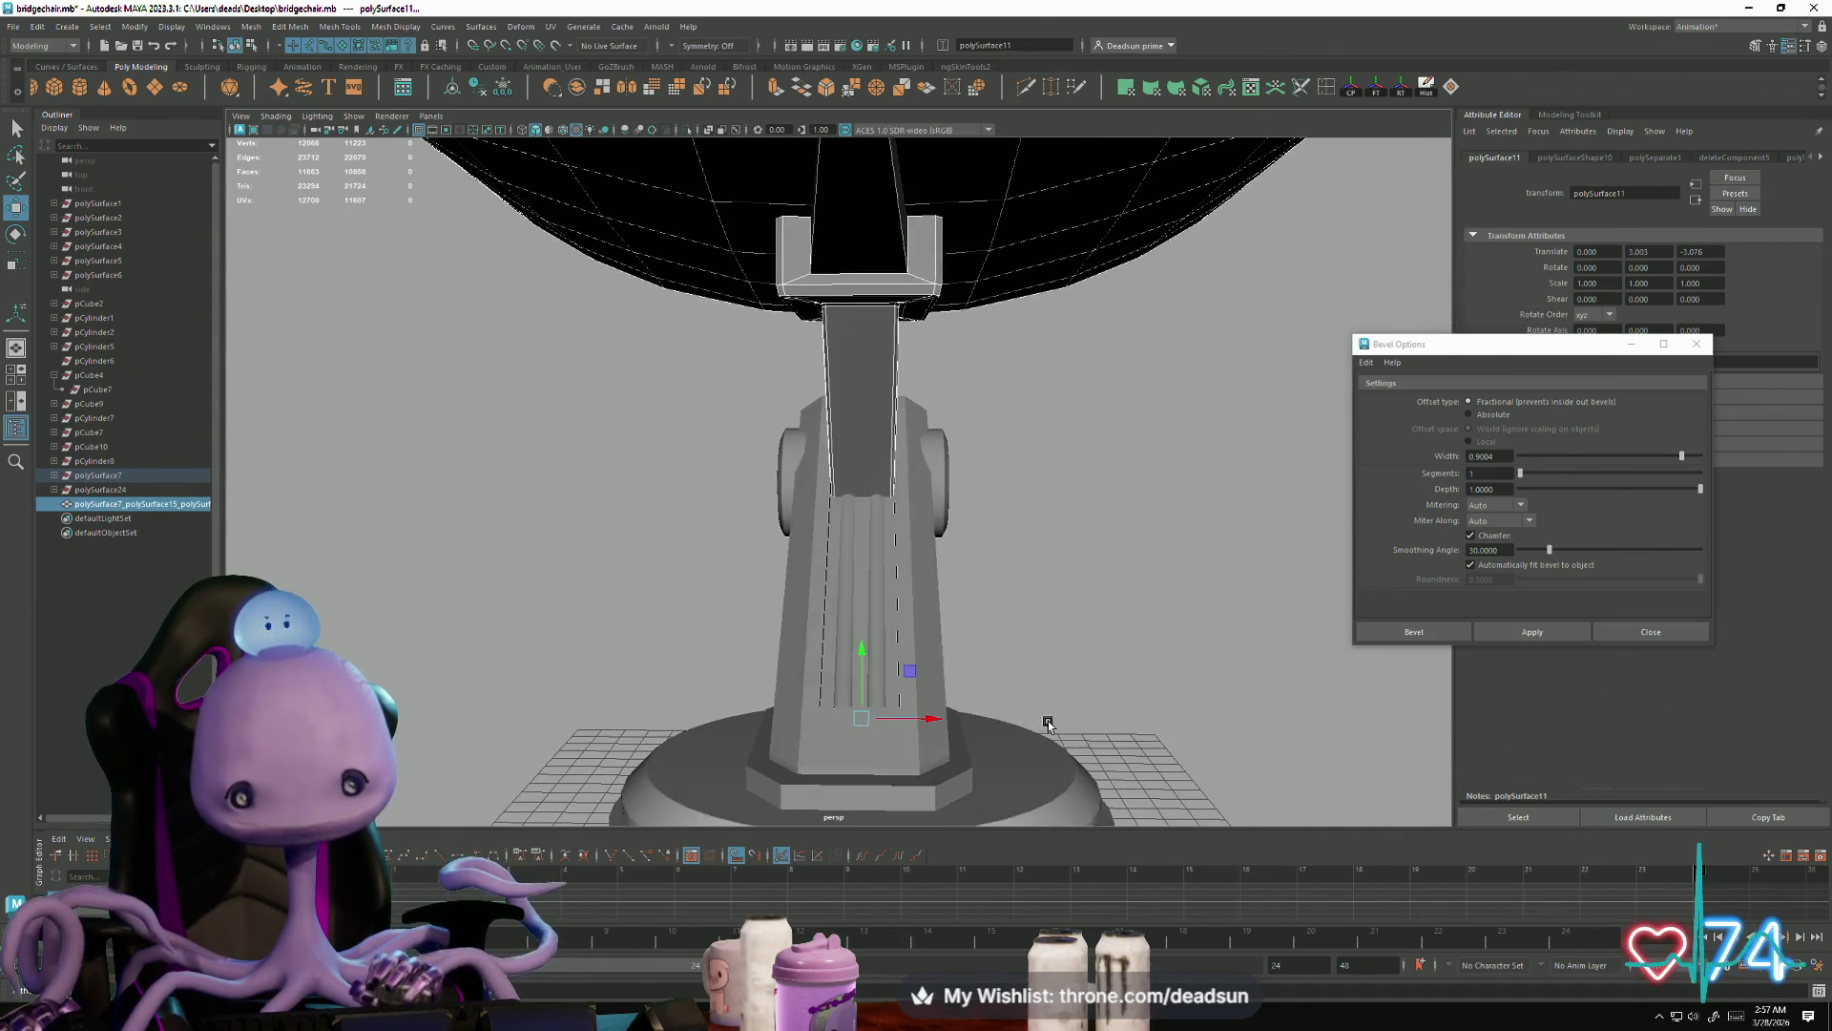
pyautogui.keyDown('alt'); pyautogui.moveTo(1048, 719); pyautogui.dragTo(634, 687, button='right'); pyautogui.keyUp('alt')
pyautogui.moveTo(634, 687)
pyautogui.keyDown('alt'); pyautogui.mouseDown()
pyautogui.moveTo(888, 729)
pyautogui.moveTo(859, 703)
pyautogui.moveTo(913, 517)
pyautogui.mouseUp(); pyautogui.keyUp('alt')
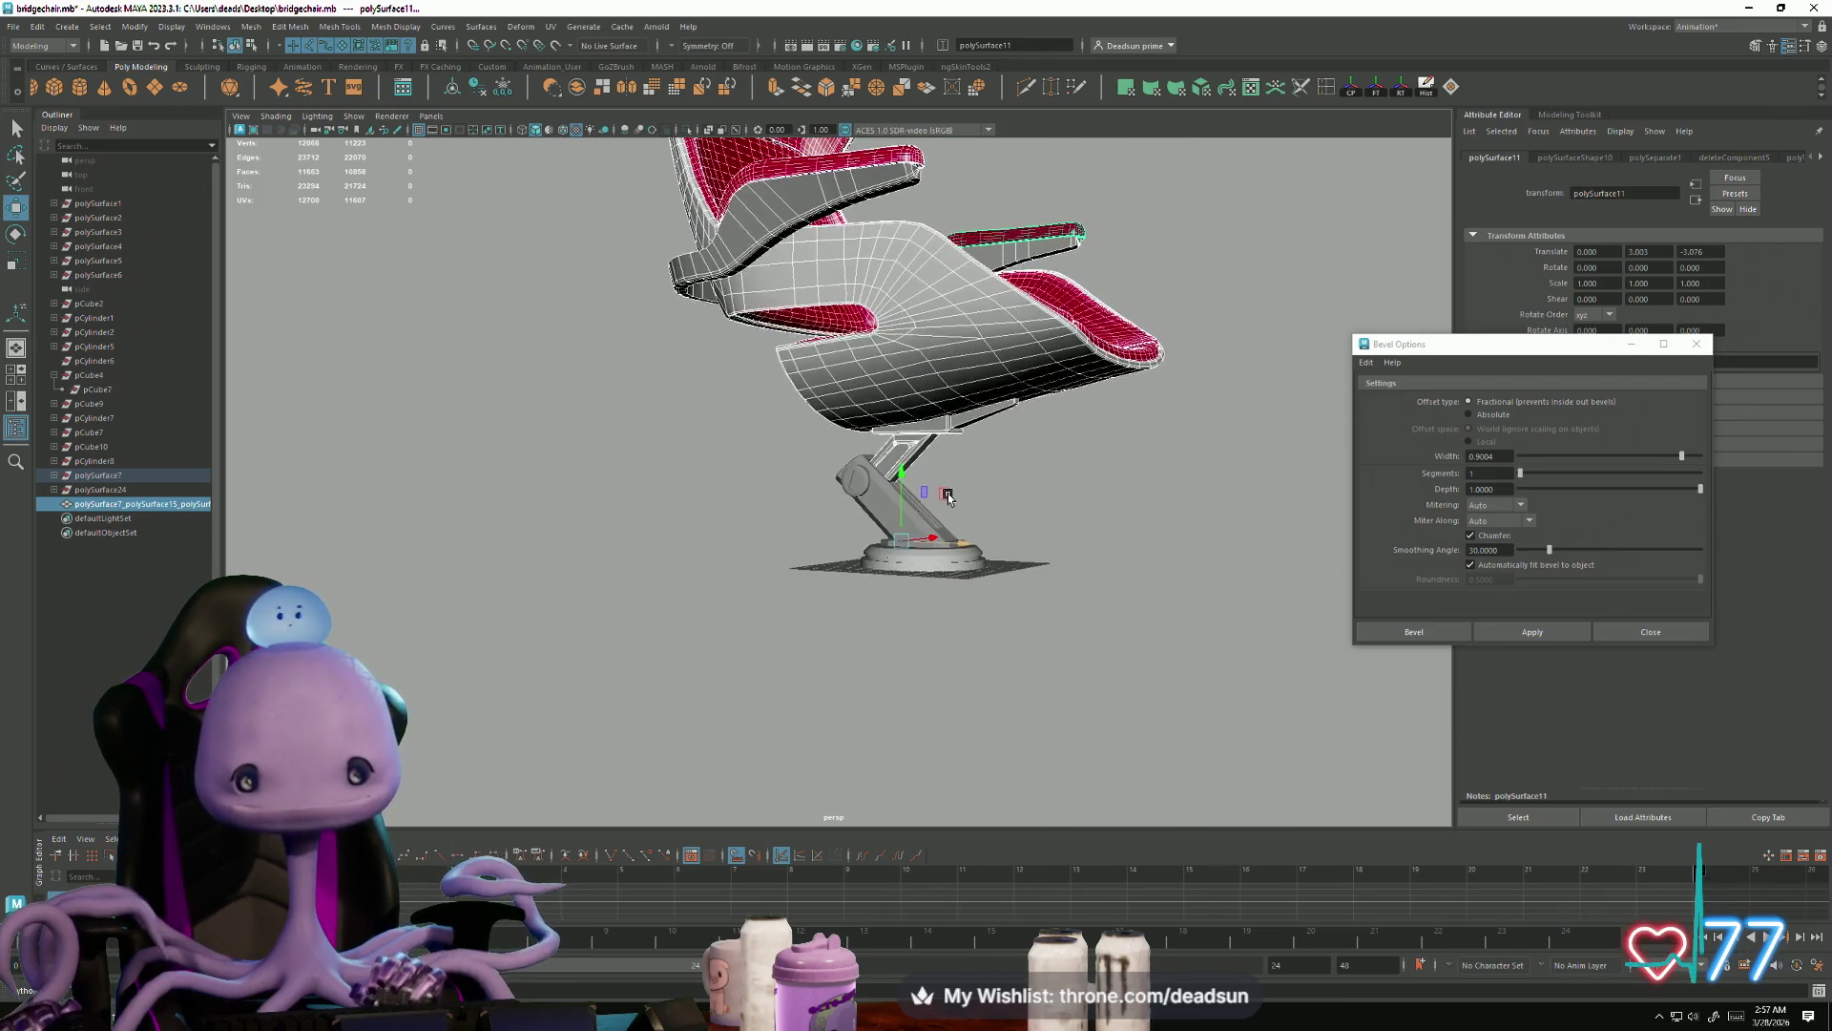
pyautogui.moveTo(950, 436); pyautogui.dragTo(916, 515, button='right')
pyautogui.moveTo(916, 515)
pyautogui.keyDown('alt'); pyautogui.mouseDown()
pyautogui.moveTo(859, 560)
pyautogui.moveTo(877, 529)
pyautogui.moveTo(689, 574)
pyautogui.moveTo(687, 597)
pyautogui.moveTo(769, 577)
pyautogui.moveTo(853, 595)
pyautogui.moveTo(1256, 598)
pyautogui.moveTo(987, 616)
pyautogui.moveTo(1035, 585)
pyautogui.moveTo(900, 560)
pyautogui.moveTo(585, 614)
pyautogui.moveTo(592, 547)
pyautogui.moveTo(764, 597)
pyautogui.moveTo(986, 534)
pyautogui.moveTo(711, 568)
pyautogui.moveTo(958, 764)
pyautogui.moveTo(777, 675)
pyautogui.moveTo(886, 612)
pyautogui.moveTo(1014, 621)
pyautogui.mouseUp(); pyautogui.keyUp('alt')
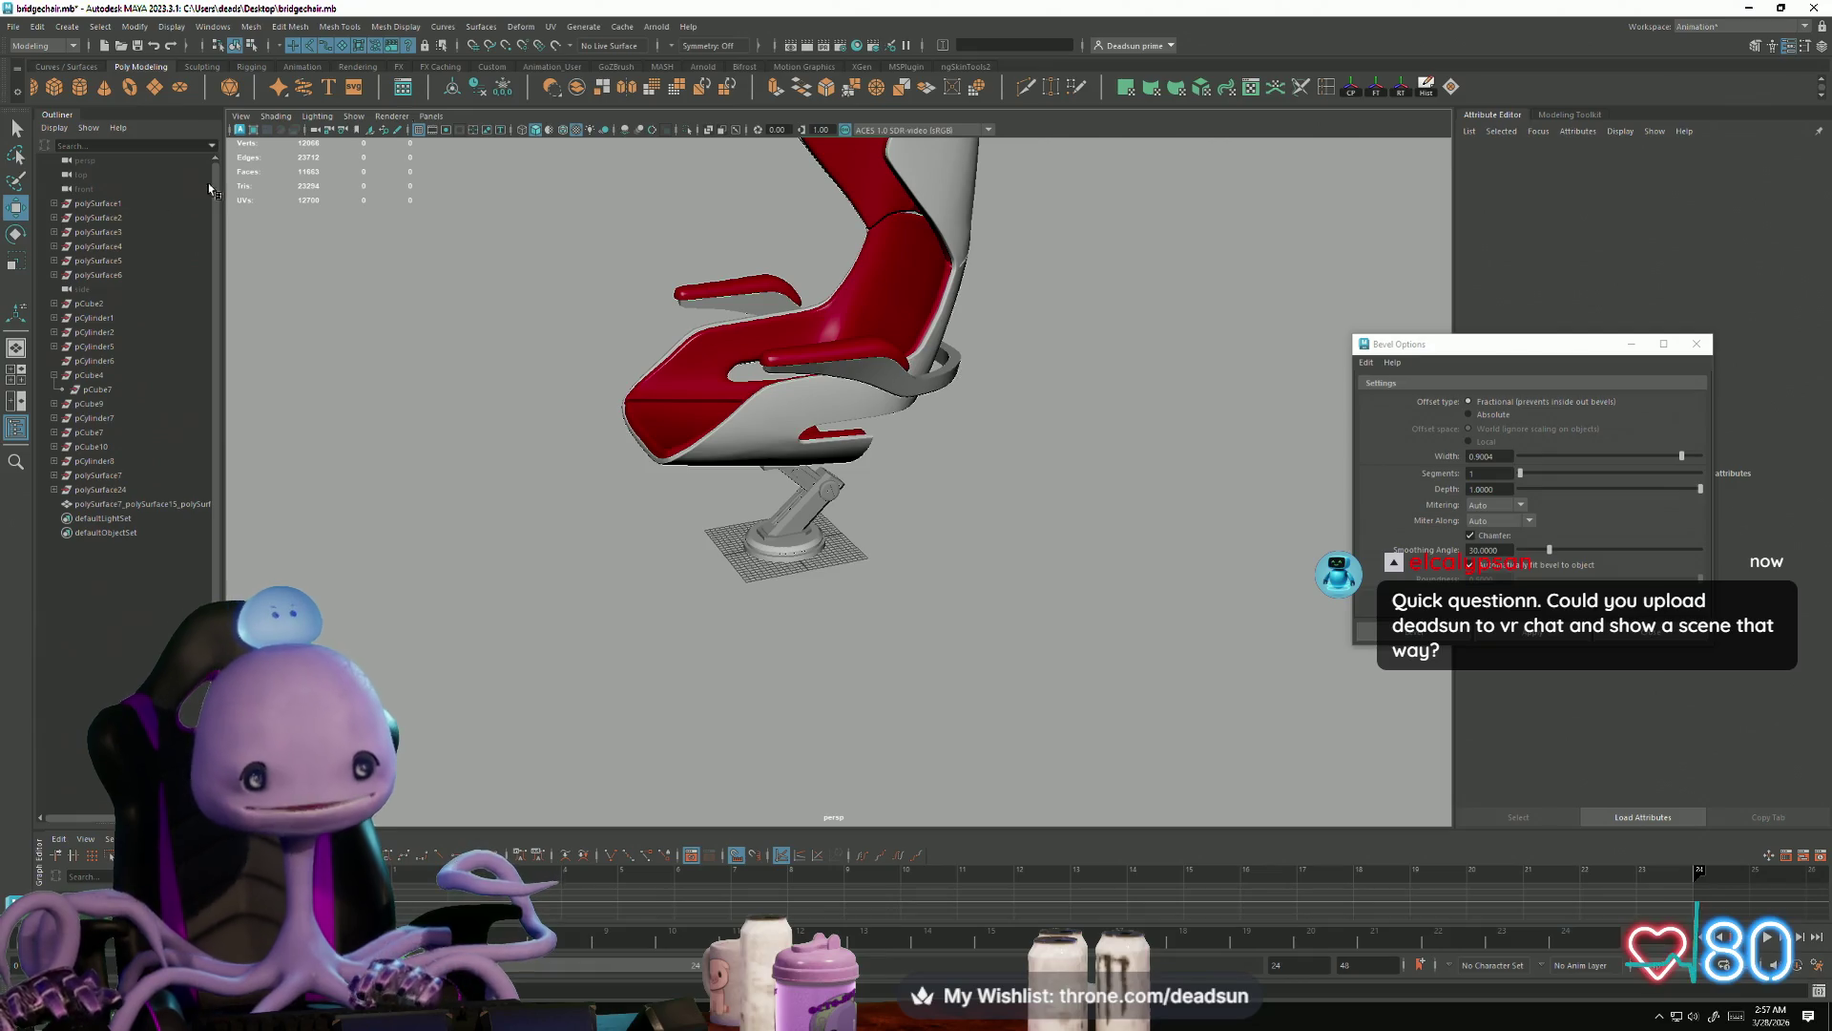
pyautogui.press('super')
pyautogui.write('chibi')
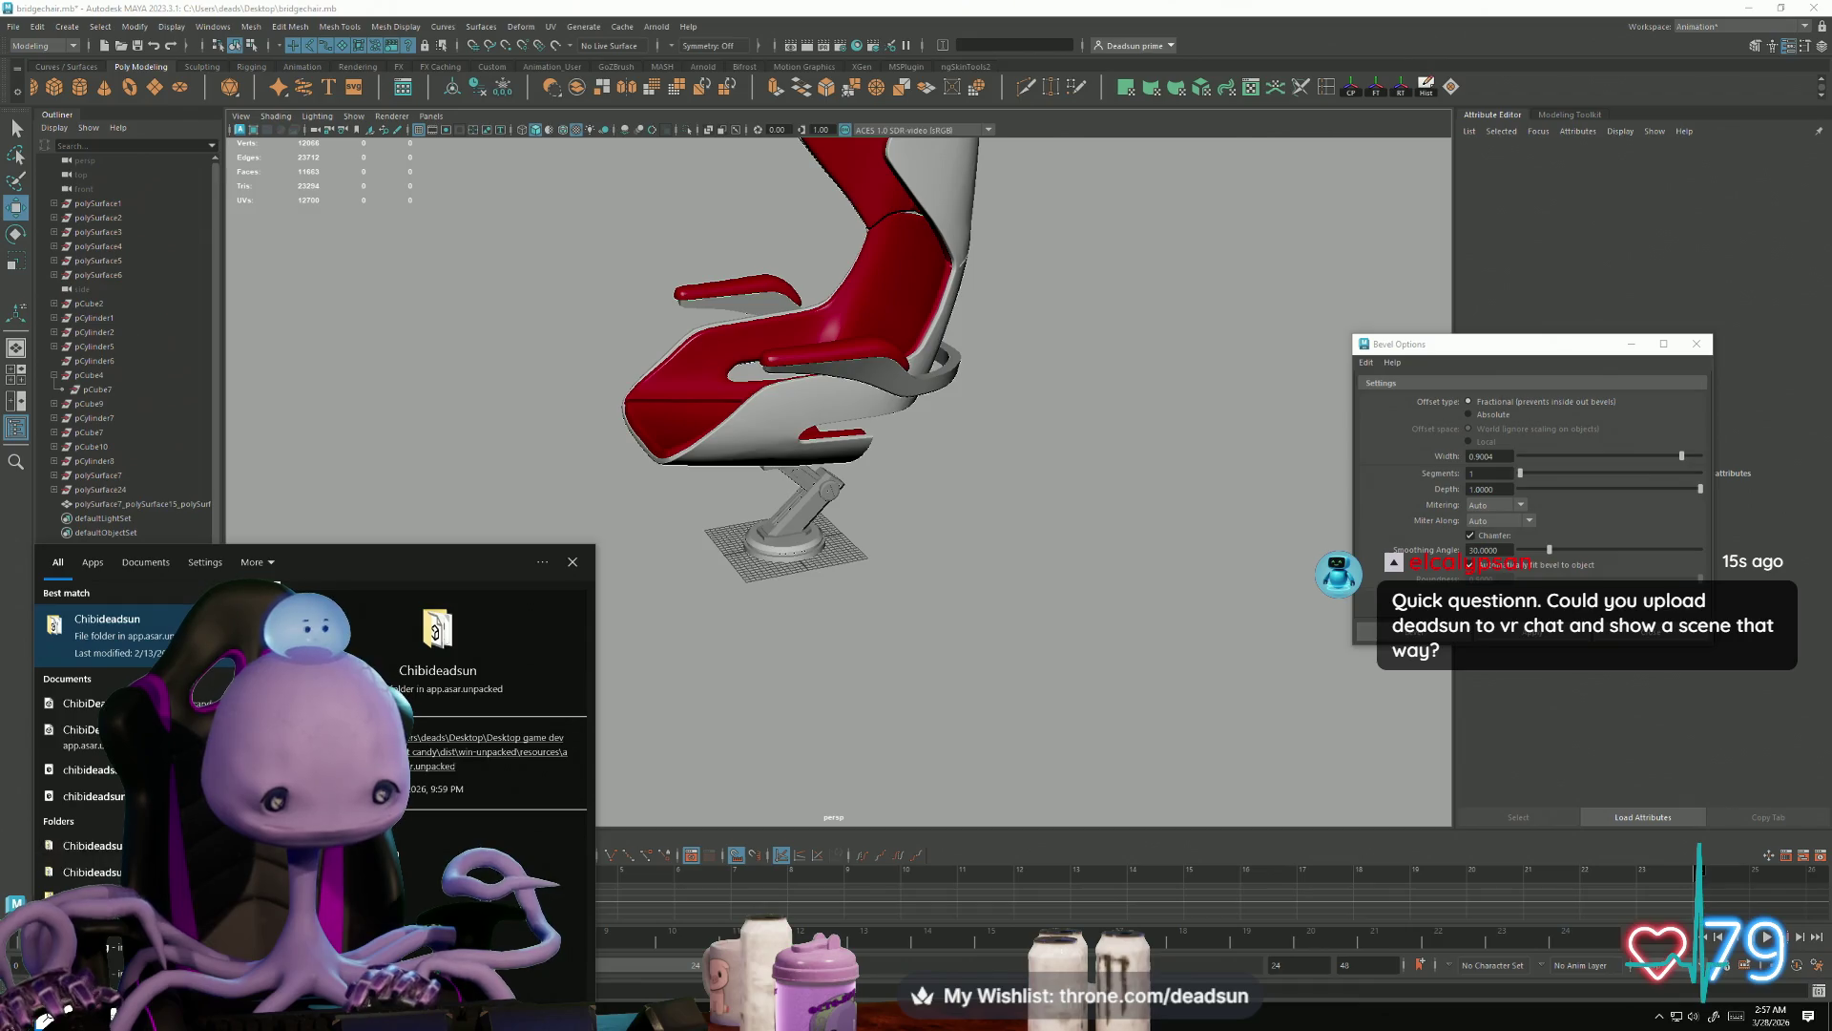
pyautogui.scroll(-1, 91, 834)
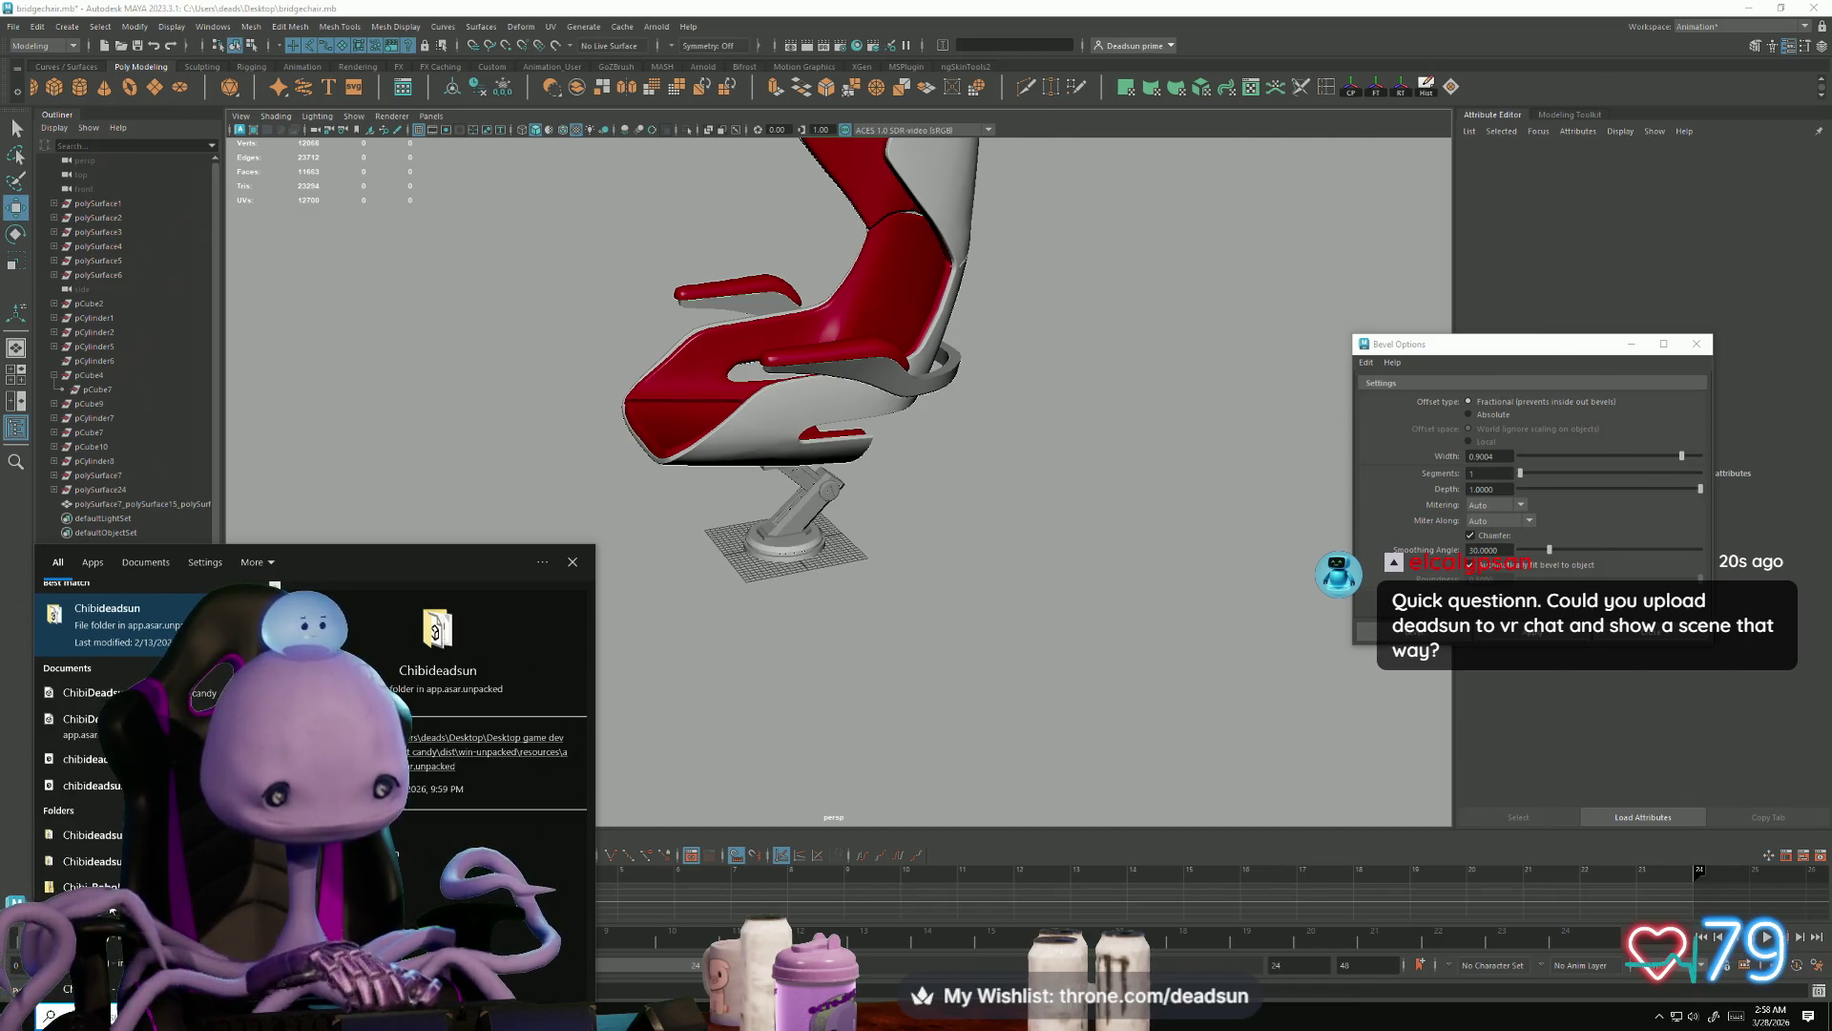
pyautogui.click(124, 630)
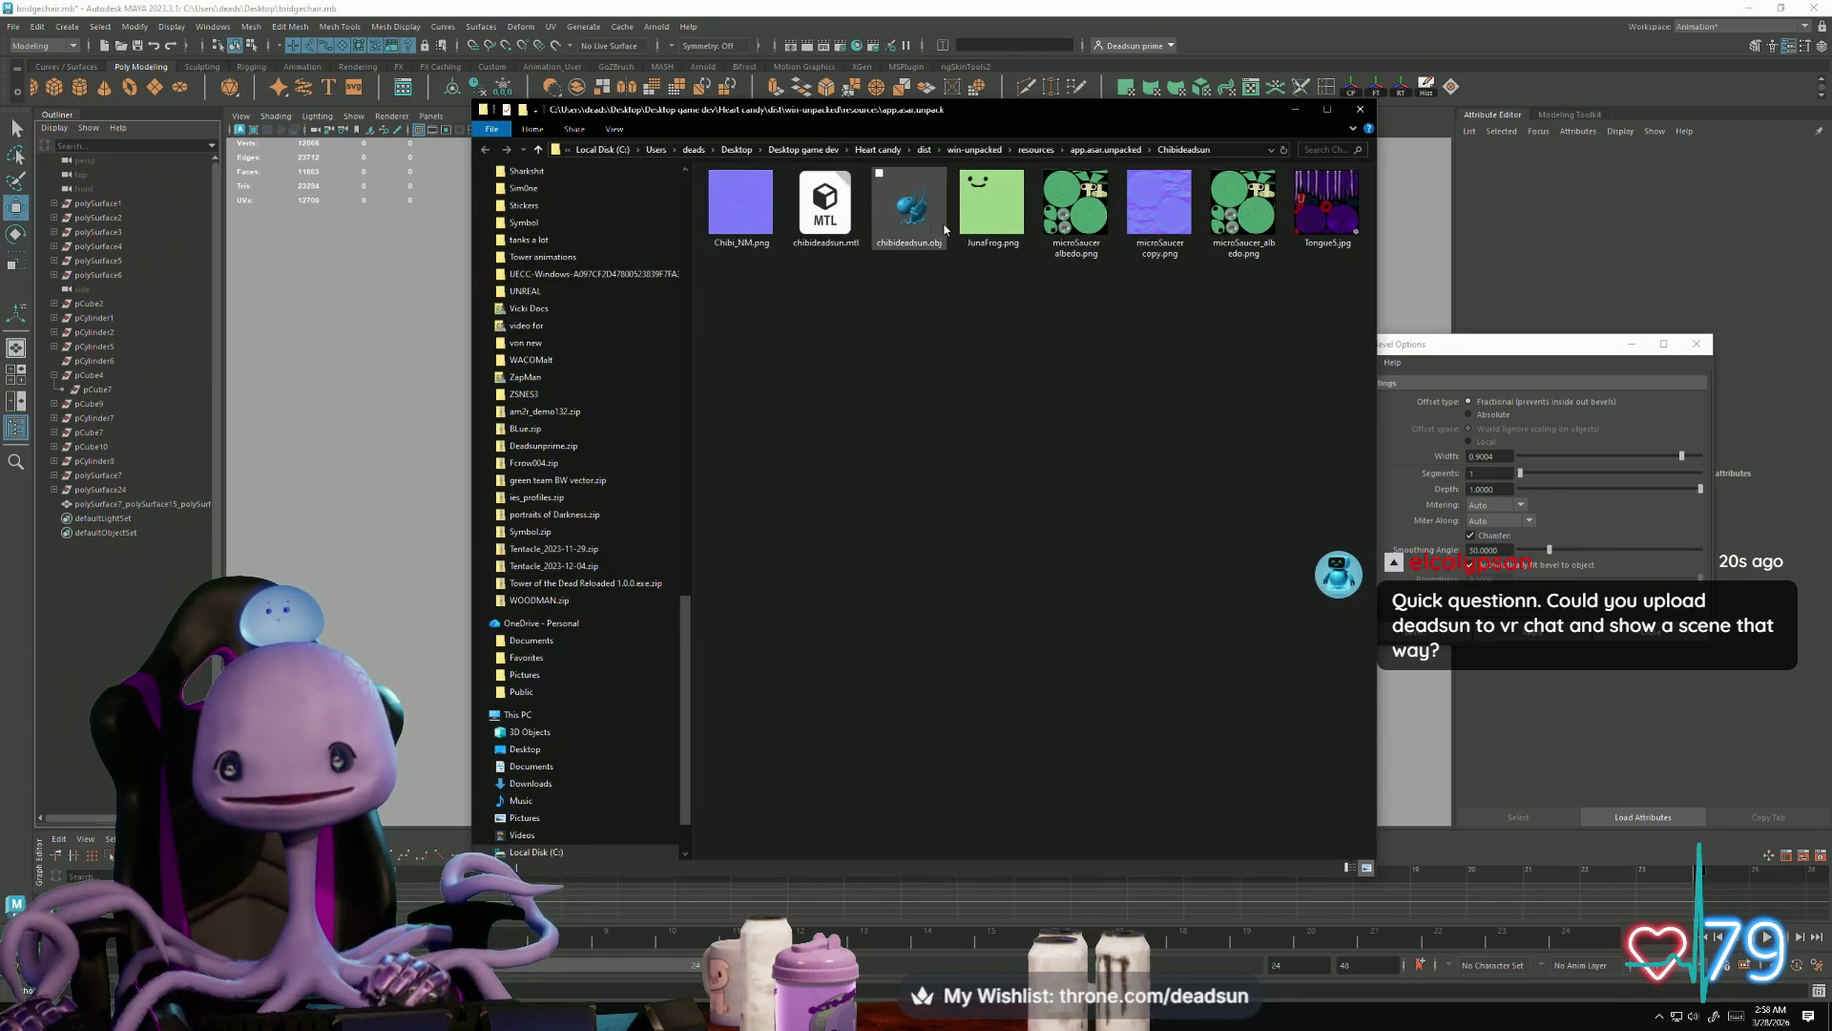
pyautogui.click(1360, 109)
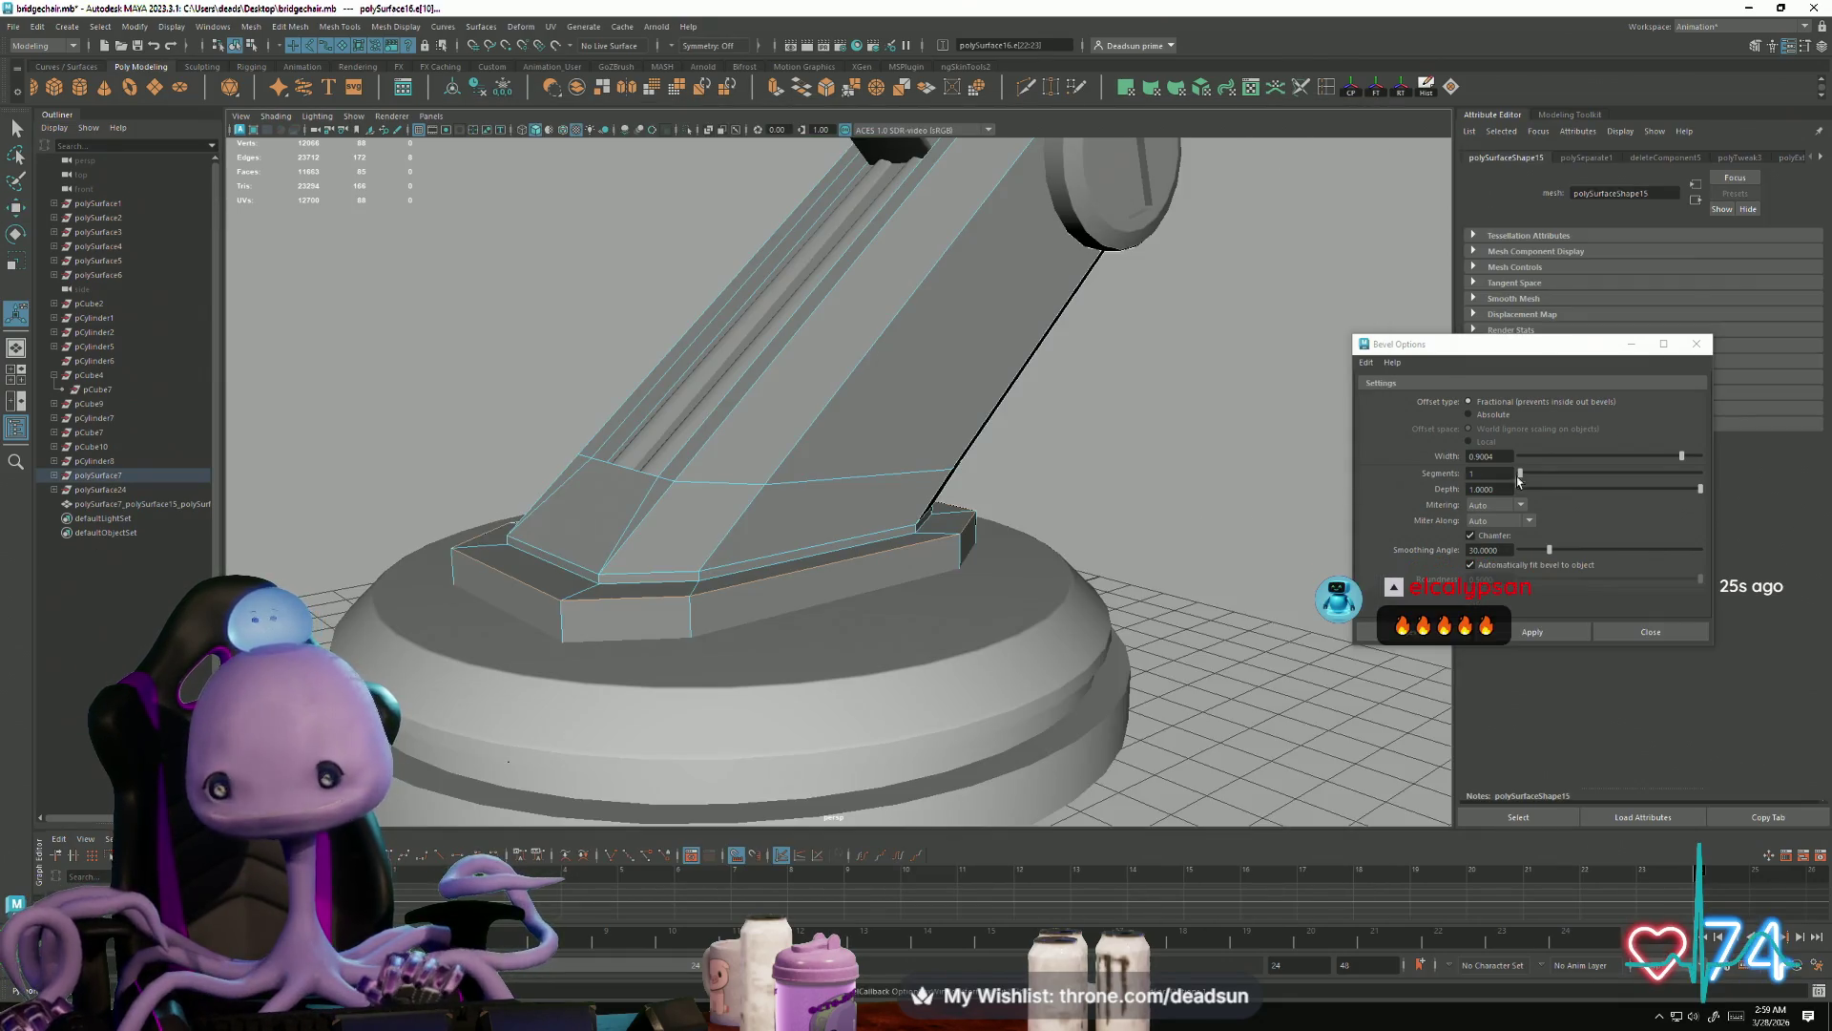
pyautogui.click(1544, 631)
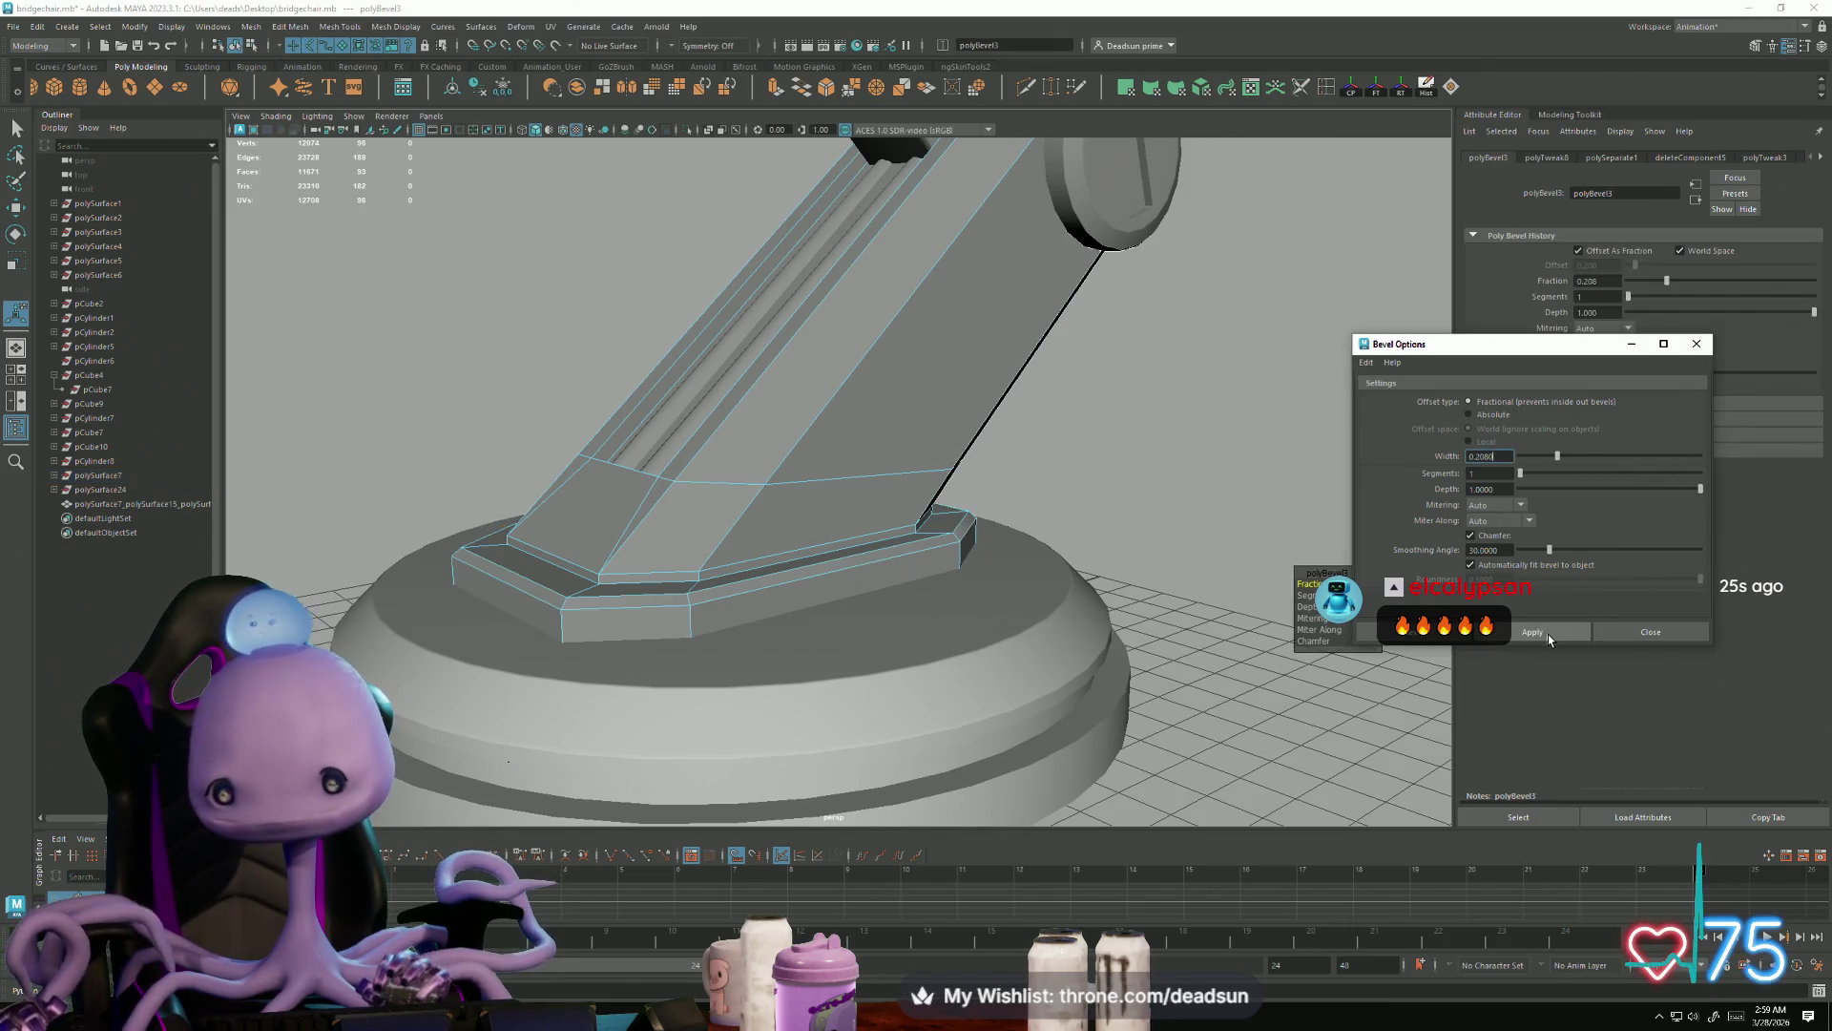
pyautogui.moveTo(1015, 655)
pyautogui.keyDown('alt'); pyautogui.mouseDown()
pyautogui.moveTo(1088, 654)
pyautogui.moveTo(682, 586)
pyautogui.moveTo(562, 601)
pyautogui.moveTo(1006, 605)
pyautogui.moveTo(941, 567)
pyautogui.moveTo(572, 601)
pyautogui.moveTo(789, 601)
pyautogui.moveTo(699, 620)
pyautogui.moveTo(724, 654)
pyautogui.moveTo(789, 581)
pyautogui.moveTo(932, 577)
pyautogui.moveTo(706, 568)
pyautogui.moveTo(744, 486)
pyautogui.moveTo(758, 584)
pyautogui.mouseUp(); pyautogui.keyUp('alt')
pyautogui.click(683, 586)
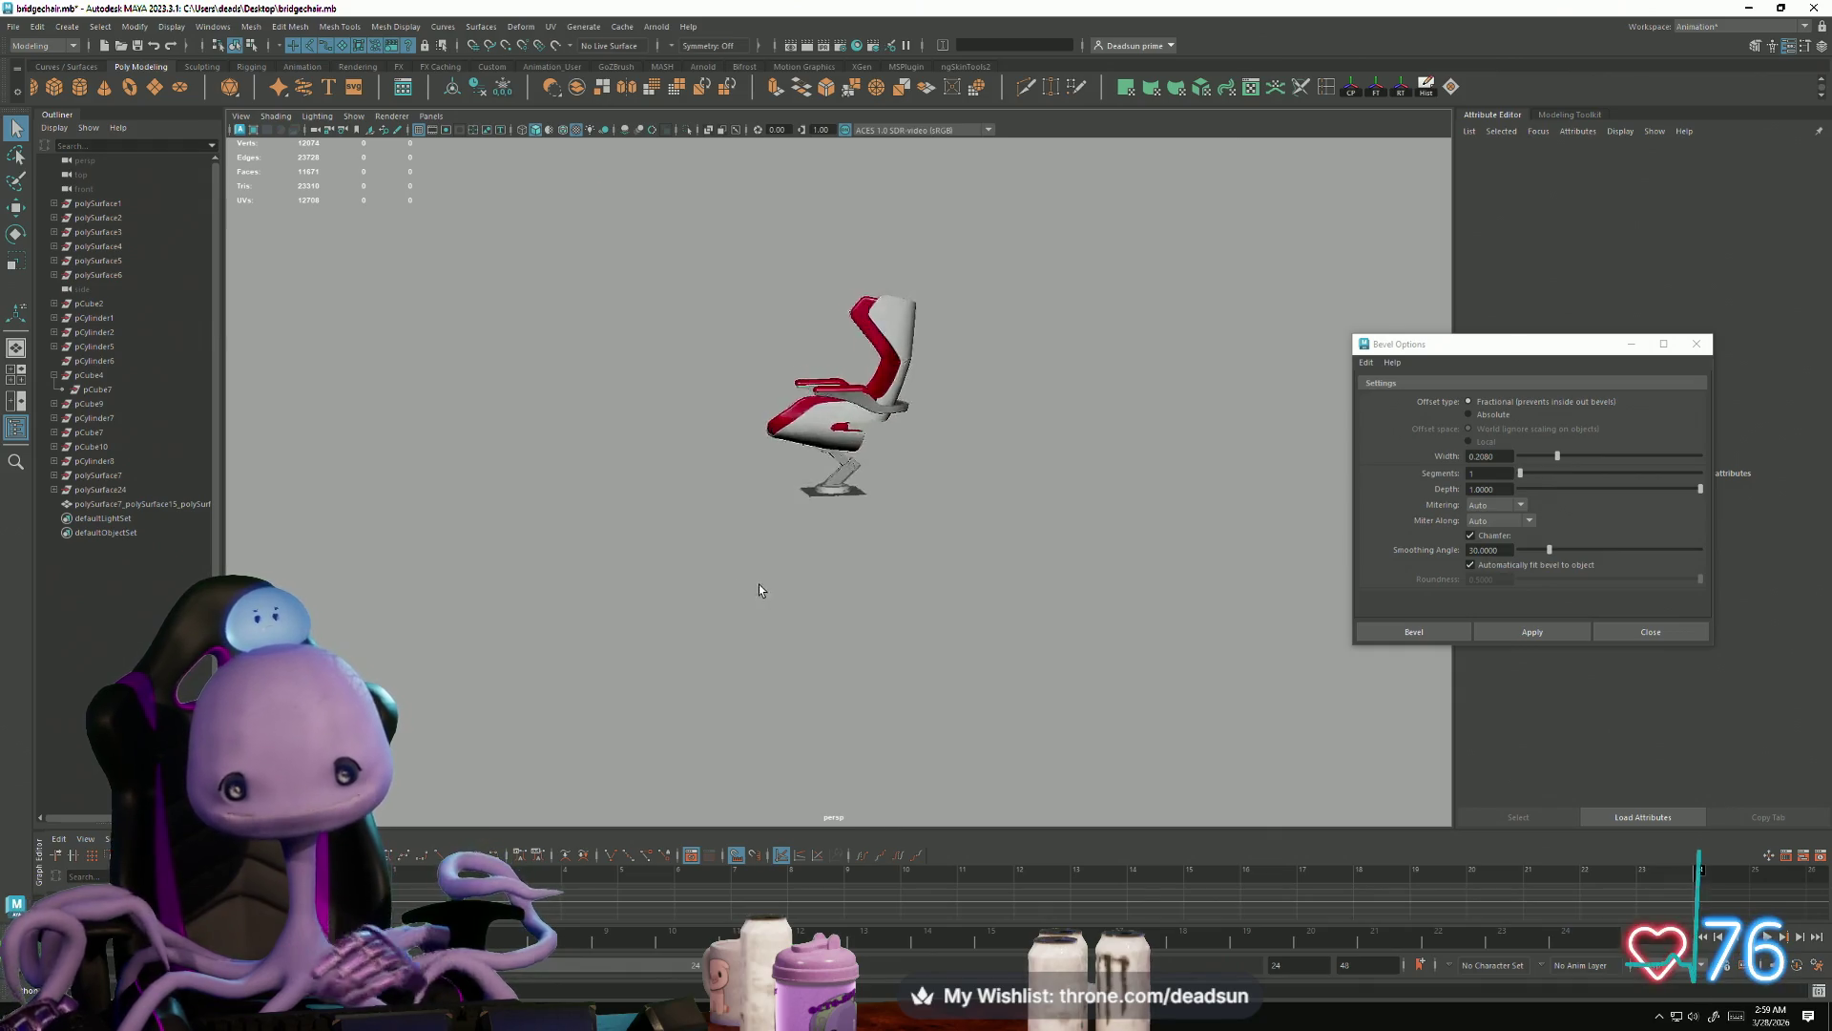
pyautogui.moveTo(980, 576)
pyautogui.keyDown('alt'); pyautogui.mouseDown()
pyautogui.moveTo(952, 519)
pyautogui.moveTo(788, 568)
pyautogui.mouseUp(); pyautogui.keyUp('alt')
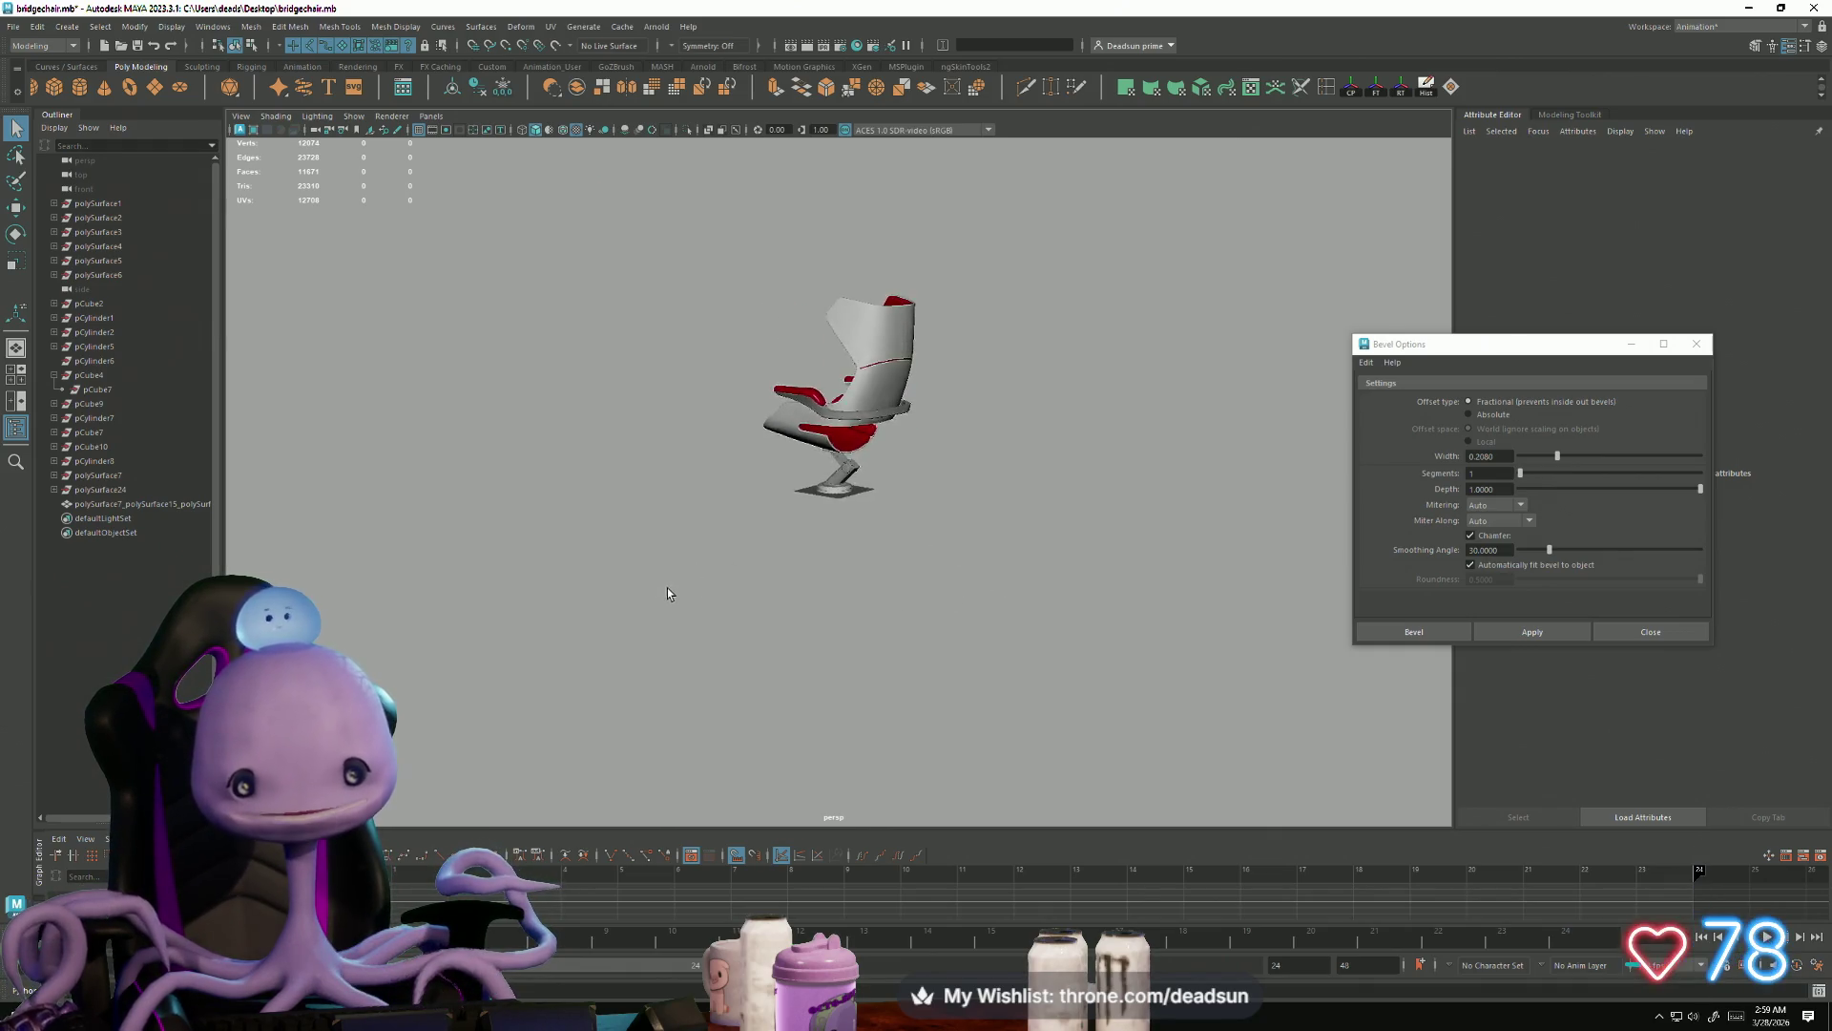
pyautogui.scroll(5, 643, 586)
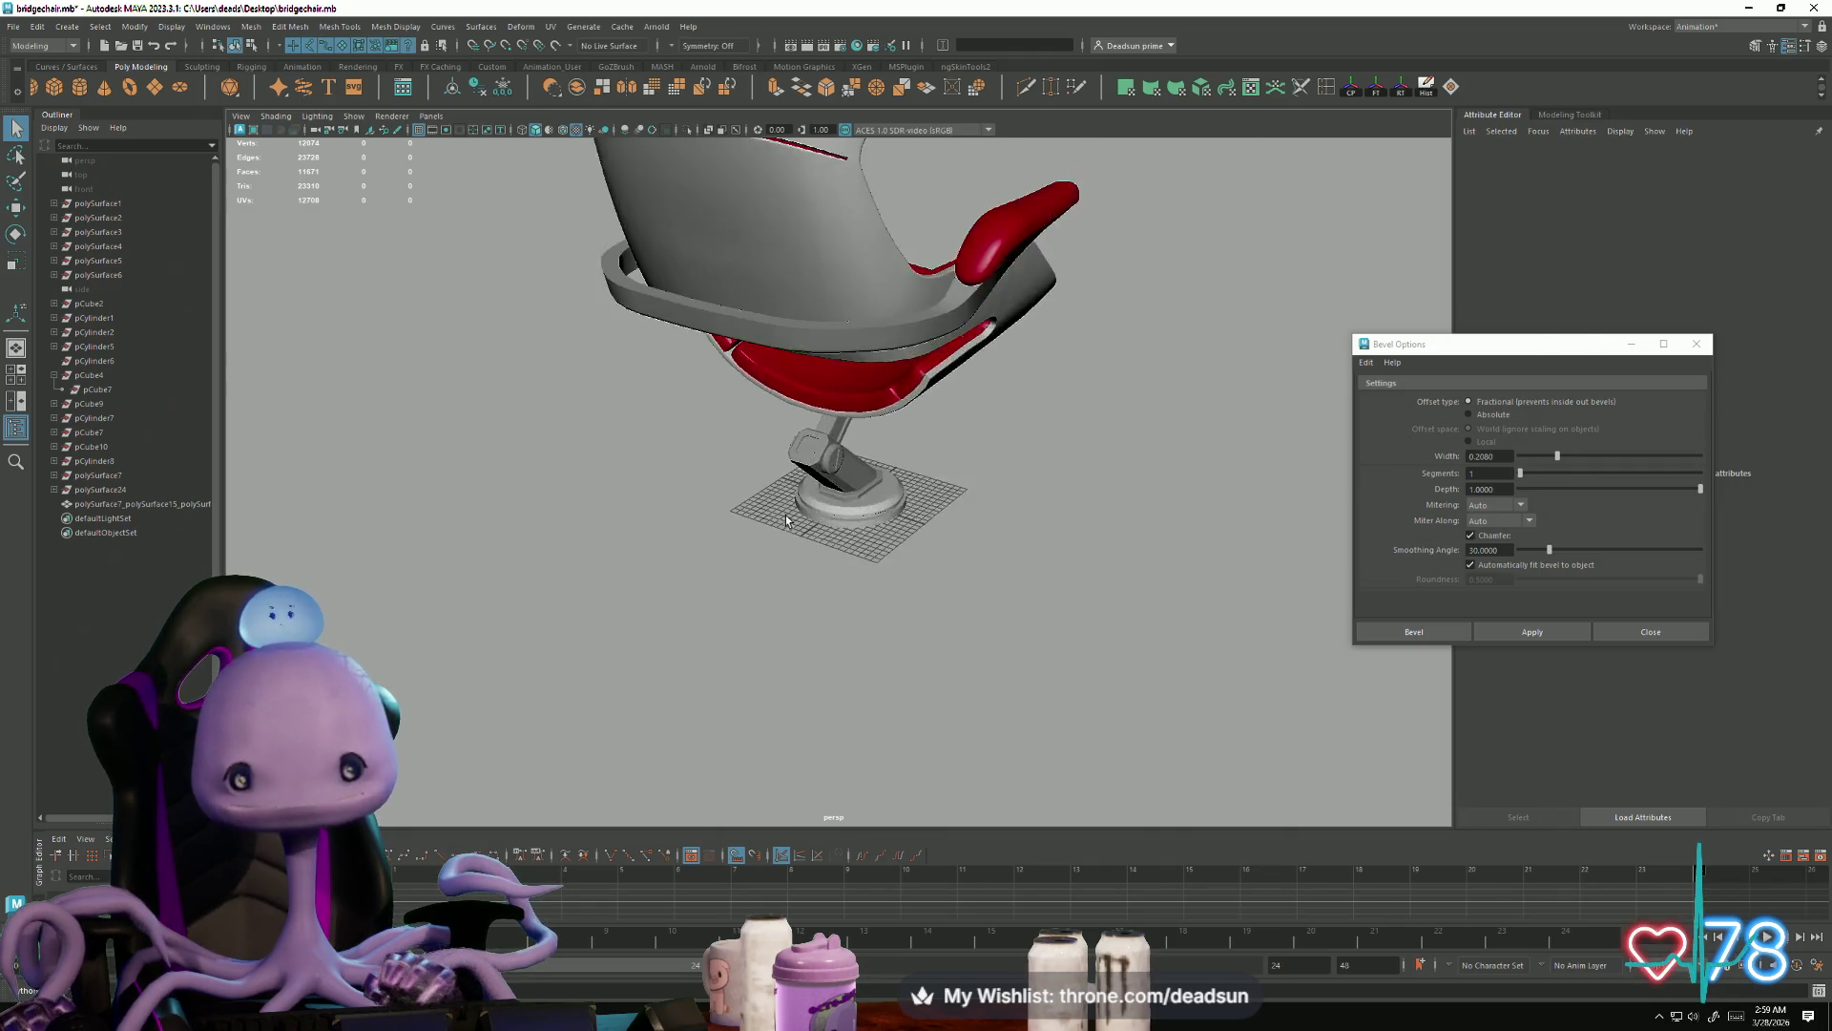
pyautogui.moveTo(644, 586)
pyautogui.keyDown('alt'); pyautogui.mouseDown()
pyautogui.moveTo(656, 649)
pyautogui.moveTo(626, 658)
pyautogui.moveTo(710, 563)
pyautogui.moveTo(801, 519)
pyautogui.moveTo(1186, 658)
pyautogui.moveTo(897, 610)
pyautogui.moveTo(668, 648)
pyautogui.moveTo(831, 615)
pyautogui.moveTo(1095, 626)
pyautogui.moveTo(940, 611)
pyautogui.moveTo(891, 626)
pyautogui.moveTo(634, 512)
pyautogui.moveTo(654, 572)
pyautogui.mouseUp(); pyautogui.keyUp('alt')
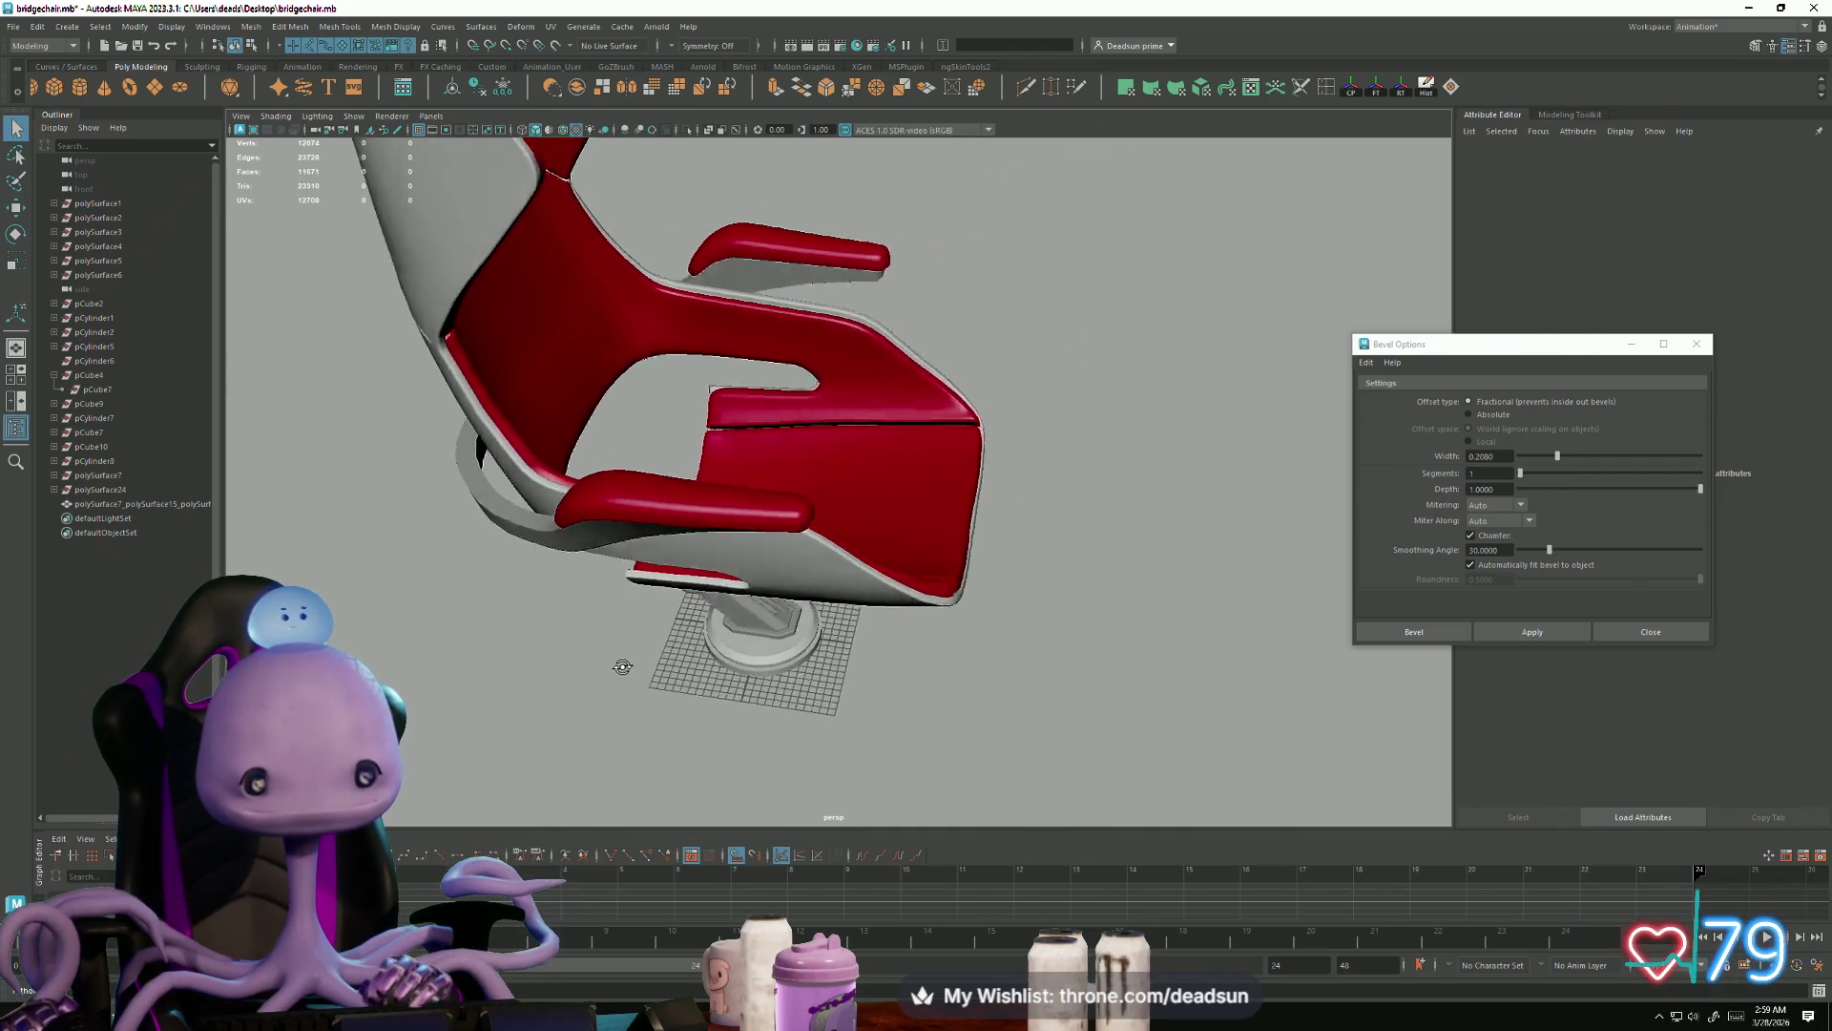
pyautogui.scroll(5, 700, 586)
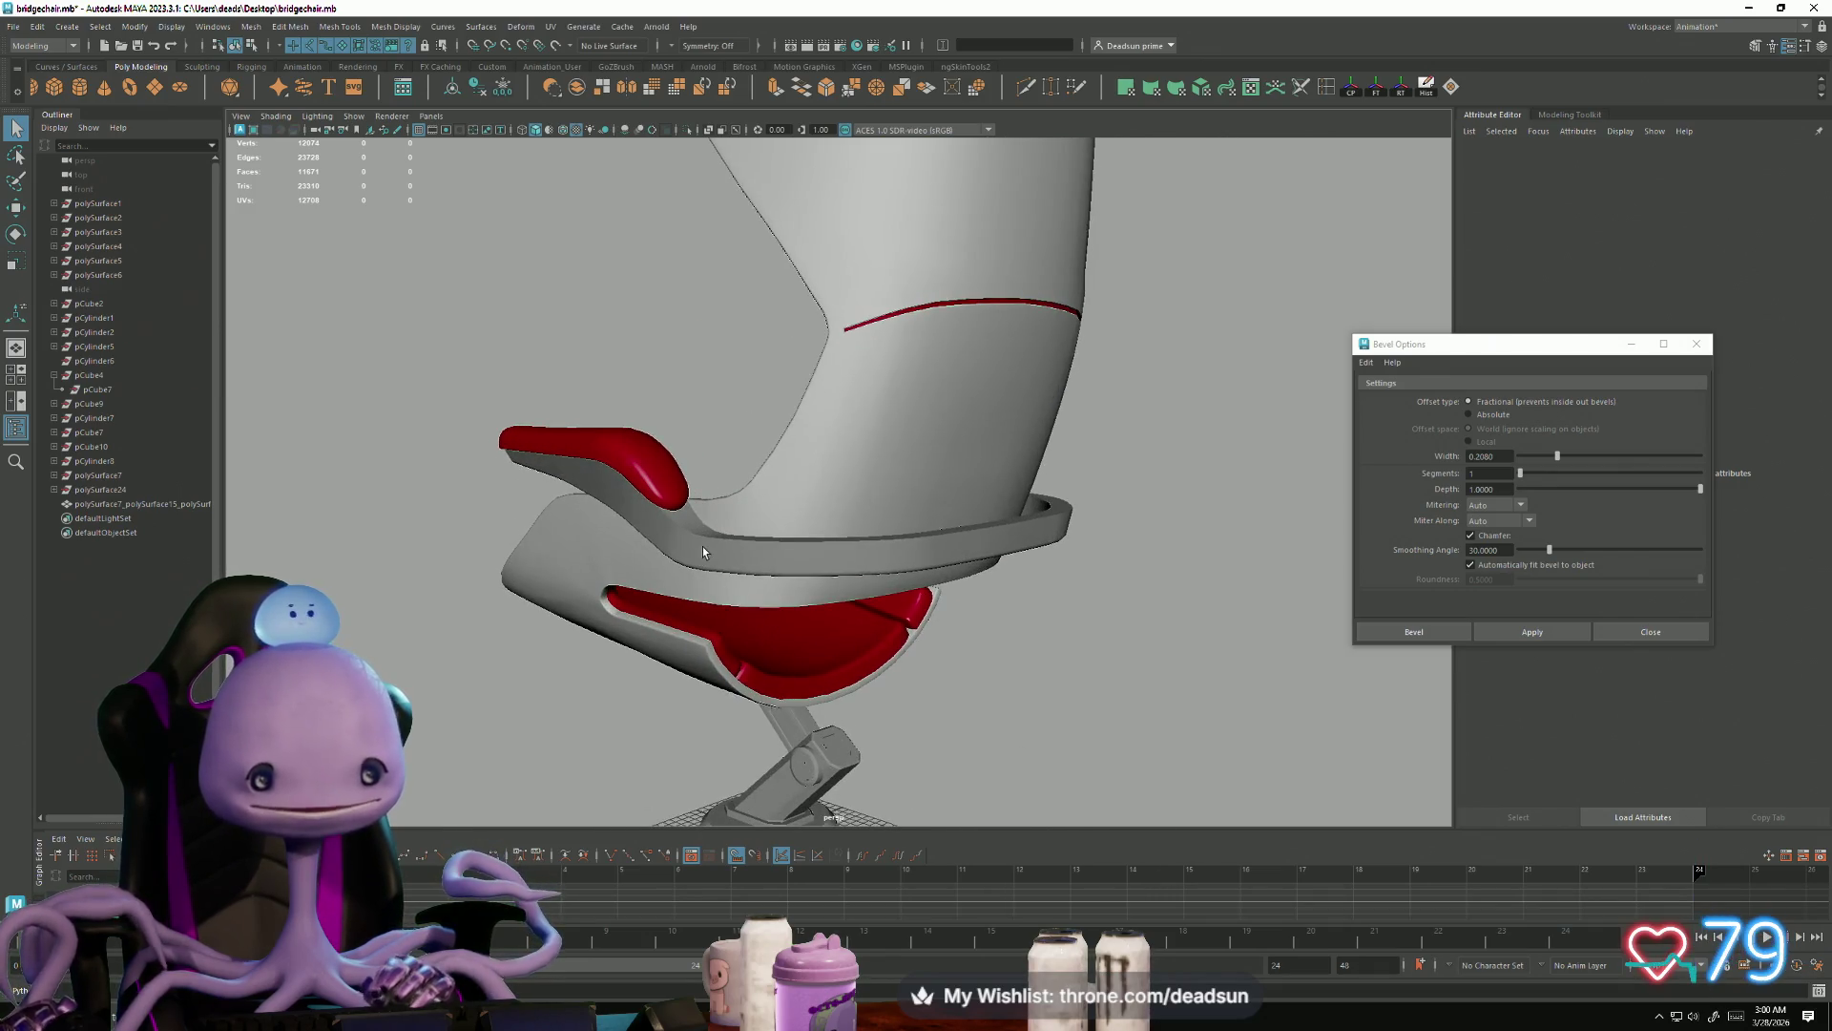
pyautogui.click(702, 546)
pyautogui.click(409, 546)
pyautogui.moveTo(410, 546)
pyautogui.keyDown('alt'); pyautogui.mouseDown()
pyautogui.moveTo(754, 605)
pyautogui.moveTo(1063, 626)
pyautogui.moveTo(1072, 707)
pyautogui.moveTo(809, 684)
pyautogui.moveTo(810, 651)
pyautogui.moveTo(881, 640)
pyautogui.moveTo(999, 707)
pyautogui.moveTo(1069, 683)
pyautogui.moveTo(638, 689)
pyautogui.moveTo(644, 724)
pyautogui.moveTo(667, 687)
pyautogui.moveTo(605, 646)
pyautogui.moveTo(578, 670)
pyautogui.moveTo(731, 678)
pyautogui.moveTo(729, 540)
pyautogui.mouseUp(); pyautogui.keyUp('alt')
# Step: Try the RedPad material on the seat band, then revert it to grey blinn2
pyautogui.click(729, 540)
pyautogui.moveTo(732, 538); pyautogui.dragTo(726, 915, button='right')
pyautogui.moveTo(857, 886); pyautogui.dragTo(853, 896, button='right')
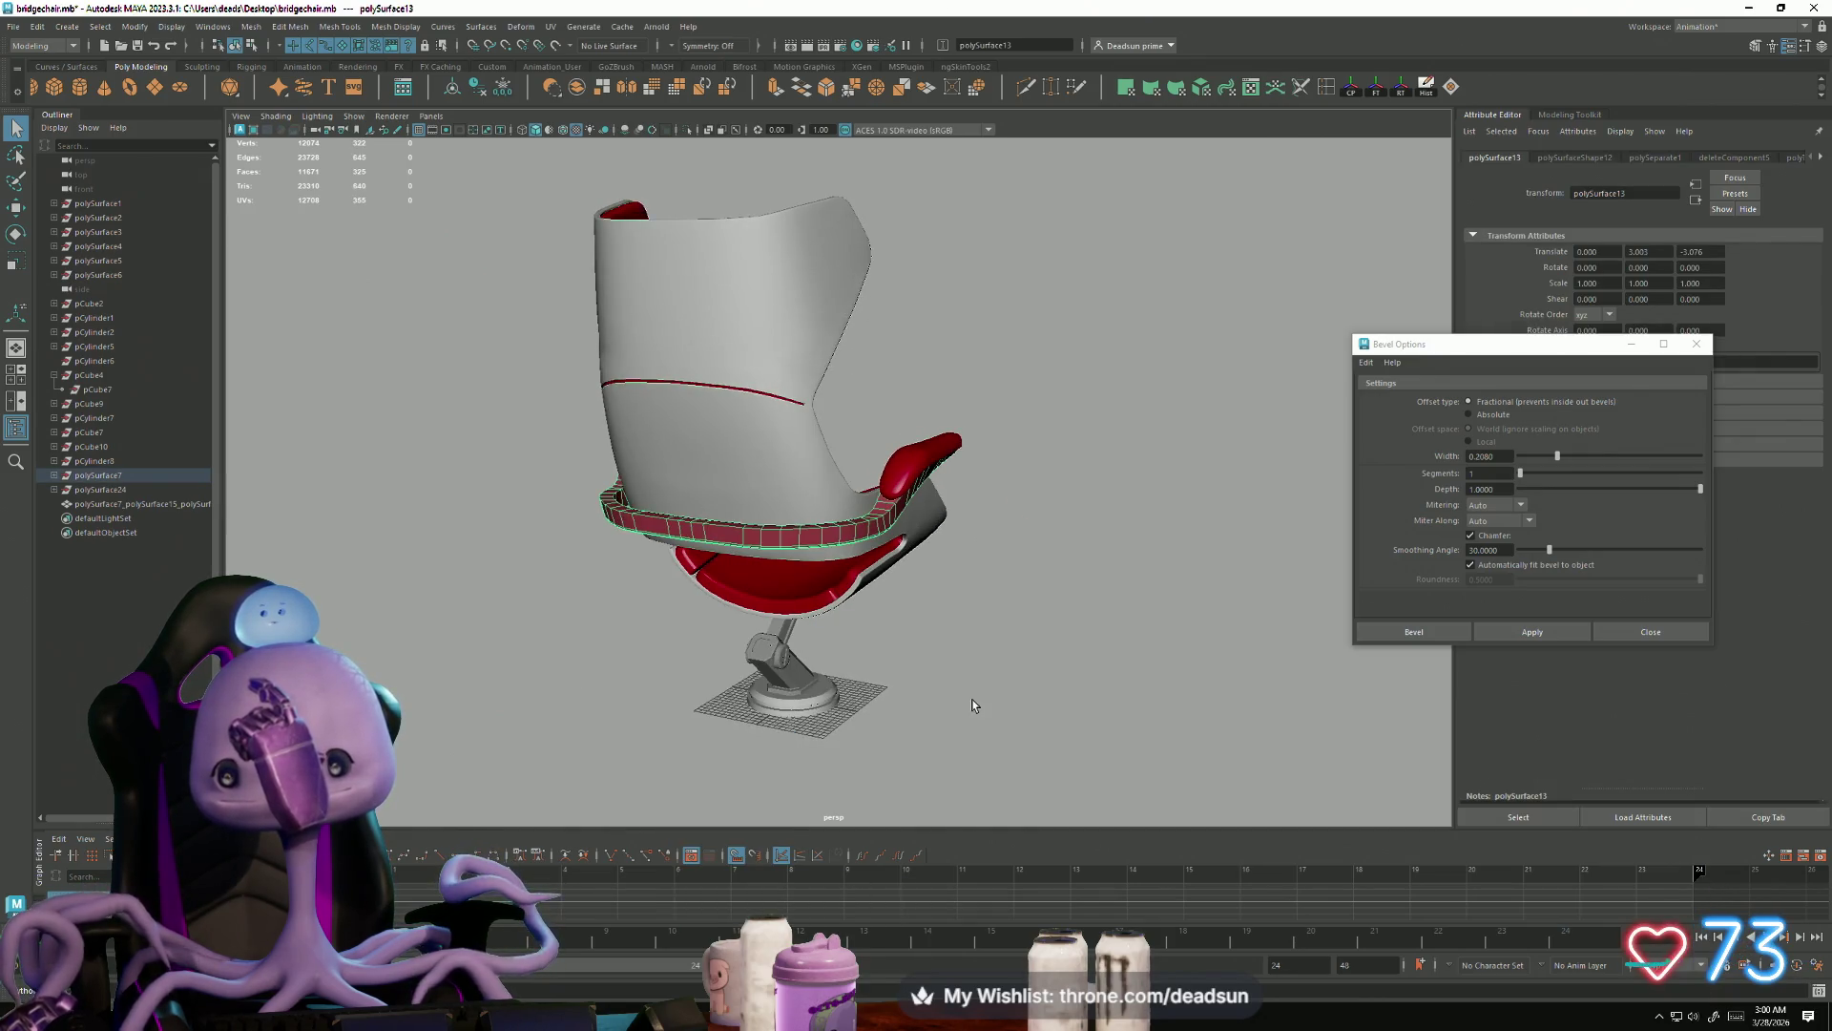
pyautogui.moveTo(828, 537)
pyautogui.mouseDown(button='right')
pyautogui.moveTo(821, 793)
pyautogui.moveTo(870, 918)
pyautogui.moveTo(936, 913)
pyautogui.mouseUp(button='right')
pyautogui.click(1000, 732)
# Step: Select the band's edge loop and bevel it with width 0.1080
pyautogui.moveTo(1051, 702)
pyautogui.keyDown('alt'); pyautogui.mouseDown()
pyautogui.moveTo(642, 684)
pyautogui.moveTo(531, 687)
pyautogui.moveTo(531, 712)
pyautogui.mouseUp(); pyautogui.keyUp('alt')
pyautogui.keyDown('alt'); pyautogui.moveTo(532, 712); pyautogui.dragTo(930, 812, button='right'); pyautogui.keyUp('alt')
pyautogui.scroll(-3, 930, 812)
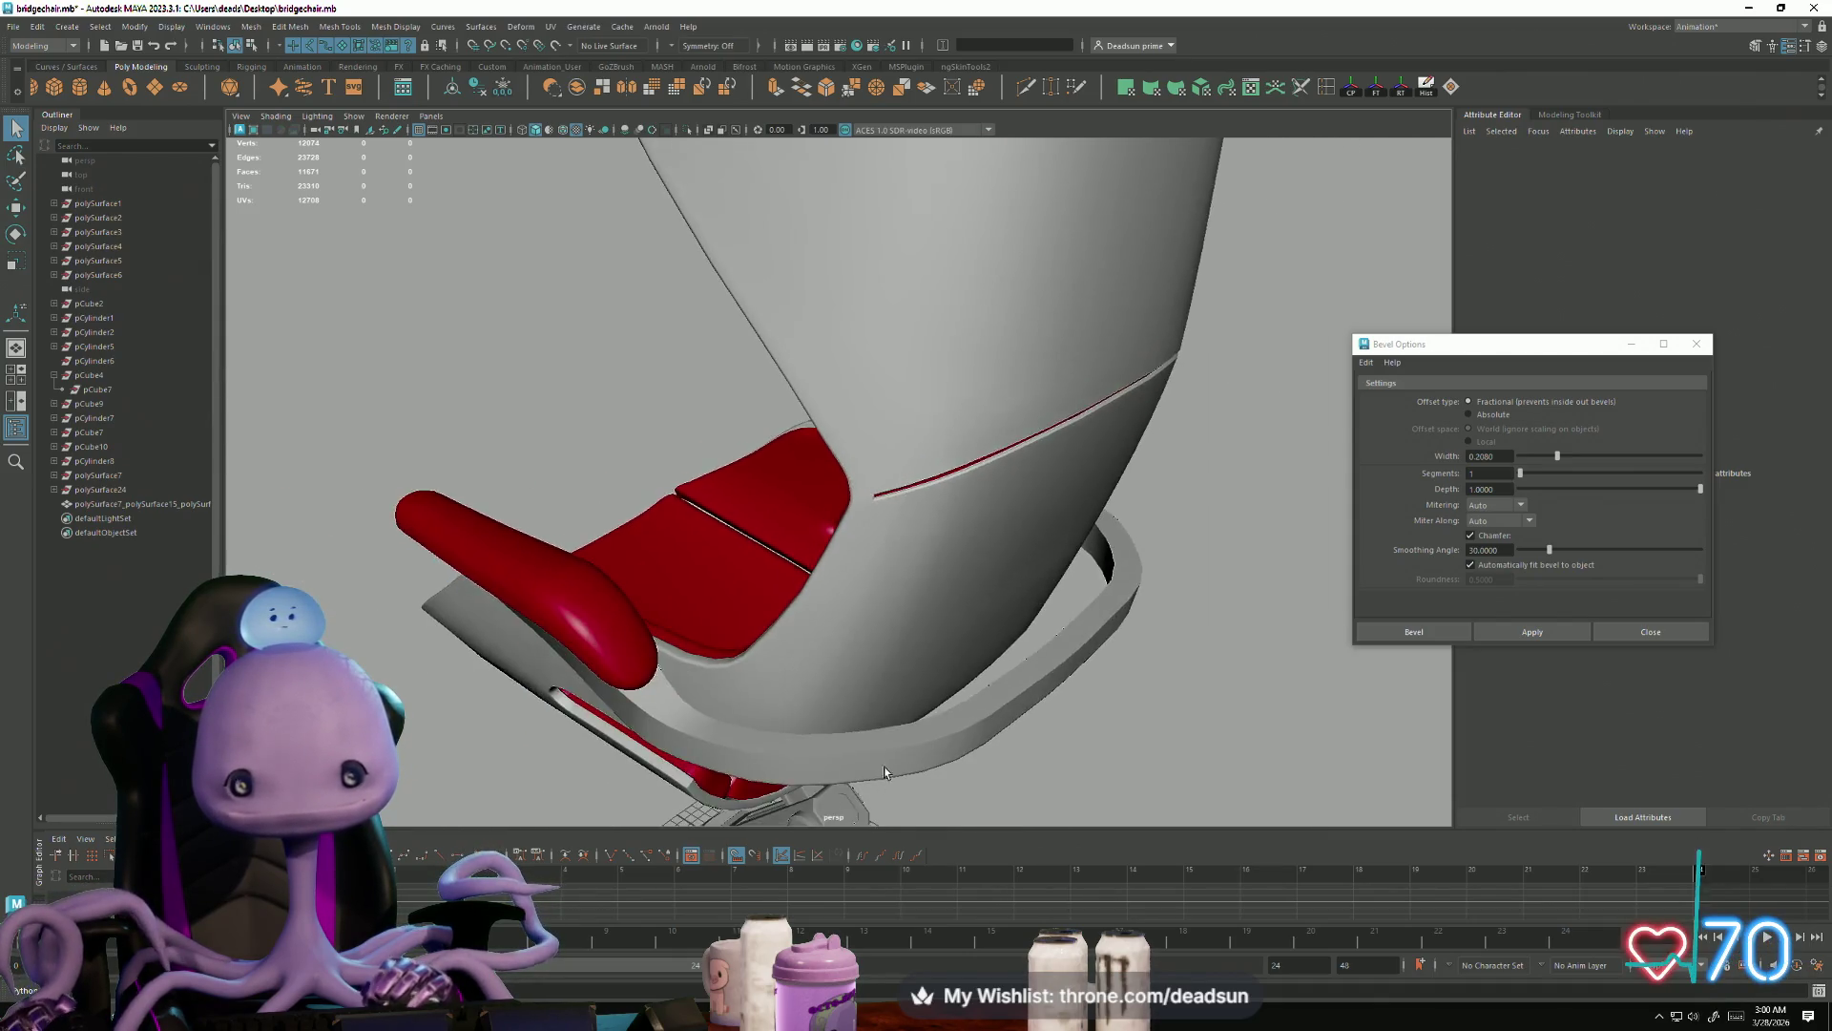
pyautogui.keyDown('alt'); pyautogui.moveTo(931, 812); pyautogui.dragTo(896, 740); pyautogui.keyUp('alt')
pyautogui.click(881, 607)
pyautogui.click(875, 582)
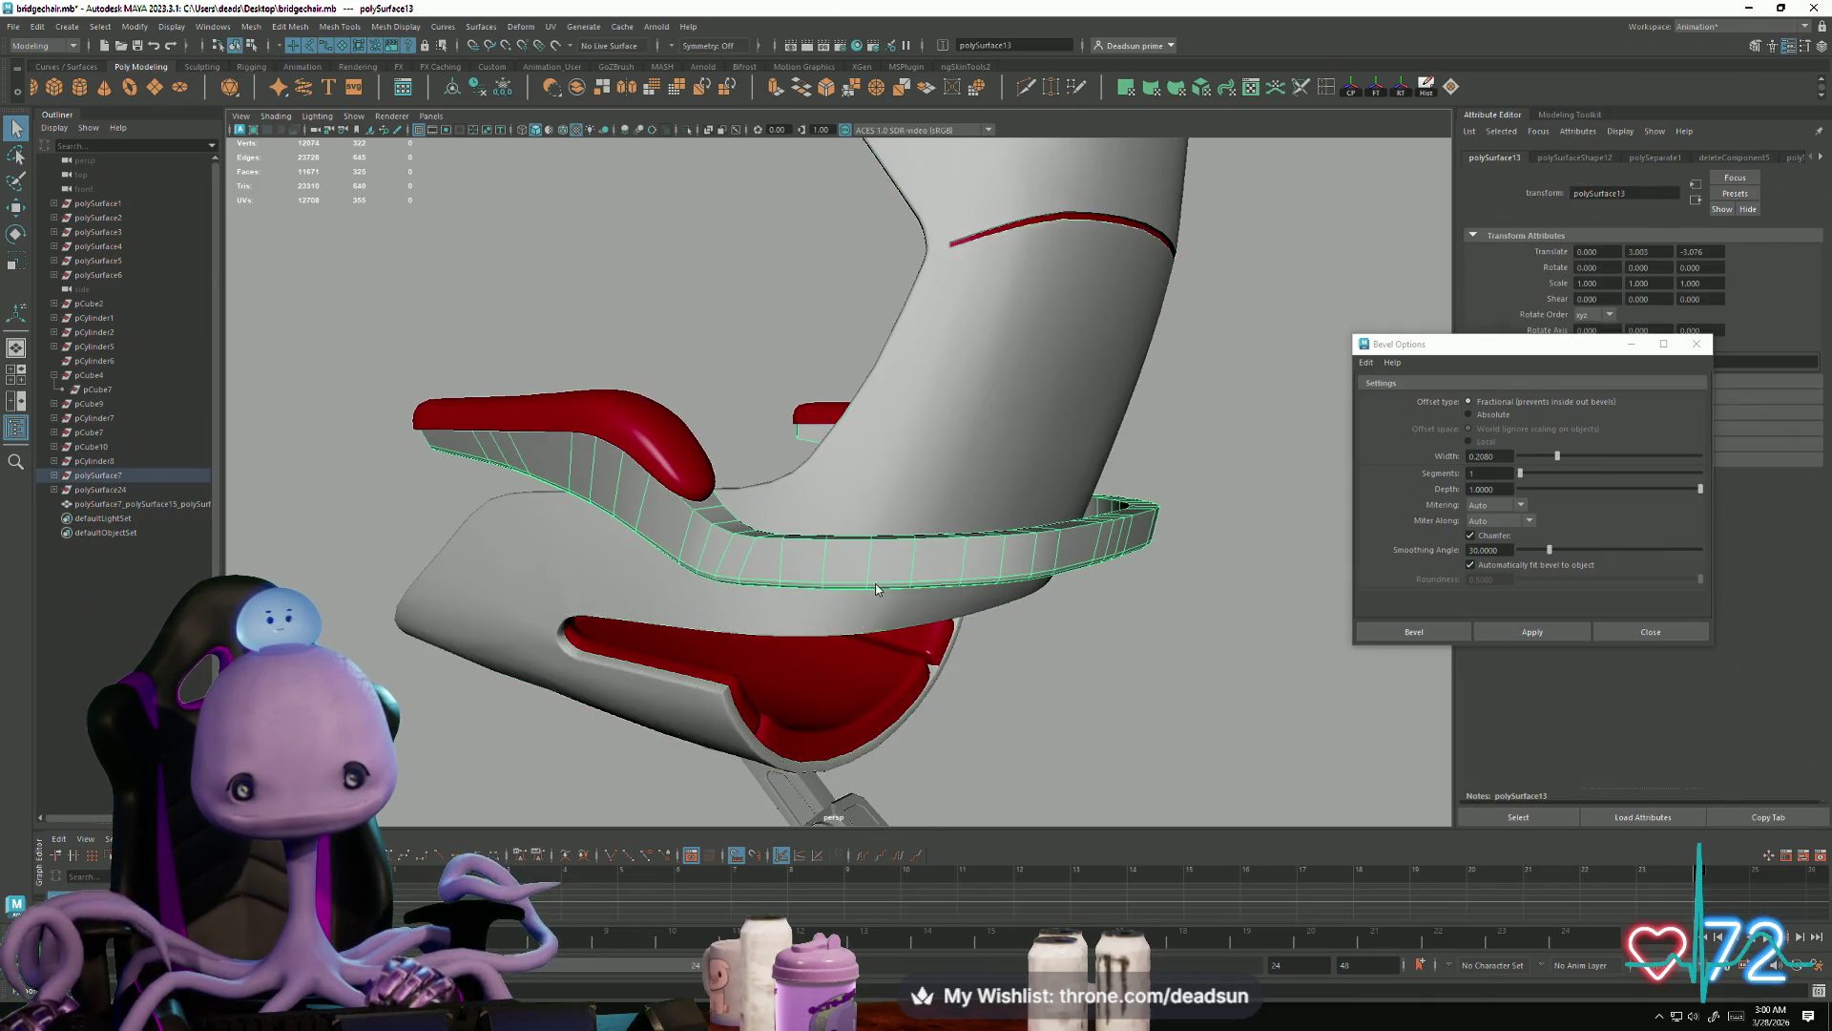
pyautogui.click(888, 545)
pyautogui.keyDown('alt'); pyautogui.moveTo(887, 545); pyautogui.dragTo(819, 613); pyautogui.keyUp('alt')
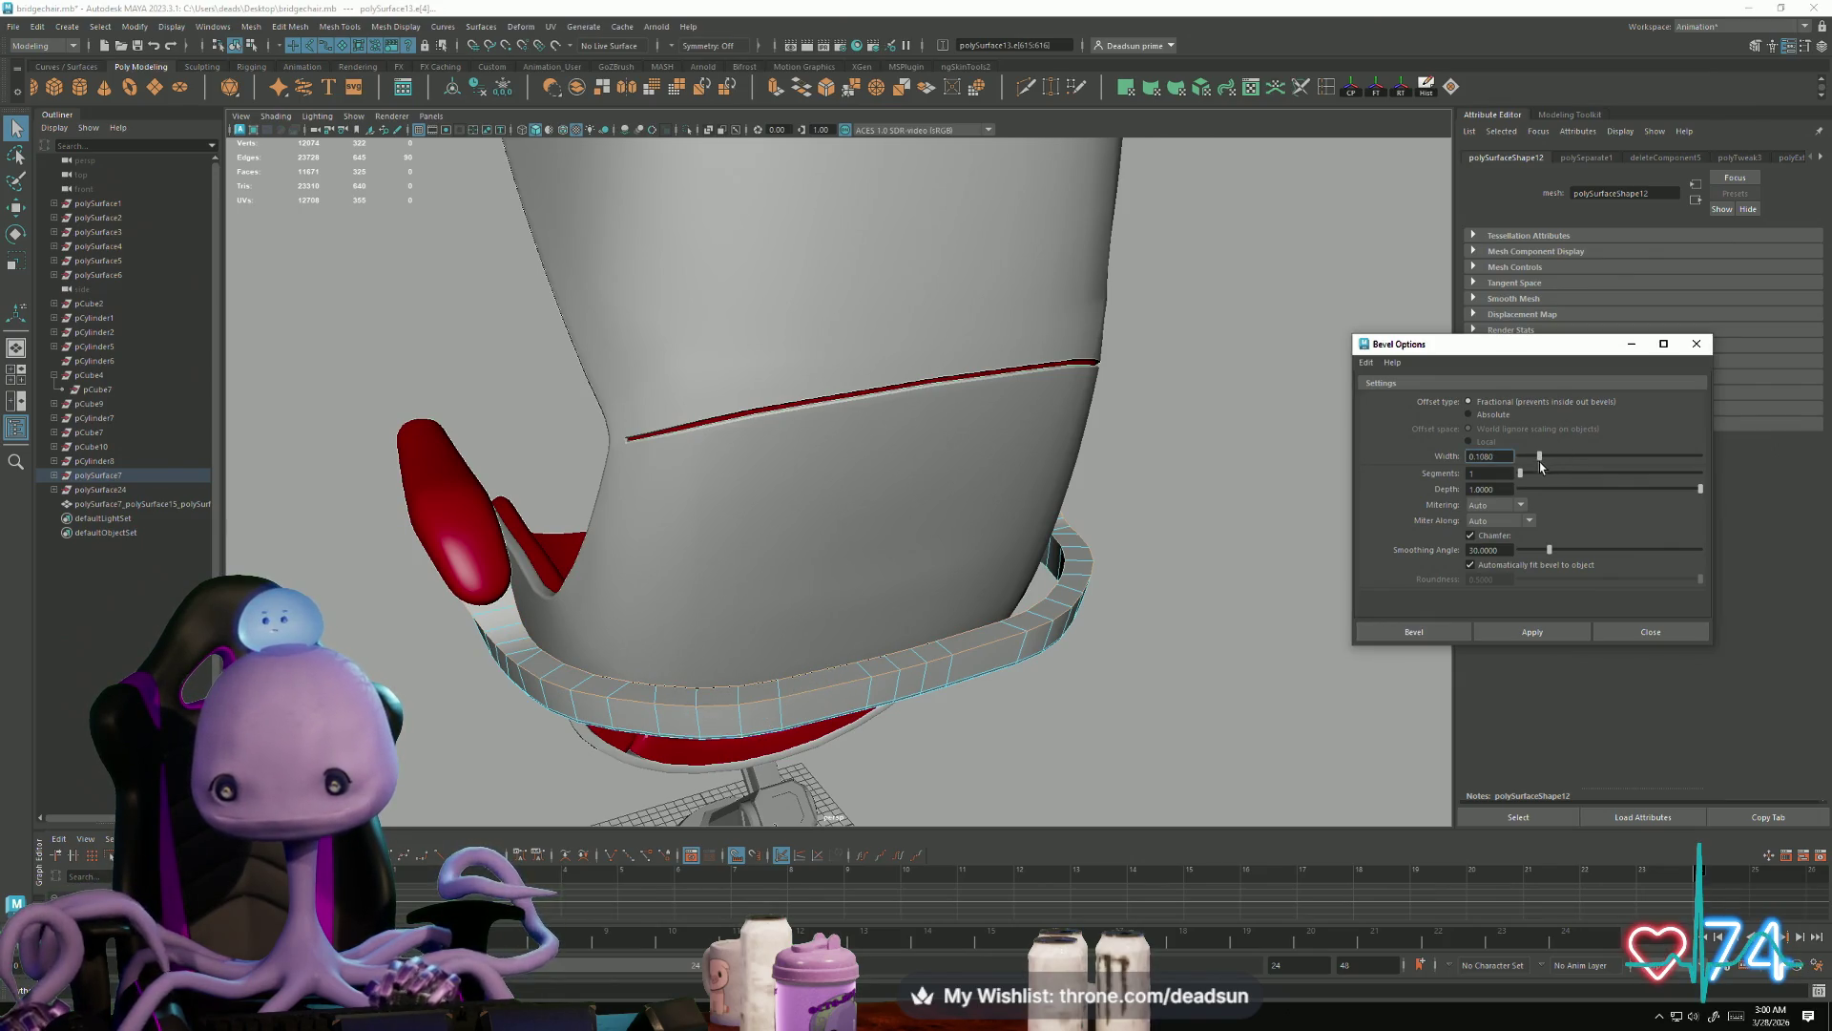
pyautogui.click(1544, 632)
# Step: Return to object mode, review the chair, select the armrest and show wireframe
pyautogui.moveTo(963, 680)
pyautogui.mouseDown(button='right')
pyautogui.moveTo(1064, 590)
pyautogui.moveTo(1091, 611)
pyautogui.moveTo(1118, 546)
pyautogui.mouseUp(button='right')
pyautogui.click(1010, 749)
pyautogui.moveTo(1010, 748)
pyautogui.keyDown('alt'); pyautogui.mouseDown()
pyautogui.moveTo(1006, 765)
pyautogui.moveTo(1216, 848)
pyautogui.mouseUp(); pyautogui.keyUp('alt')
pyautogui.moveTo(1098, 732)
pyautogui.keyDown('alt'); pyautogui.mouseDown()
pyautogui.moveTo(1075, 638)
pyautogui.moveTo(1173, 745)
pyautogui.mouseUp(); pyautogui.keyUp('alt')
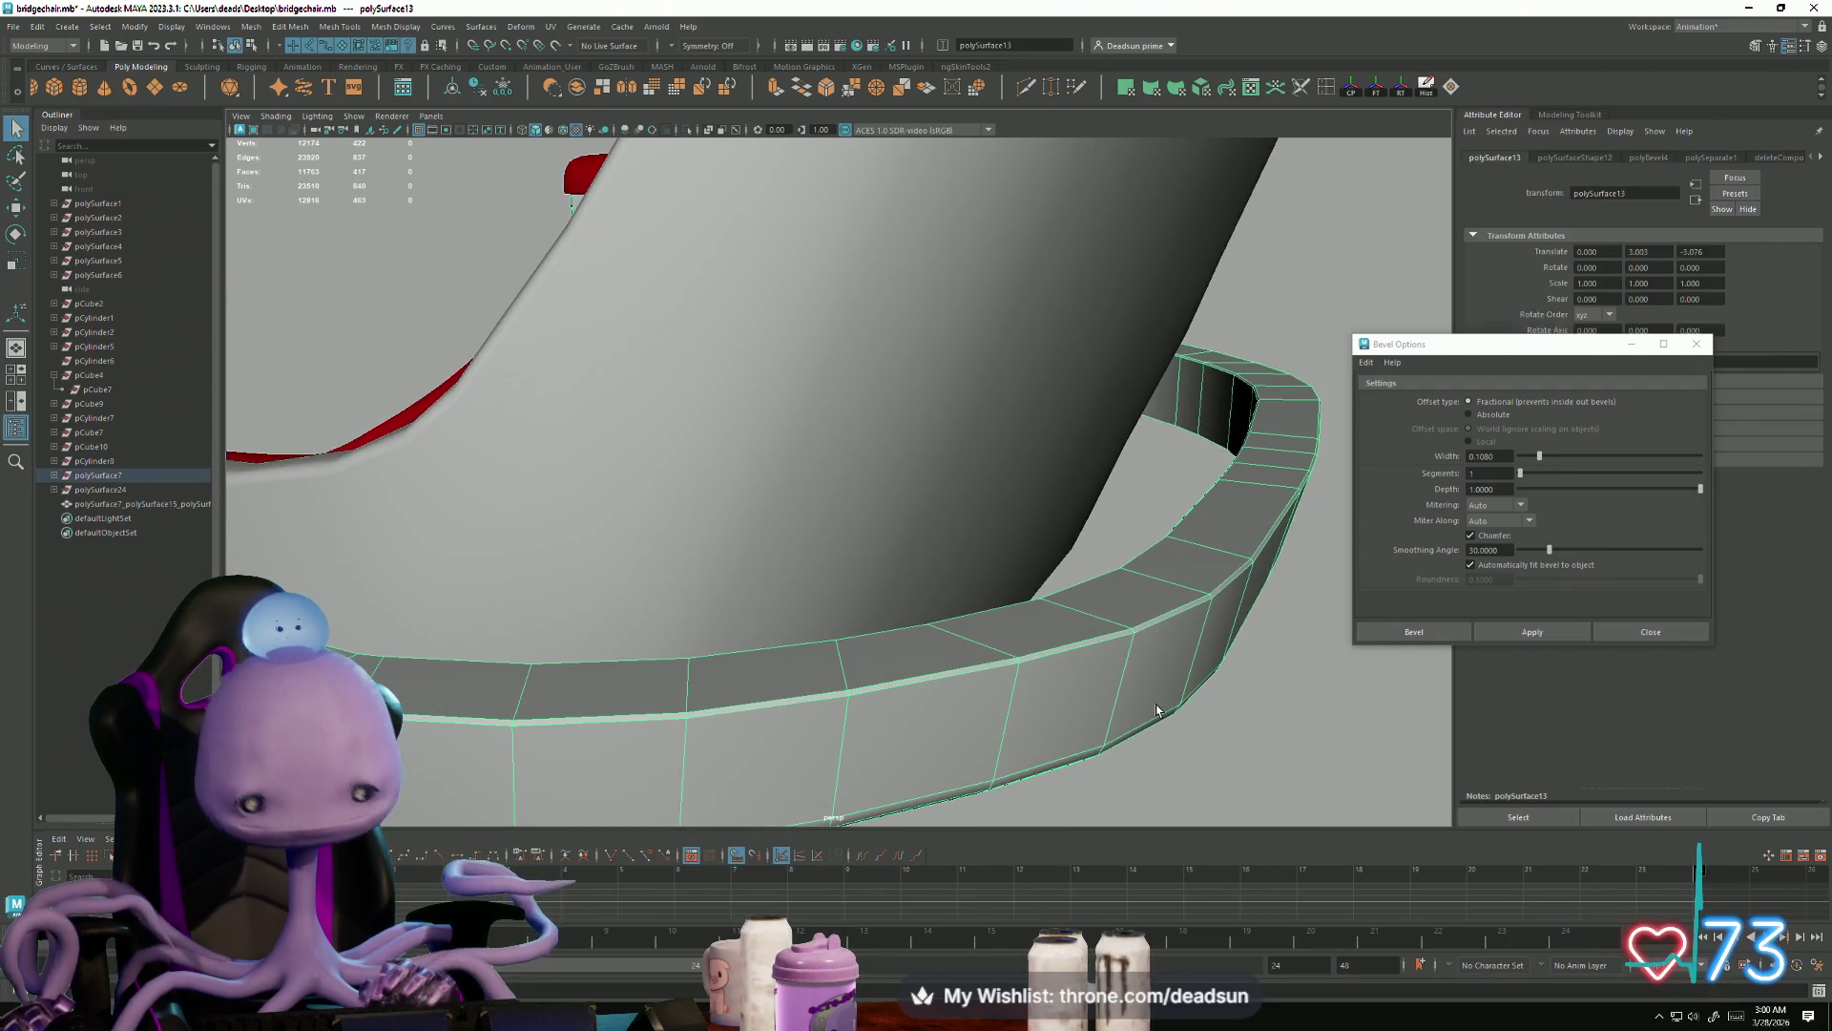
pyautogui.click(1241, 730)
pyautogui.moveTo(1240, 730)
pyautogui.keyDown('alt'); pyautogui.mouseDown()
pyautogui.moveTo(871, 703)
pyautogui.moveTo(921, 707)
pyautogui.moveTo(891, 420)
pyautogui.mouseUp(); pyautogui.keyUp('alt')
pyautogui.click(890, 420)
pyautogui.press('4')
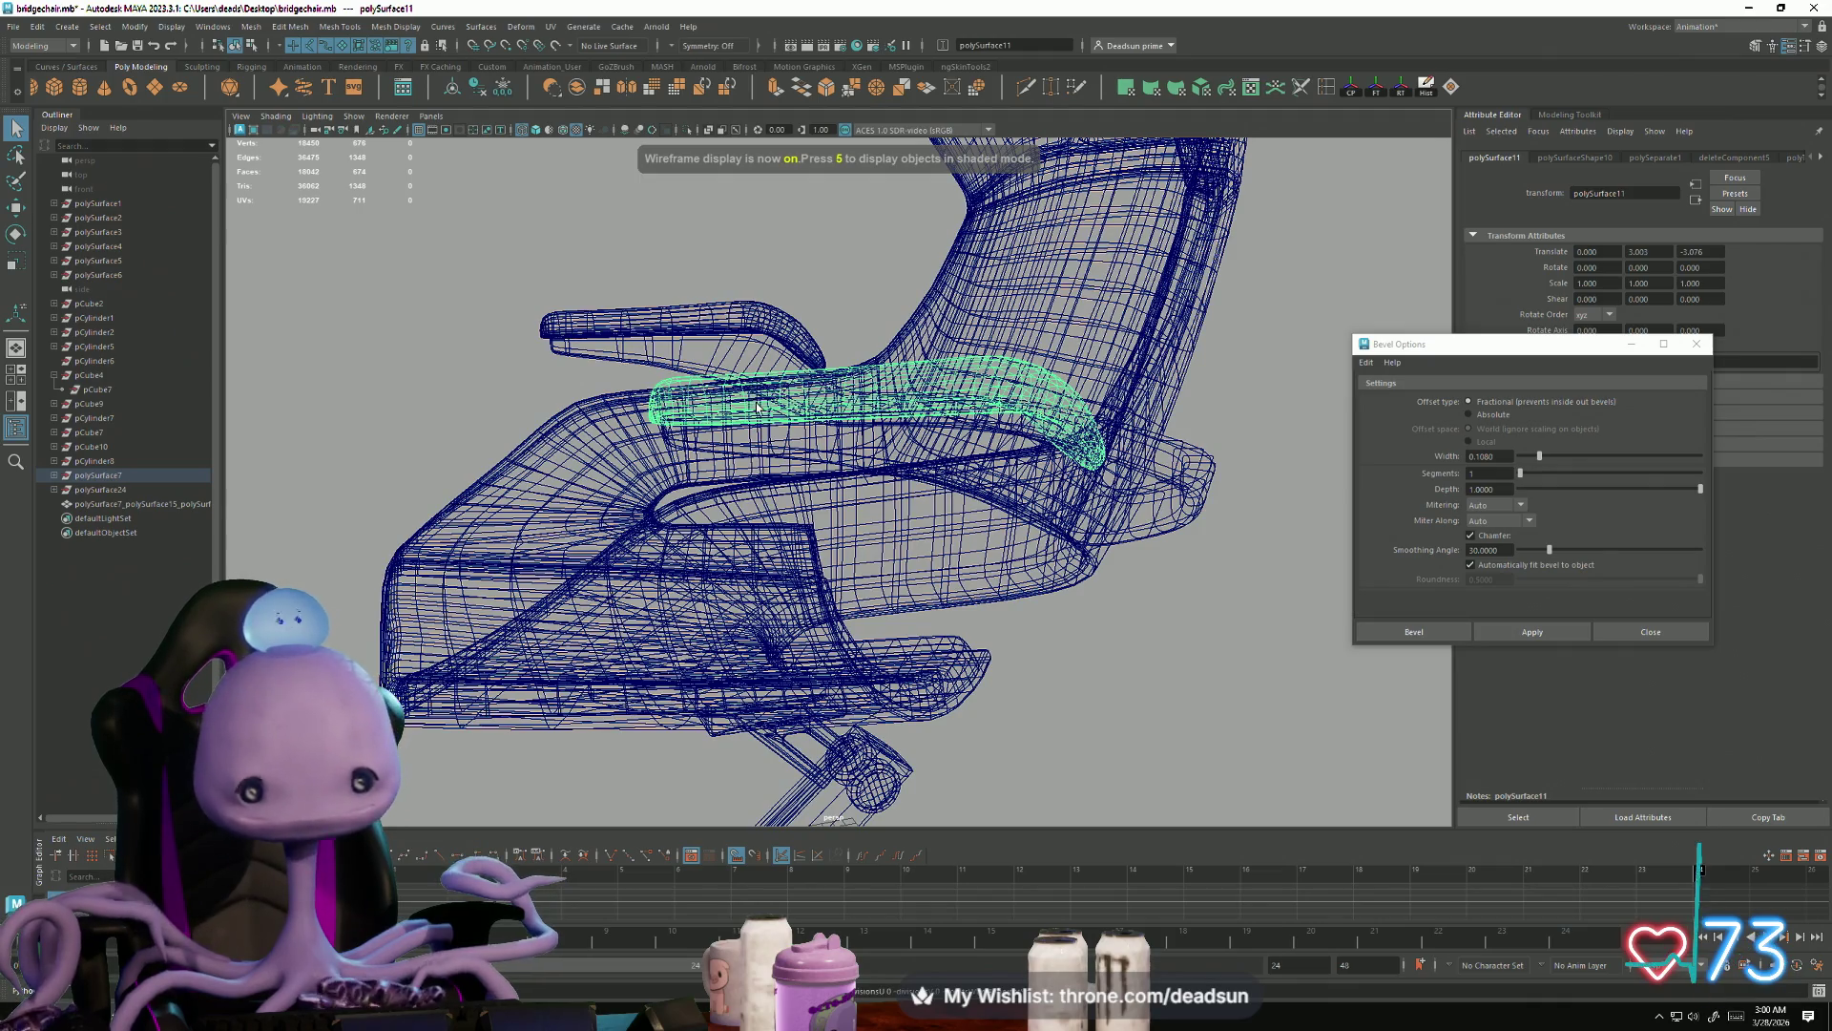
# Step: Switch back to smooth shaded display and orbit the chair to view it from behind and the front
pyautogui.press('5')
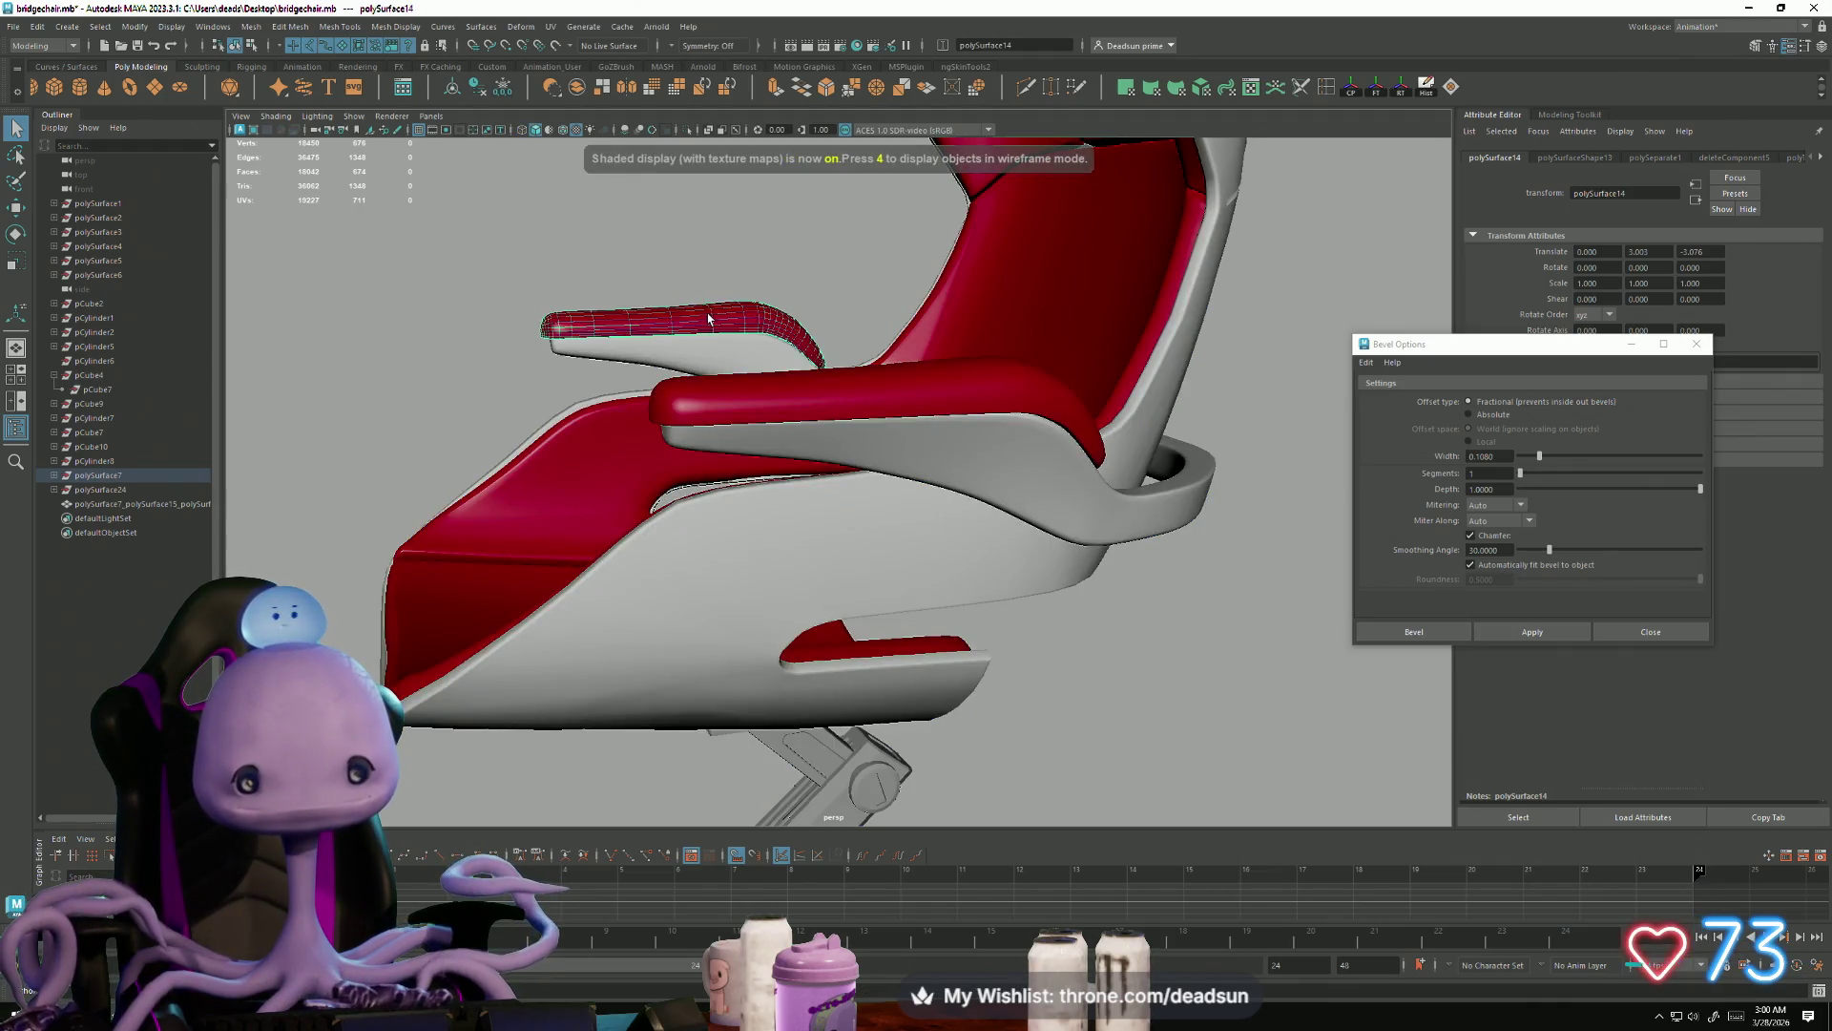
pyautogui.click(858, 329)
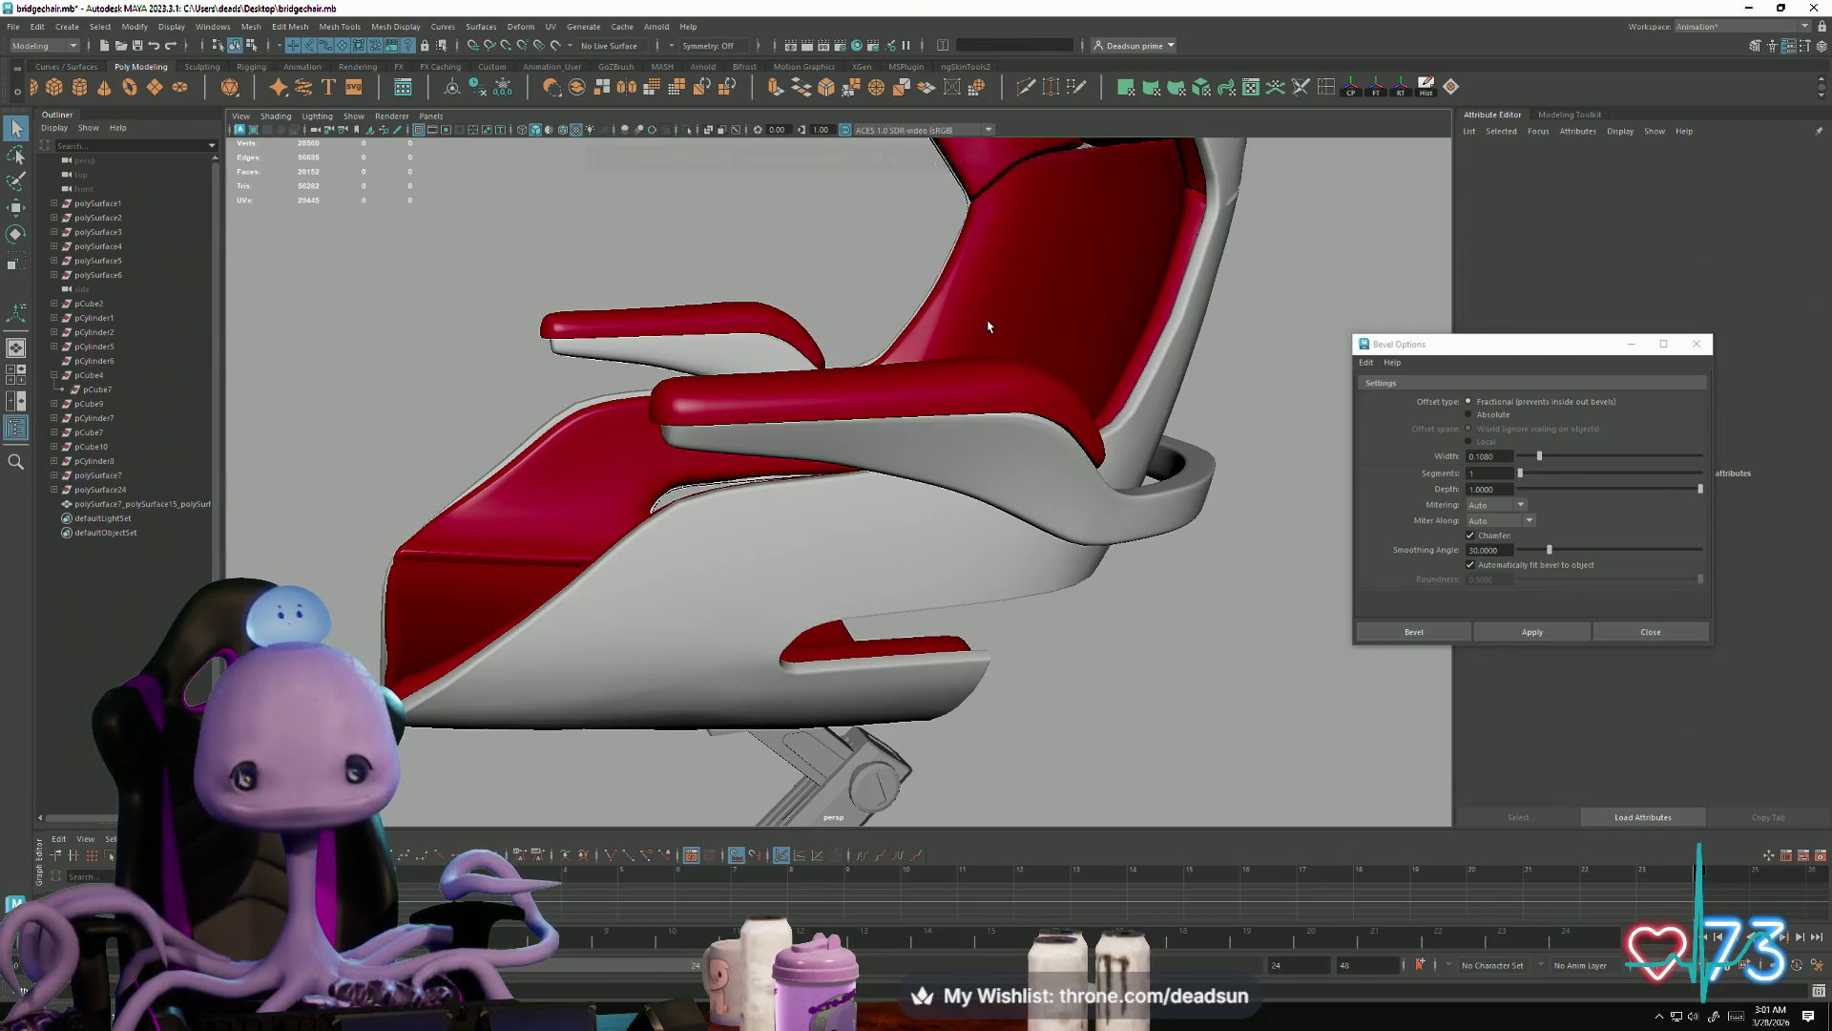
pyautogui.moveTo(1069, 593)
pyautogui.keyDown('alt'); pyautogui.mouseDown()
pyautogui.moveTo(932, 633)
pyautogui.moveTo(516, 630)
pyautogui.moveTo(821, 632)
pyautogui.moveTo(772, 558)
pyautogui.mouseUp(); pyautogui.keyUp('alt')
pyautogui.moveTo(726, 634)
pyautogui.keyDown('alt'); pyautogui.mouseDown()
pyautogui.moveTo(1063, 615)
pyautogui.moveTo(750, 642)
pyautogui.mouseUp(); pyautogui.keyUp('alt')
pyautogui.keyDown('alt'); pyautogui.moveTo(771, 571); pyautogui.dragTo(712, 647, button='middle'); pyautogui.keyUp('alt')
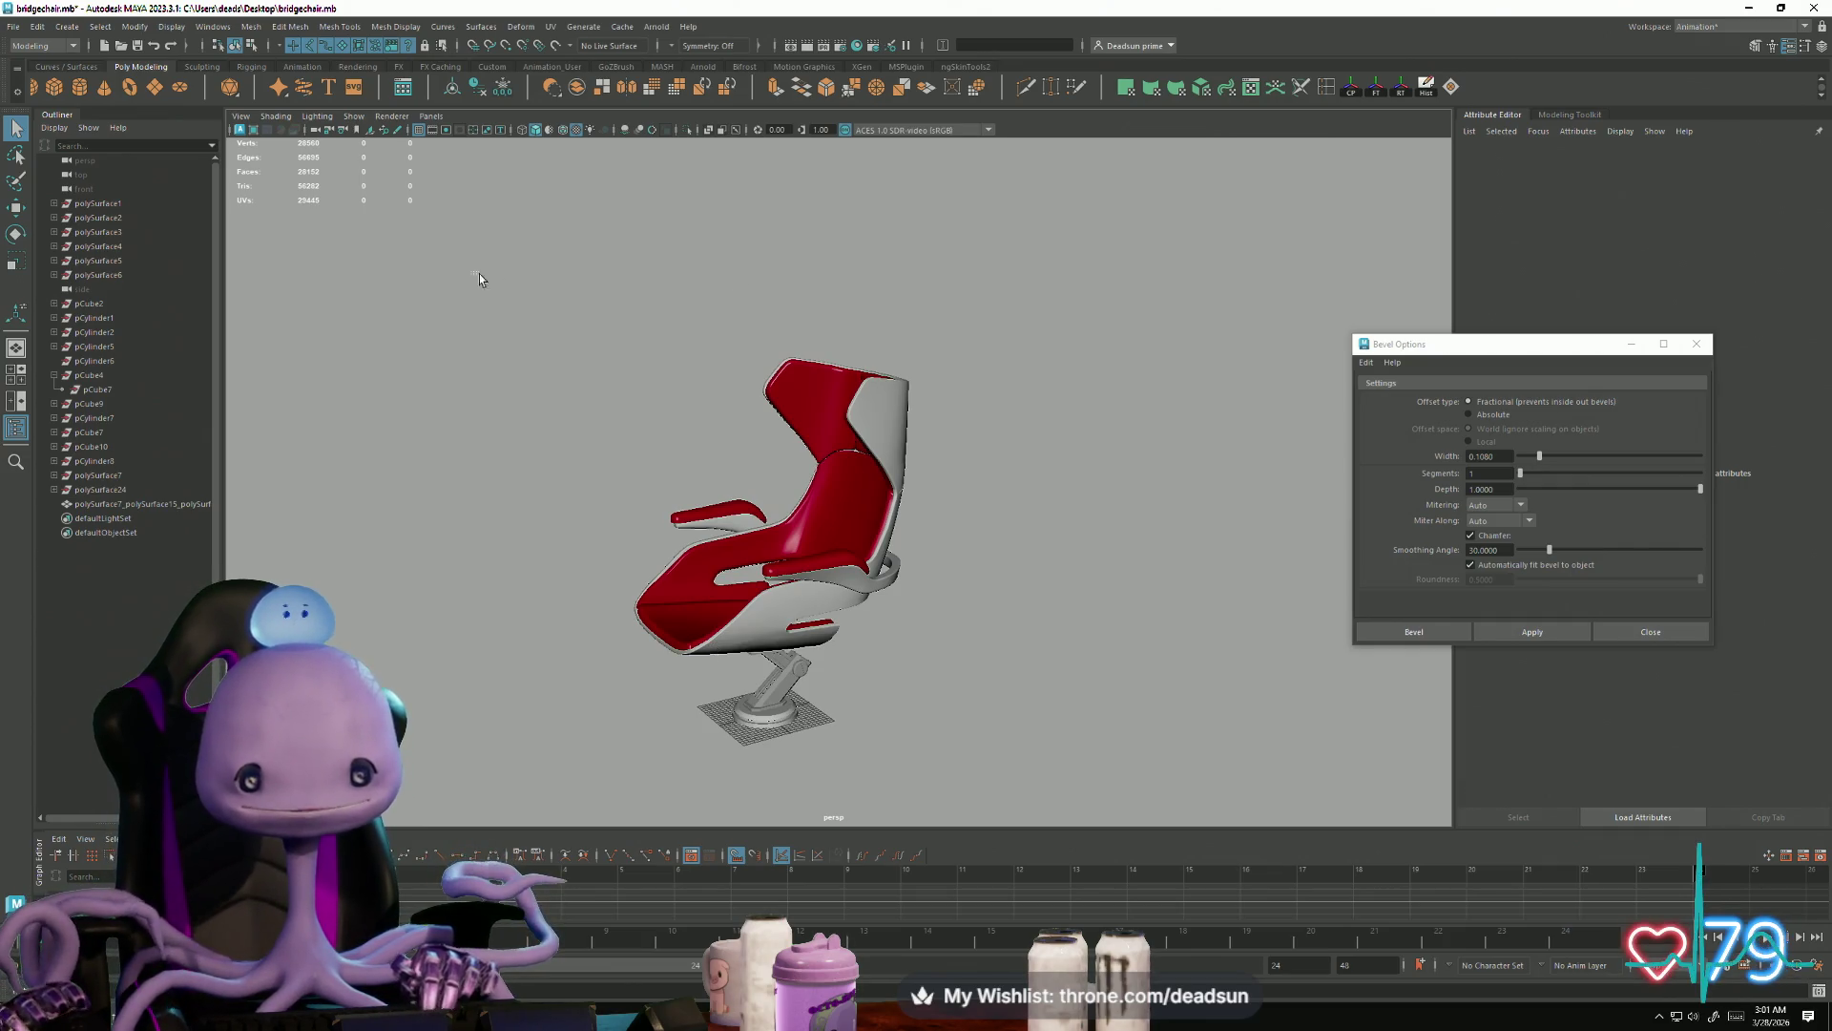
pyautogui.moveTo(1037, 773); pyautogui.dragTo(1037, 773)
pyautogui.moveTo(820, 610)
pyautogui.keyDown('alt'); pyautogui.mouseDown()
pyautogui.moveTo(859, 611)
pyautogui.moveTo(663, 609)
pyautogui.moveTo(756, 637)
pyautogui.moveTo(1027, 572)
pyautogui.moveTo(1076, 642)
pyautogui.moveTo(516, 614)
pyautogui.moveTo(613, 650)
pyautogui.moveTo(667, 634)
pyautogui.moveTo(634, 634)
pyautogui.moveTo(633, 650)
pyautogui.moveTo(619, 631)
pyautogui.moveTo(858, 666)
pyautogui.moveTo(670, 709)
pyautogui.moveTo(754, 702)
pyautogui.moveTo(782, 662)
pyautogui.moveTo(859, 678)
pyautogui.mouseUp(); pyautogui.keyUp('alt')
pyautogui.click(812, 622)
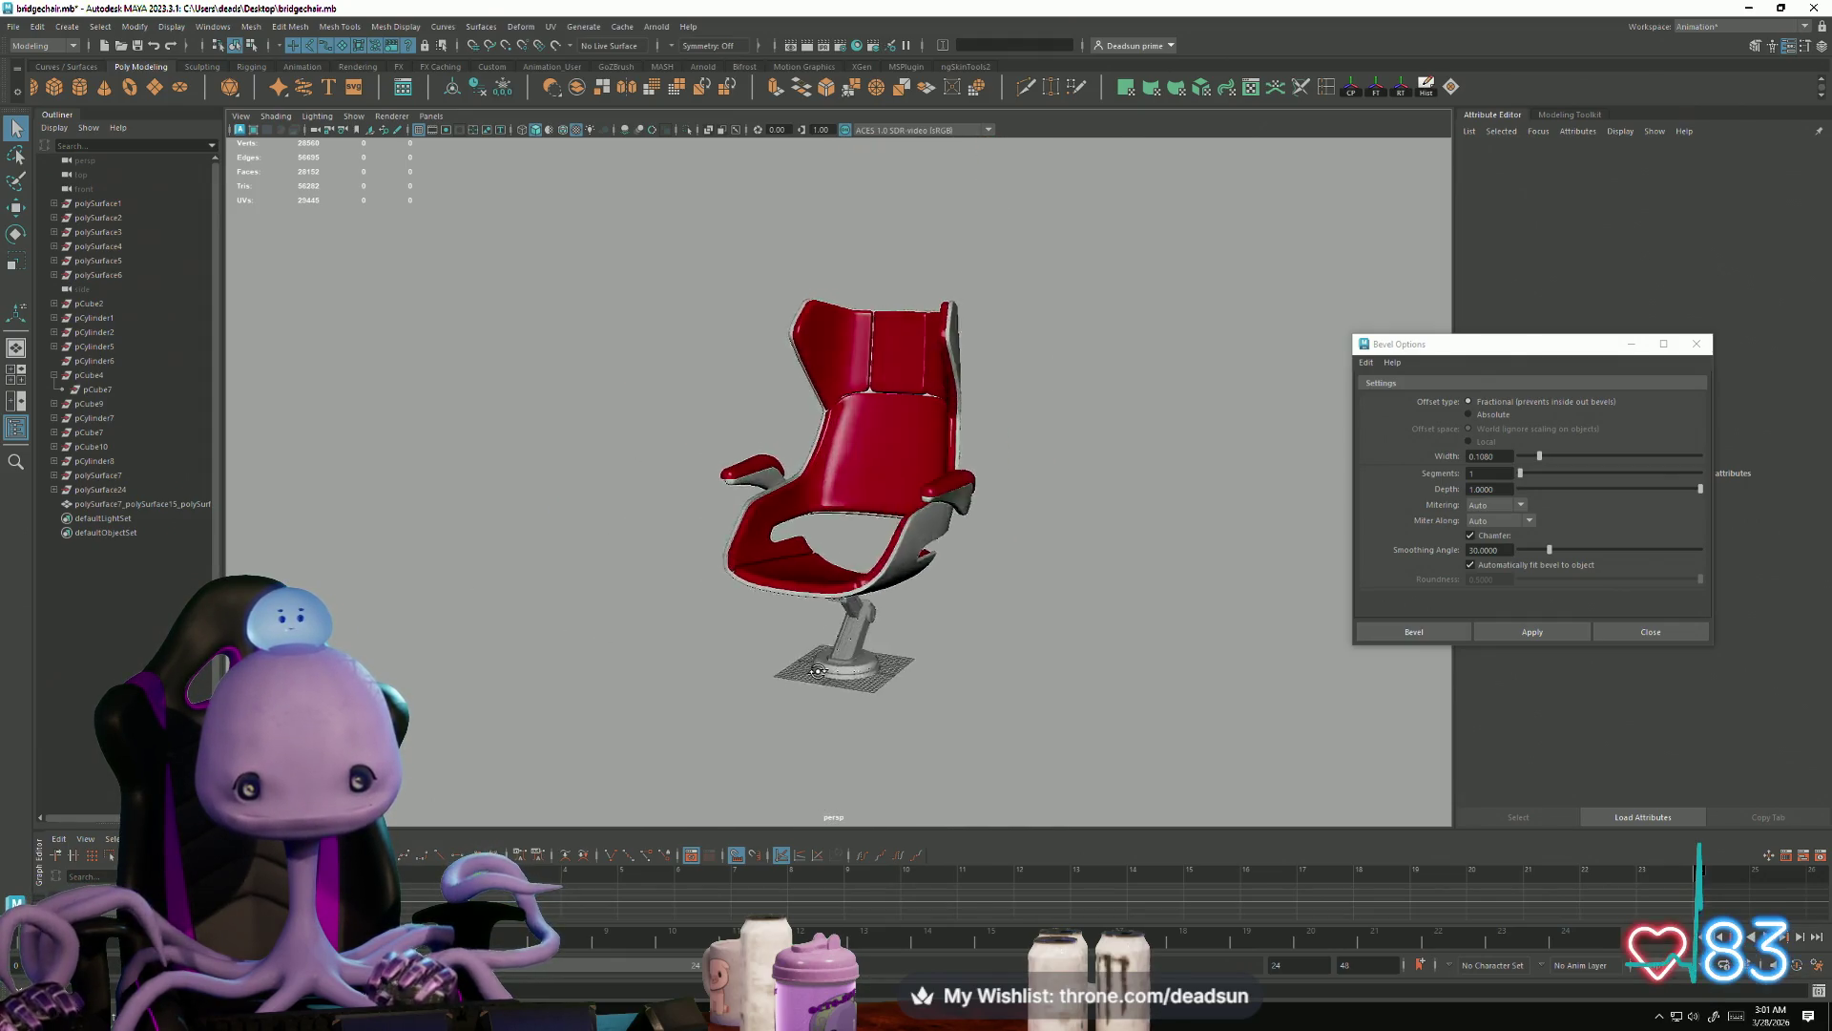
# Step: Inspect the base column up close, then pull back to a large three-quarter view of the chair
pyautogui.keyDown('alt'); pyautogui.moveTo(859, 677); pyautogui.dragTo(1153, 771, button='right'); pyautogui.keyUp('alt')
pyautogui.keyDown('alt'); pyautogui.moveTo(1153, 771); pyautogui.dragTo(1050, 621, button='middle'); pyautogui.keyUp('alt')
pyautogui.moveTo(1050, 620)
pyautogui.keyDown('alt'); pyautogui.mouseDown()
pyautogui.moveTo(961, 503)
pyautogui.moveTo(1022, 703)
pyautogui.moveTo(742, 531)
pyautogui.moveTo(792, 544)
pyautogui.moveTo(754, 573)
pyautogui.mouseUp(); pyautogui.keyUp('alt')
pyautogui.click(740, 544)
pyautogui.keyDown('alt'); pyautogui.moveTo(754, 573); pyautogui.dragTo(736, 558, button='middle'); pyautogui.keyUp('alt')
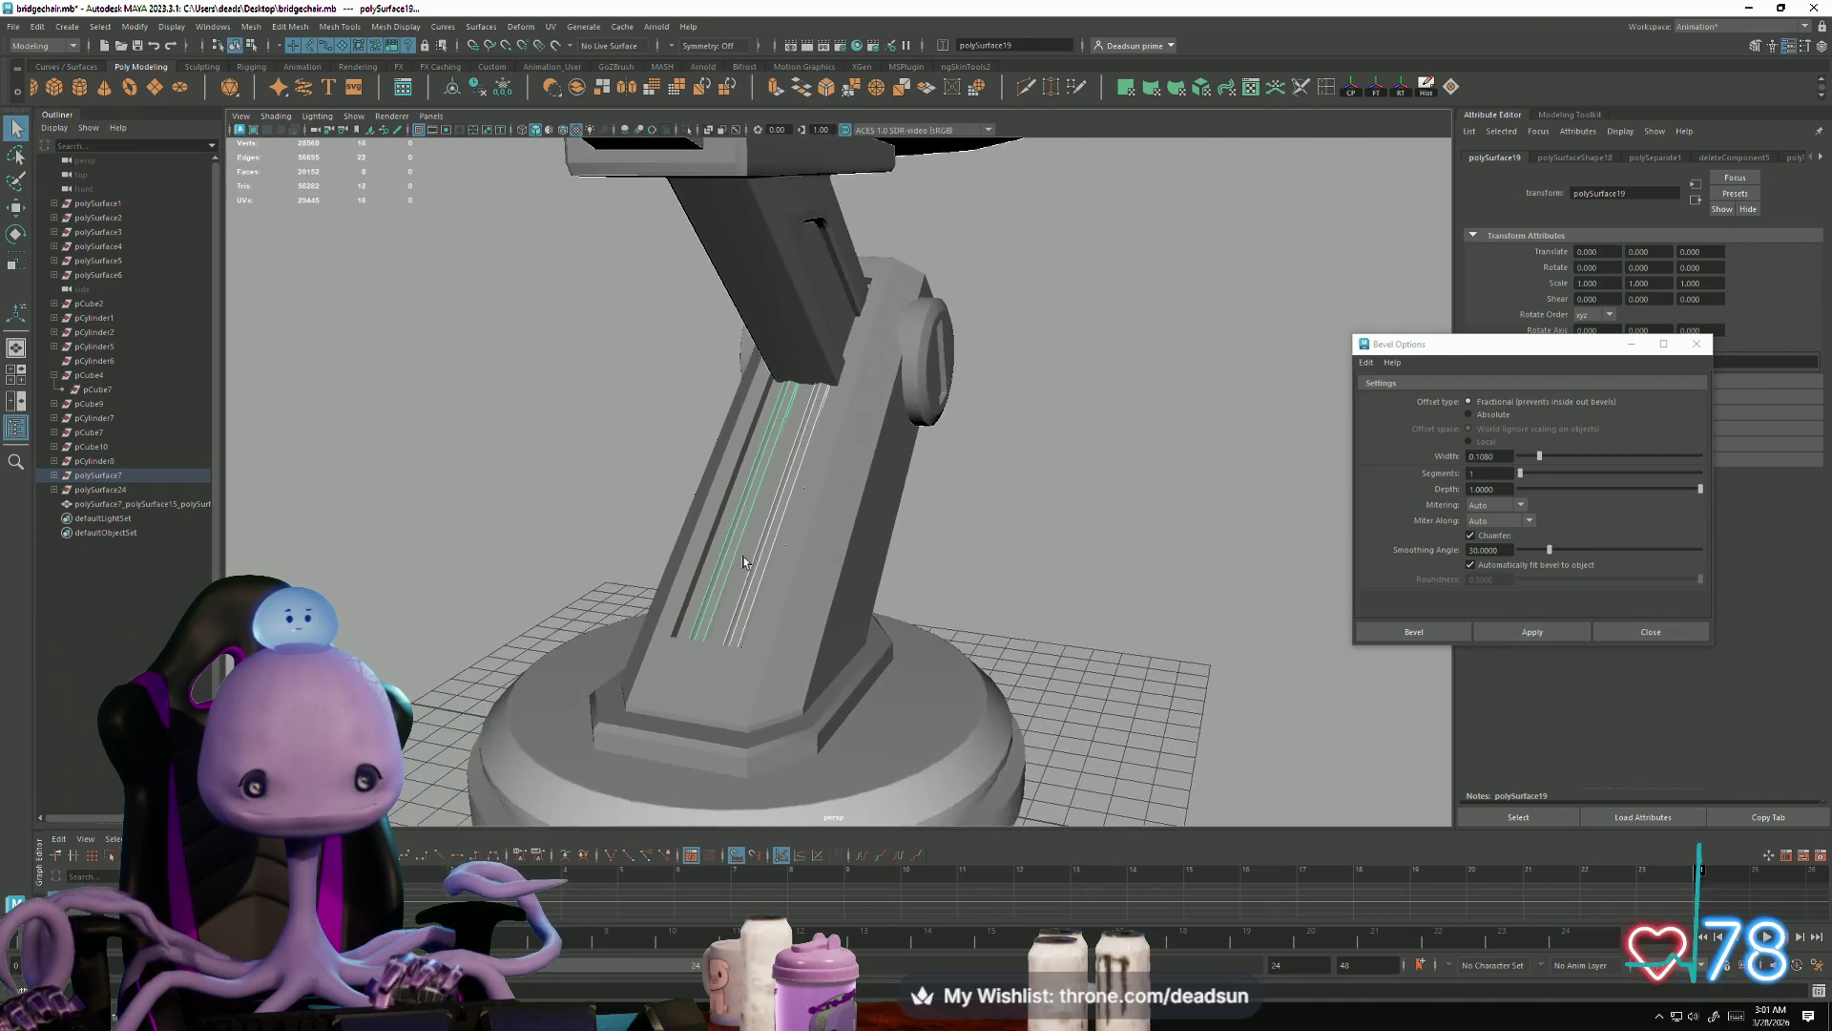
pyautogui.scroll(-5, 736, 559)
pyautogui.moveTo(736, 558)
pyautogui.keyDown('alt'); pyautogui.mouseDown()
pyautogui.moveTo(634, 621)
pyautogui.moveTo(759, 614)
pyautogui.moveTo(741, 604)
pyautogui.mouseUp(); pyautogui.keyUp('alt')
pyautogui.keyDown('alt'); pyautogui.moveTo(477, 444); pyautogui.dragTo(743, 667, button='middle'); pyautogui.keyUp('alt')
pyautogui.moveTo(849, 644)
pyautogui.keyDown('alt'); pyautogui.mouseDown()
pyautogui.moveTo(932, 707)
pyautogui.moveTo(1037, 696)
pyautogui.moveTo(919, 599)
pyautogui.moveTo(850, 599)
pyautogui.moveTo(1042, 598)
pyautogui.moveTo(1056, 575)
pyautogui.moveTo(876, 600)
pyautogui.moveTo(813, 708)
pyautogui.moveTo(847, 735)
pyautogui.moveTo(826, 698)
pyautogui.moveTo(1039, 728)
pyautogui.moveTo(855, 731)
pyautogui.moveTo(890, 714)
pyautogui.moveTo(879, 702)
pyautogui.moveTo(956, 738)
pyautogui.moveTo(939, 738)
pyautogui.mouseUp(); pyautogui.keyUp('alt')
pyautogui.scroll(5, 847, 599)
pyautogui.scroll(-3, 932, 722)
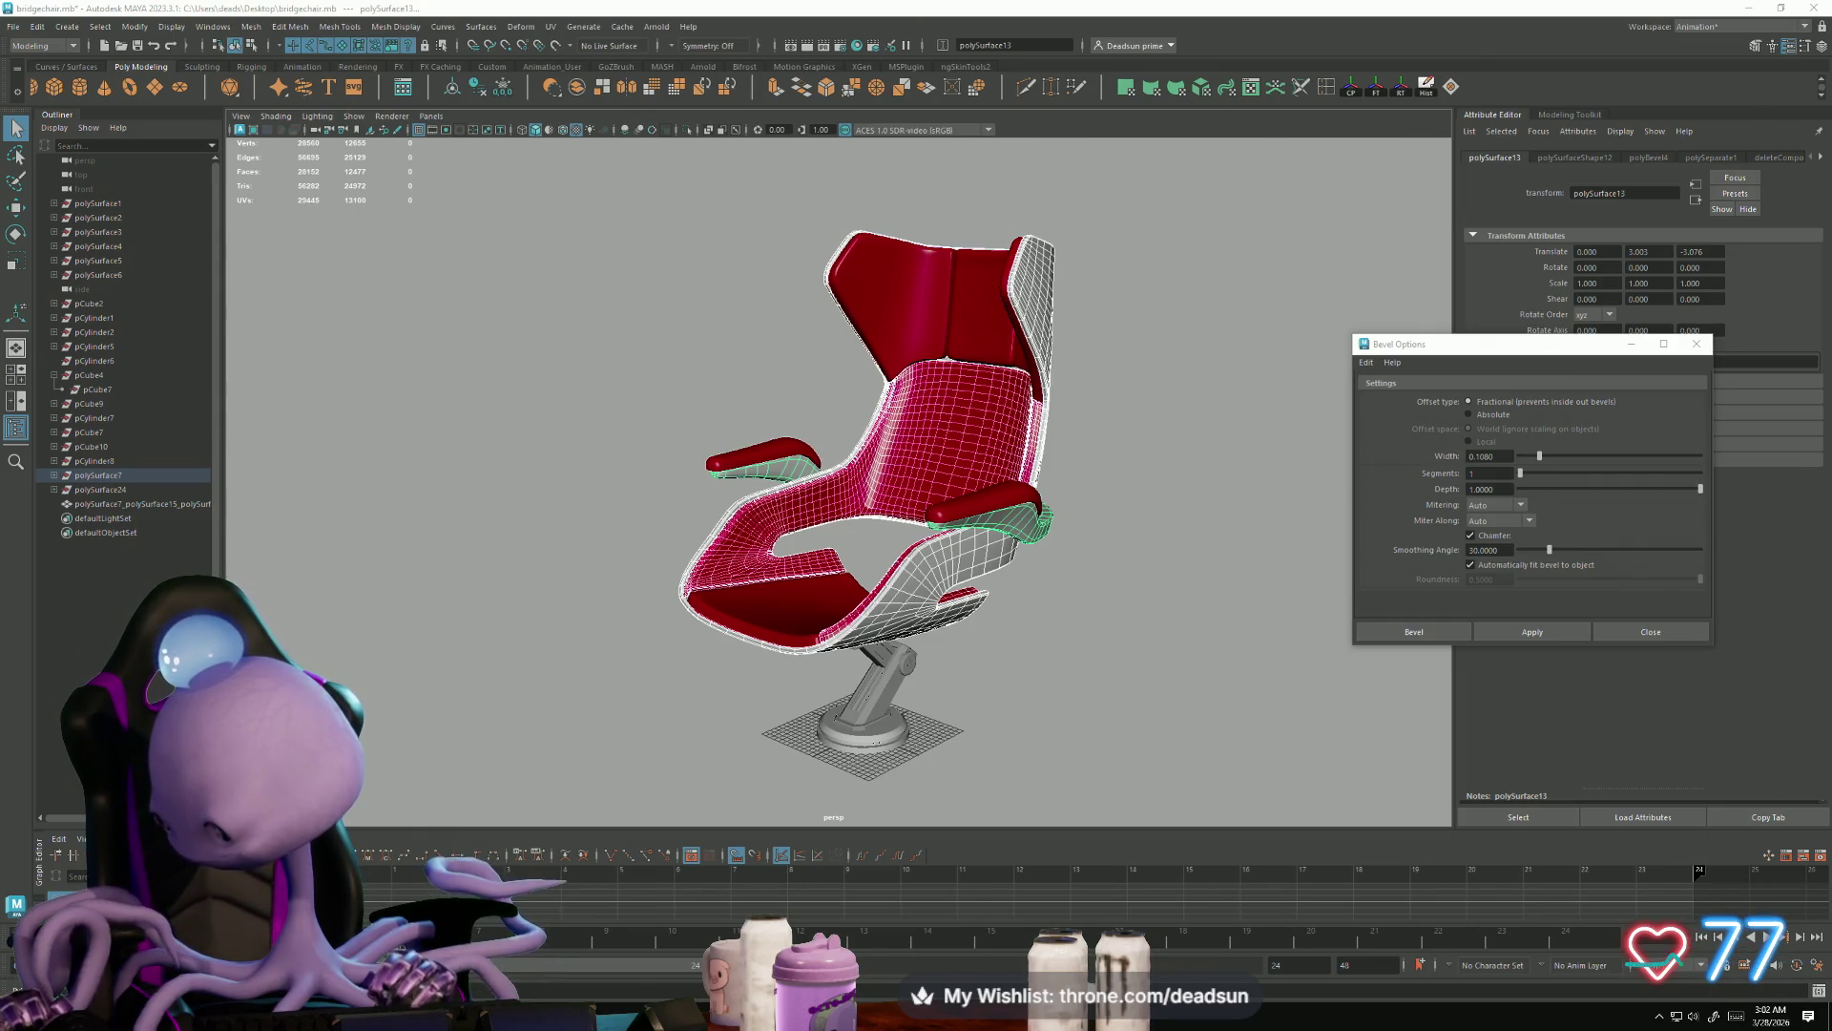
# Step: Orbit around the seat shell, checking it from behind, the front and above
pyautogui.click(553, 448)
pyautogui.moveTo(554, 449)
pyautogui.keyDown('alt'); pyautogui.mouseDown()
pyautogui.moveTo(908, 554)
pyautogui.moveTo(638, 602)
pyautogui.moveTo(745, 598)
pyautogui.moveTo(700, 532)
pyautogui.moveTo(701, 605)
pyautogui.mouseUp(); pyautogui.keyUp('alt')
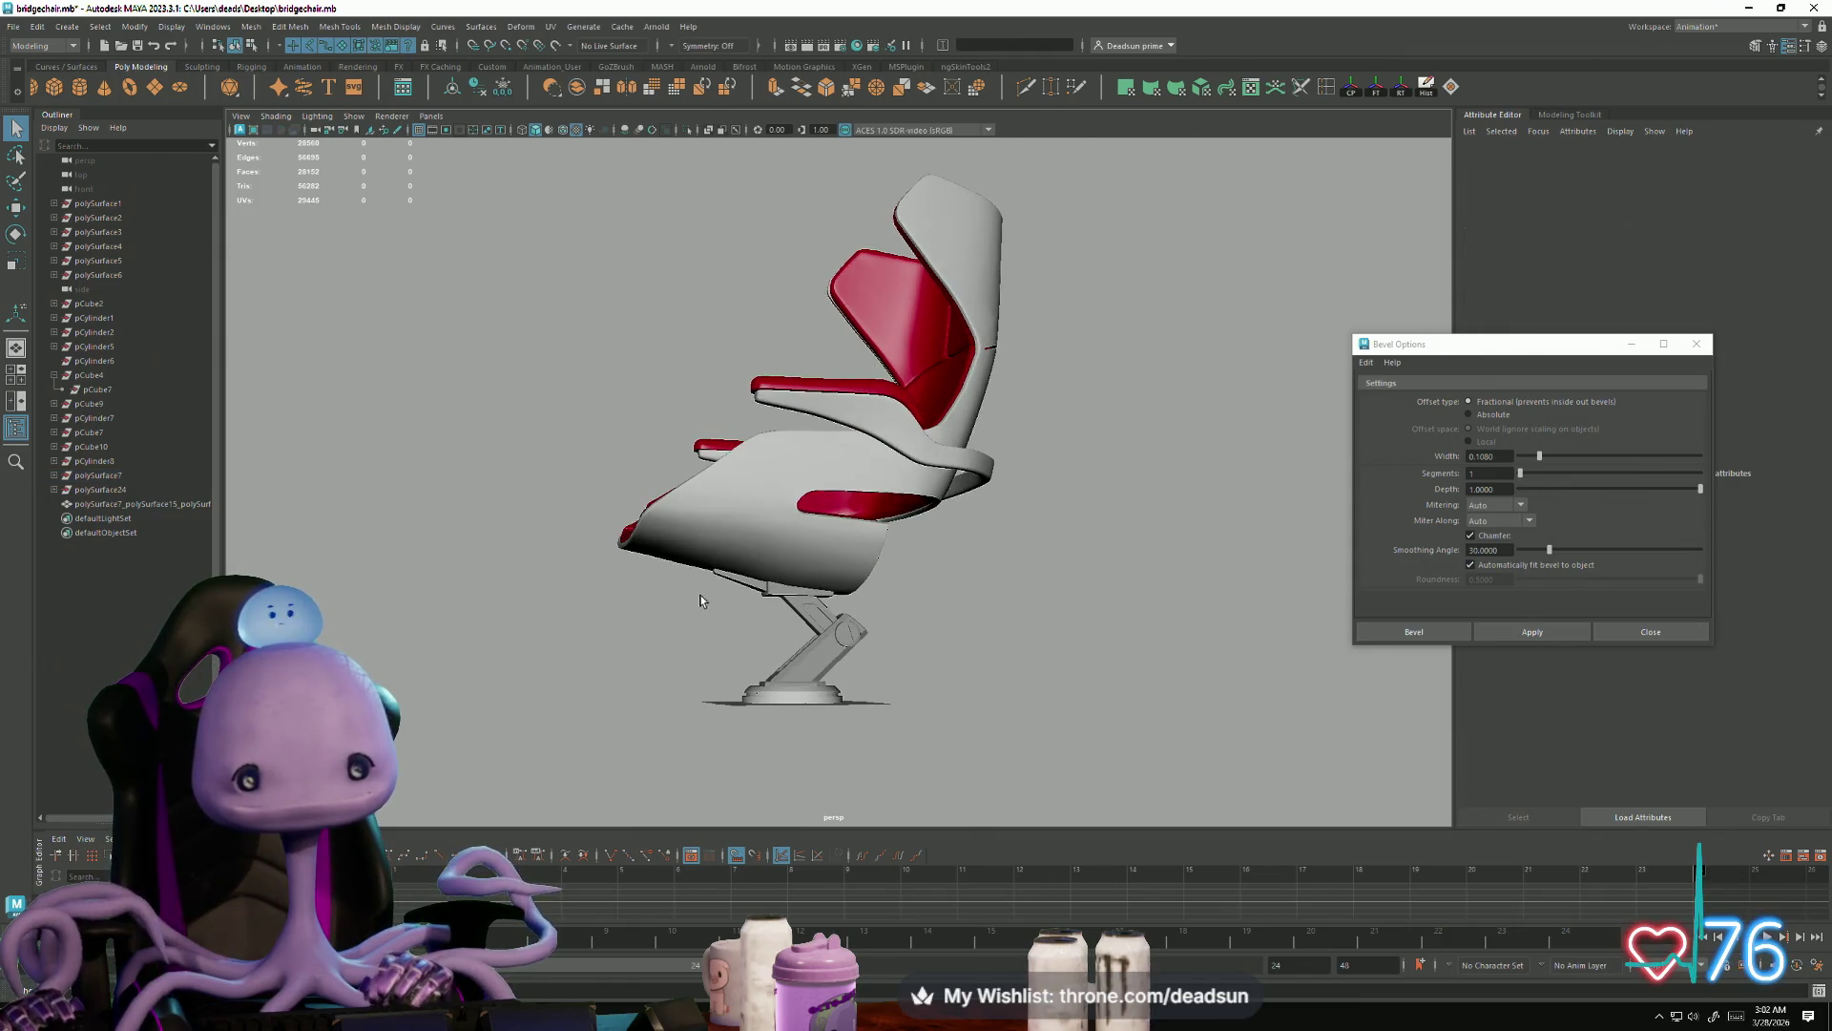
pyautogui.click(720, 536)
pyautogui.click(642, 678)
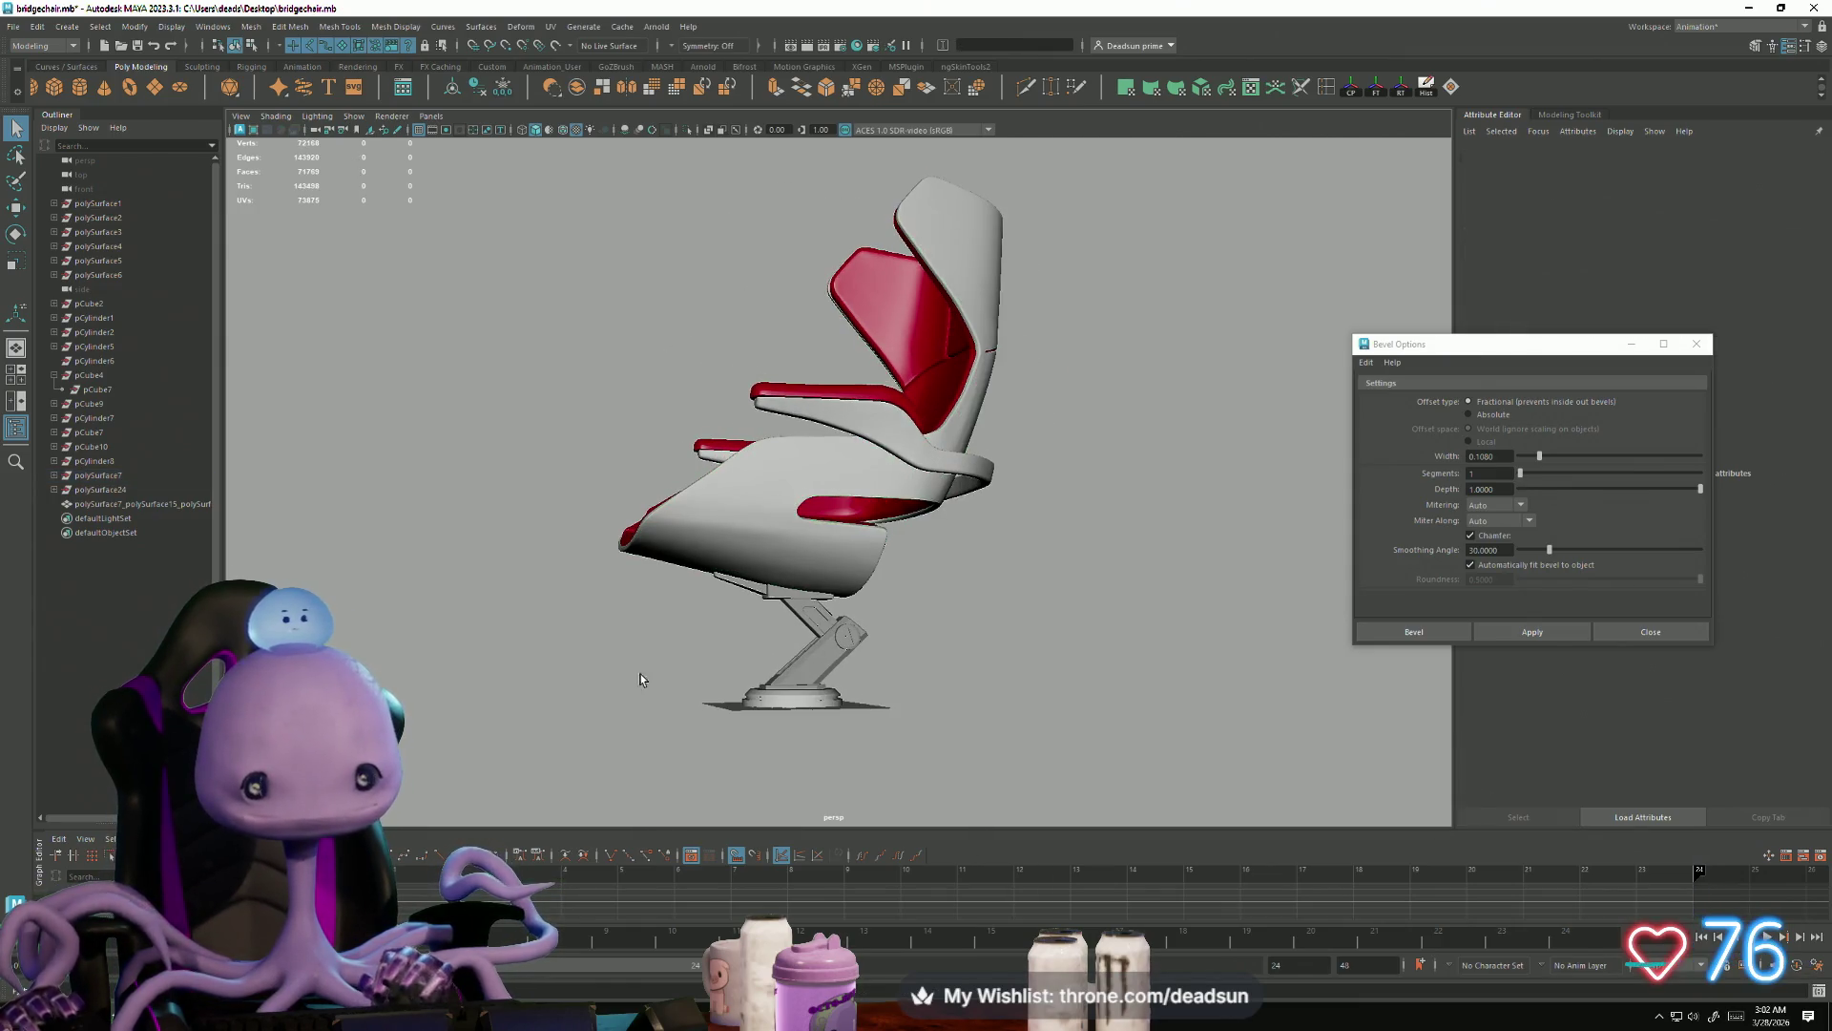
pyautogui.keyDown('alt'); pyautogui.moveTo(645, 678); pyautogui.dragTo(748, 675); pyautogui.keyUp('alt')
pyautogui.keyDown('alt'); pyautogui.moveTo(749, 674); pyautogui.dragTo(1083, 736, button='right'); pyautogui.keyUp('alt')
pyautogui.click(1083, 736)
pyautogui.moveTo(1083, 735)
pyautogui.keyDown('alt'); pyautogui.mouseDown()
pyautogui.moveTo(897, 622)
pyautogui.moveTo(973, 667)
pyautogui.moveTo(811, 649)
pyautogui.mouseUp(); pyautogui.keyUp('alt')
pyautogui.scroll(-5, 1096, 740)
pyautogui.click(650, 641)
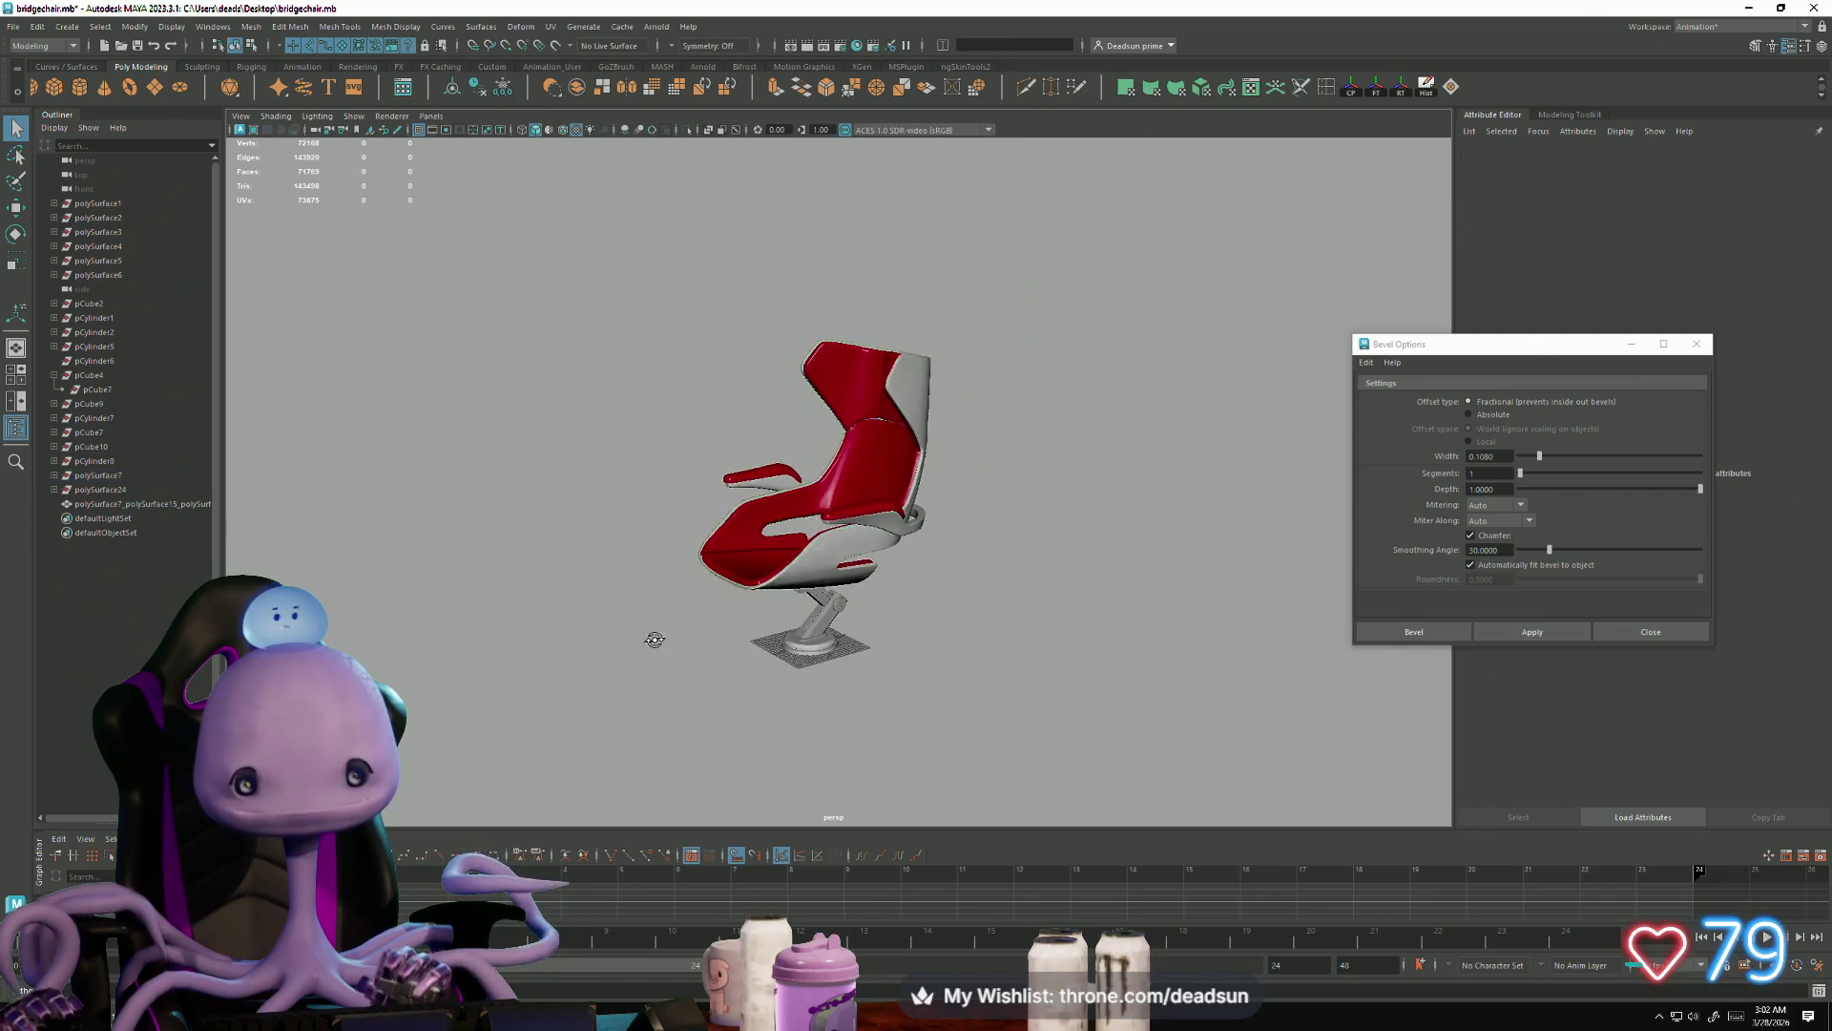
pyautogui.moveTo(682, 632)
pyautogui.keyDown('alt'); pyautogui.mouseDown()
pyautogui.moveTo(605, 633)
pyautogui.moveTo(634, 675)
pyautogui.moveTo(609, 748)
pyautogui.moveTo(592, 675)
pyautogui.moveTo(526, 672)
pyautogui.moveTo(458, 706)
pyautogui.moveTo(623, 697)
pyautogui.mouseUp(); pyautogui.keyUp('alt')
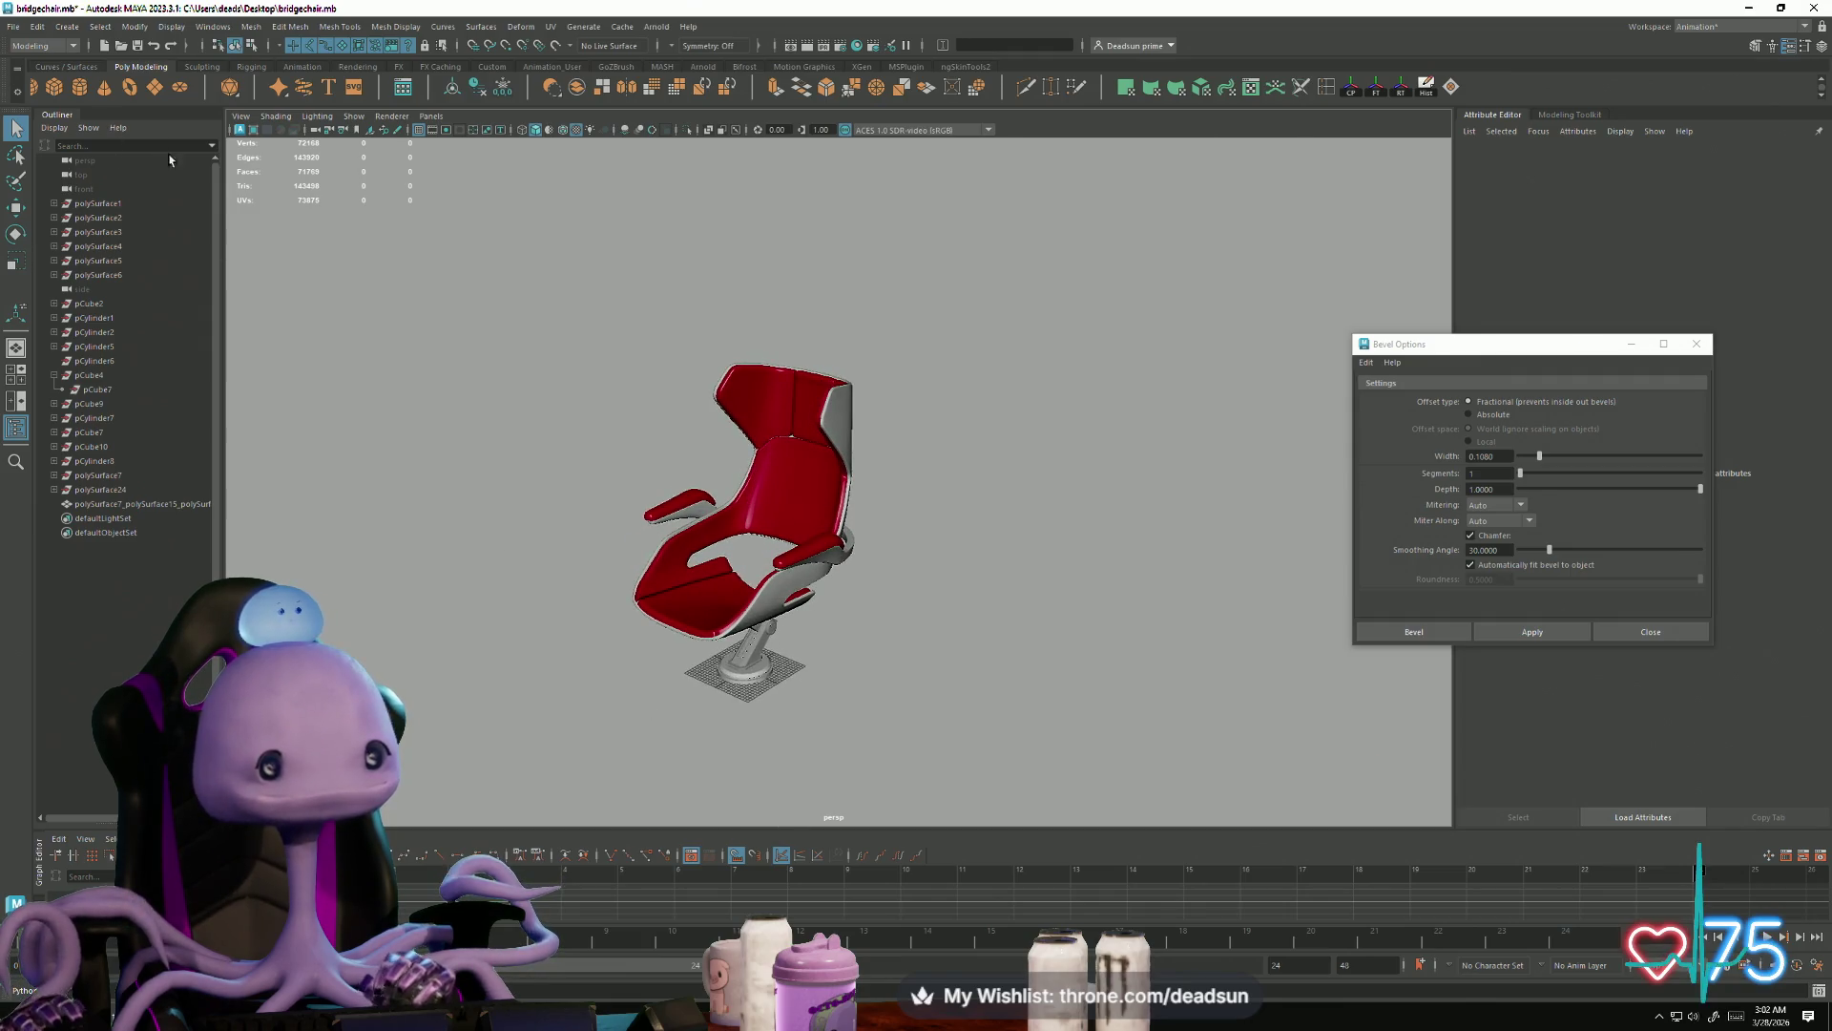
# Step: Marquee-select the whole chair and delete all construction history by type
pyautogui.moveTo(799, 577); pyautogui.dragTo(974, 740)
pyautogui.click(15, 27)
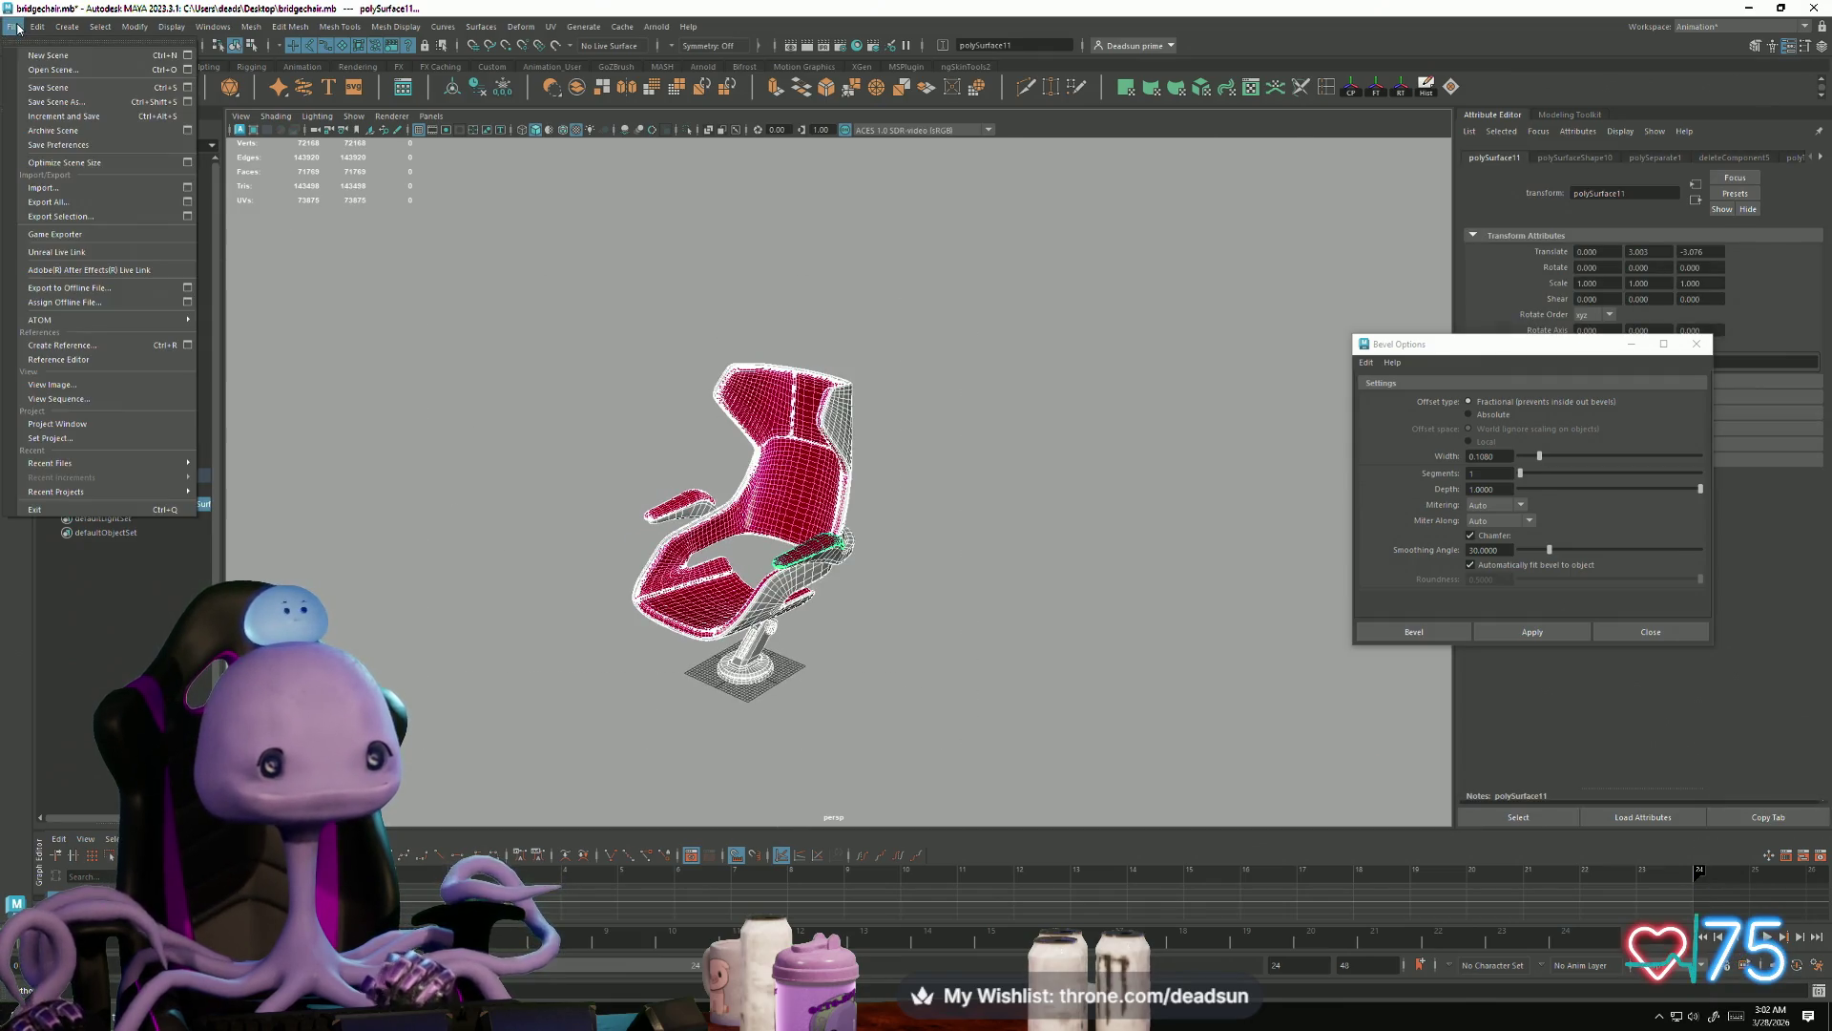
pyautogui.moveTo(37, 27)
pyautogui.moveTo(135, 212)
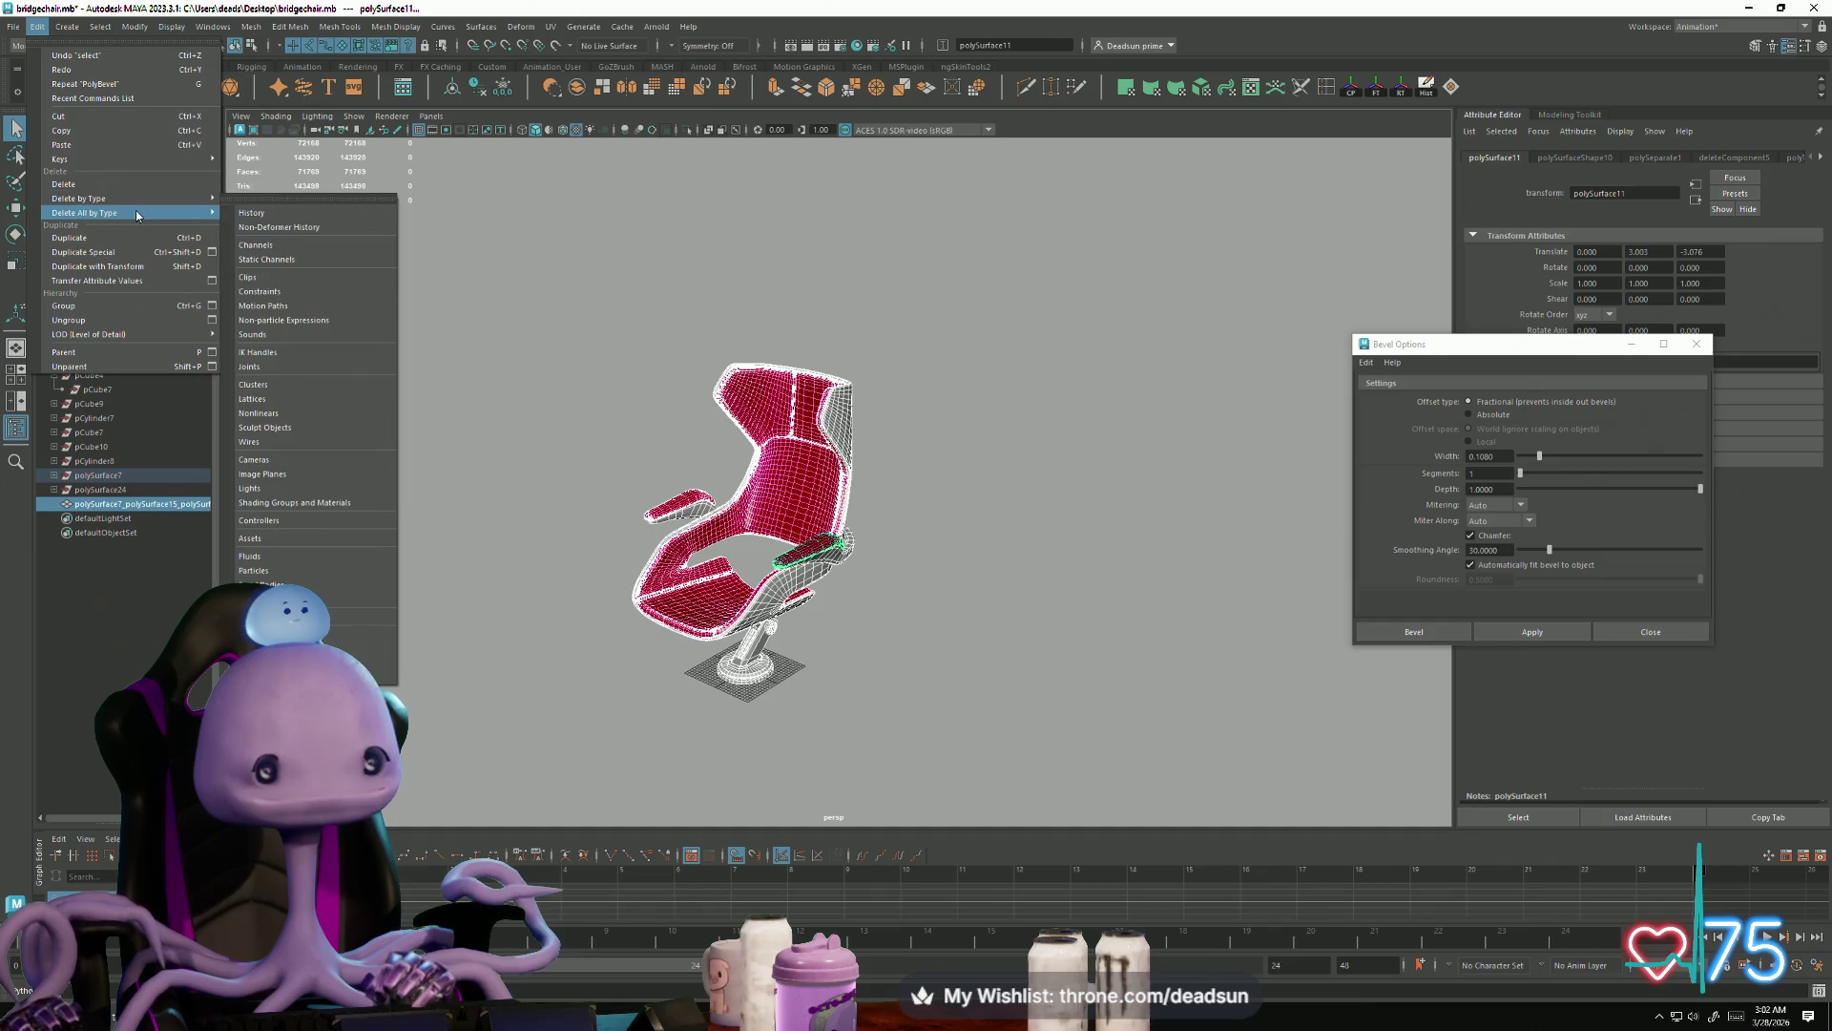
pyautogui.click(244, 214)
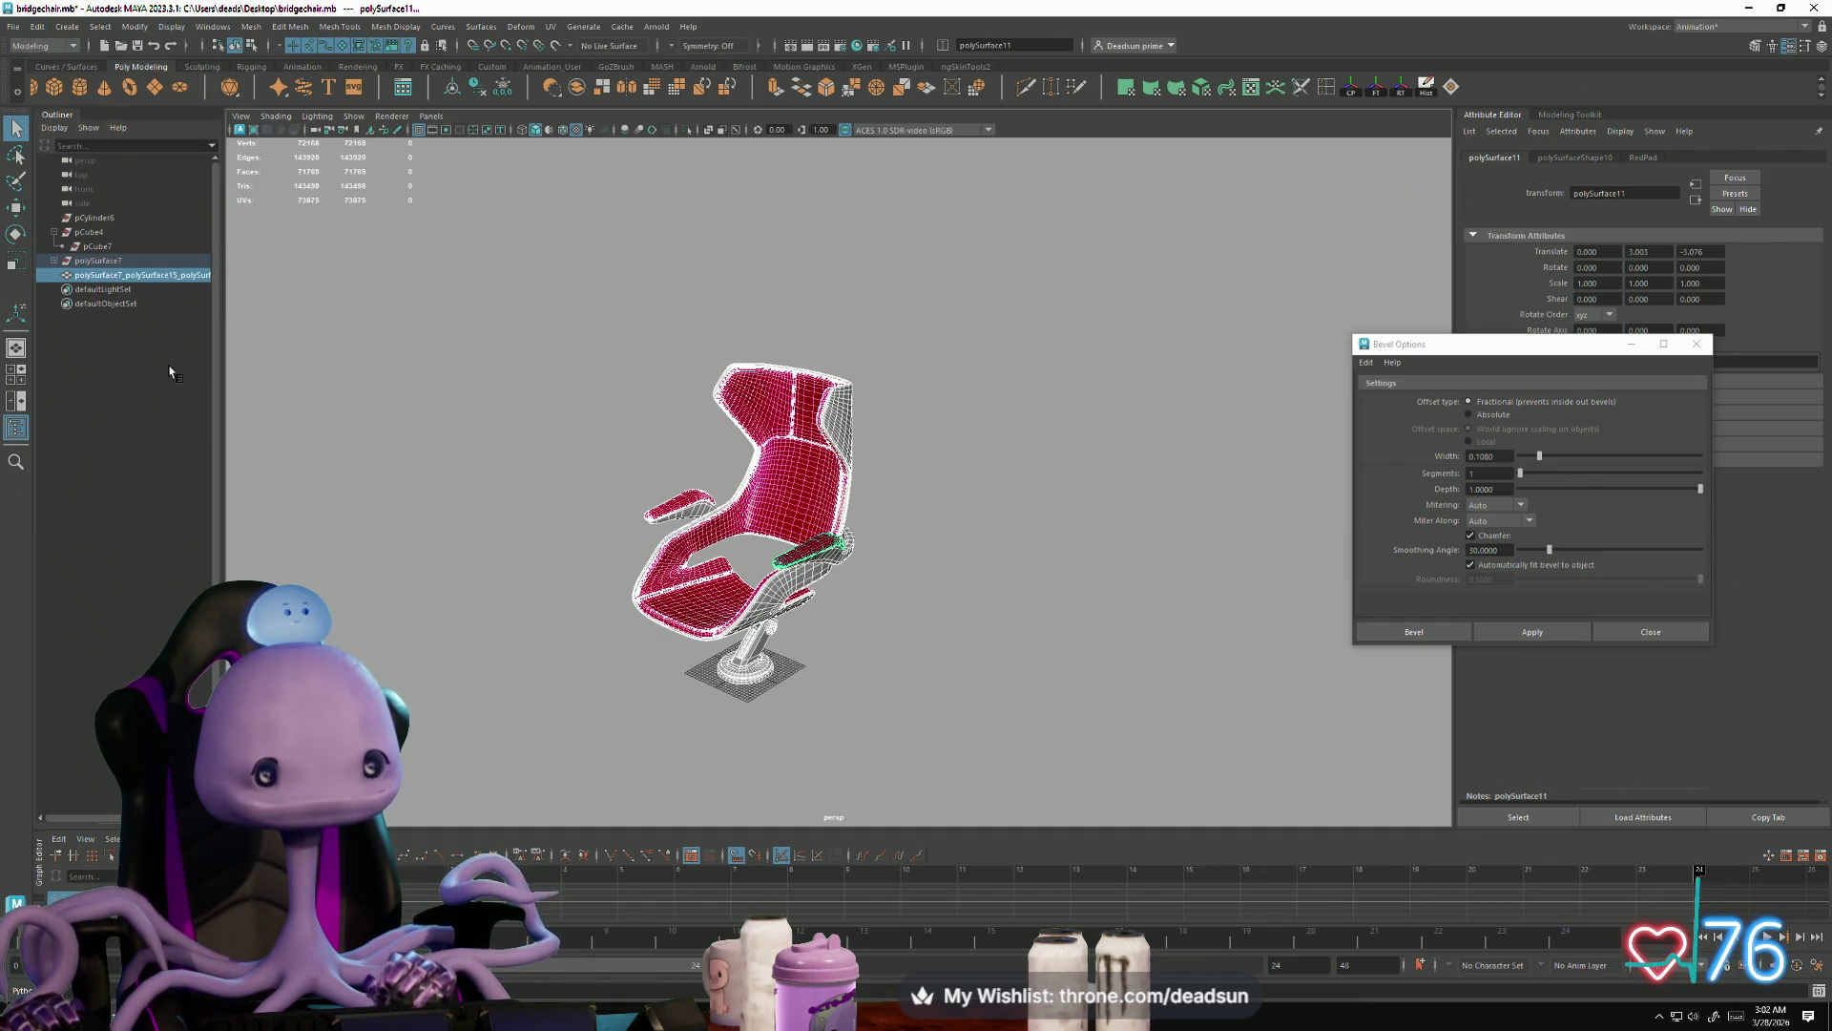
# Step: Expand polySurface7 in the Outliner and select parts polySurface8 through polySurface23
pyautogui.click(53, 261)
pyautogui.click(111, 277)
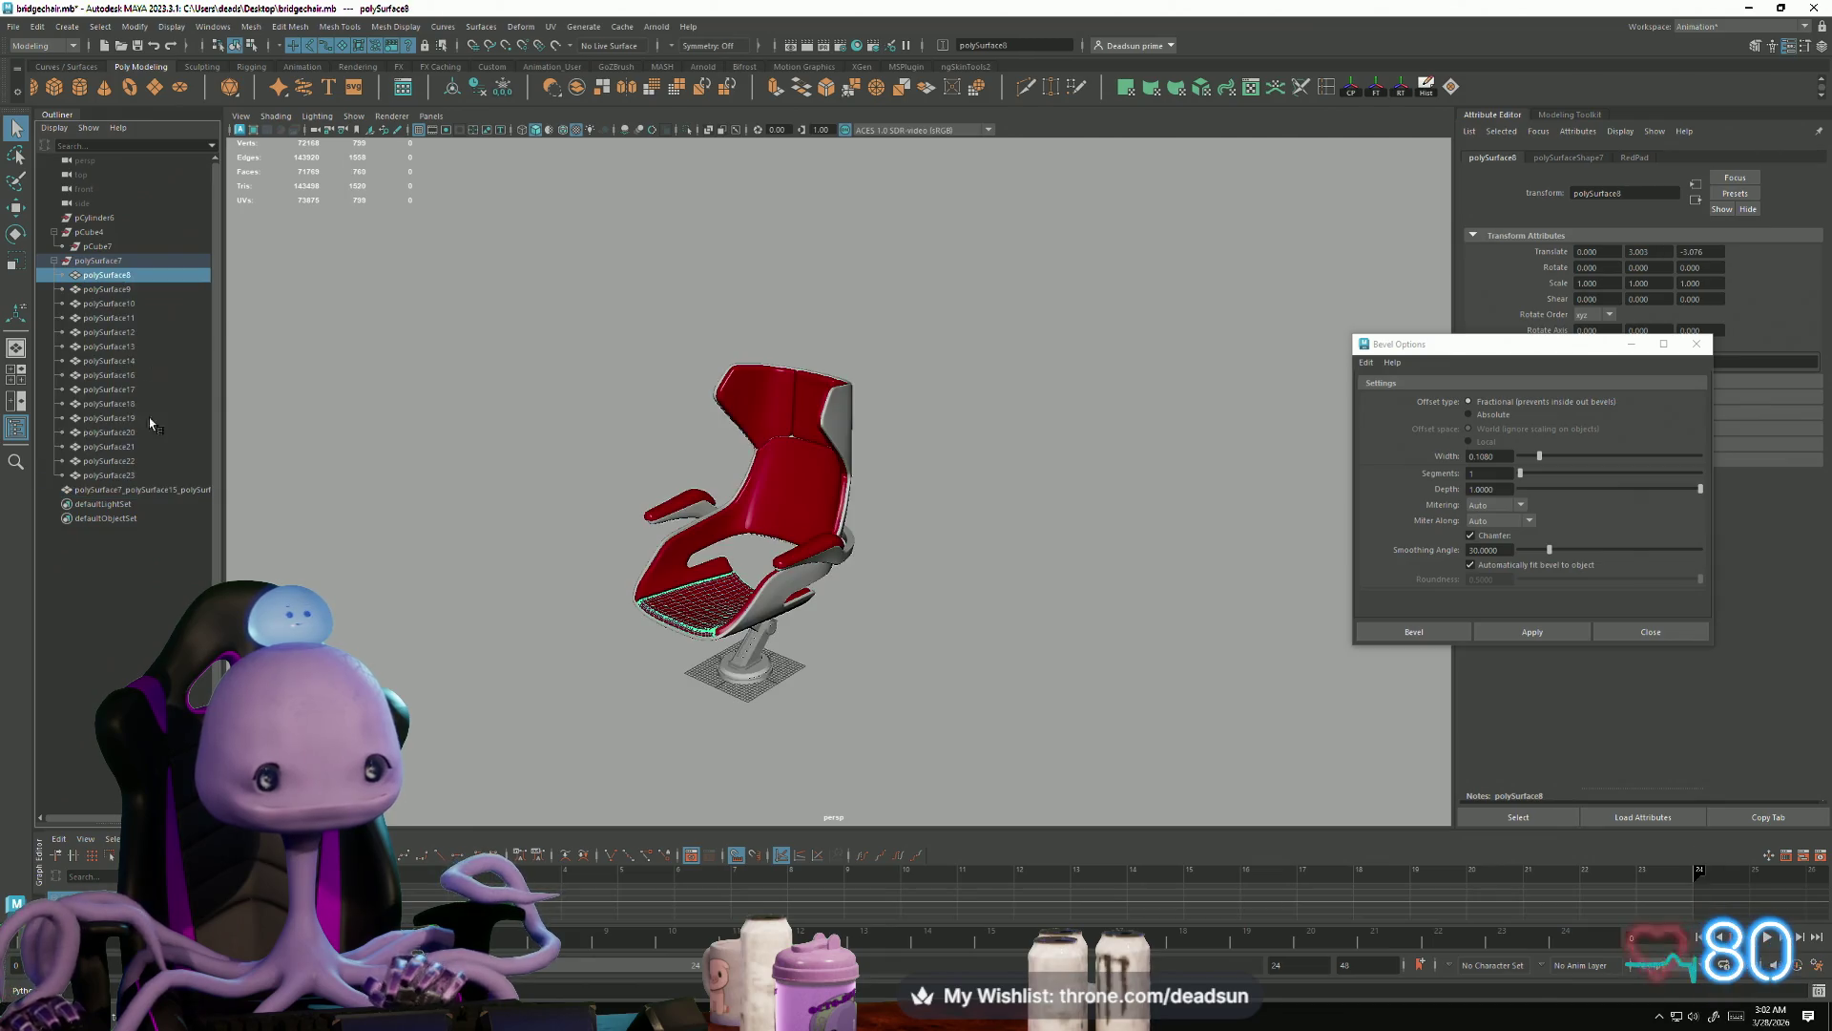
pyautogui.keyDown('shift'); pyautogui.click(131, 476); pyautogui.keyUp('shift')
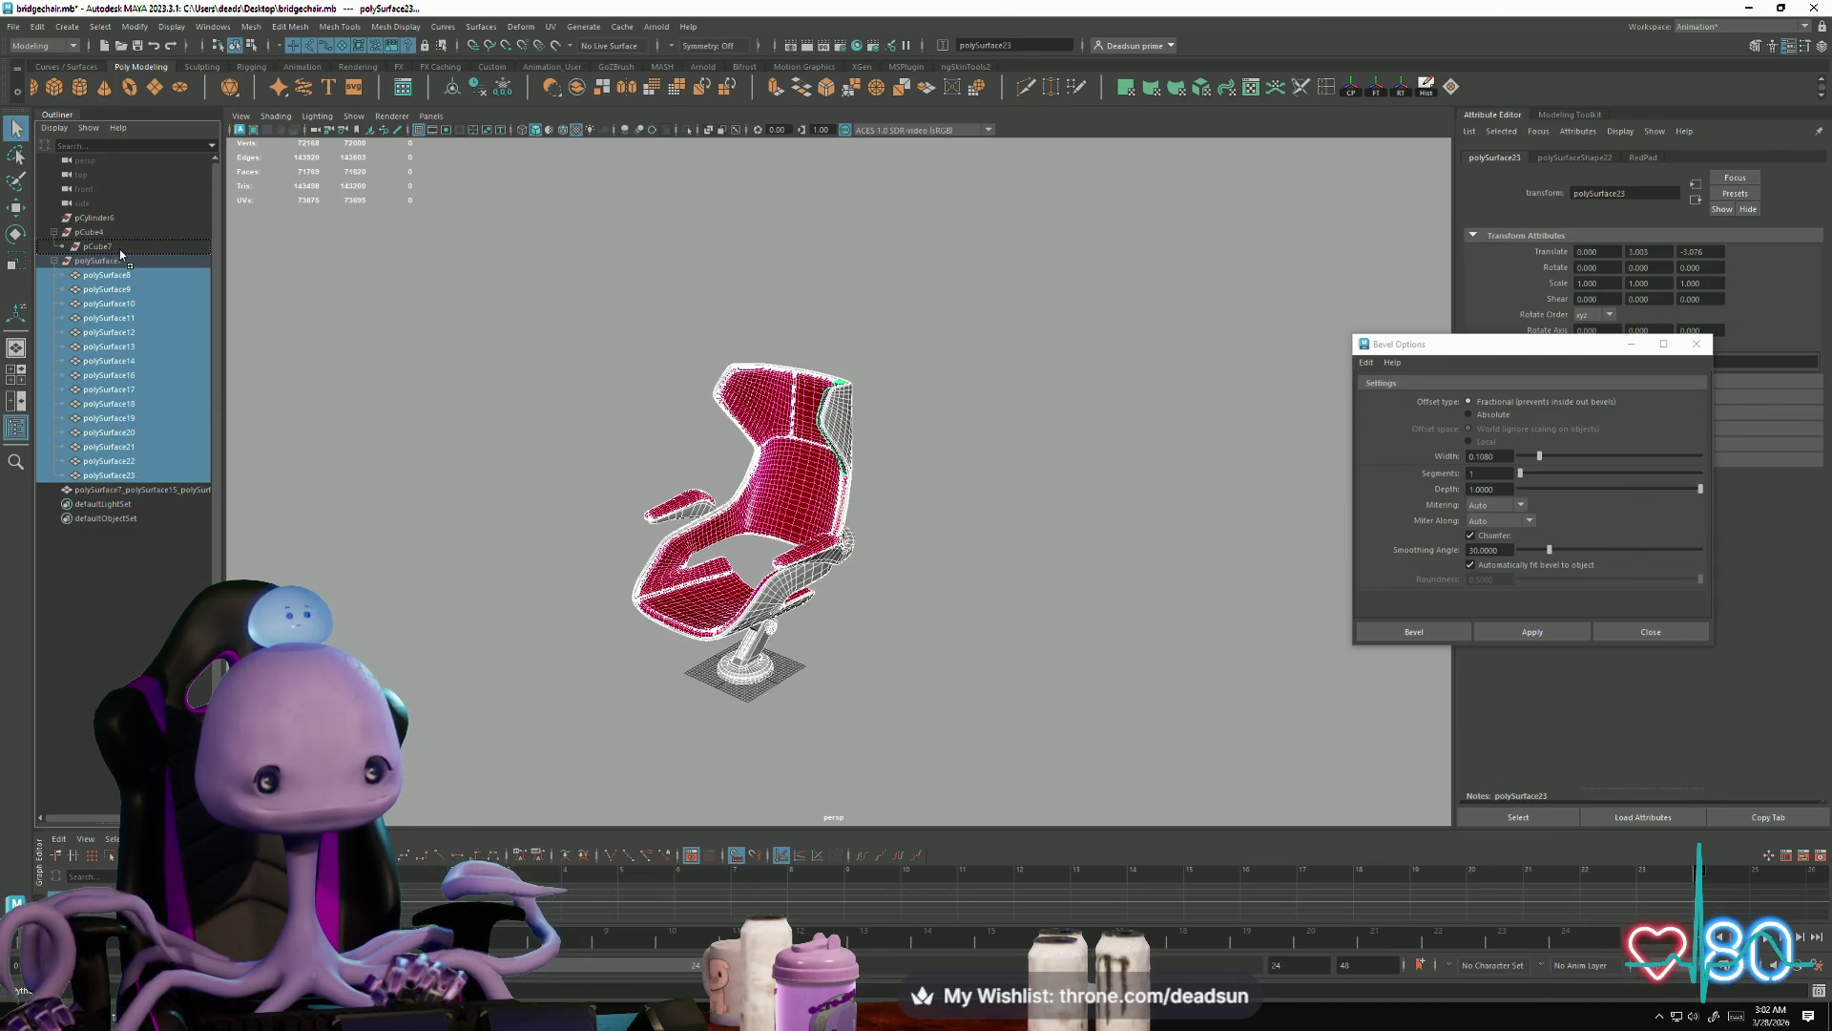